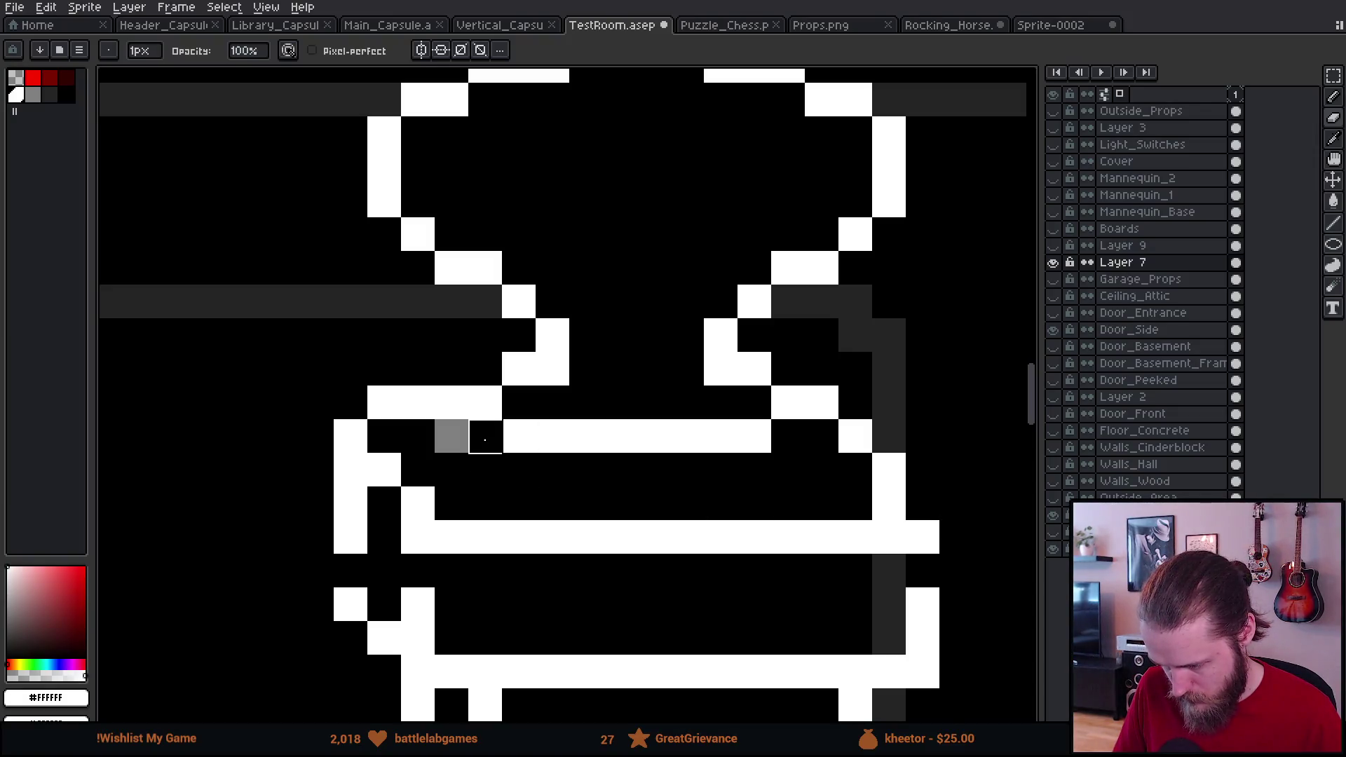
# Step: Undo the grey shading near the pedestal top and shift the selected top pixels up one pixel
pyautogui.scroll(-5, 589, 535)
pyautogui.scroll(-1, 654, 573)
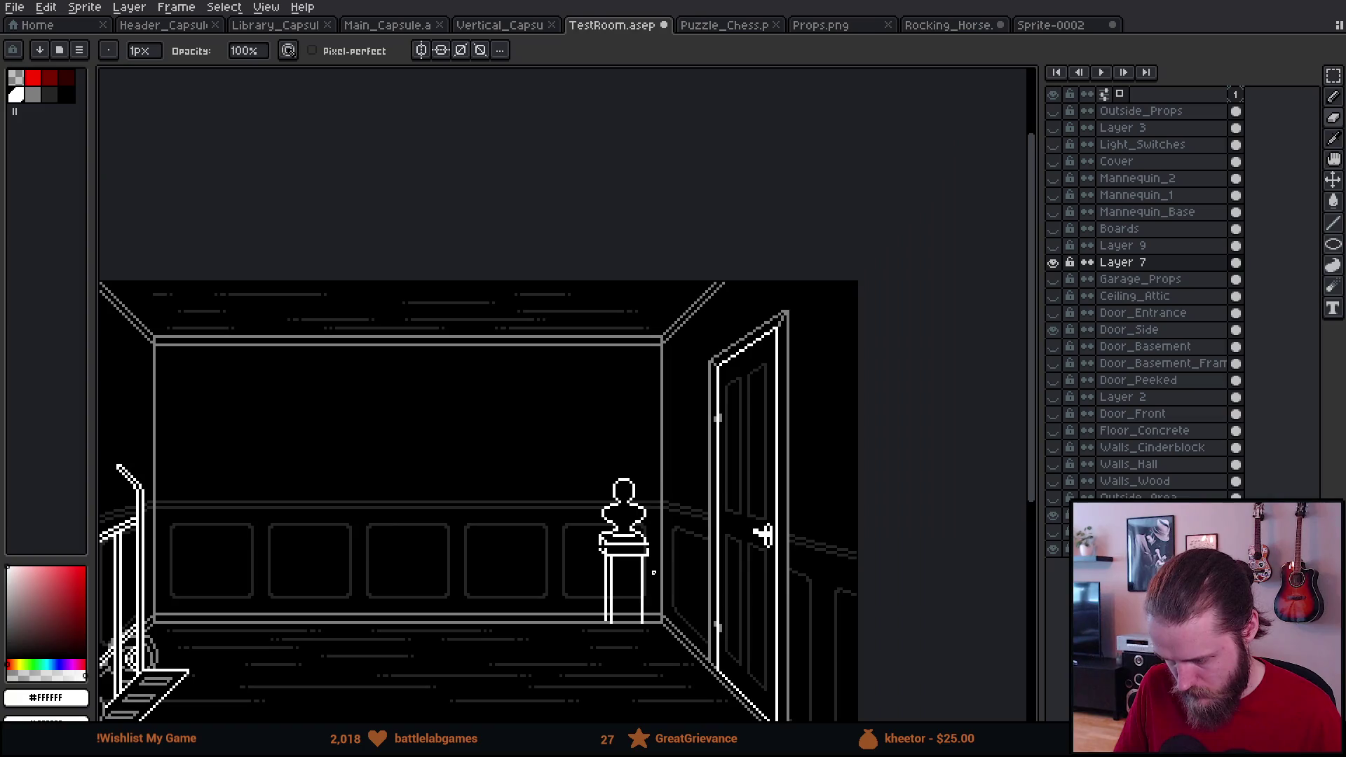
pyautogui.scroll(3, 639, 565)
pyautogui.press('ctrl')
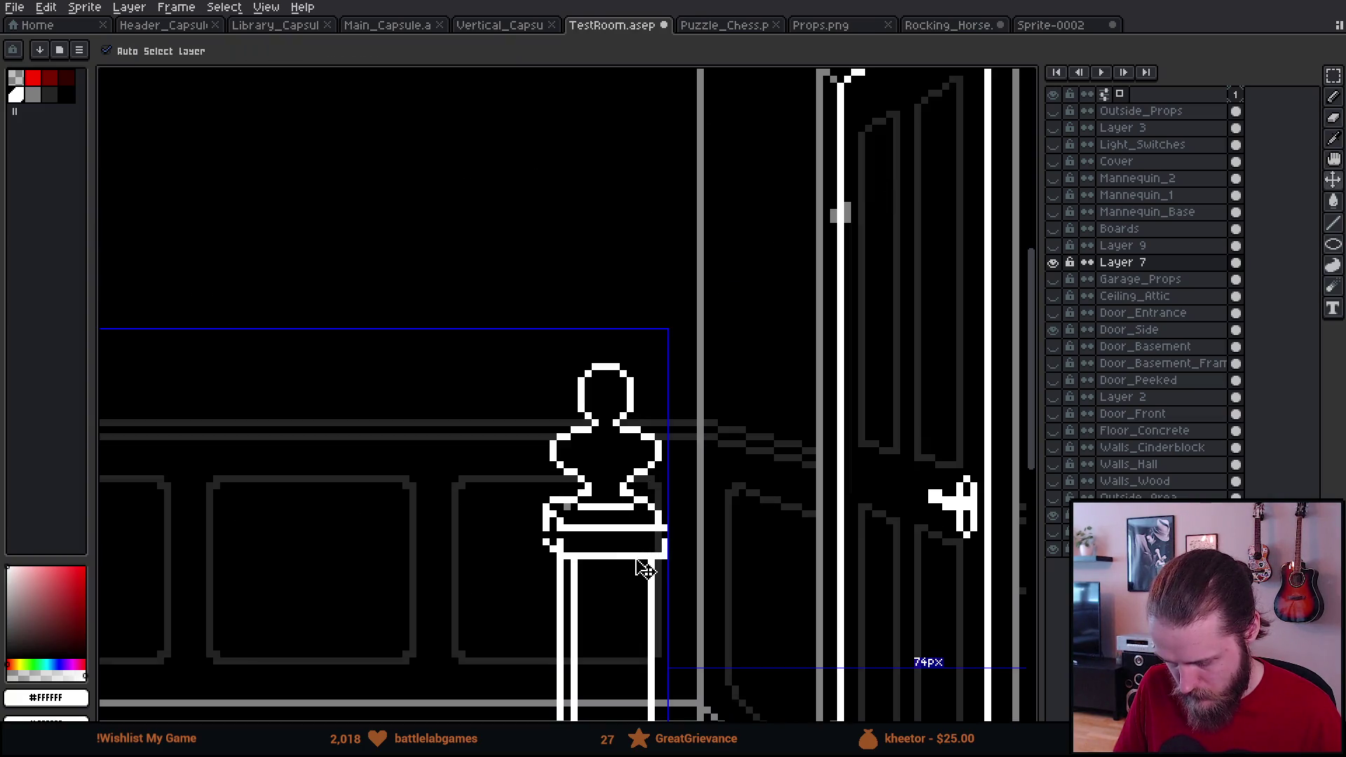
pyautogui.scroll(3, 645, 569)
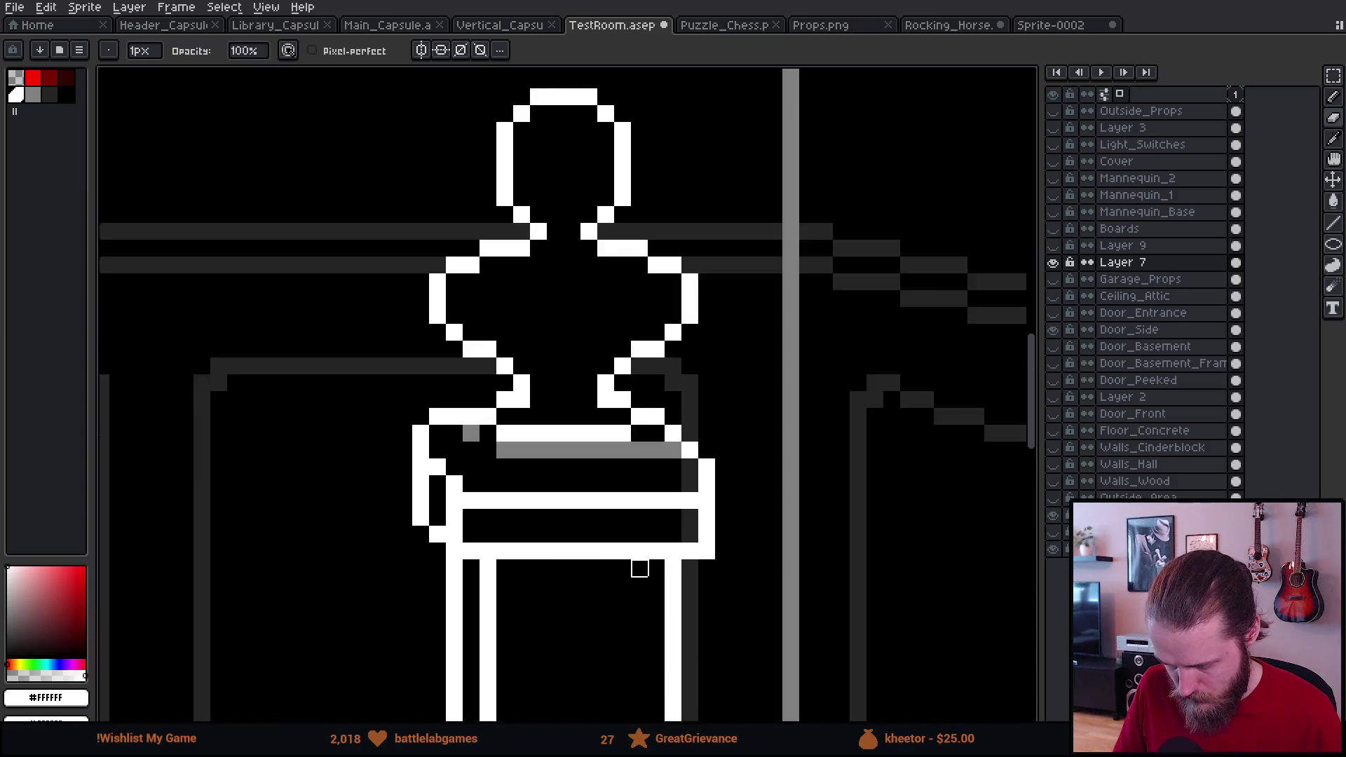
pyautogui.hotkey('ctrl', 'y')
pyautogui.hotkey('ctrl', 'y')
pyautogui.hotkey('ctrl', 'y')
pyautogui.hotkey('ctrl', 'z')
pyautogui.scroll(1, 505, 411)
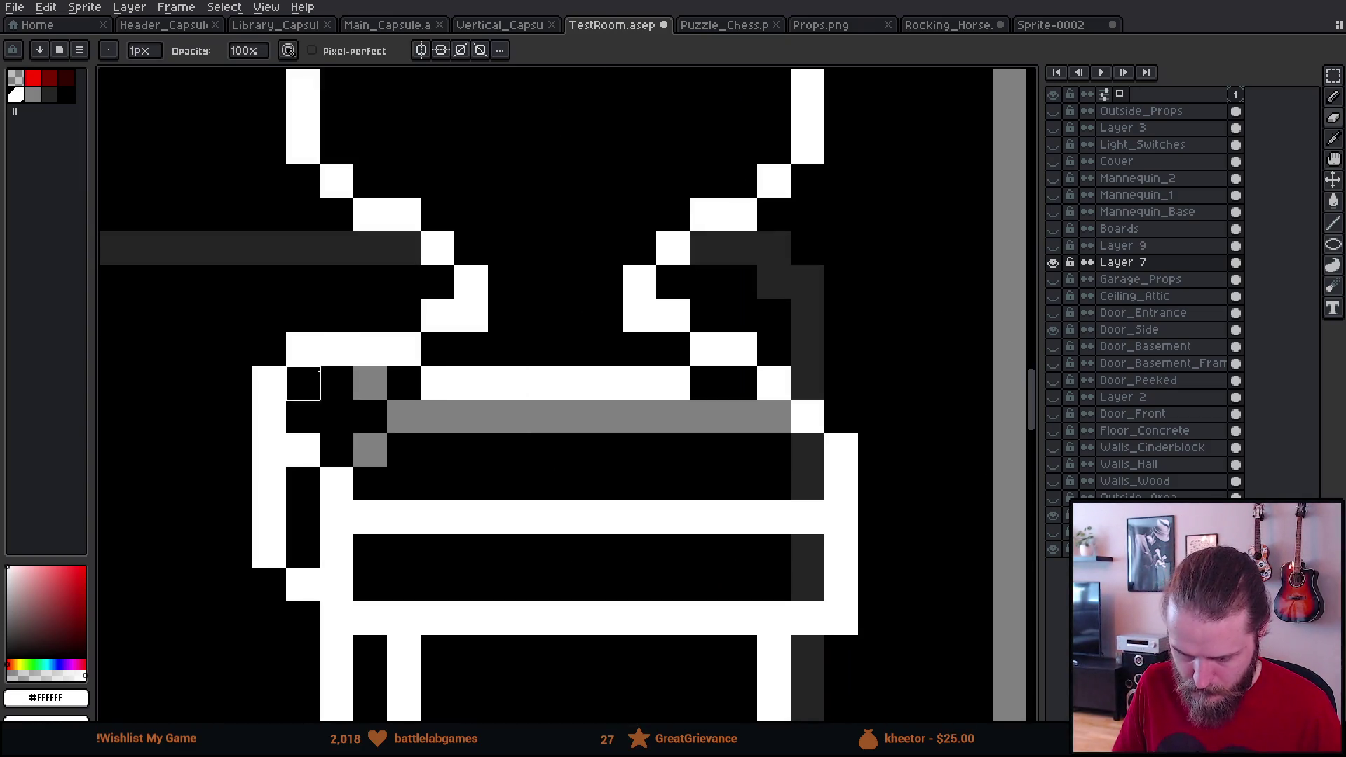
pyautogui.hotkey('ctrl', 'y')
pyautogui.hotkey('ctrl', 'y')
pyautogui.hotkey('ctrl', 'y')
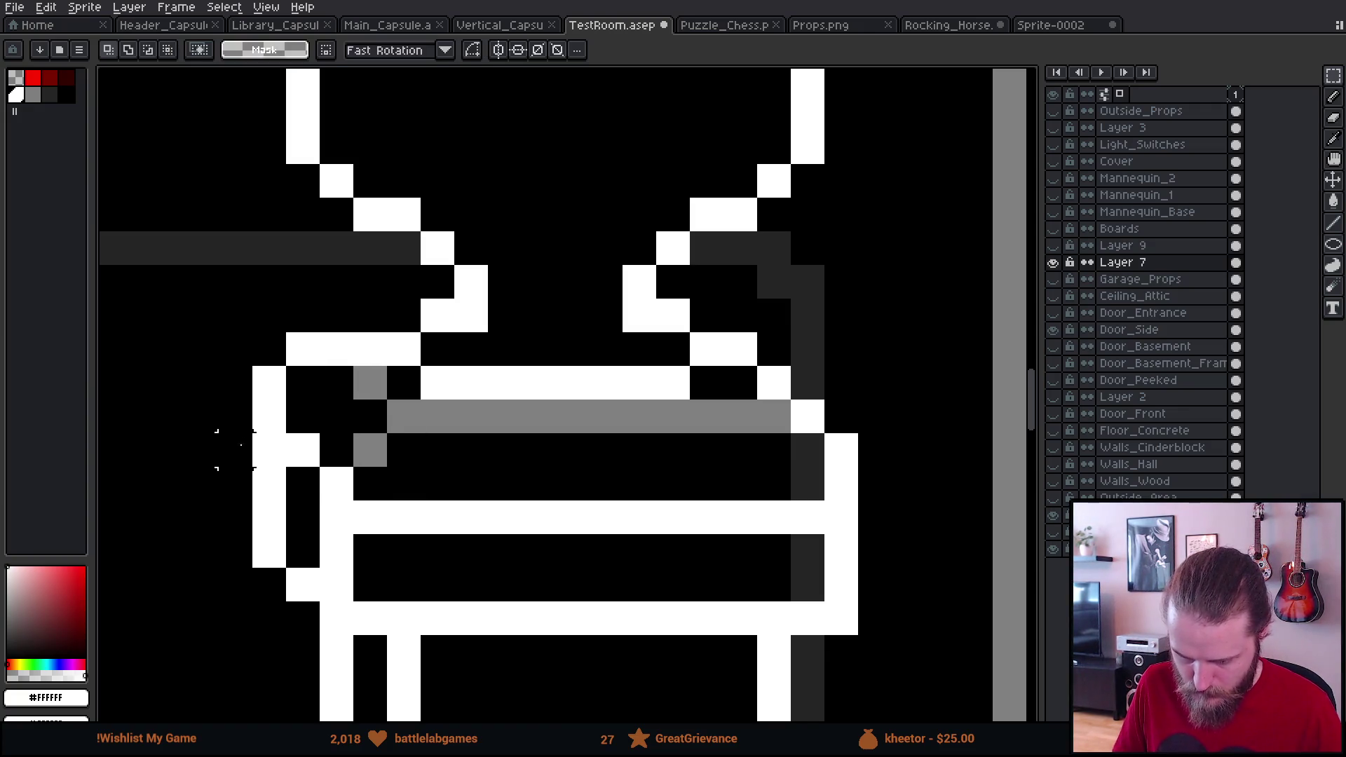
pyautogui.hotkey('ctrl', 'y')
pyautogui.moveTo(729, 609)
pyautogui.mouseDown()
pyautogui.moveTo(727, 586)
pyautogui.moveTo(754, 568)
pyautogui.moveTo(748, 532)
pyautogui.mouseUp()
pyautogui.press('Return')
pyautogui.hotkey('ctrl', 'd')
# Step: Paint the grey bar under the pedestal top black with the Pencil and add a white corner pixel
pyautogui.press('b')
pyautogui.click(370, 382)
pyautogui.moveTo(404, 416); pyautogui.dragTo(764, 421)
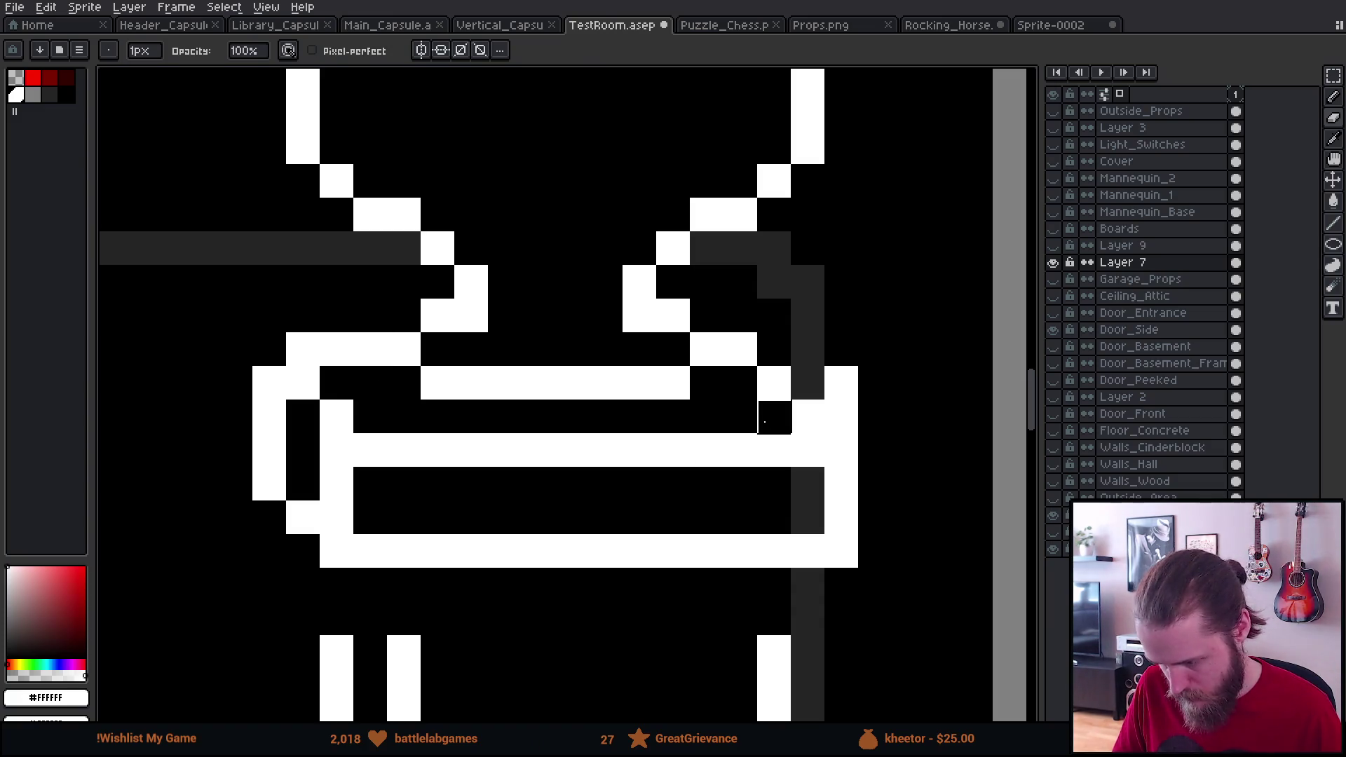
pyautogui.scroll(-5, 841, 419)
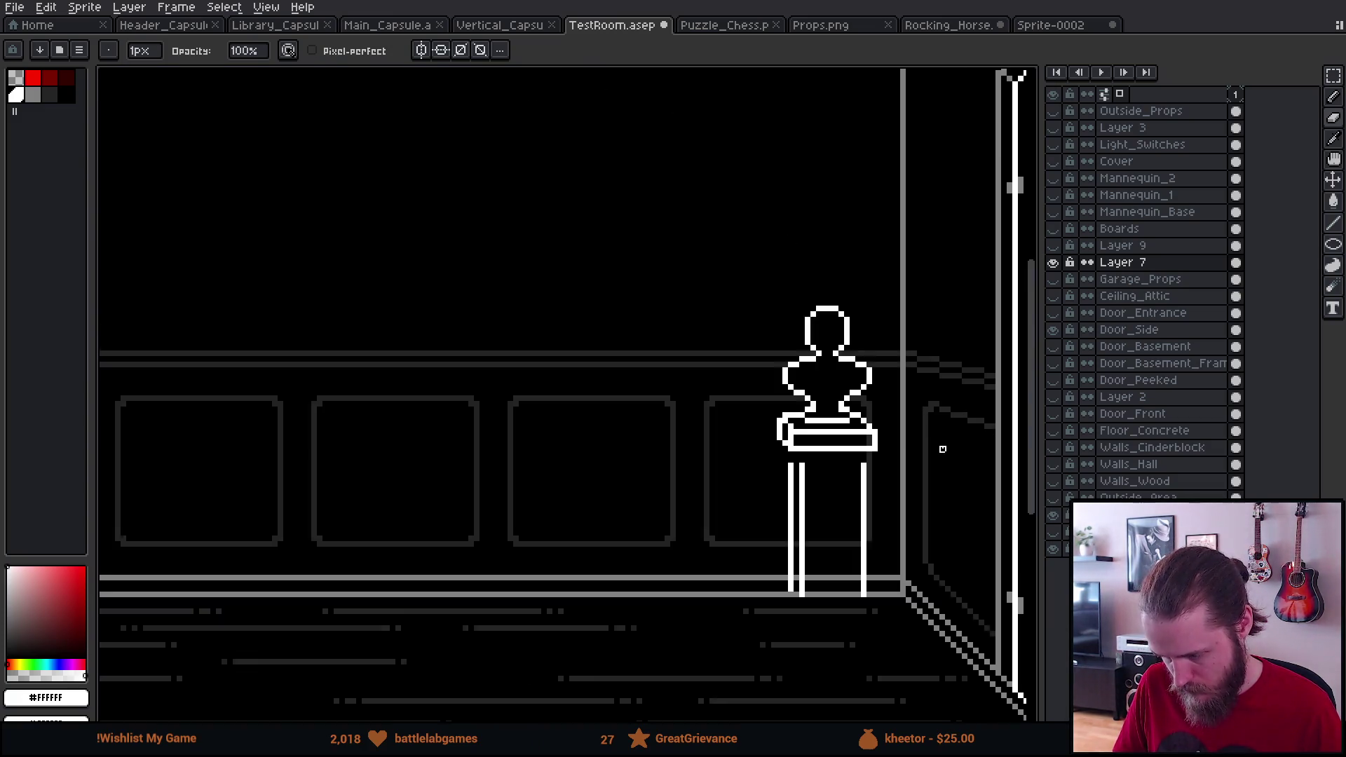
pyautogui.scroll(-1, 942, 449)
pyautogui.scroll(2, 890, 446)
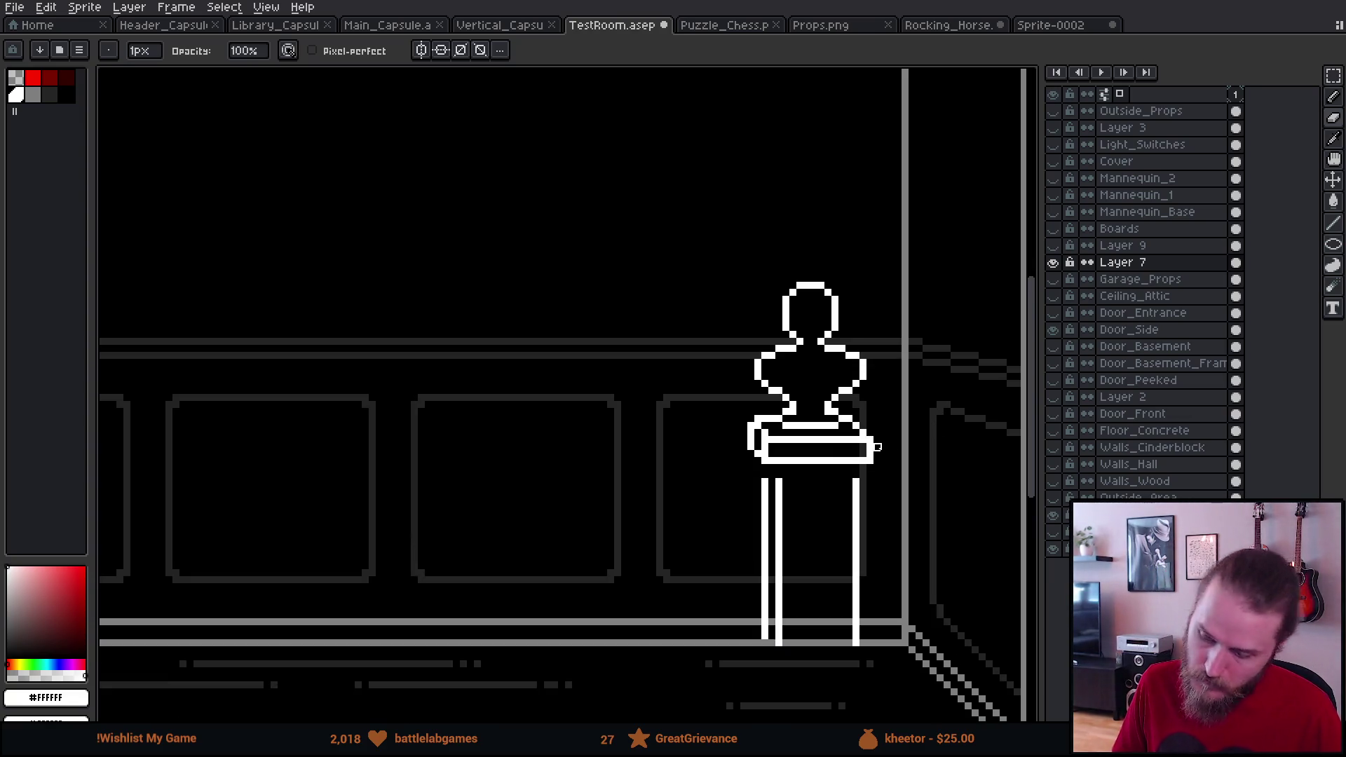
pyautogui.scroll(6, 890, 446)
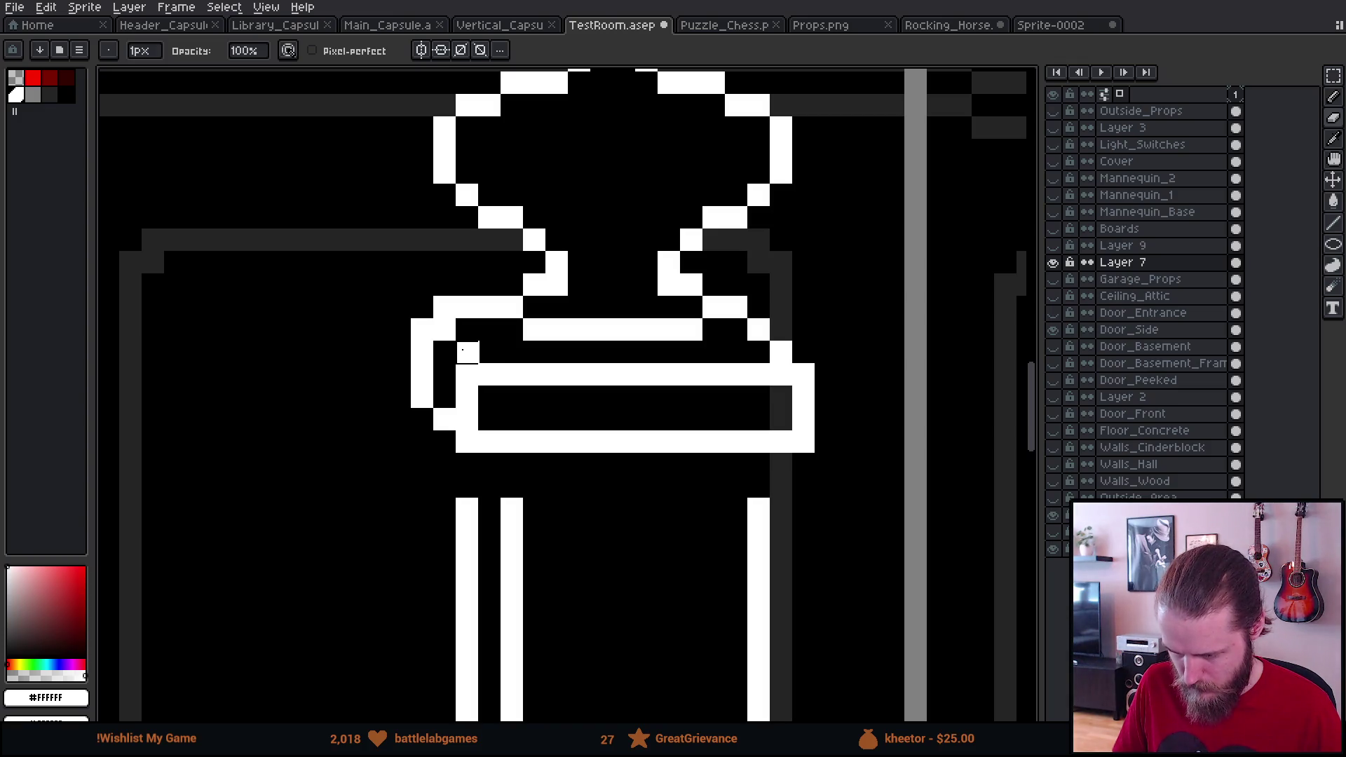
pyautogui.click(444, 352)
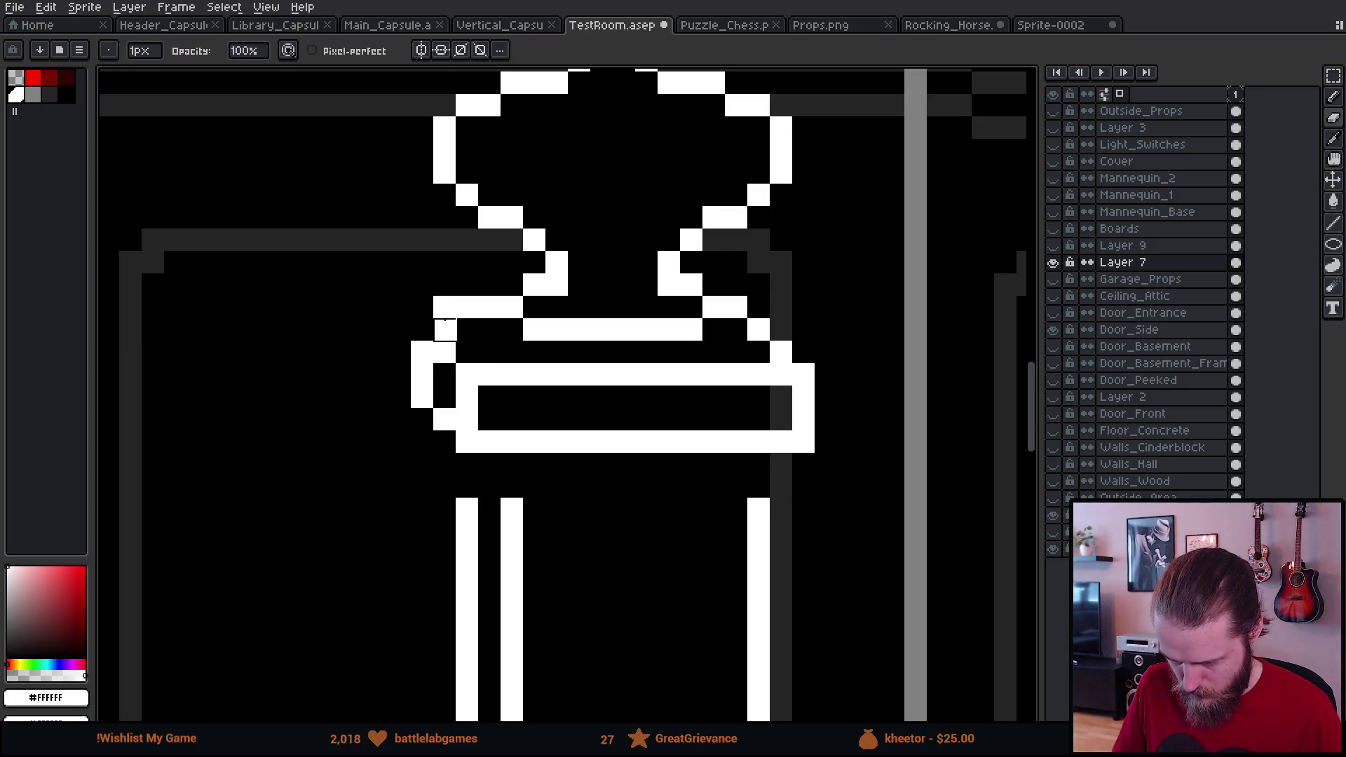
pyautogui.scroll(-5, 555, 502)
pyautogui.scroll(-2, 554, 502)
pyautogui.scroll(4, 550, 502)
pyautogui.scroll(-3, 549, 498)
pyautogui.scroll(1, 543, 489)
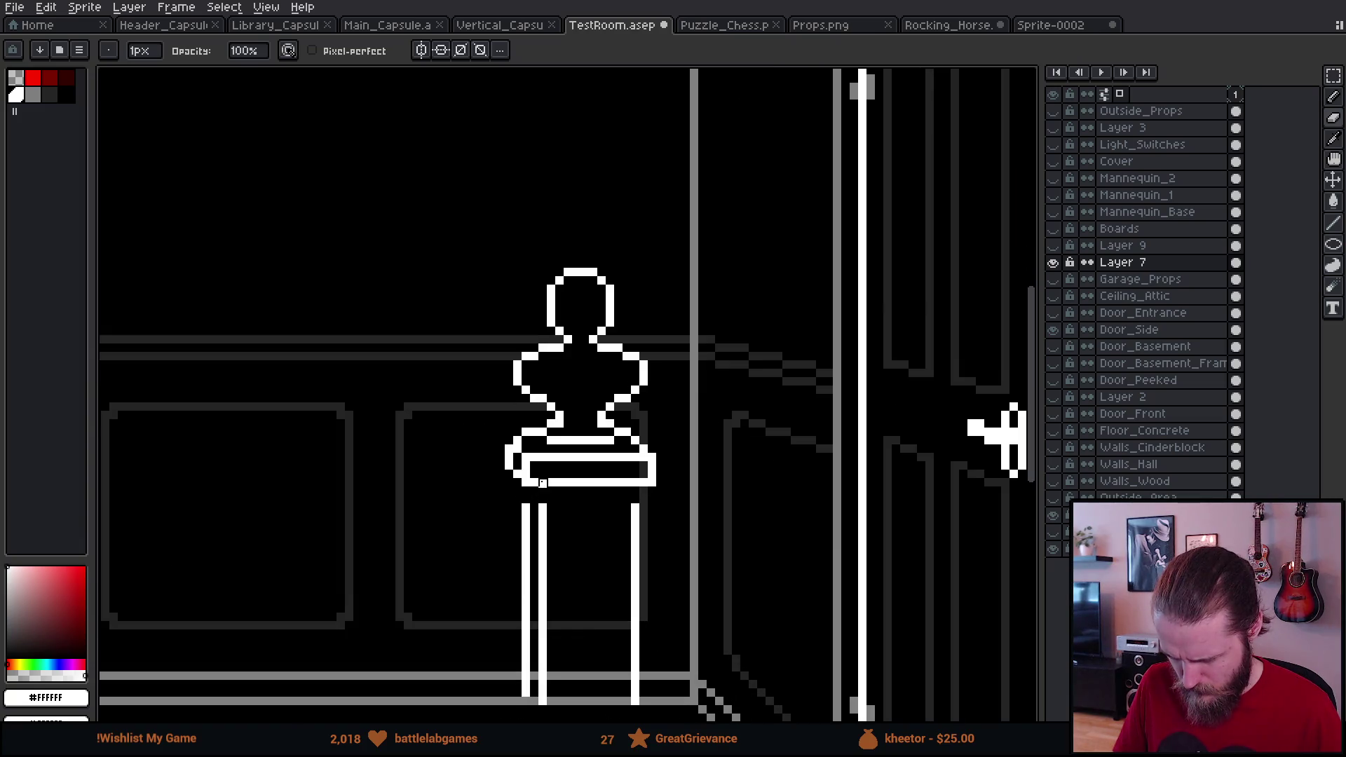
pyautogui.scroll(-3, 543, 516)
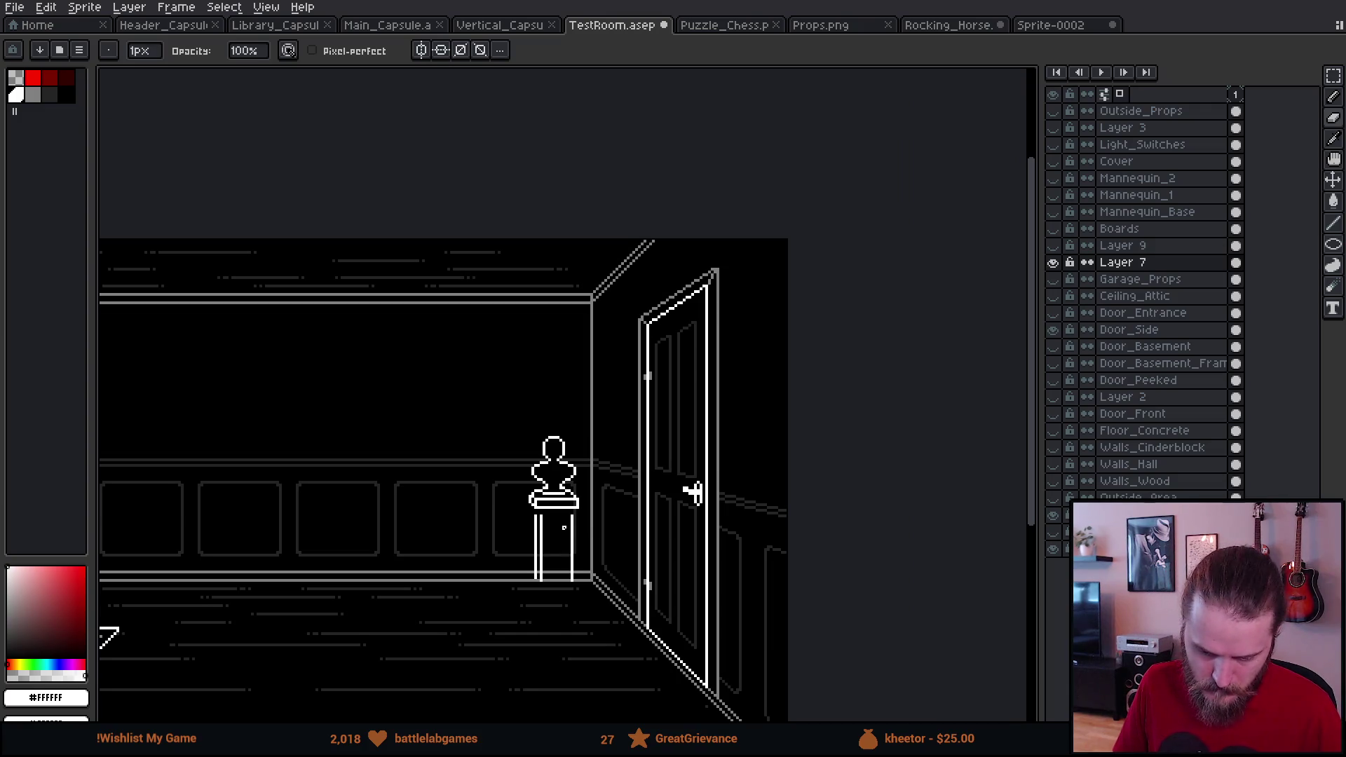
pyautogui.scroll(3, 563, 527)
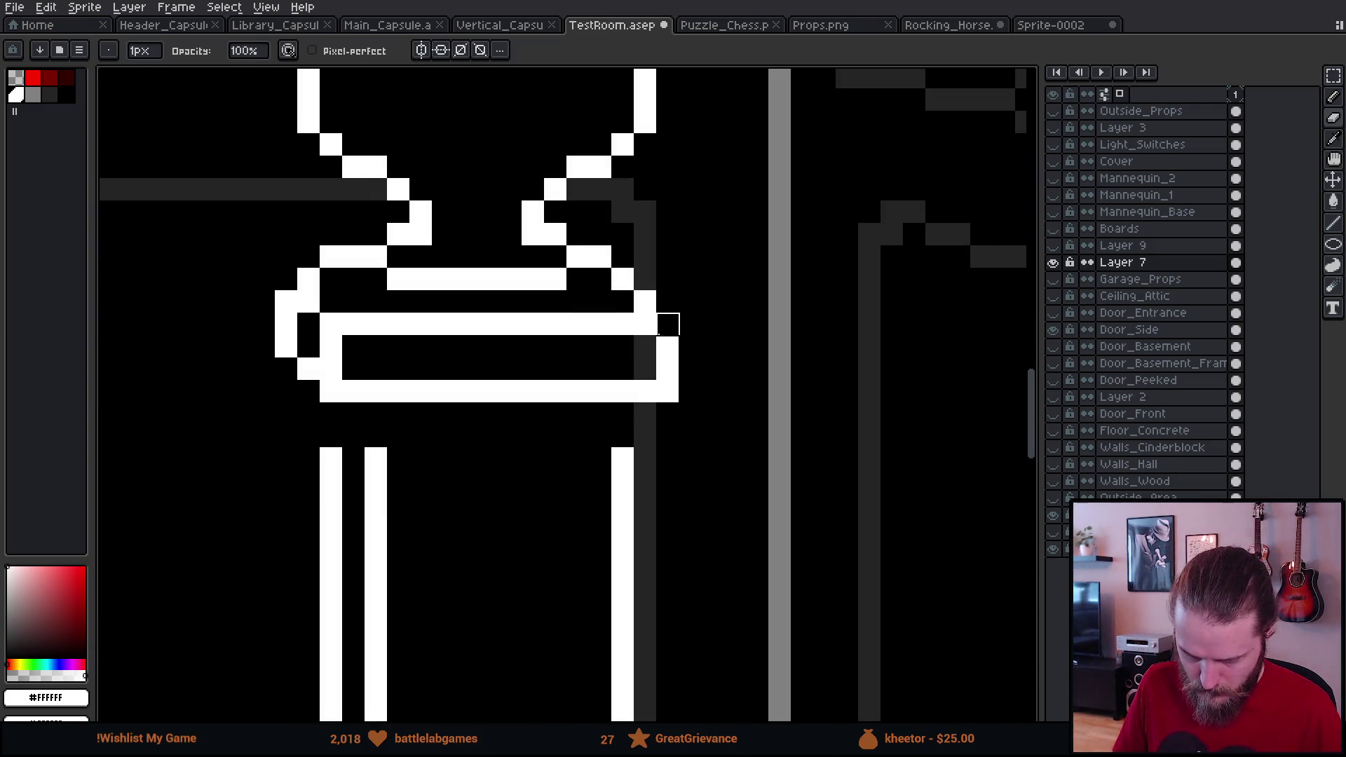
pyautogui.scroll(-3, 733, 452)
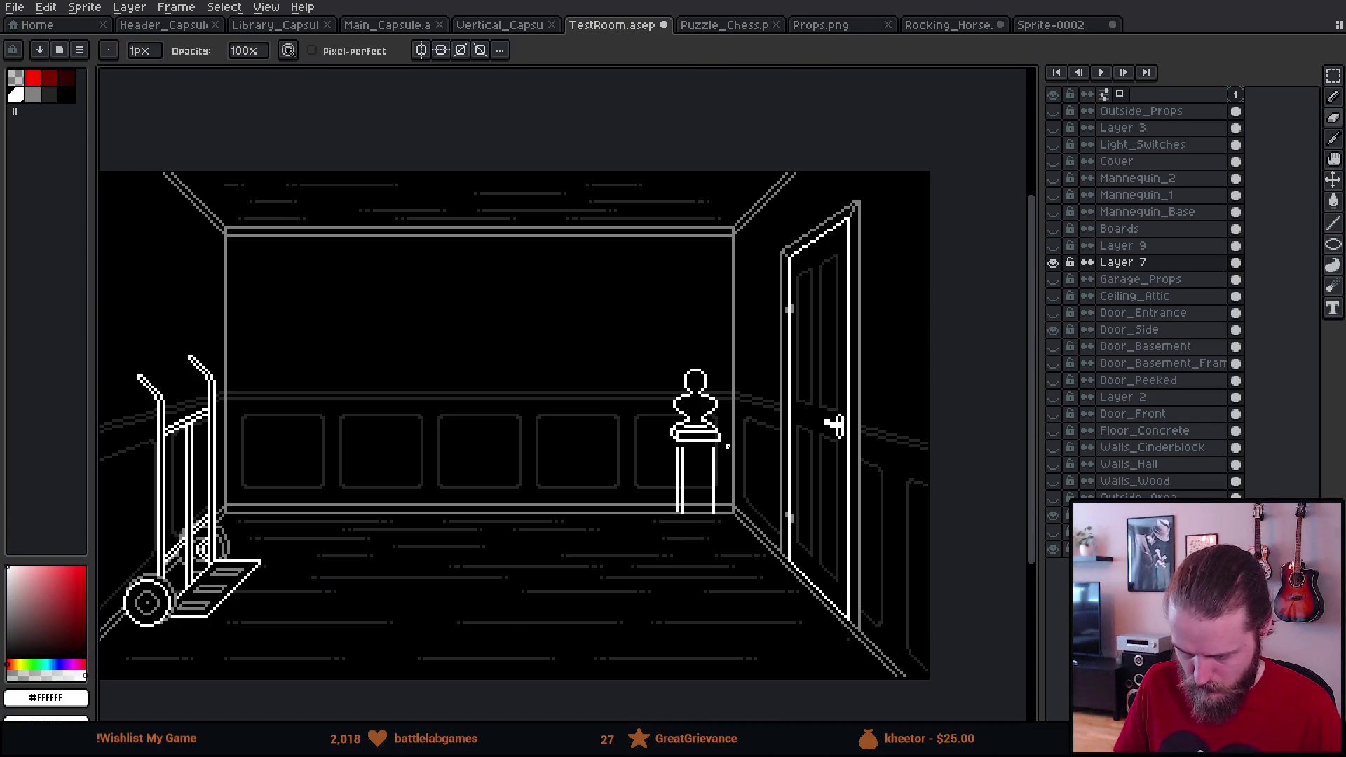
pyautogui.scroll(1, 727, 446)
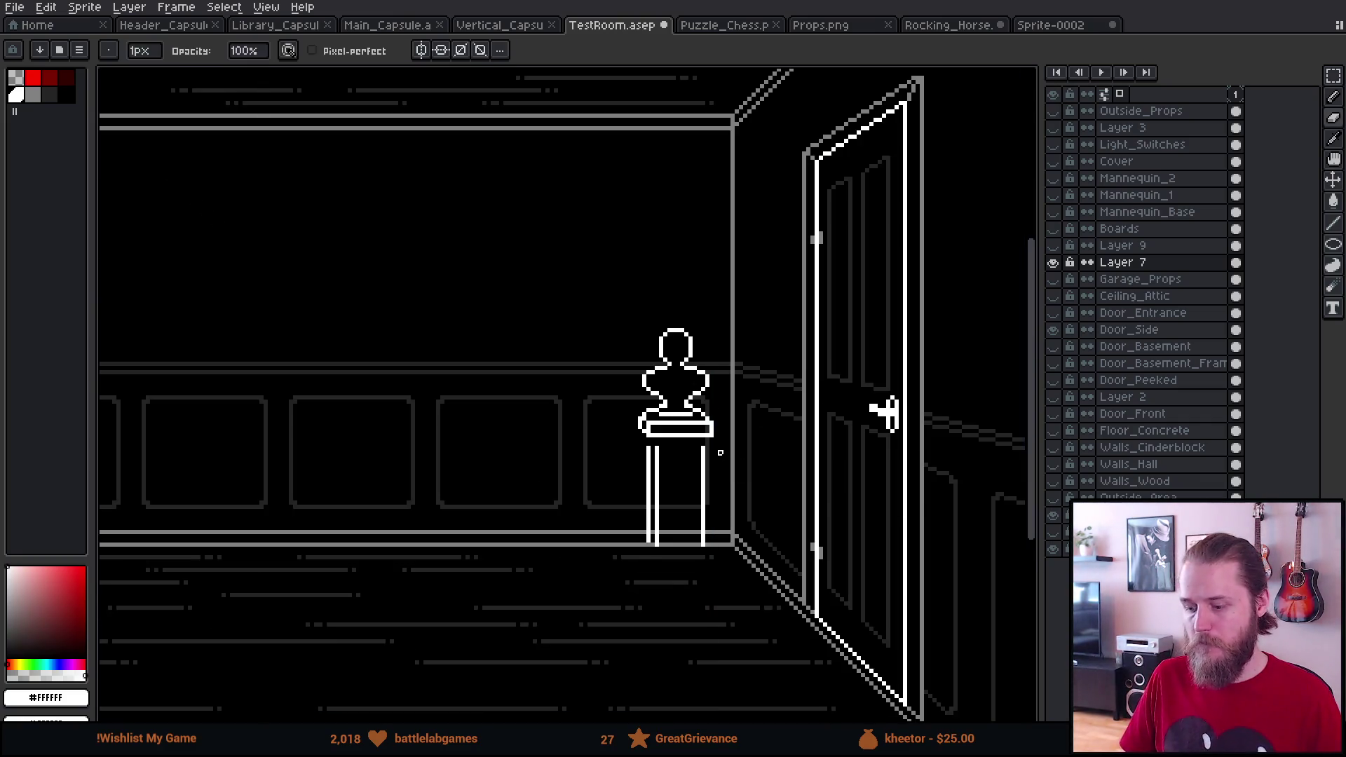
pyautogui.scroll(3, 715, 448)
pyautogui.scroll(-1, 691, 480)
pyautogui.scroll(2, 691, 480)
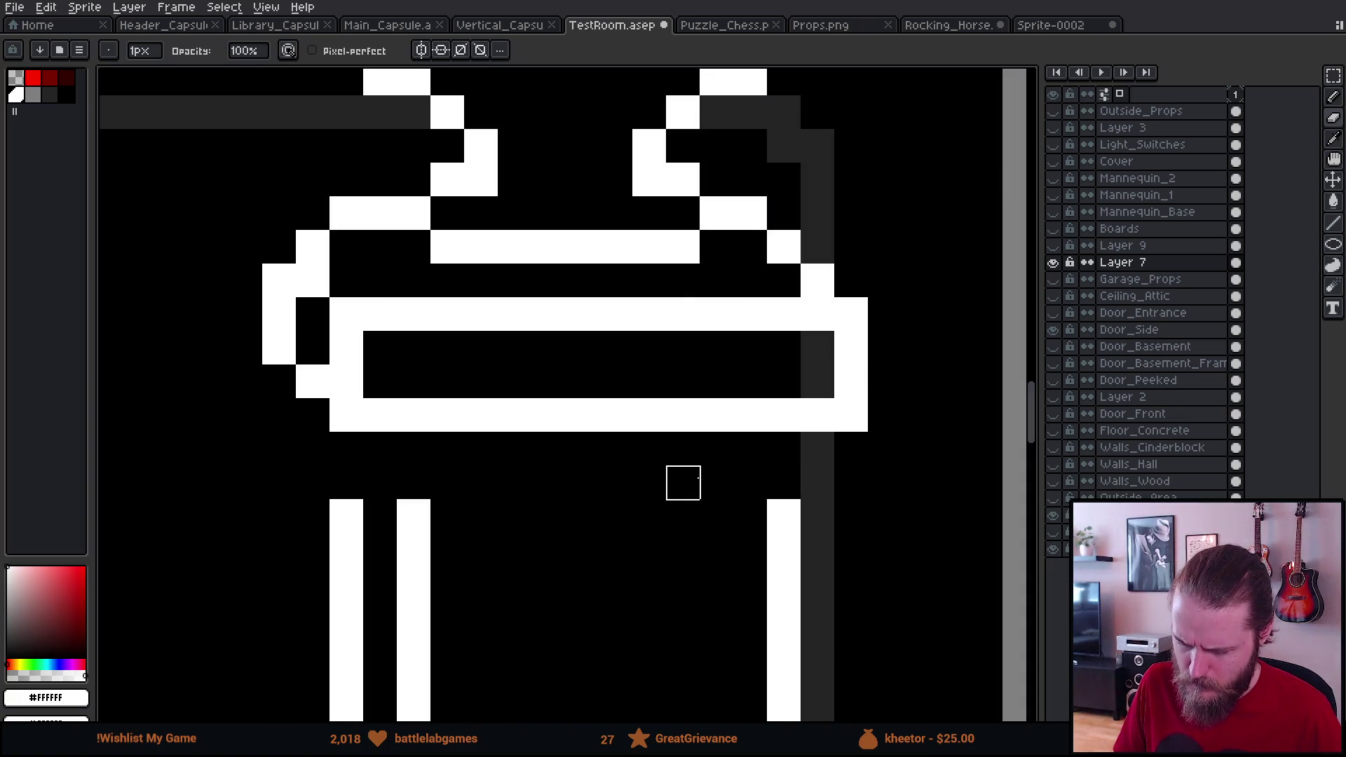
# Step: Redraw the white pixels at the pedestal top's upper-left corner and beside the left leg
pyautogui.press('b')
pyautogui.click(279, 240)
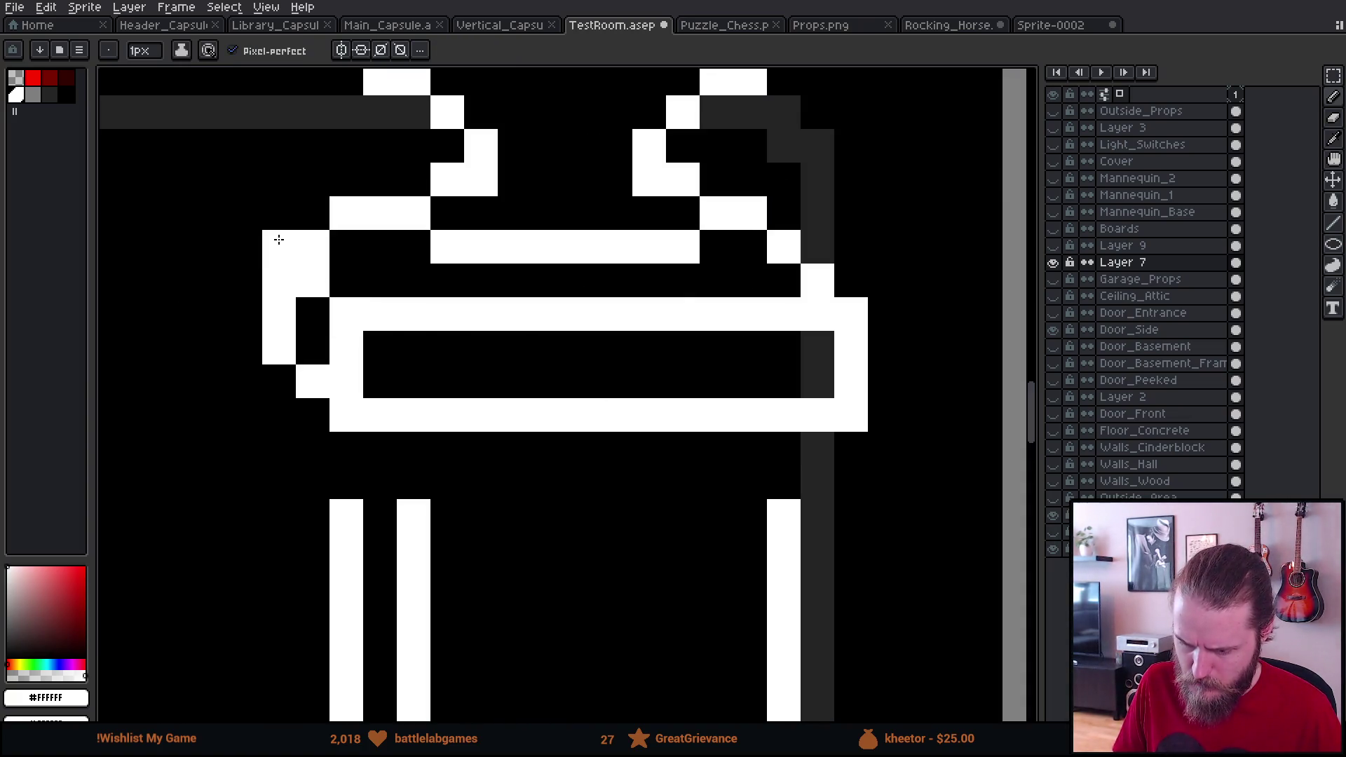
pyautogui.hotkey('ctrl', 'z')
pyautogui.moveTo(312, 247); pyautogui.dragTo(304, 219)
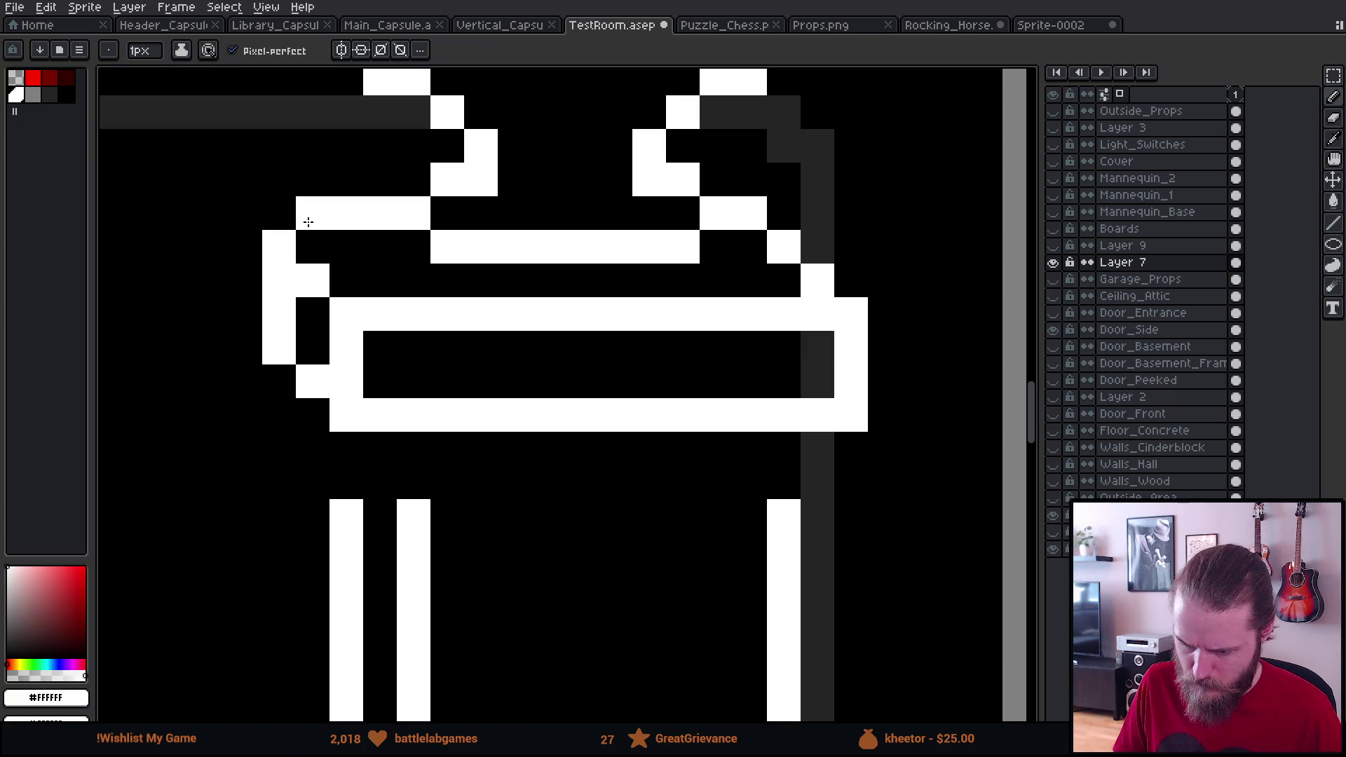
pyautogui.click(446, 491)
pyautogui.scroll(-1, 446, 495)
pyautogui.scroll(-3, 446, 495)
pyautogui.scroll(3, 446, 495)
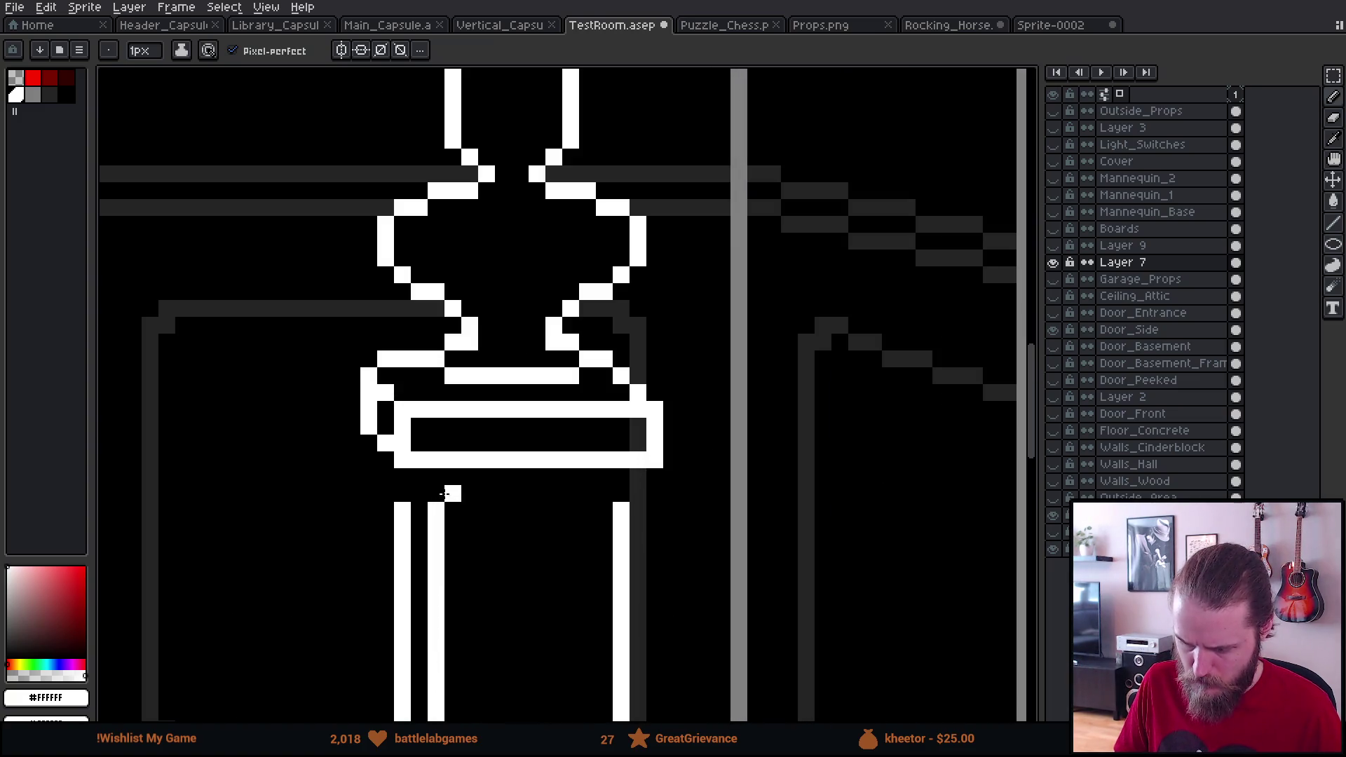
# Step: Try bridging the left leg to the top with marquee and pencil, then undo the bridge pixels
pyautogui.press('m')
pyautogui.scroll(1, 419, 391)
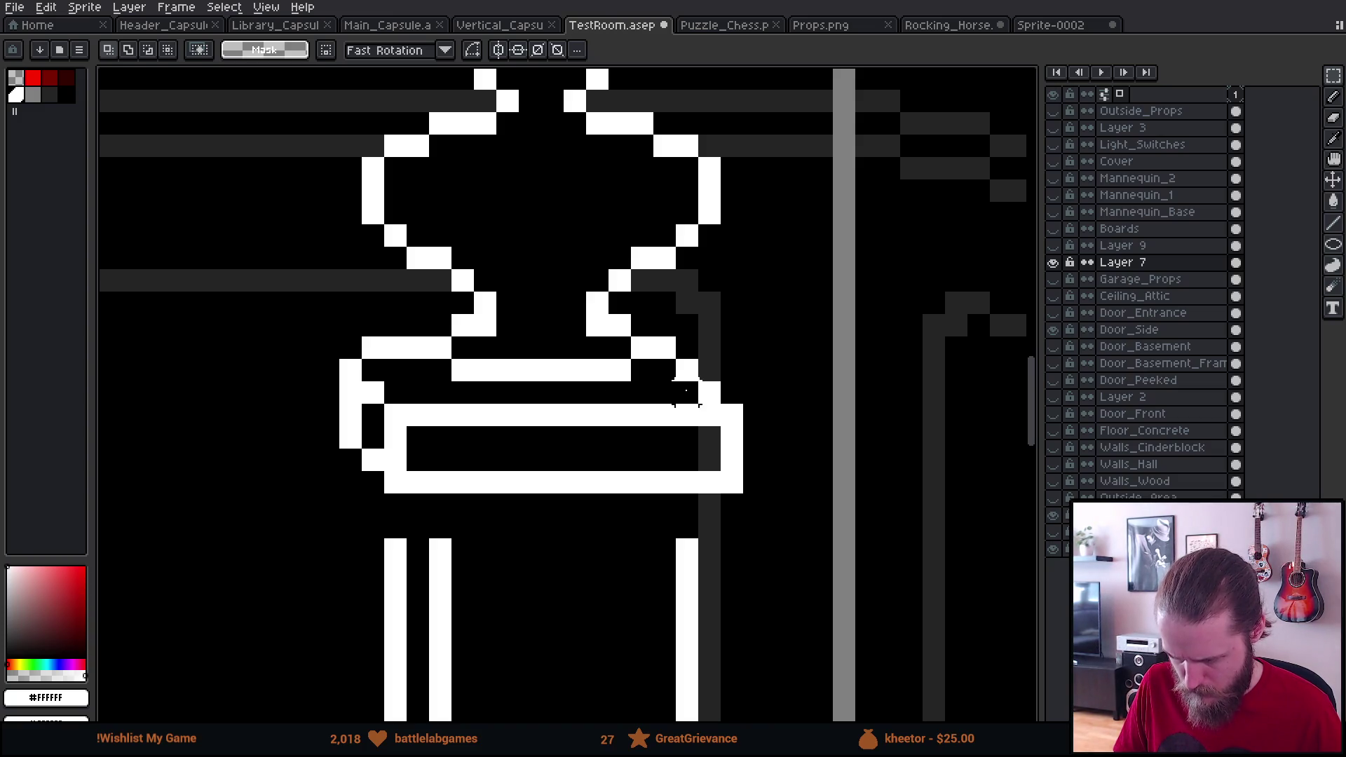
pyautogui.moveTo(313, 334)
pyautogui.mouseDown()
pyautogui.moveTo(401, 491)
pyautogui.moveTo(401, 448)
pyautogui.mouseUp()
pyautogui.hotkey('ctrl', 'd')
pyautogui.scroll(-4, 570, 525)
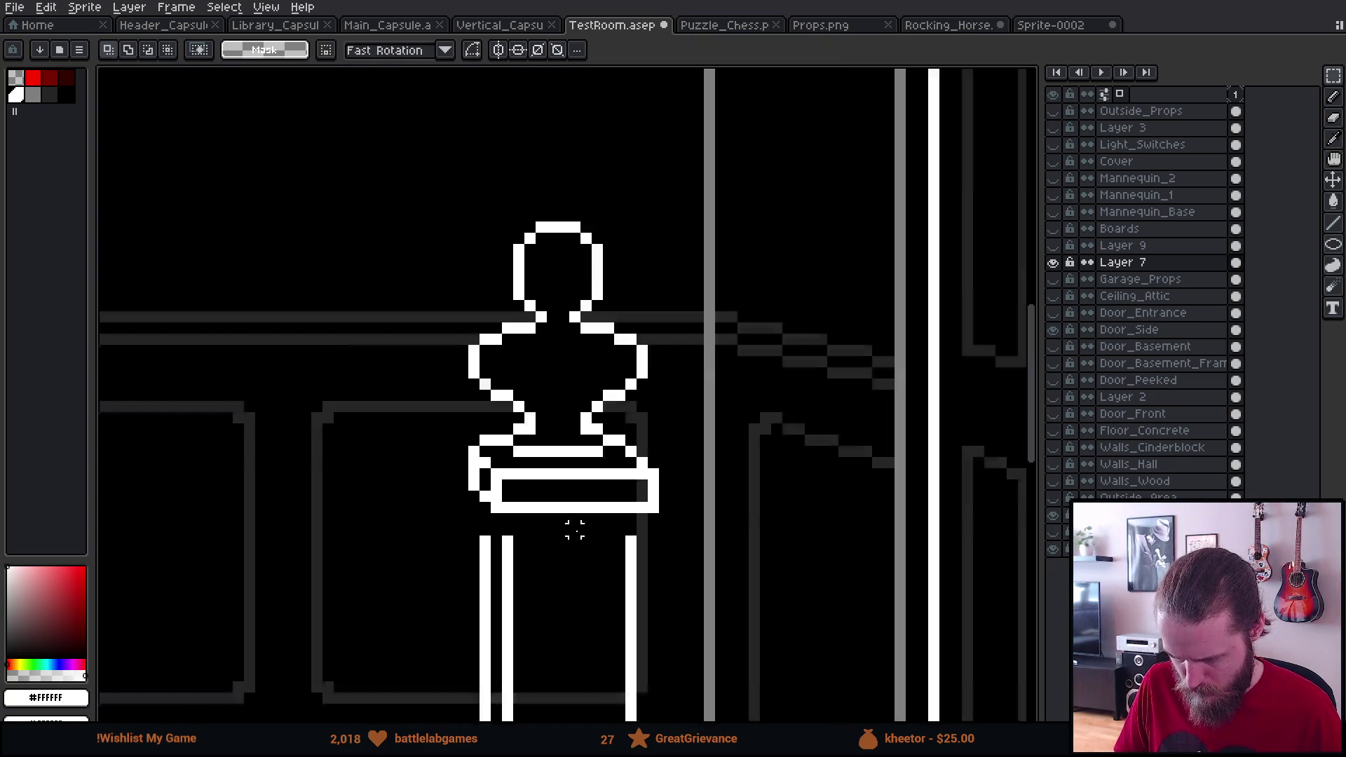
pyautogui.scroll(4, 577, 532)
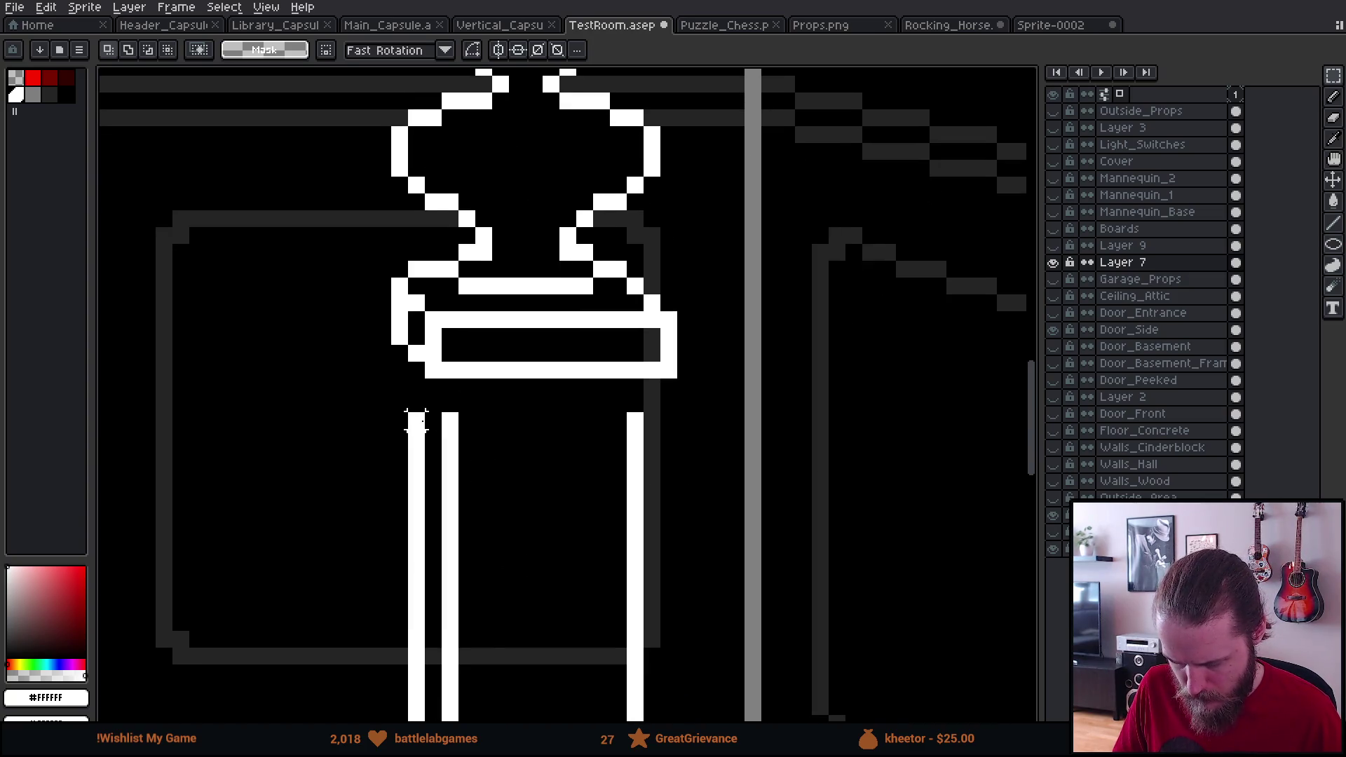
pyautogui.scroll(1, 417, 420)
pyautogui.press('b')
pyautogui.moveTo(414, 400)
pyautogui.mouseDown()
pyautogui.moveTo(411, 354)
pyautogui.moveTo(437, 376)
pyautogui.mouseUp()
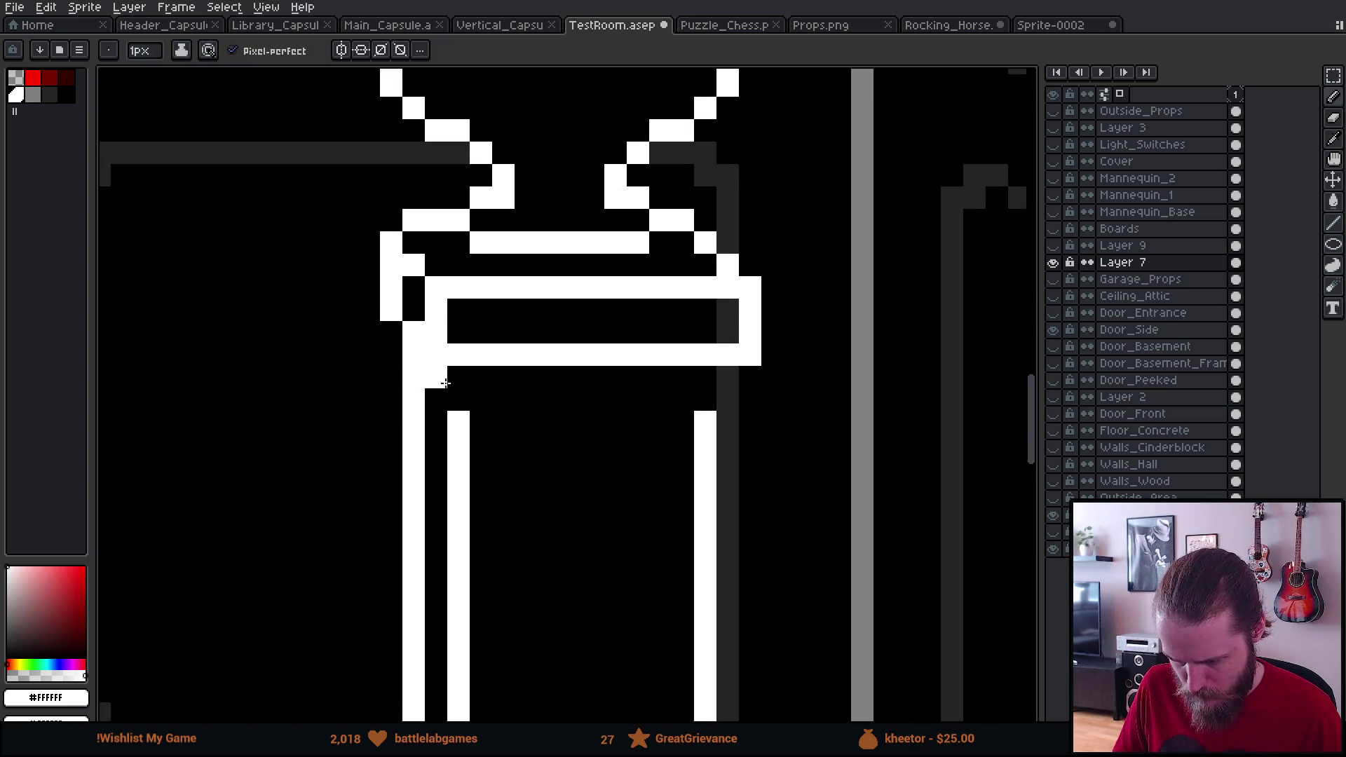
pyautogui.click(458, 400)
pyautogui.scroll(-3, 459, 403)
pyautogui.scroll(3, 458, 407)
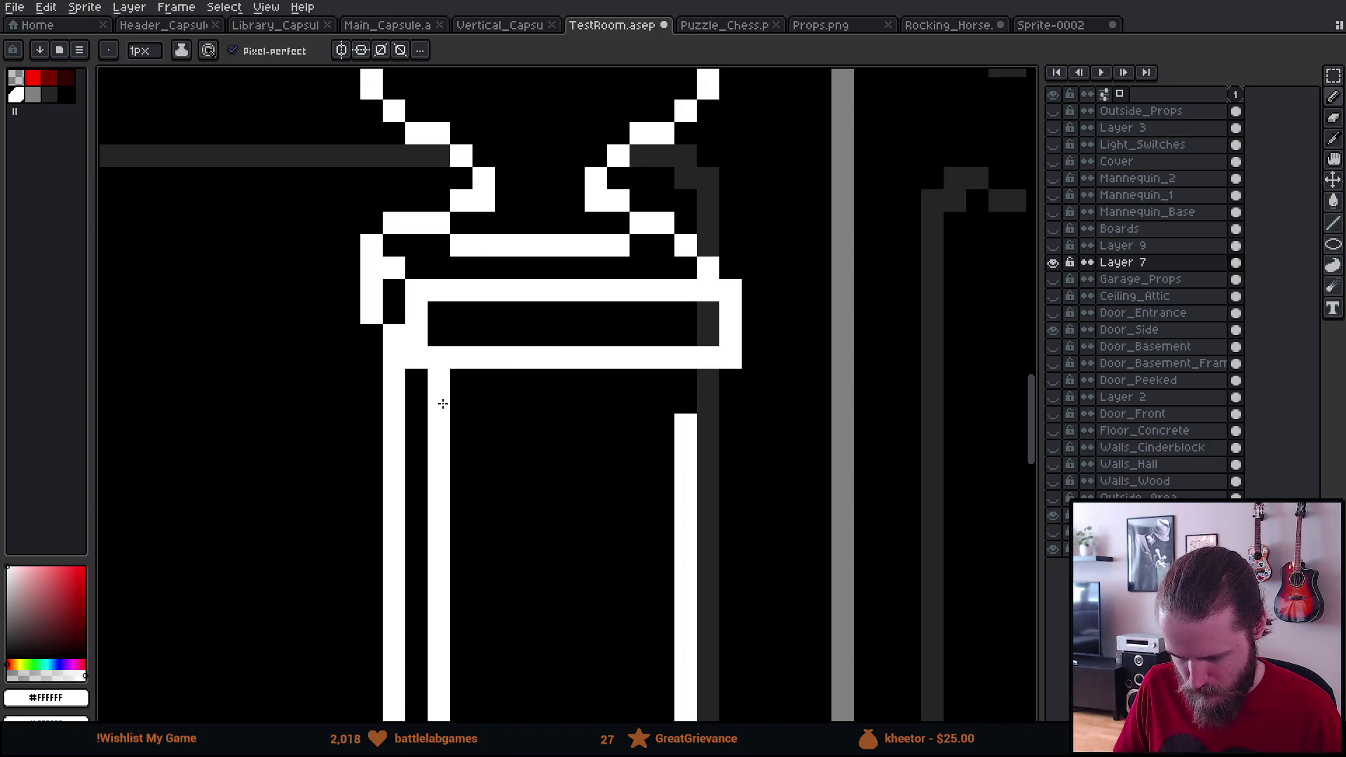
pyautogui.hotkey('ctrl', 'z')
pyautogui.hotkey('ctrl', 'z')
pyautogui.hotkey('ctrl', 'z')
pyautogui.hotkey('ctrl', 'z')
pyautogui.hotkey('ctrl', 'z')
pyautogui.scroll(-2, 399, 421)
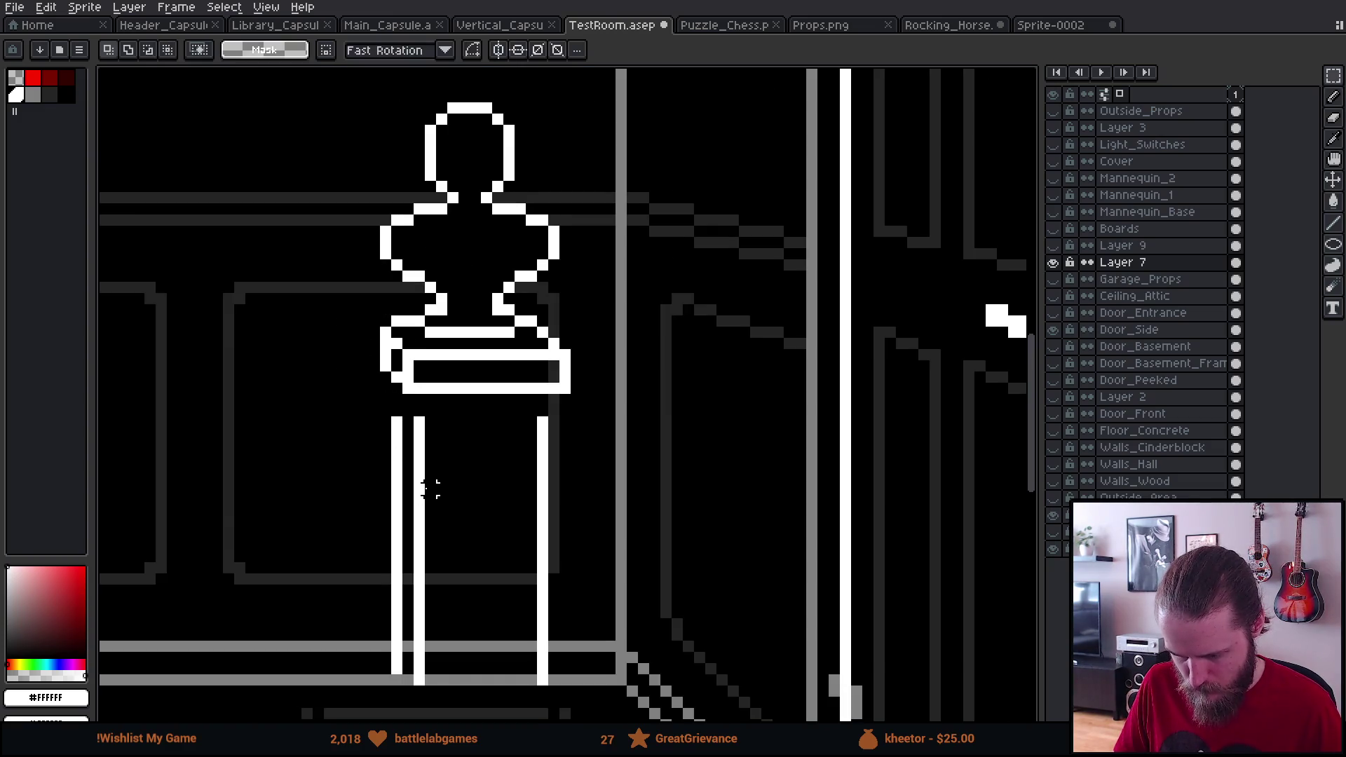
# Step: Move the two left pedestal legs up and right to meet the top
pyautogui.moveTo(357, 405); pyautogui.dragTo(450, 687)
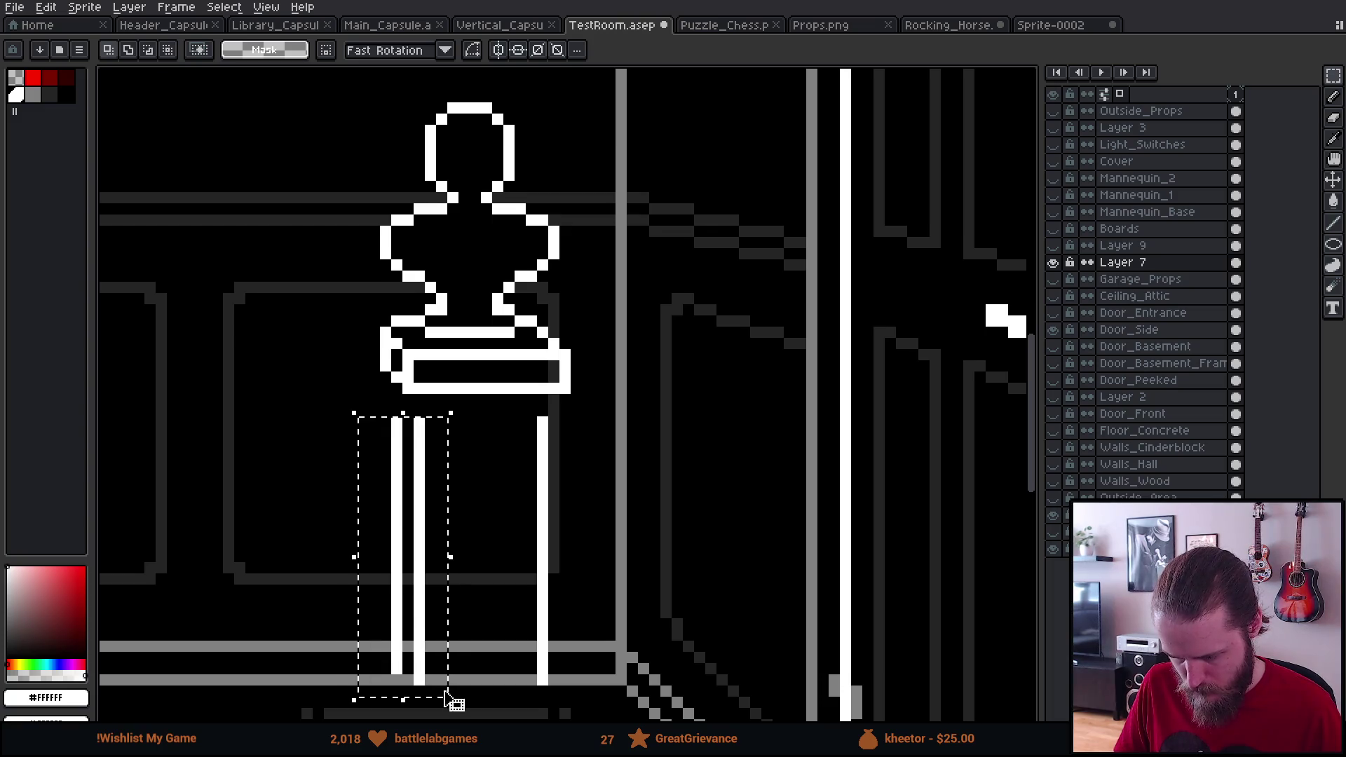
pyautogui.moveTo(446, 635); pyautogui.dragTo(459, 614)
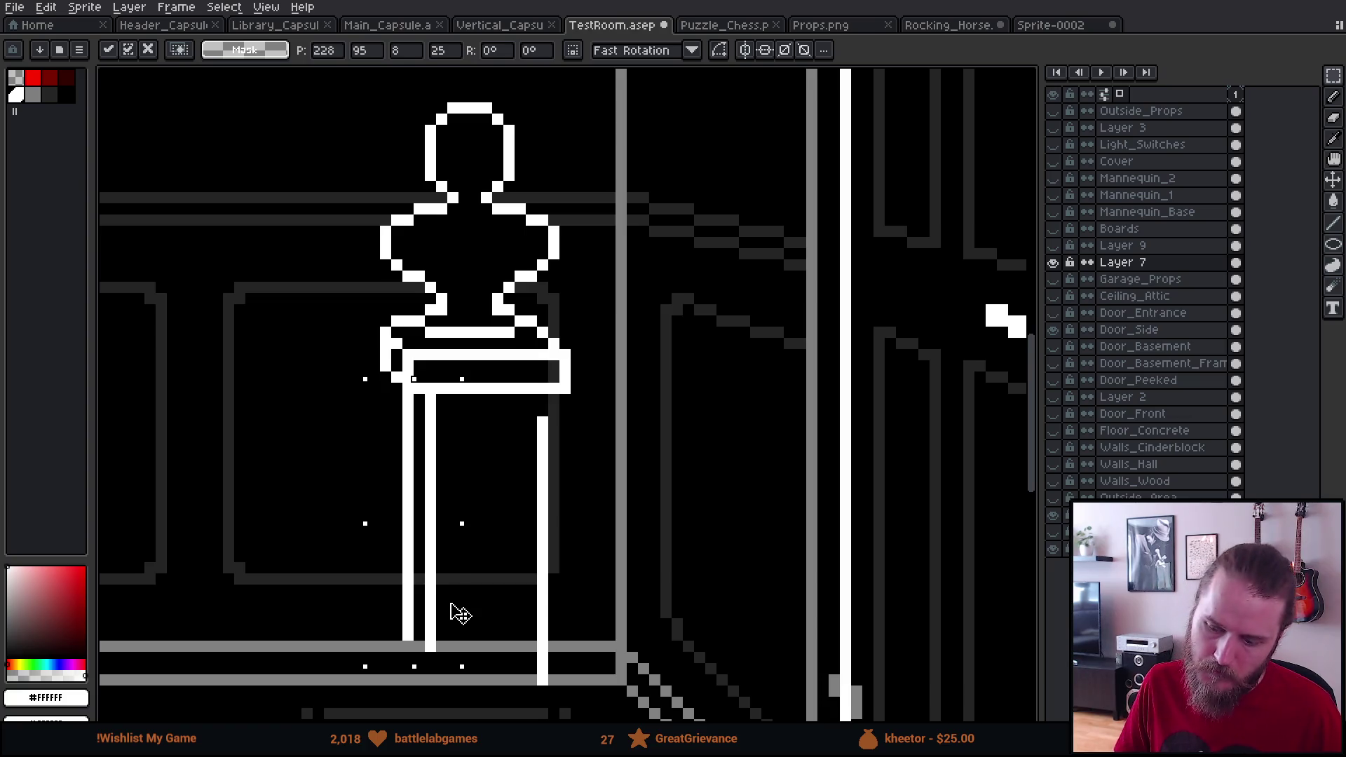
pyautogui.click(576, 444)
# Step: Raise the right leg one pixel and select the pedestal top
pyautogui.moveTo(520, 421)
pyautogui.mouseDown()
pyautogui.moveTo(583, 689)
pyautogui.moveTo(569, 629)
pyautogui.mouseUp()
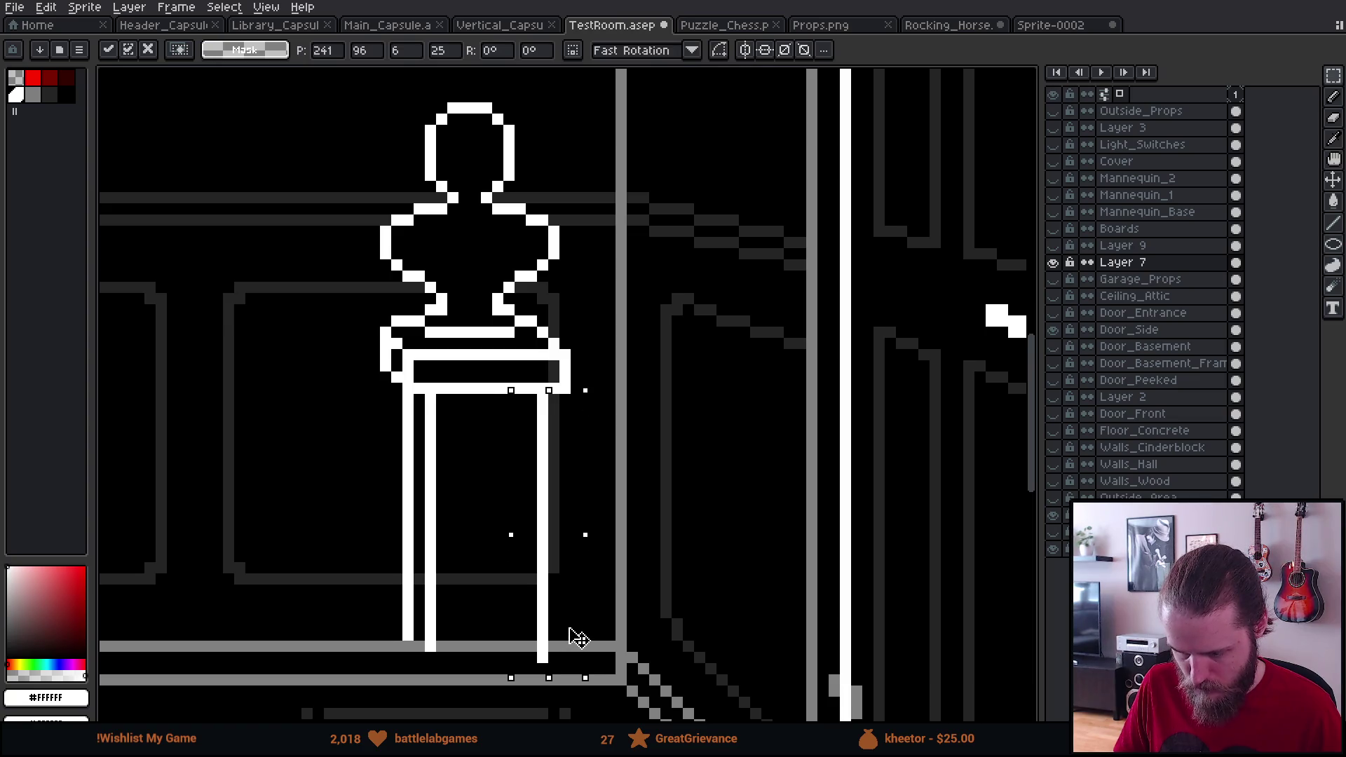
pyautogui.click(708, 577)
pyautogui.scroll(-3, 709, 576)
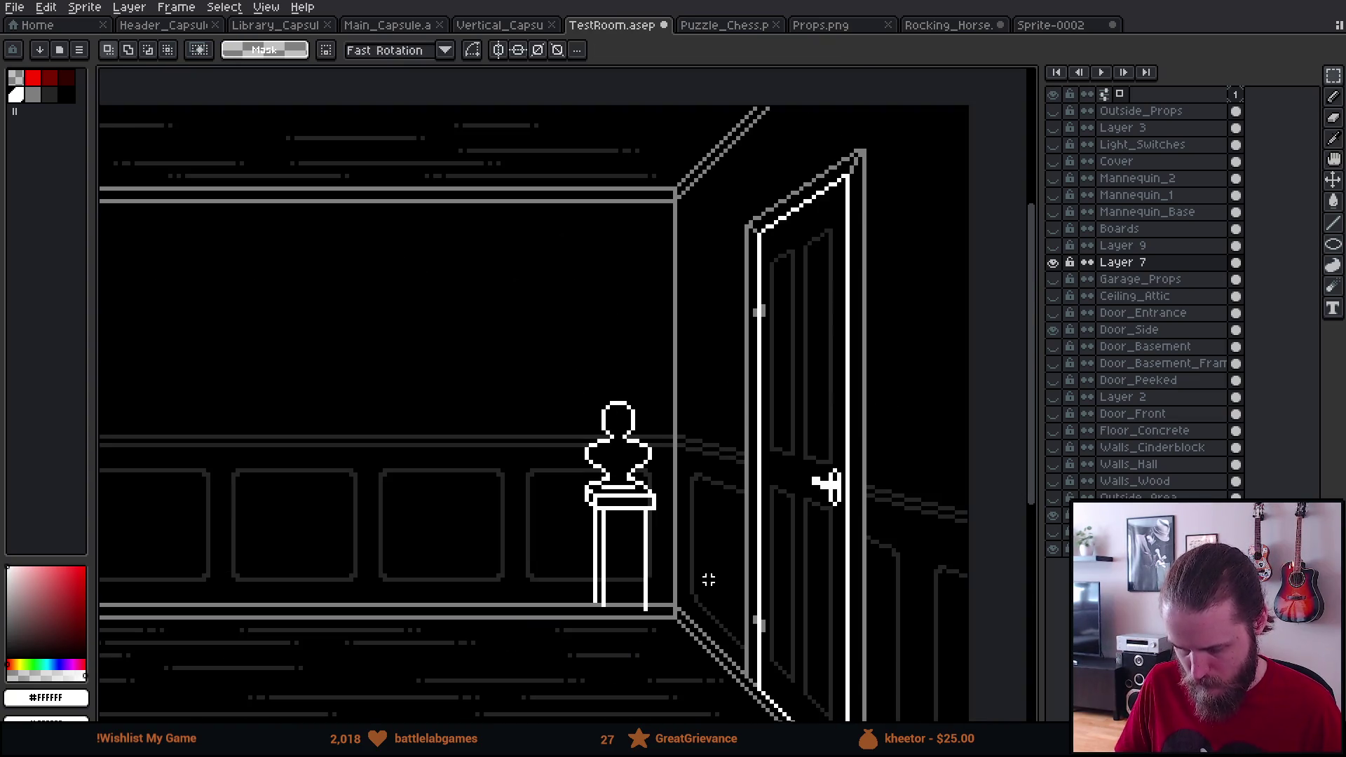
pyautogui.scroll(1, 711, 576)
pyautogui.scroll(4, 712, 576)
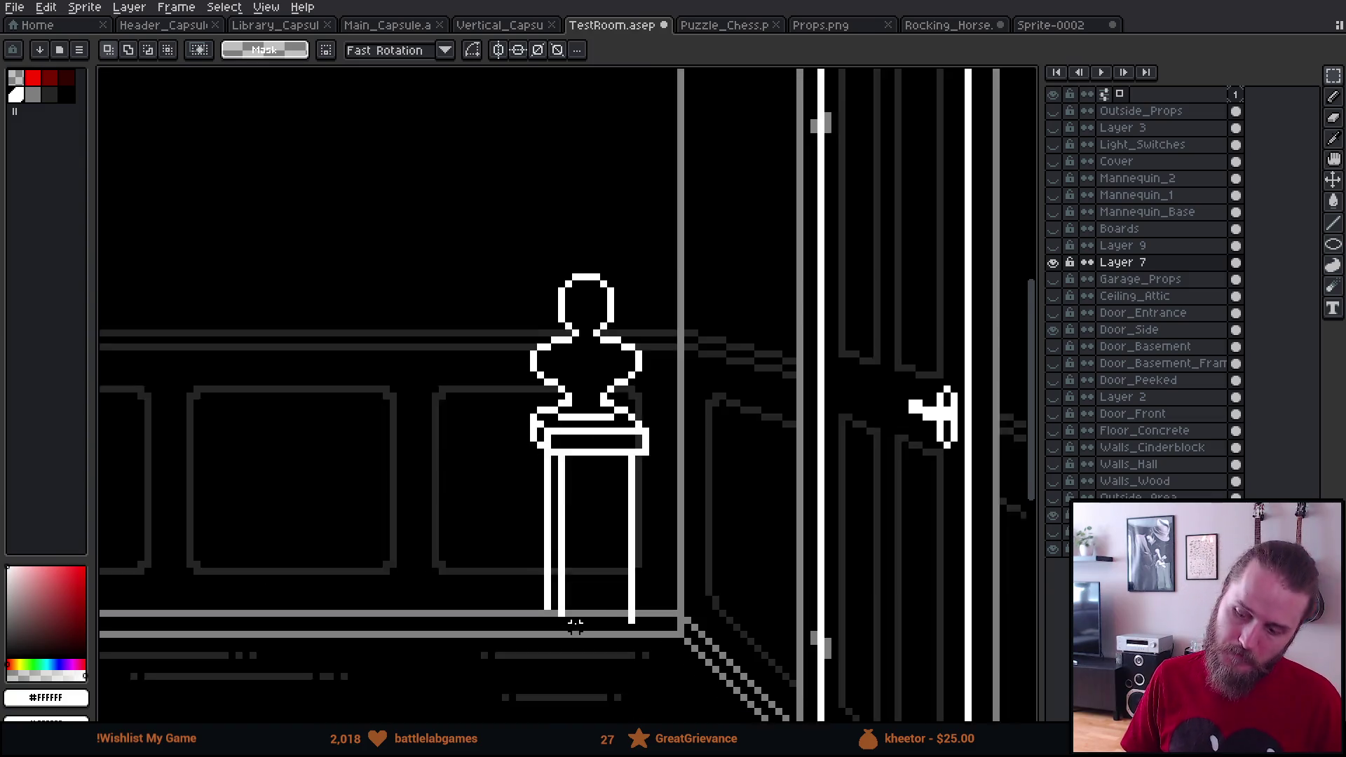
pyautogui.scroll(2, 529, 519)
pyautogui.scroll(-2, 526, 511)
pyautogui.scroll(1, 526, 511)
pyautogui.moveTo(458, 197)
pyautogui.mouseDown()
pyautogui.moveTo(669, 272)
pyautogui.moveTo(601, 339)
pyautogui.moveTo(587, 662)
pyautogui.mouseUp()
pyautogui.scroll(1, 475, 638)
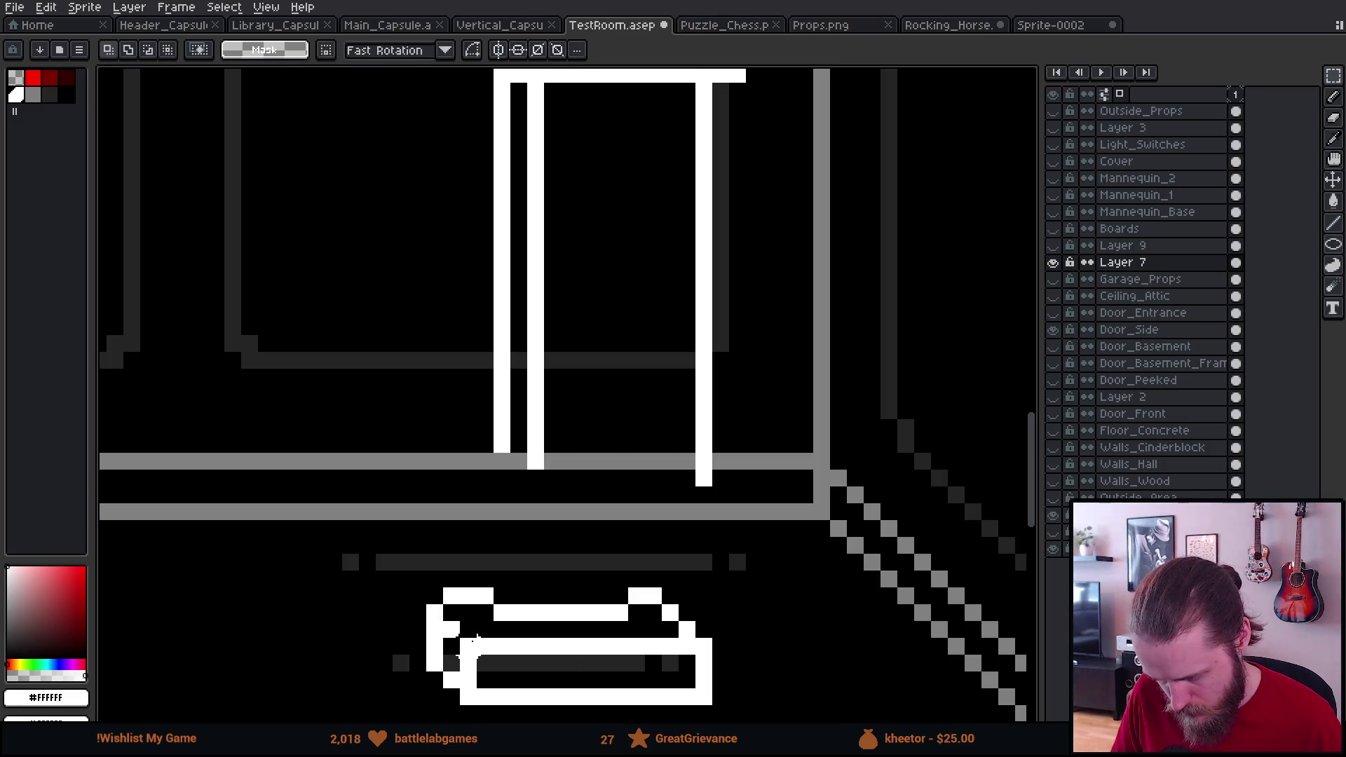
# Step: Move the loose bar from the floor up under the pedestal column
pyautogui.moveTo(490, 605)
pyautogui.mouseDown()
pyautogui.moveTo(633, 624)
pyautogui.moveTo(582, 601)
pyautogui.moveTo(592, 608)
pyautogui.mouseUp()
pyautogui.press('Return')
pyautogui.scroll(-2, 568, 666)
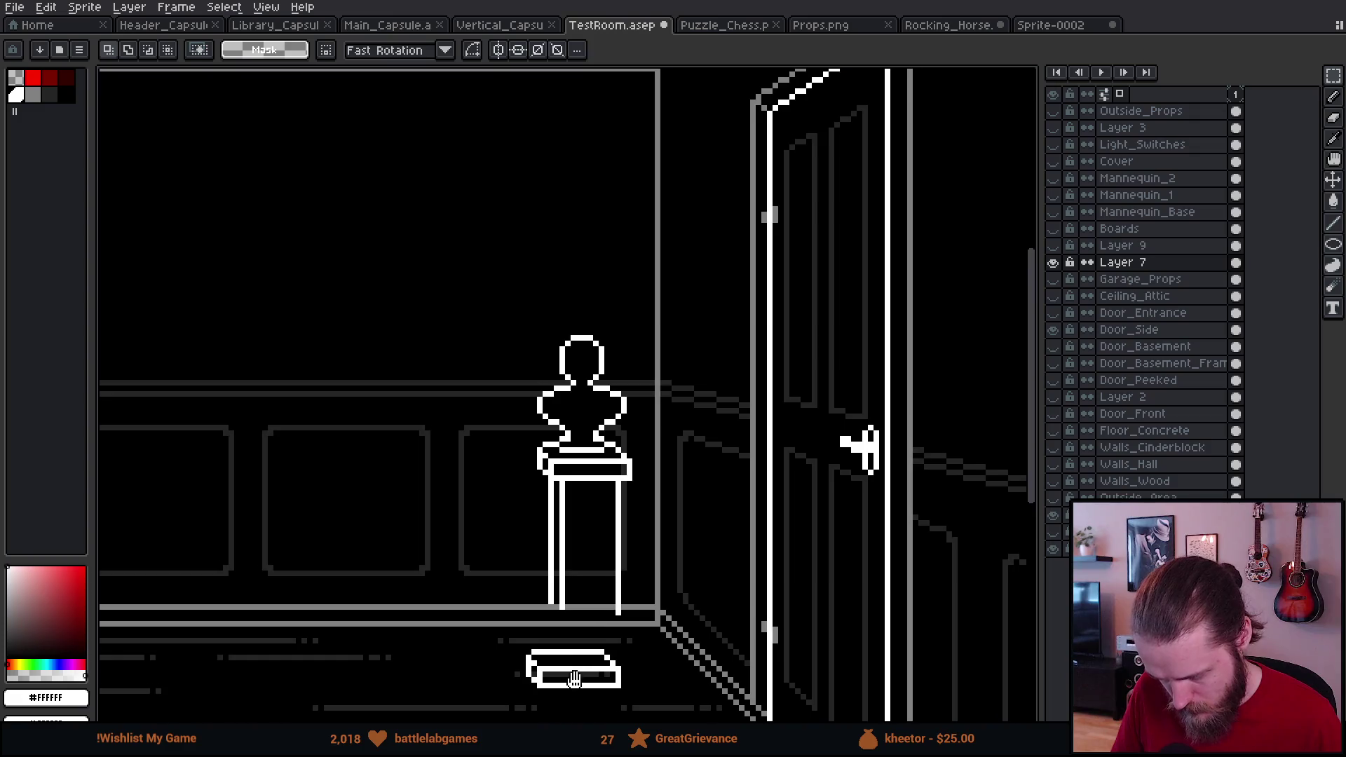
pyautogui.scroll(2, 506, 589)
pyautogui.moveTo(366, 517)
pyautogui.mouseDown()
pyautogui.moveTo(562, 679)
pyautogui.moveTo(691, 712)
pyautogui.mouseUp()
pyautogui.moveTo(616, 655); pyautogui.dragTo(653, 574)
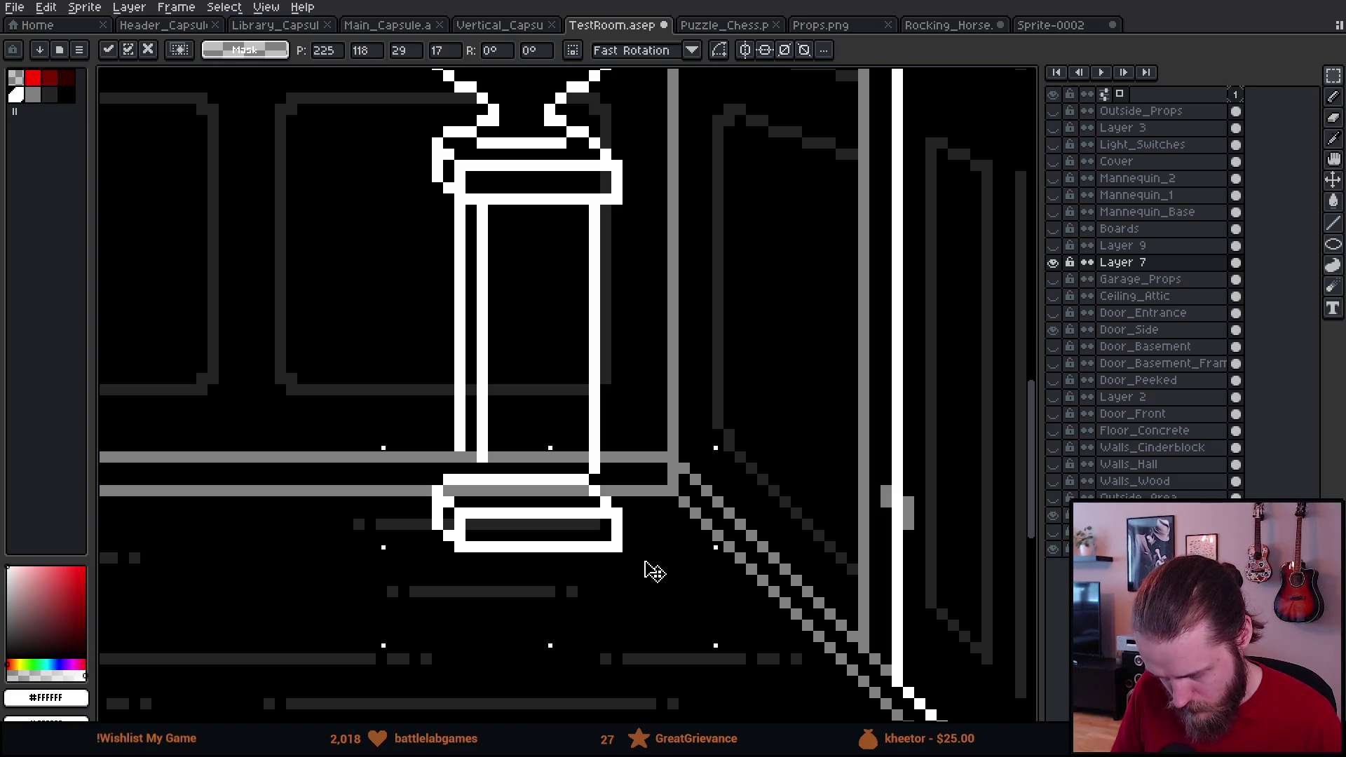
pyautogui.hotkey('ctrl', 'd')
pyautogui.scroll(-3, 643, 565)
pyautogui.scroll(3, 786, 581)
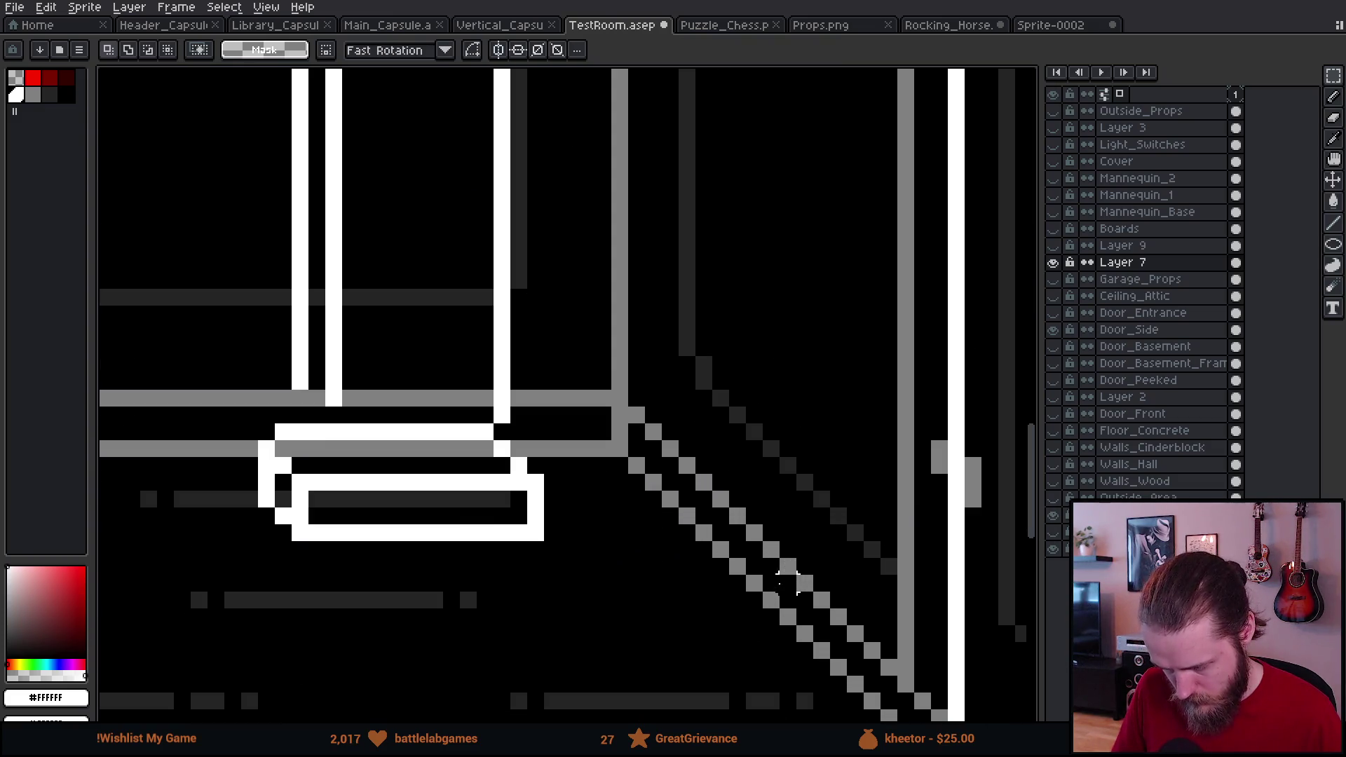
# Step: Widen the base by shifting its right half two pixels right and left half two pixels left
pyautogui.moveTo(393, 420); pyautogui.dragTo(564, 603)
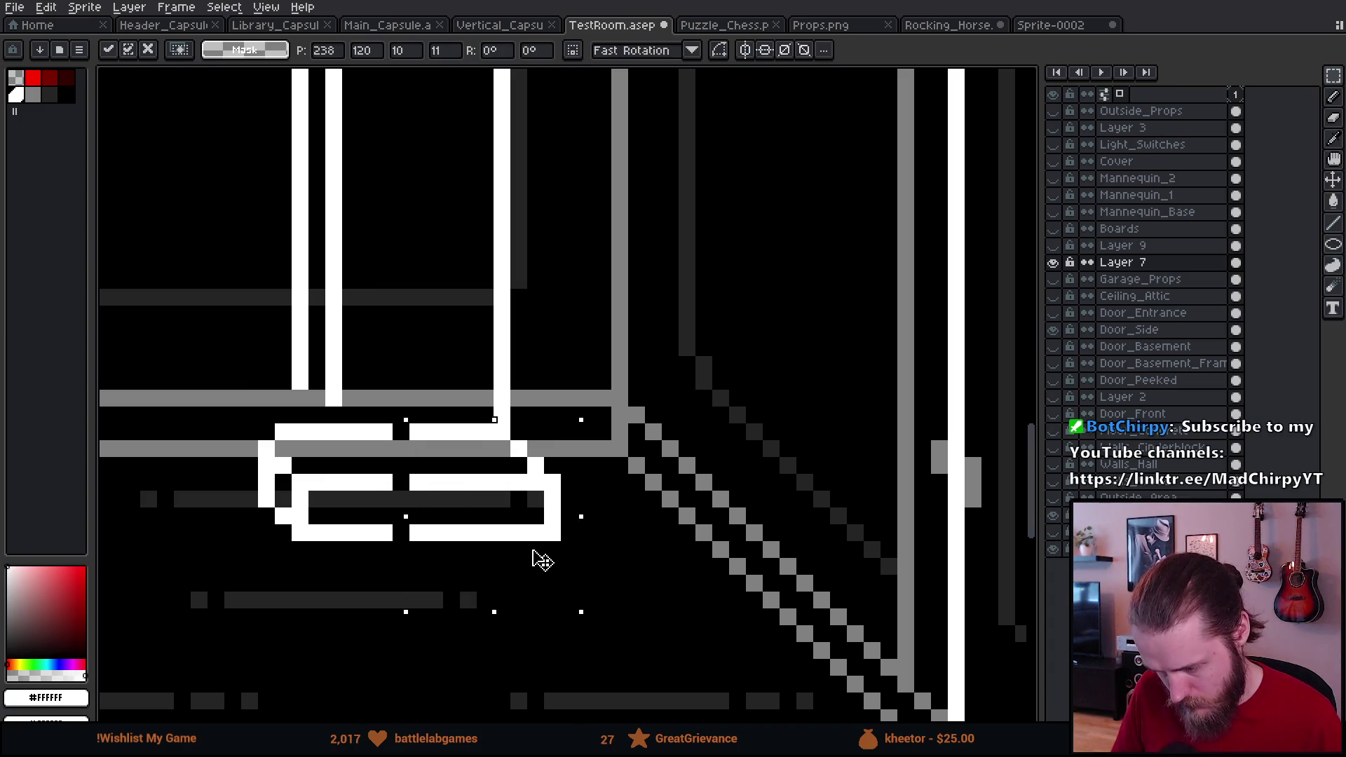
pyautogui.moveTo(541, 558); pyautogui.dragTo(555, 561)
pyautogui.hotkey('ctrl', 'd')
pyautogui.moveTo(210, 427)
pyautogui.mouseDown()
pyautogui.moveTo(400, 566)
pyautogui.moveTo(352, 535)
pyautogui.mouseUp()
pyautogui.hotkey('ctrl', 'd')
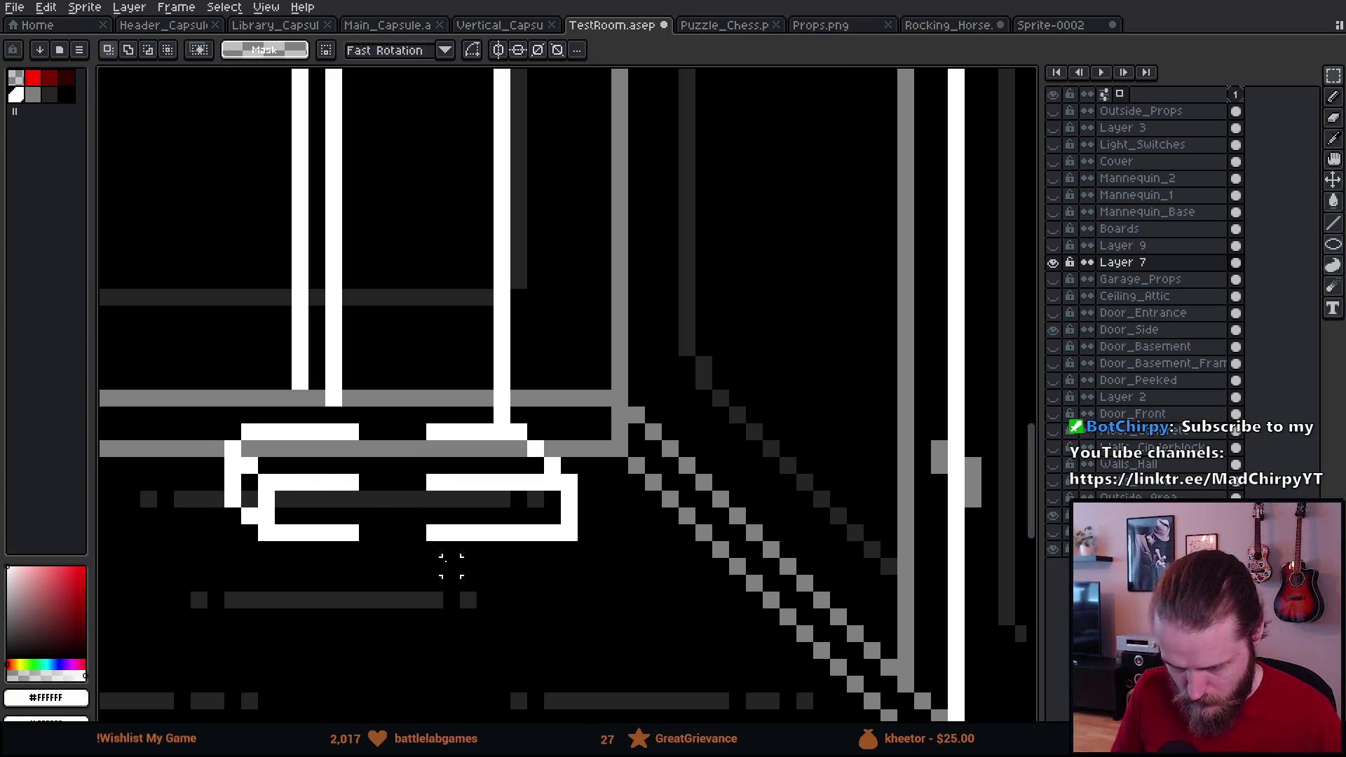
pyautogui.scroll(2, 334, 482)
pyautogui.moveTo(334, 482); pyautogui.dragTo(440, 475)
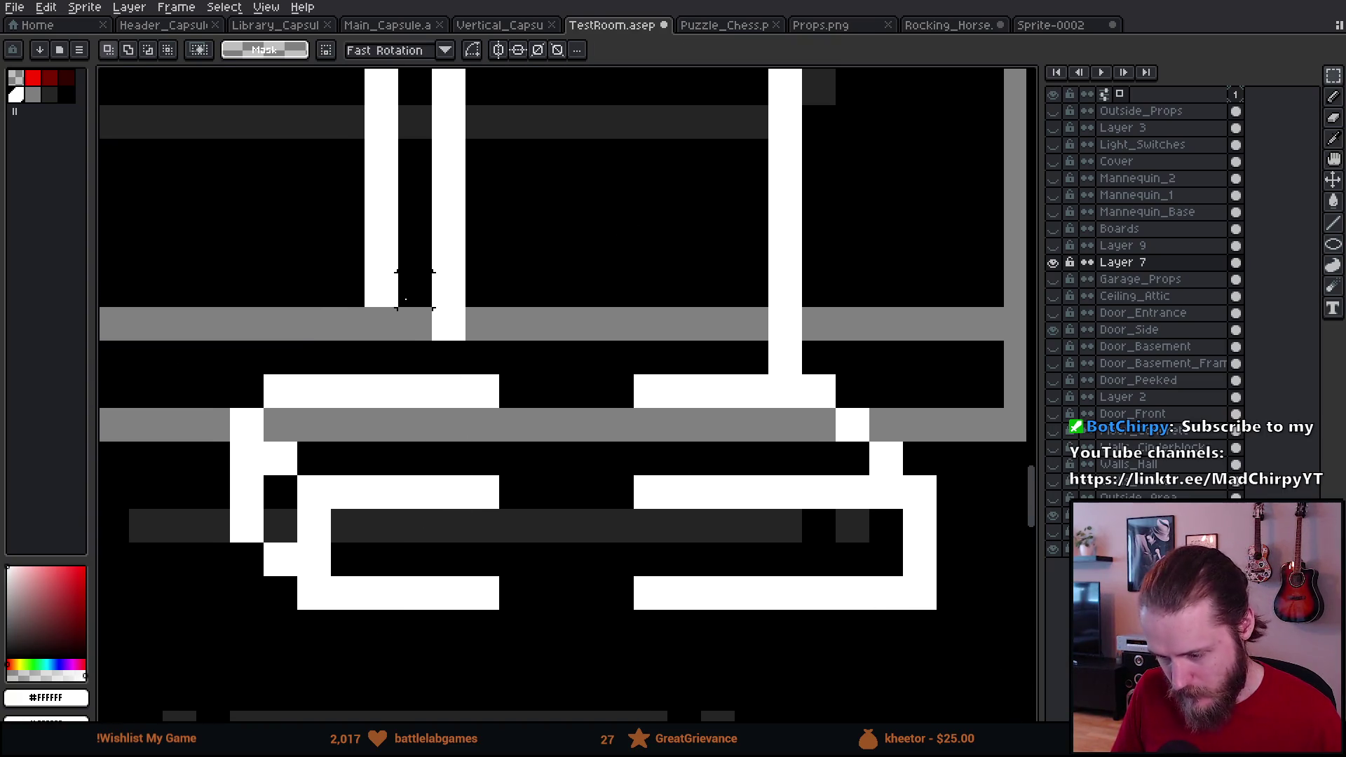
# Step: Extend the column down into the base and draw the base's white top edge across the grey bar
pyautogui.press('b')
pyautogui.moveTo(376, 318); pyautogui.dragTo(375, 393)
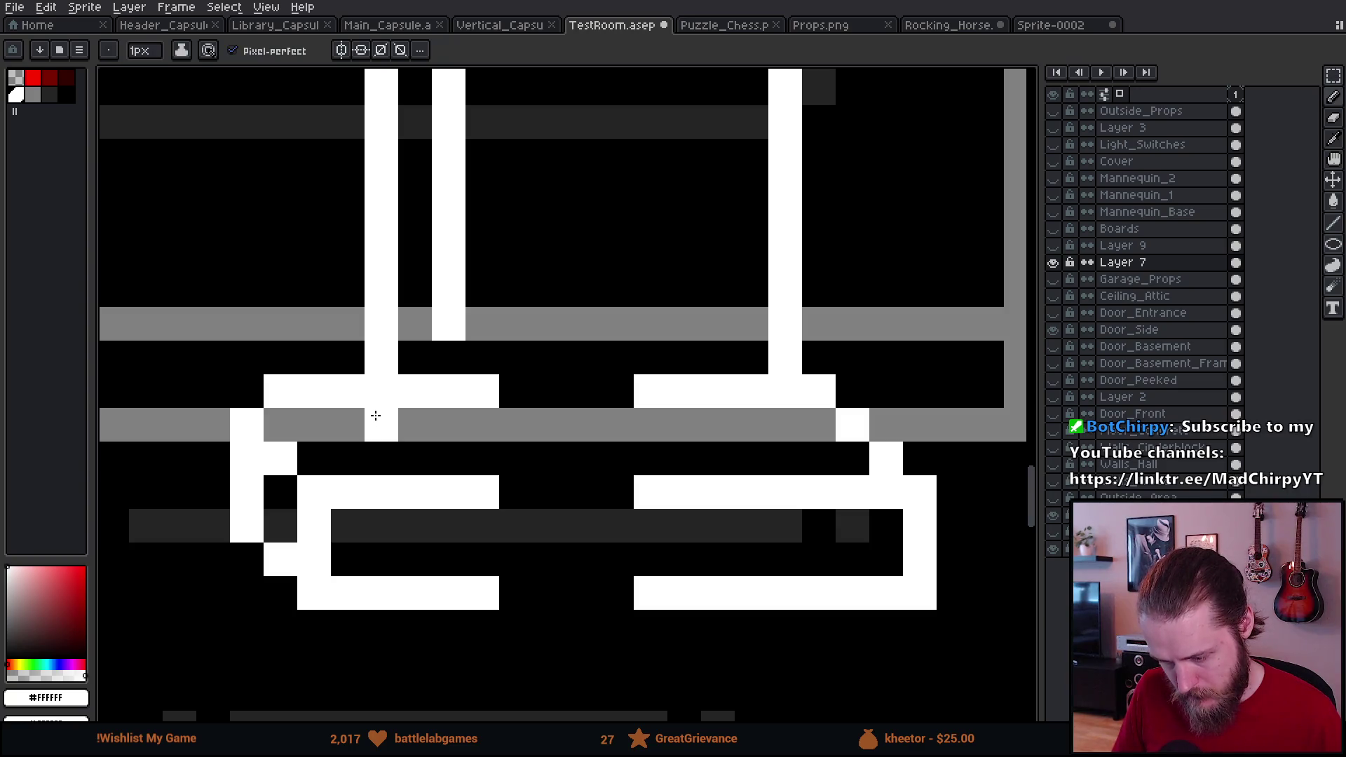
pyautogui.click(404, 419)
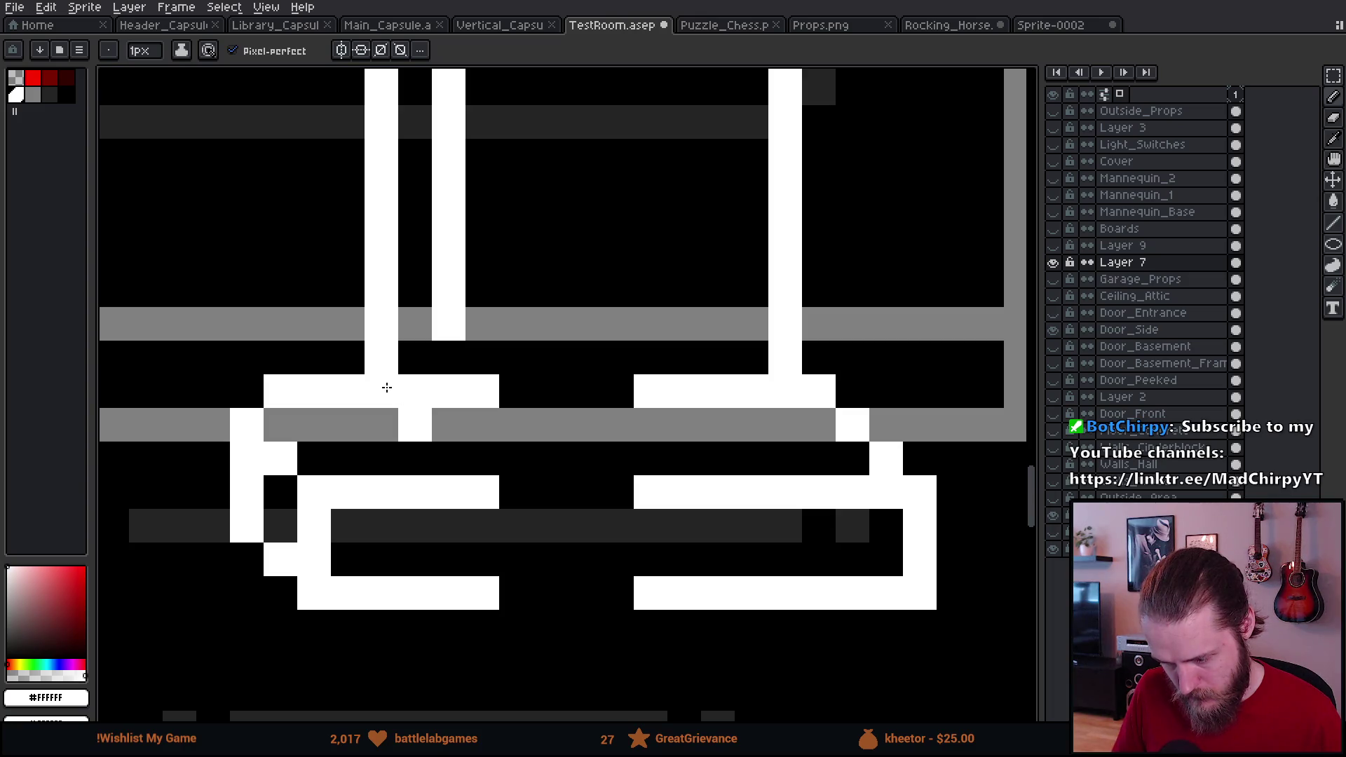
pyautogui.hotkey('ctrl', 'z')
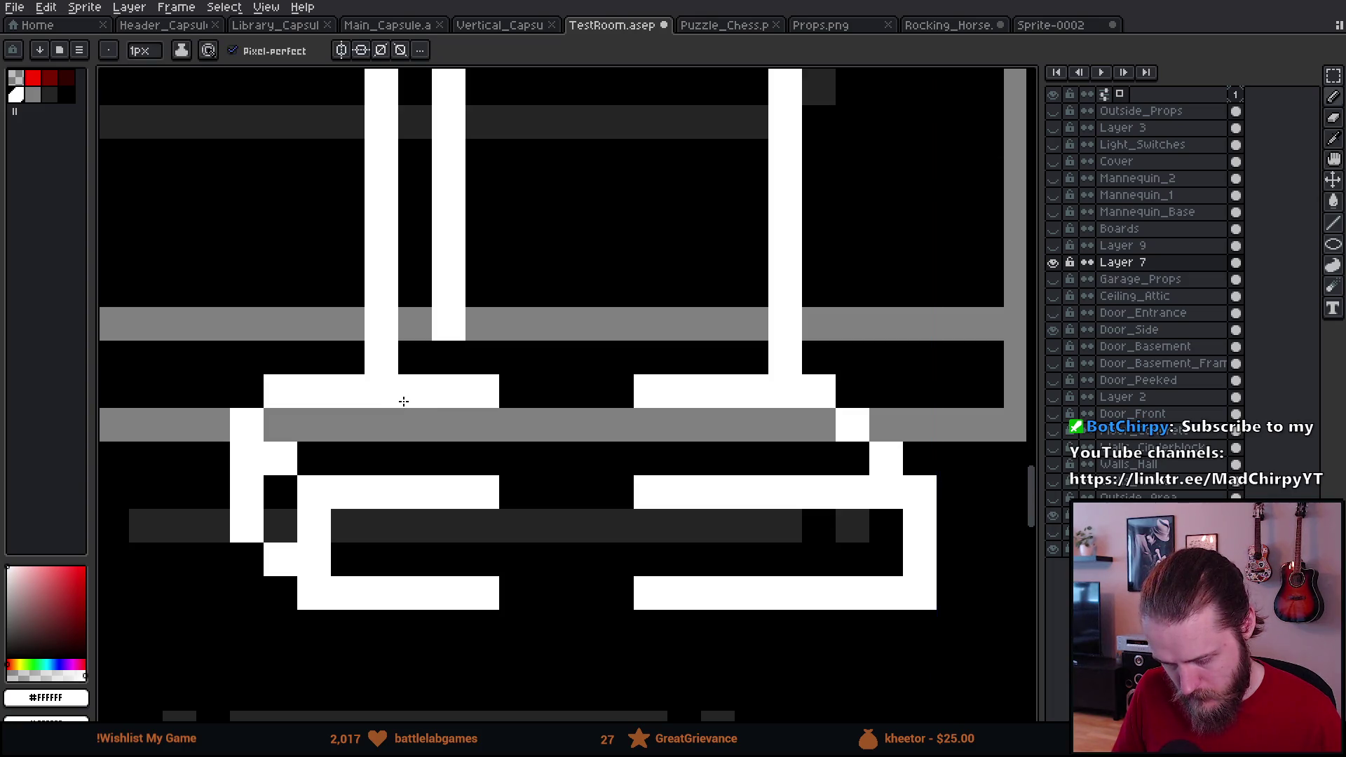
pyautogui.click(411, 420)
pyautogui.moveTo(410, 421)
pyautogui.mouseDown()
pyautogui.moveTo(722, 449)
pyautogui.moveTo(742, 422)
pyautogui.moveTo(481, 355)
pyautogui.moveTo(411, 385)
pyautogui.mouseUp()
# Step: Fill white pixels below the column and close the gap in the base's bottom line
pyautogui.press('e')
pyautogui.press('i')
pyautogui.press('b')
pyautogui.moveTo(448, 344); pyautogui.dragTo(420, 381)
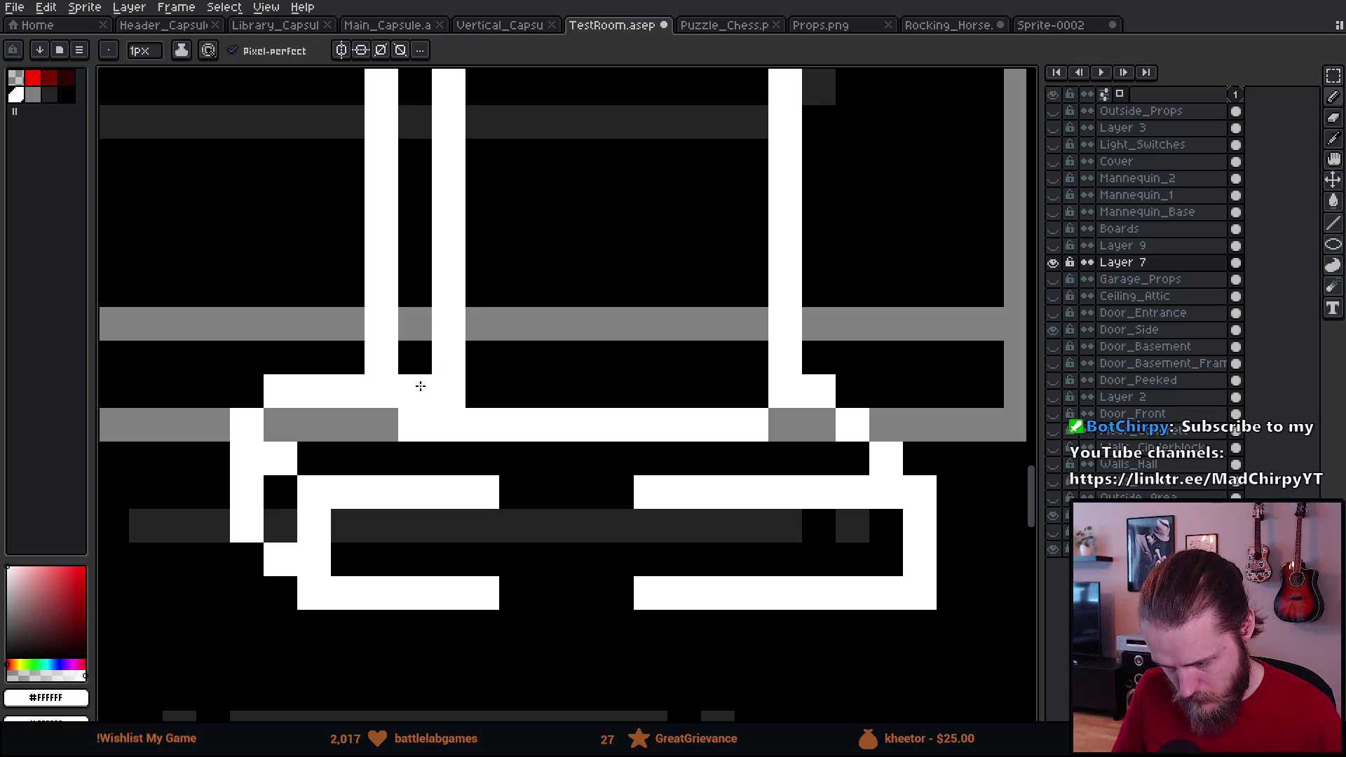
pyautogui.scroll(-3, 460, 462)
pyautogui.scroll(-1, 459, 462)
pyautogui.scroll(5, 459, 463)
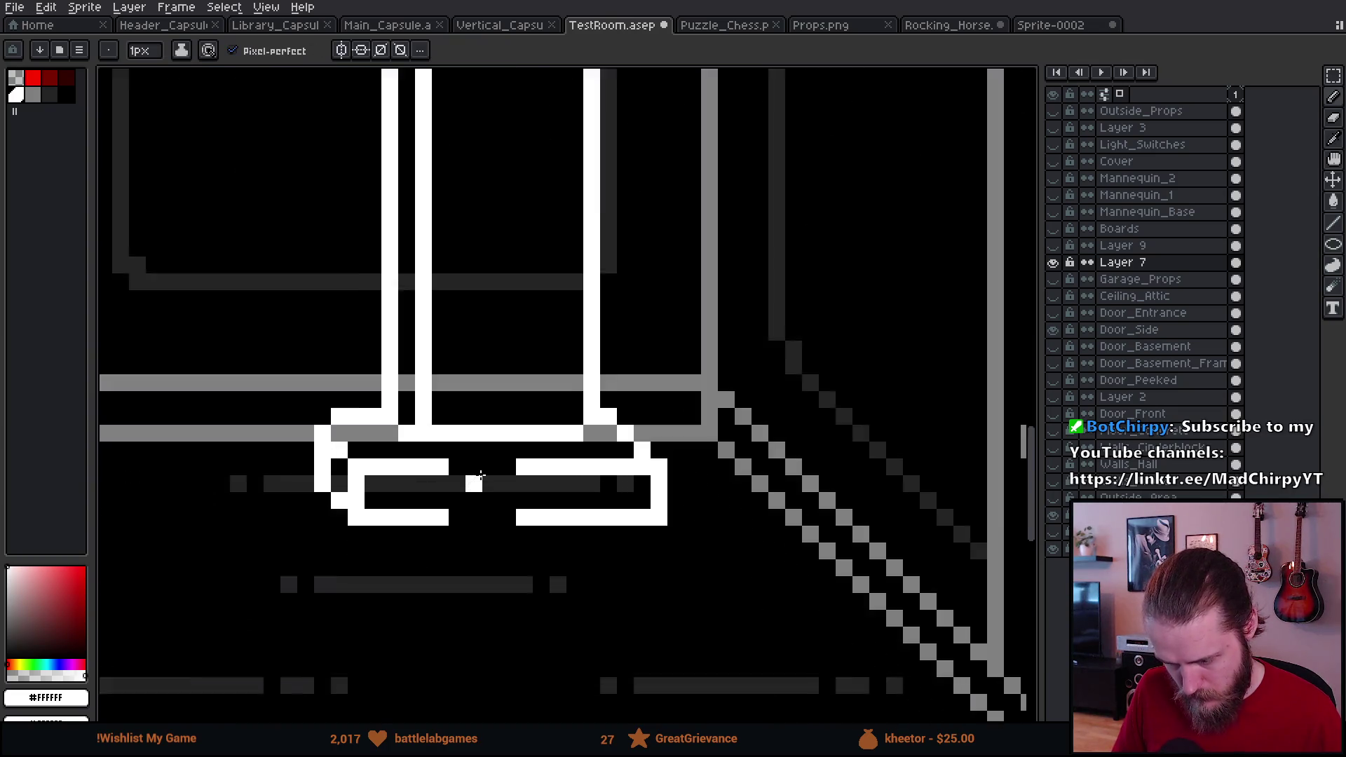
pyautogui.moveTo(444, 523); pyautogui.dragTo(523, 529)
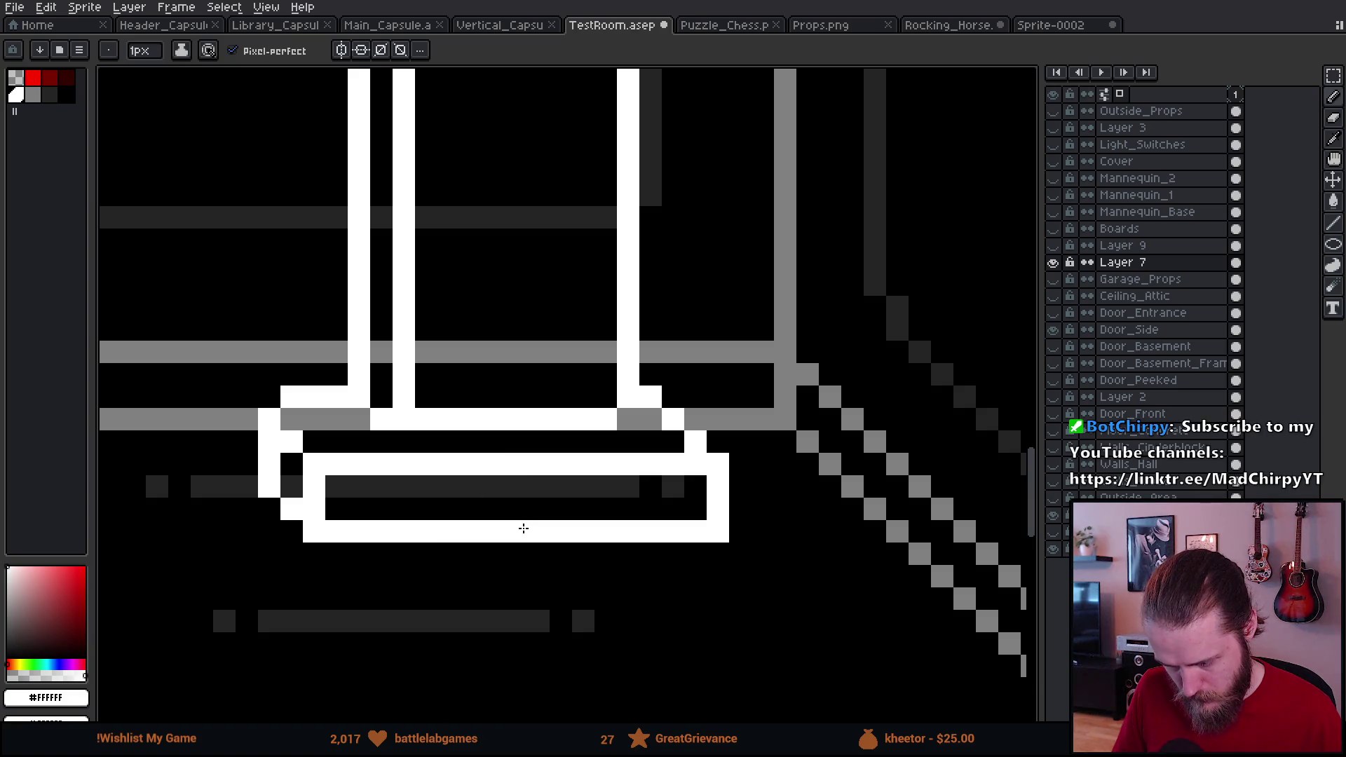
pyautogui.scroll(-4, 523, 529)
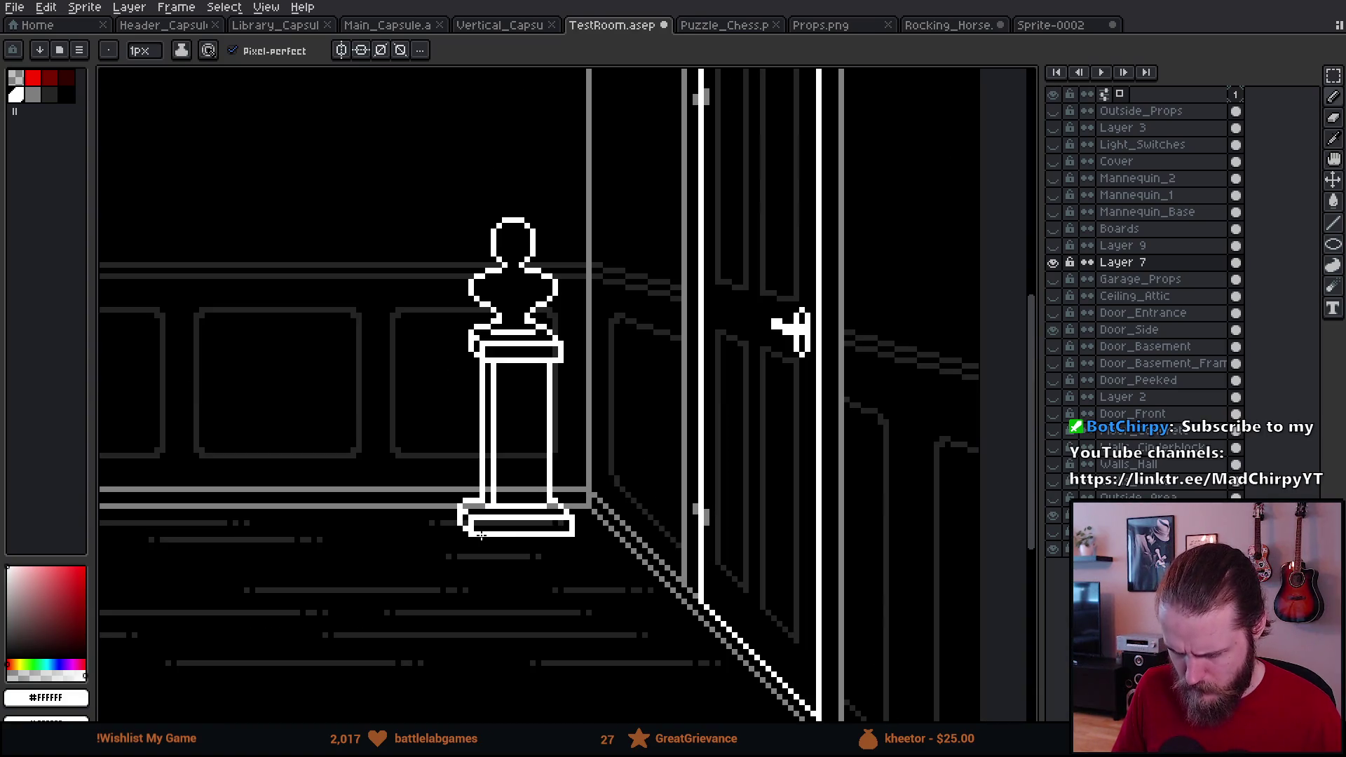
# Step: Nudge the base's left corner one pixel right with the Rectangular Marquee
pyautogui.press('m')
pyautogui.scroll(2, 482, 536)
pyautogui.moveTo(404, 454)
pyautogui.mouseDown()
pyautogui.moveTo(479, 563)
pyautogui.moveTo(462, 530)
pyautogui.mouseUp()
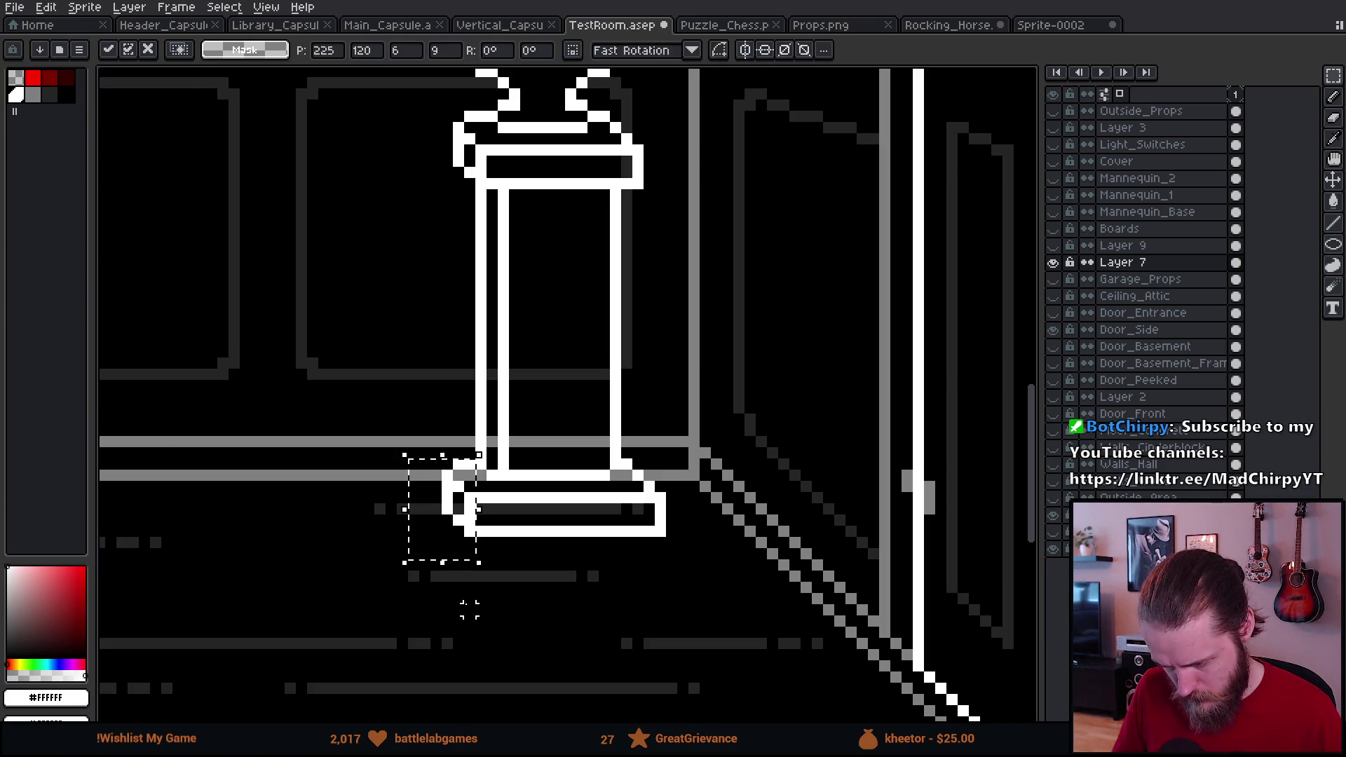
pyautogui.press('Return')
pyautogui.scroll(-4, 465, 606)
pyautogui.scroll(-1, 459, 602)
pyautogui.scroll(1, 462, 600)
pyautogui.moveTo(435, 611)
pyautogui.mouseDown()
pyautogui.moveTo(474, 598)
pyautogui.moveTo(616, 598)
pyautogui.mouseUp()
pyautogui.scroll(-1, 652, 582)
pyautogui.scroll(4, 681, 572)
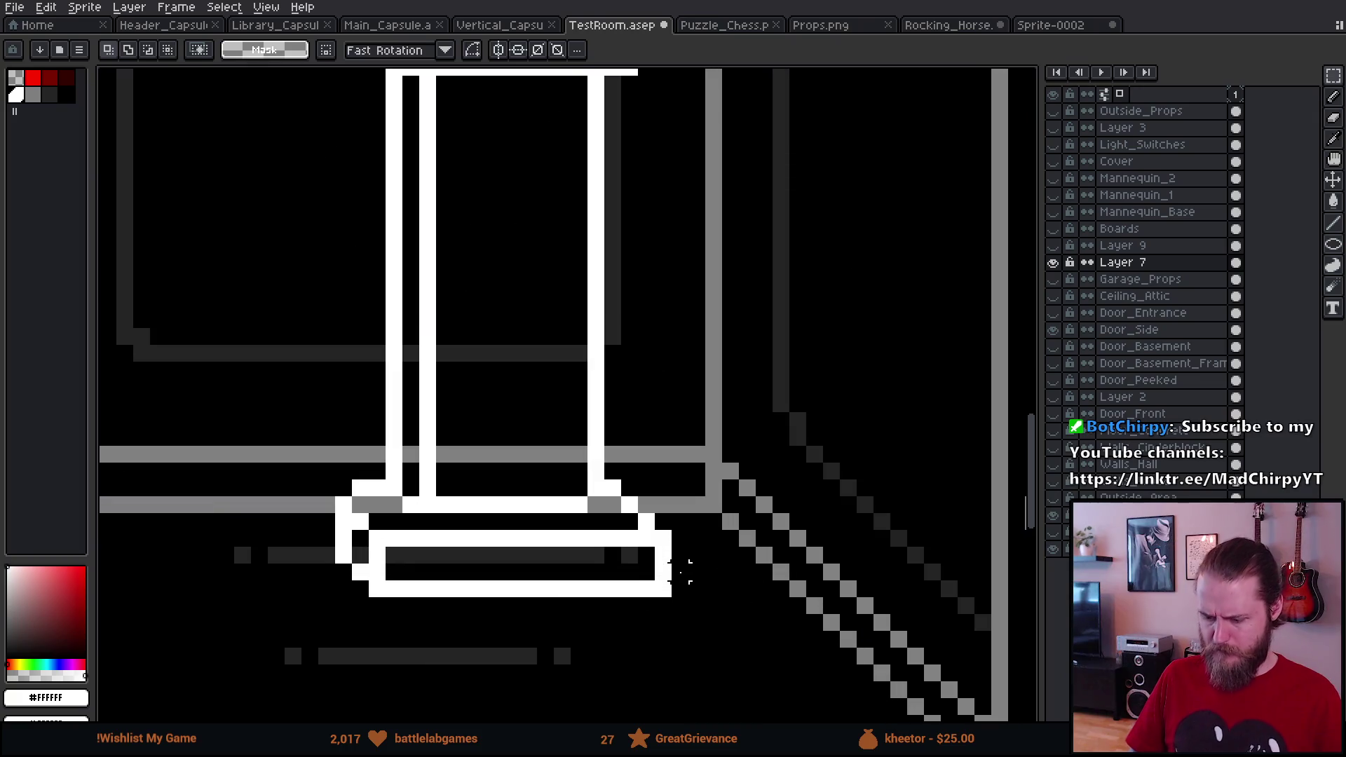
pyautogui.scroll(1, 378, 502)
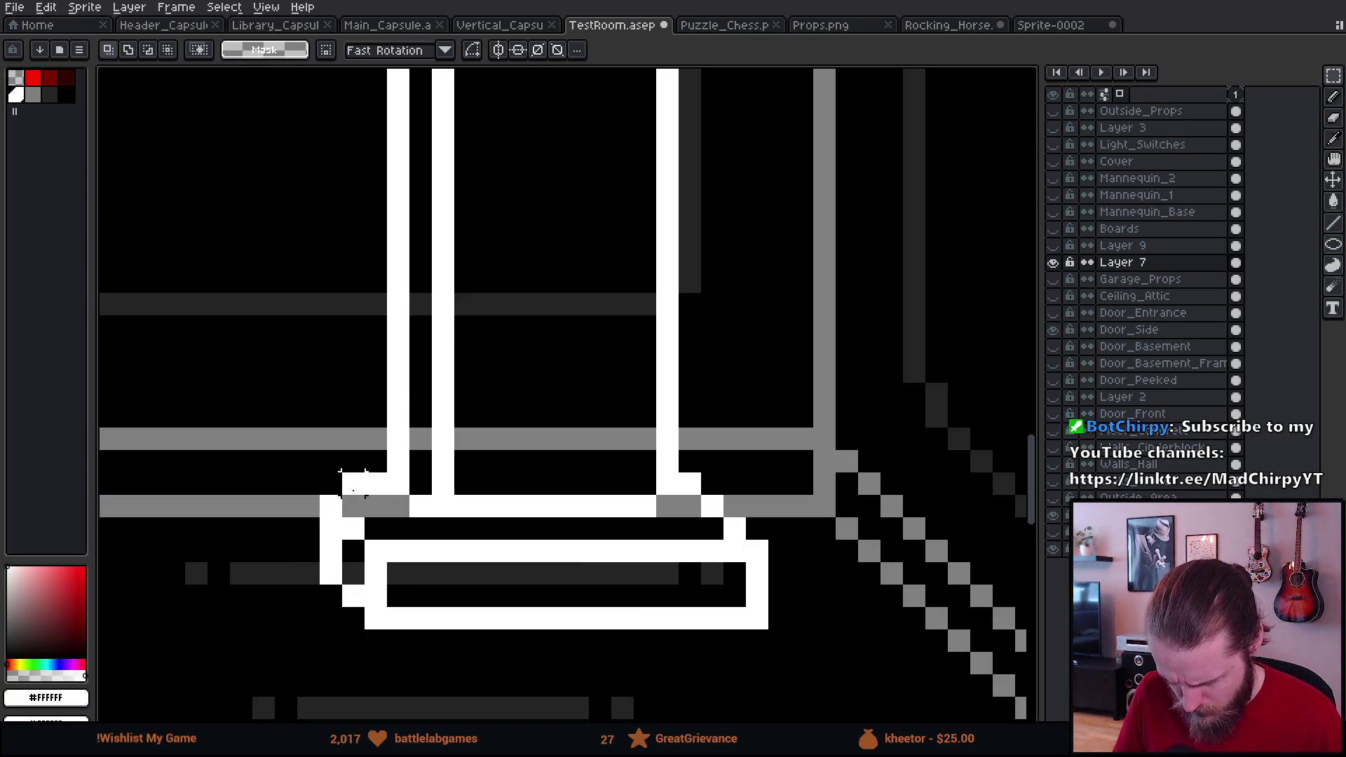
# Step: Draw pixels along the base's top edge, remove two stray pixels, and reshape the right corner
pyautogui.press('b')
pyautogui.click(335, 492)
pyautogui.moveTo(334, 481)
pyautogui.mouseDown()
pyautogui.moveTo(376, 464)
pyautogui.moveTo(376, 484)
pyautogui.mouseUp()
pyautogui.press('e')
pyautogui.press('b')
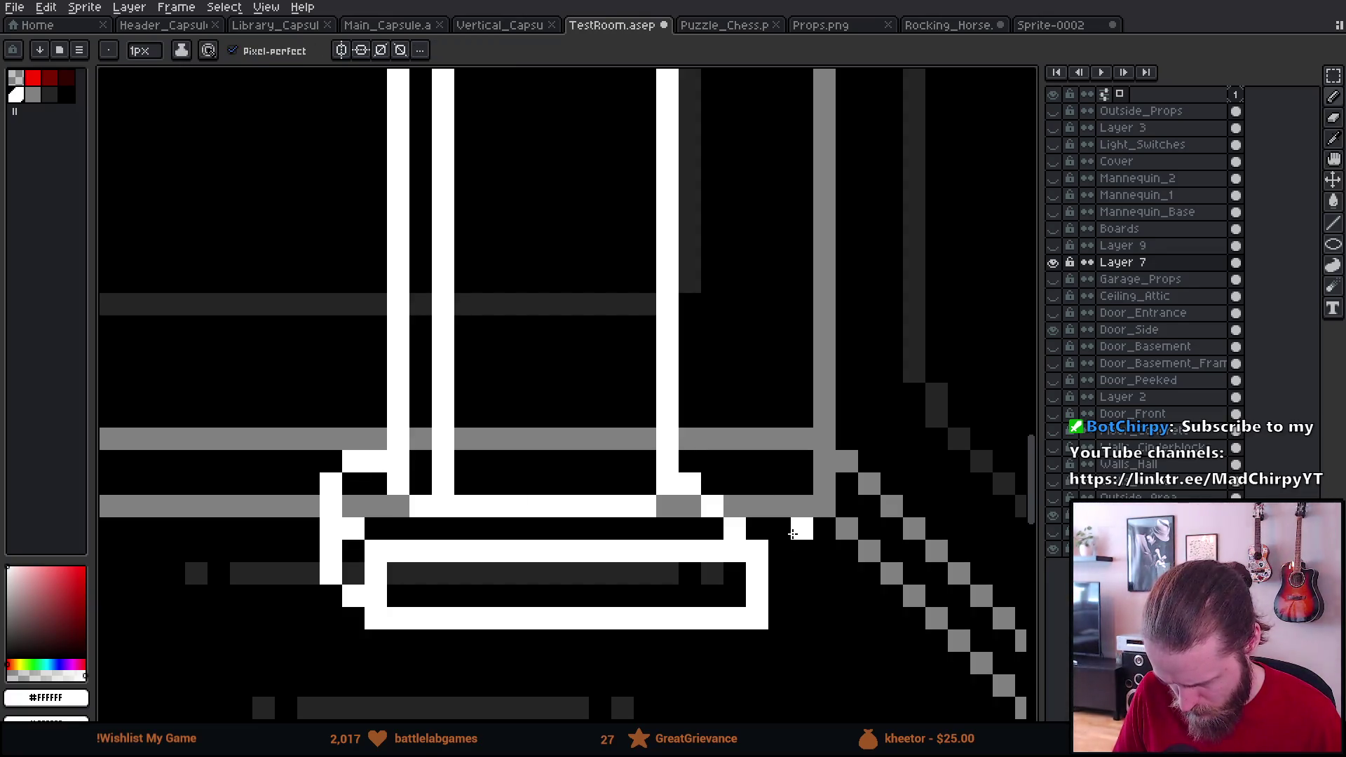
pyautogui.scroll(-5, 723, 500)
pyautogui.scroll(-1, 797, 597)
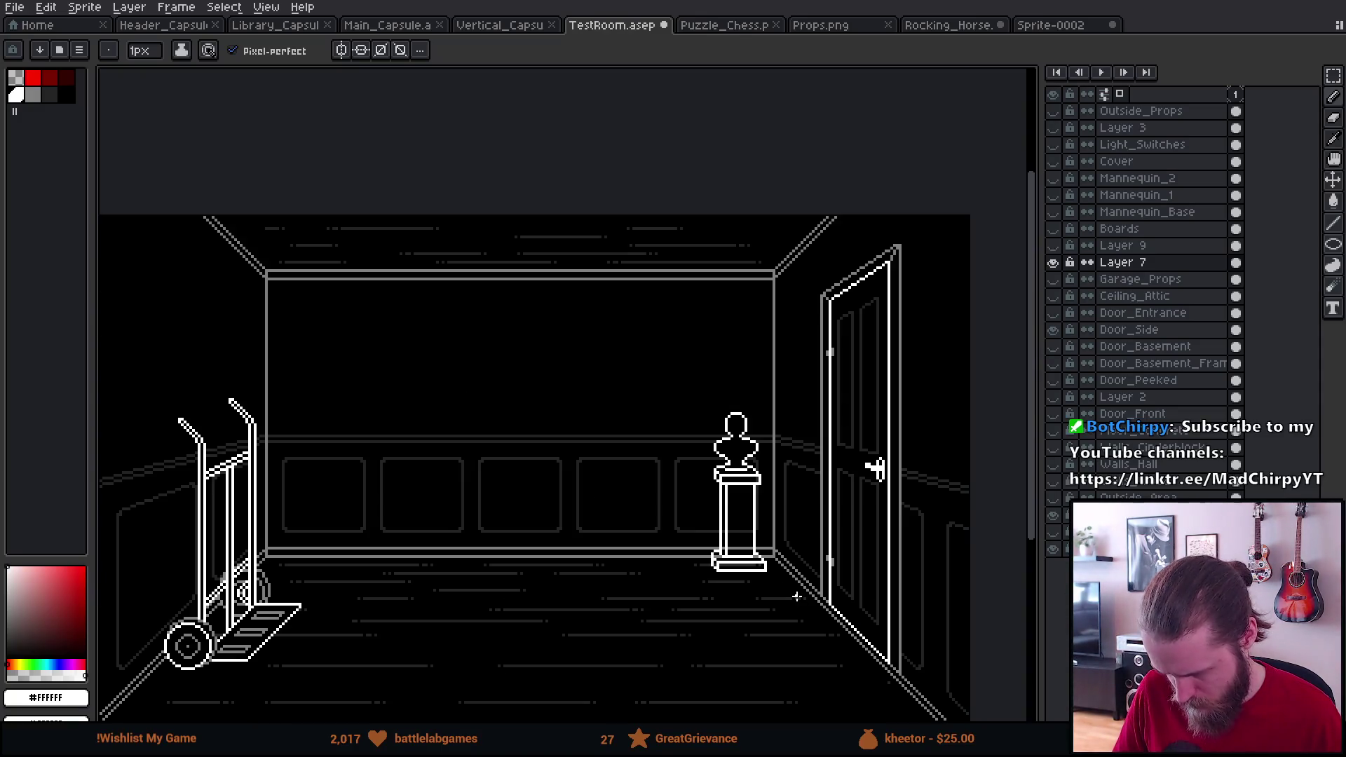
pyautogui.scroll(5, 750, 553)
pyautogui.moveTo(653, 476)
pyautogui.mouseDown()
pyautogui.moveTo(608, 430)
pyautogui.moveTo(653, 496)
pyautogui.mouseUp()
# Step: Erase leftover pixels and select the area around the pedestal for filling
pyautogui.press('e')
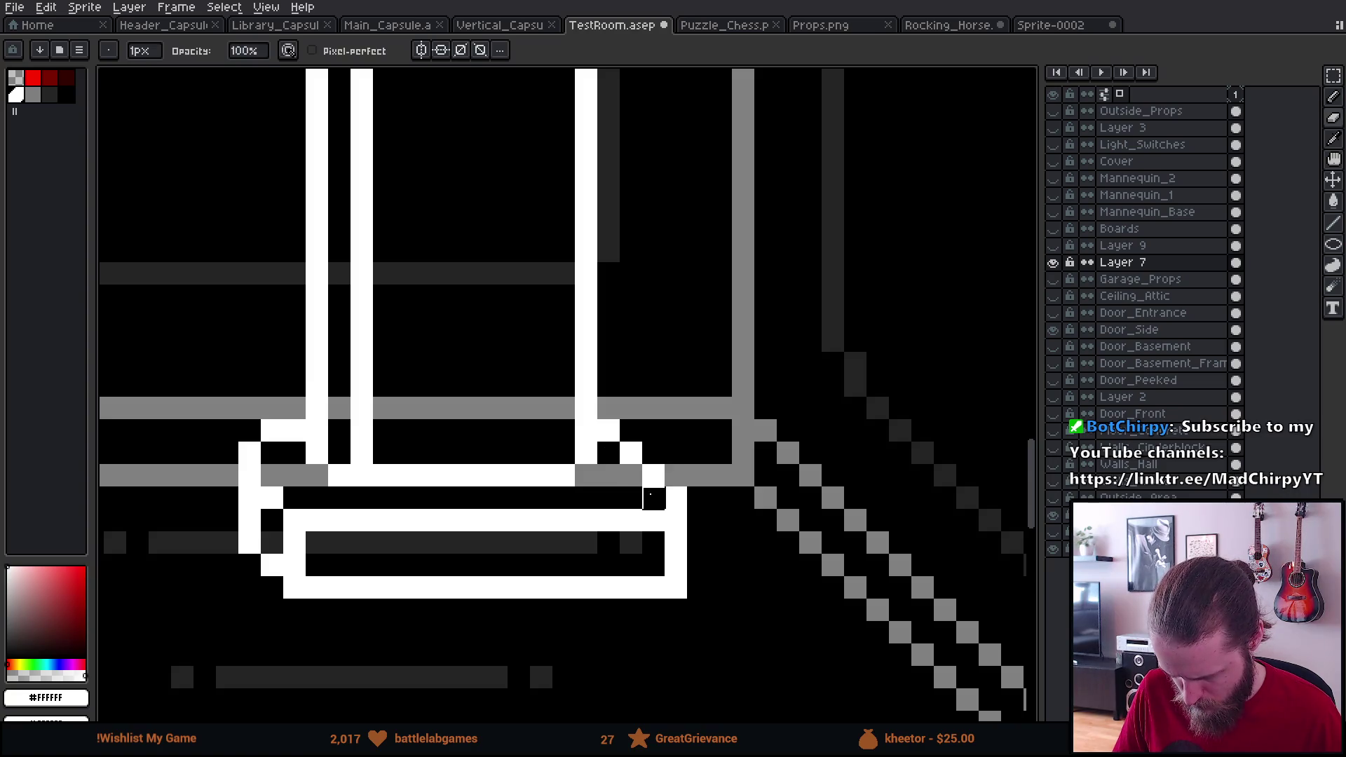
pyautogui.scroll(-5, 650, 495)
pyautogui.scroll(-2, 685, 623)
pyautogui.scroll(1, 683, 621)
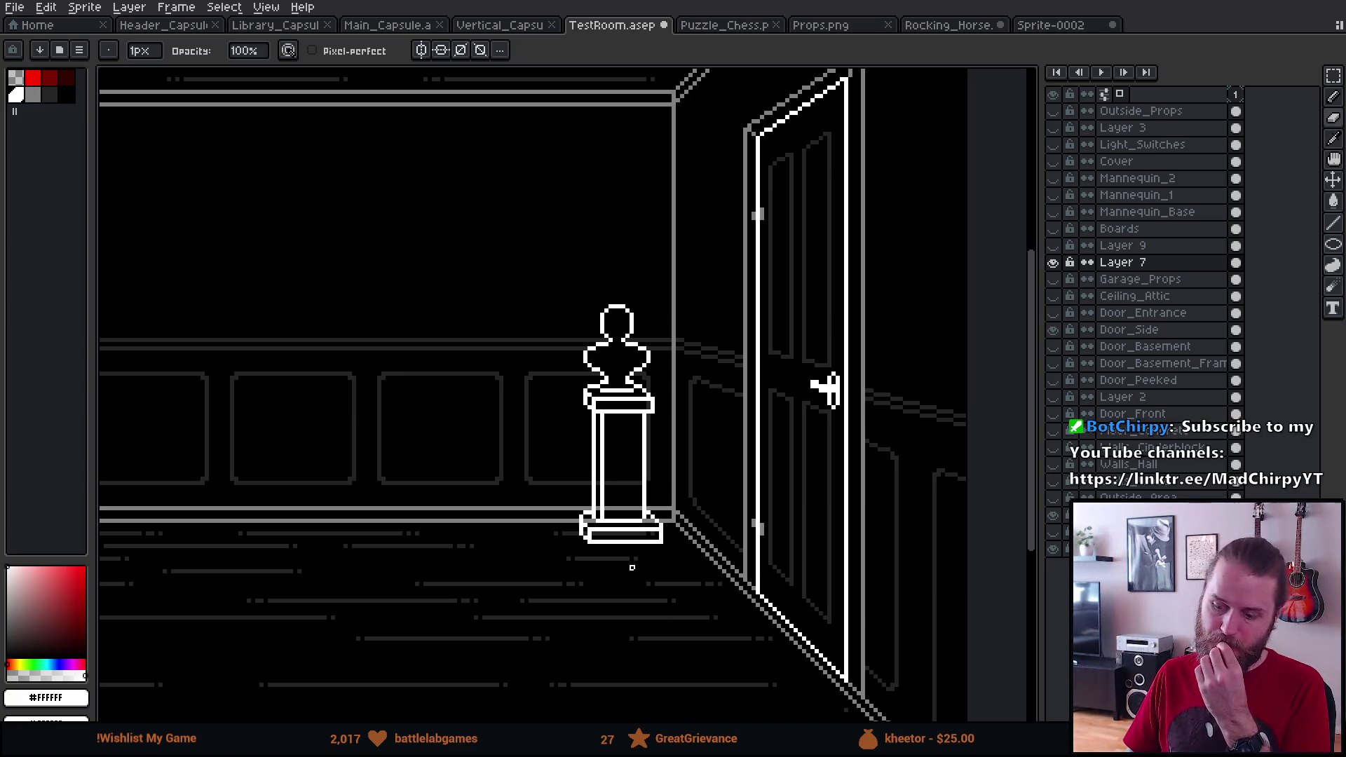
pyautogui.scroll(1, 623, 446)
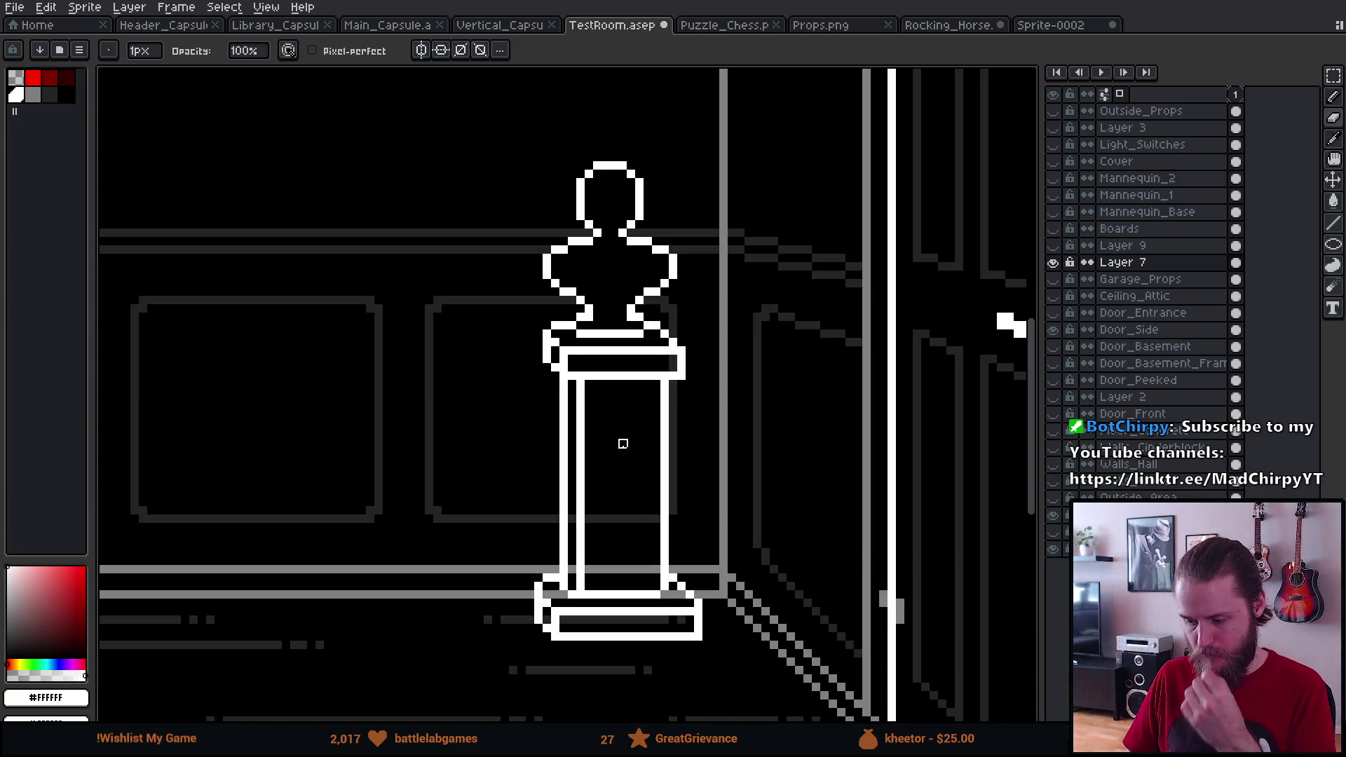
pyautogui.moveTo(622, 441); pyautogui.dragTo(571, 441)
pyautogui.press('m')
pyautogui.moveTo(400, 101)
pyautogui.mouseDown()
pyautogui.moveTo(640, 571)
pyautogui.moveTo(745, 690)
pyautogui.mouseUp()
pyautogui.press('g')
pyautogui.keyDown('alt'); pyautogui.click(543, 465); pyautogui.keyUp('alt')
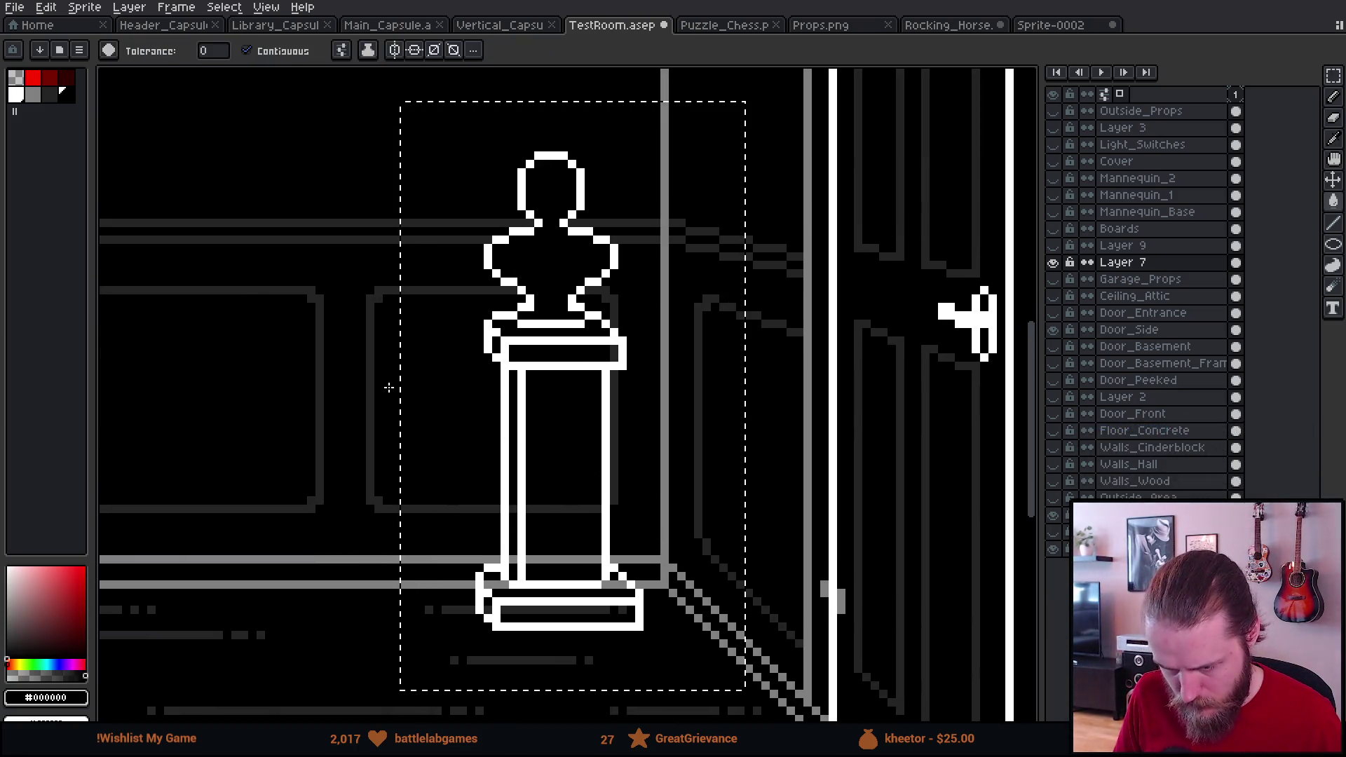
pyautogui.click(267, 50)
pyautogui.click(435, 350)
pyautogui.click(265, 52)
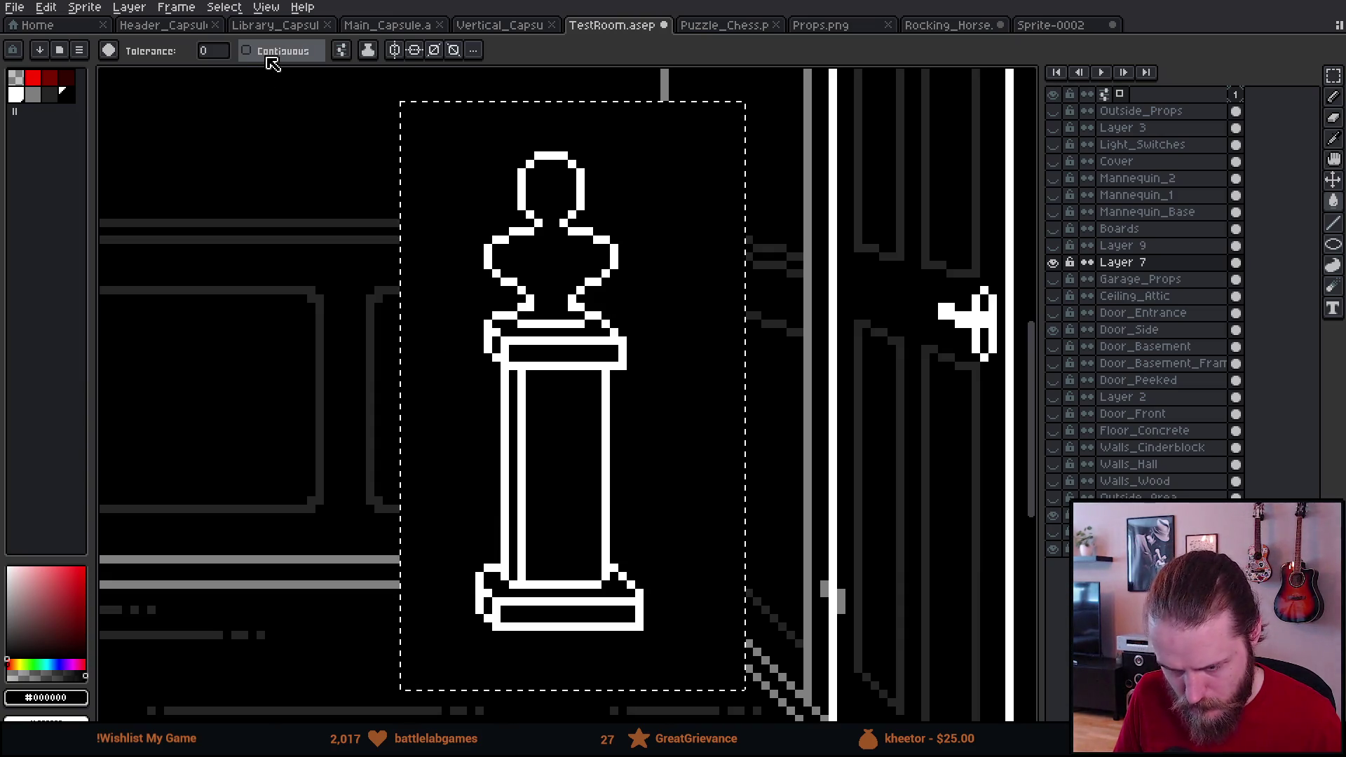
pyautogui.click(341, 49)
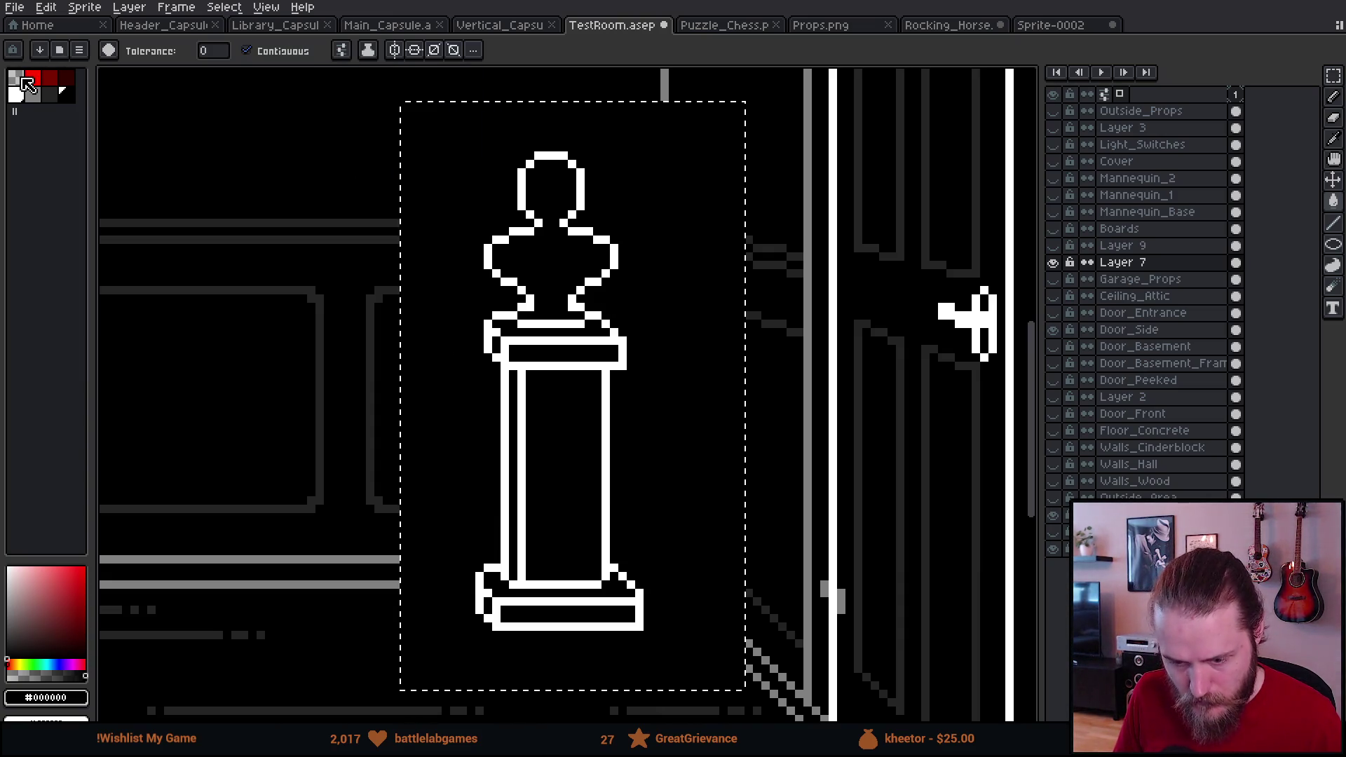
pyautogui.hotkey('ctrl', 'z')
pyautogui.scroll(-2, 463, 265)
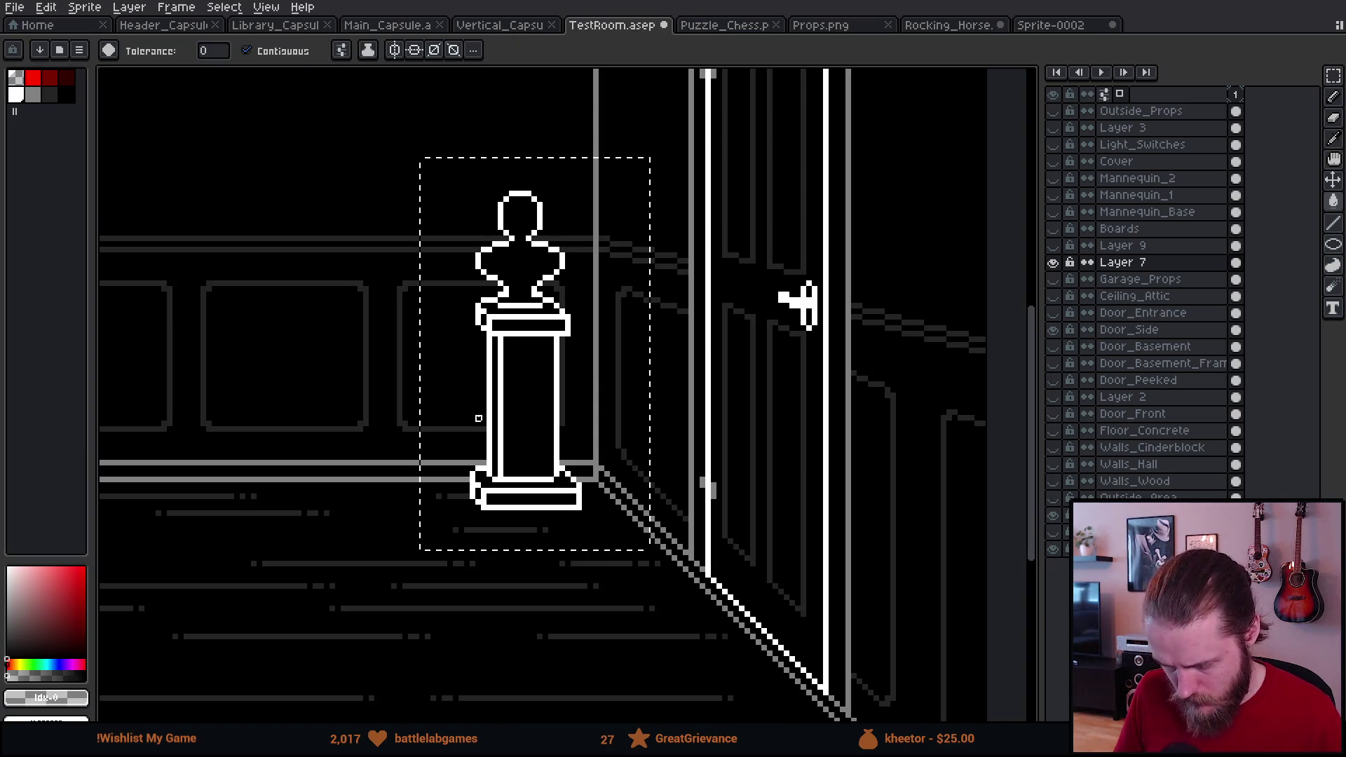
pyautogui.press('m')
pyautogui.scroll(-3, 479, 626)
pyautogui.scroll(3, 479, 626)
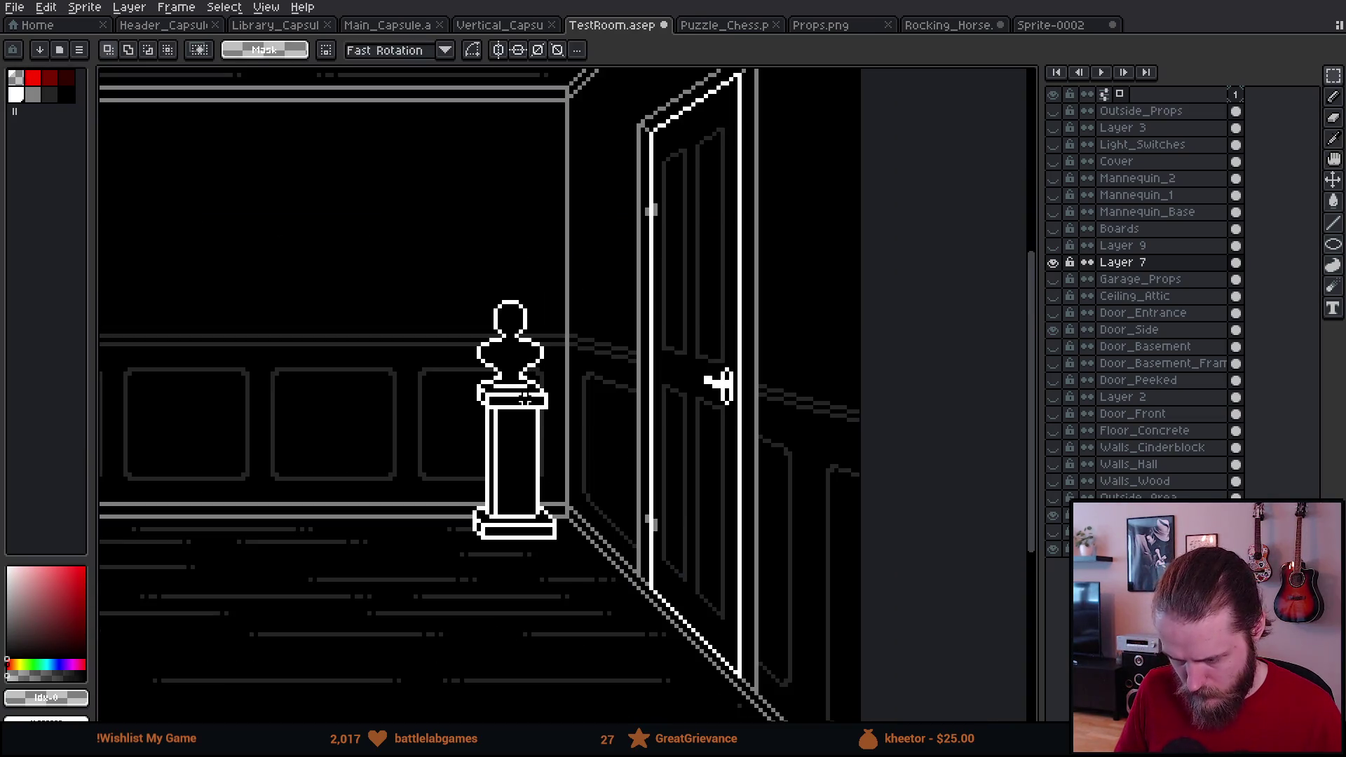
pyautogui.scroll(-3, 525, 394)
pyautogui.scroll(2, 543, 419)
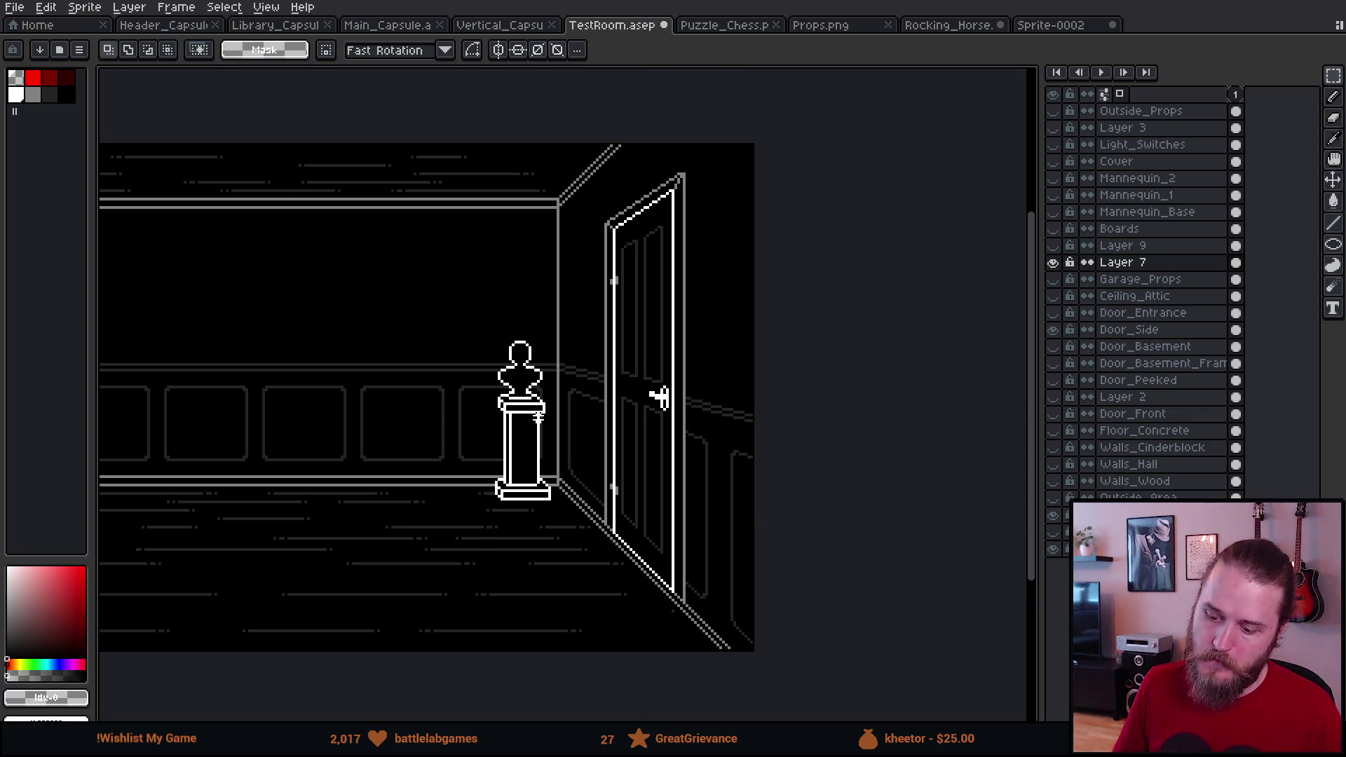
pyautogui.scroll(5, 536, 418)
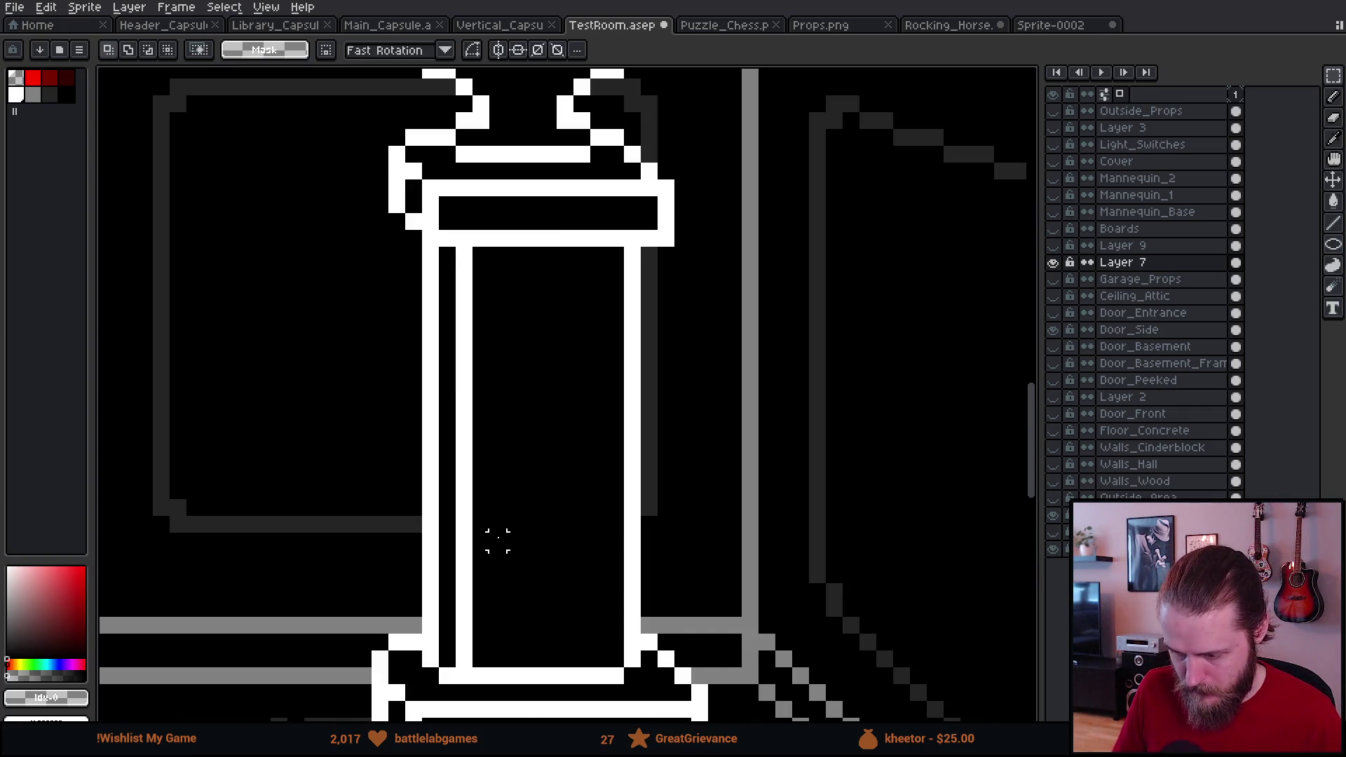
pyautogui.scroll(-3, 497, 540)
pyautogui.moveTo(498, 538); pyautogui.dragTo(576, 508)
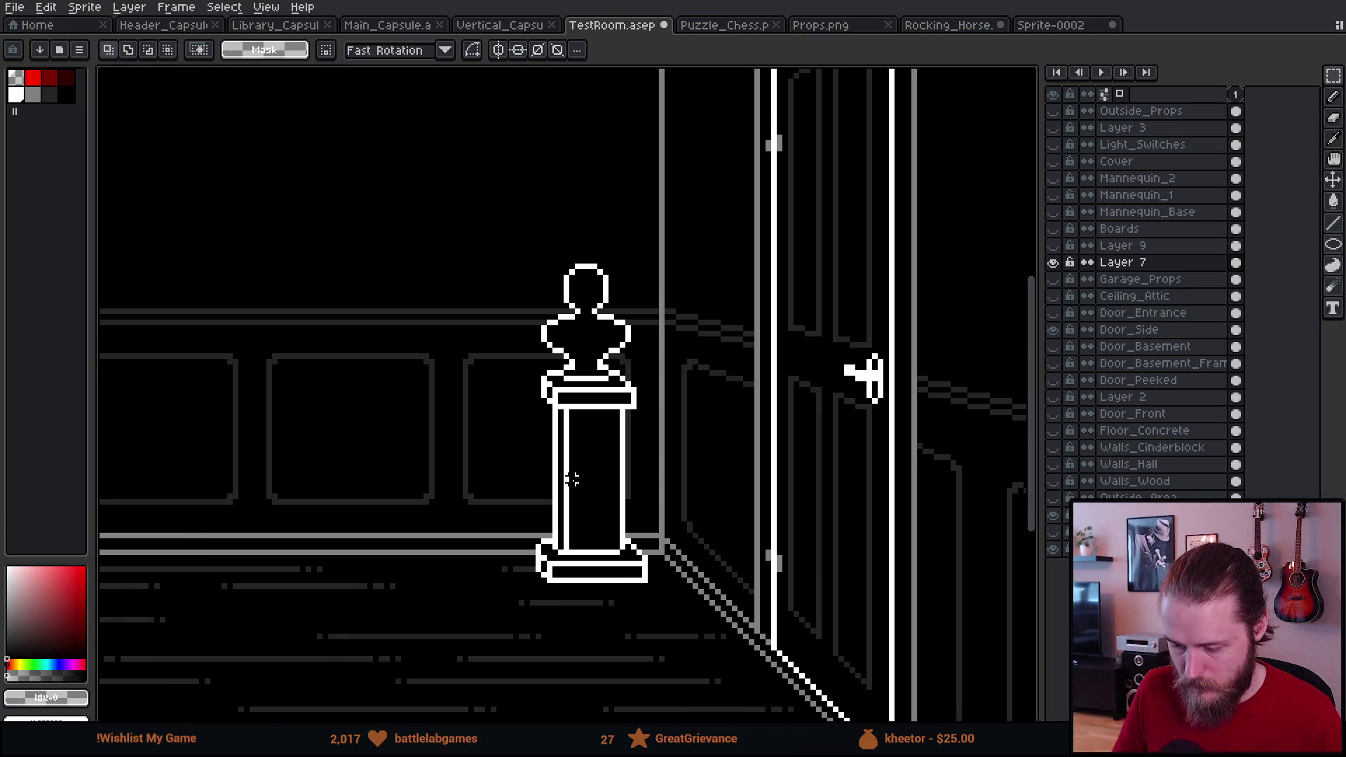
pyautogui.scroll(1, 601, 295)
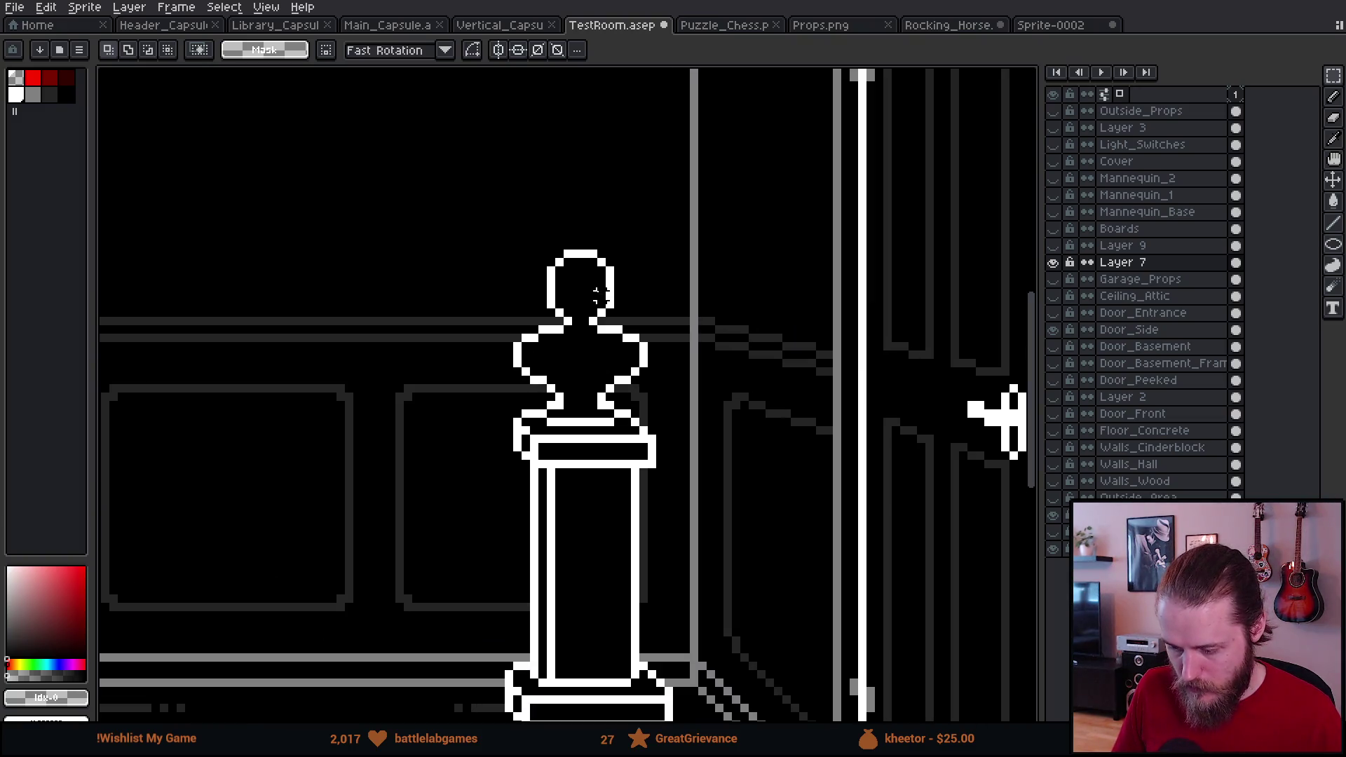
pyautogui.scroll(1, 500, 204)
pyautogui.moveTo(487, 203)
pyautogui.mouseDown()
pyautogui.moveTo(820, 420)
pyautogui.moveTo(840, 464)
pyautogui.mouseUp()
pyautogui.press('Delete')
pyautogui.press('i')
pyautogui.click(554, 448)
# Step: Paint over the pedestal's top line in black
pyautogui.press('b')
pyautogui.click(557, 479)
pyautogui.moveTo(557, 479); pyautogui.dragTo(631, 479)
# Step: Draw a white line across the pillar top, then pick the dark palette swatch
pyautogui.click(652, 466)
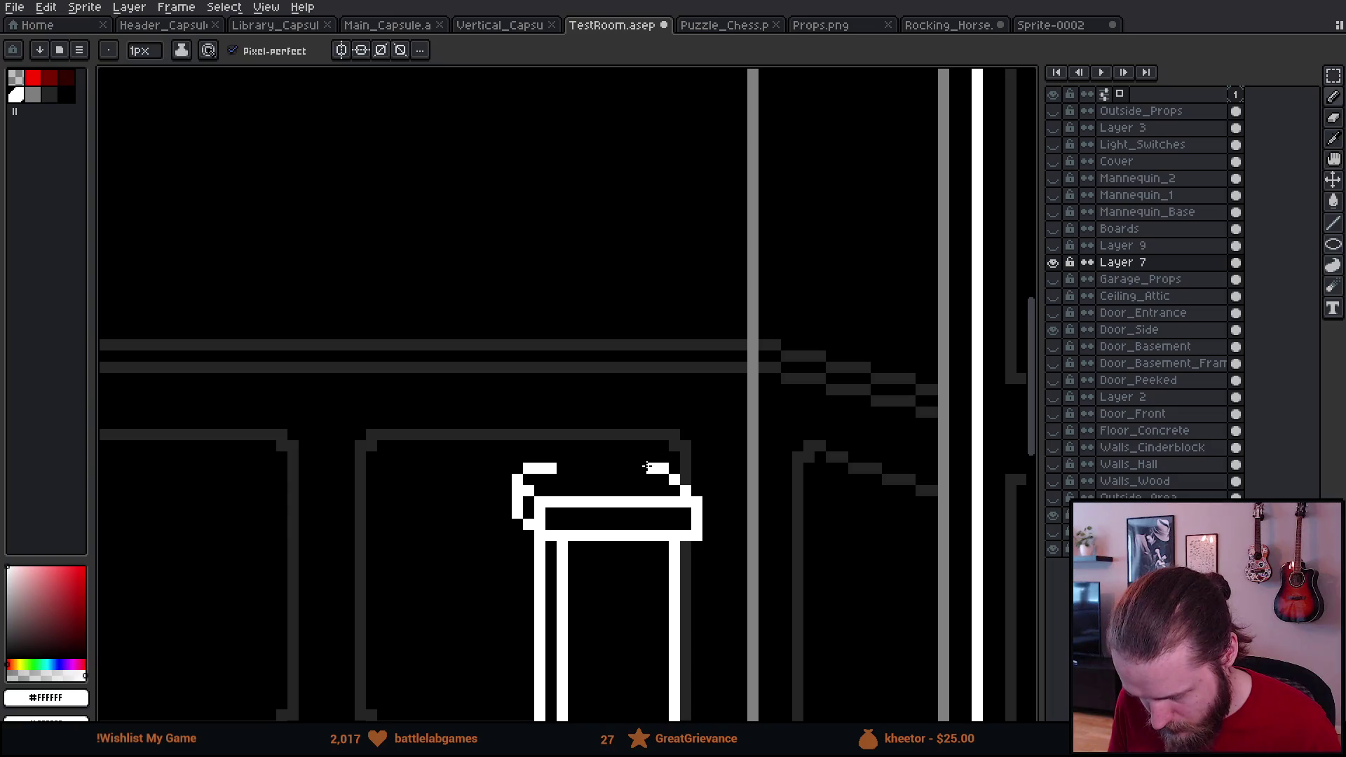
pyautogui.moveTo(652, 468); pyautogui.dragTo(567, 467)
pyautogui.scroll(-3, 562, 488)
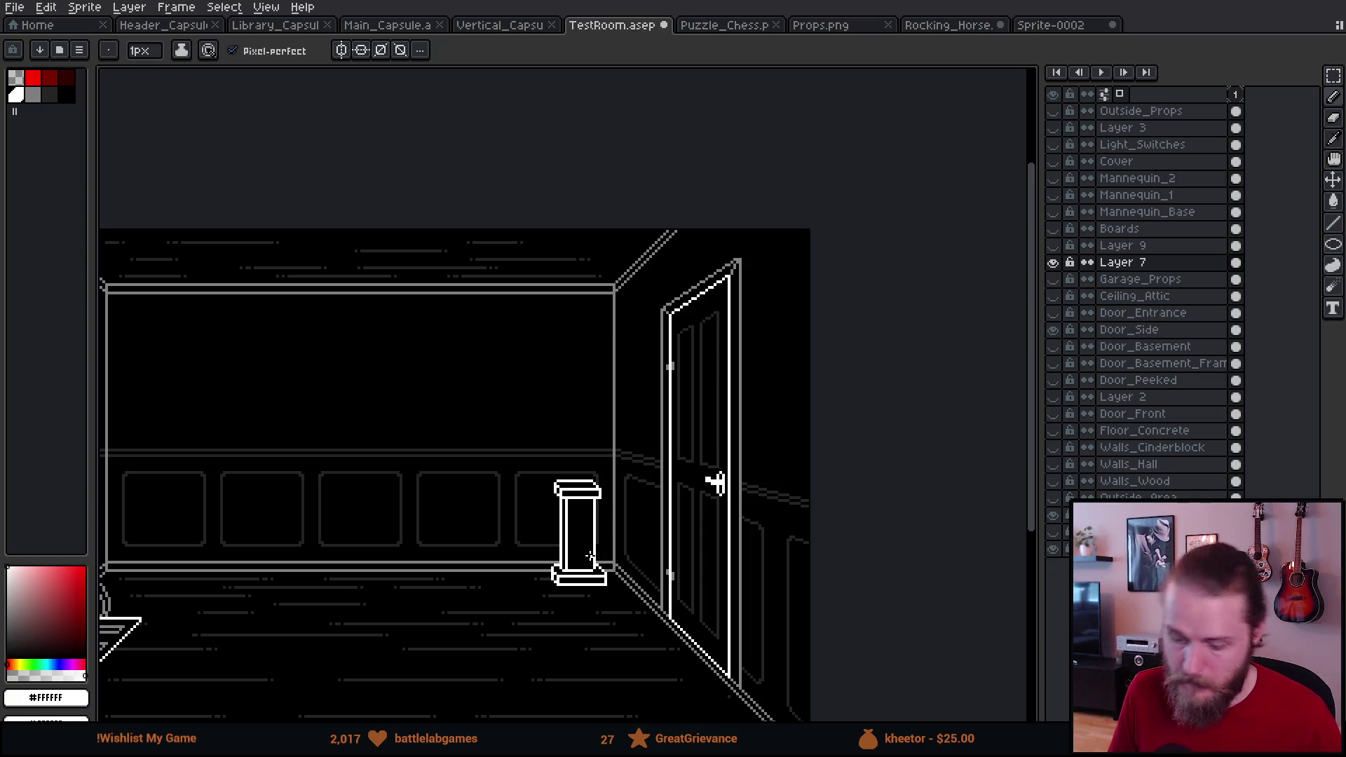
pyautogui.scroll(5, 588, 550)
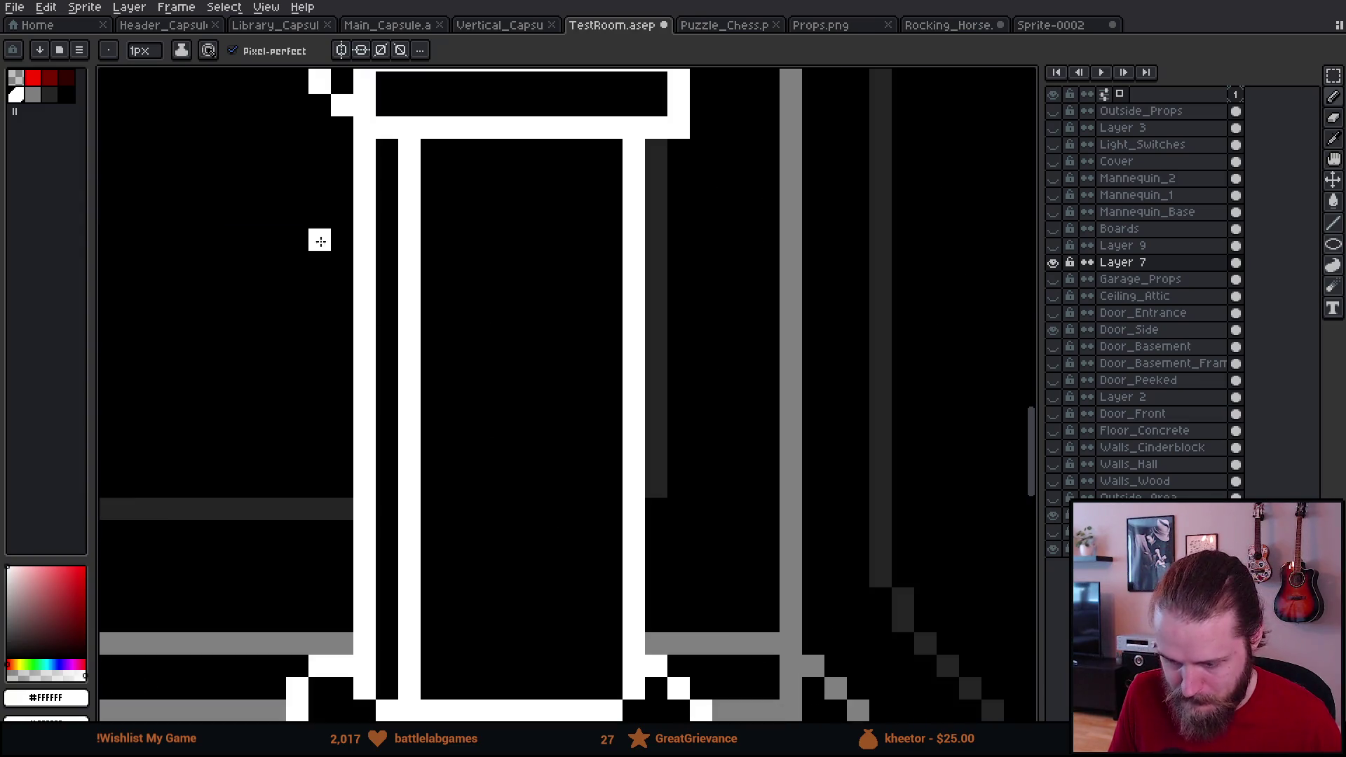
pyautogui.click(46, 98)
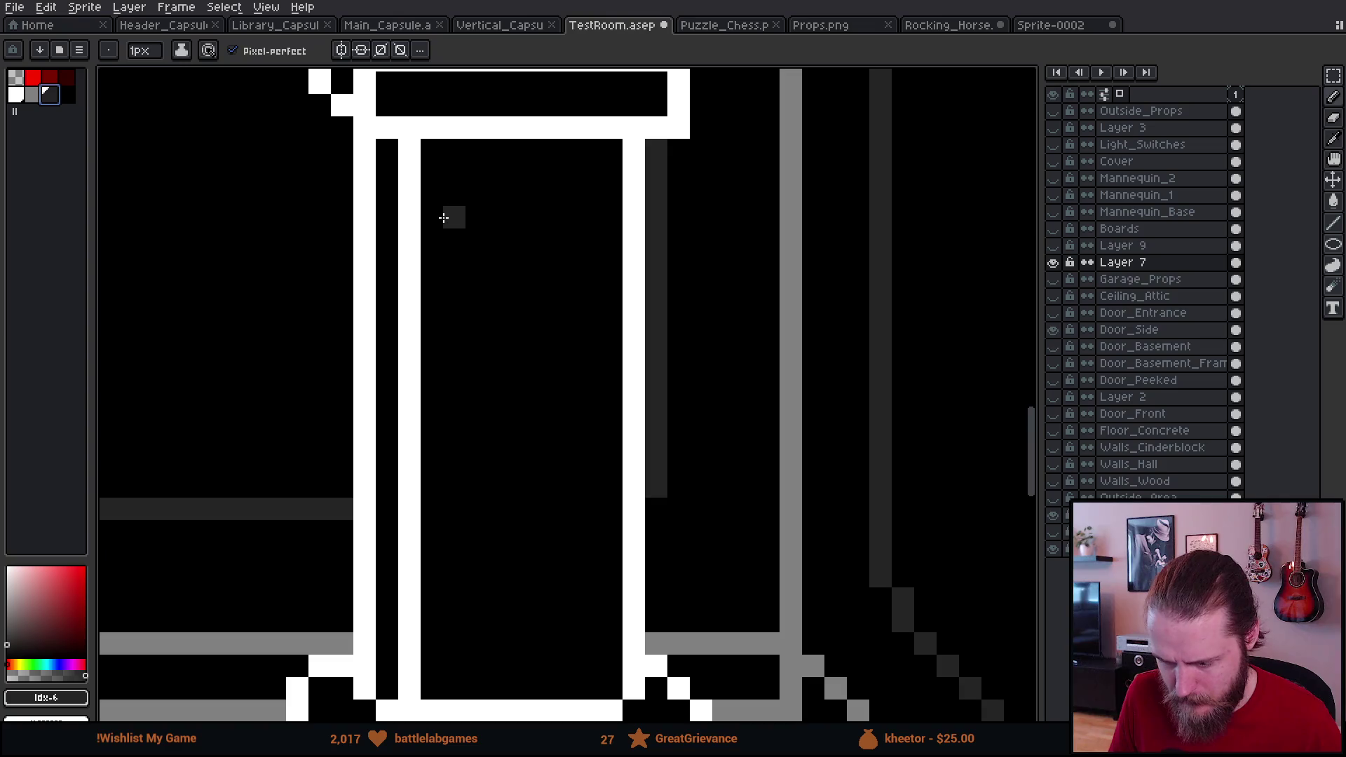
# Step: Look over the shelf and barrel props on the Props.png sprite sheet
pyautogui.click(841, 28)
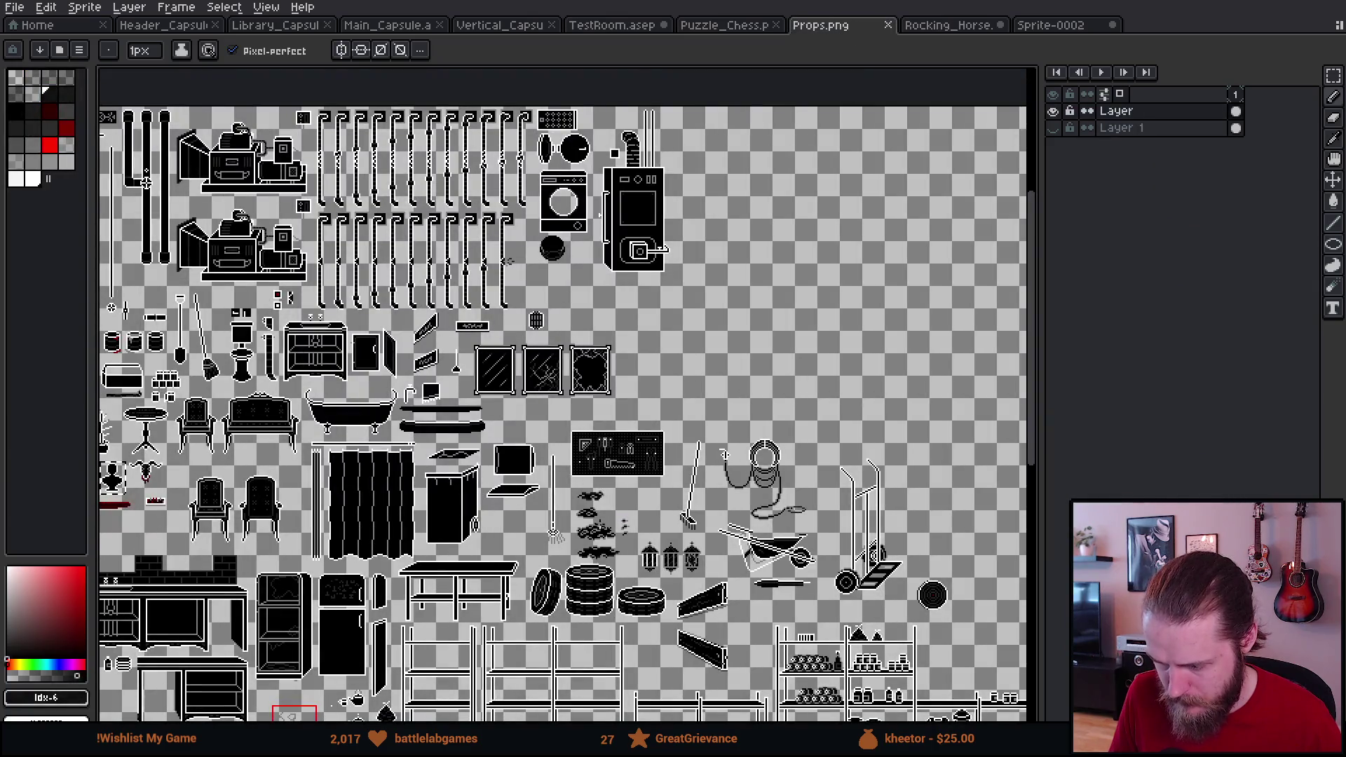
pyautogui.scroll(-4, 596, 526)
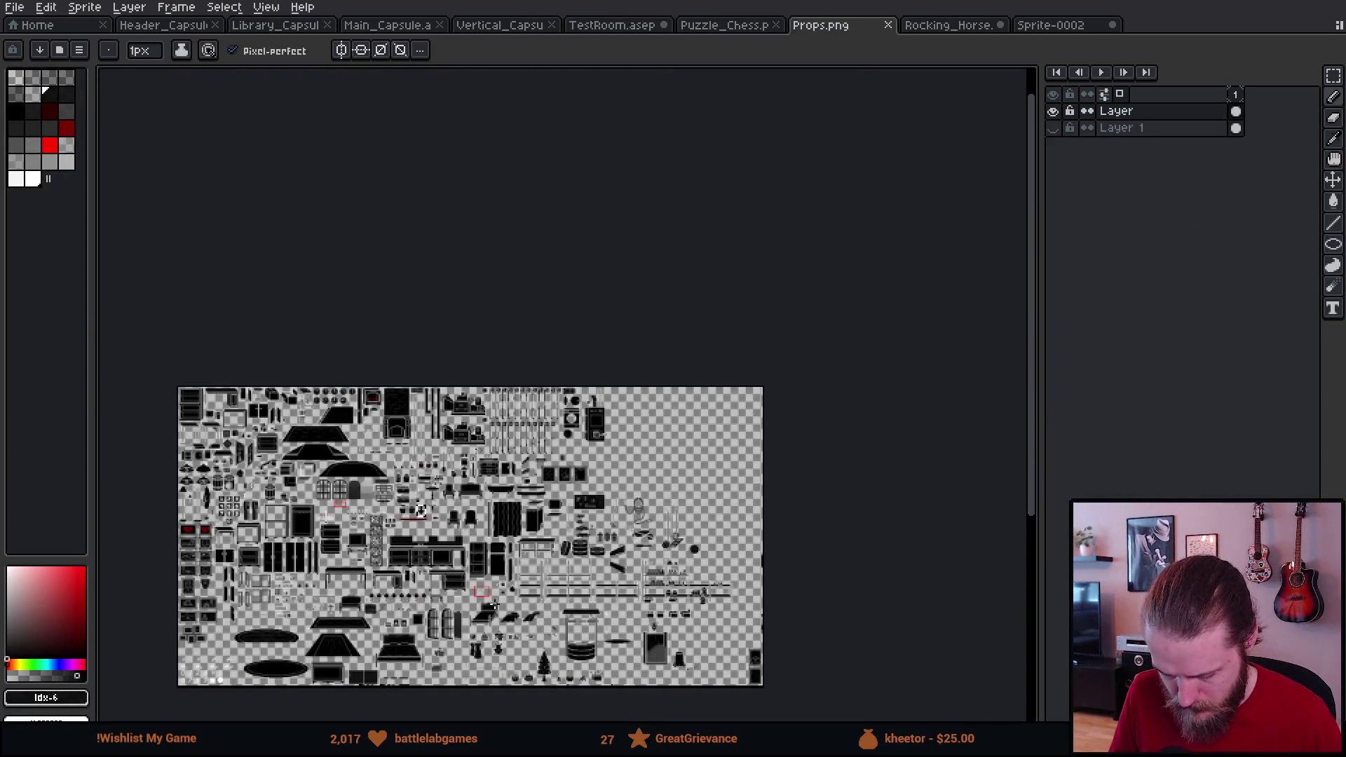
pyautogui.press('m')
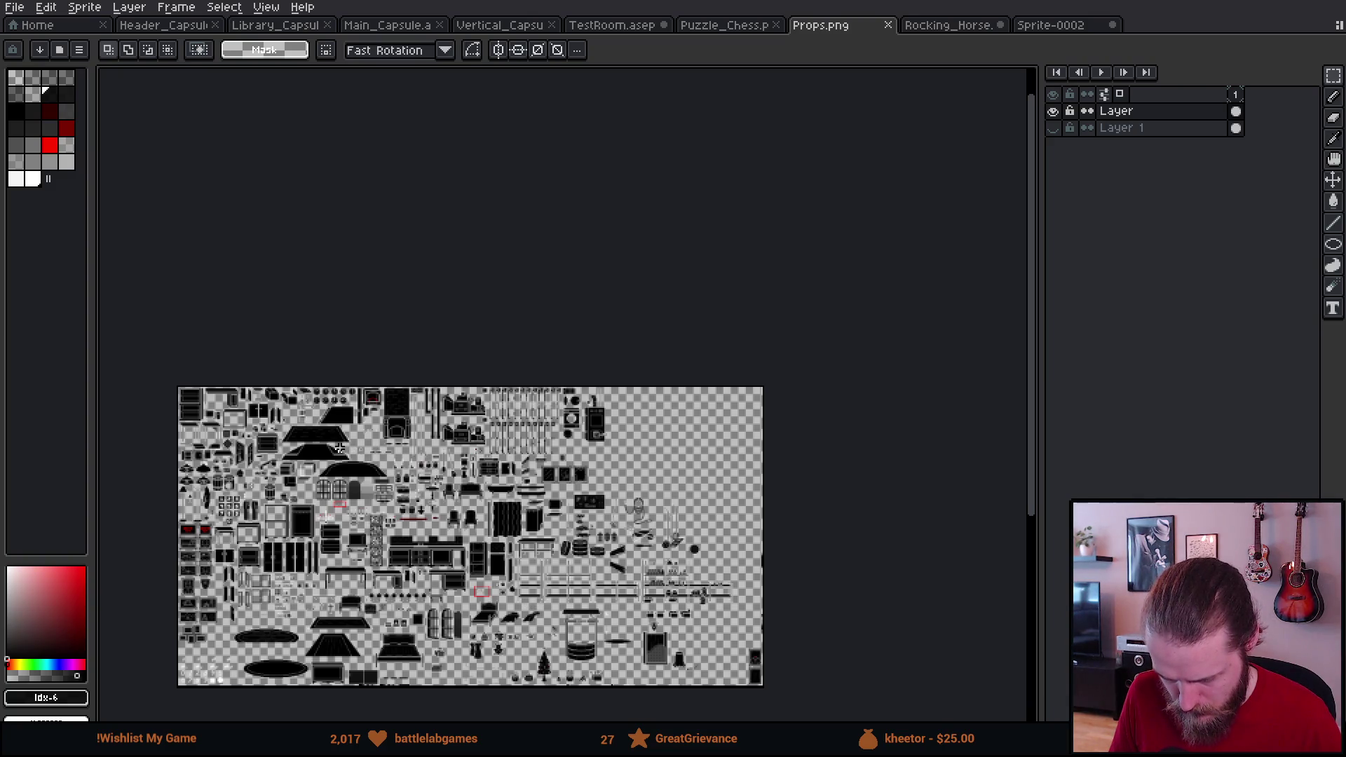
pyautogui.scroll(1, 759, 511)
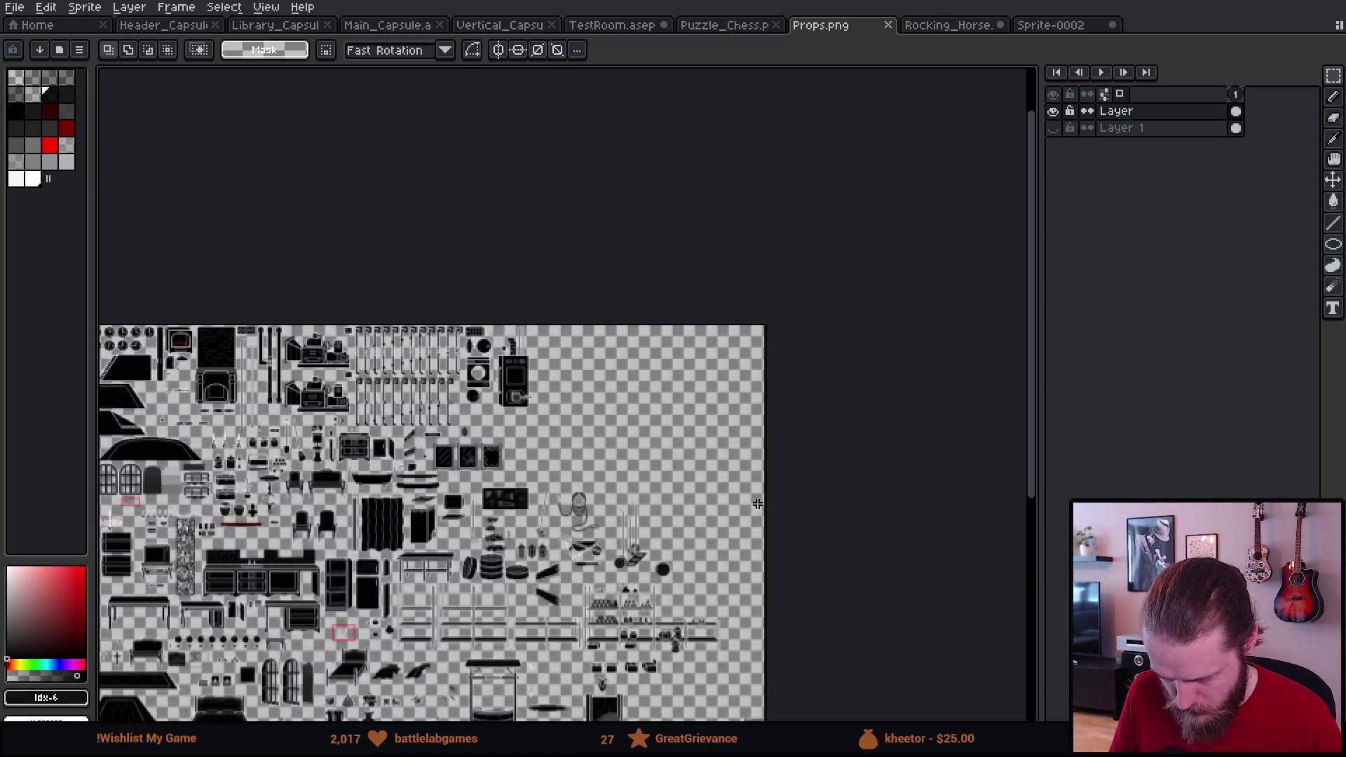
pyautogui.scroll(3, 514, 571)
pyautogui.scroll(-1, 646, 501)
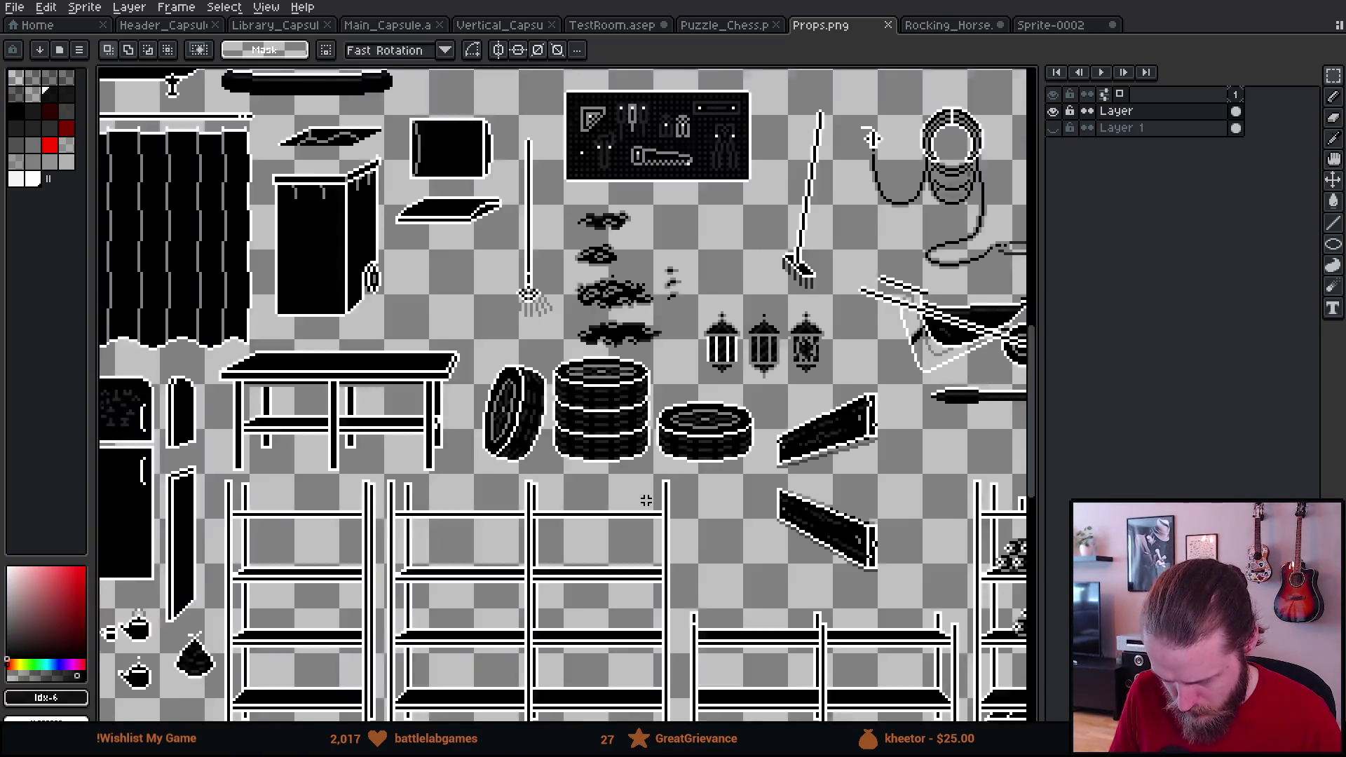
pyautogui.moveTo(486, 499)
pyautogui.mouseDown()
pyautogui.moveTo(601, 599)
pyautogui.moveTo(799, 666)
pyautogui.moveTo(1023, 626)
pyautogui.moveTo(936, 556)
pyautogui.moveTo(918, 565)
pyautogui.moveTo(811, 506)
pyautogui.moveTo(684, 554)
pyautogui.moveTo(394, 420)
pyautogui.moveTo(363, 369)
pyautogui.moveTo(447, 370)
pyautogui.moveTo(312, 568)
pyautogui.mouseUp()
# Step: Close Sprite-0002, discarding its unsaved changes
pyautogui.click(1043, 32)
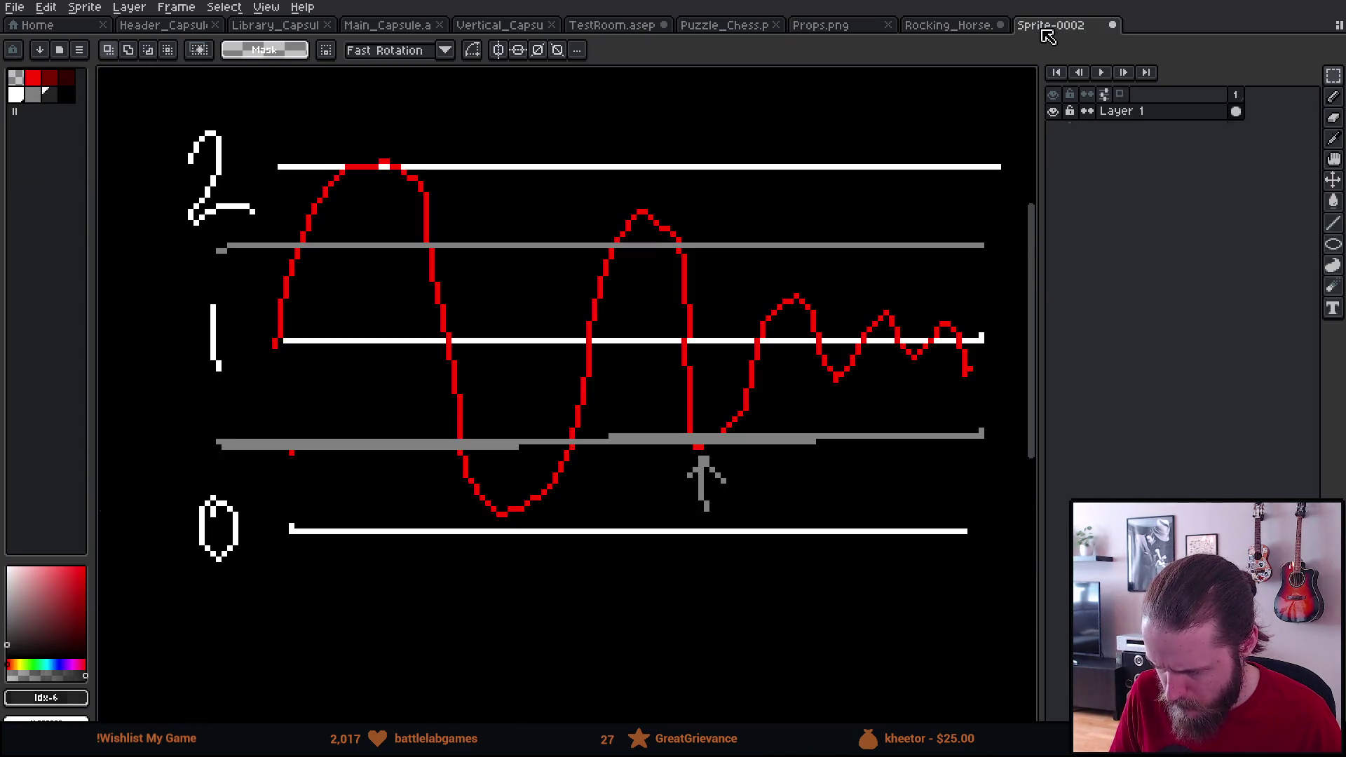
pyautogui.click(1112, 25)
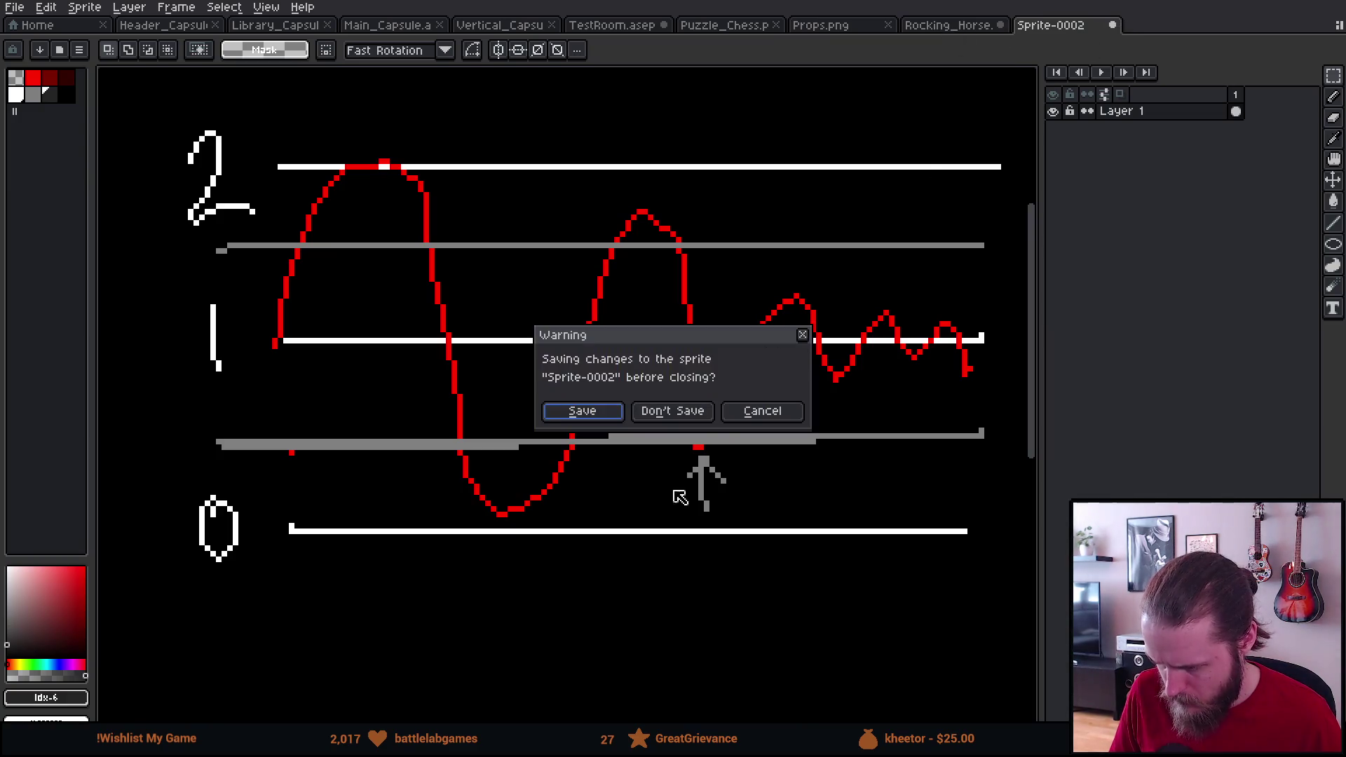
pyautogui.click(672, 411)
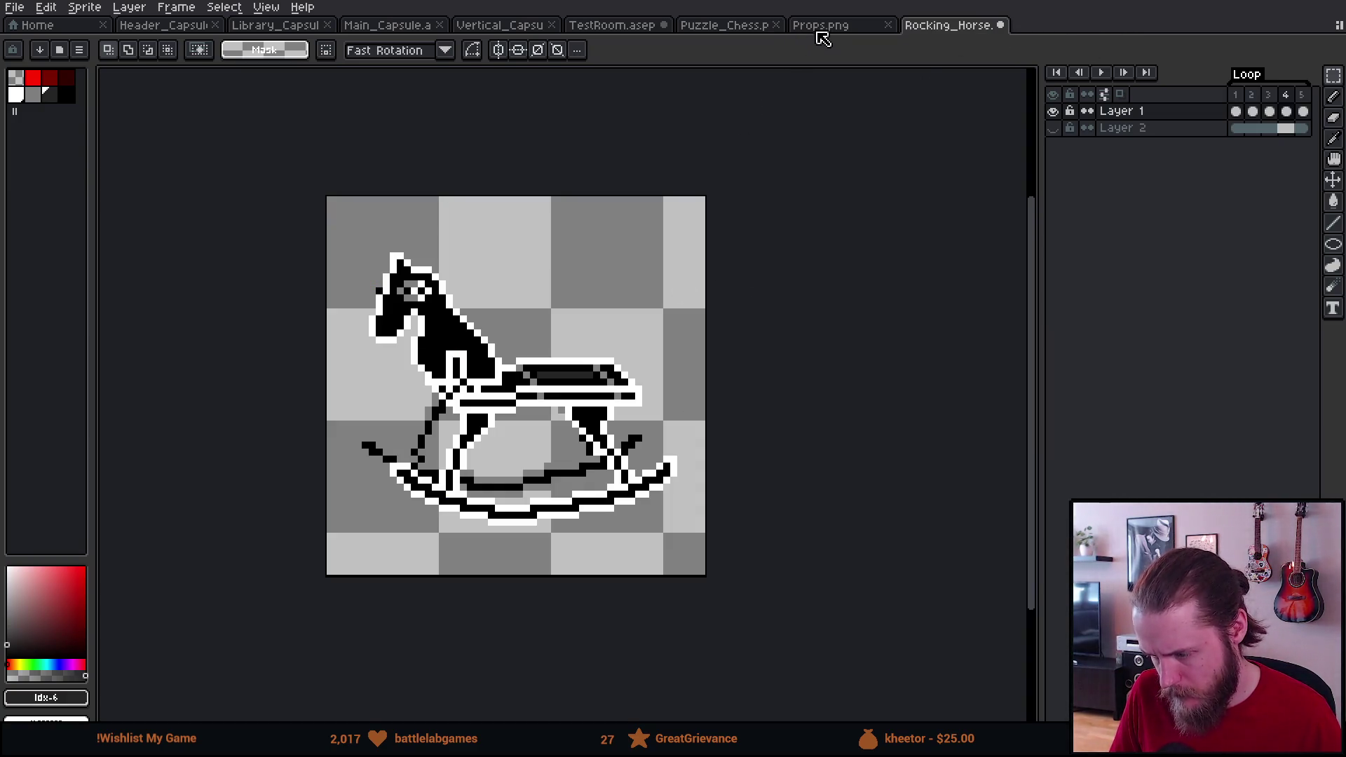
# Step: Close the Rocking_Horse and Puzzle_Chess files and return to TestRoom.asep
pyautogui.click(1001, 26)
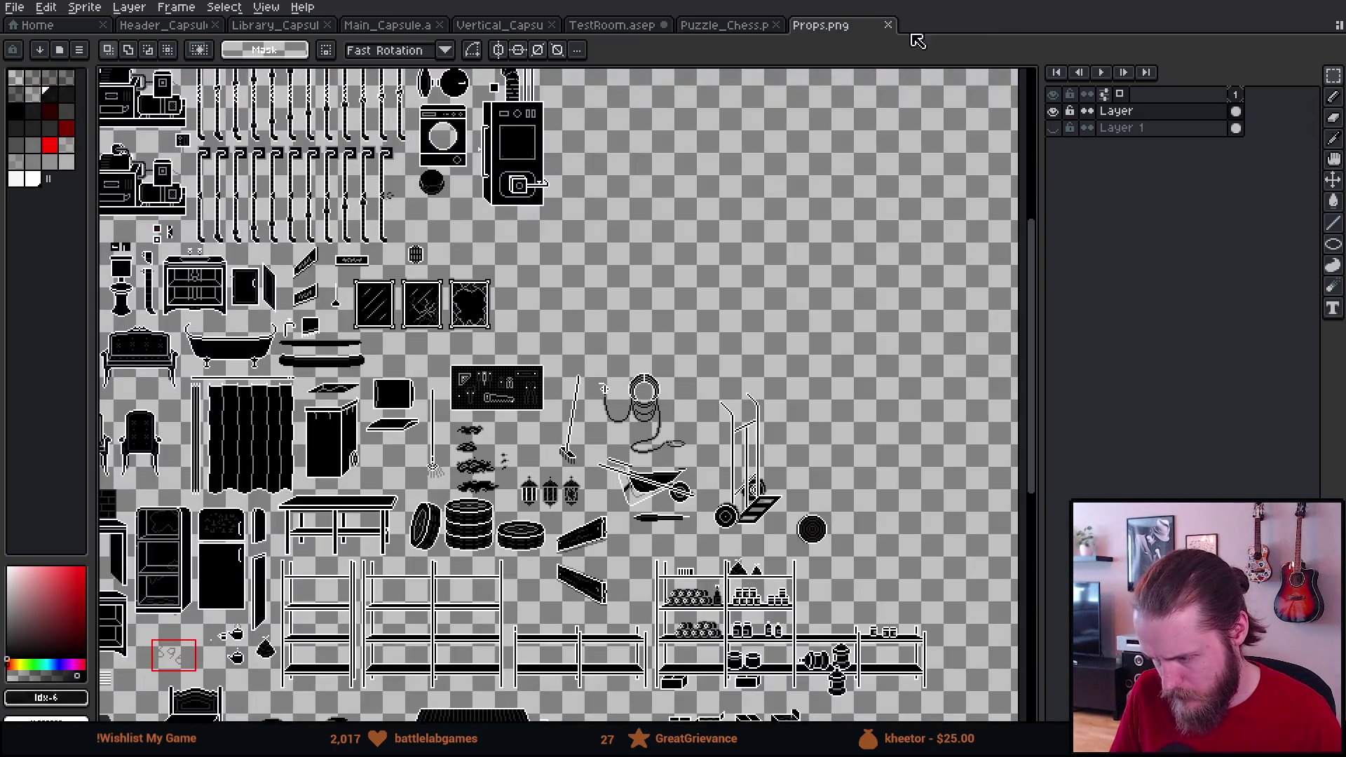
pyautogui.click(728, 26)
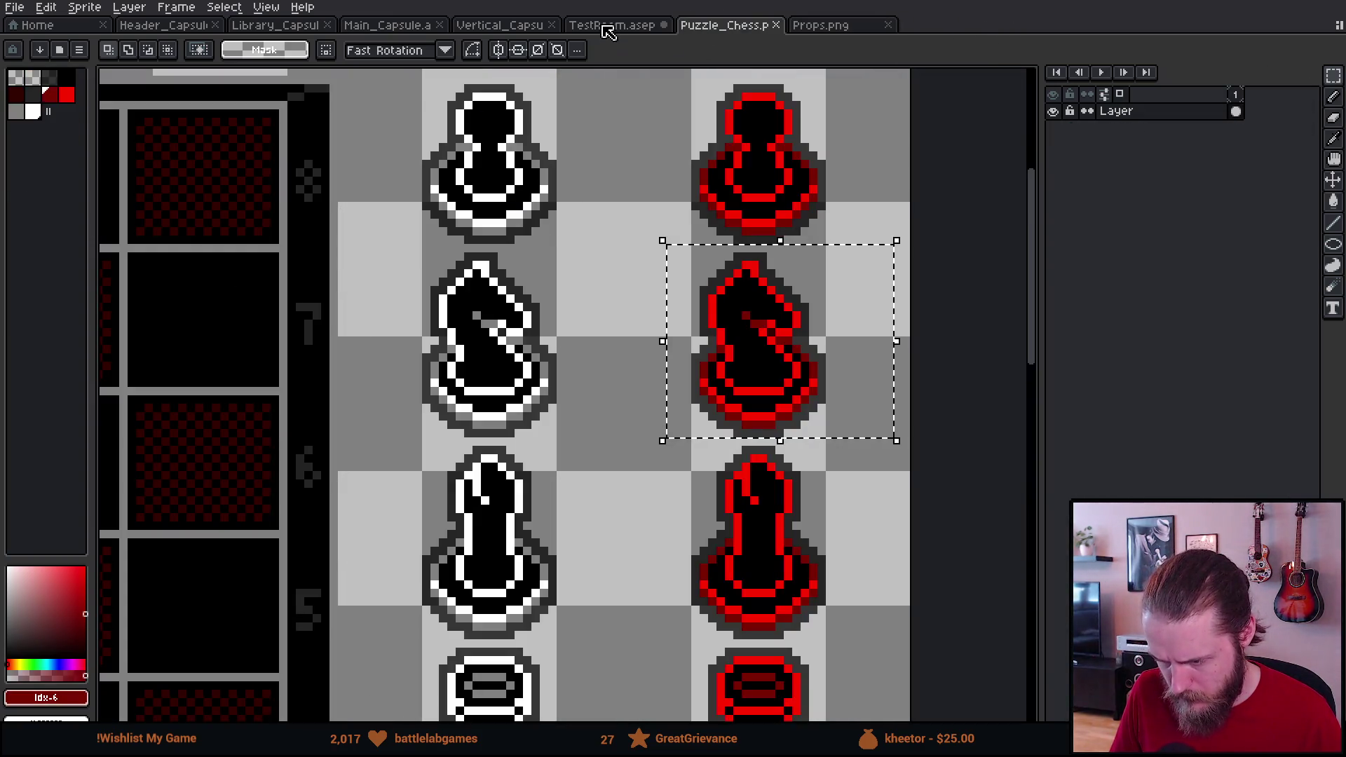
pyautogui.click(776, 26)
pyautogui.click(630, 28)
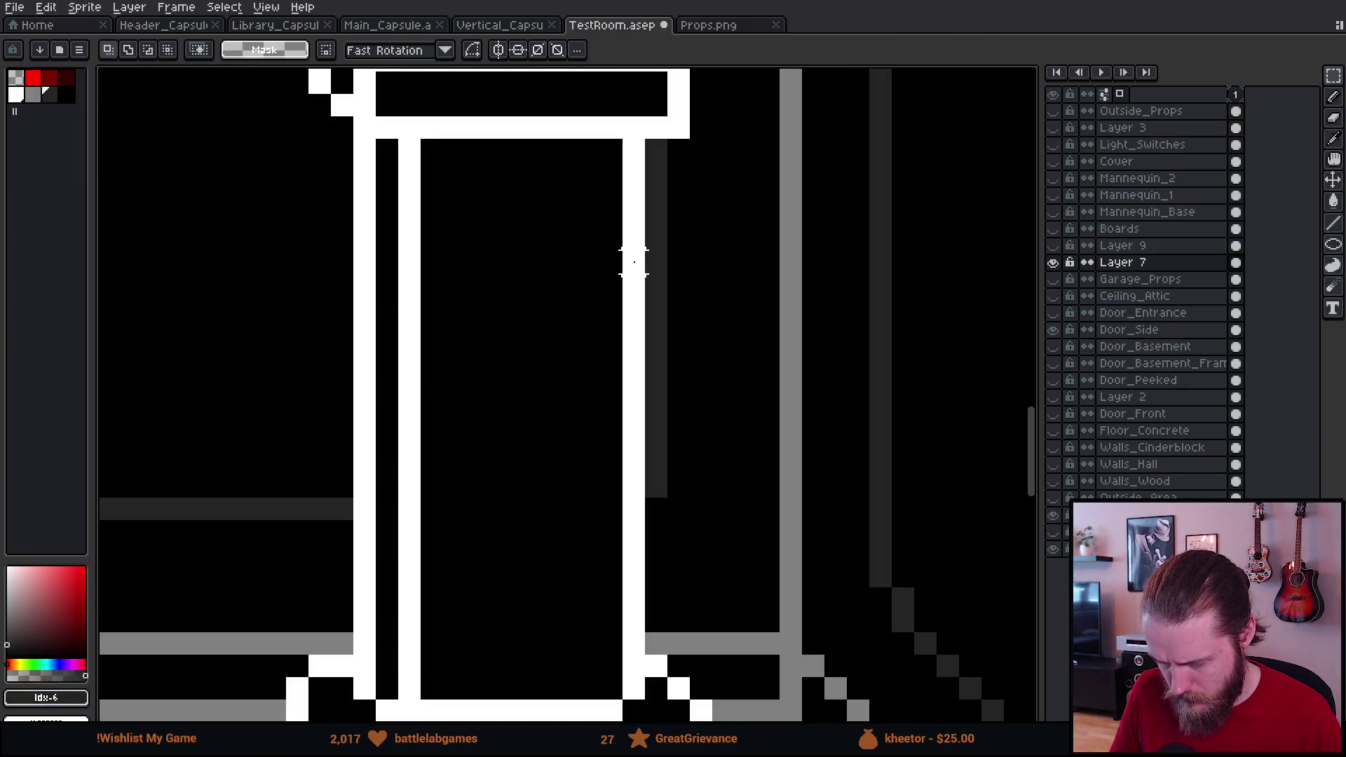
# Step: Try white pixels and a white diagonal line inside the pillar, then undo them
pyautogui.scroll(-2, 635, 252)
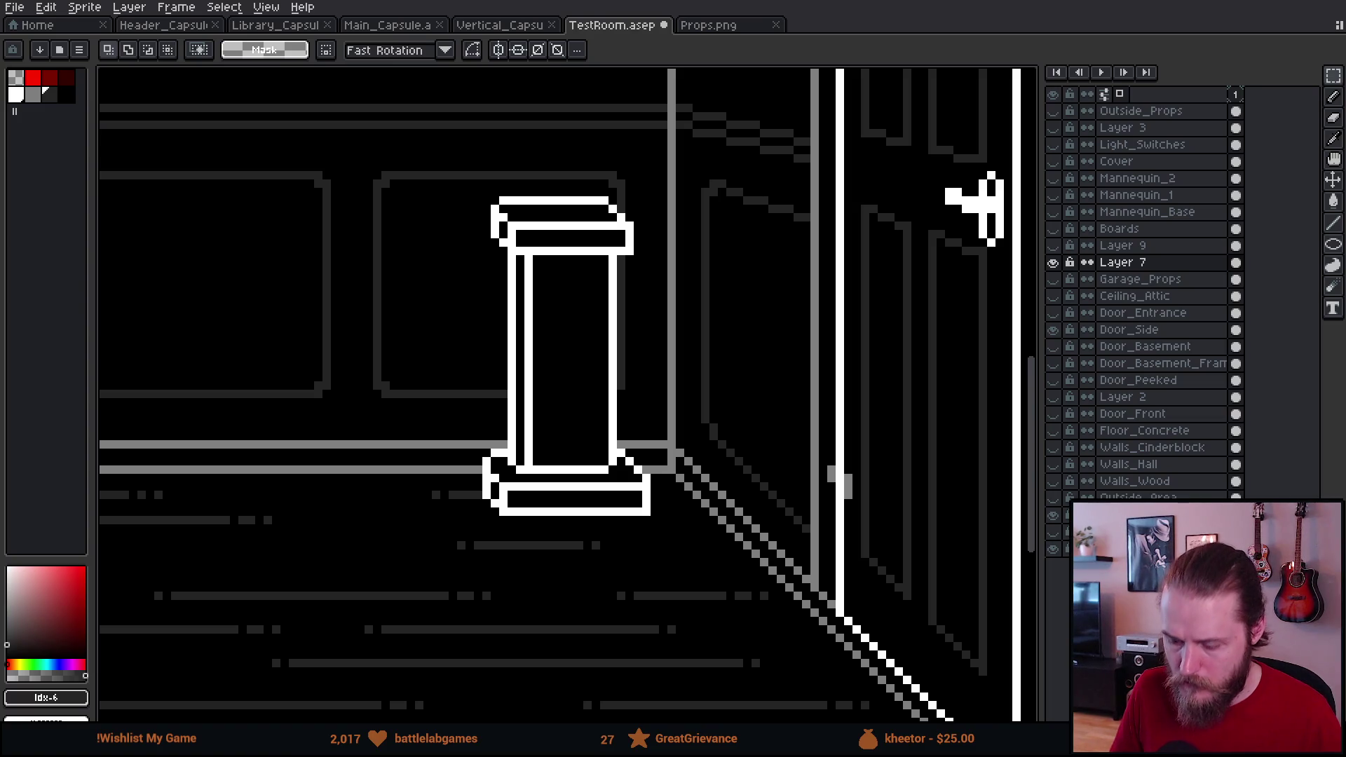
pyautogui.scroll(3, 603, 266)
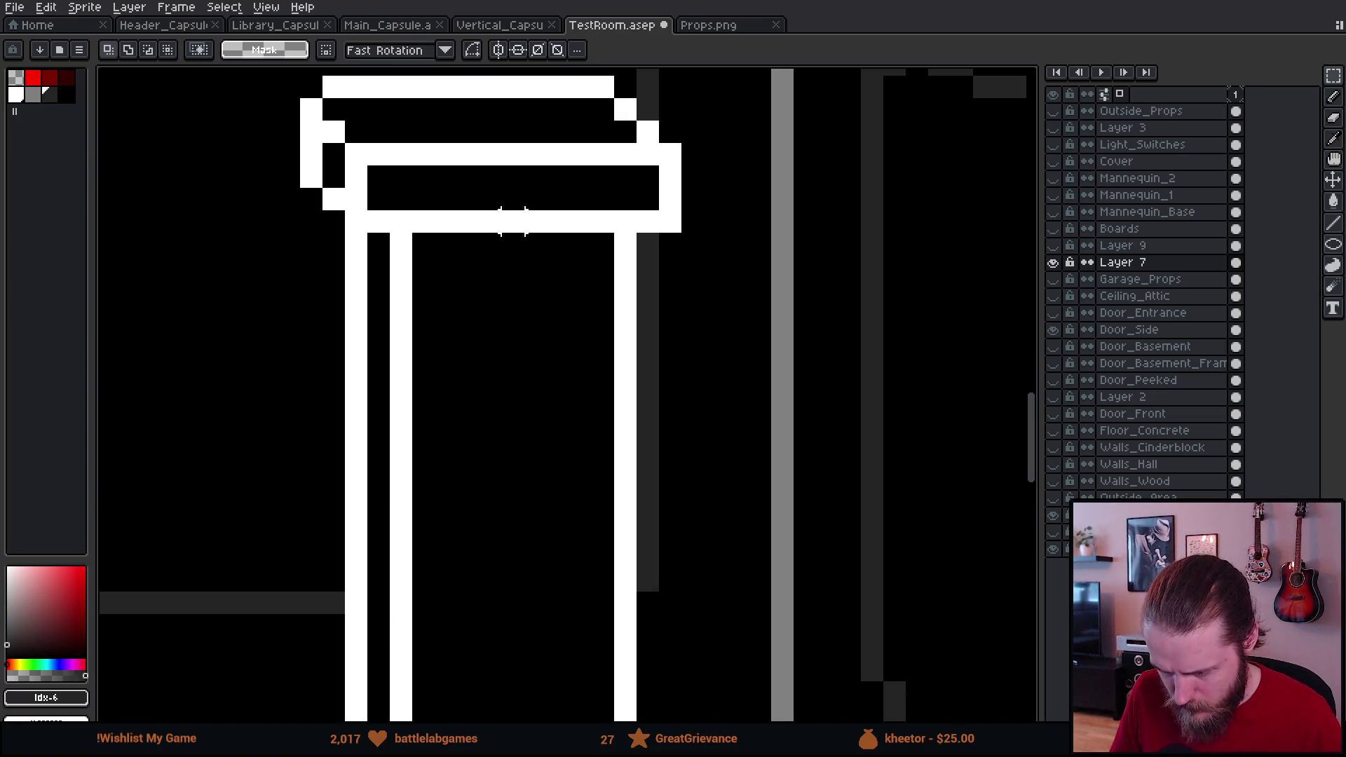
pyautogui.press('b')
pyautogui.keyDown('alt'); pyautogui.click(524, 215); pyautogui.keyUp('alt')
pyautogui.click(512, 265)
pyautogui.click(593, 549)
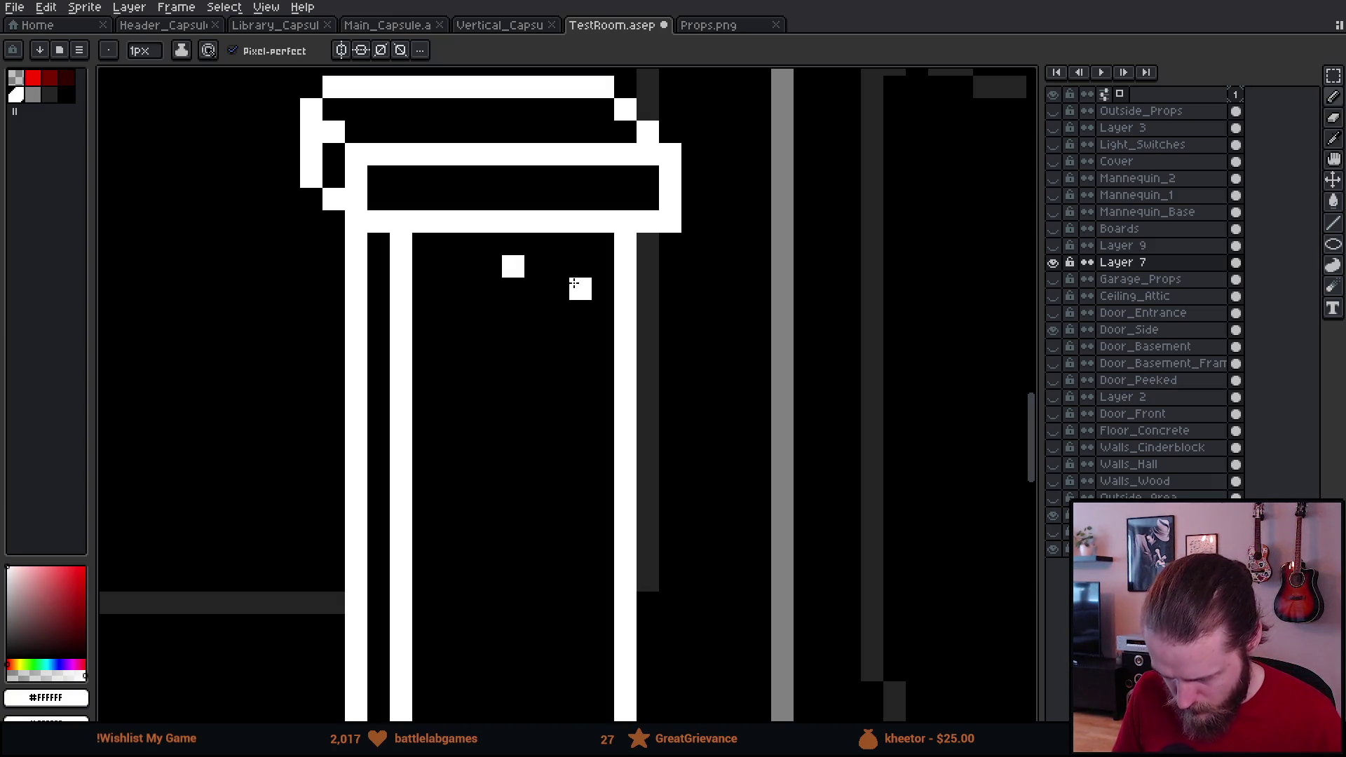
pyautogui.hotkey('ctrl', 'z')
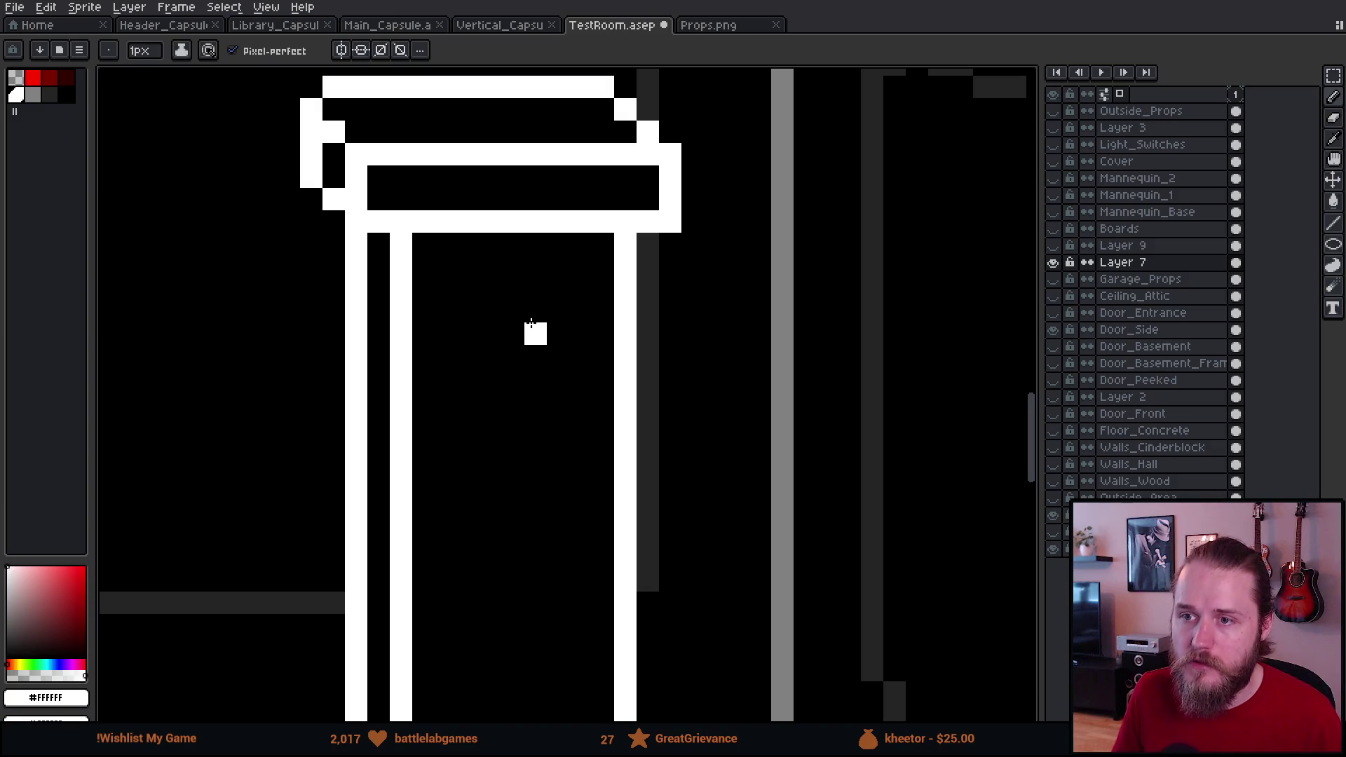
pyautogui.keyDown('shift'); pyautogui.click(549, 298); pyautogui.keyUp('shift')
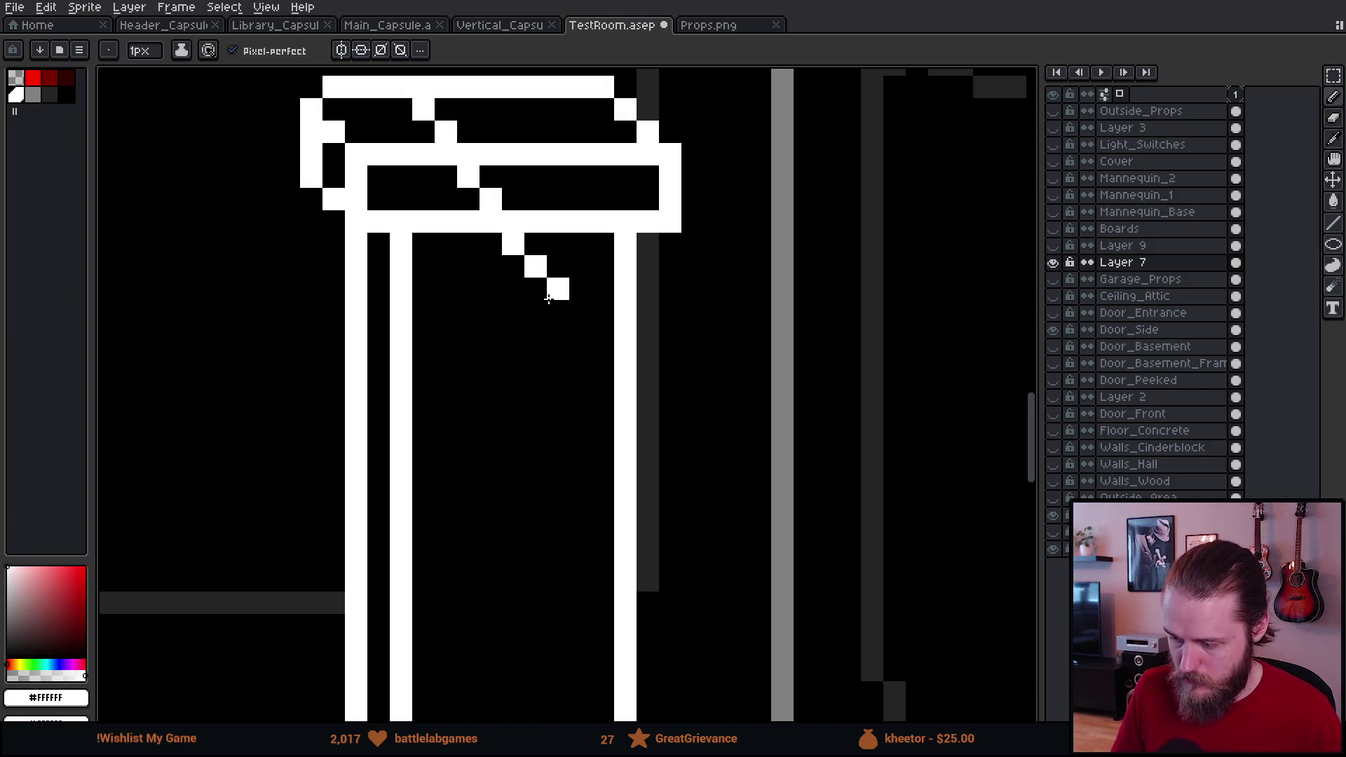
pyautogui.hotkey('ctrl', 'z')
# Step: Add a new Layer 10 and pencil a mid-grey T shape with a small bar below it
pyautogui.hotkey('shift', 'ctrl', 'n')
pyautogui.click(35, 98)
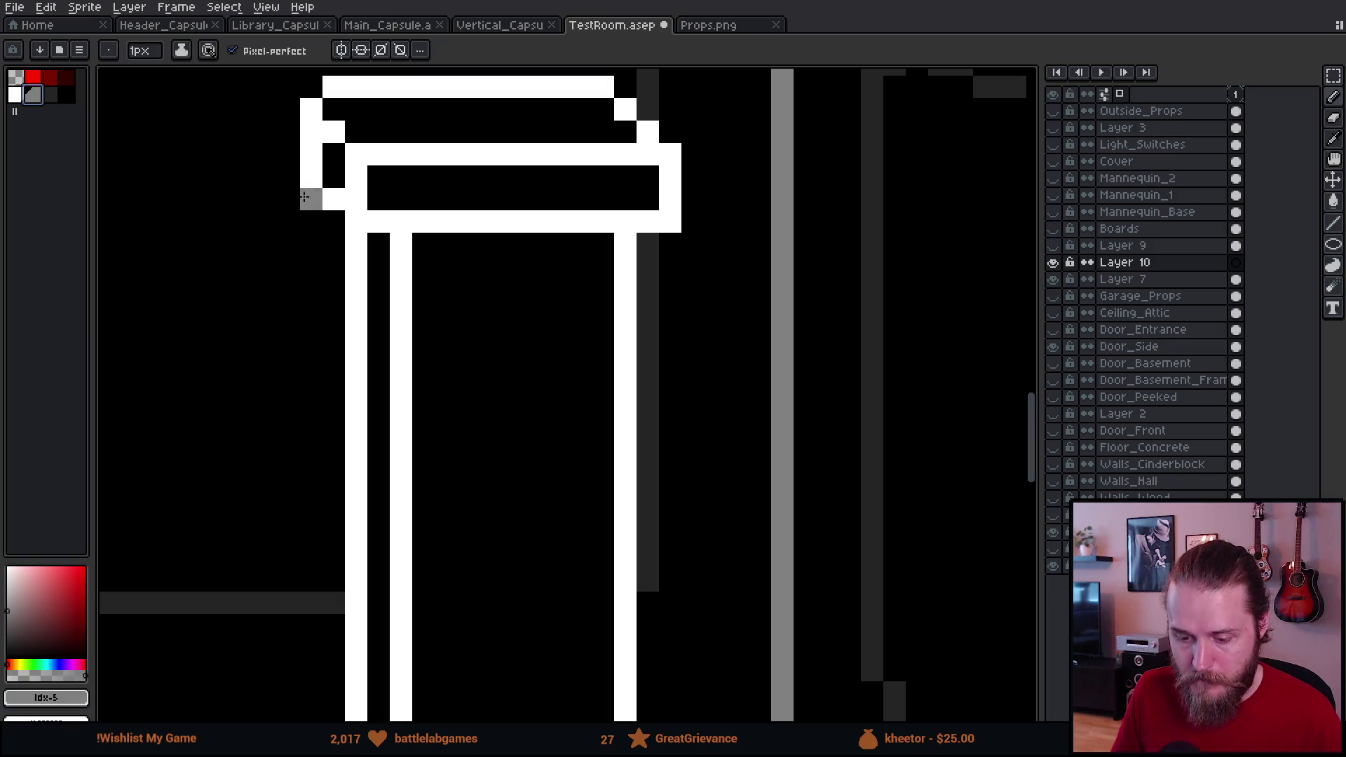
pyautogui.moveTo(505, 268)
pyautogui.mouseDown()
pyautogui.moveTo(484, 266)
pyautogui.moveTo(544, 266)
pyautogui.mouseUp()
pyautogui.click(513, 289)
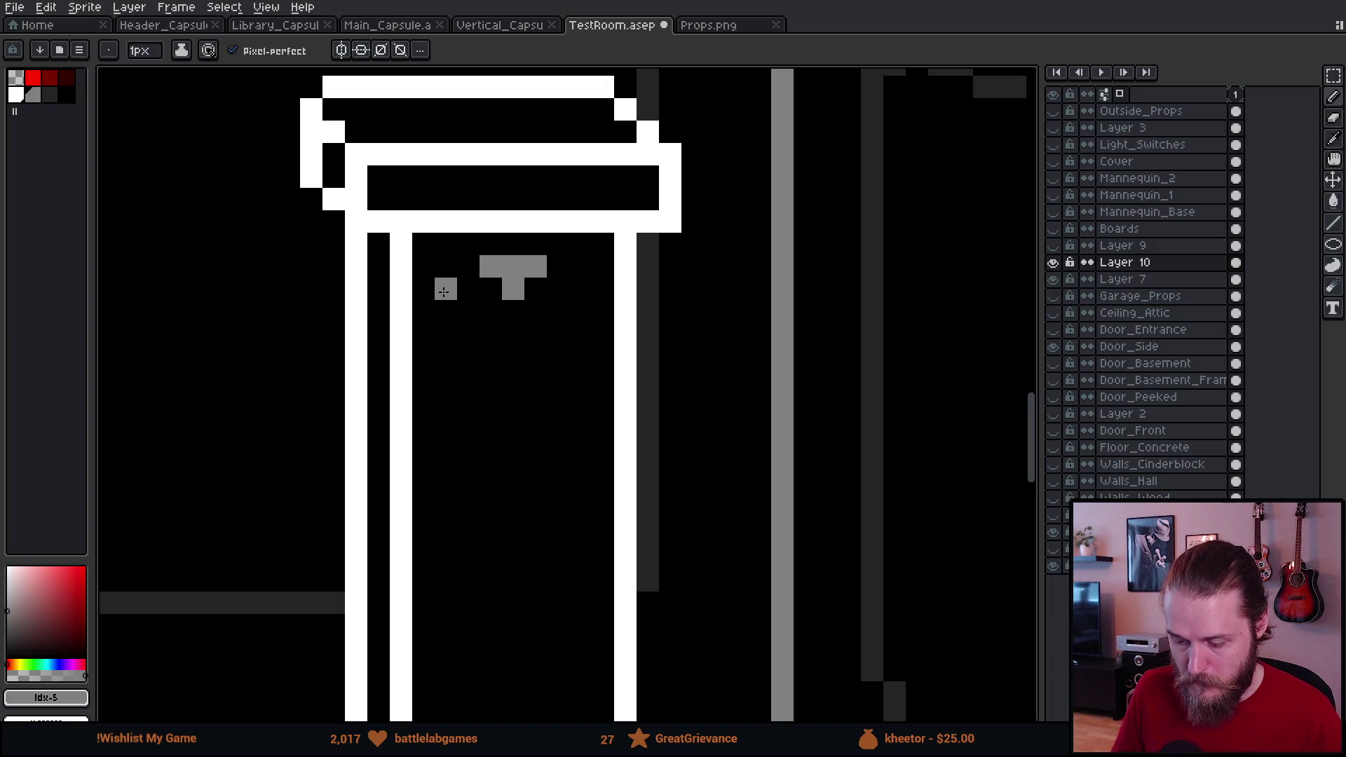
pyautogui.moveTo(468, 311); pyautogui.dragTo(446, 312)
# Step: Extend the grey T with a side bar, arm pixels, an X centre and a downward stem
pyautogui.moveTo(555, 314); pyautogui.dragTo(579, 315)
pyautogui.moveTo(491, 445); pyautogui.dragTo(464, 363)
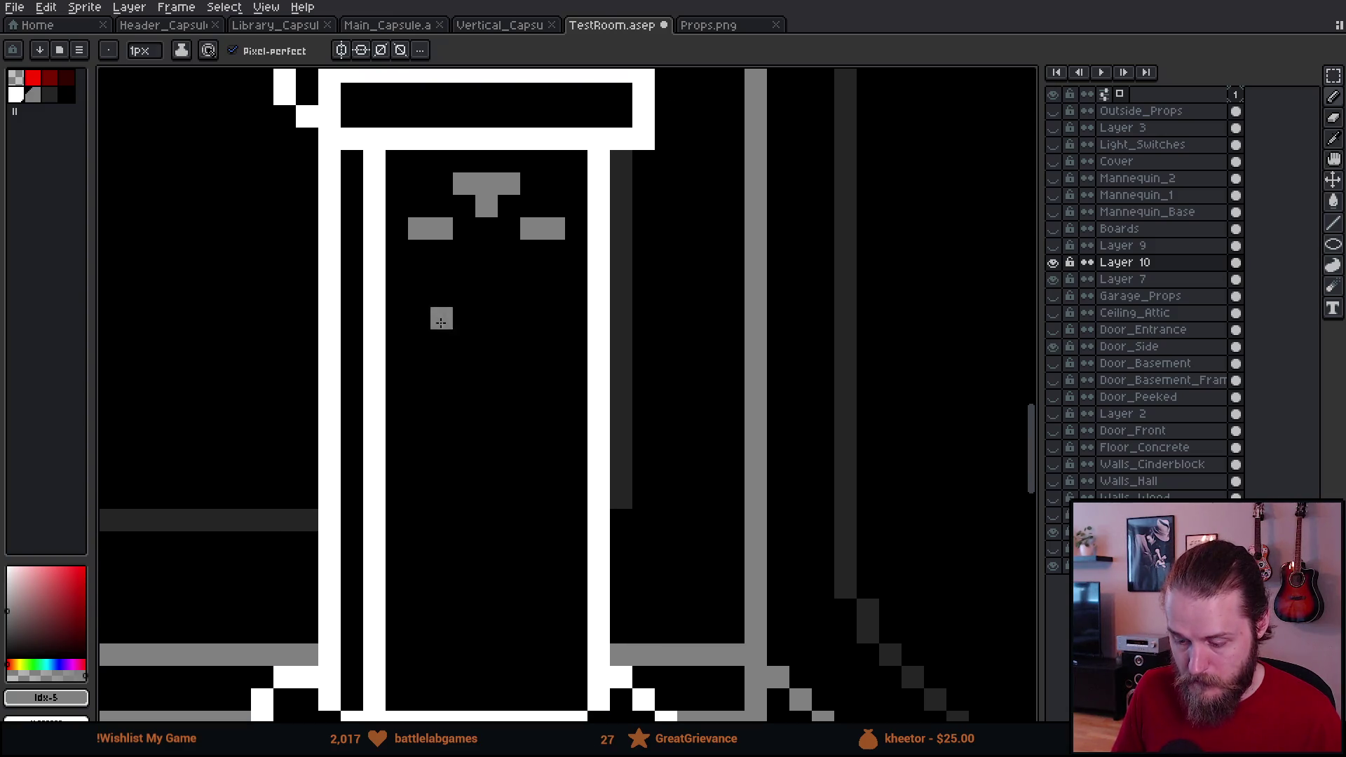
pyautogui.click(464, 251)
pyautogui.click(509, 251)
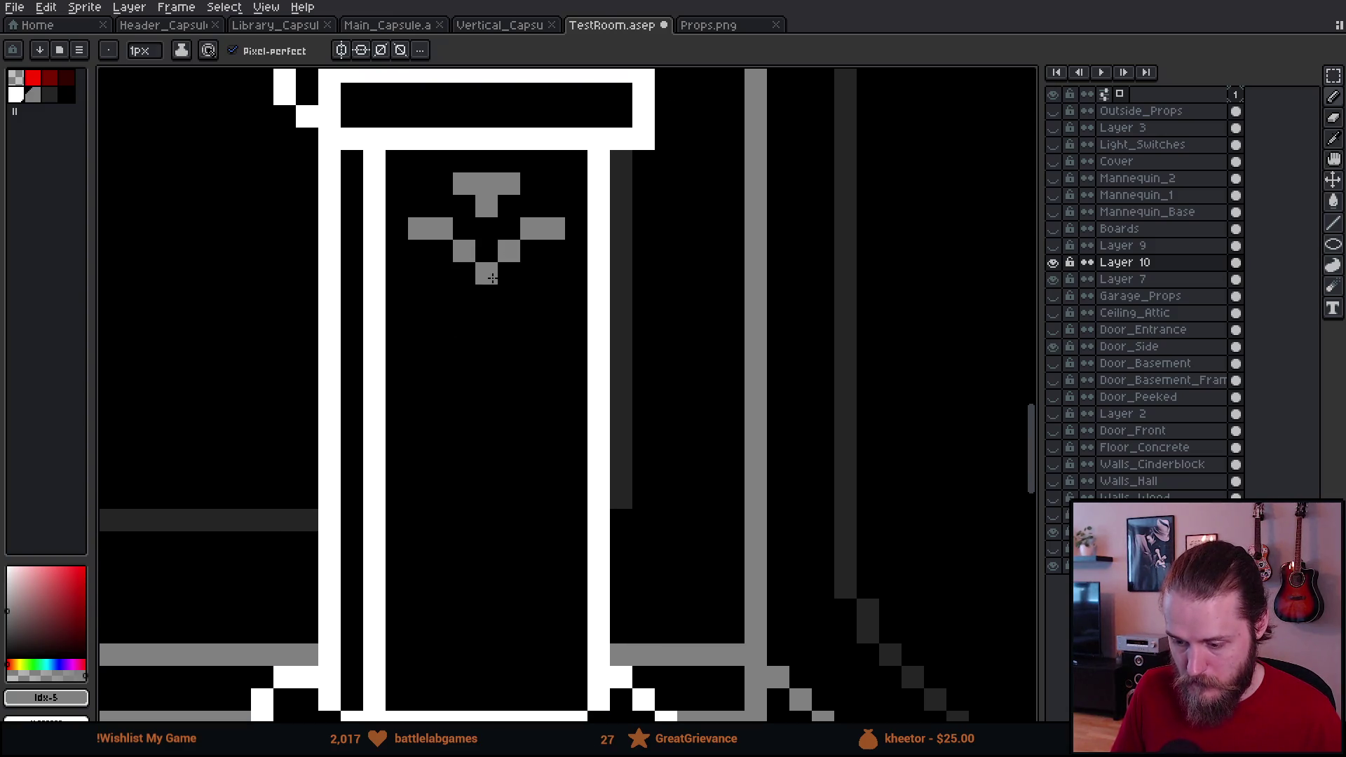
pyautogui.click(486, 274)
pyautogui.click(509, 296)
pyautogui.click(464, 295)
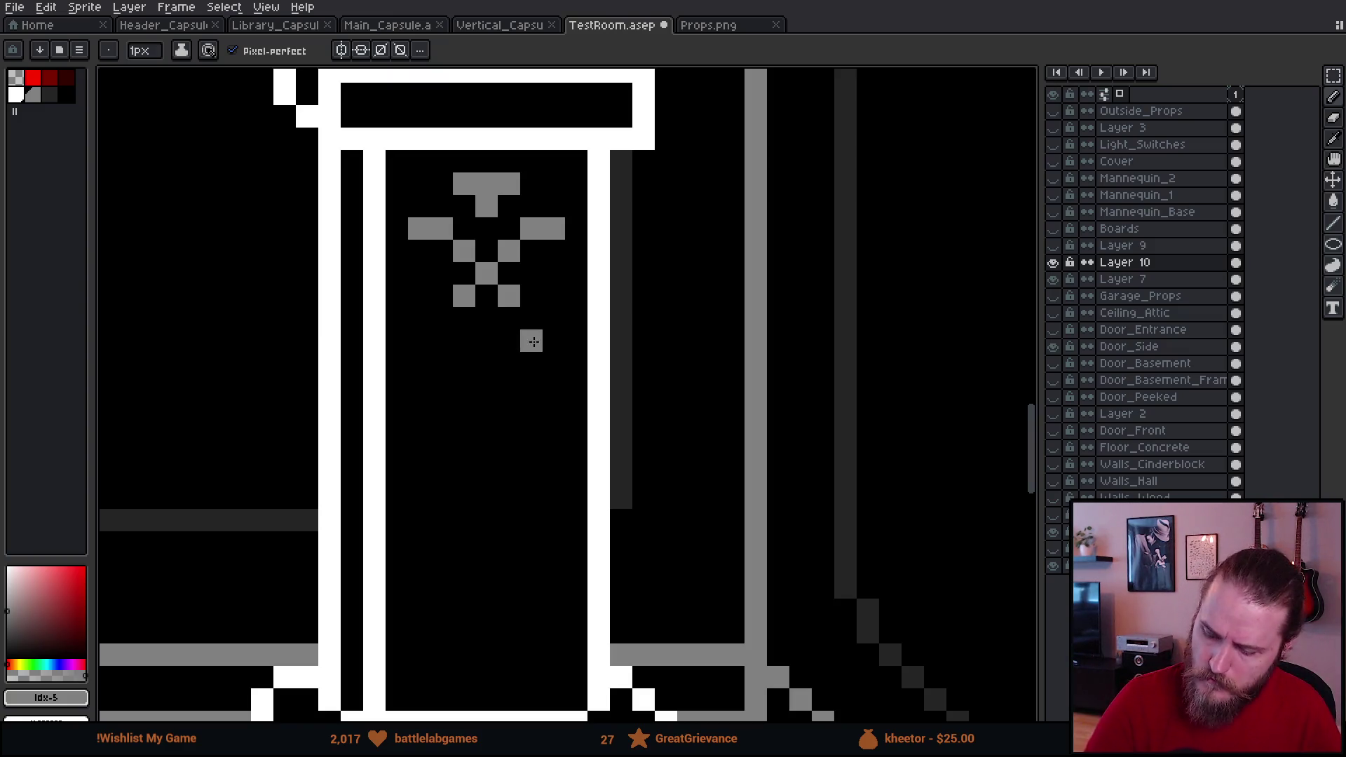
pyautogui.hotkey('ctrl', 'z')
pyautogui.hotkey('ctrl', 'z')
pyautogui.moveTo(487, 296); pyautogui.dragTo(486, 341)
pyautogui.click(531, 319)
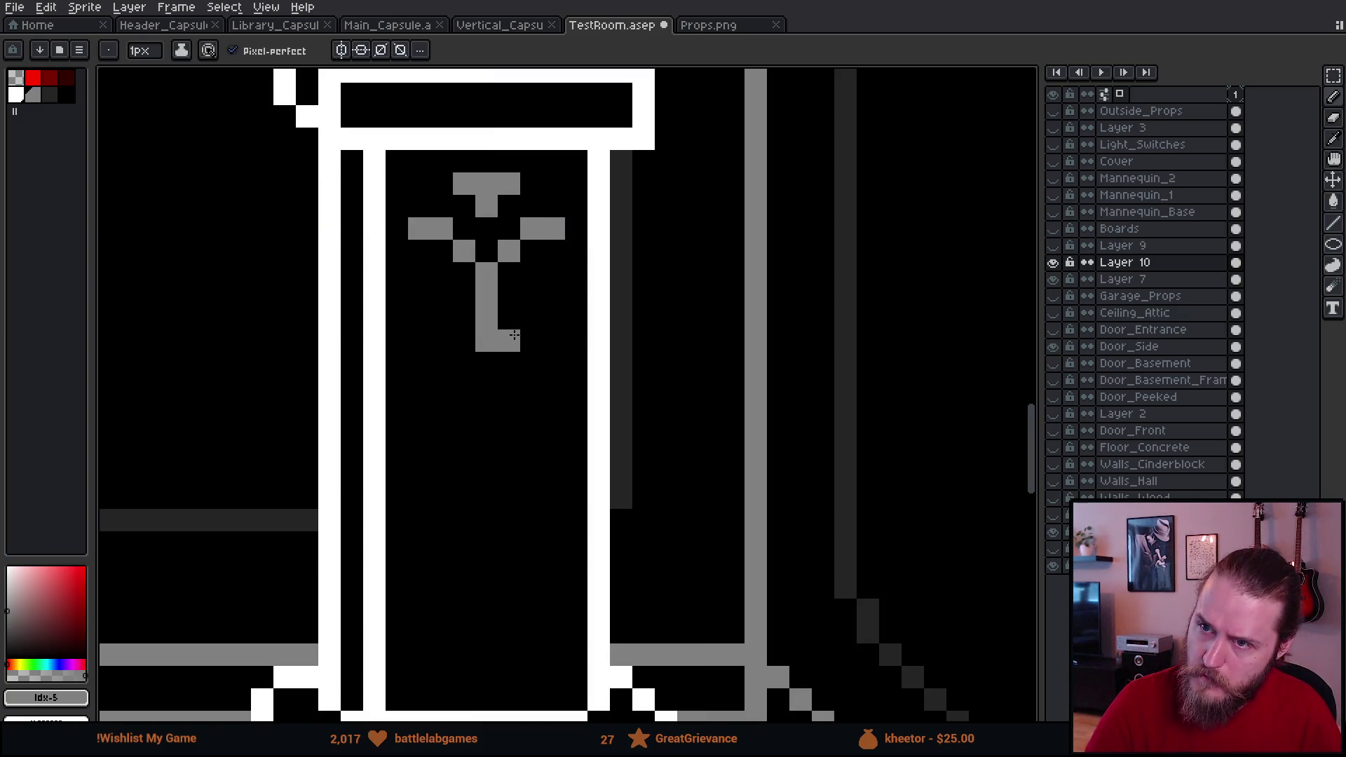
pyautogui.click(441, 274)
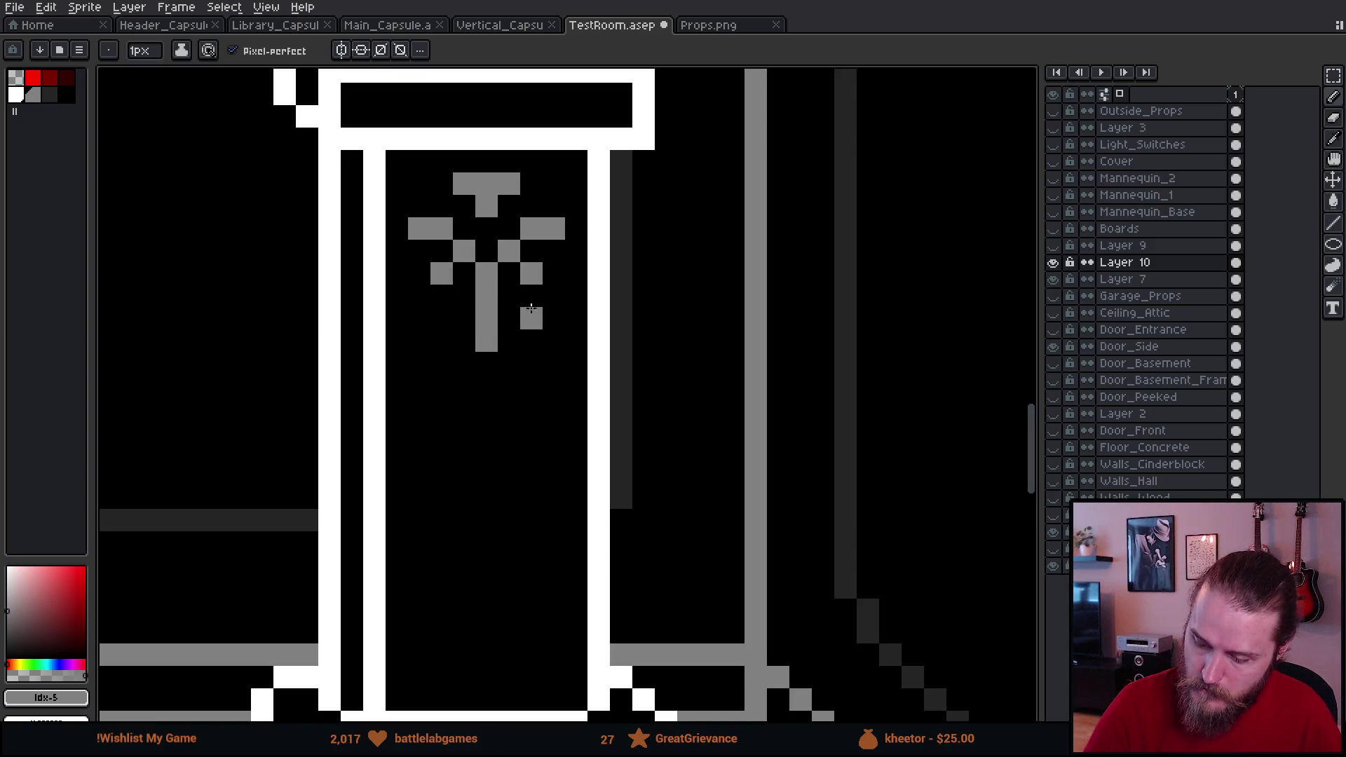
# Step: Erase stray pixels, then draw the grey oval's top bar and its left and right sides
pyautogui.press('e')
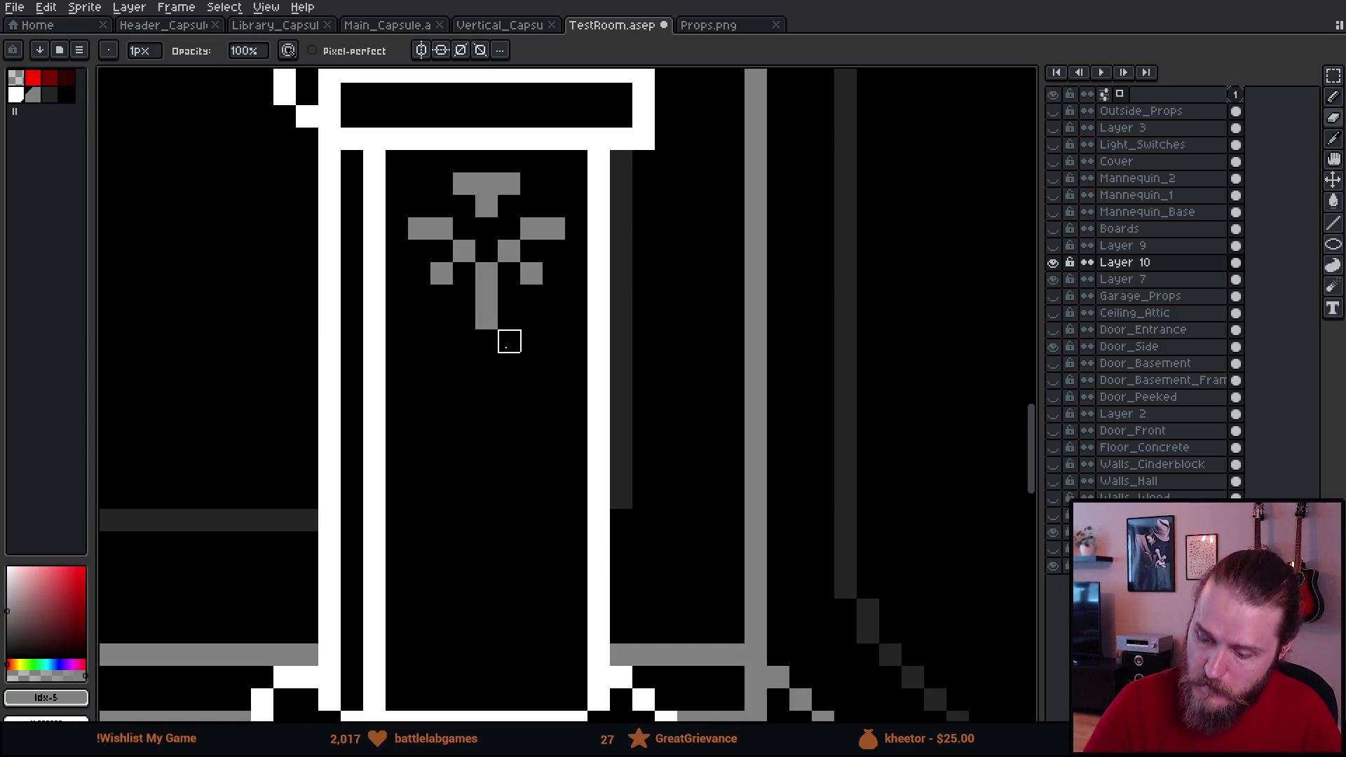
pyautogui.press('b')
pyautogui.moveTo(509, 341); pyautogui.dragTo(464, 341)
pyautogui.moveTo(553, 383); pyautogui.dragTo(546, 329)
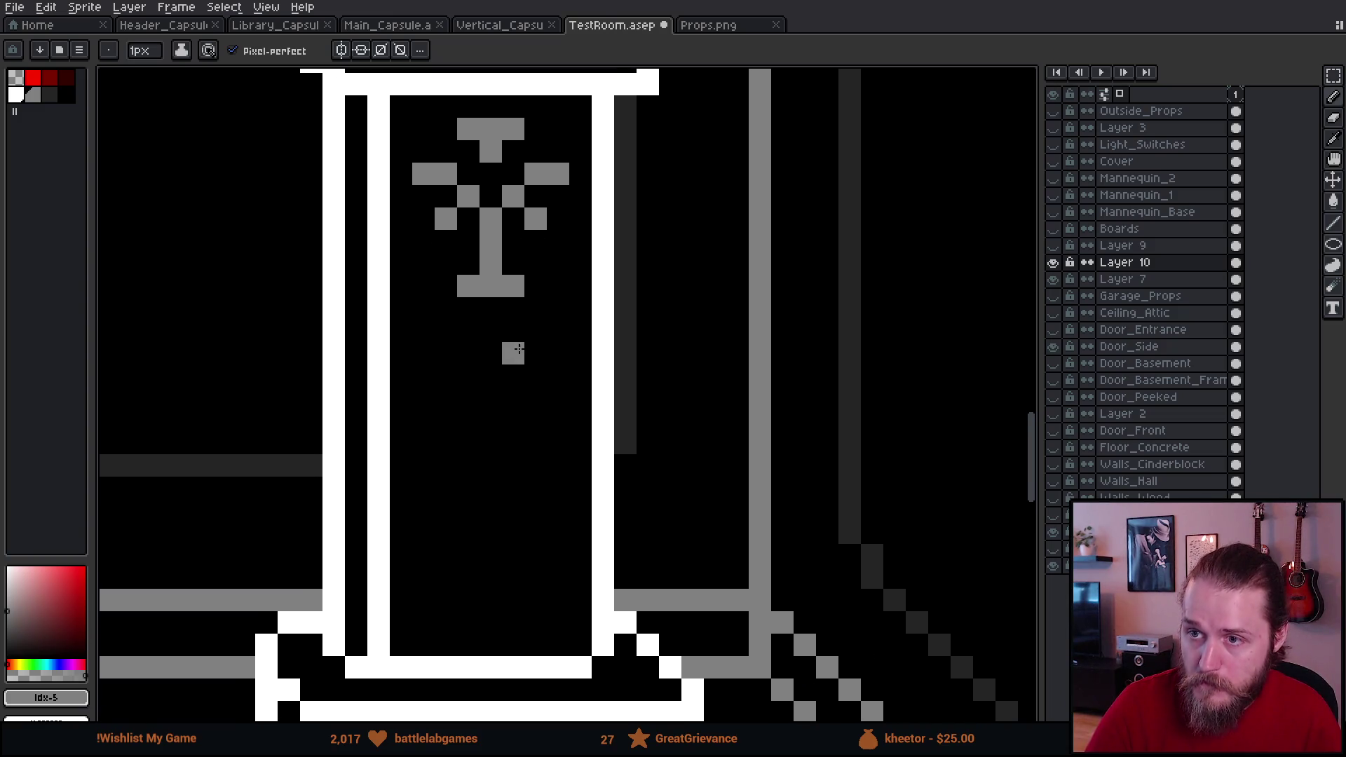
pyautogui.moveTo(535, 309)
pyautogui.mouseDown()
pyautogui.moveTo(558, 331)
pyautogui.moveTo(554, 373)
pyautogui.mouseUp()
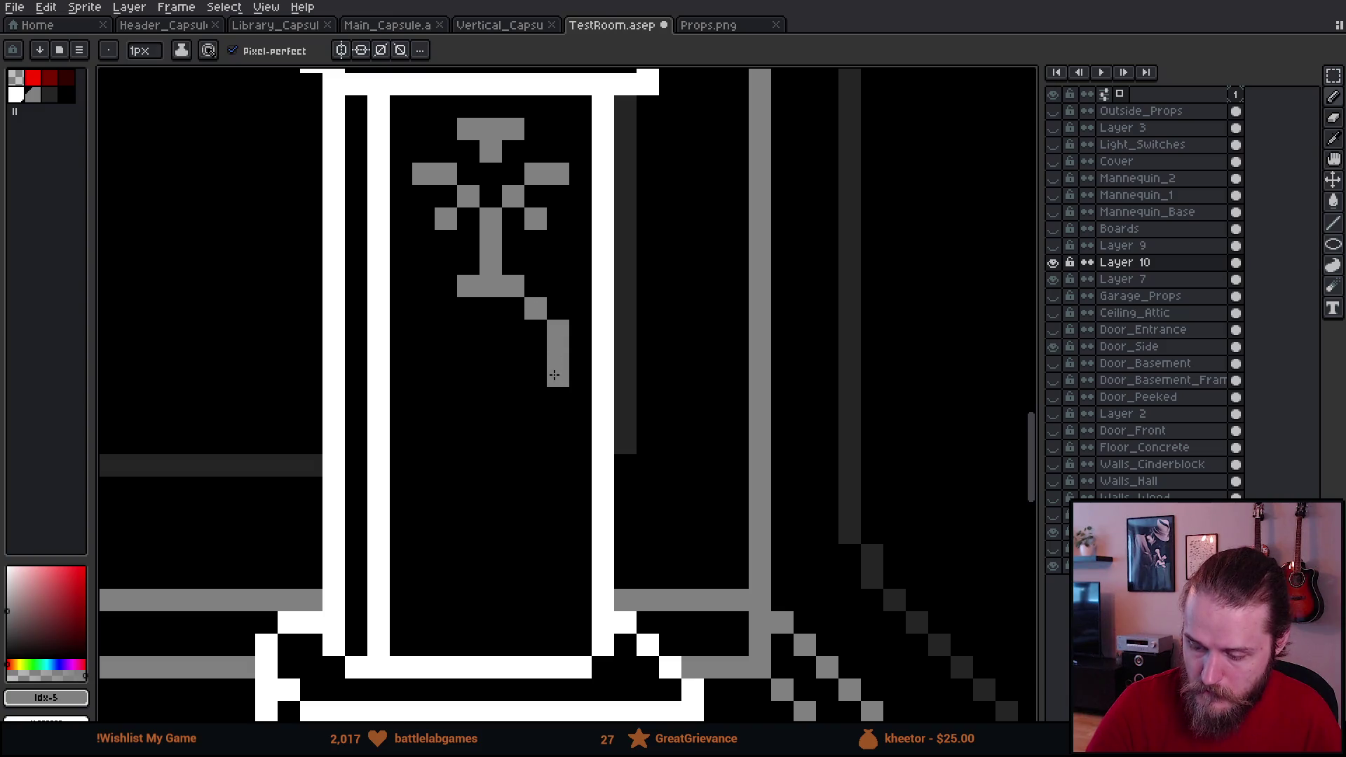
pyautogui.moveTo(446, 312); pyautogui.dragTo(425, 395)
pyautogui.click(445, 420)
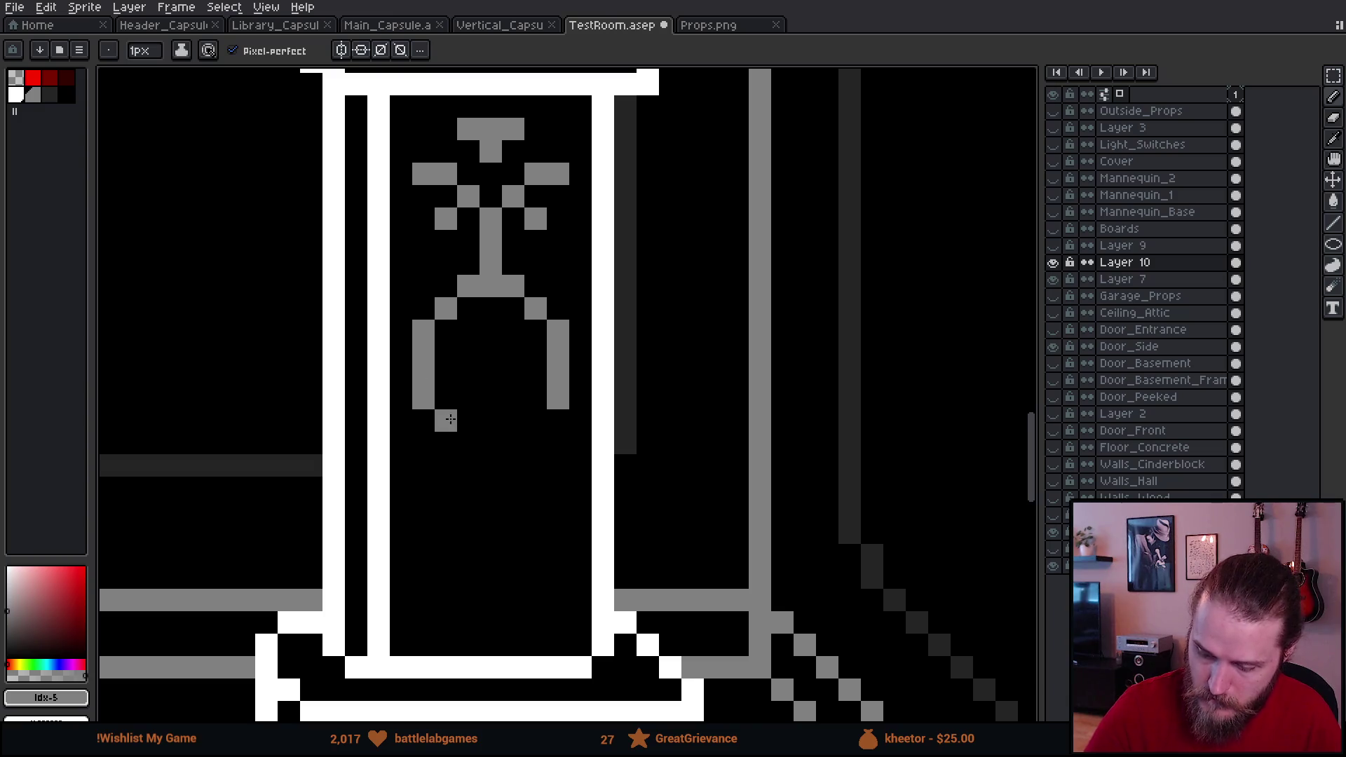
pyautogui.click(536, 421)
# Step: Close the oval medallion, fill it with a grey X pattern, and add a stem below
pyautogui.click(468, 443)
pyautogui.moveTo(476, 448); pyautogui.dragTo(517, 447)
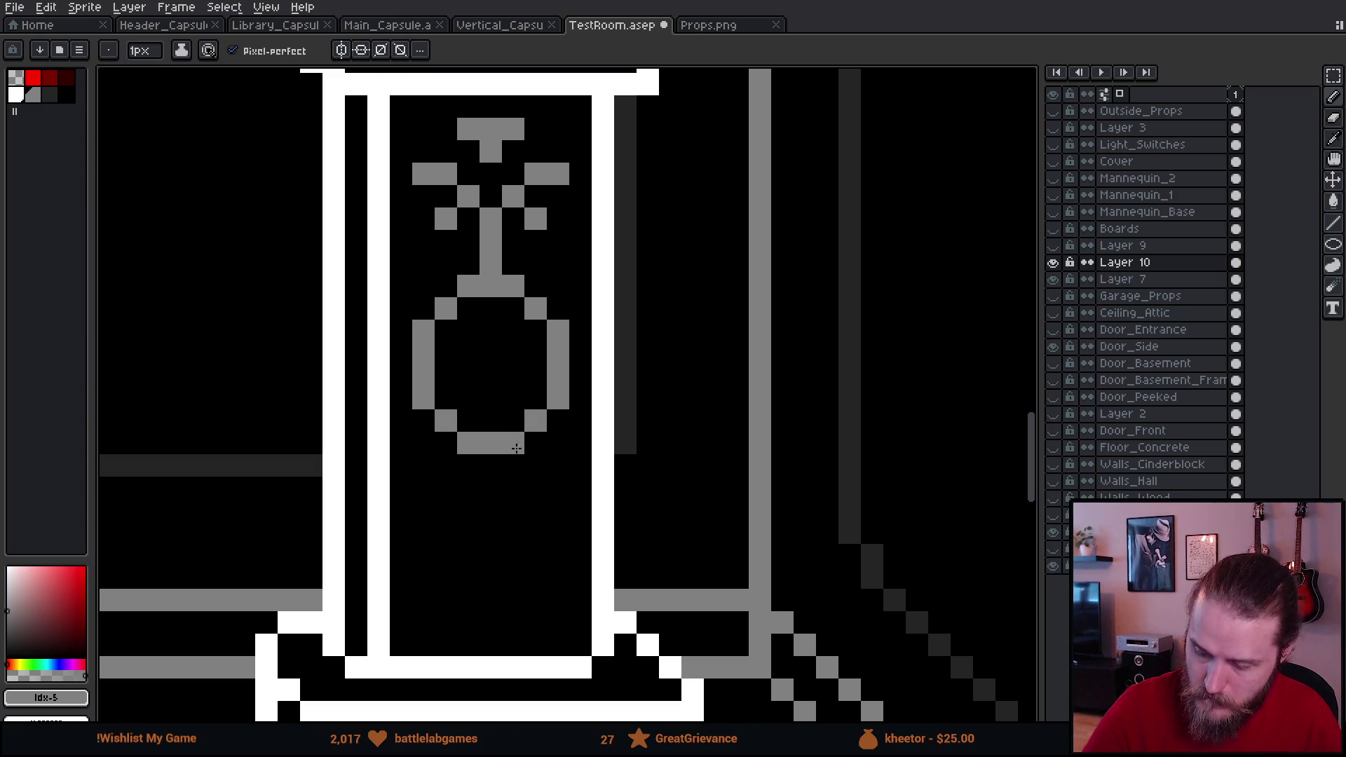
pyautogui.click(468, 331)
pyautogui.click(513, 331)
pyautogui.moveTo(513, 398); pyautogui.dragTo(473, 398)
pyautogui.click(491, 375)
pyautogui.click(491, 354)
pyautogui.click(491, 421)
pyautogui.hotkey('ctrl', 'z')
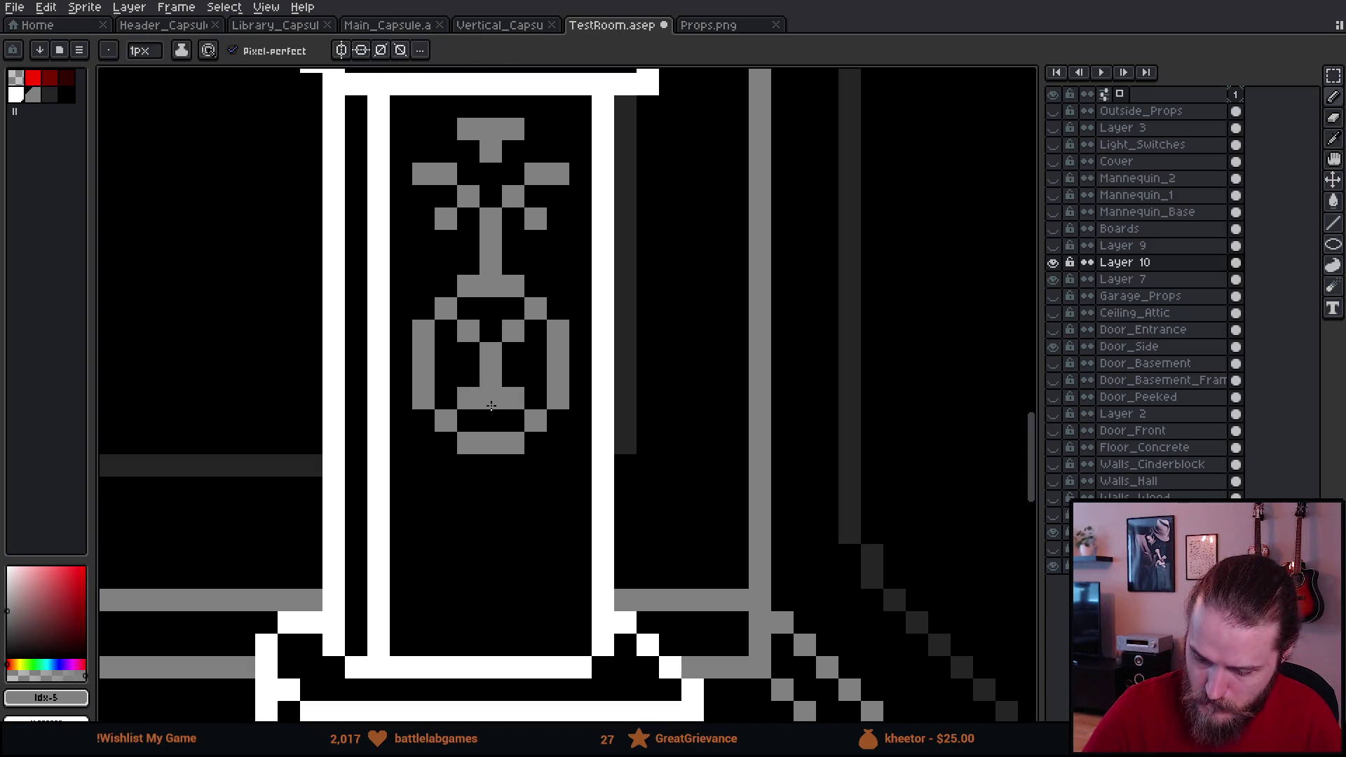
pyautogui.press('e')
pyautogui.click(491, 398)
pyautogui.scroll(-2, 541, 445)
pyautogui.press('b')
pyautogui.moveTo(502, 391); pyautogui.dragTo(503, 414)
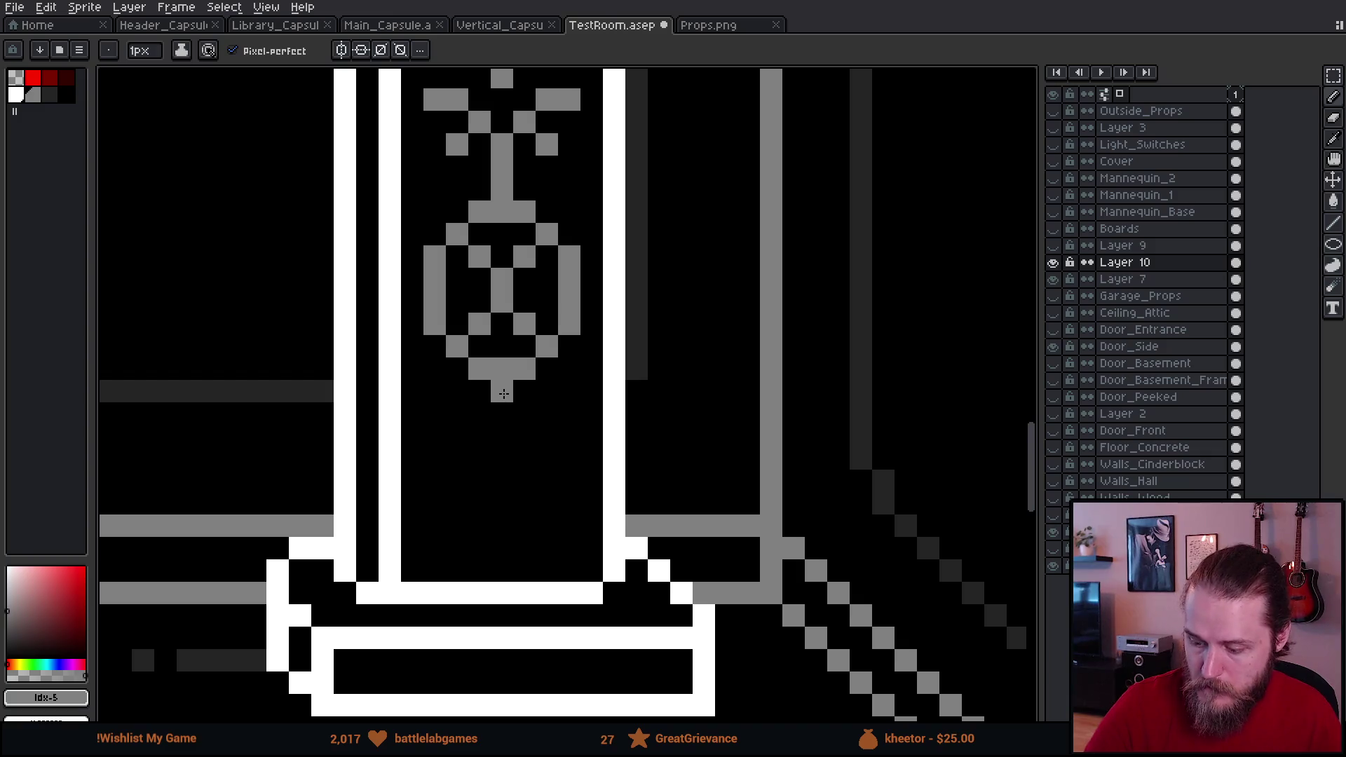
# Step: Select the leaf motif above the medallion, drag out a copy and flip it vertically
pyautogui.scroll(2, 504, 421)
pyautogui.press('m')
pyautogui.moveTo(386, 141)
pyautogui.mouseDown()
pyautogui.moveTo(387, 160)
pyautogui.moveTo(587, 293)
pyautogui.mouseUp()
pyautogui.moveTo(540, 250)
pyautogui.mouseDown()
pyautogui.moveTo(792, 448)
pyautogui.moveTo(645, 556)
pyautogui.moveTo(540, 558)
pyautogui.moveTo(538, 545)
pyautogui.mouseUp()
pyautogui.hotkey('shift', 'v')
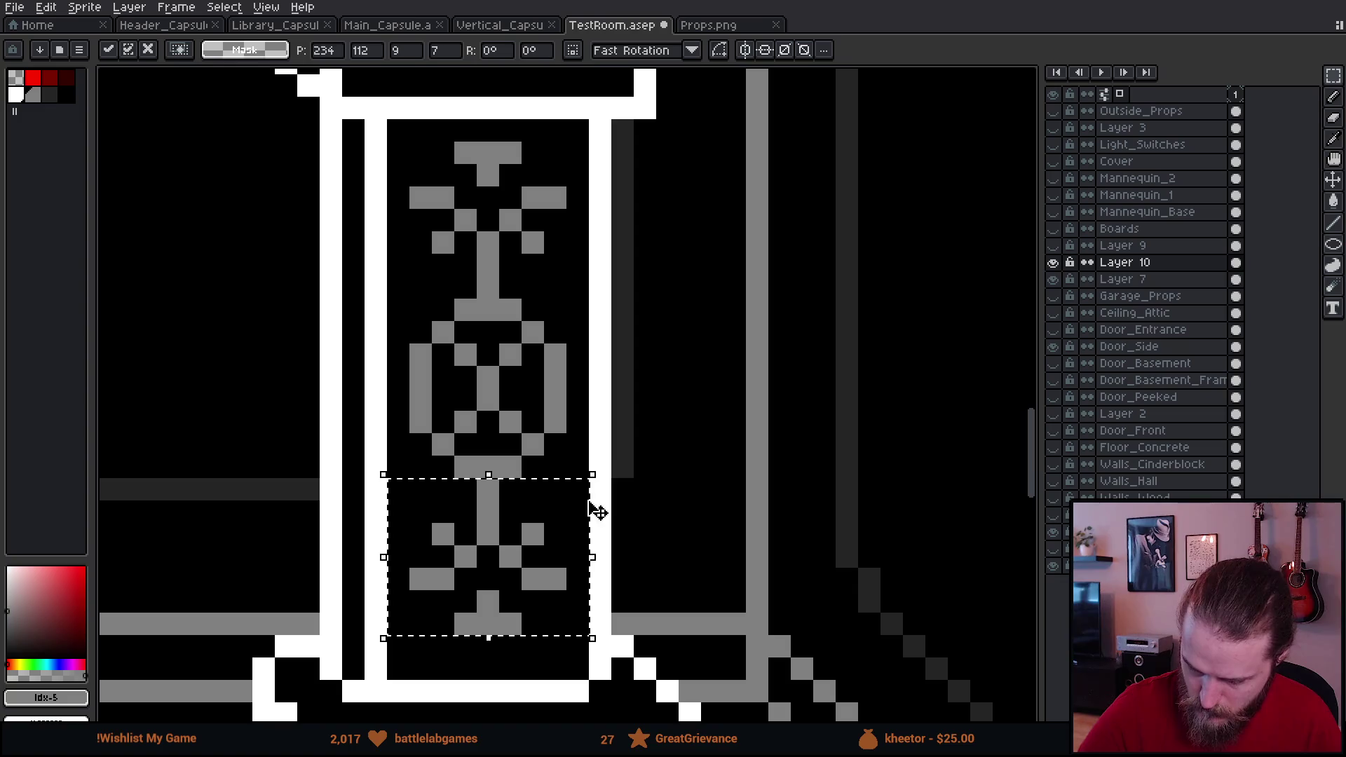
# Step: Drop the flipped leaf motif beneath the medallion
pyautogui.click(640, 448)
pyautogui.moveTo(640, 466)
pyautogui.mouseDown()
pyautogui.moveTo(677, 369)
pyautogui.moveTo(676, 523)
pyautogui.moveTo(672, 439)
pyautogui.mouseUp()
pyautogui.scroll(-5, 671, 439)
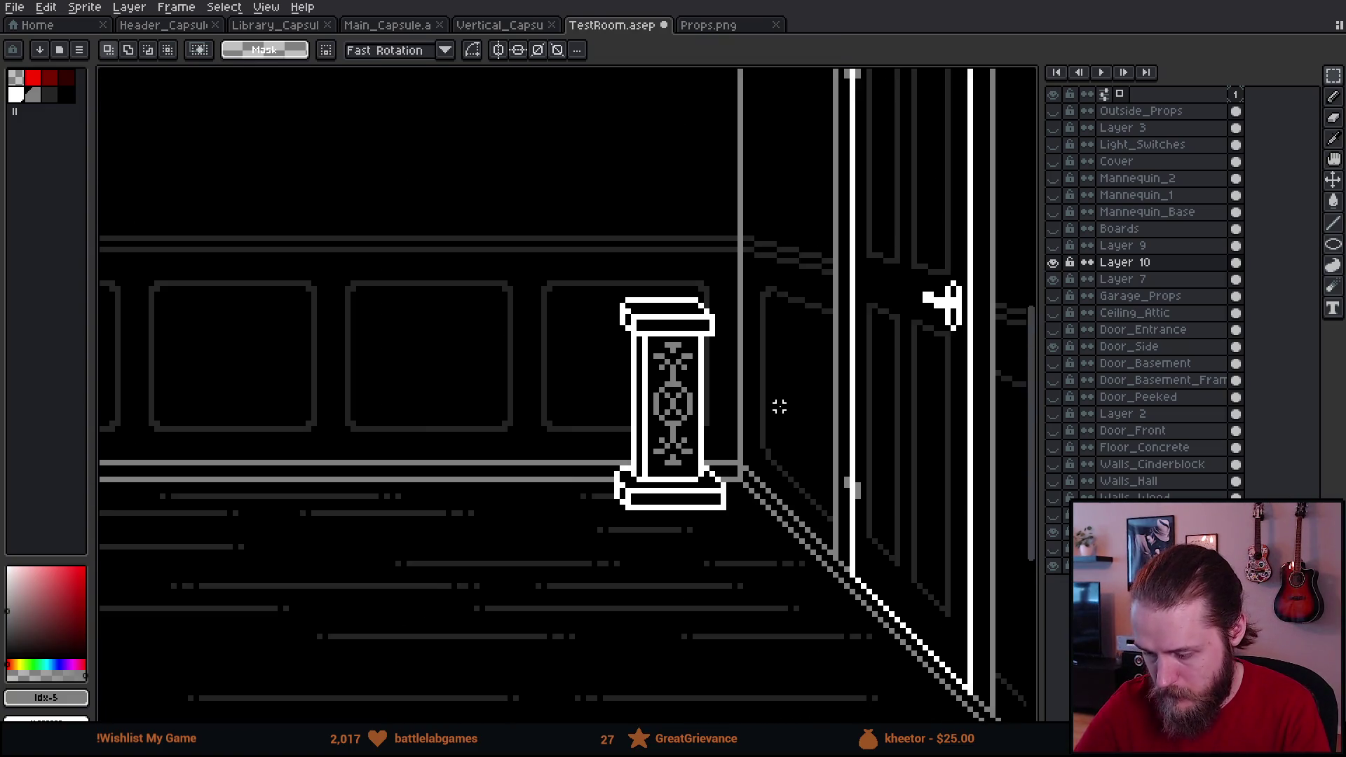
pyautogui.scroll(2, 751, 377)
pyautogui.scroll(3, 756, 462)
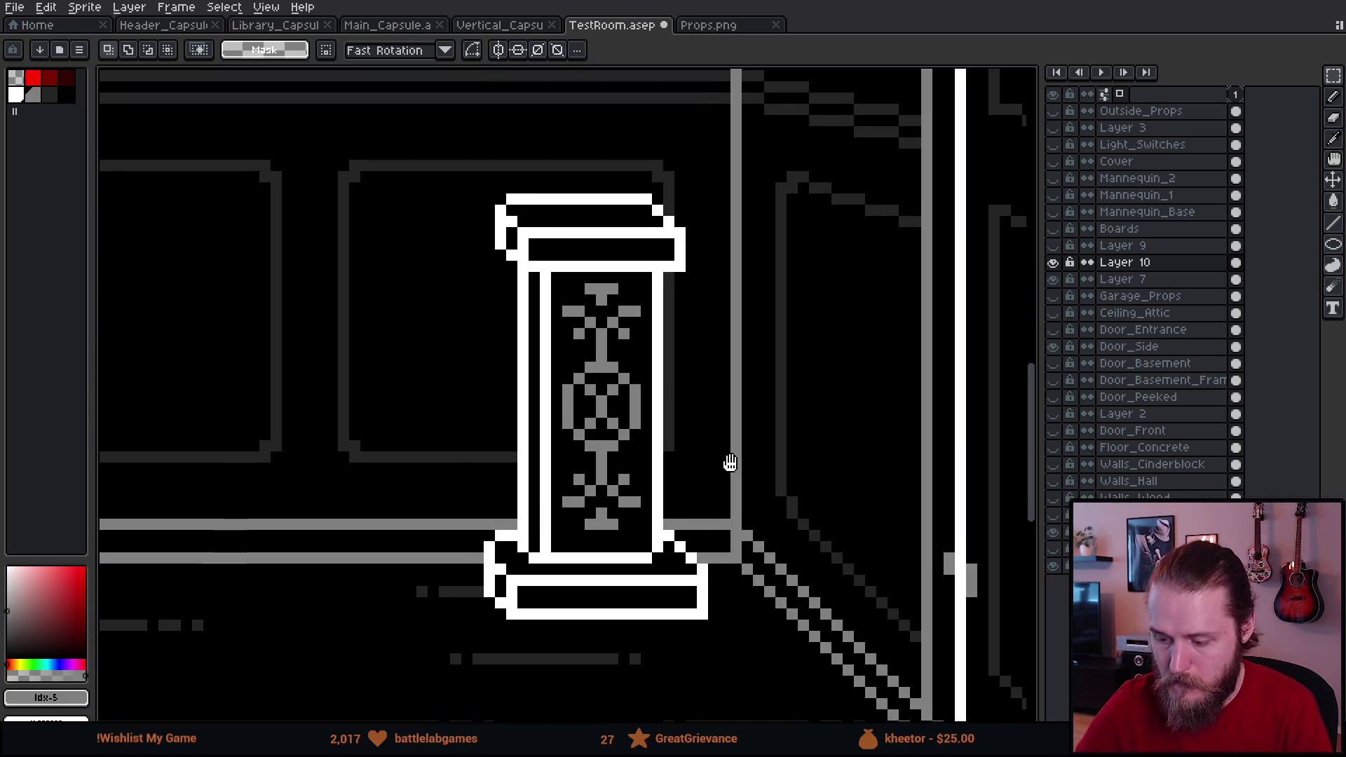
# Step: Try a dark grey Paint Bucket fill on the ornament, then undo it to keep it lighter
pyautogui.click(50, 94)
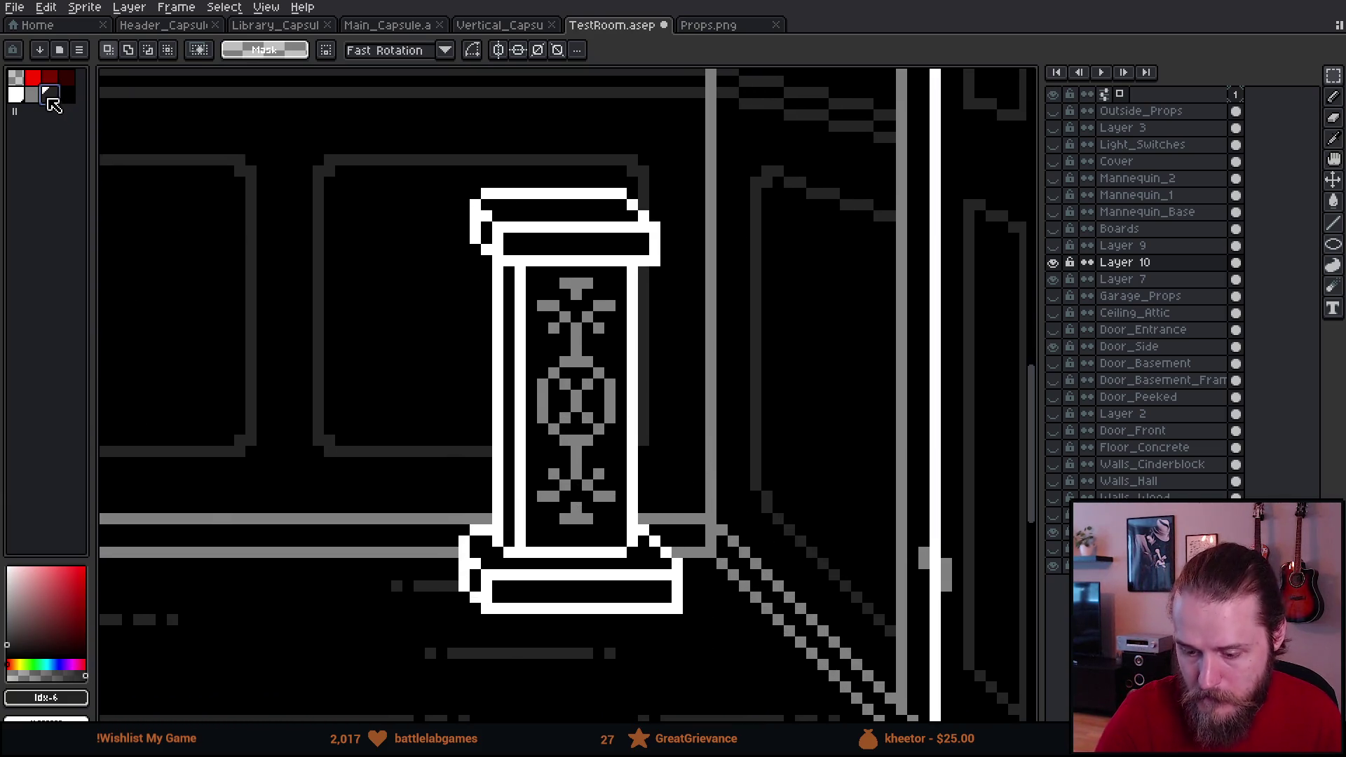
pyautogui.press('g')
pyautogui.click(576, 334)
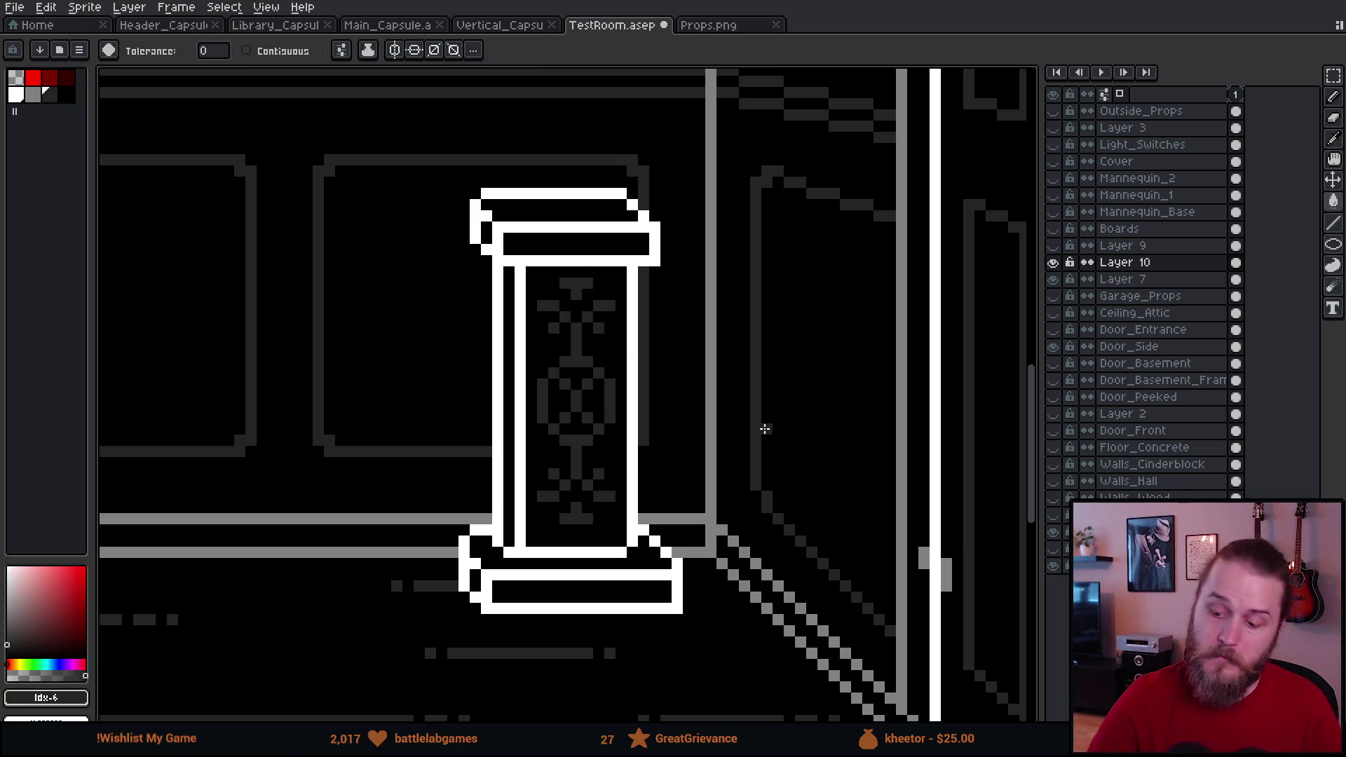
pyautogui.scroll(3, 756, 403)
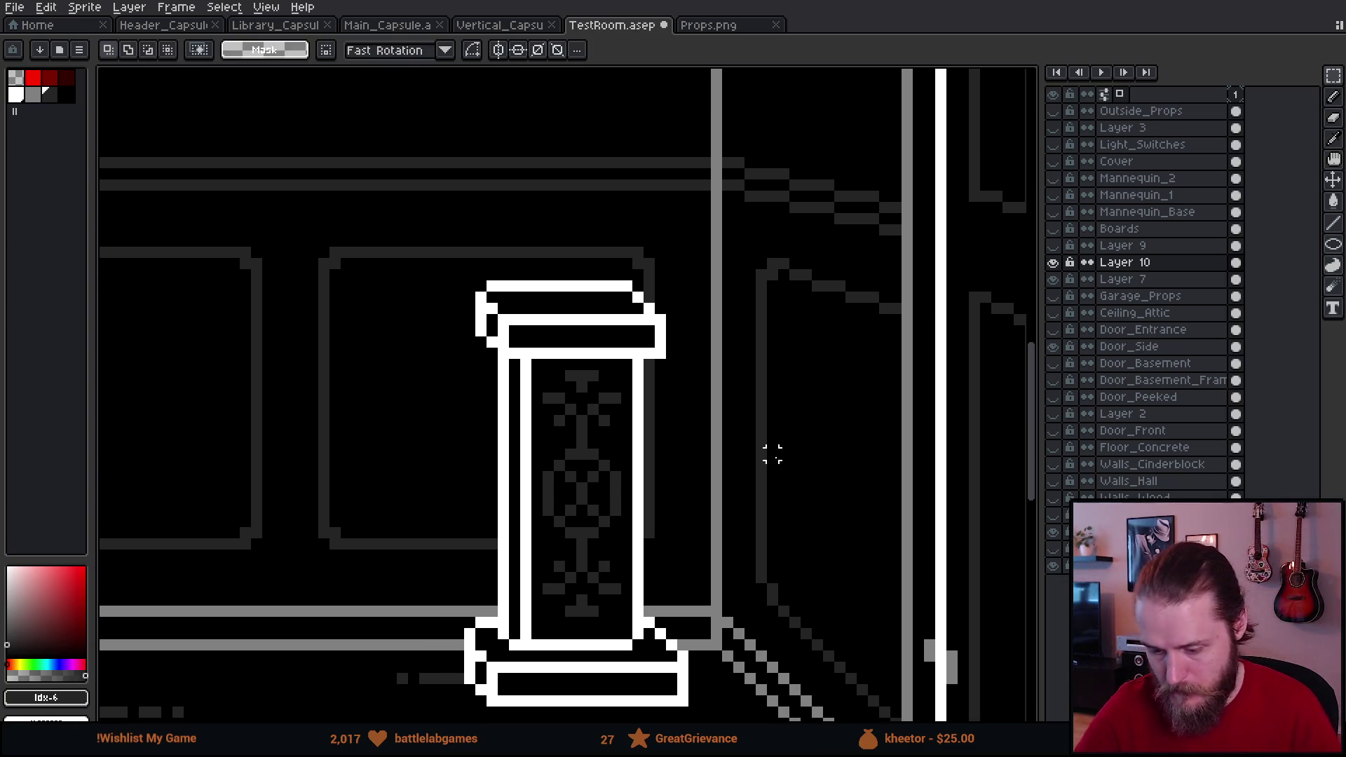
pyautogui.hotkey('ctrl', 'z')
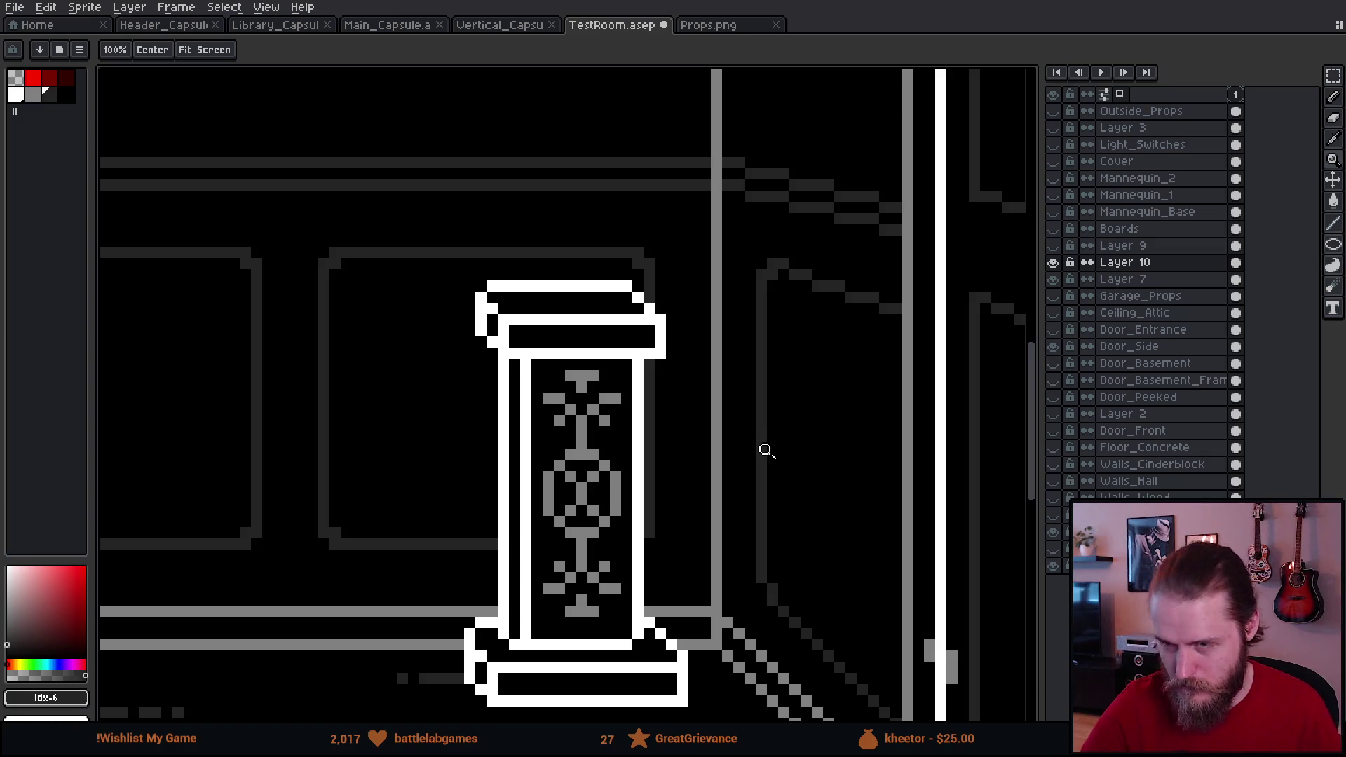
pyautogui.scroll(1, 765, 450)
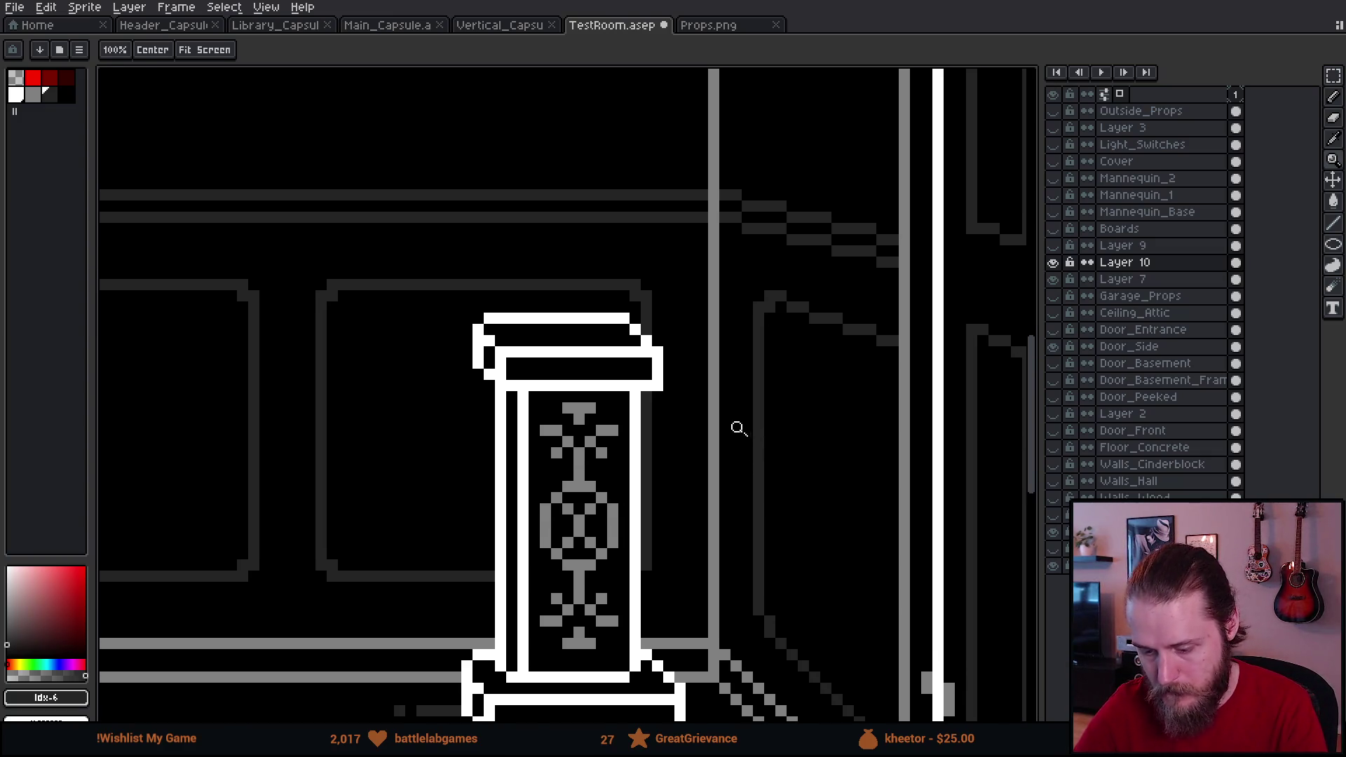
pyautogui.scroll(2, 741, 430)
pyautogui.moveTo(680, 491)
pyautogui.mouseDown()
pyautogui.moveTo(764, 310)
pyautogui.moveTo(772, 423)
pyautogui.moveTo(769, 289)
pyautogui.moveTo(765, 418)
pyautogui.mouseUp()
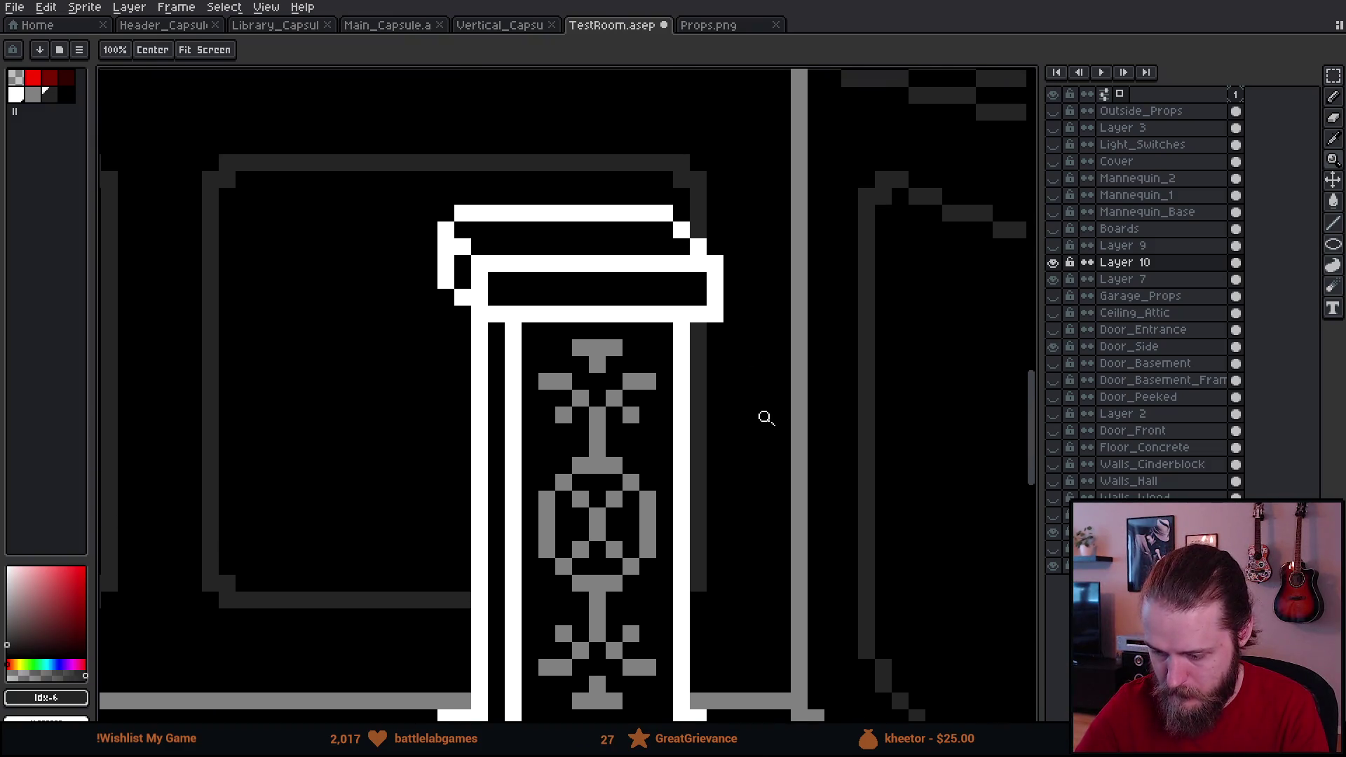
# Step: On Layer 7, nudge the pillar cap up one pixel and raise the shaft tops to meet it
pyautogui.click(764, 417)
pyautogui.moveTo(737, 367)
pyautogui.mouseDown()
pyautogui.moveTo(655, 298)
pyautogui.moveTo(659, 333)
pyautogui.mouseUp()
pyautogui.press('m')
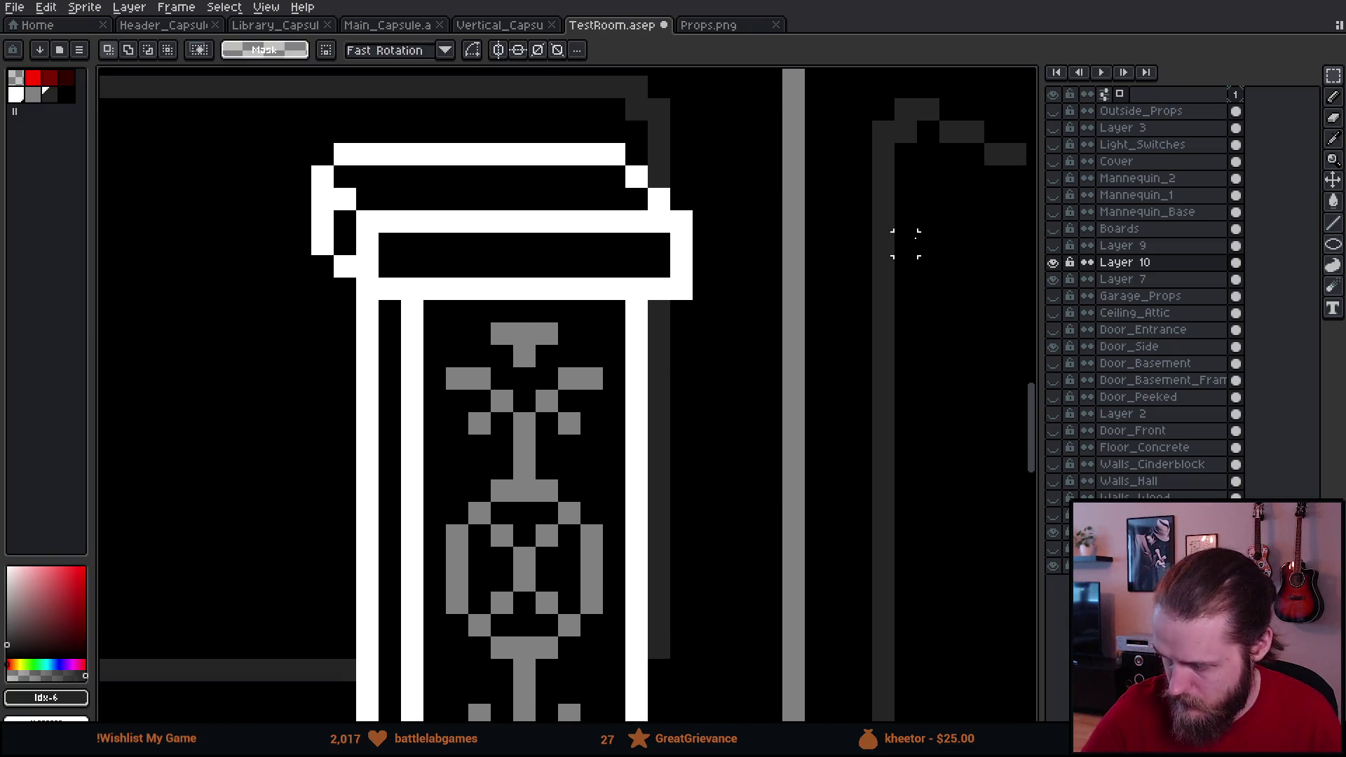
pyautogui.click(1128, 279)
pyautogui.moveTo(226, 147)
pyautogui.mouseDown()
pyautogui.moveTo(309, 141)
pyautogui.moveTo(814, 267)
pyautogui.moveTo(826, 294)
pyautogui.mouseUp()
pyautogui.press('Up')
pyautogui.hotkey('ctrl', 'd')
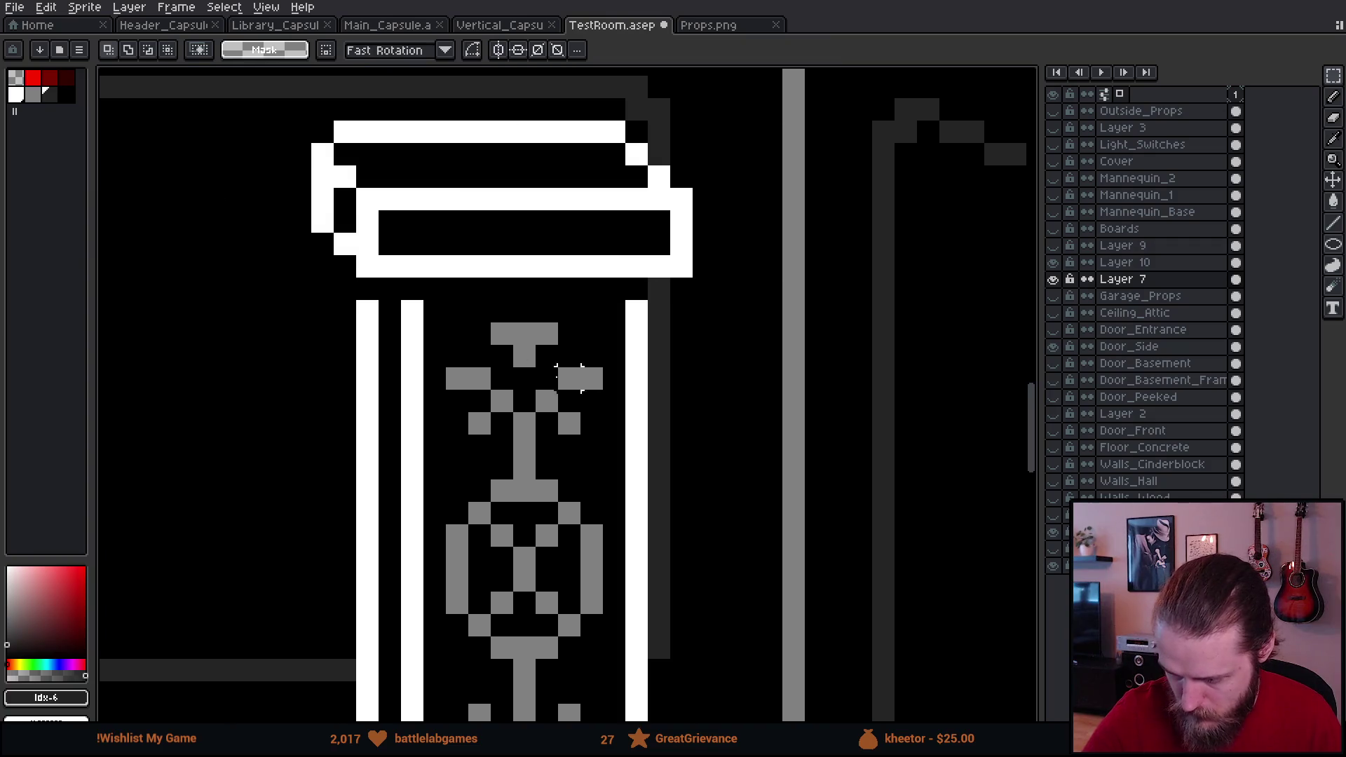
pyautogui.moveTo(353, 299)
pyautogui.mouseDown()
pyautogui.moveTo(648, 280)
pyautogui.moveTo(696, 324)
pyautogui.mouseUp()
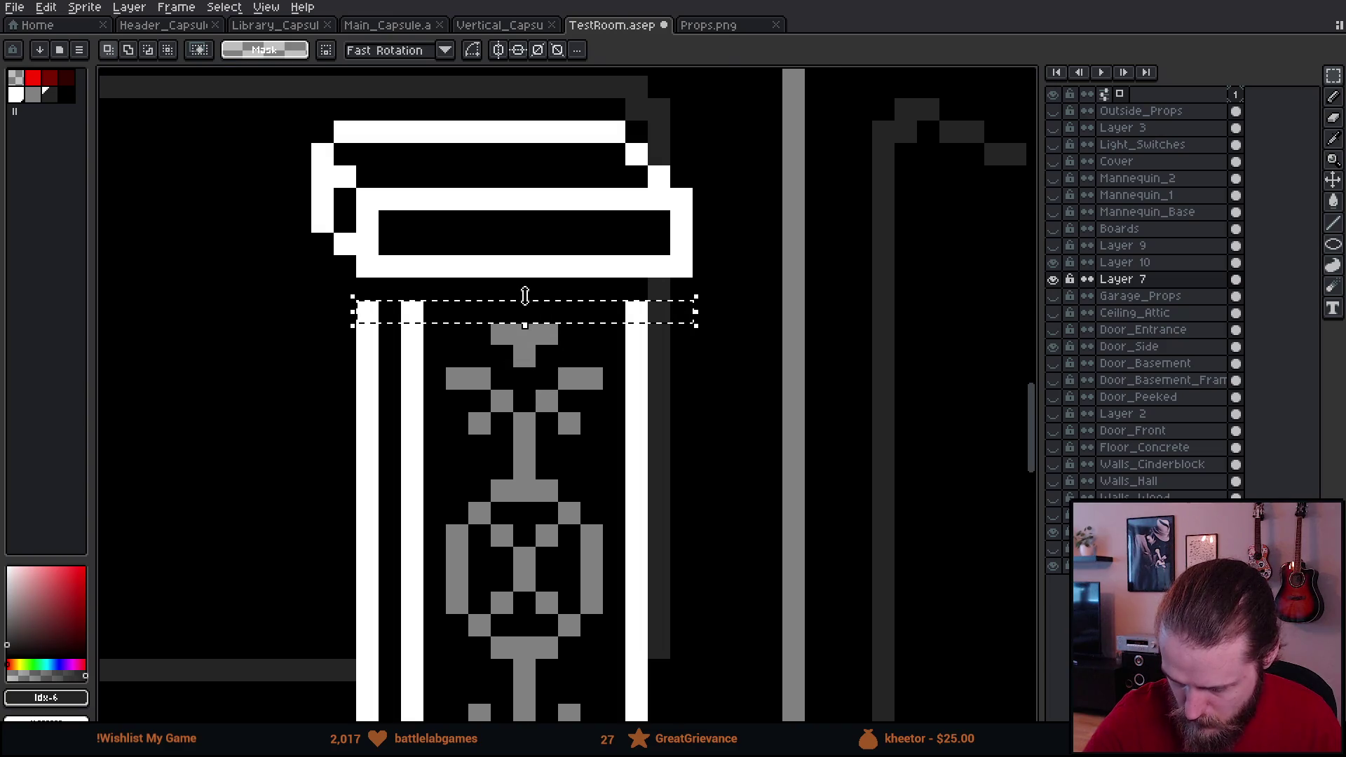
pyautogui.click(526, 295)
pyautogui.moveTo(539, 284); pyautogui.dragTo(535, 262)
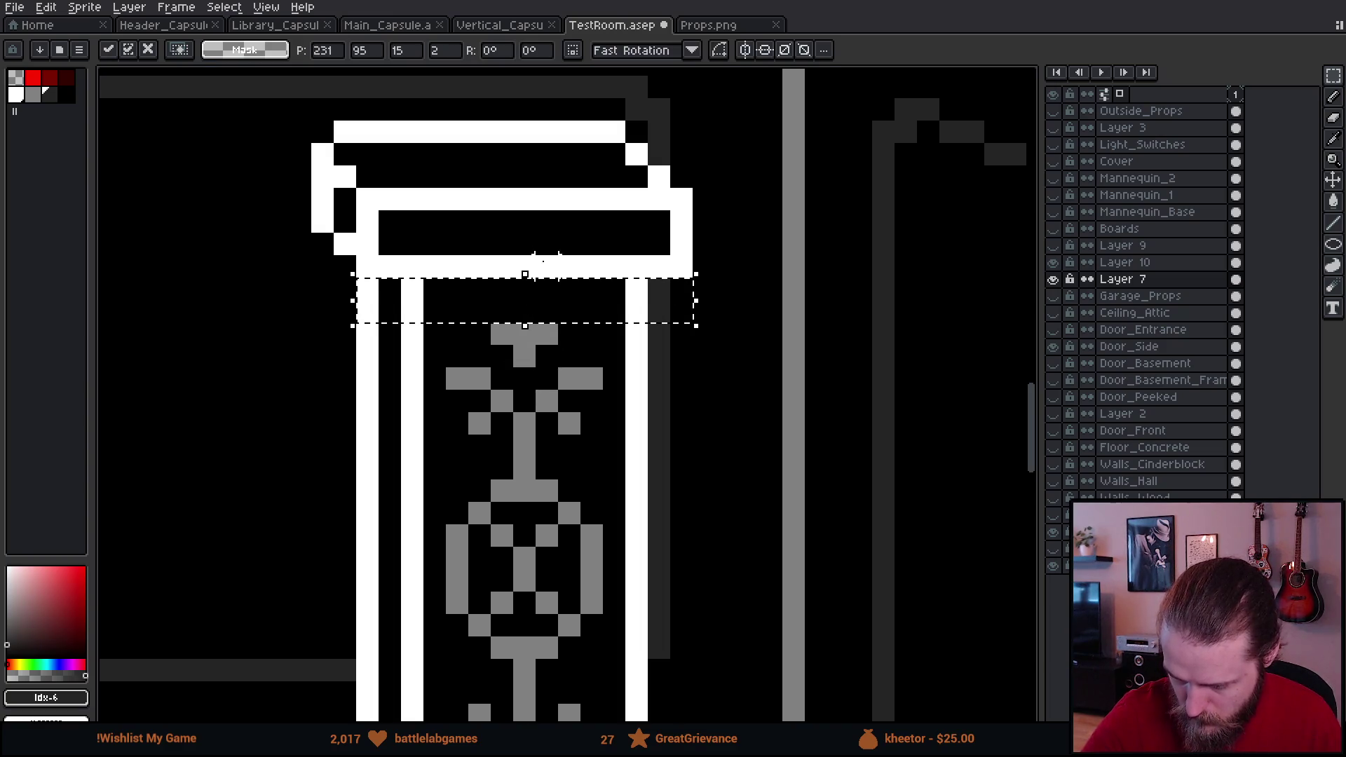
pyautogui.click(680, 423)
# Step: Select the whole pillar and nudge it one pixel left, then back right
pyautogui.scroll(-5, 771, 484)
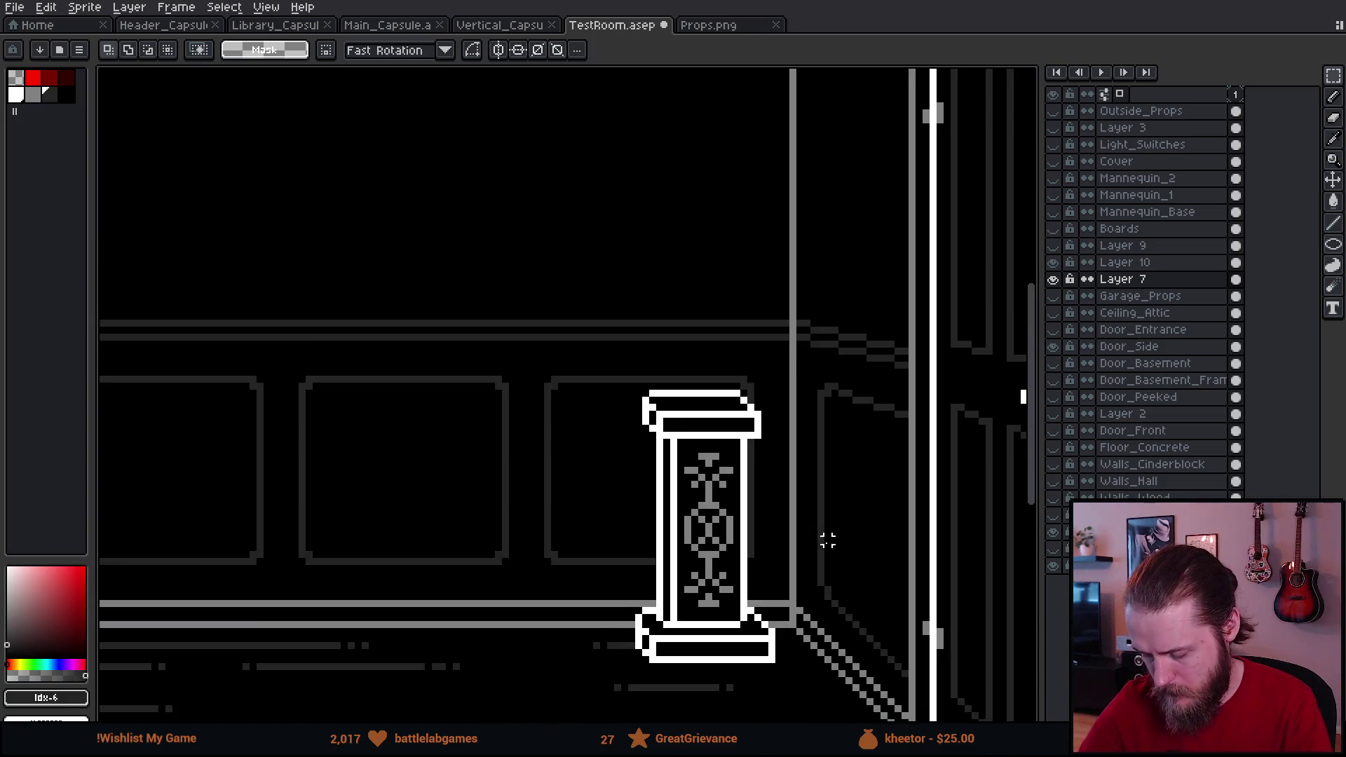
pyautogui.scroll(-1, 758, 483)
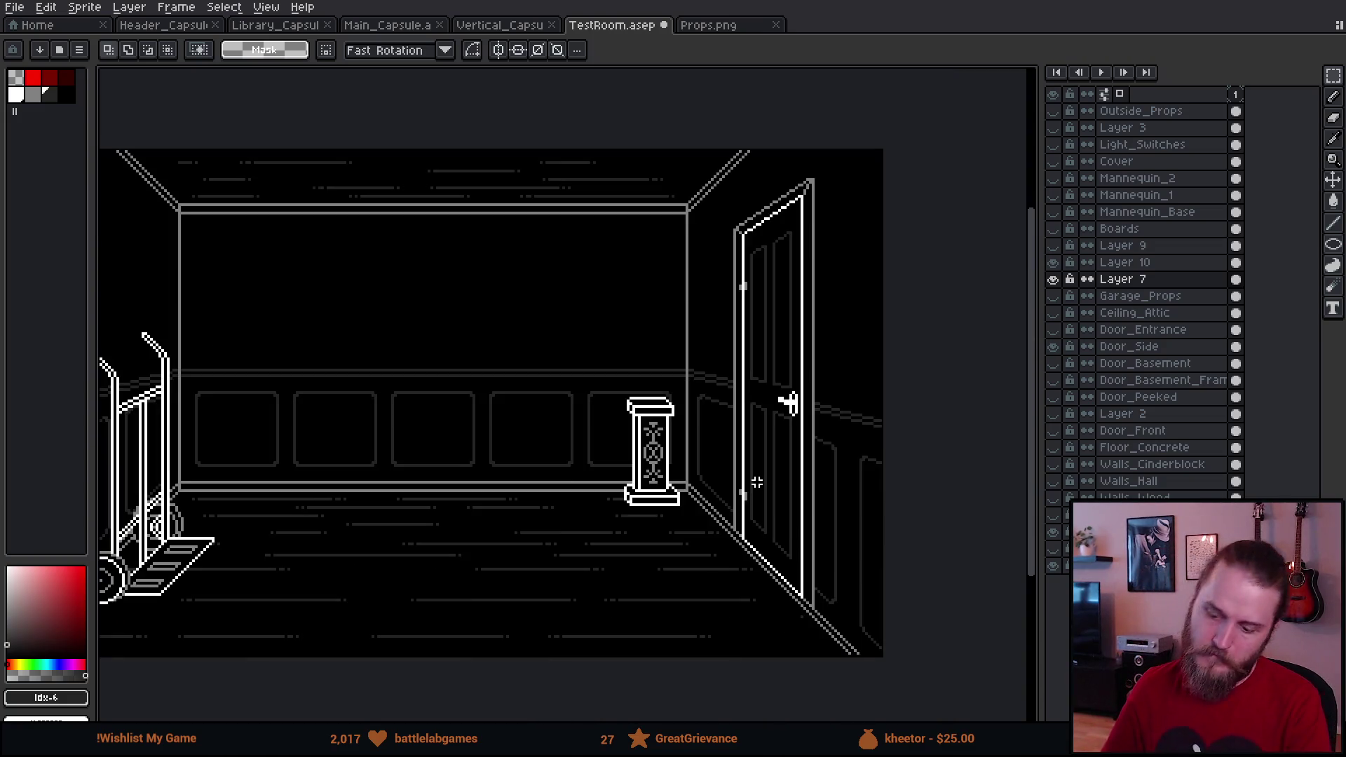
pyautogui.scroll(1, 757, 483)
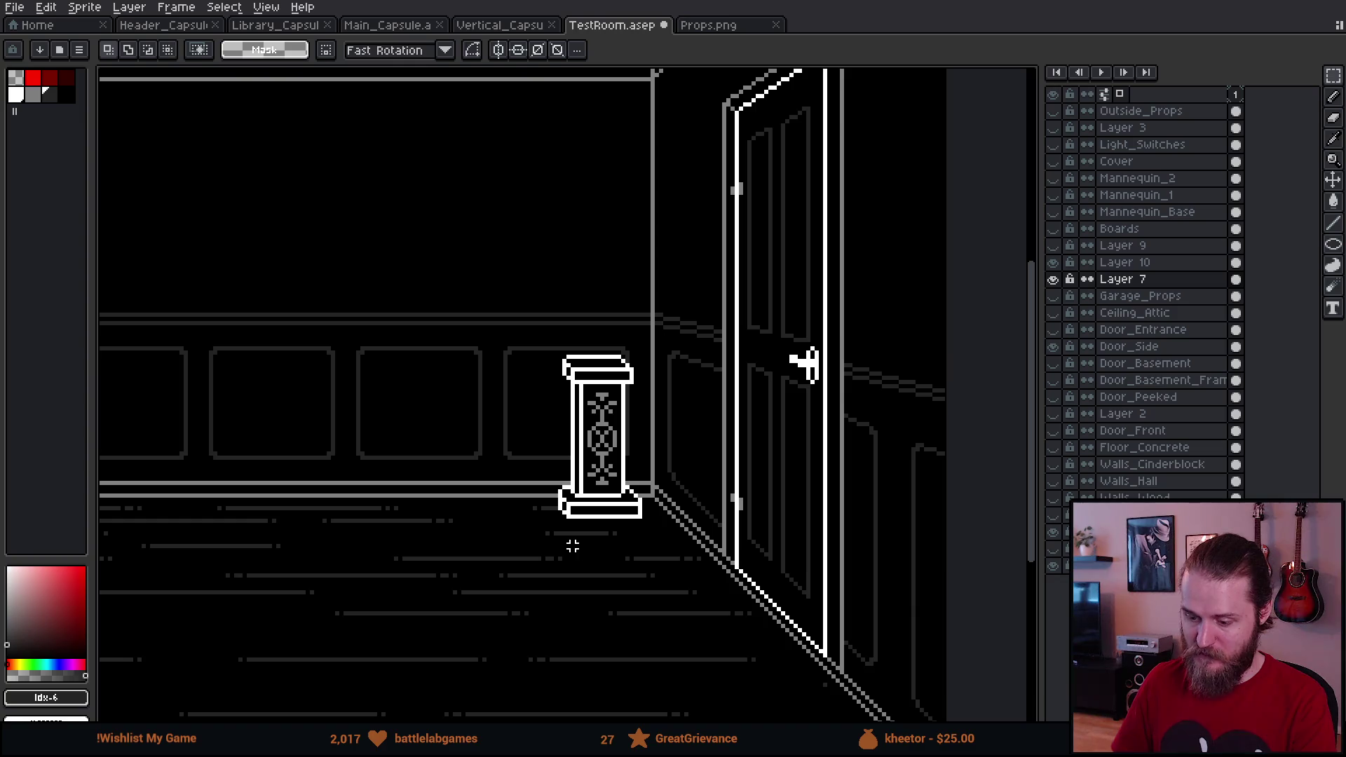
pyautogui.scroll(-1, 568, 551)
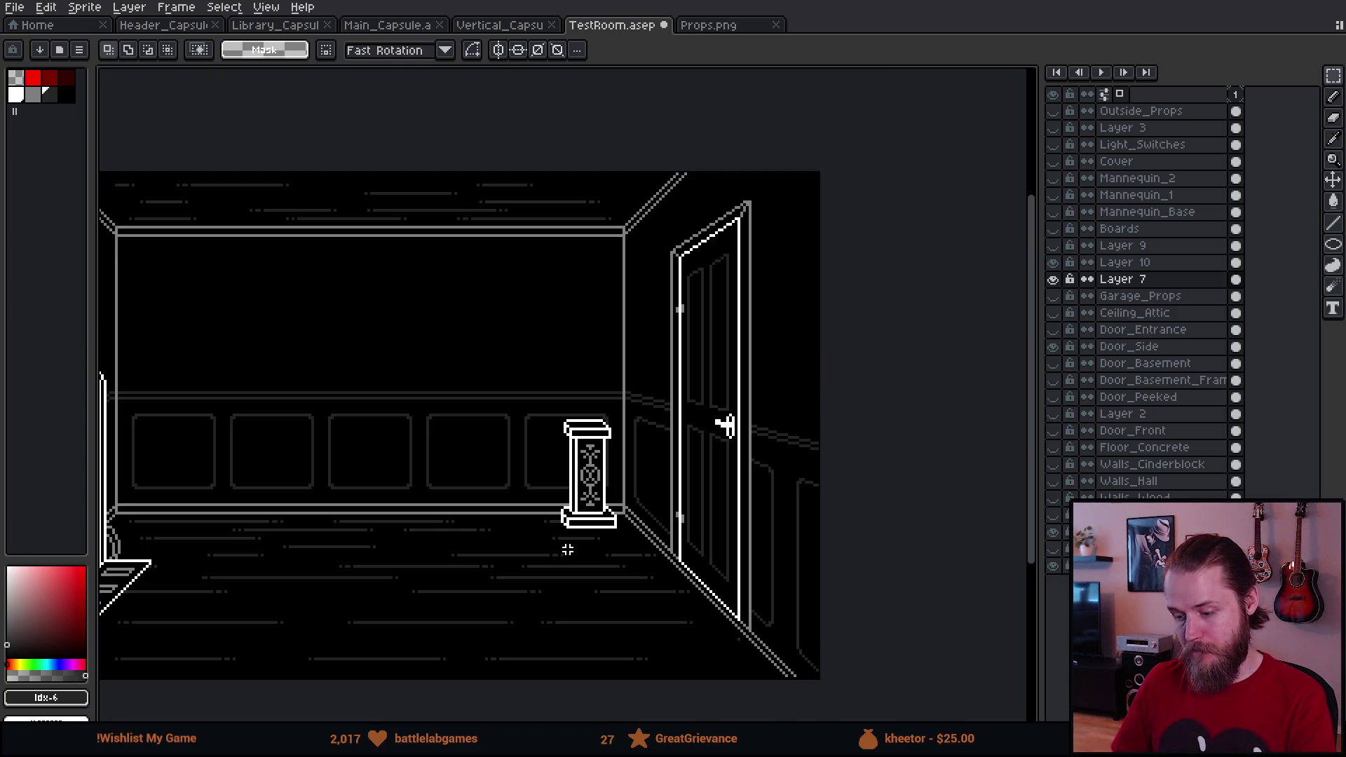
pyautogui.scroll(1, 585, 490)
pyautogui.moveTo(482, 311)
pyautogui.mouseDown()
pyautogui.moveTo(637, 571)
pyautogui.moveTo(695, 638)
pyautogui.mouseUp()
pyautogui.press('Left')
pyautogui.press('Right')
# Step: Merge Layer 10 into the layer below and nudge the pillar one pixel left
pyautogui.rightClick(1121, 262)
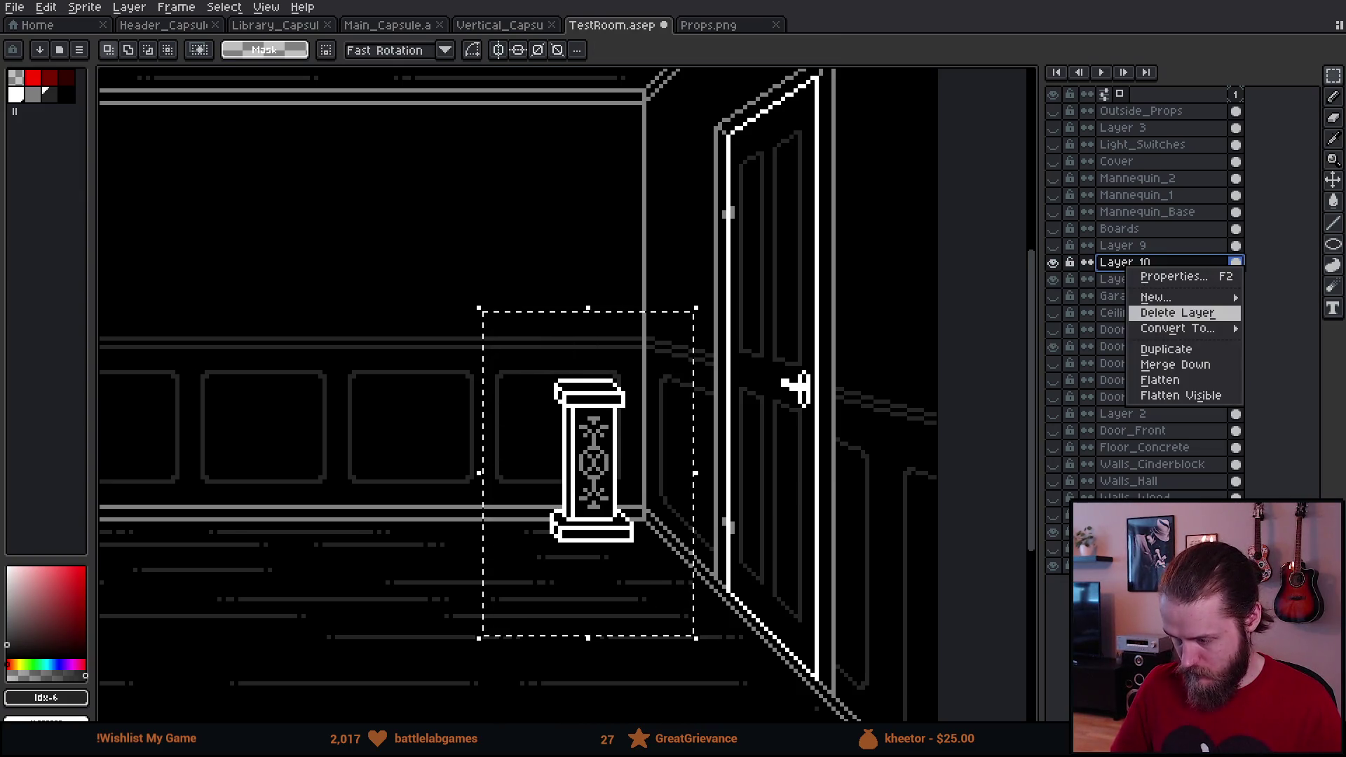
pyautogui.click(1174, 363)
pyautogui.press('Left')
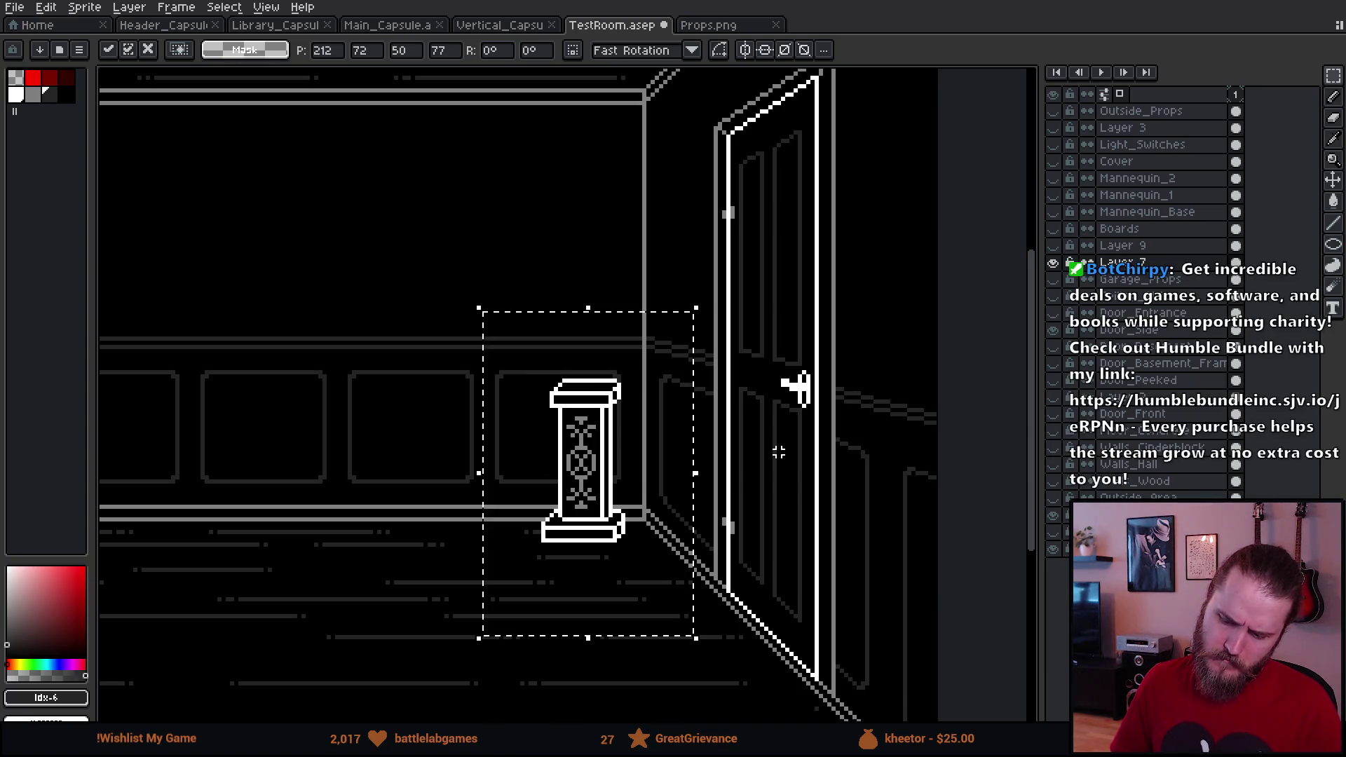
pyautogui.scroll(3, 610, 393)
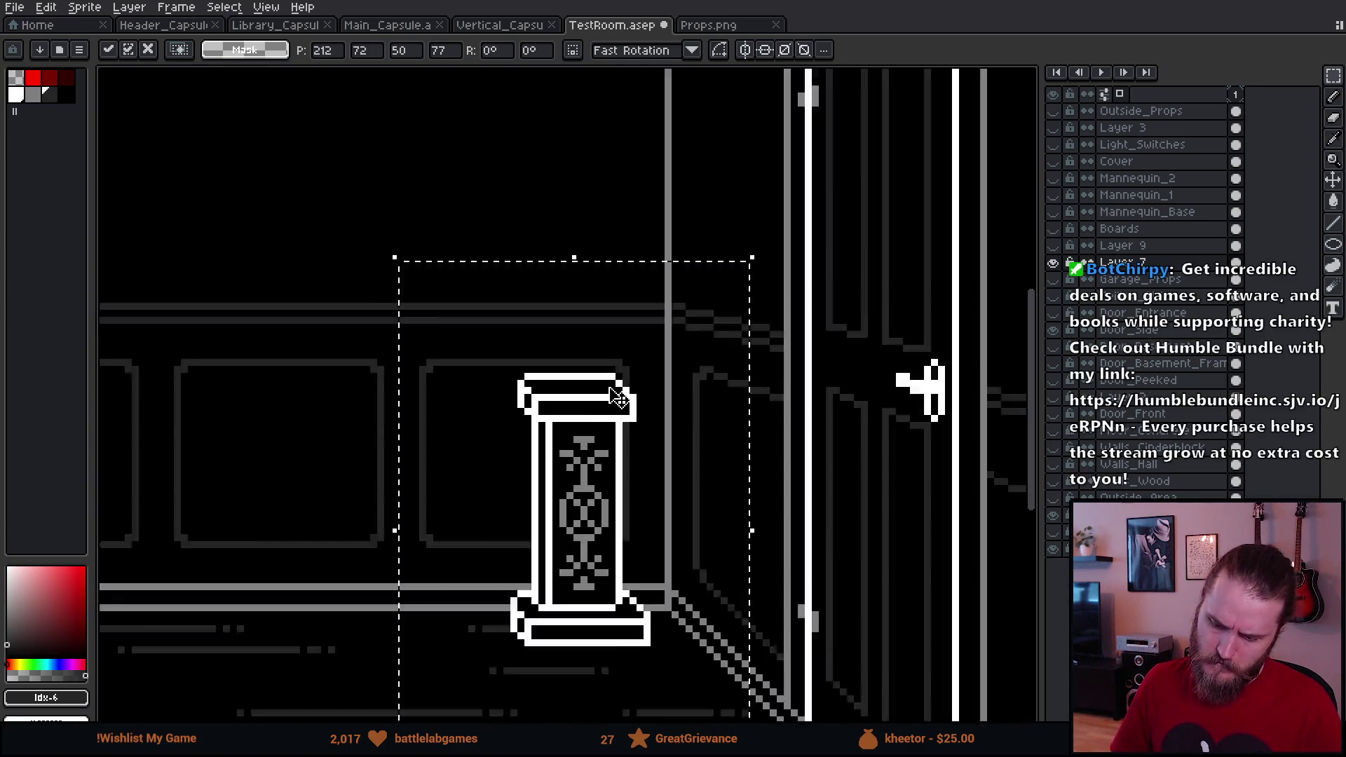
# Step: On Layer 7, paint a white pixel at the corner of the pillar's cap
pyautogui.press('b')
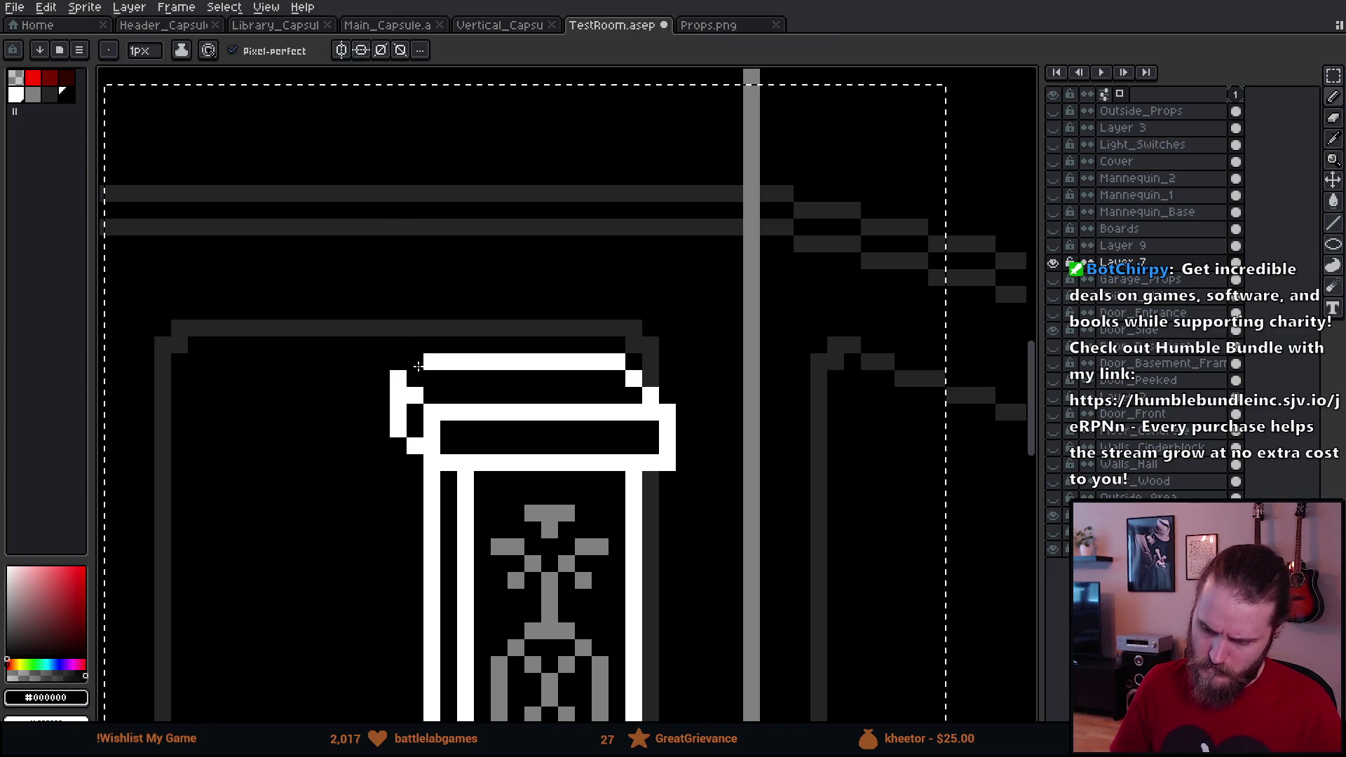
pyautogui.click(1114, 262)
pyautogui.keyDown('alt'); pyautogui.click(410, 361); pyautogui.keyUp('alt')
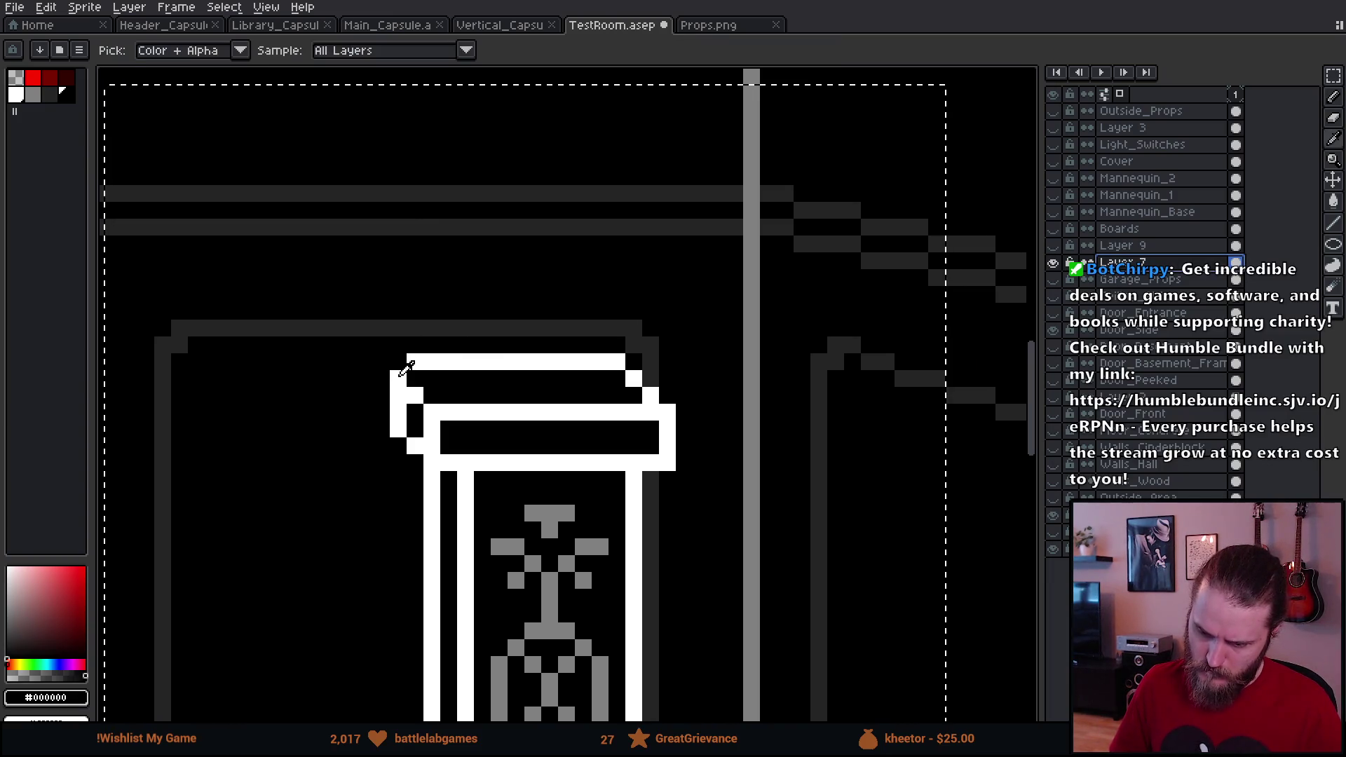
pyautogui.click(397, 361)
pyautogui.scroll(-3, 471, 482)
pyautogui.scroll(-2, 470, 482)
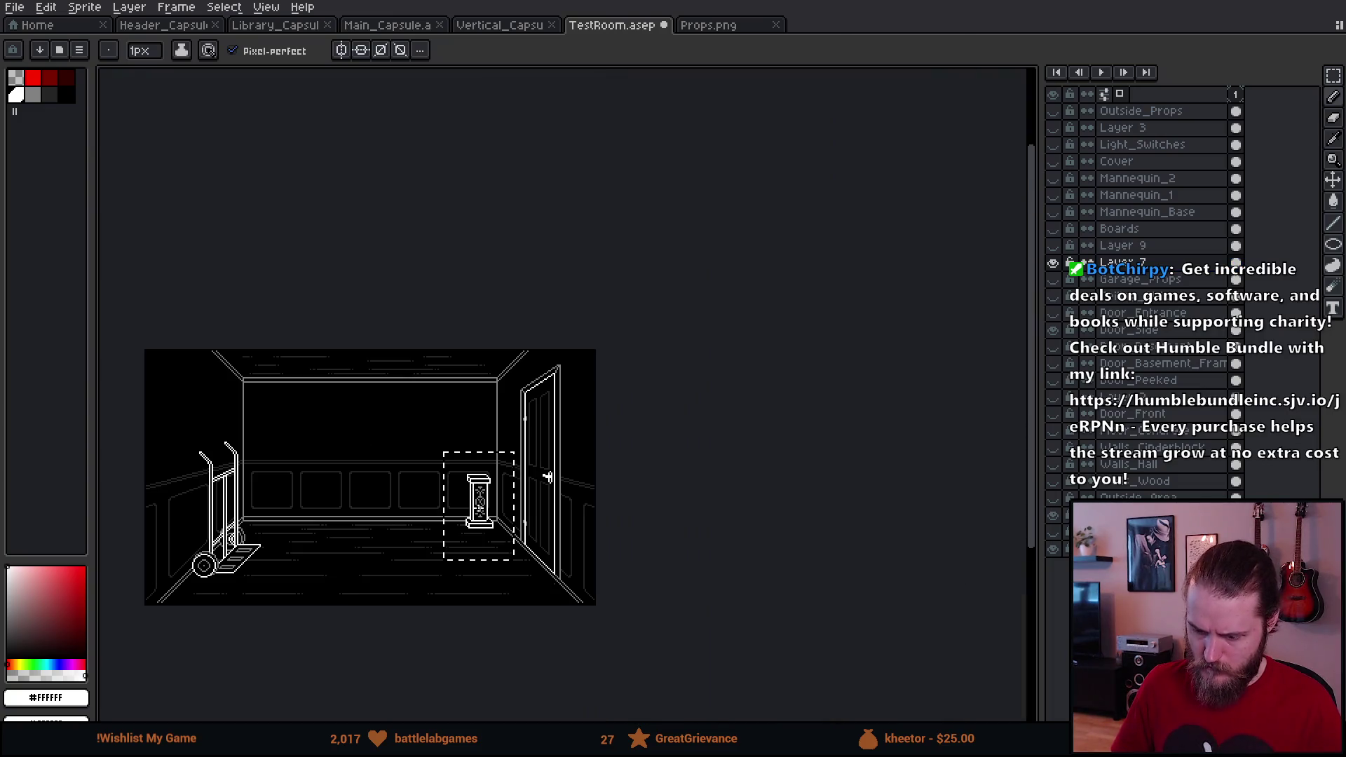
pyautogui.scroll(5, 414, 580)
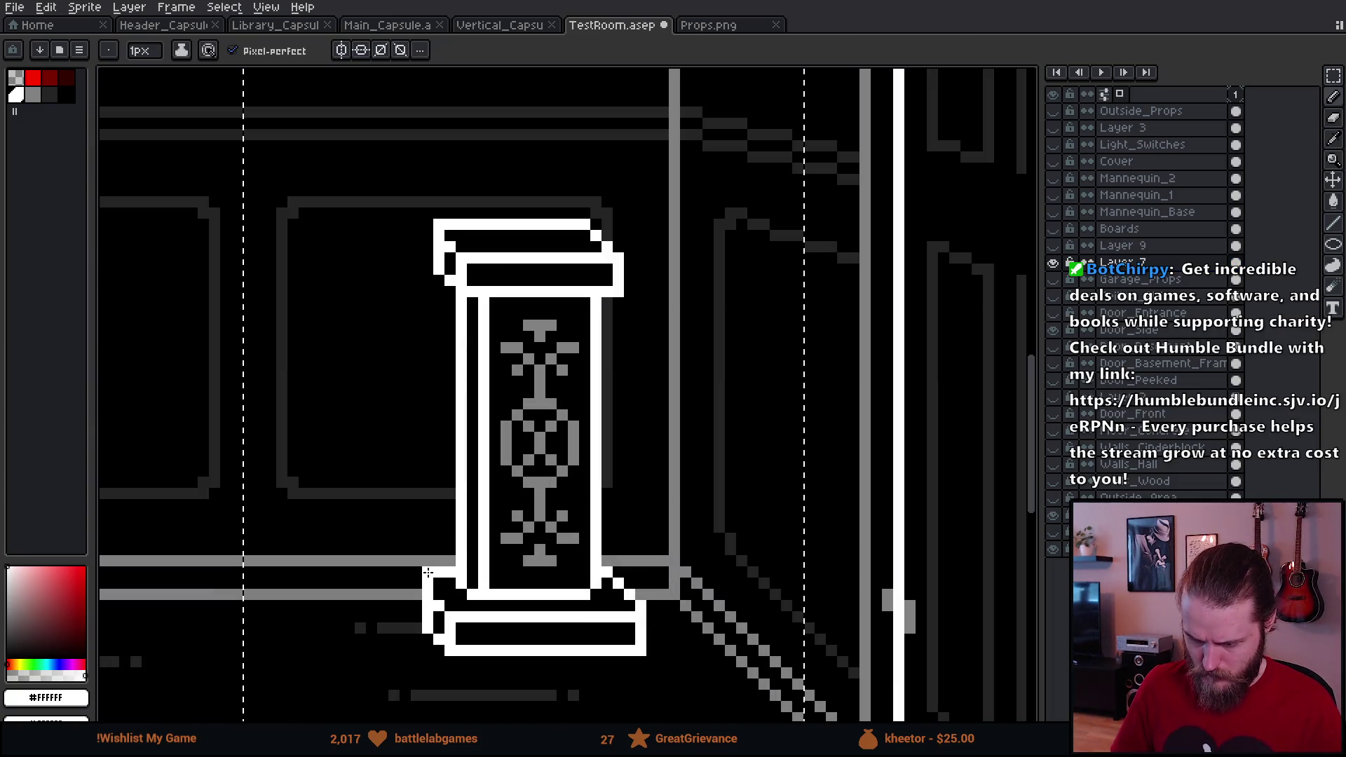
pyautogui.scroll(-4, 606, 684)
pyautogui.scroll(1, 606, 685)
# Step: Touch up the pillar's base outline with black and white pixels, adding a white vertical edge
pyautogui.click(606, 685)
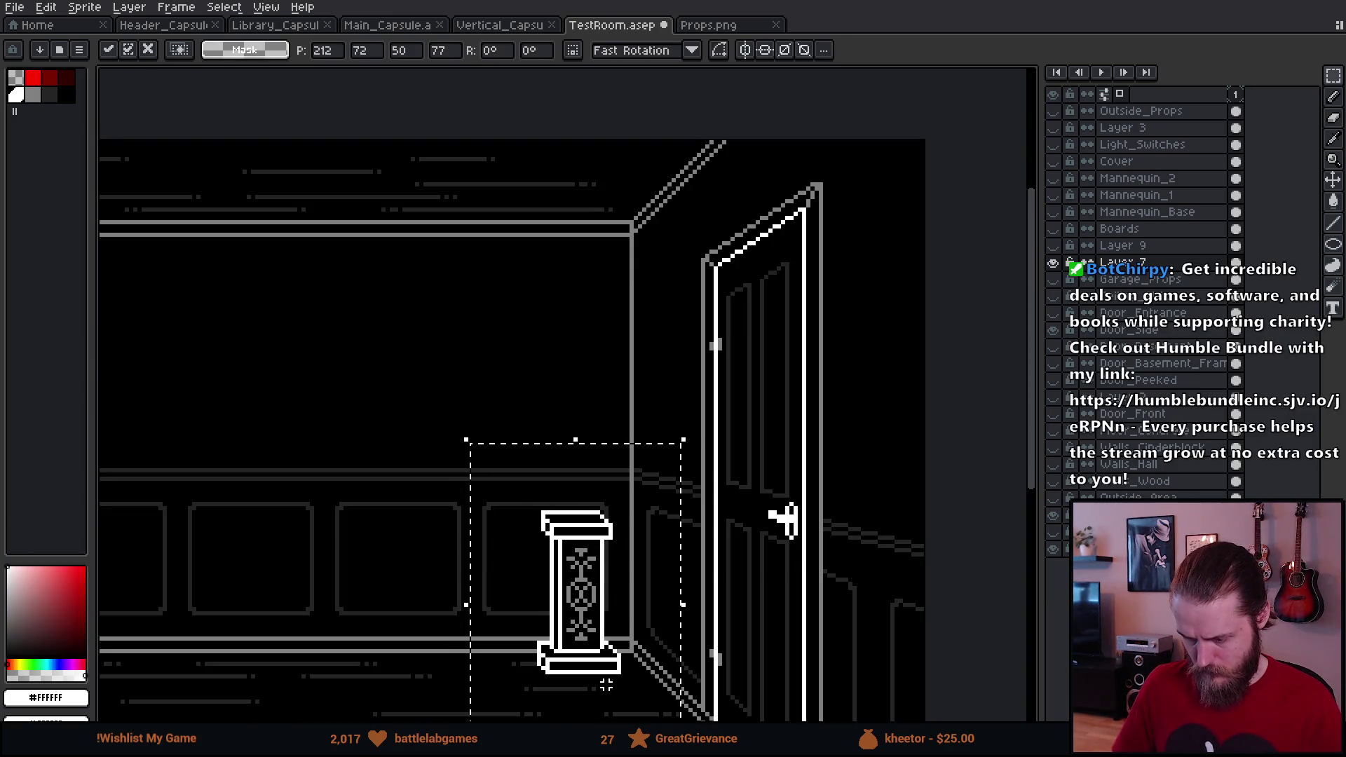
pyautogui.scroll(2, 605, 684)
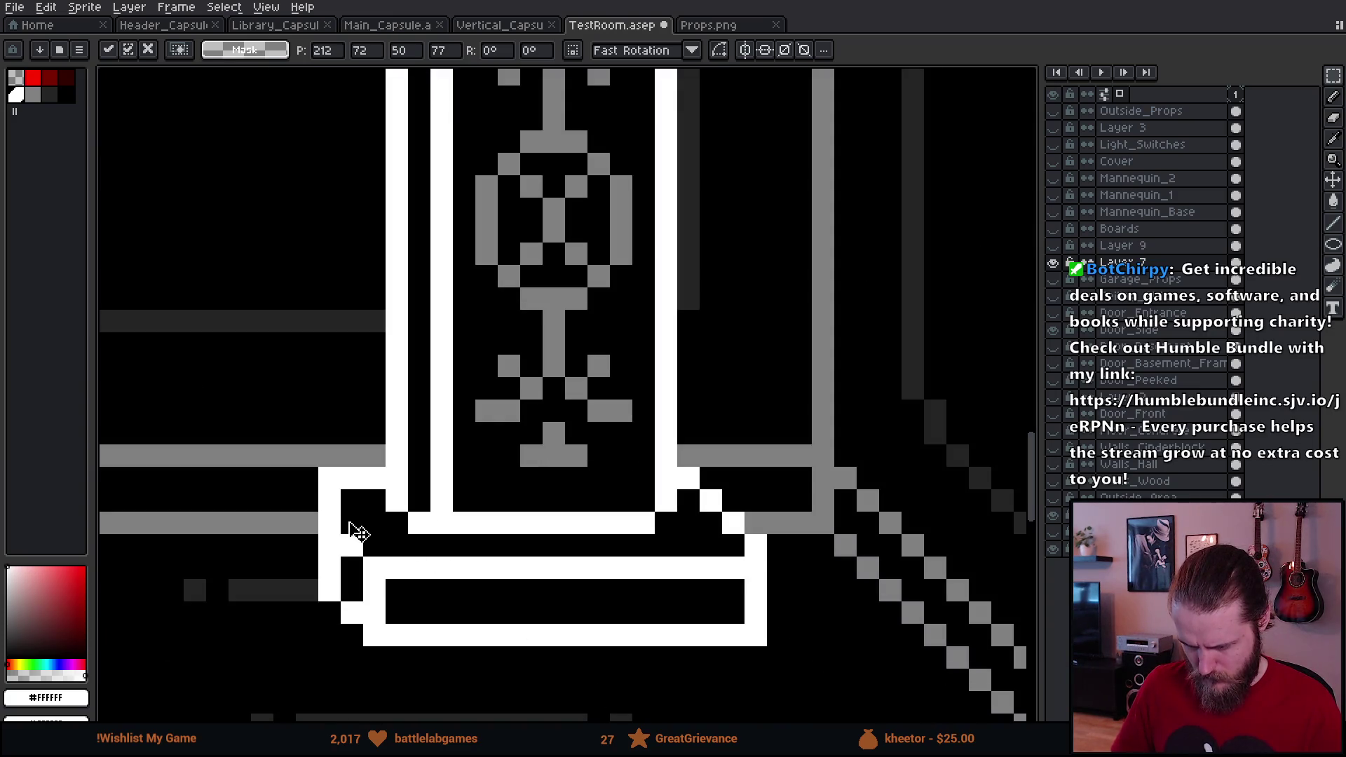
pyautogui.scroll(-5, 367, 551)
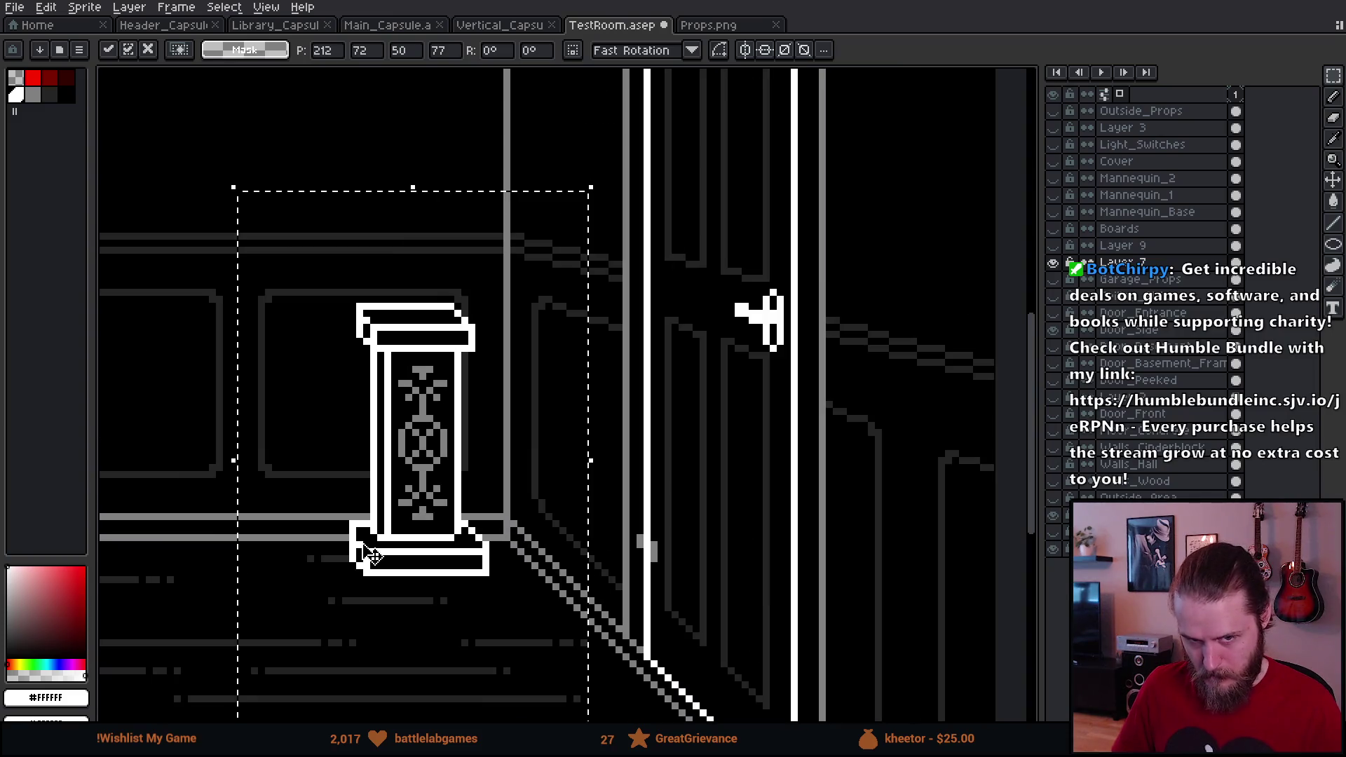
pyautogui.scroll(-3, 366, 550)
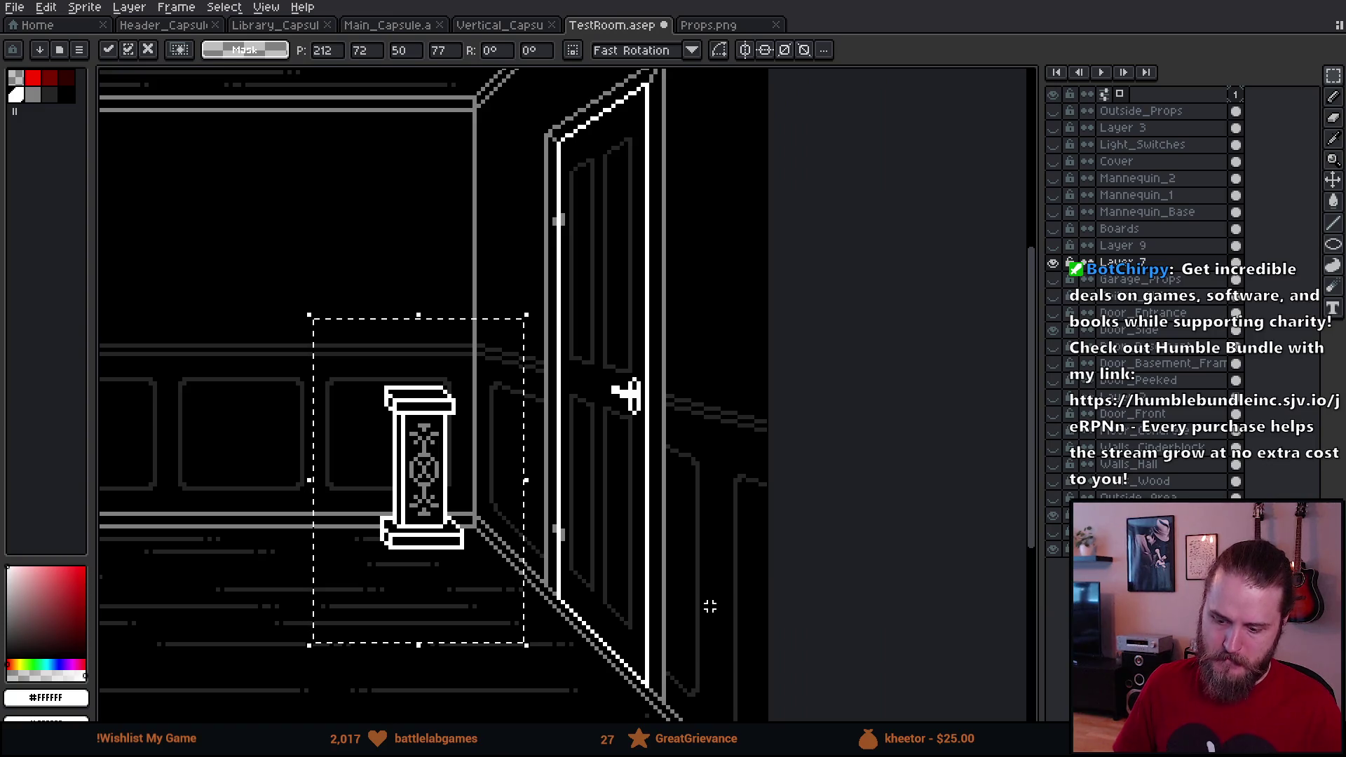
pyautogui.scroll(4, 385, 539)
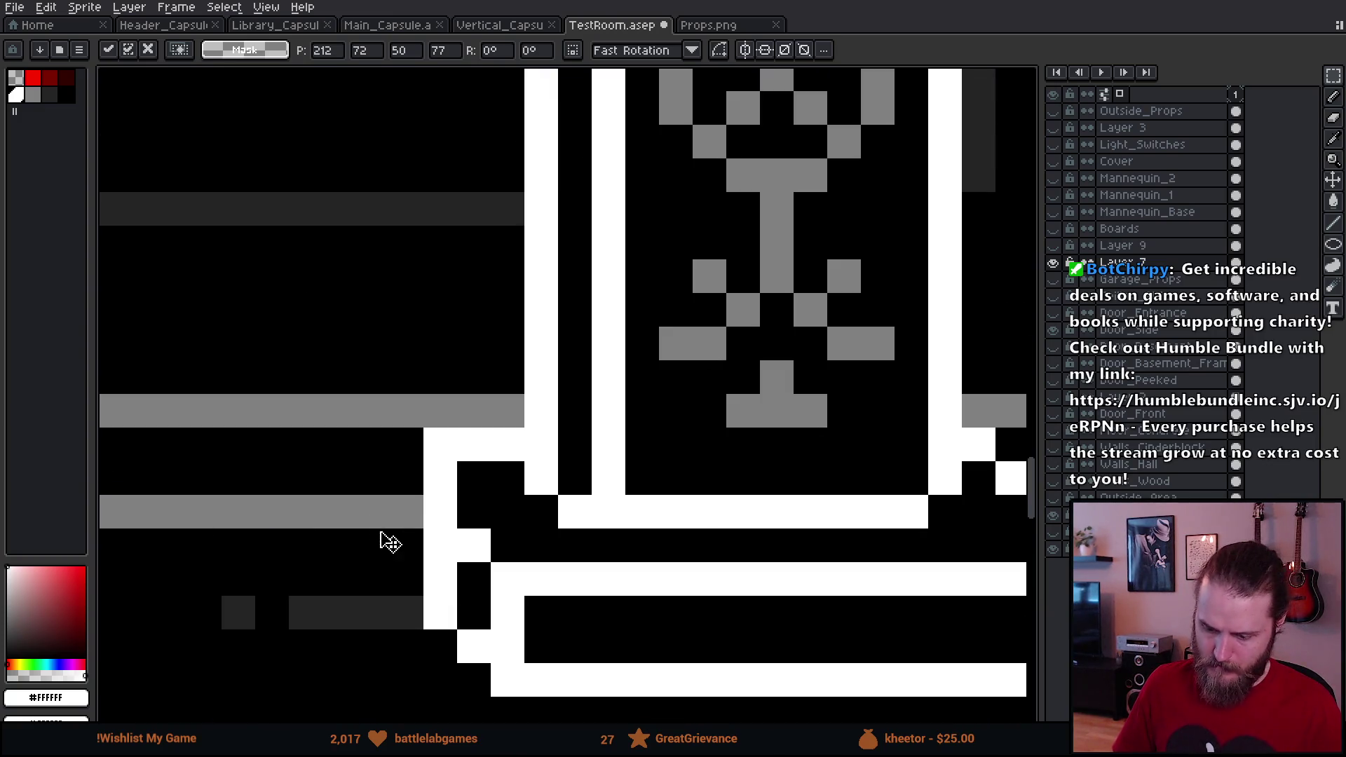
pyautogui.keyDown('alt'); pyautogui.click(415, 538); pyautogui.keyUp('alt')
pyautogui.click(379, 526)
pyautogui.click(373, 520)
pyautogui.keyDown('alt'); pyautogui.click(376, 567); pyautogui.keyUp('alt')
pyautogui.click(354, 539)
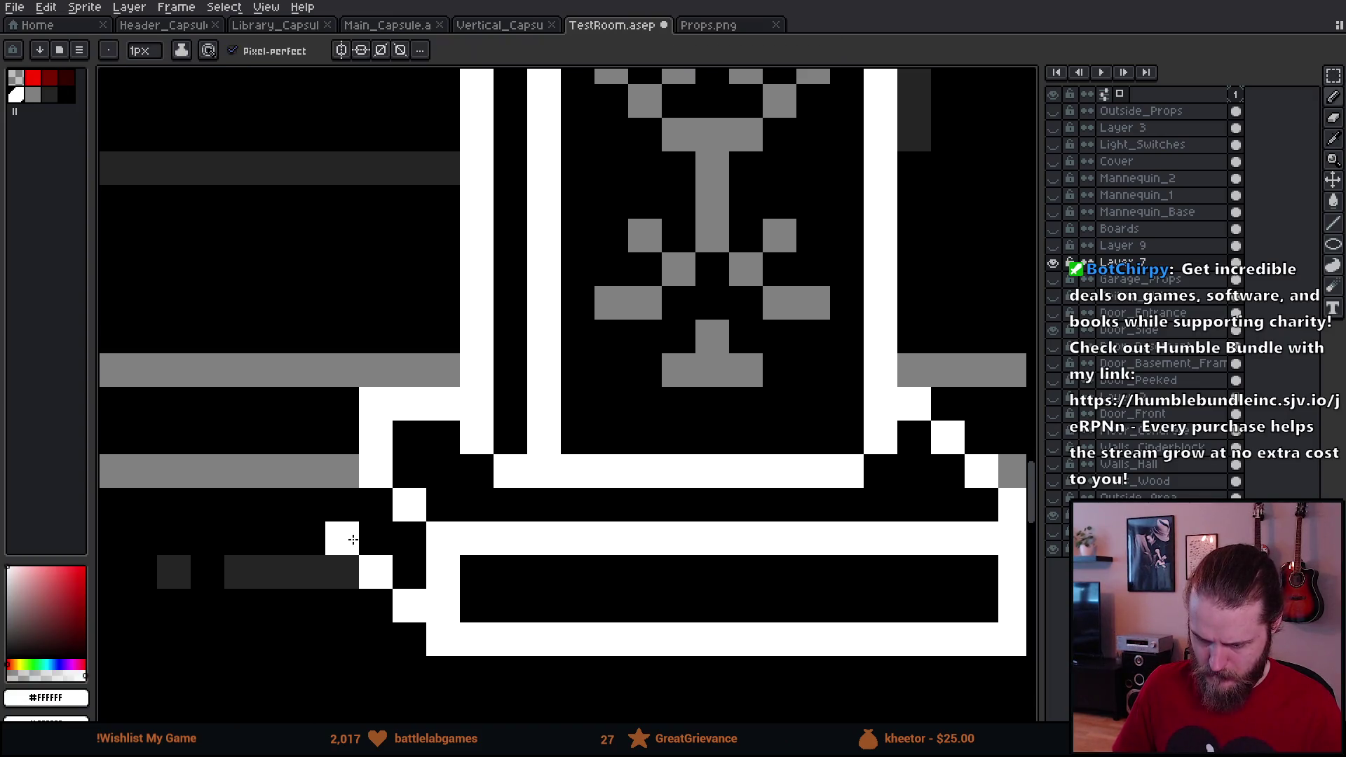
pyautogui.moveTo(351, 527); pyautogui.dragTo(346, 415)
pyautogui.keyDown('alt'); pyautogui.click(378, 503); pyautogui.keyUp('alt')
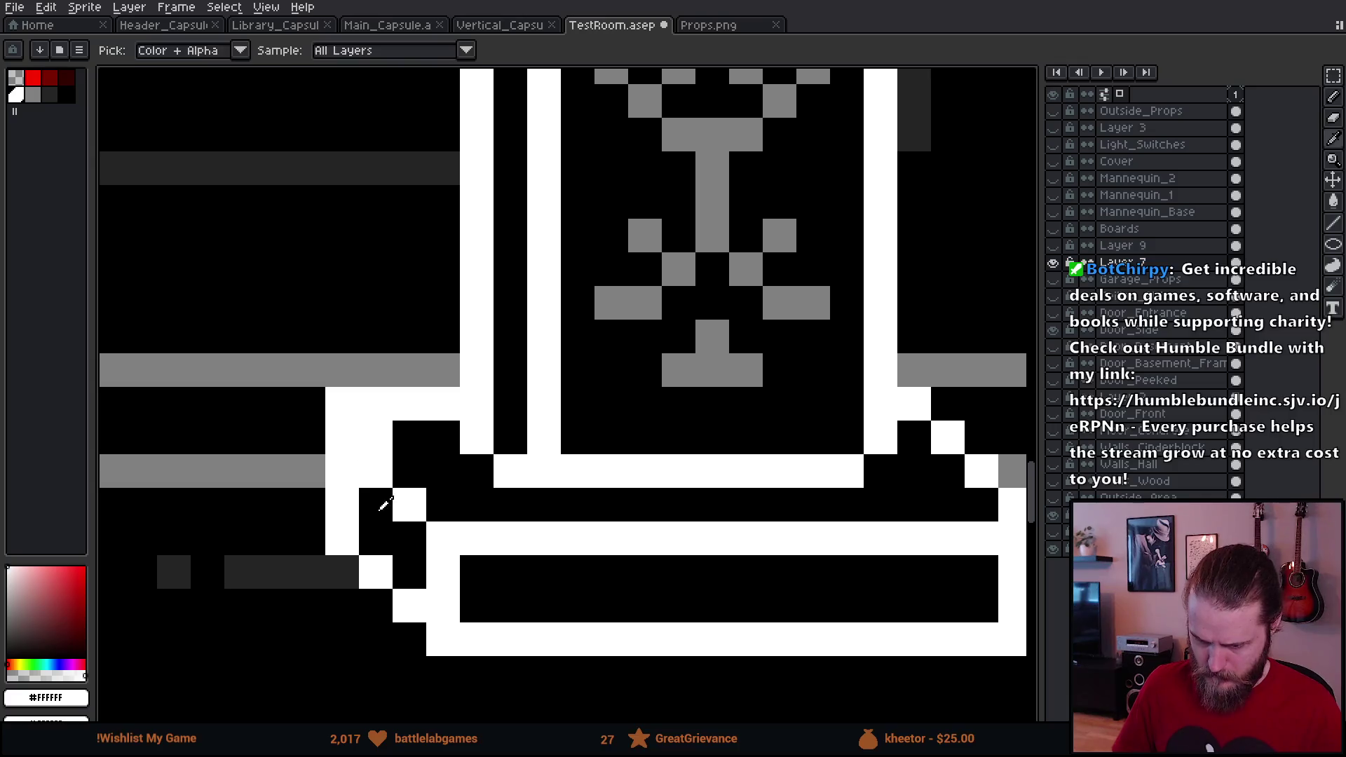
pyautogui.click(374, 430)
pyautogui.scroll(-5, 512, 560)
# Step: Shift the pillar slightly right and commit its new position
pyautogui.moveTo(614, 604); pyautogui.dragTo(626, 608)
pyautogui.scroll(4, 565, 589)
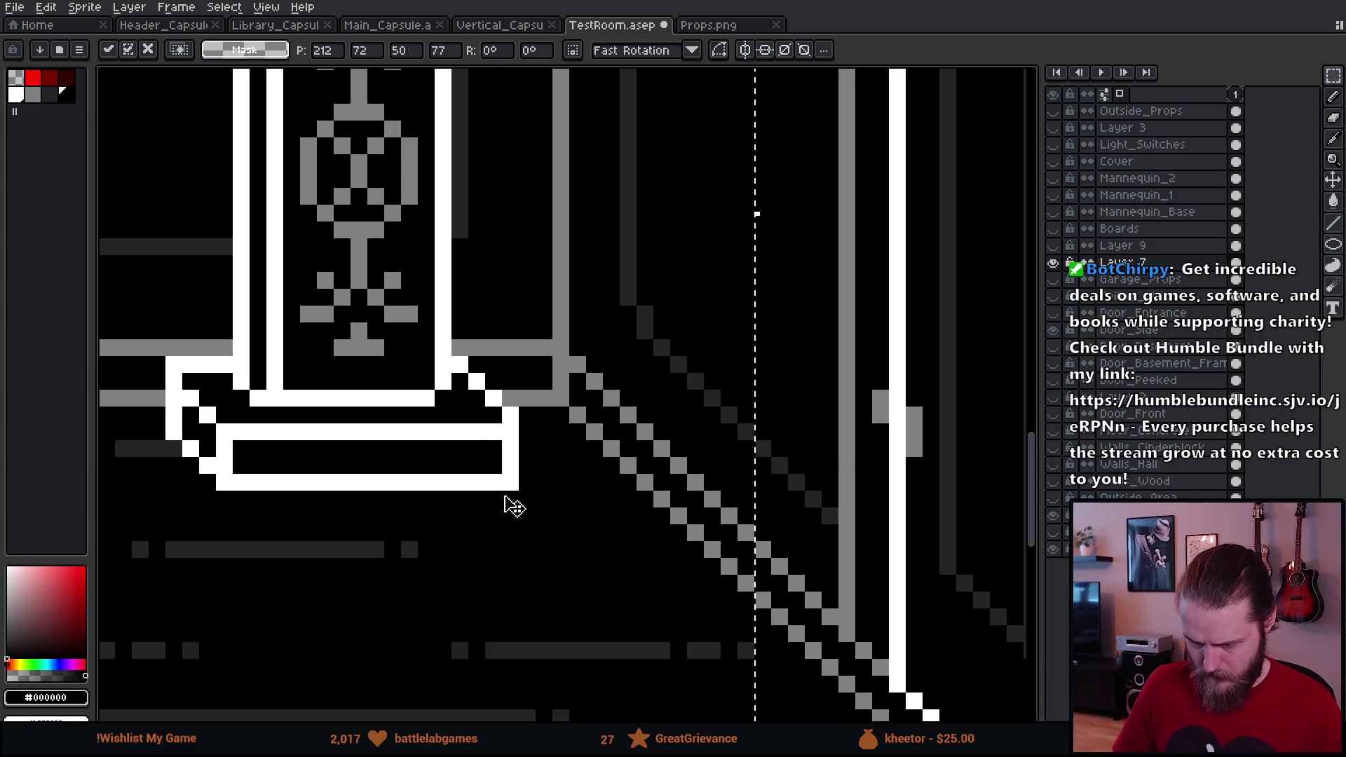
pyautogui.scroll(-4, 511, 511)
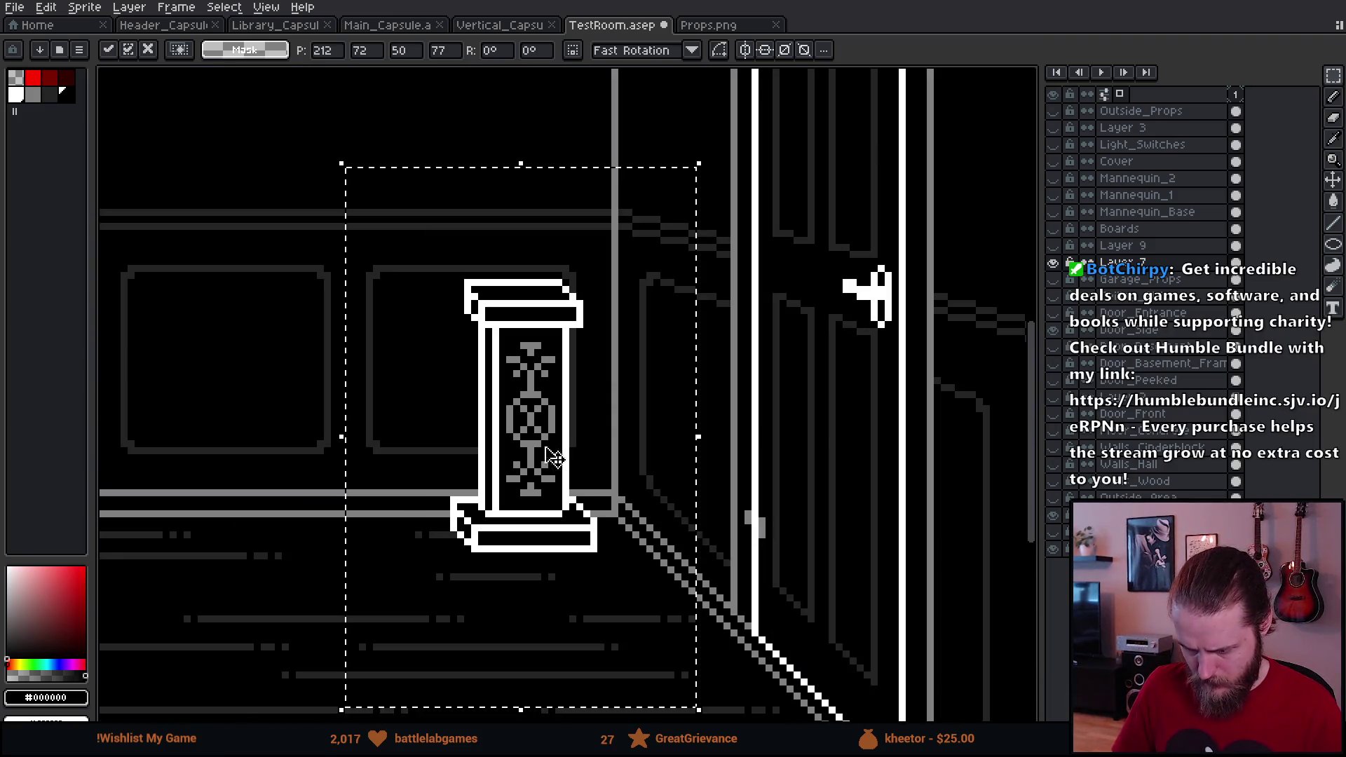
pyautogui.hotkey('ctrl', 'd')
pyautogui.scroll(4, 387, 532)
# Step: Draw a white stepped diagonal edge and shift it one pixel right
pyautogui.press('b')
pyautogui.moveTo(567, 396)
pyautogui.mouseDown()
pyautogui.moveTo(620, 480)
pyautogui.moveTo(683, 523)
pyautogui.moveTo(677, 644)
pyautogui.mouseUp()
pyautogui.press('m')
pyautogui.moveTo(505, 659); pyautogui.dragTo(737, 383)
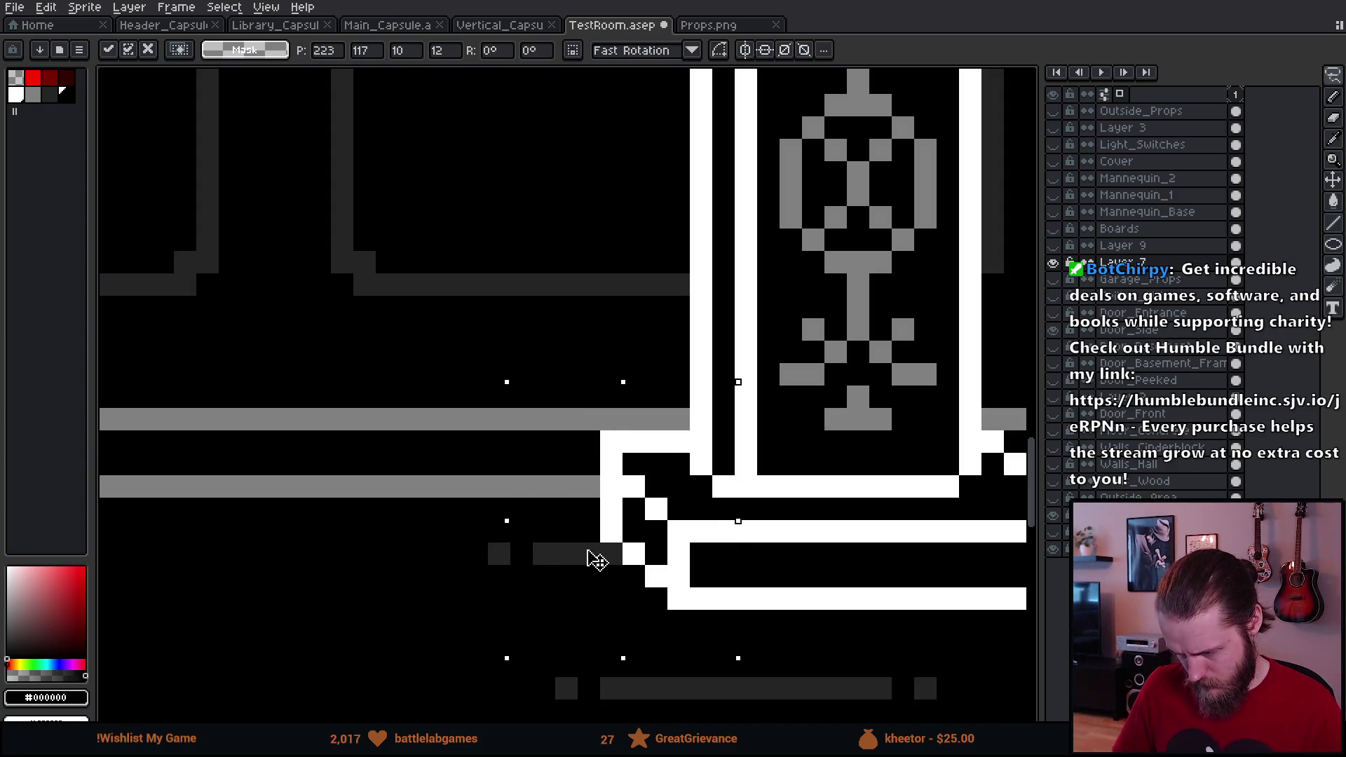
pyautogui.moveTo(600, 559); pyautogui.dragTo(617, 561)
pyautogui.hotkey('ctrl', 'd')
pyautogui.press('b')
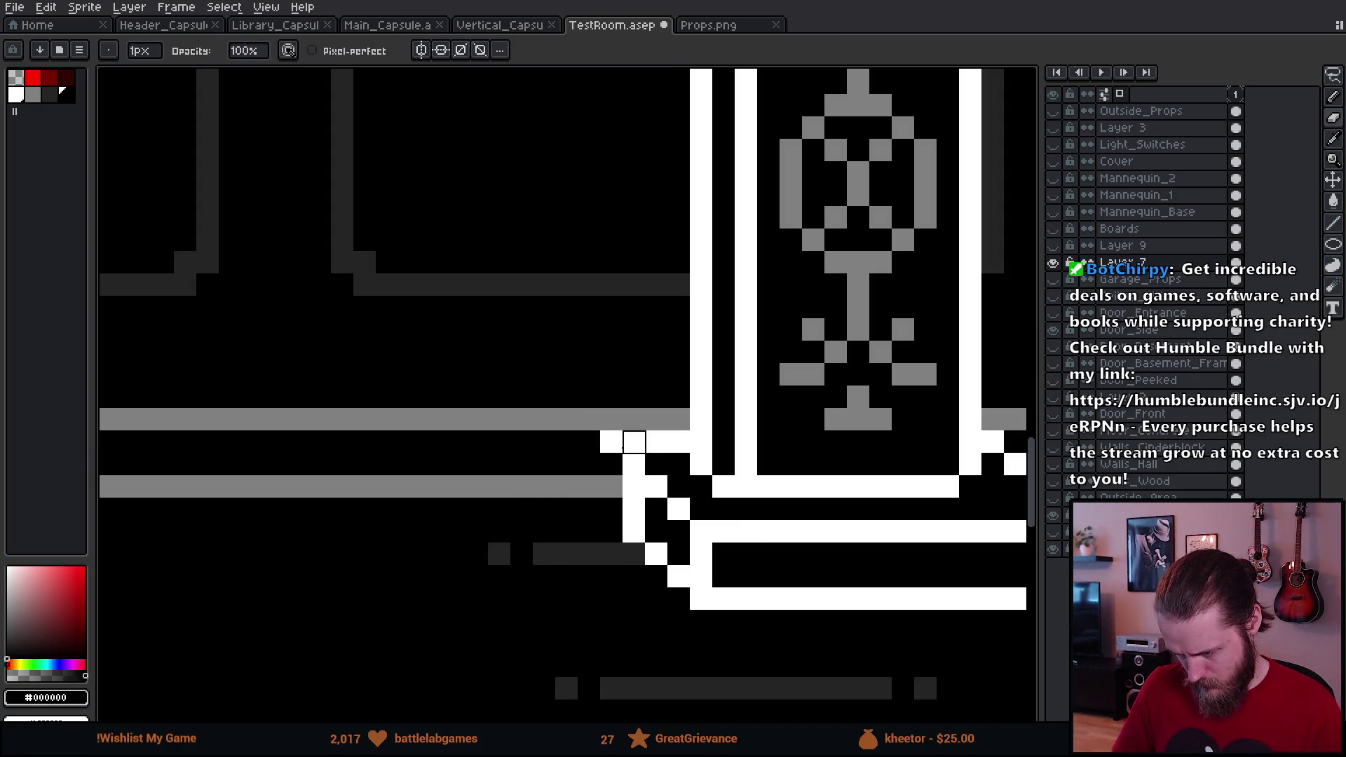
# Step: Select the whole pillar and cut it out of the TestRoom scene
pyautogui.scroll(-3, 546, 561)
pyautogui.scroll(-1, 675, 649)
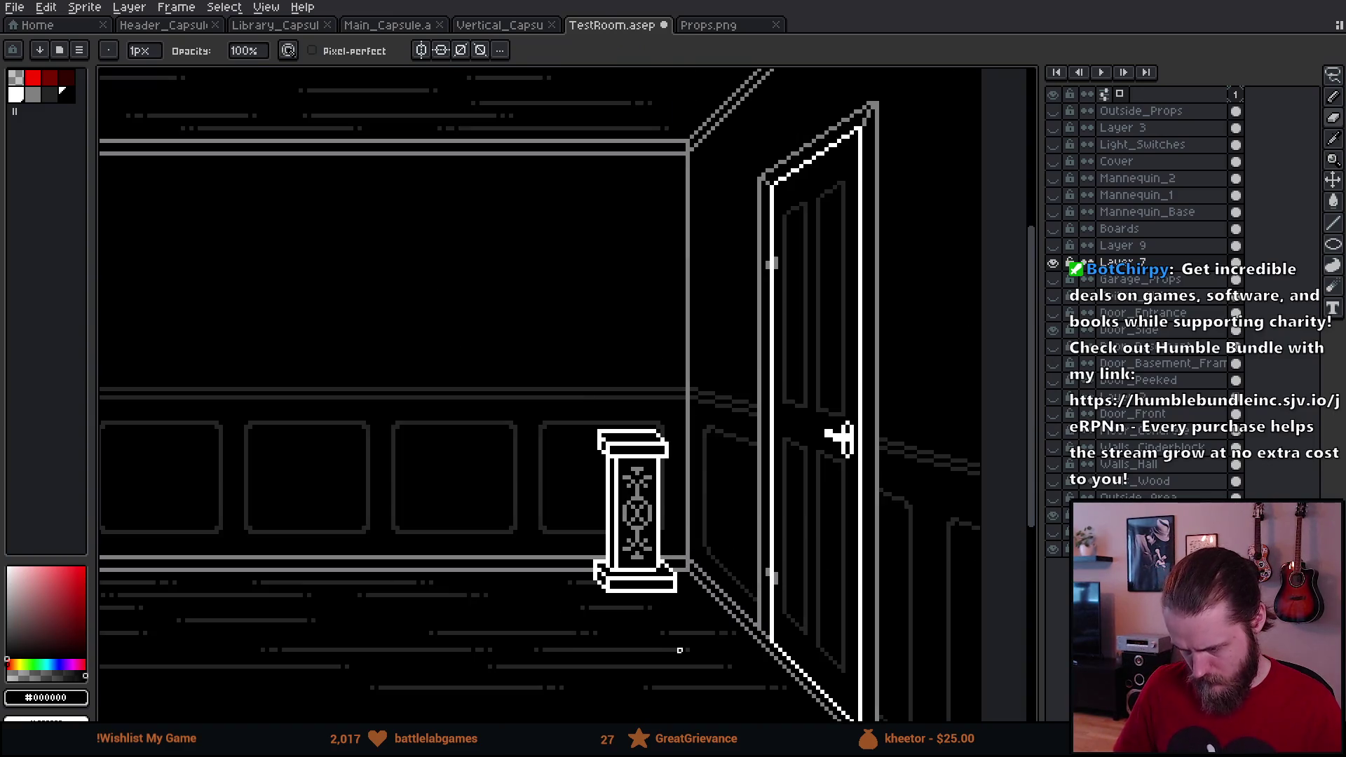
pyautogui.scroll(-1, 679, 651)
pyautogui.scroll(1, 662, 603)
pyautogui.press('m')
pyautogui.moveTo(561, 426)
pyautogui.mouseDown()
pyautogui.moveTo(724, 640)
pyautogui.moveTo(716, 630)
pyautogui.mouseUp()
pyautogui.press('Escape')
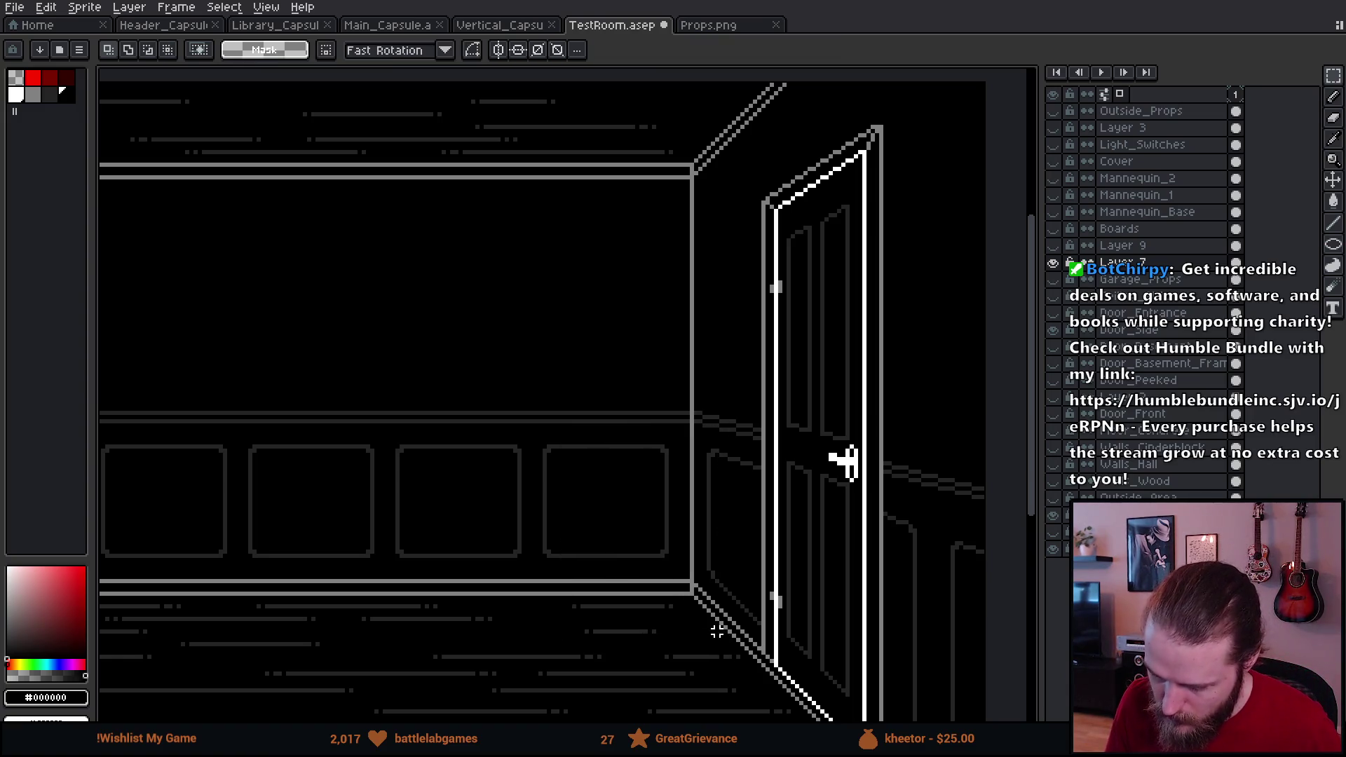
# Step: Paste the pillar into a free spot on the Props.png sheet, then search Unity's assets for 'props'
pyautogui.click(729, 29)
pyautogui.scroll(5, 647, 342)
pyautogui.moveTo(645, 343)
pyautogui.mouseDown()
pyautogui.moveTo(844, 516)
pyautogui.moveTo(778, 516)
pyautogui.mouseUp()
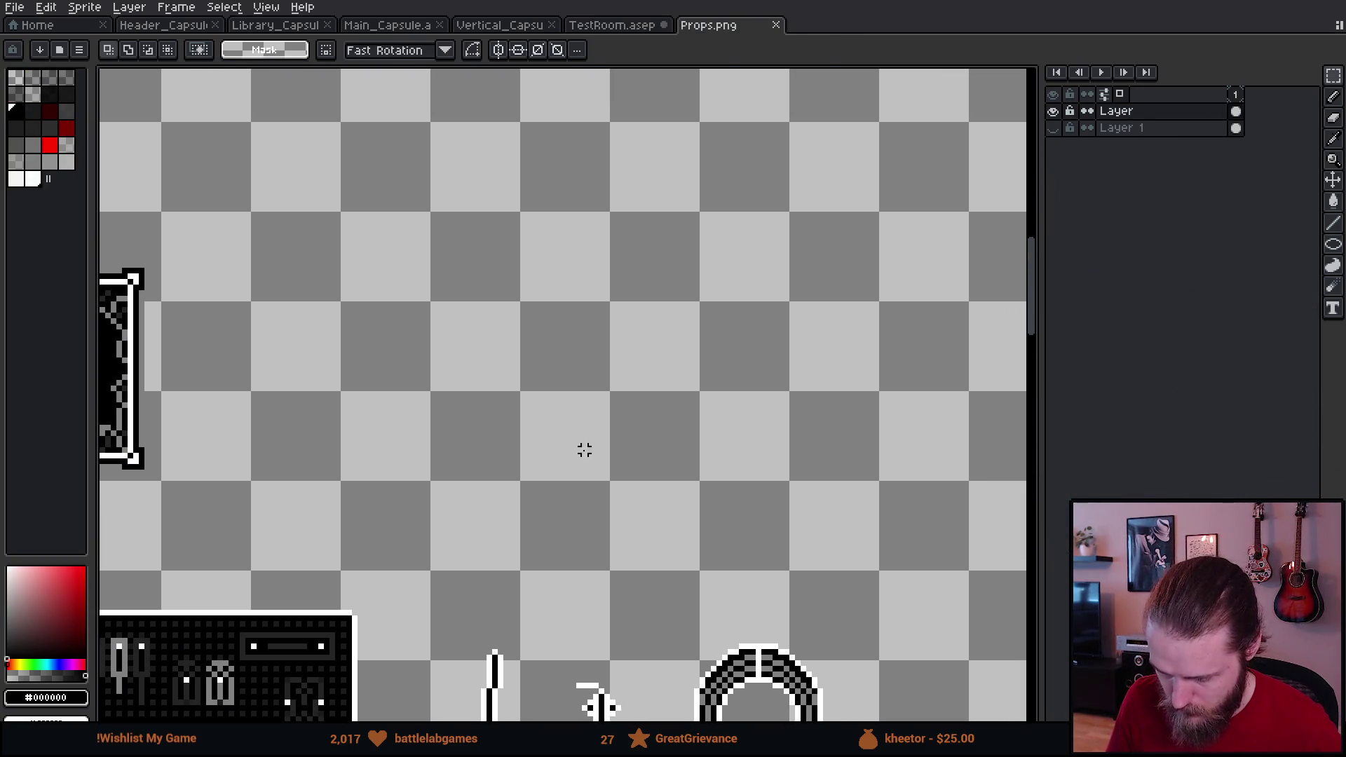
pyautogui.hotkey('ctrl', 'v')
pyautogui.moveTo(564, 461); pyautogui.dragTo(498, 513)
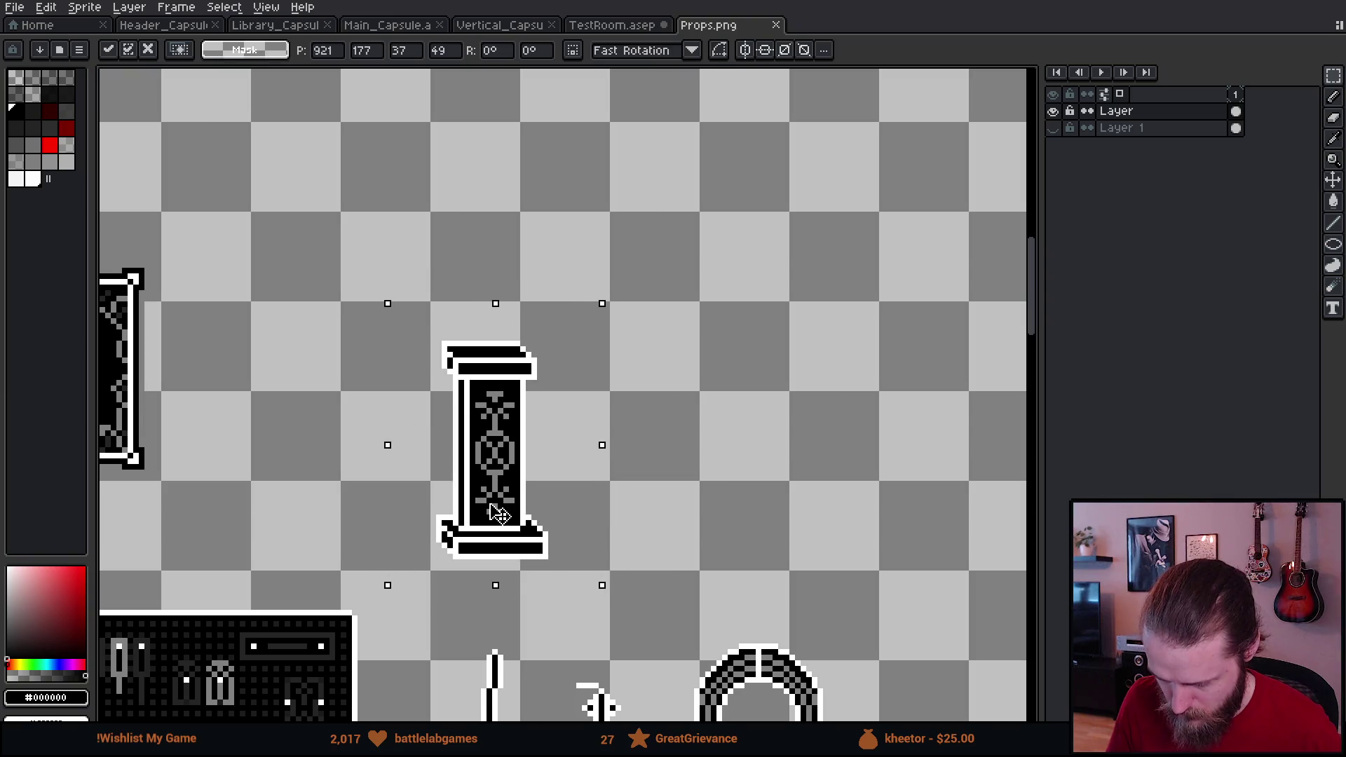
pyautogui.moveTo(563, 471)
pyautogui.mouseDown()
pyautogui.moveTo(572, 520)
pyautogui.moveTo(562, 511)
pyautogui.mouseUp()
pyautogui.click(703, 495)
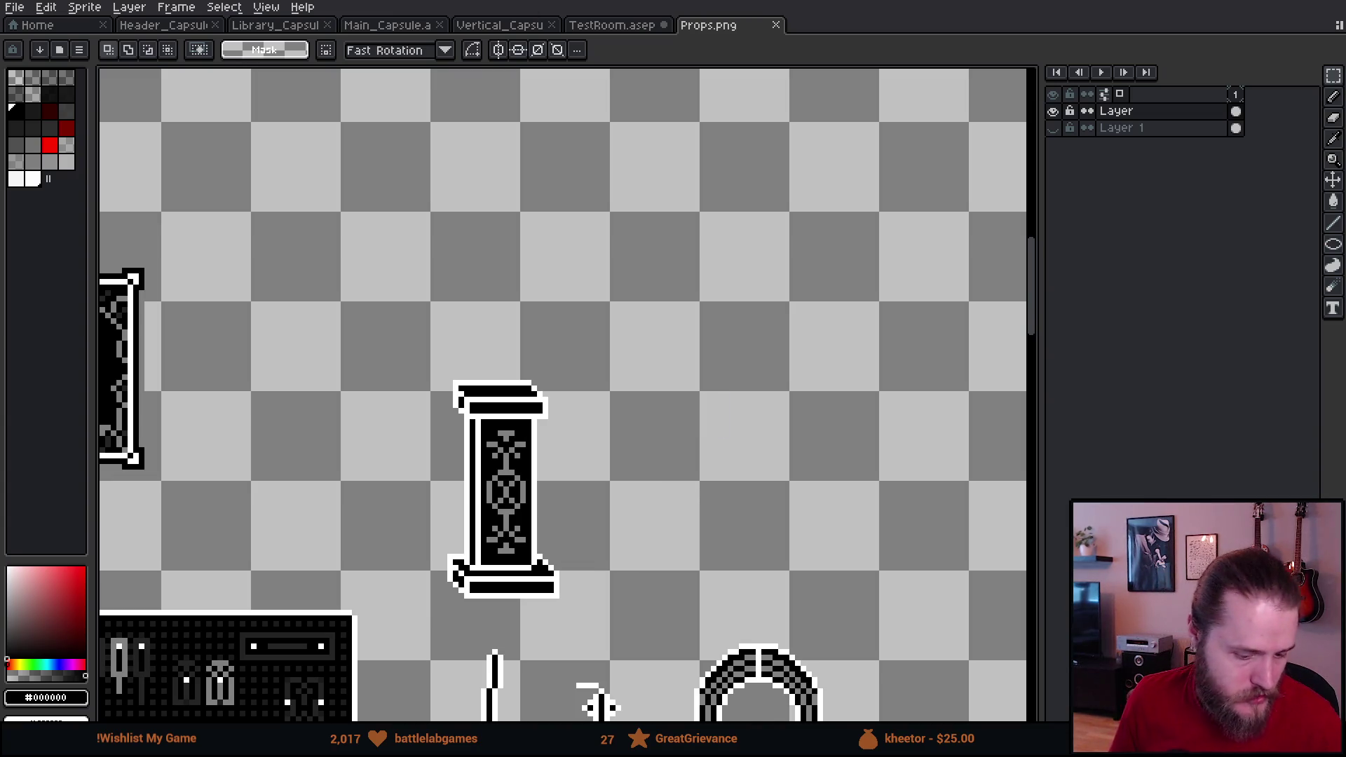
pyautogui.hotkey('alt', 'Tab')
pyautogui.click(464, 503)
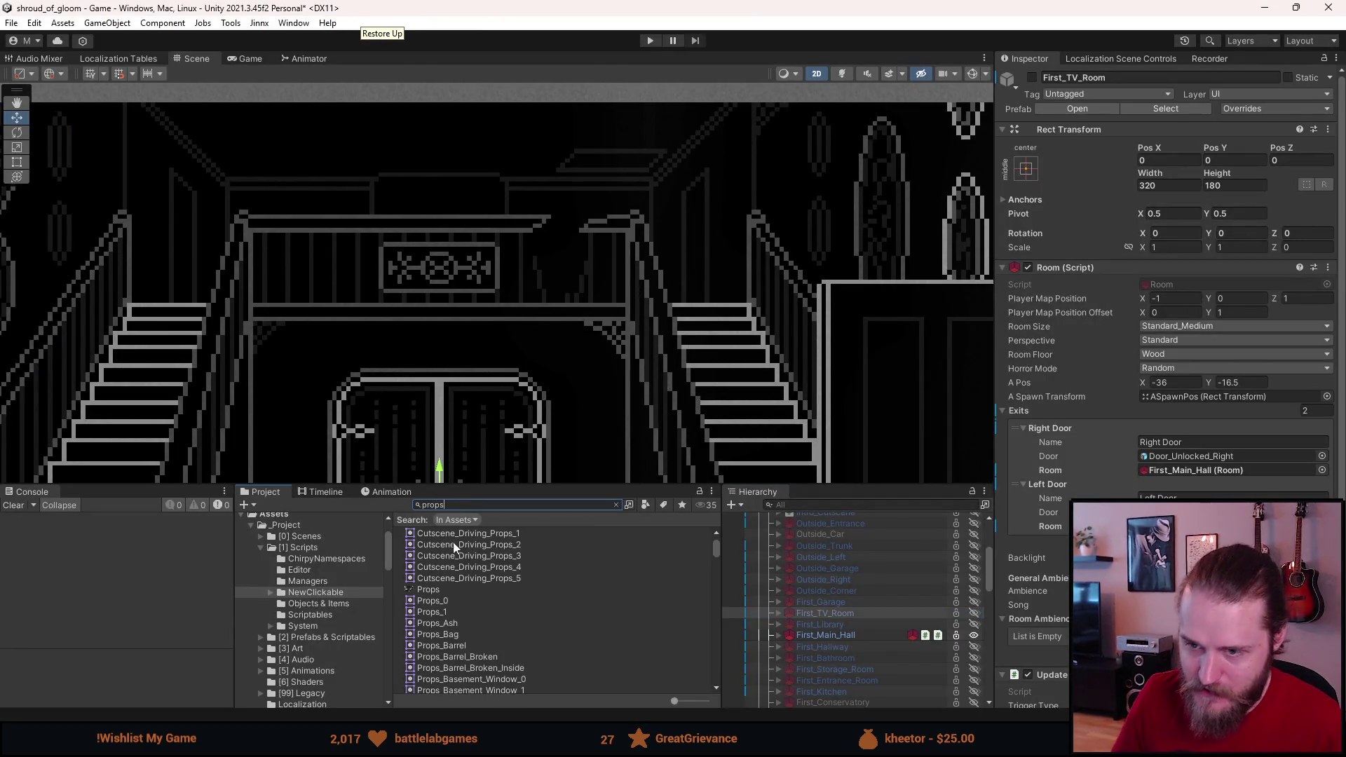
# Step: In the Sprite Editor, draw a tight 20×39 rect around the pillar, name it Props_Pillar, and apply
pyautogui.click(429, 589)
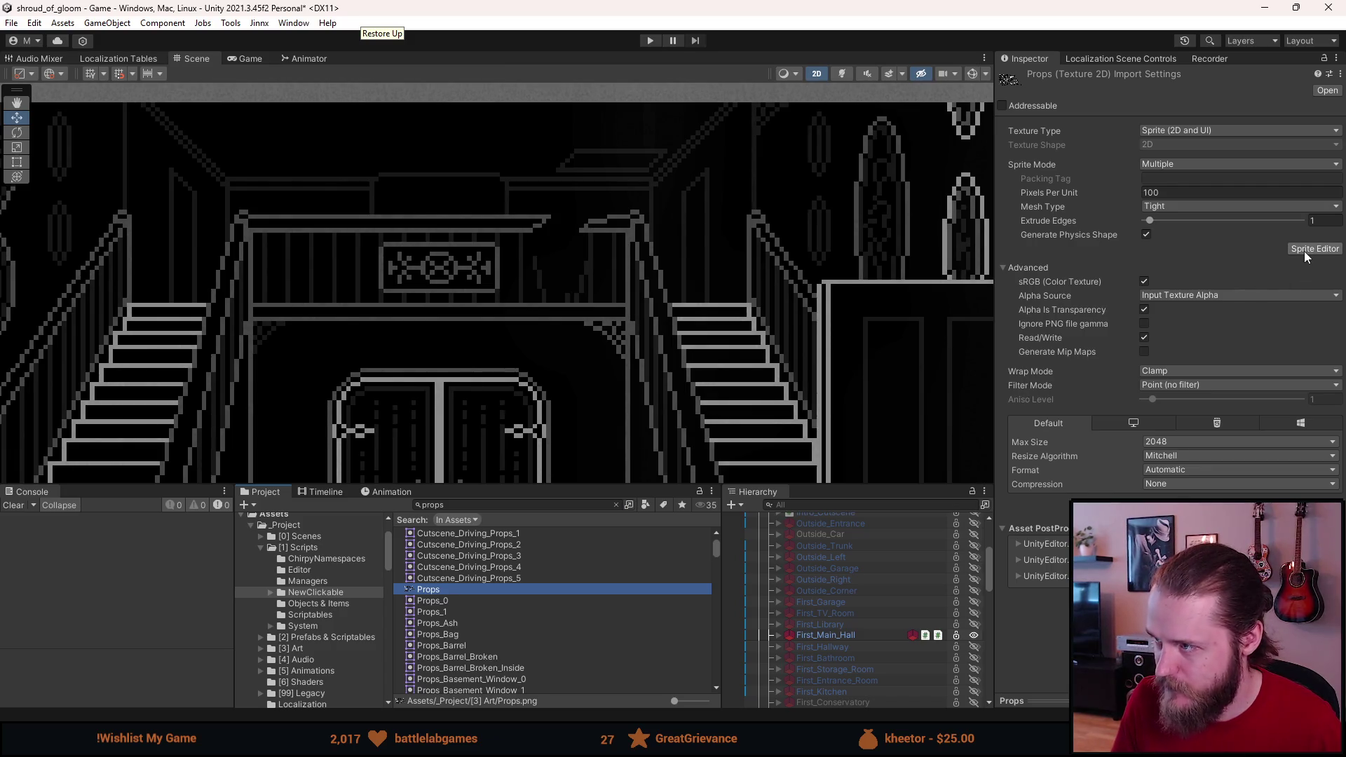
pyautogui.click(1304, 250)
pyautogui.scroll(10, 856, 317)
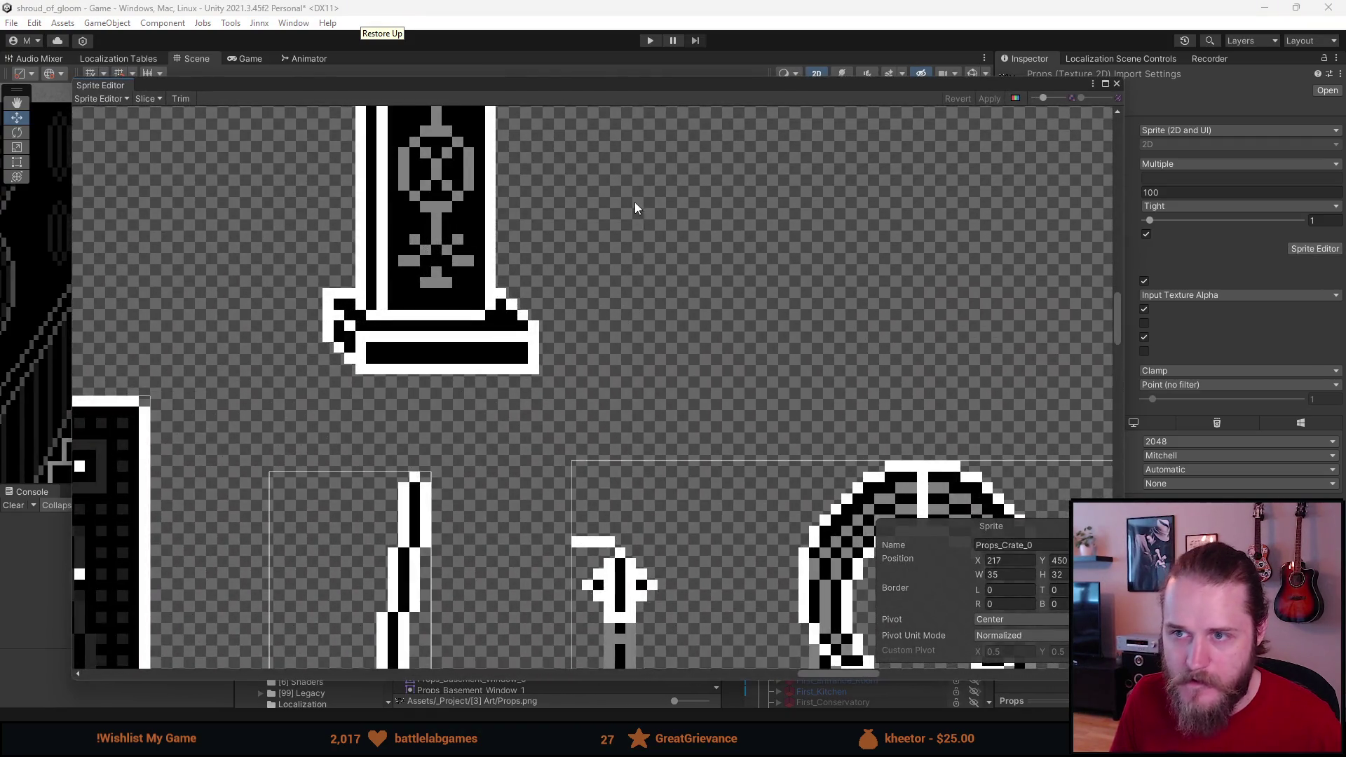
pyautogui.moveTo(633, 203); pyautogui.dragTo(694, 339)
pyautogui.moveTo(405, 154)
pyautogui.mouseDown()
pyautogui.moveTo(684, 603)
pyautogui.moveTo(646, 583)
pyautogui.mouseUp()
pyautogui.moveTo(406, 466); pyautogui.dragTo(424, 464)
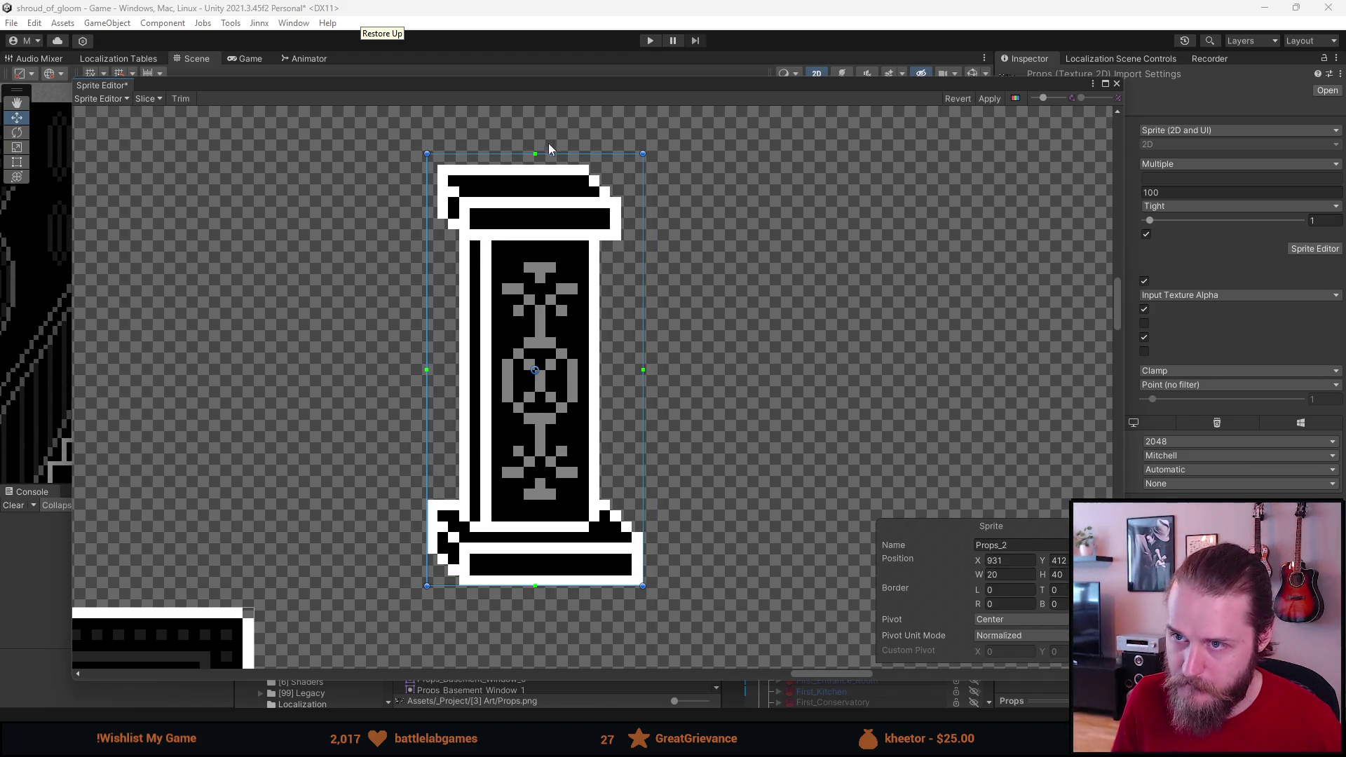
pyautogui.moveTo(559, 151); pyautogui.dragTo(561, 159)
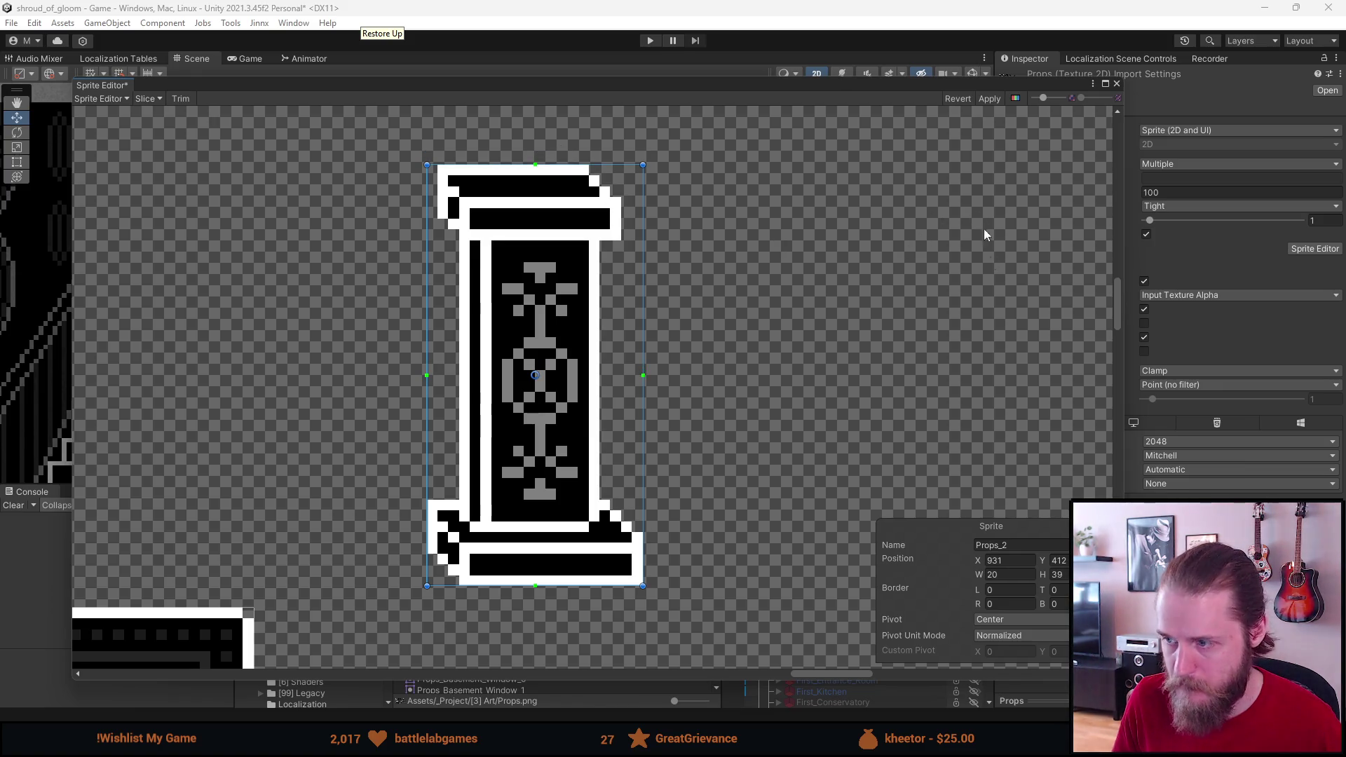
pyautogui.click(1027, 544)
pyautogui.write('Props_Pillar')
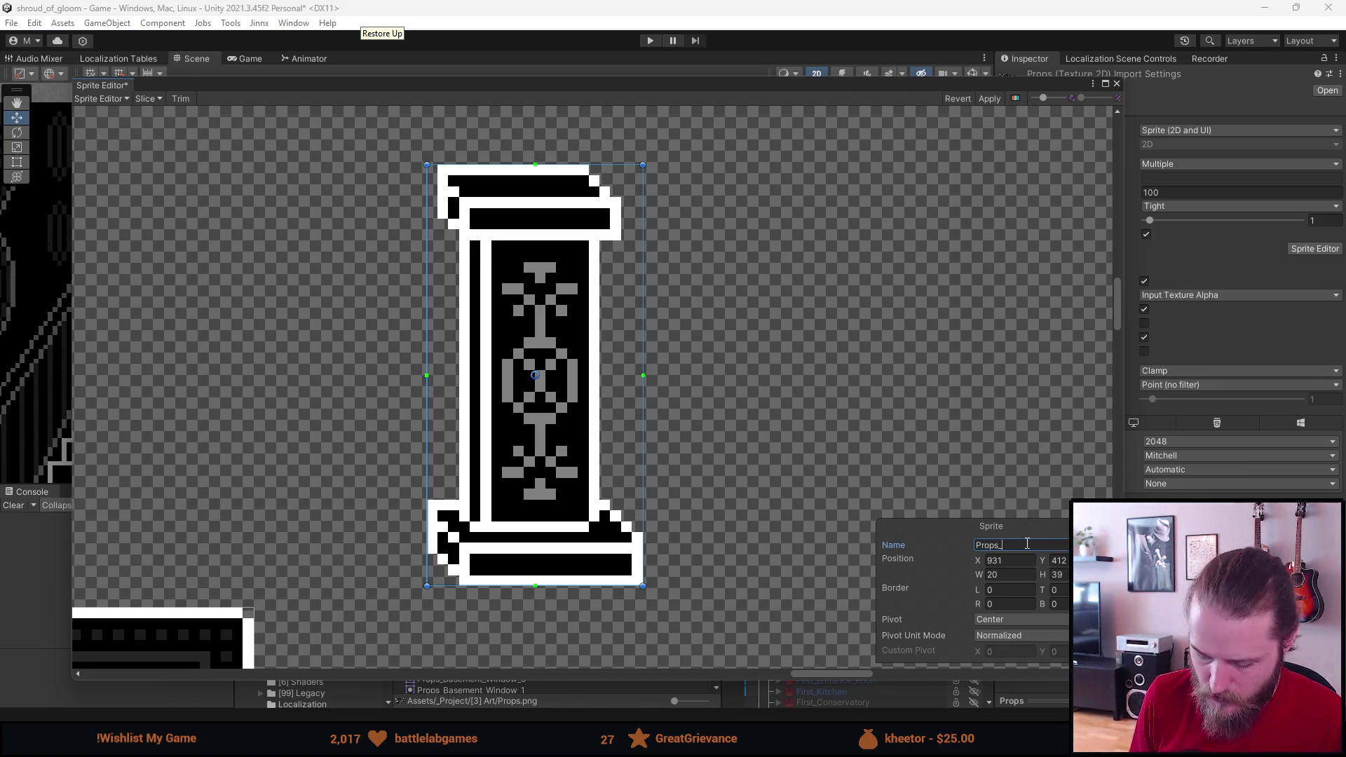
pyautogui.click(987, 100)
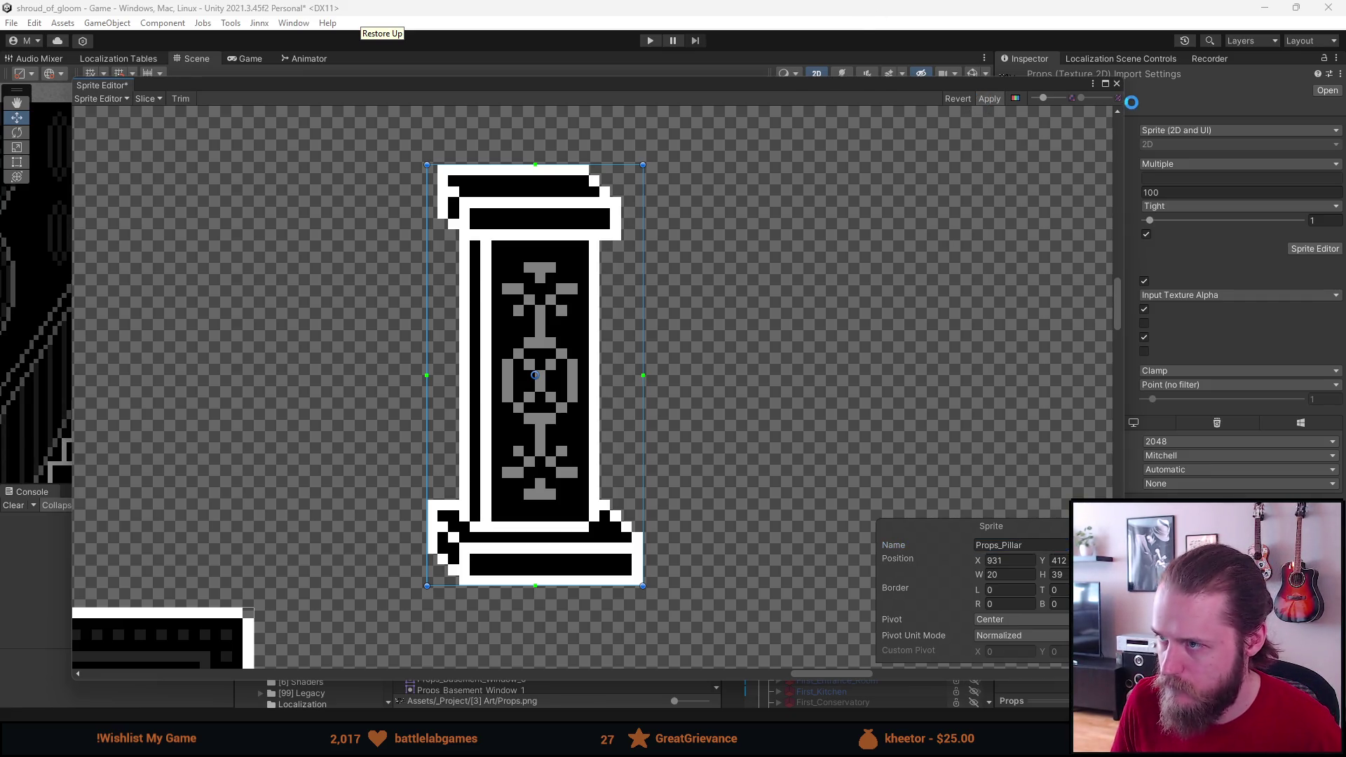
pyautogui.click(1116, 84)
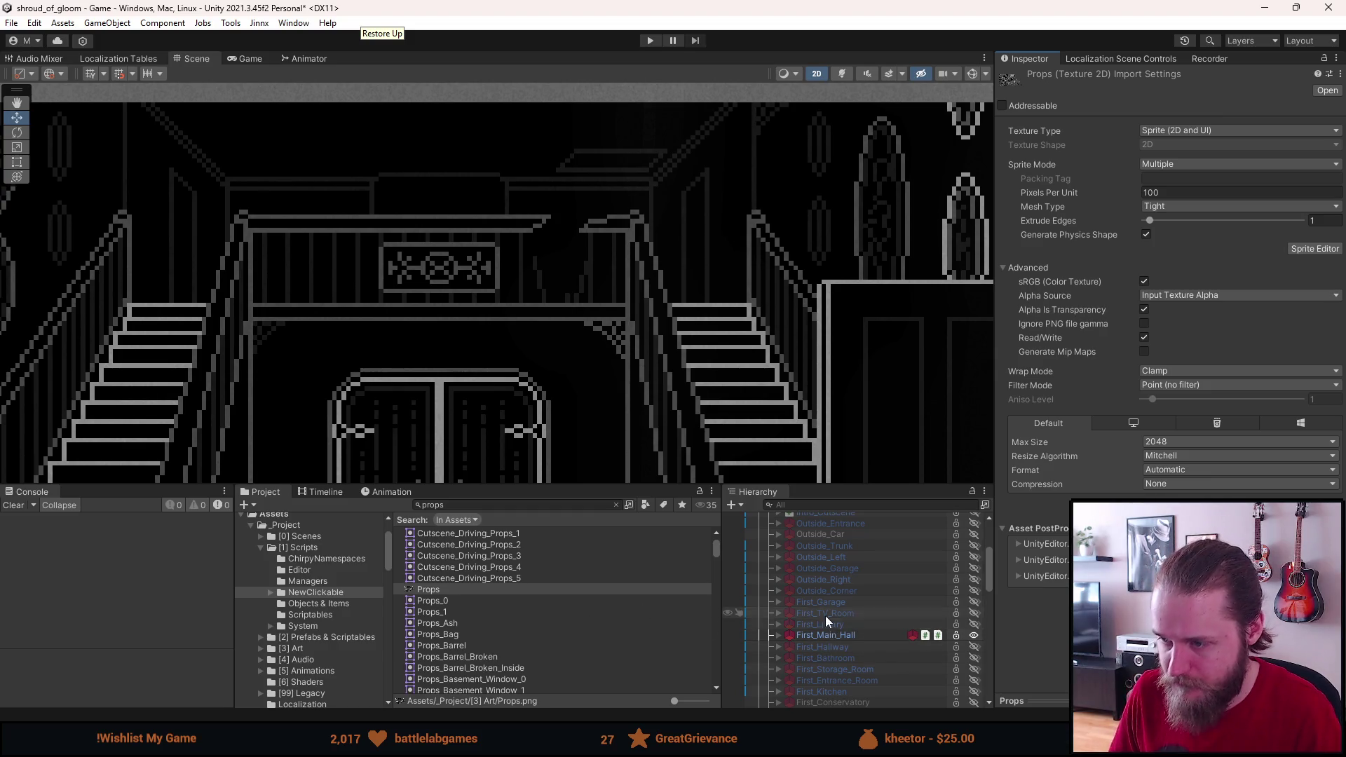
# Step: Deactivate First_Main_Hall, then activate and expand First_Hallway
pyautogui.scroll(-2, 663, 371)
pyautogui.scroll(-5, 661, 370)
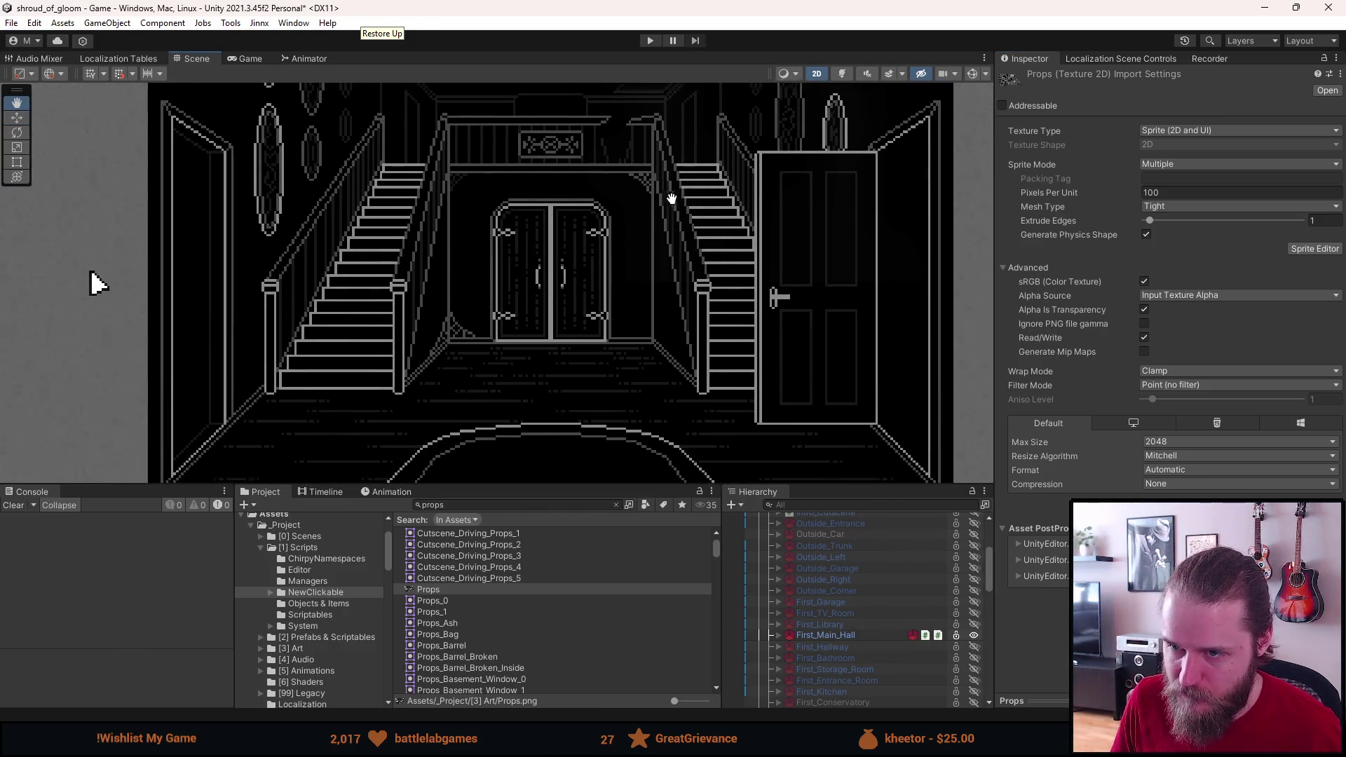
pyautogui.hotkey('alt', 'shift', 'a')
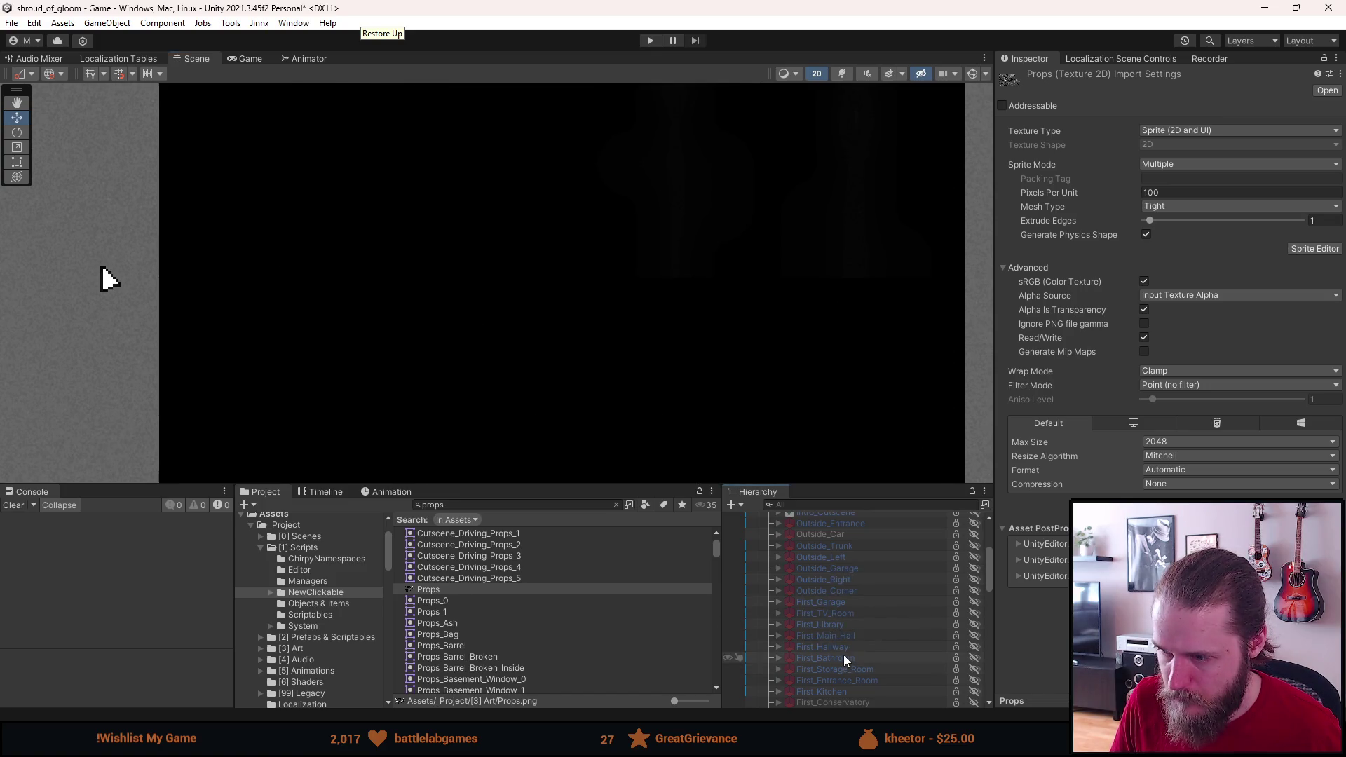
pyautogui.click(828, 643)
pyautogui.click(779, 649)
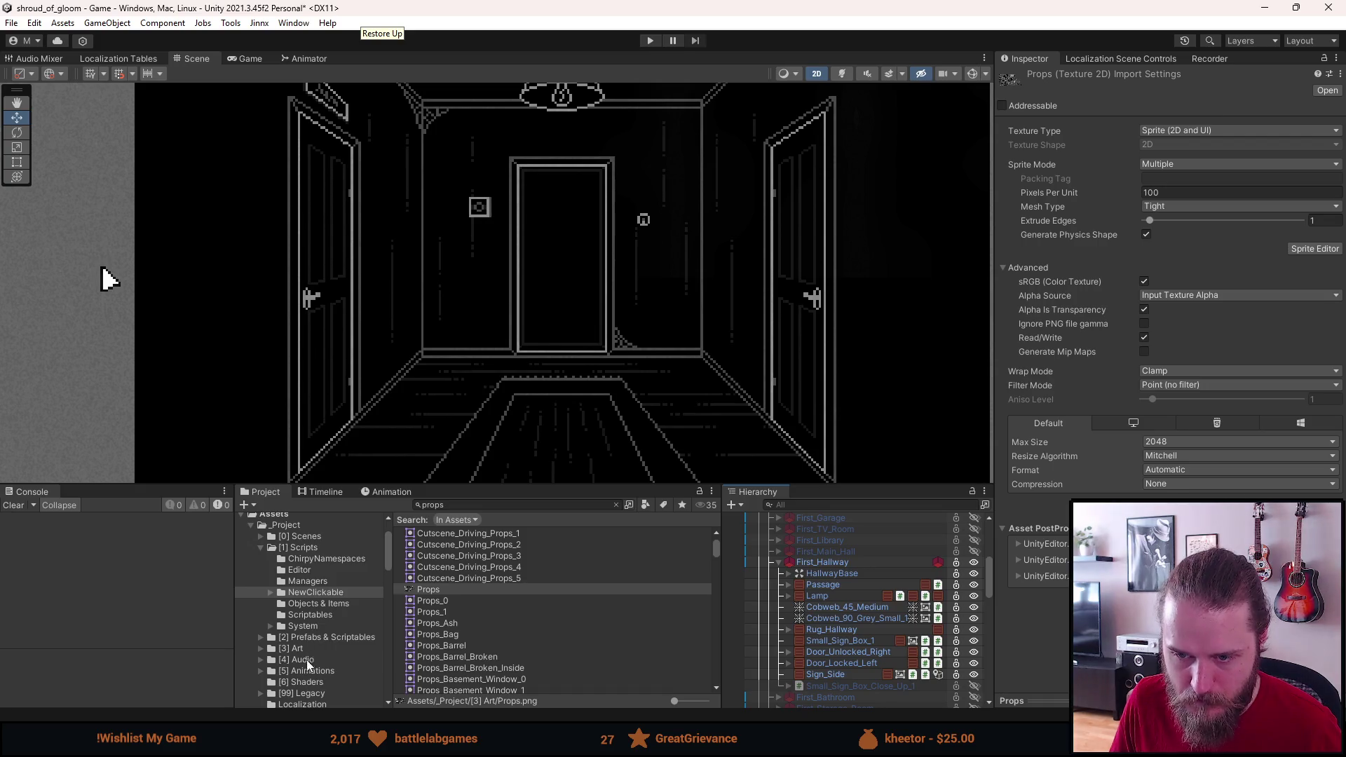
# Step: Open [2] Prefabs & Scriptables > [0] Props and drag the Bottle prefab into First_Hallway
pyautogui.scroll(-2, 321, 690)
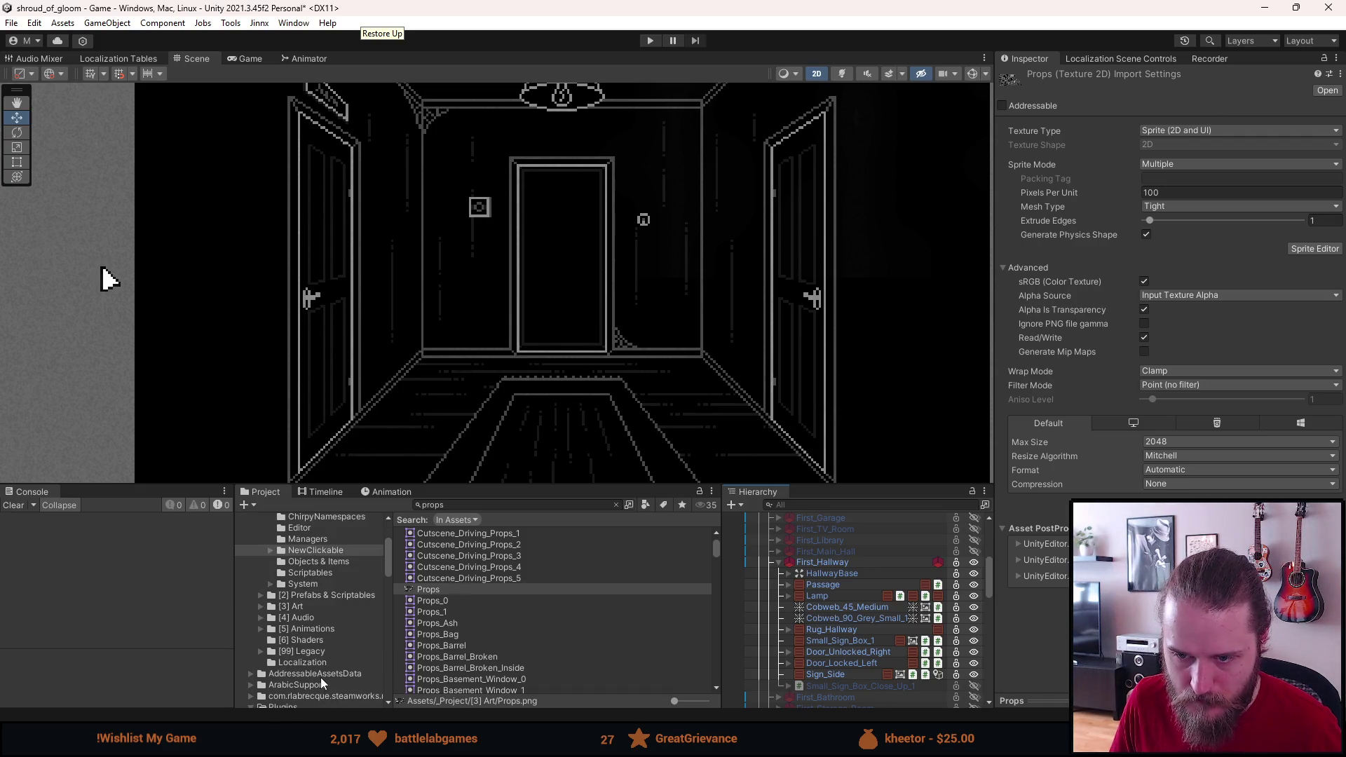
pyautogui.click(313, 595)
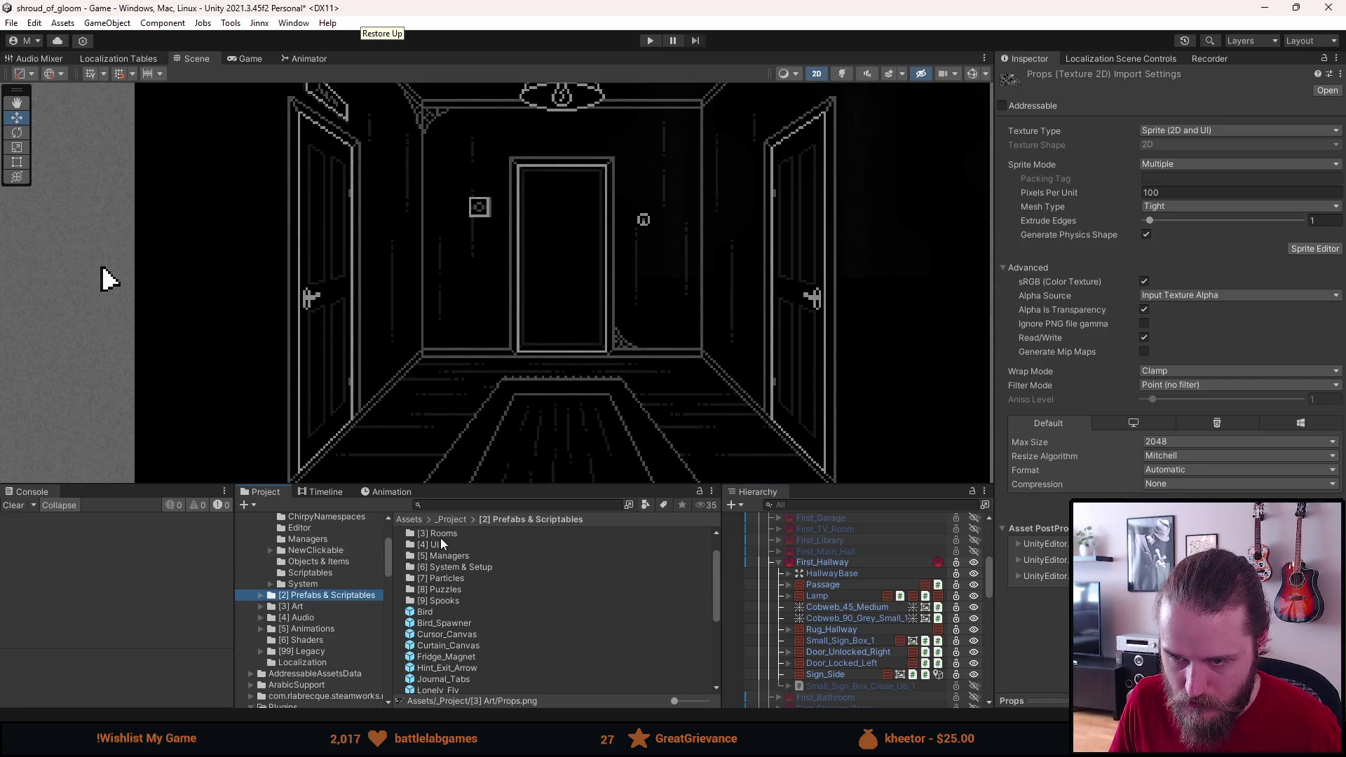
pyautogui.scroll(2, 456, 595)
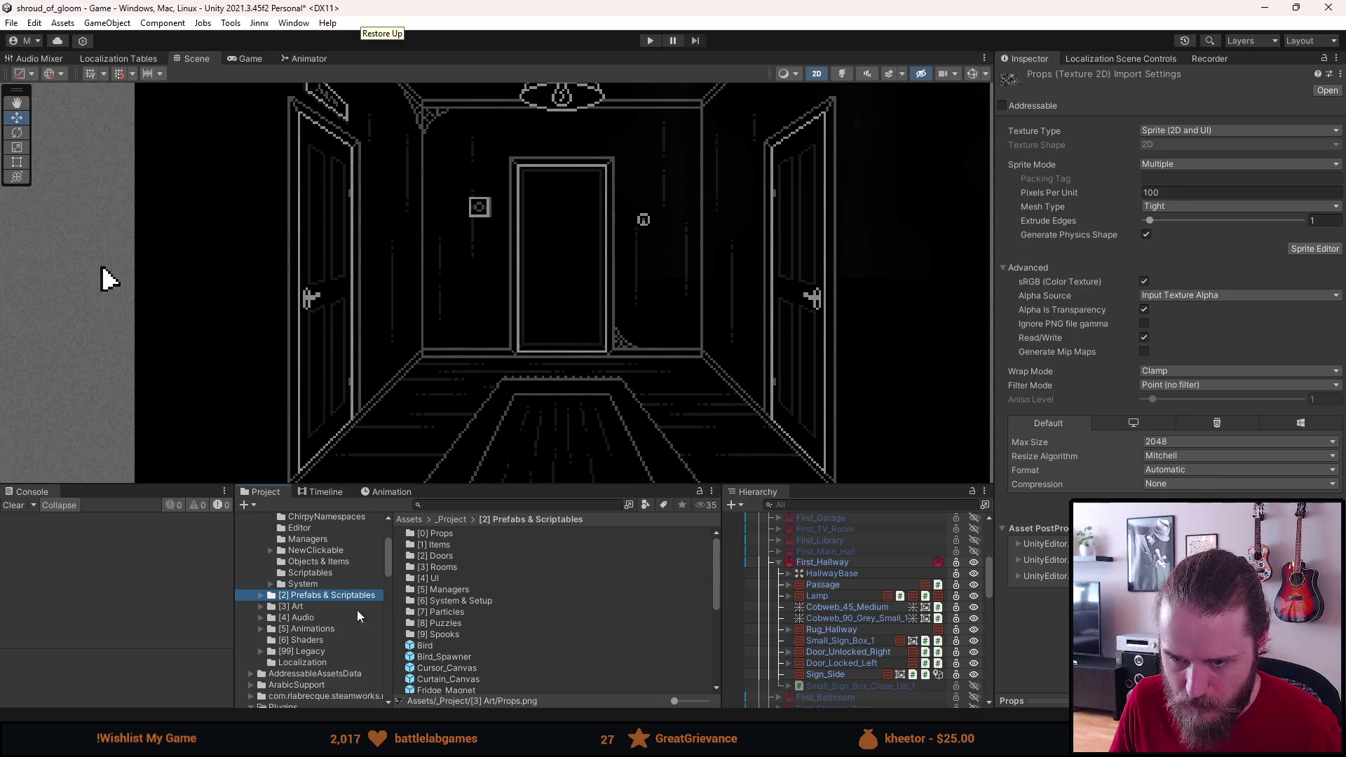
pyautogui.doubleClick(439, 533)
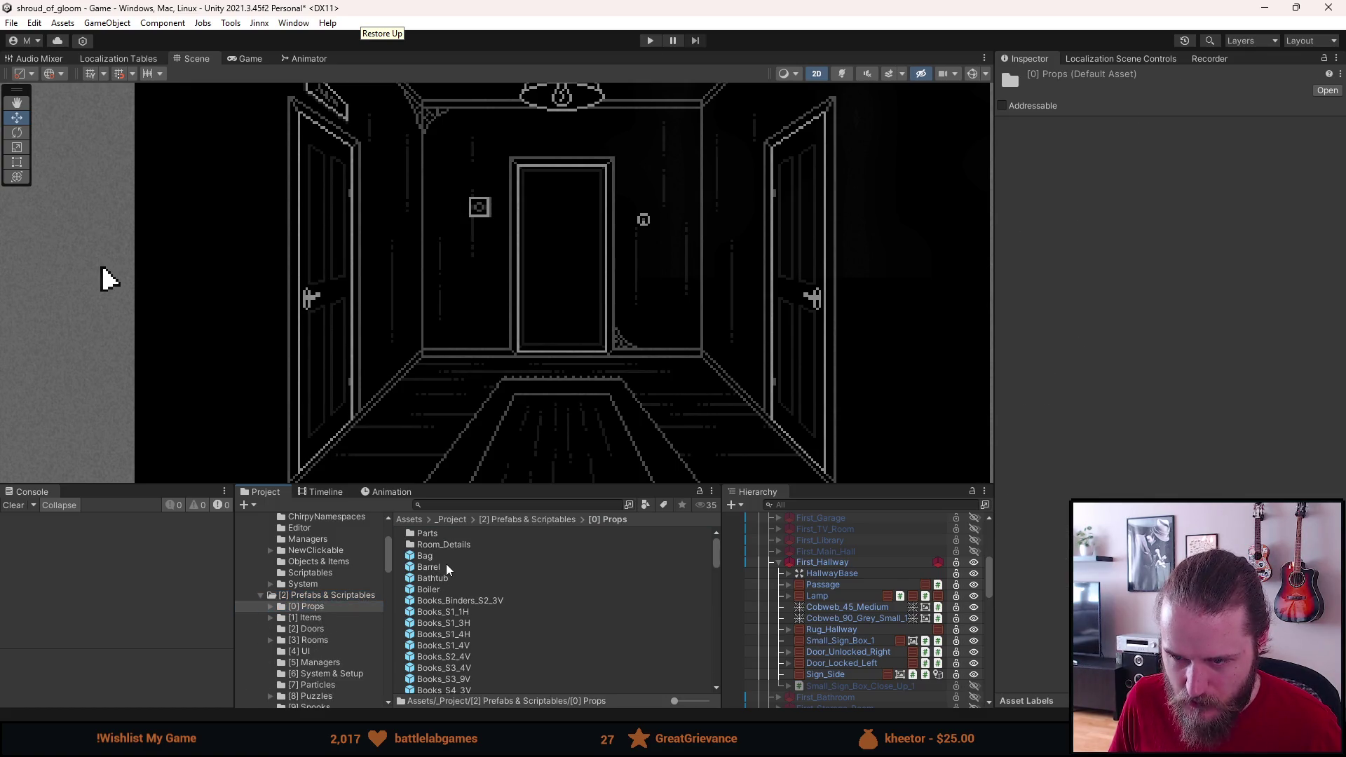
pyautogui.scroll(-4, 431, 560)
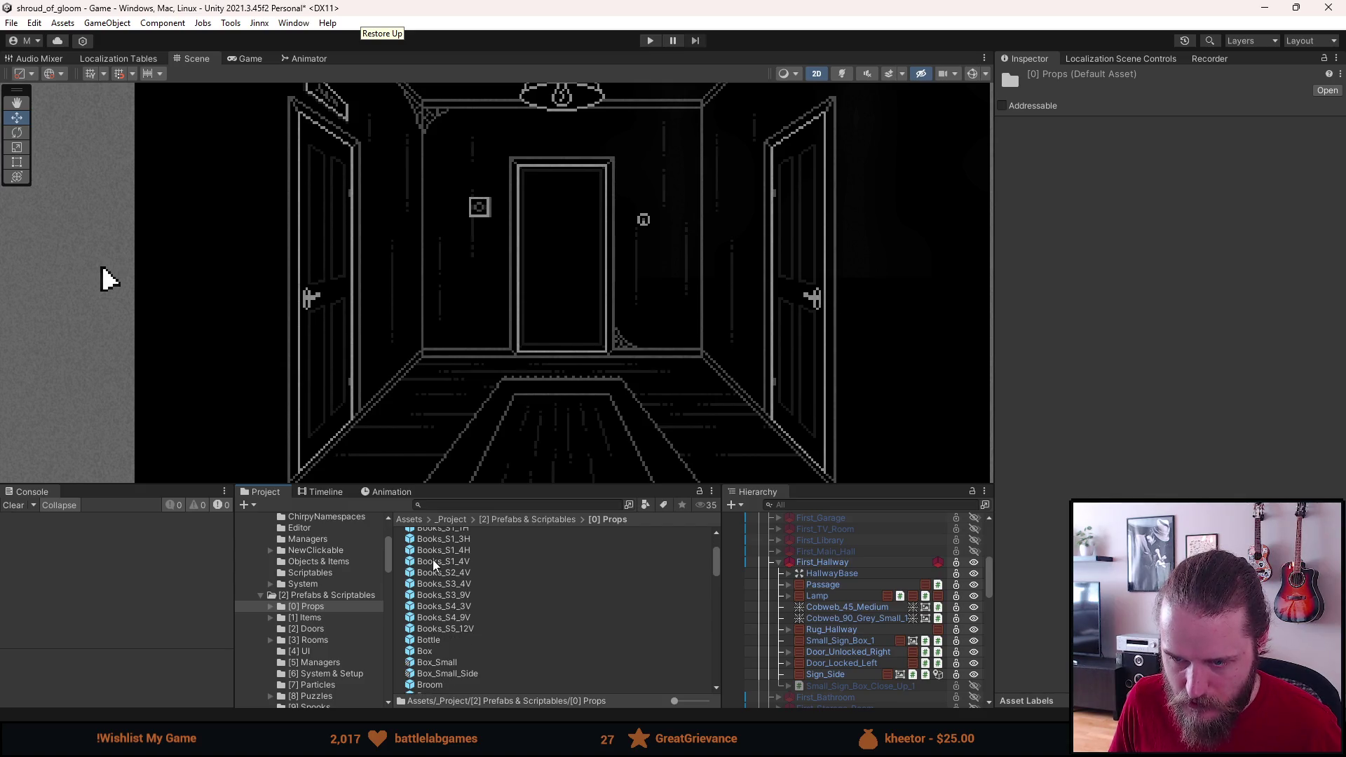
pyautogui.click(435, 640)
pyautogui.moveTo(834, 659); pyautogui.dragTo(830, 676)
pyautogui.click(772, 401)
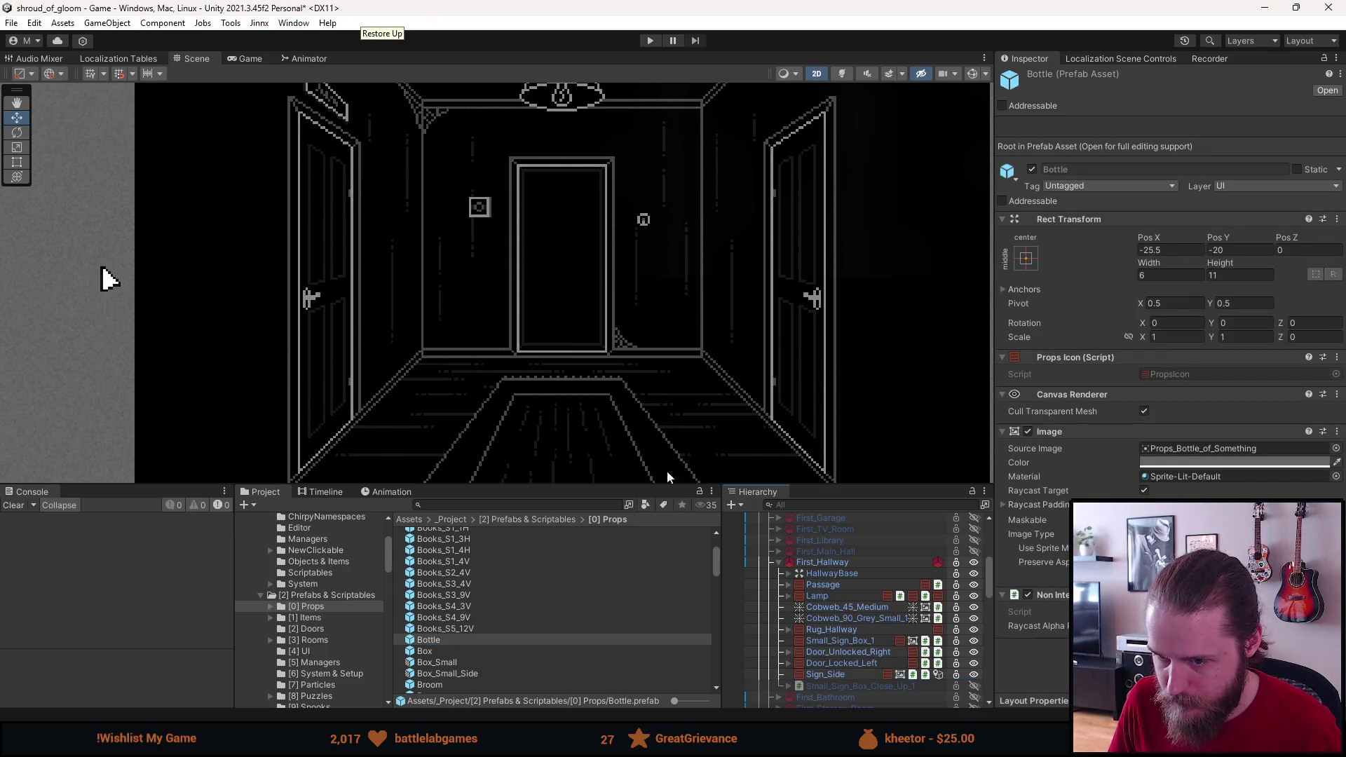
# Step: Add a Bottle to First_Hallway, unpack it from its prefab, and rename it Pillar
pyautogui.moveTo(477, 640); pyautogui.dragTo(820, 562)
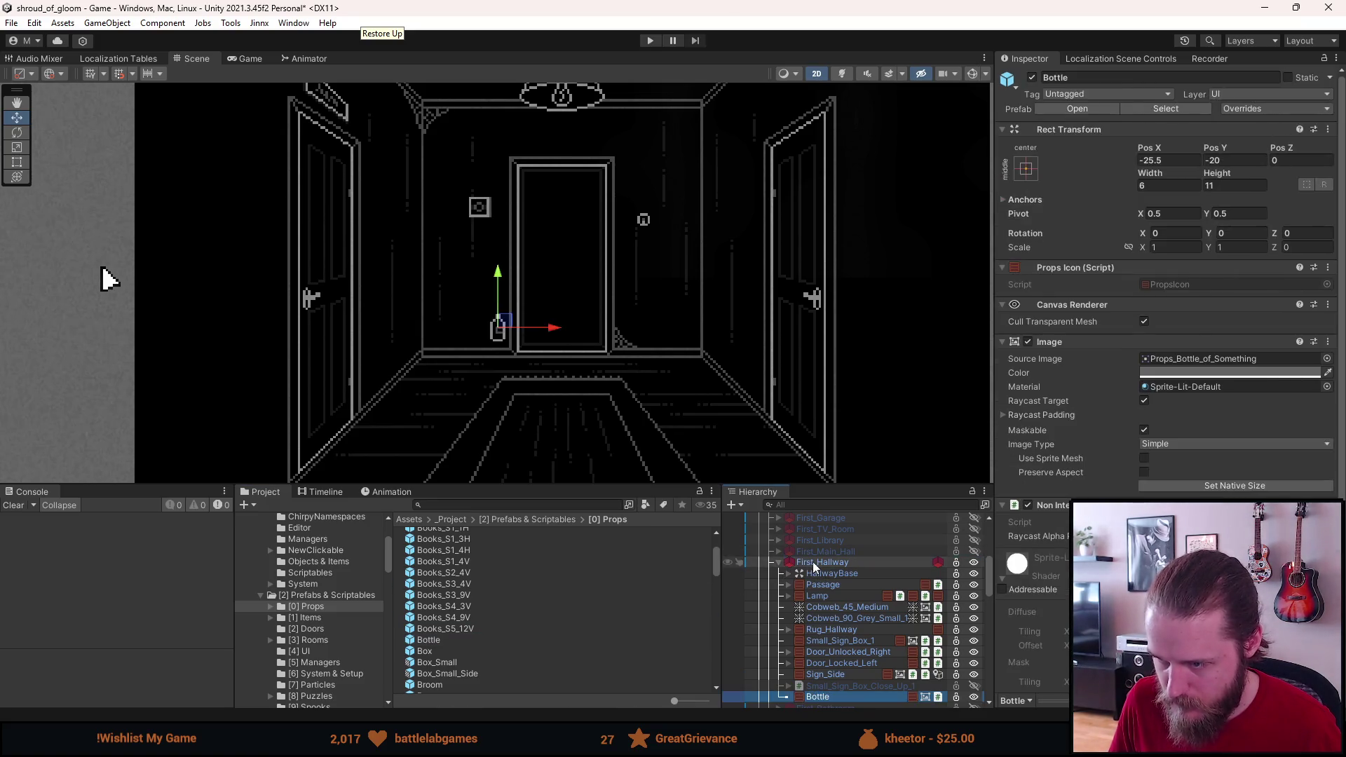
pyautogui.scroll(-2, 837, 680)
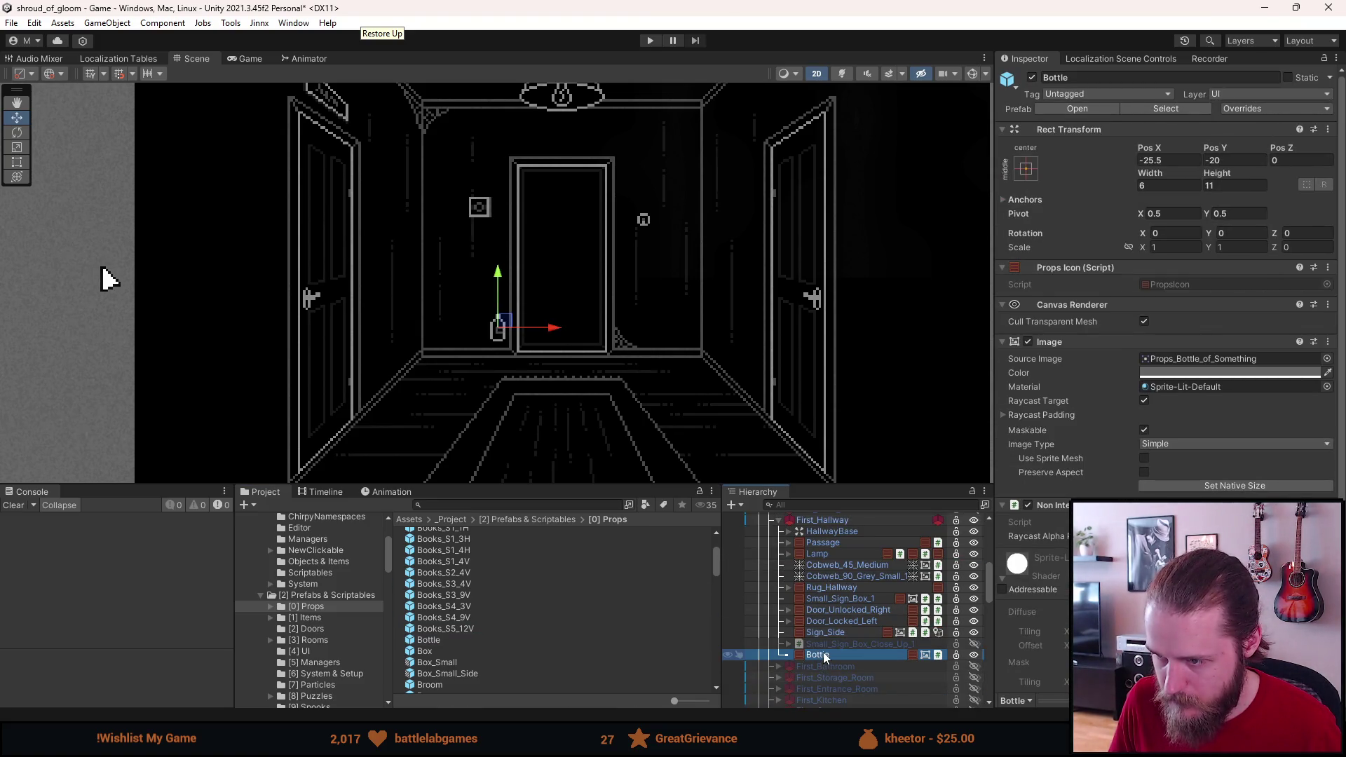
pyautogui.rightClick(825, 657)
pyautogui.moveTo(955, 275)
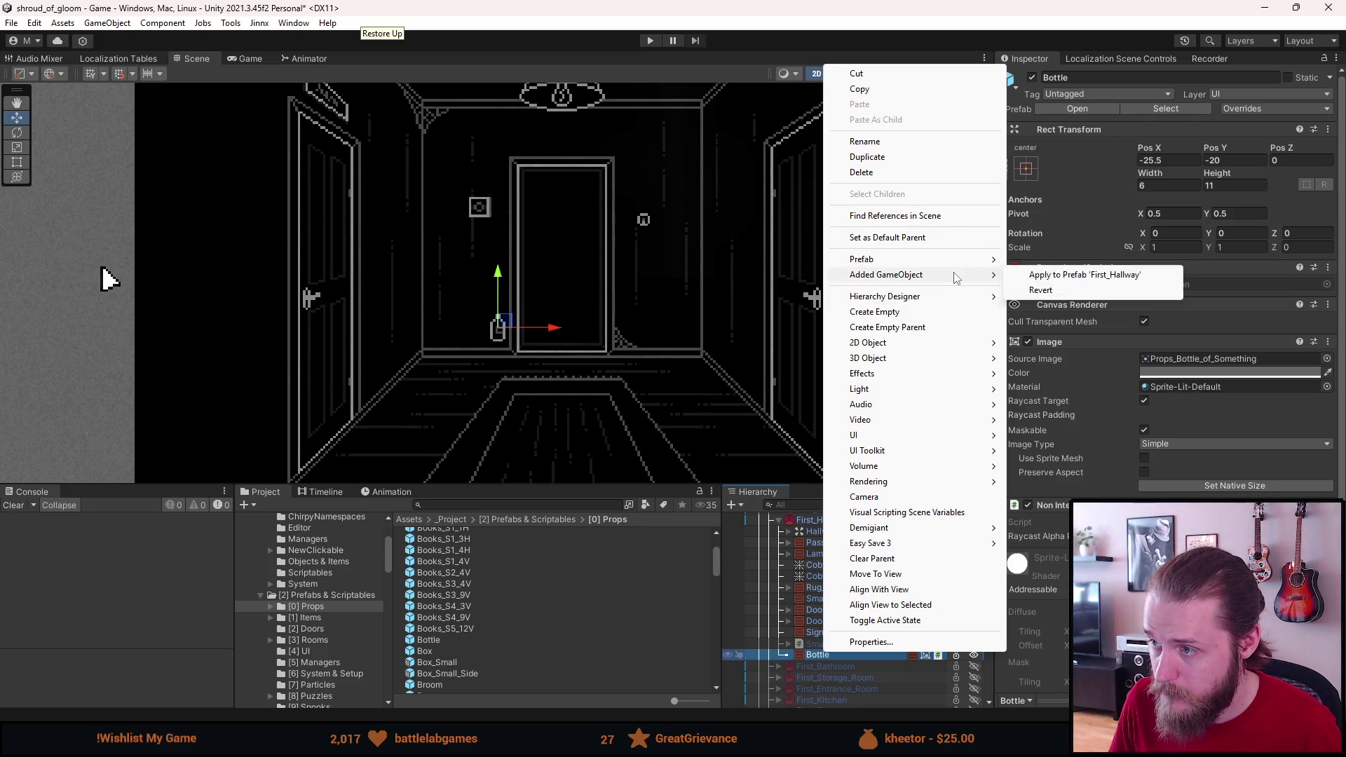
pyautogui.click(1072, 335)
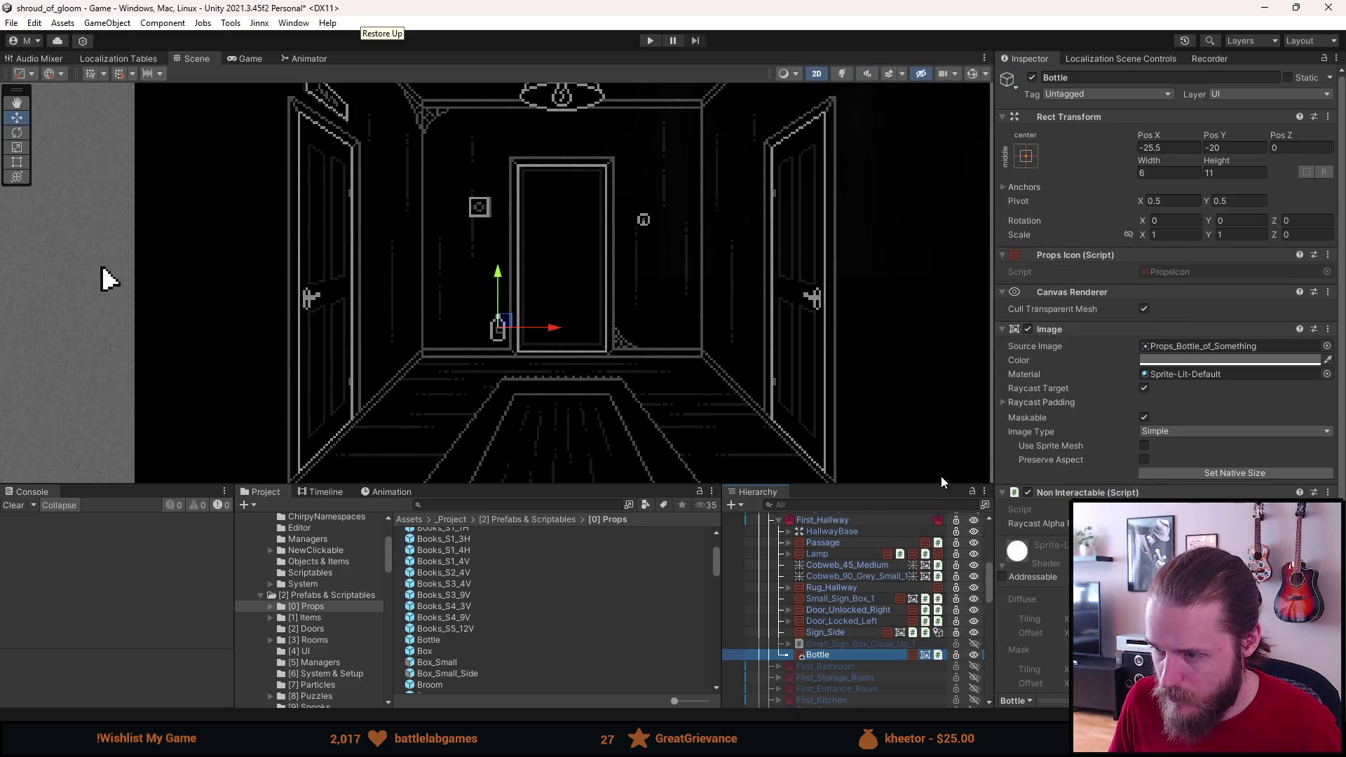
pyautogui.click(1086, 78)
pyautogui.write('Pillar')
pyautogui.press('Return')
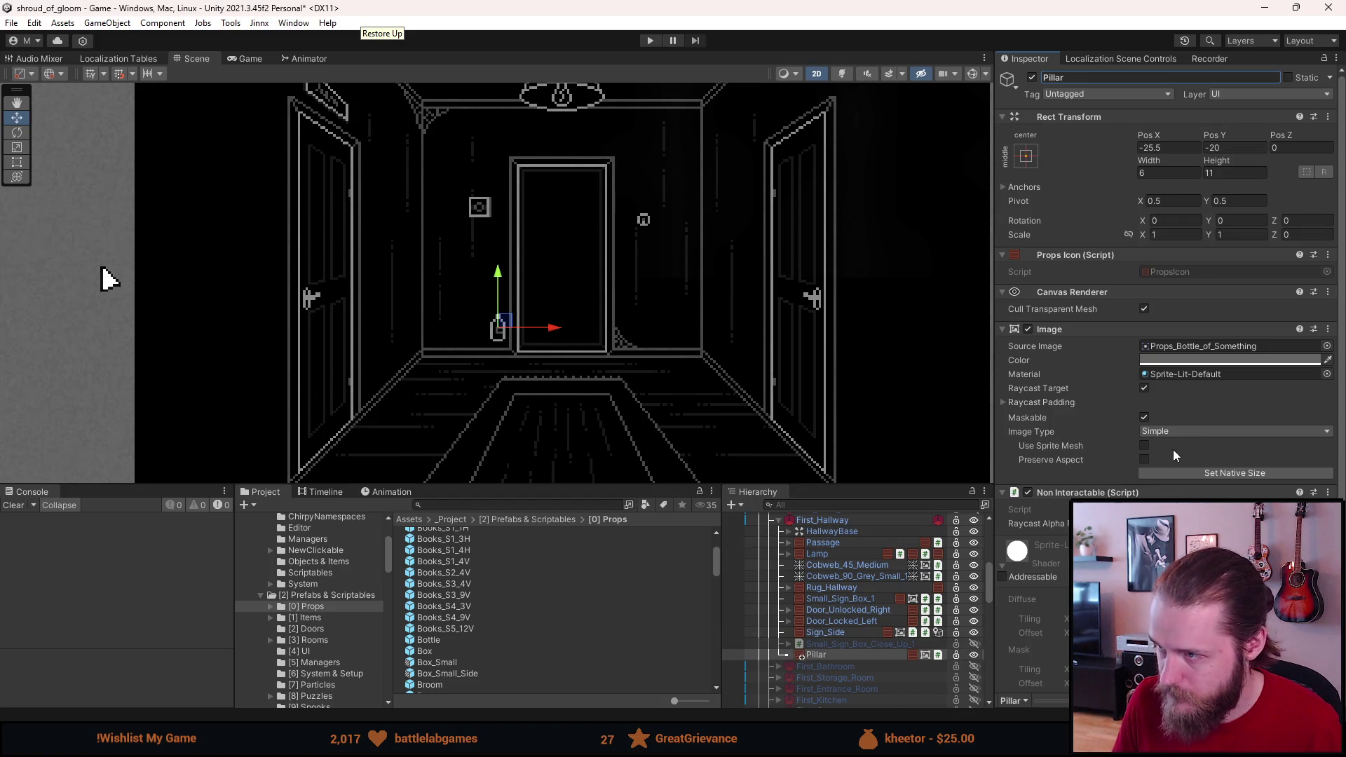
# Step: Set the Pillar's Source Image to Props_Pillar at native size
pyautogui.click(1327, 345)
pyautogui.write('pillar')
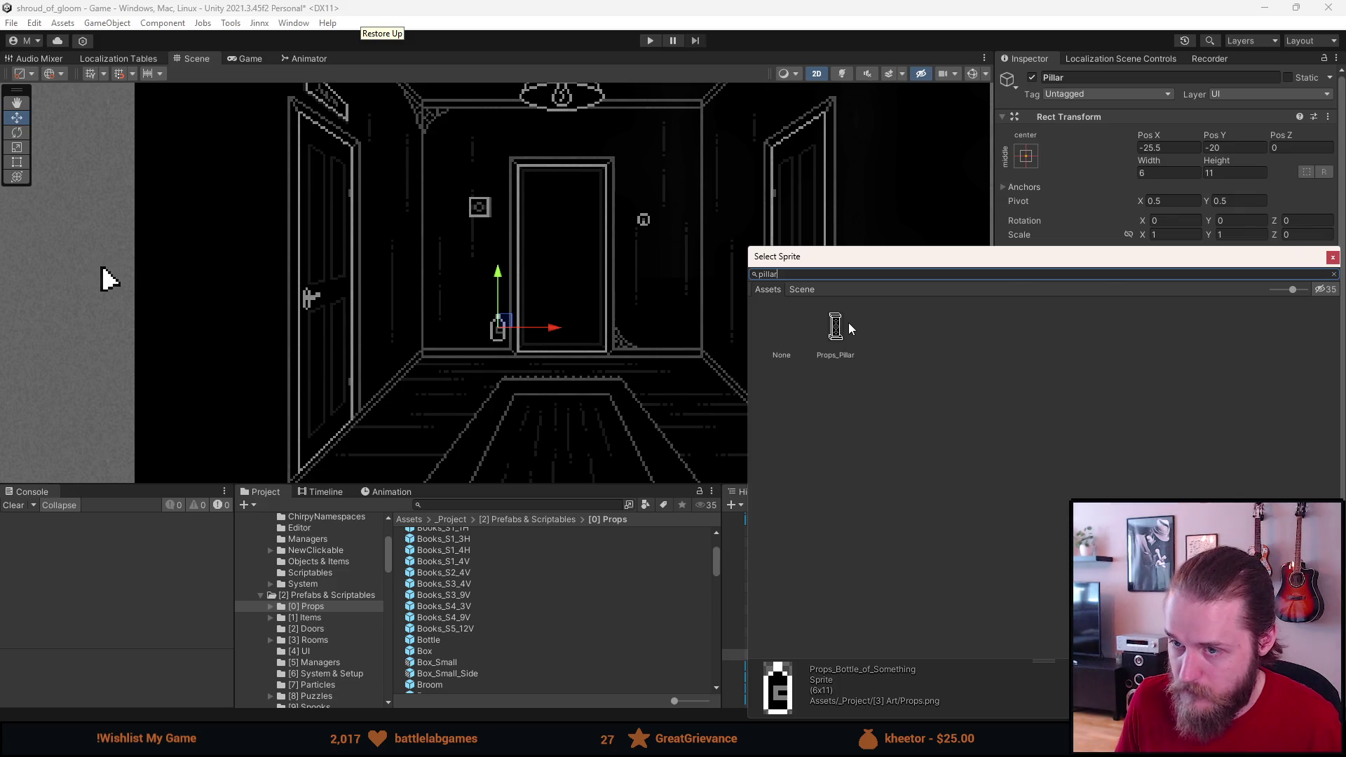
pyautogui.doubleClick(855, 324)
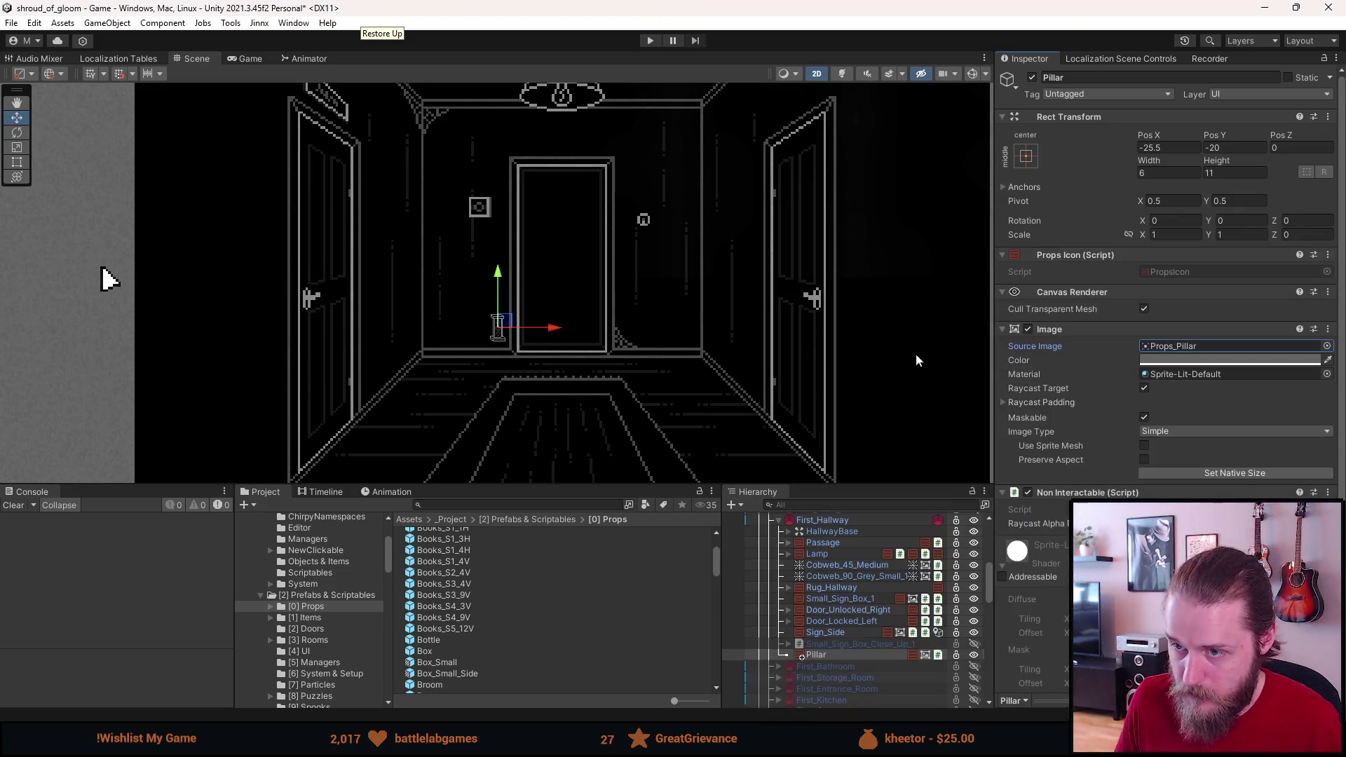
pyautogui.click(1217, 474)
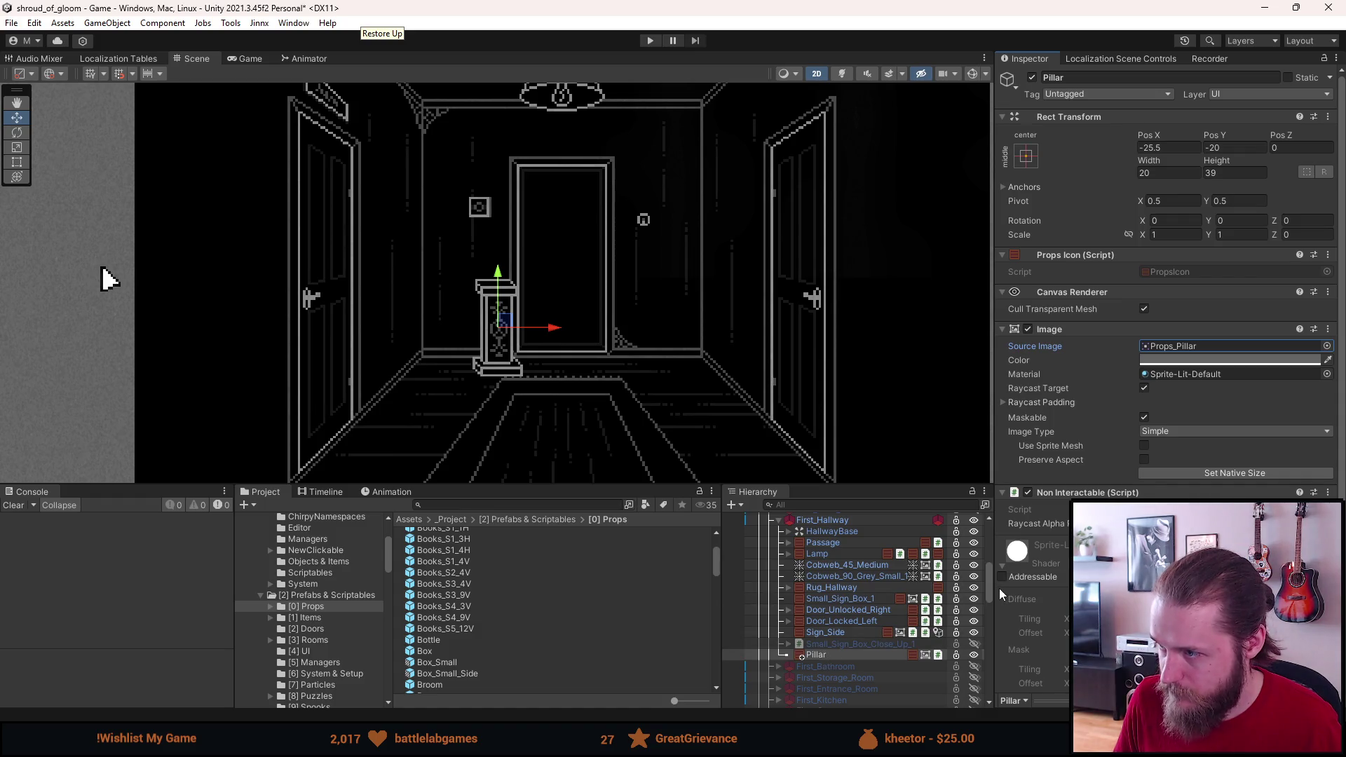
pyautogui.scroll(-3, 1053, 565)
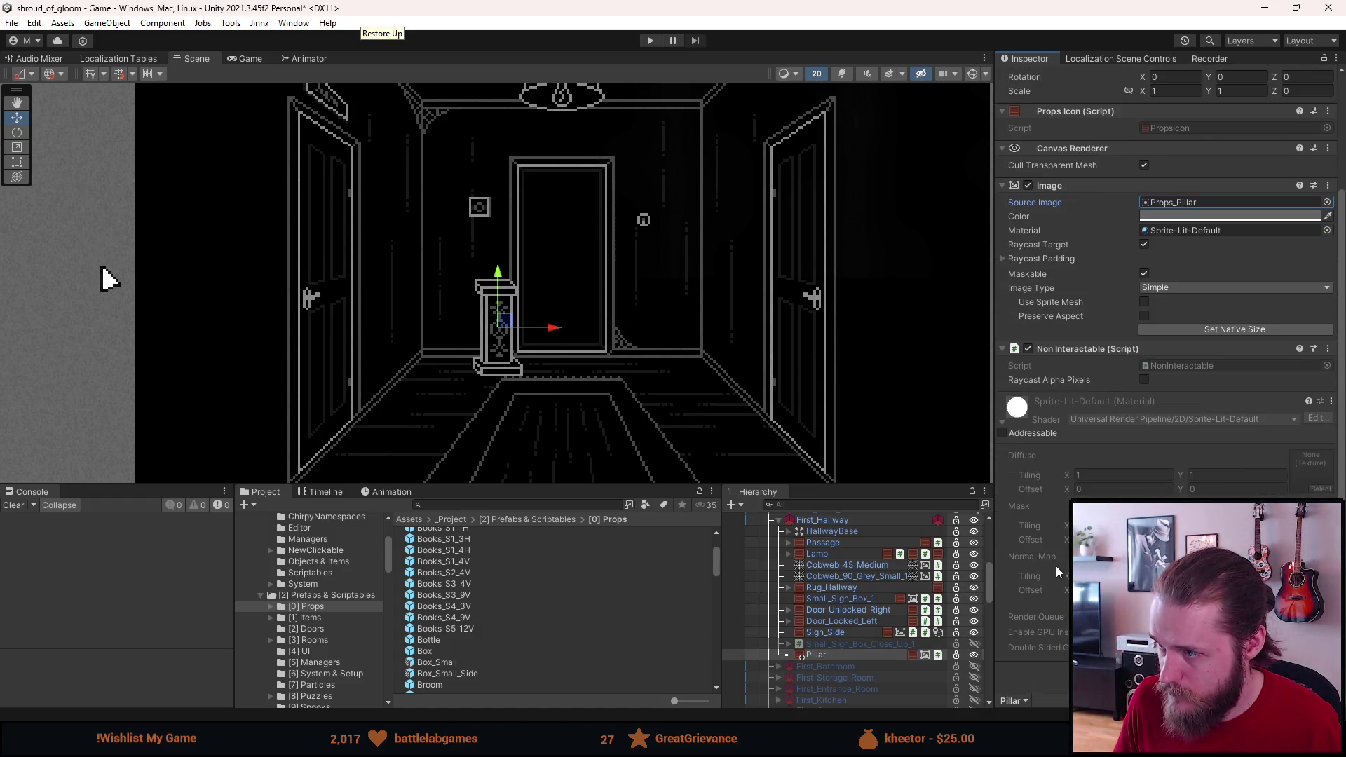
pyautogui.scroll(3, 1054, 568)
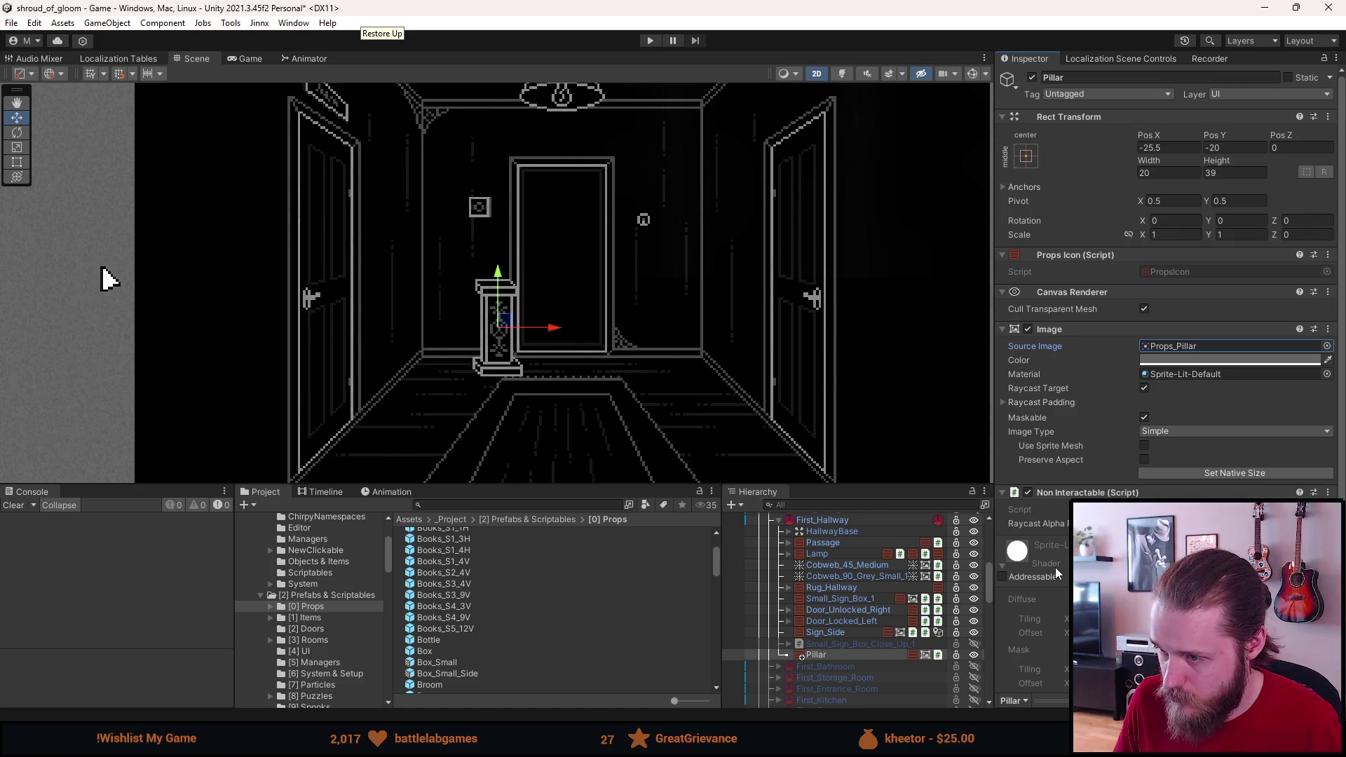
pyautogui.click(1121, 524)
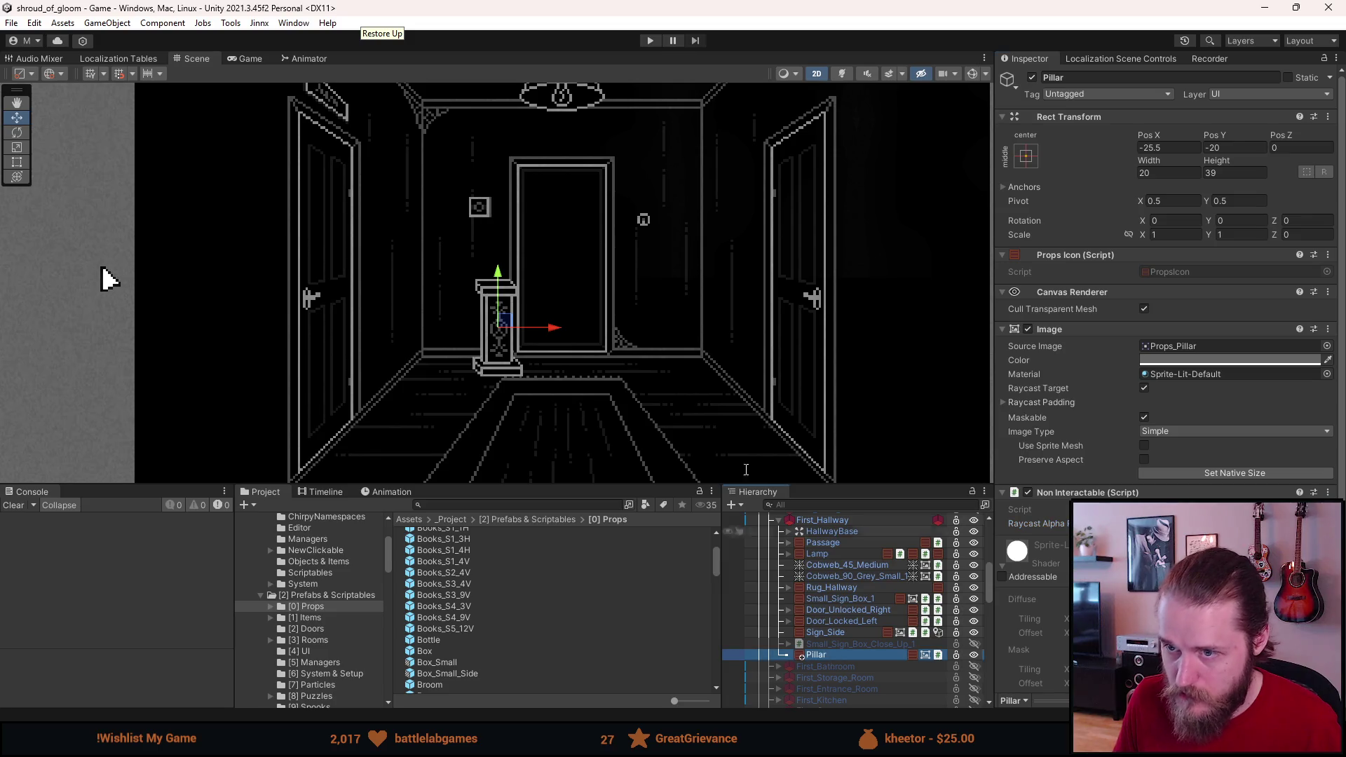
# Step: Position the pillar right of the central door at X 46, Y -15.5
pyautogui.moveTo(517, 326)
pyautogui.mouseDown()
pyautogui.moveTo(697, 307)
pyautogui.moveTo(693, 317)
pyautogui.moveTo(667, 266)
pyautogui.mouseUp()
pyautogui.scroll(5, 686, 319)
pyautogui.scroll(-5, 668, 267)
pyautogui.scroll(5, 669, 265)
pyautogui.moveTo(718, 270); pyautogui.dragTo(710, 271)
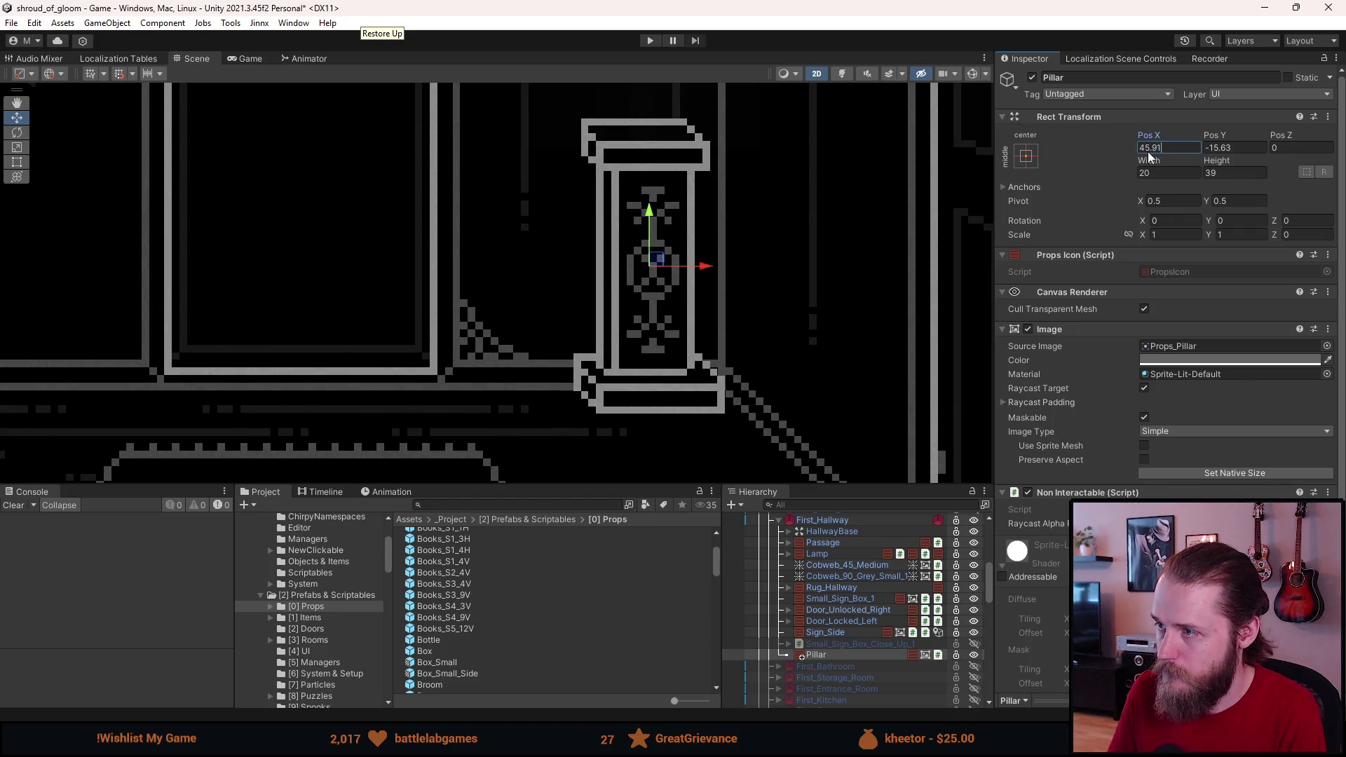
pyautogui.write('46')
pyautogui.click(1238, 149)
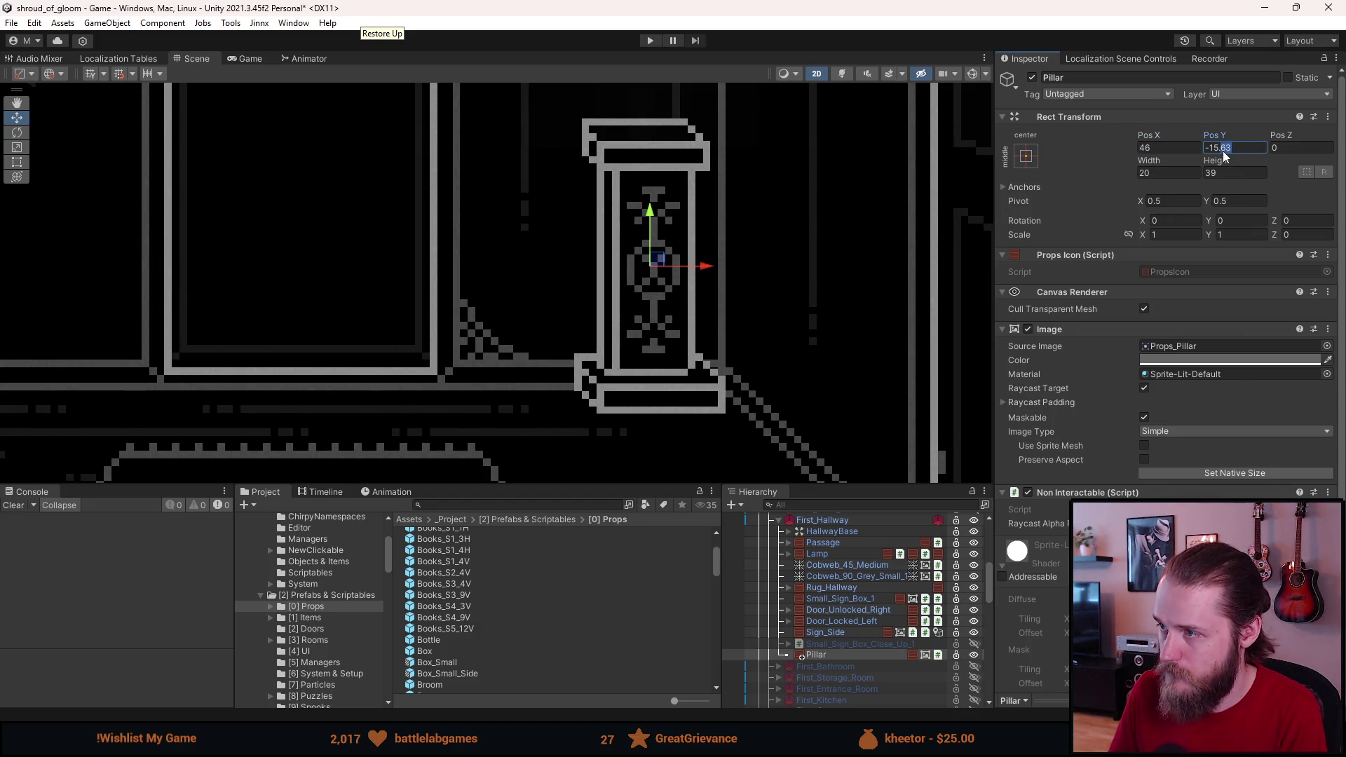
pyautogui.write('-15.5')
# Step: Frame the whole hallway to check the pillar, then reselect the Pillar object
pyautogui.scroll(-5, 788, 243)
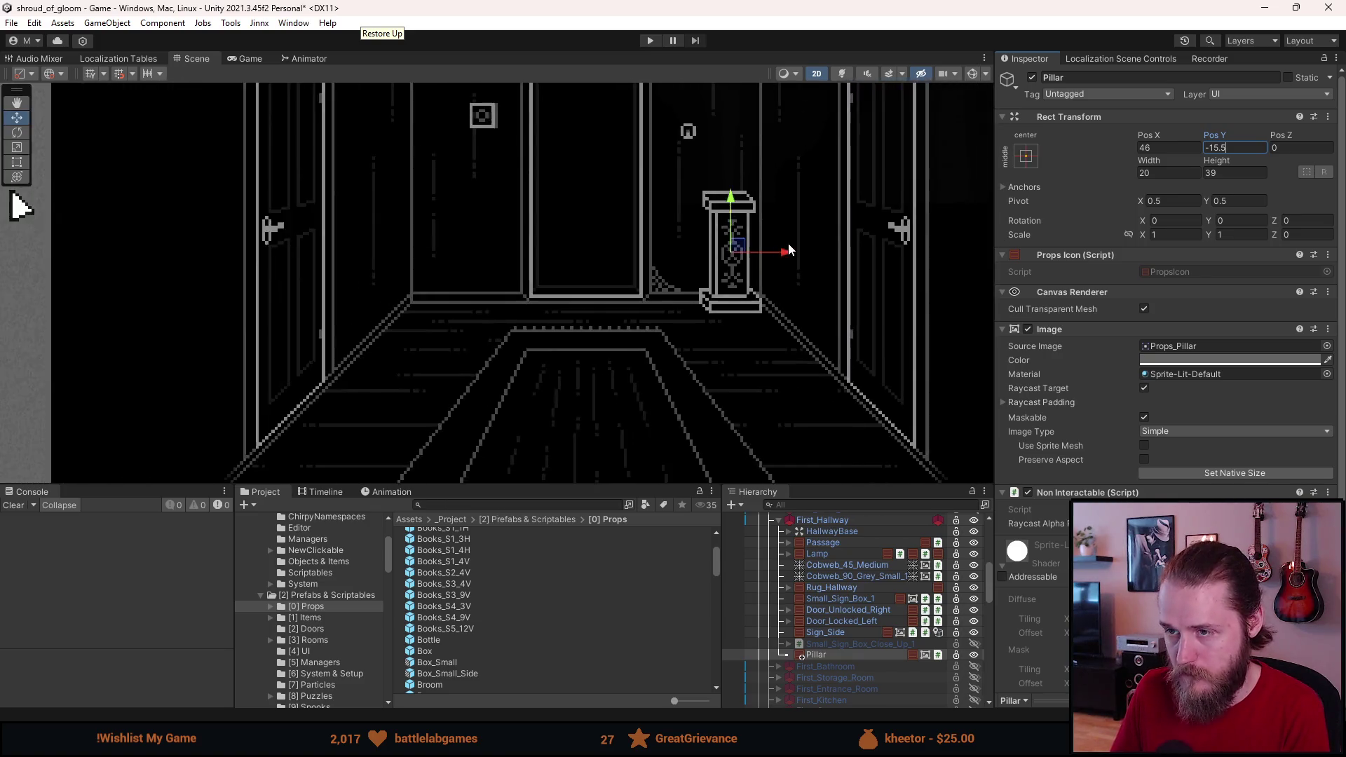
pyautogui.click(723, 289)
pyautogui.scroll(2, 588, 304)
pyautogui.moveTo(589, 304); pyautogui.dragTo(633, 225)
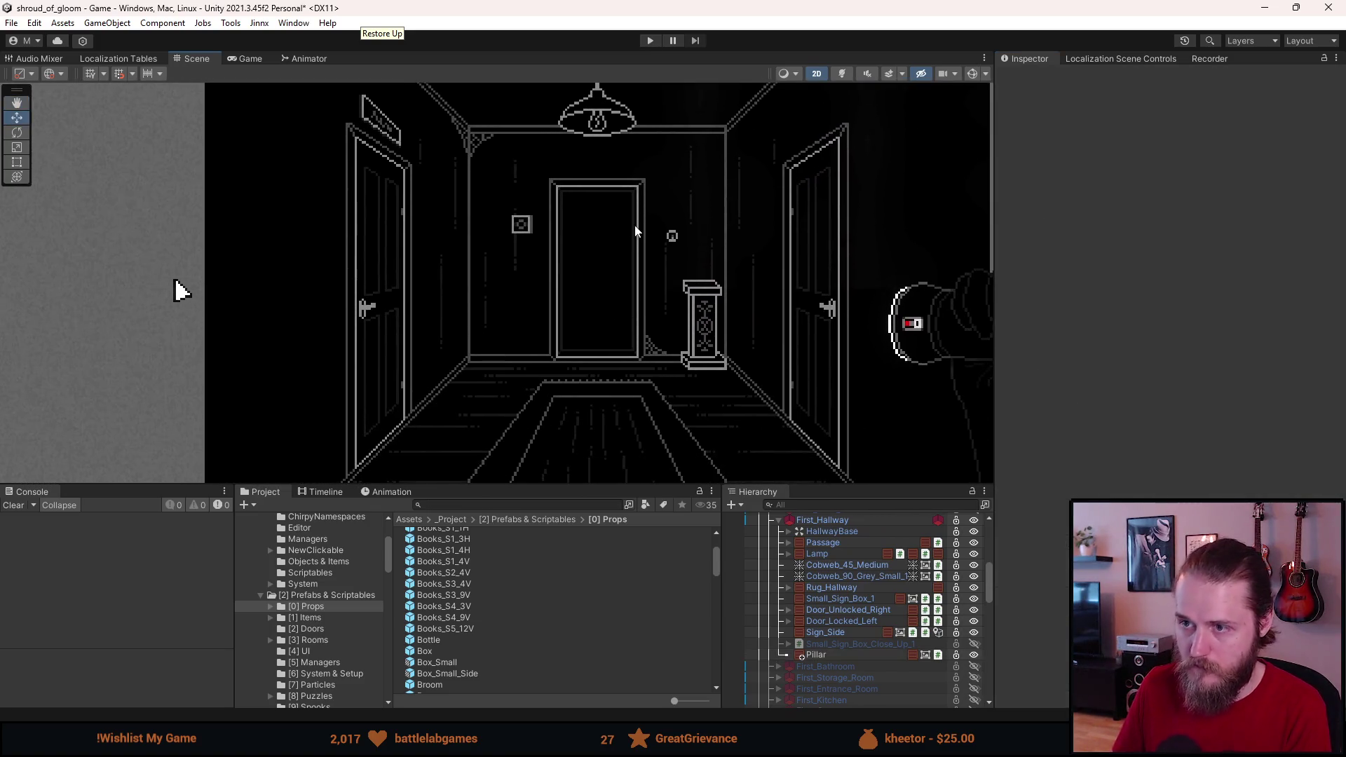
pyautogui.scroll(-3, 600, 296)
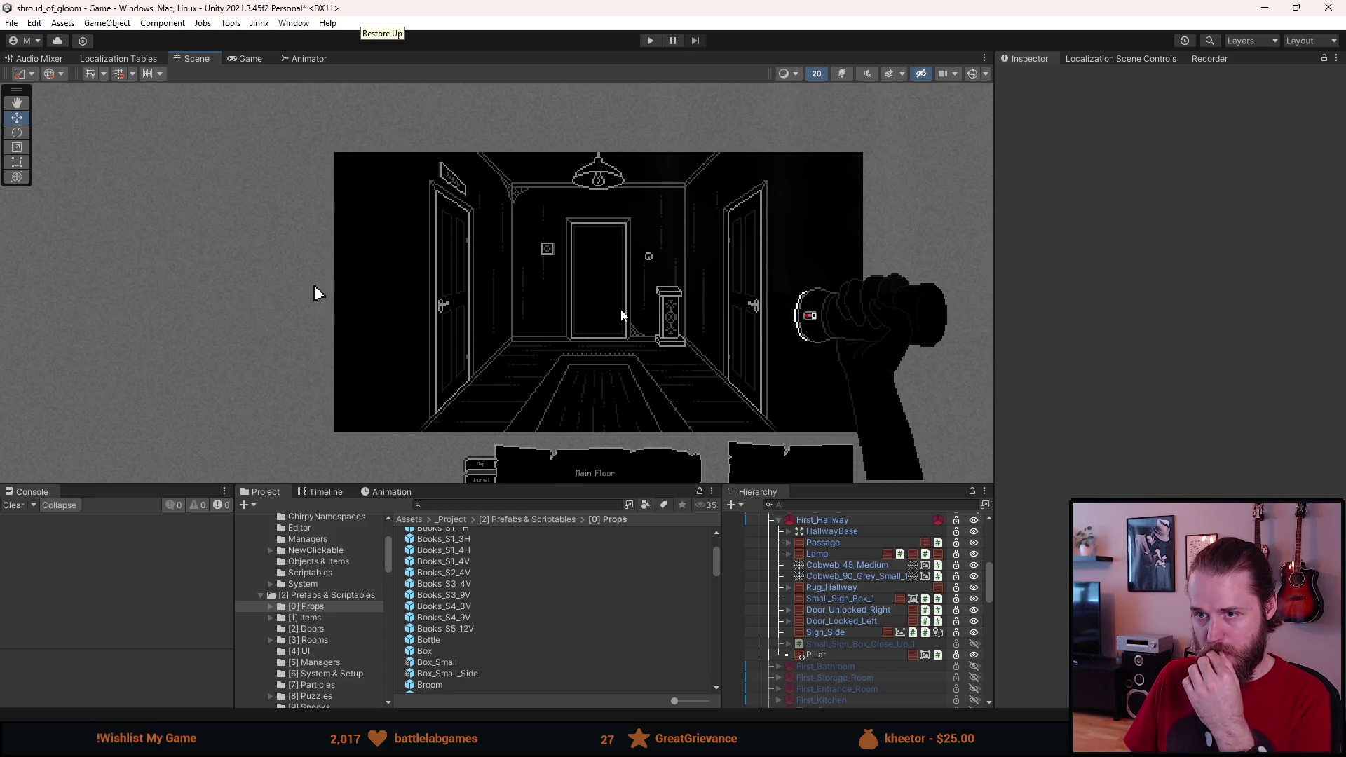
pyautogui.scroll(3, 621, 314)
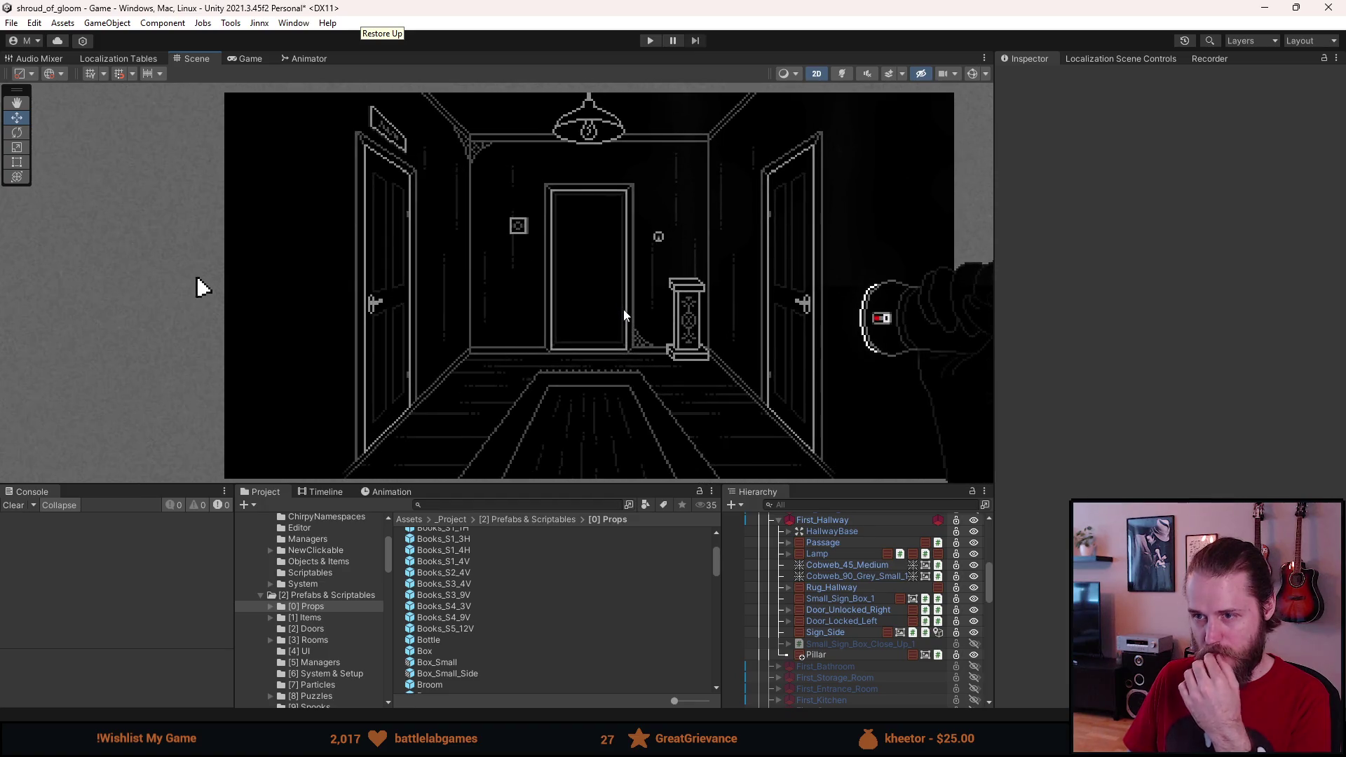
pyautogui.click(830, 656)
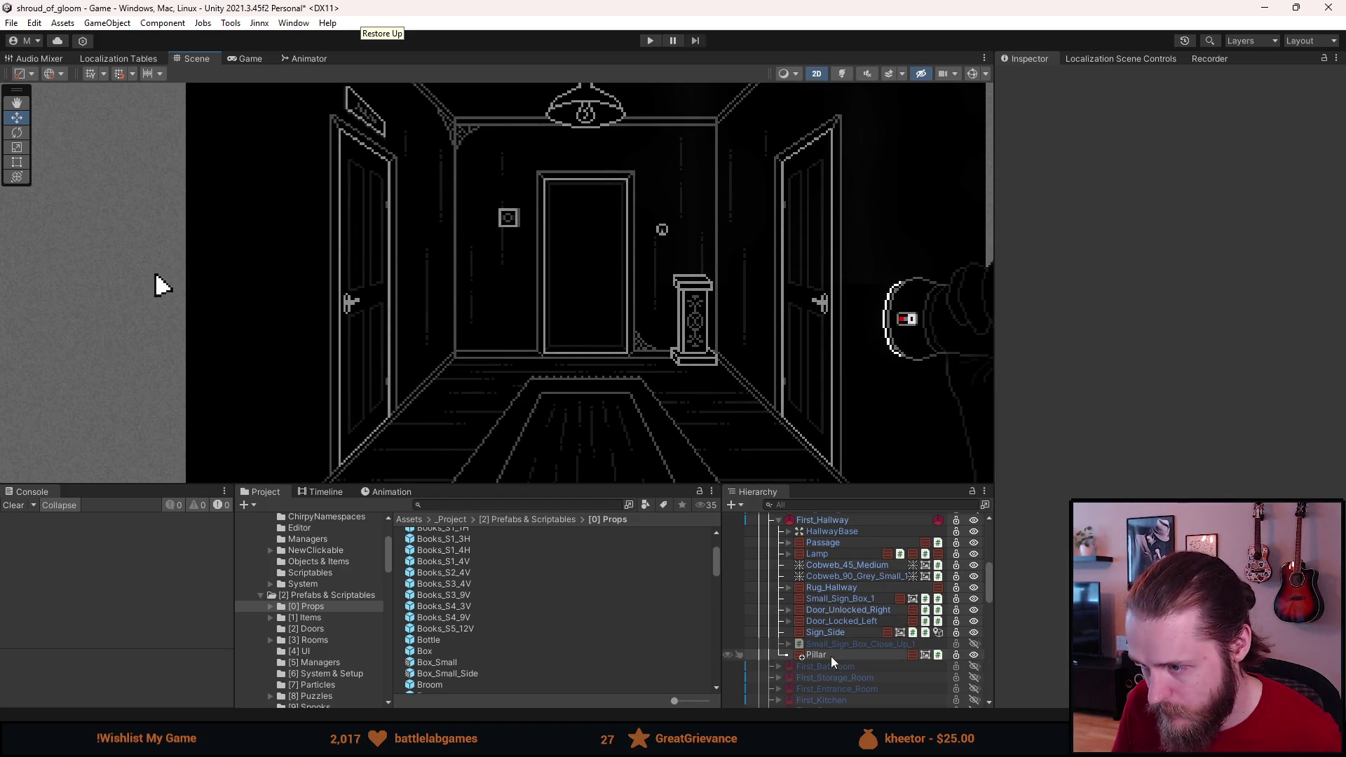
# Step: Duplicate the pillar and mirror it with Scale X -1 at Pos X -46
pyautogui.hotkey('ctrl', 'd')
pyautogui.click(1167, 235)
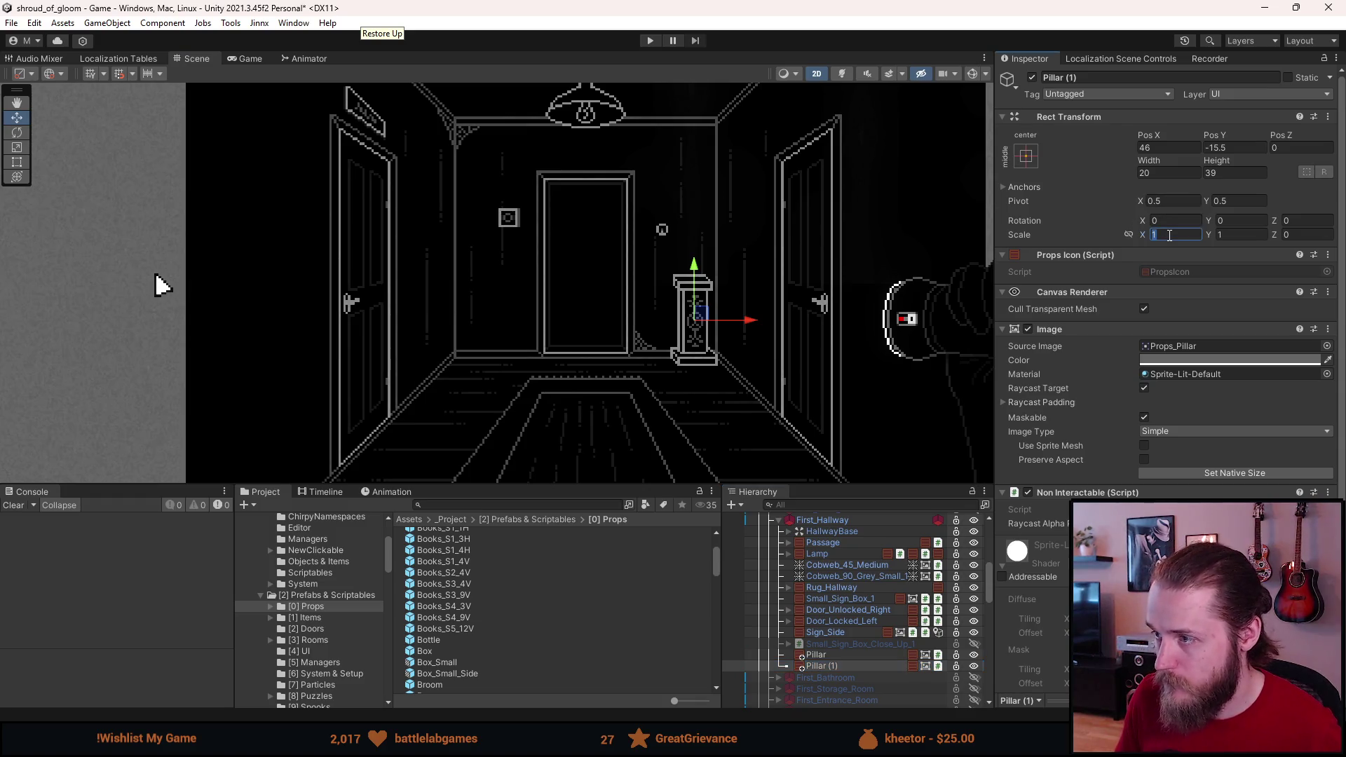
pyautogui.write('-1')
pyautogui.click(1164, 148)
pyautogui.press('Home')
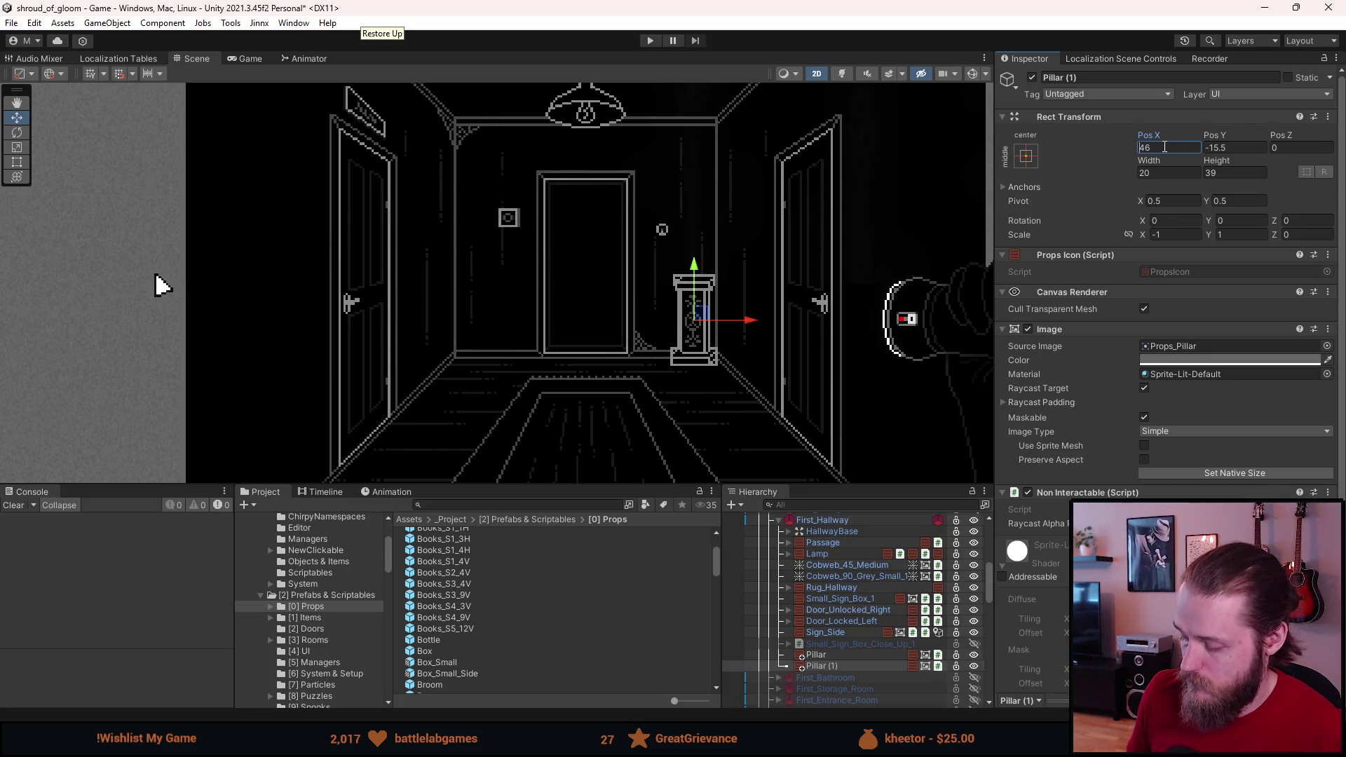
pyautogui.write('-')
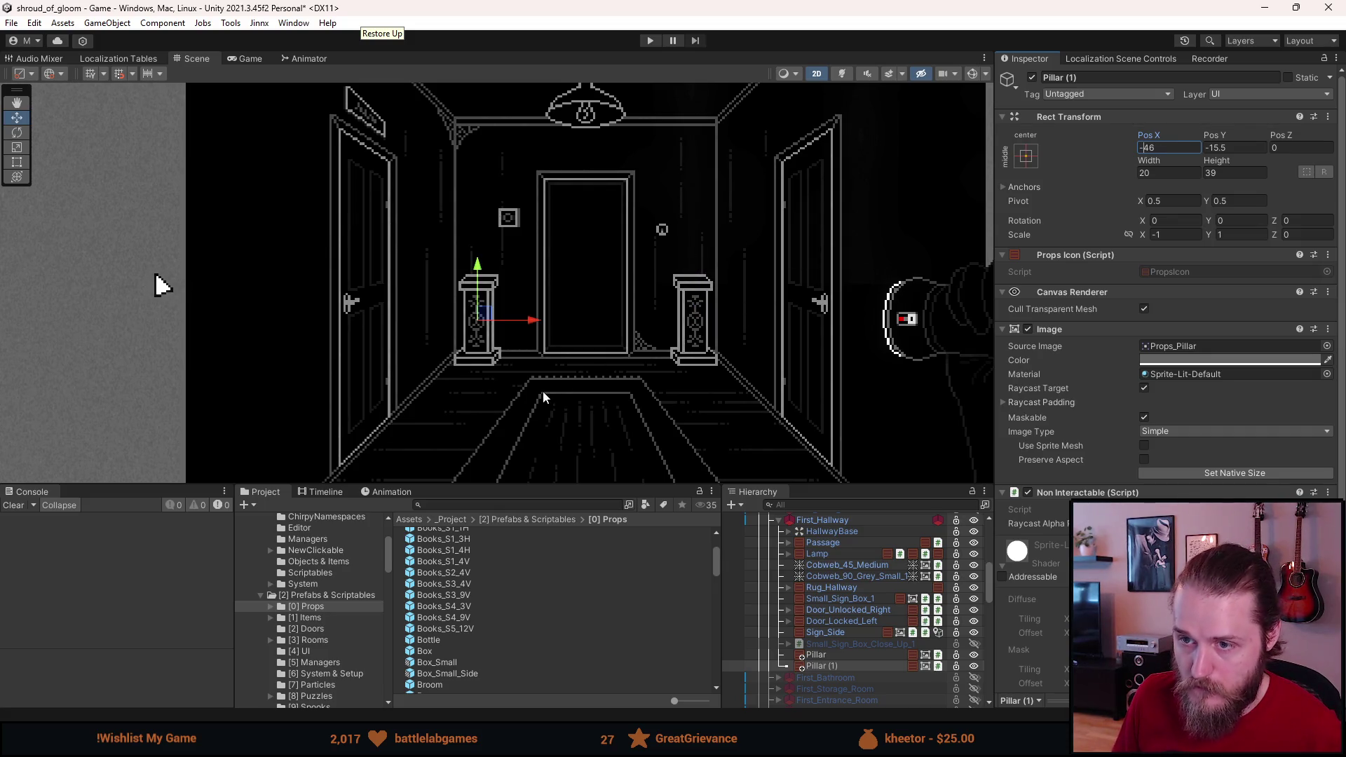
# Step: Frame the whole room and drag the Bust prop out of the assets
pyautogui.scroll(-2, 560, 407)
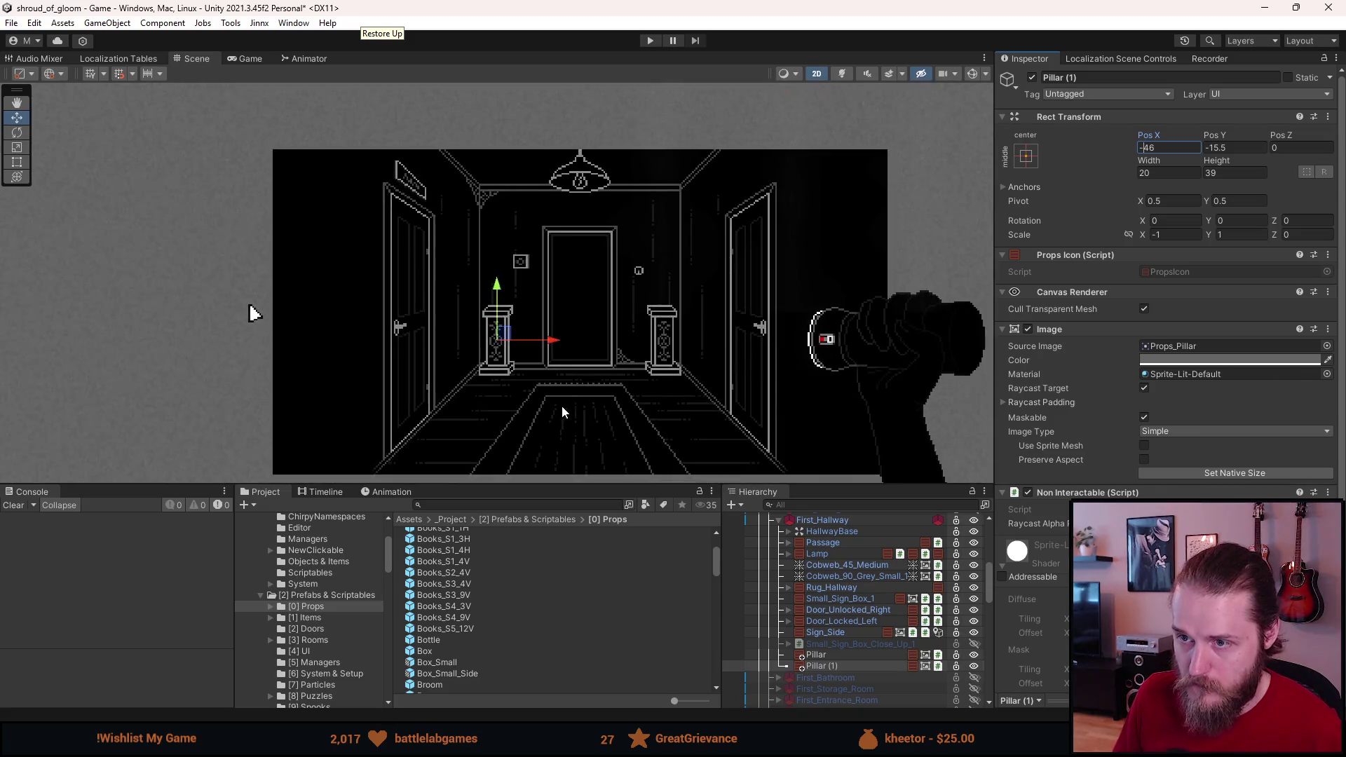
pyautogui.click(561, 406)
pyautogui.scroll(-1, 562, 406)
pyautogui.moveTo(557, 398); pyautogui.dragTo(541, 369)
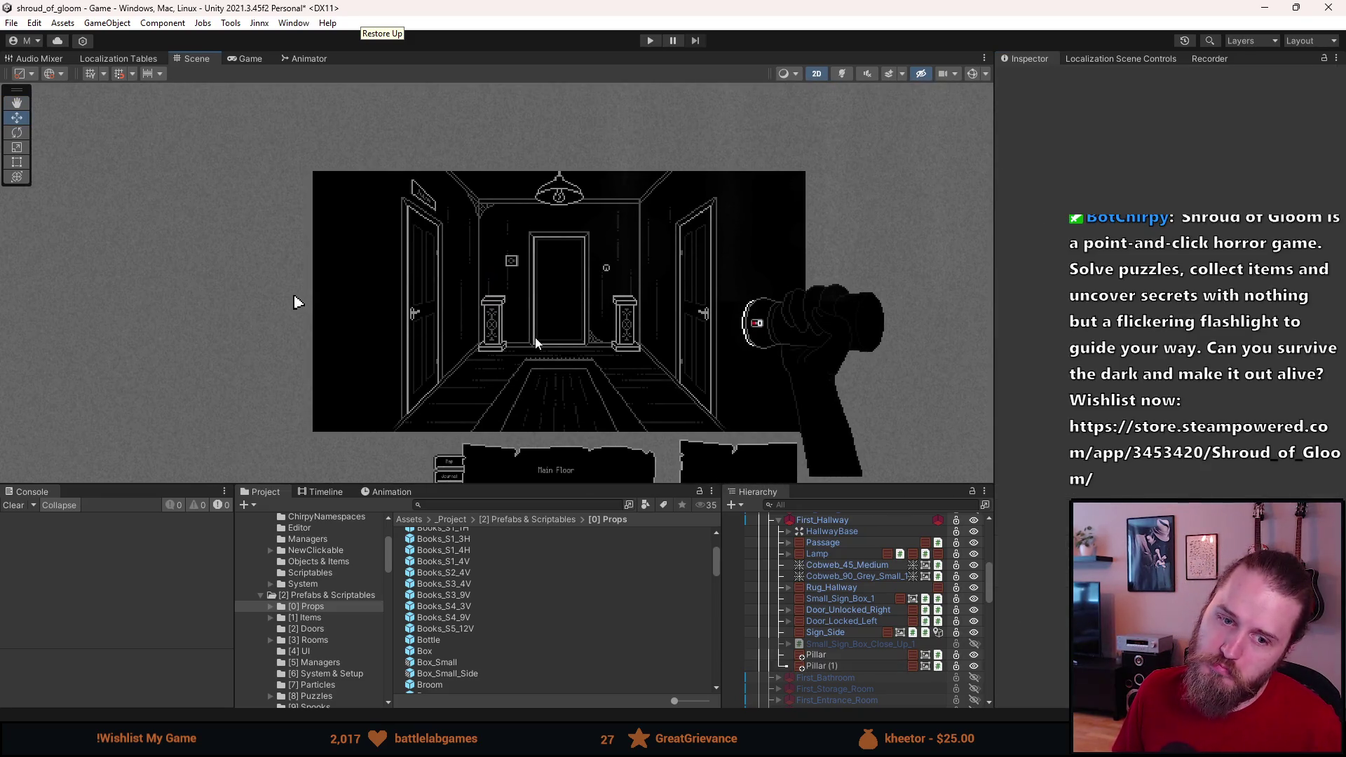
pyautogui.scroll(4, 537, 344)
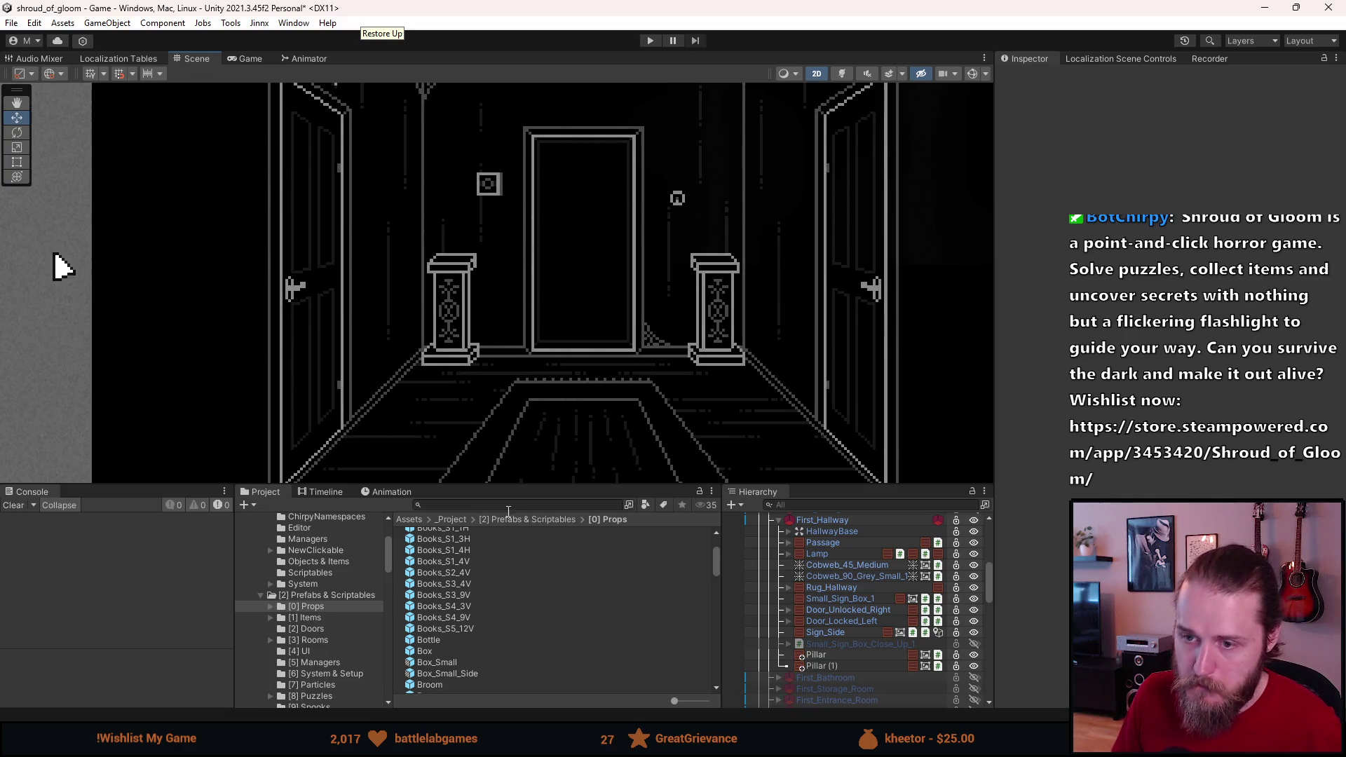
pyautogui.scroll(-4, 479, 594)
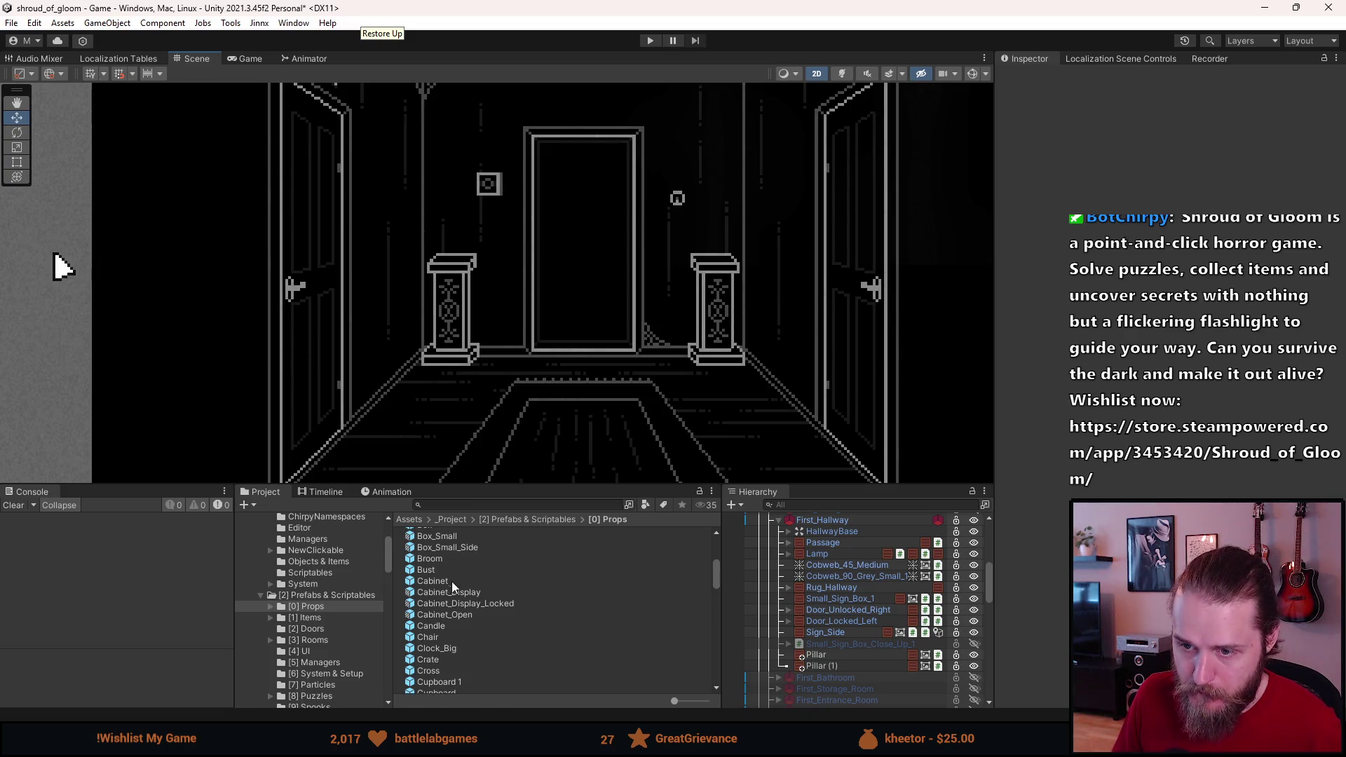
pyautogui.moveTo(431, 570); pyautogui.dragTo(652, 594)
# Step: Place the Bust on top of the left pillar at X -45, Y 12.5
pyautogui.moveTo(842, 653); pyautogui.dragTo(833, 670)
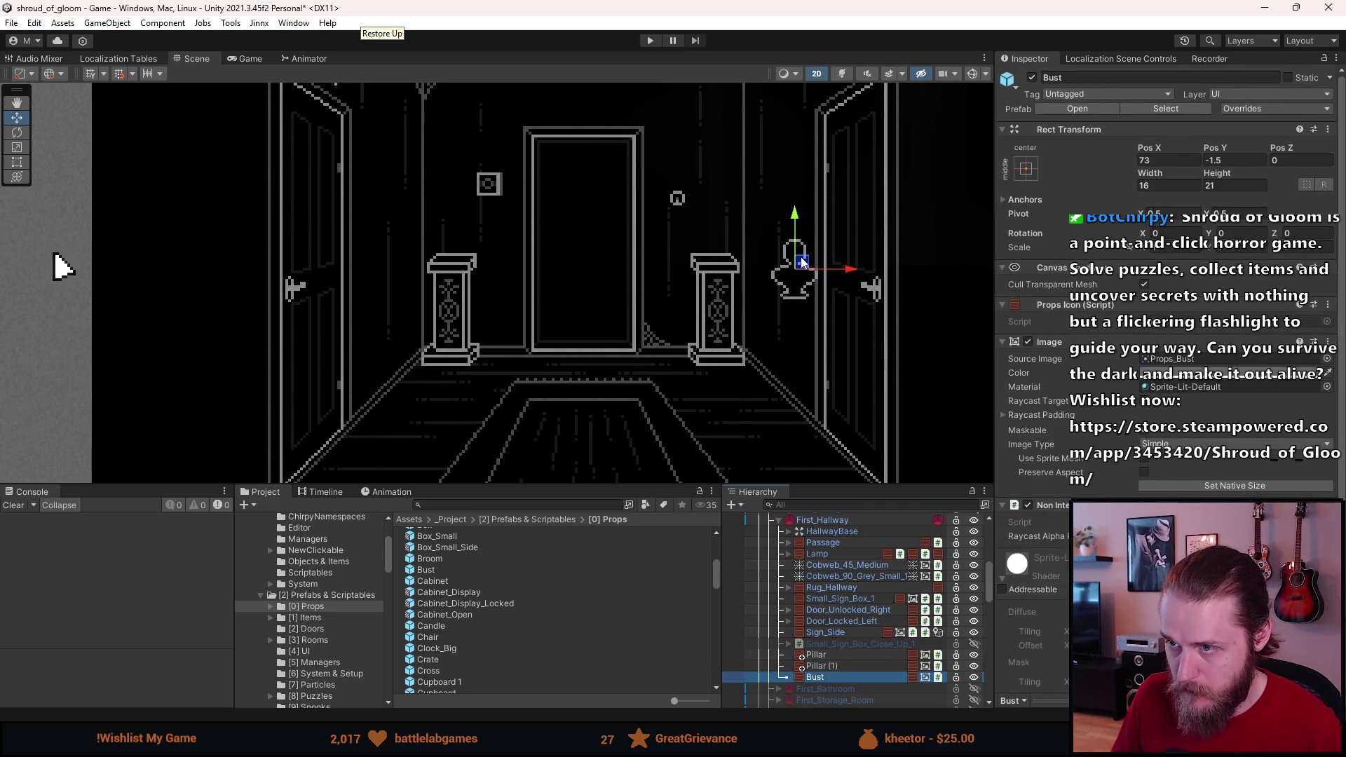
pyautogui.moveTo(801, 263)
pyautogui.mouseDown()
pyautogui.moveTo(459, 220)
pyautogui.moveTo(526, 222)
pyautogui.mouseUp()
pyautogui.scroll(5, 448, 237)
pyautogui.click(1149, 161)
pyautogui.write('-46')
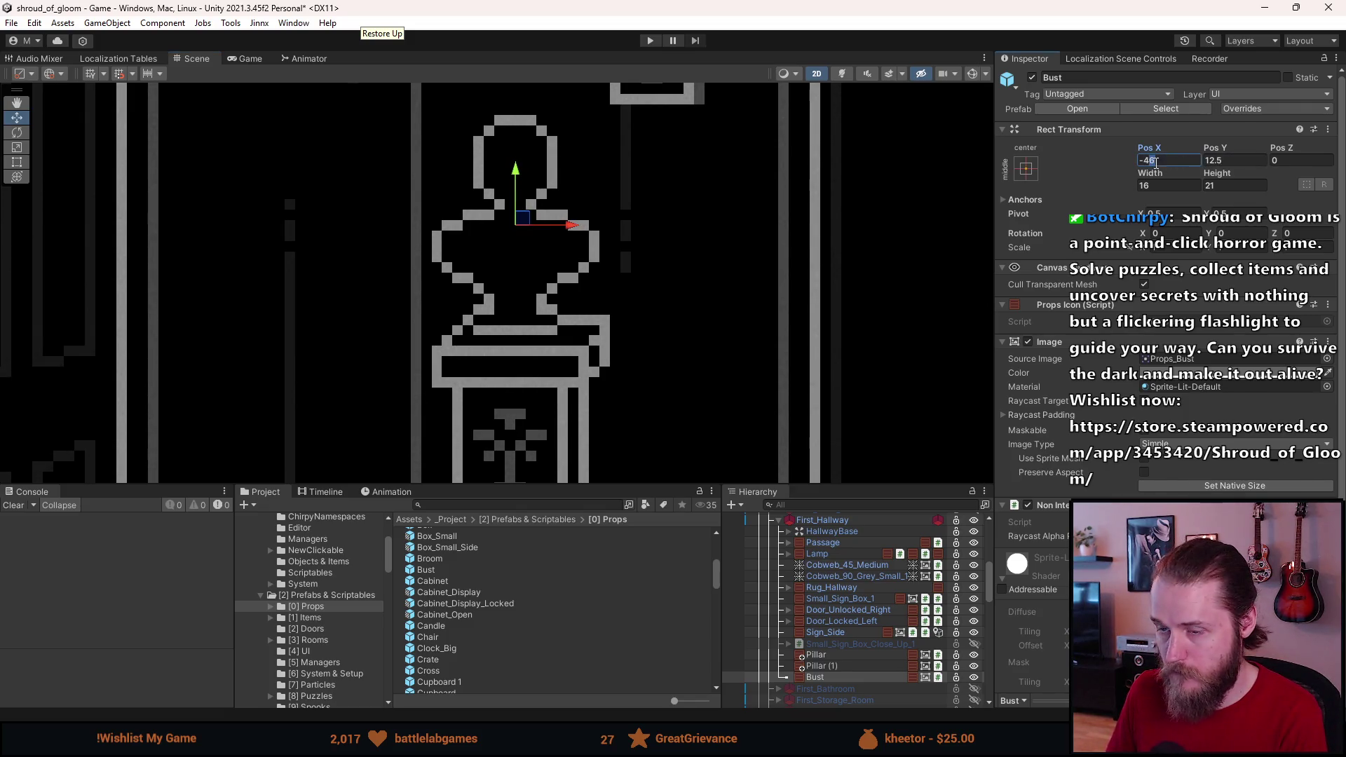
pyautogui.press('BackSpace')
pyautogui.write('5')
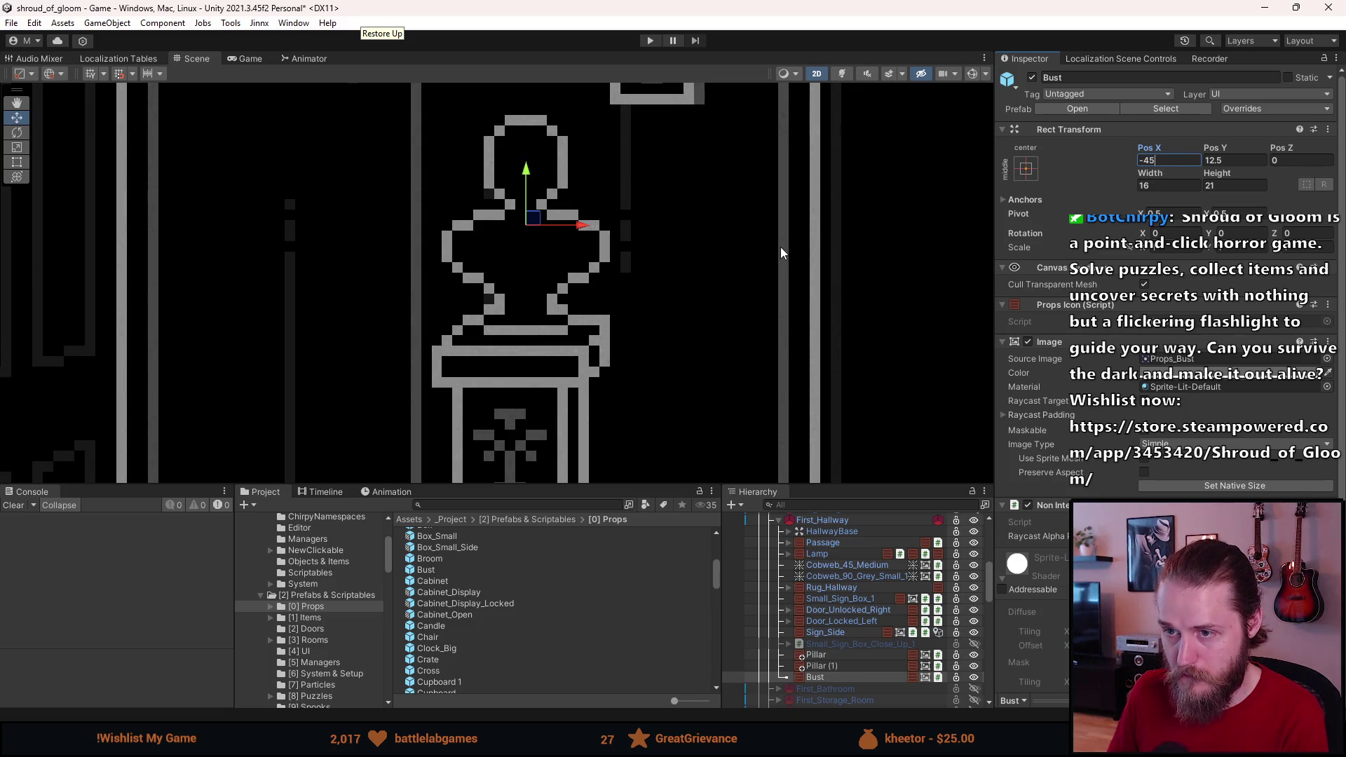
pyautogui.scroll(-6, 780, 247)
pyautogui.moveTo(787, 393)
pyautogui.mouseDown()
pyautogui.moveTo(619, 359)
pyautogui.moveTo(629, 404)
pyautogui.mouseUp()
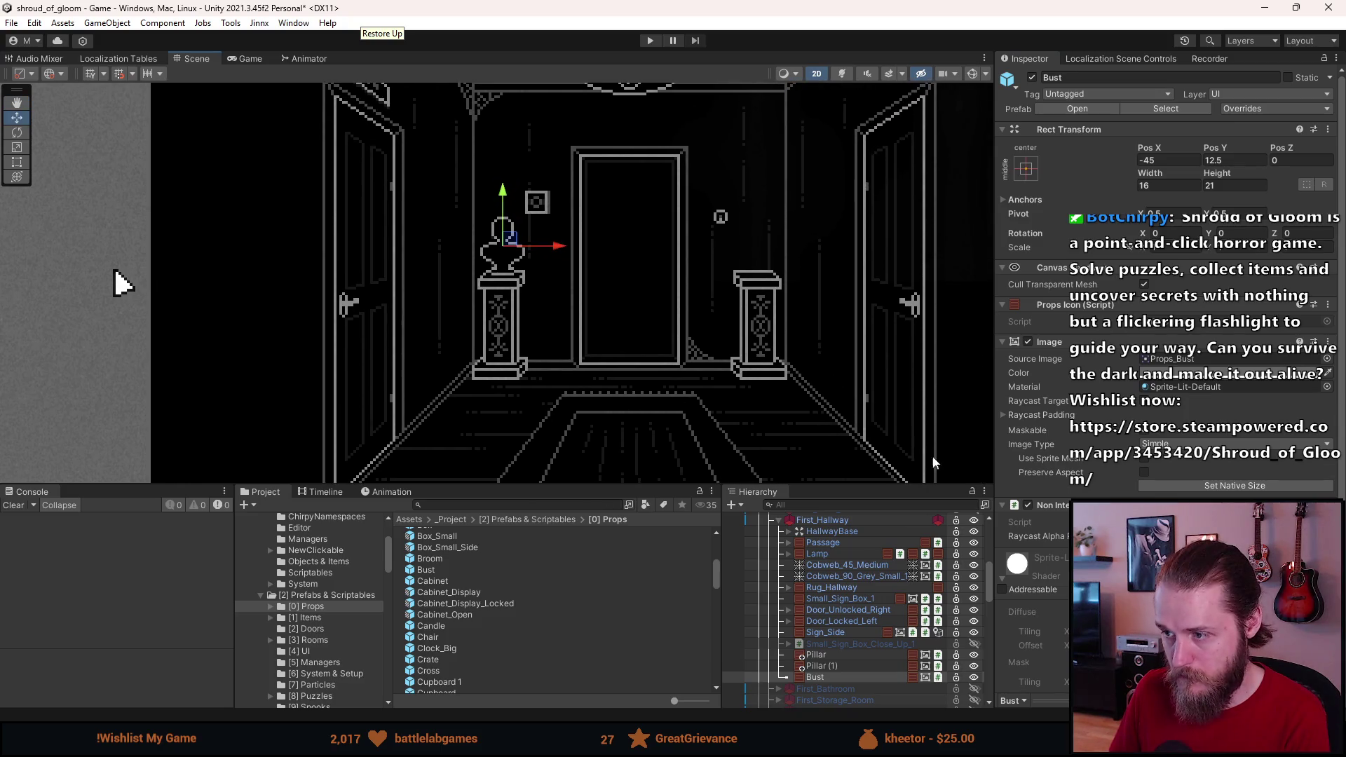
pyautogui.click(648, 414)
pyautogui.scroll(-1, 645, 415)
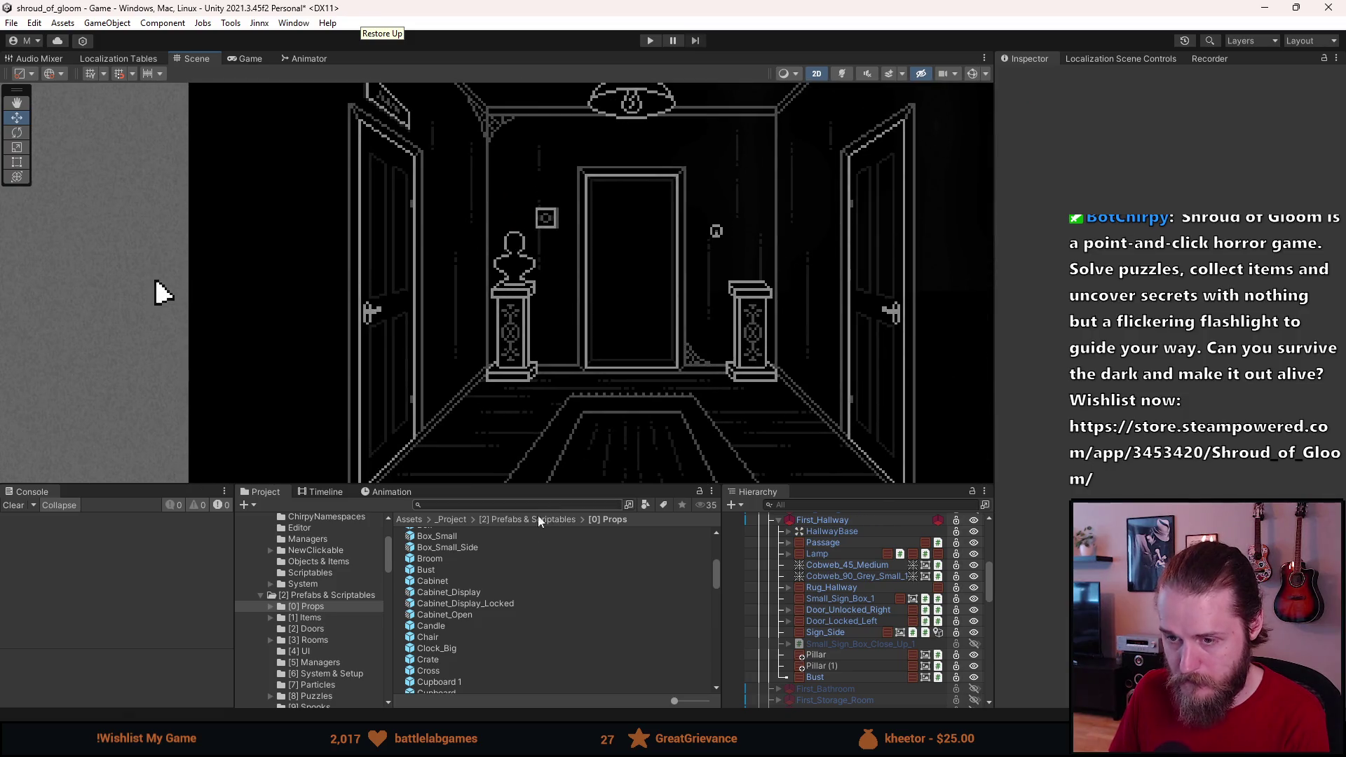
pyautogui.scroll(-10, 455, 603)
# Step: Add a Plant instance to the hallway and drag it onto the right pillar
pyautogui.doubleClick(434, 623)
pyautogui.doubleClick(799, 547)
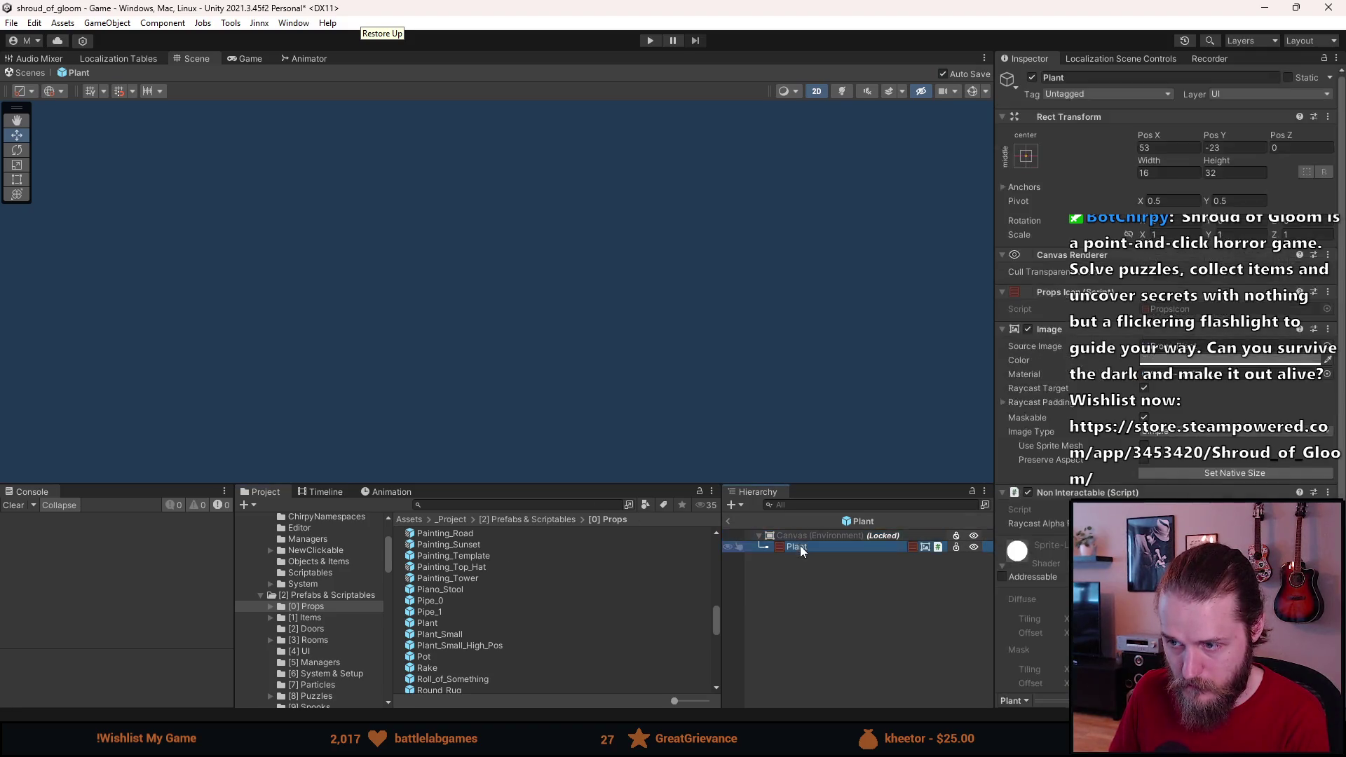
pyautogui.click(728, 522)
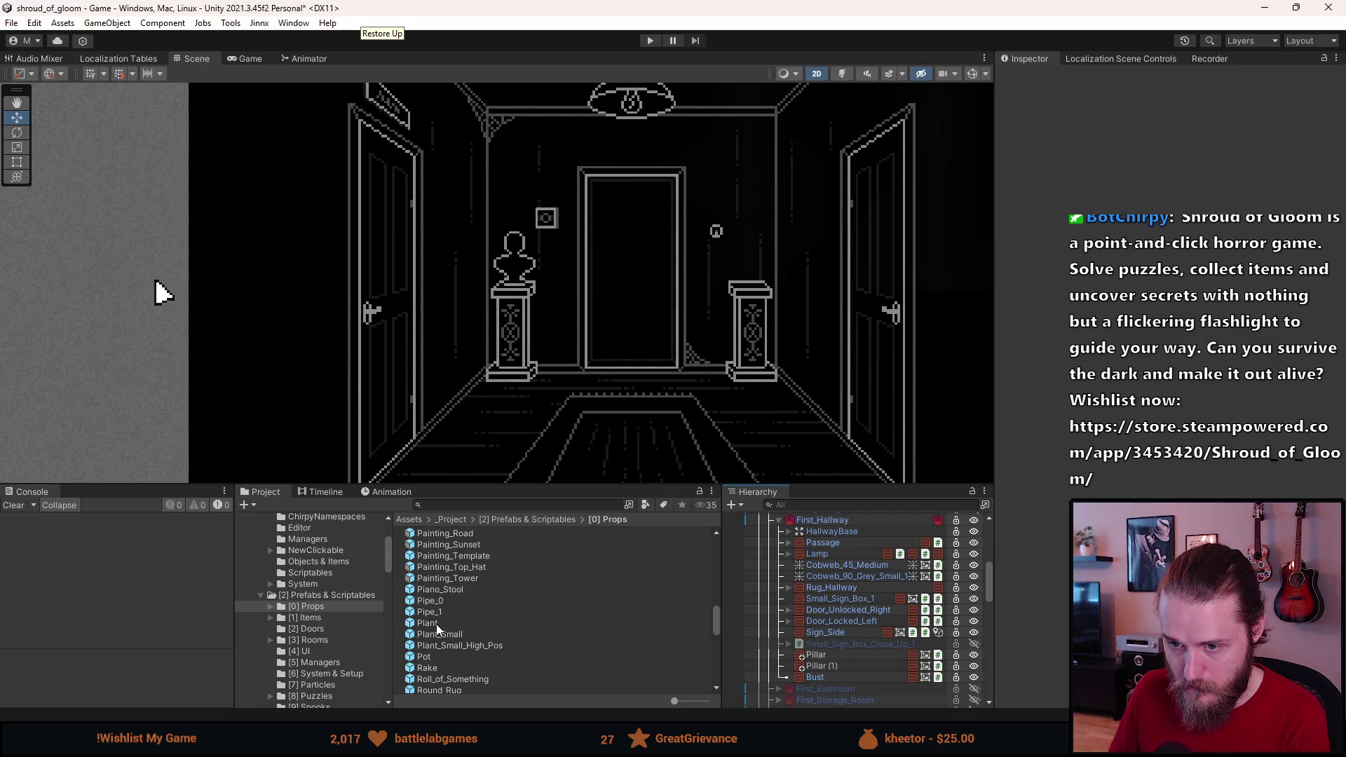
pyautogui.moveTo(840, 677); pyautogui.dragTo(837, 684)
pyautogui.moveTo(788, 348)
pyautogui.mouseDown()
pyautogui.moveTo(760, 231)
pyautogui.moveTo(759, 245)
pyautogui.mouseUp()
# Step: Nudge the plant and round its position to X 46, Y 18
pyautogui.scroll(-2, 764, 333)
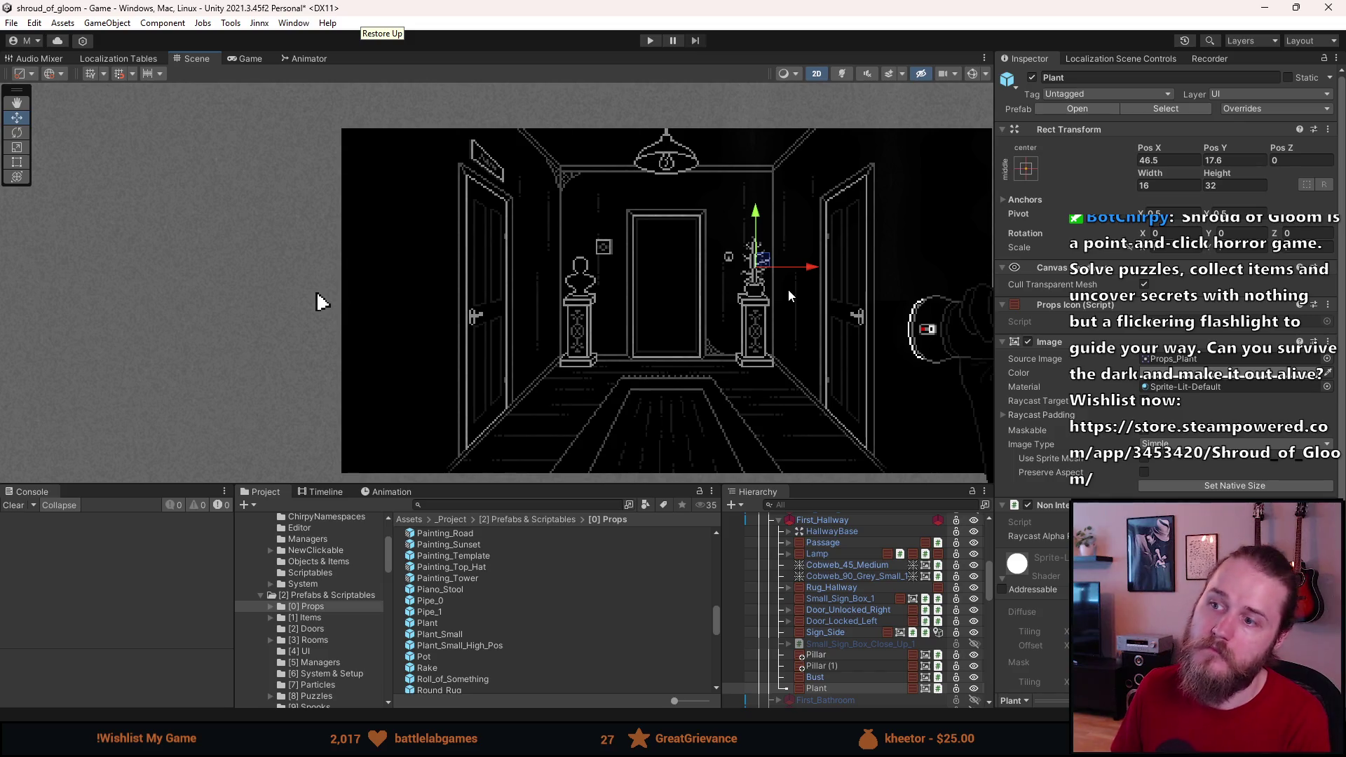
pyautogui.scroll(5, 750, 288)
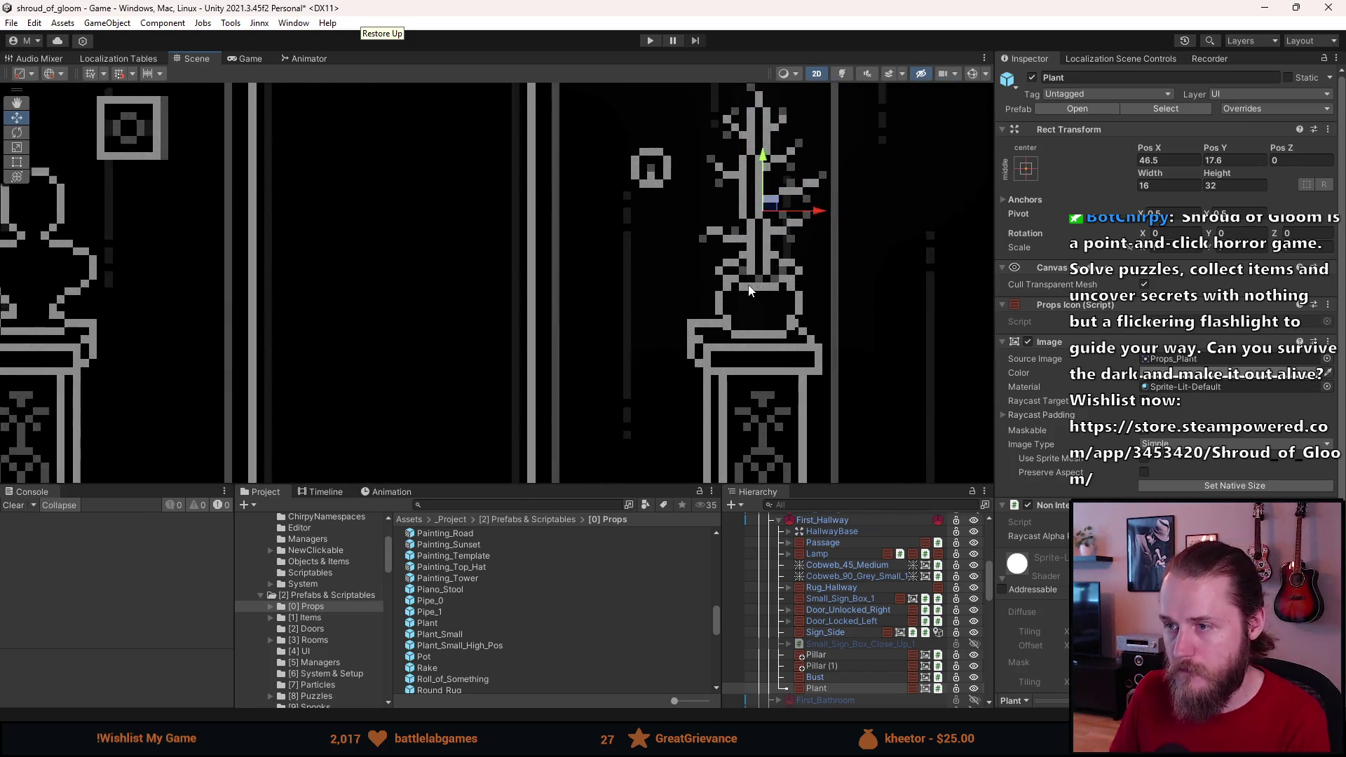
pyautogui.moveTo(769, 204); pyautogui.dragTo(765, 203)
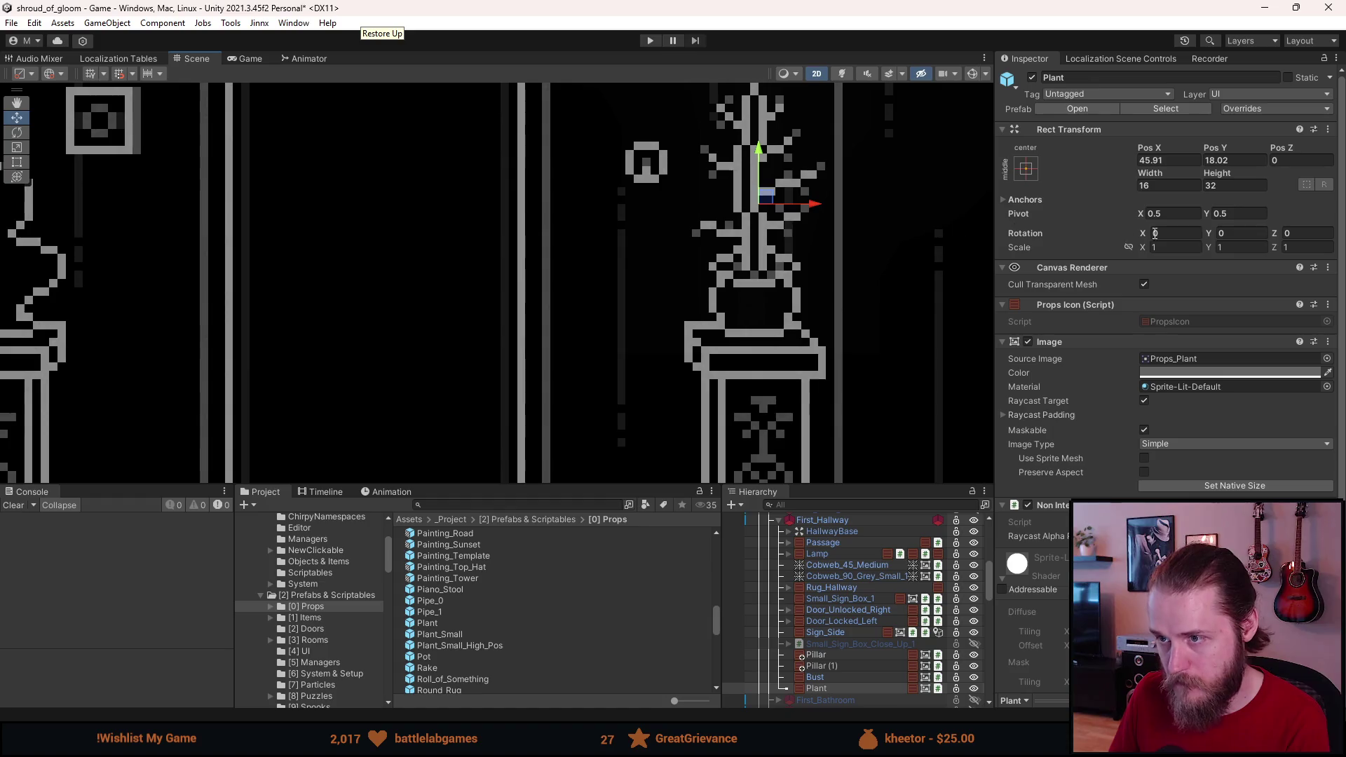
pyautogui.click(1160, 162)
pyautogui.write('46')
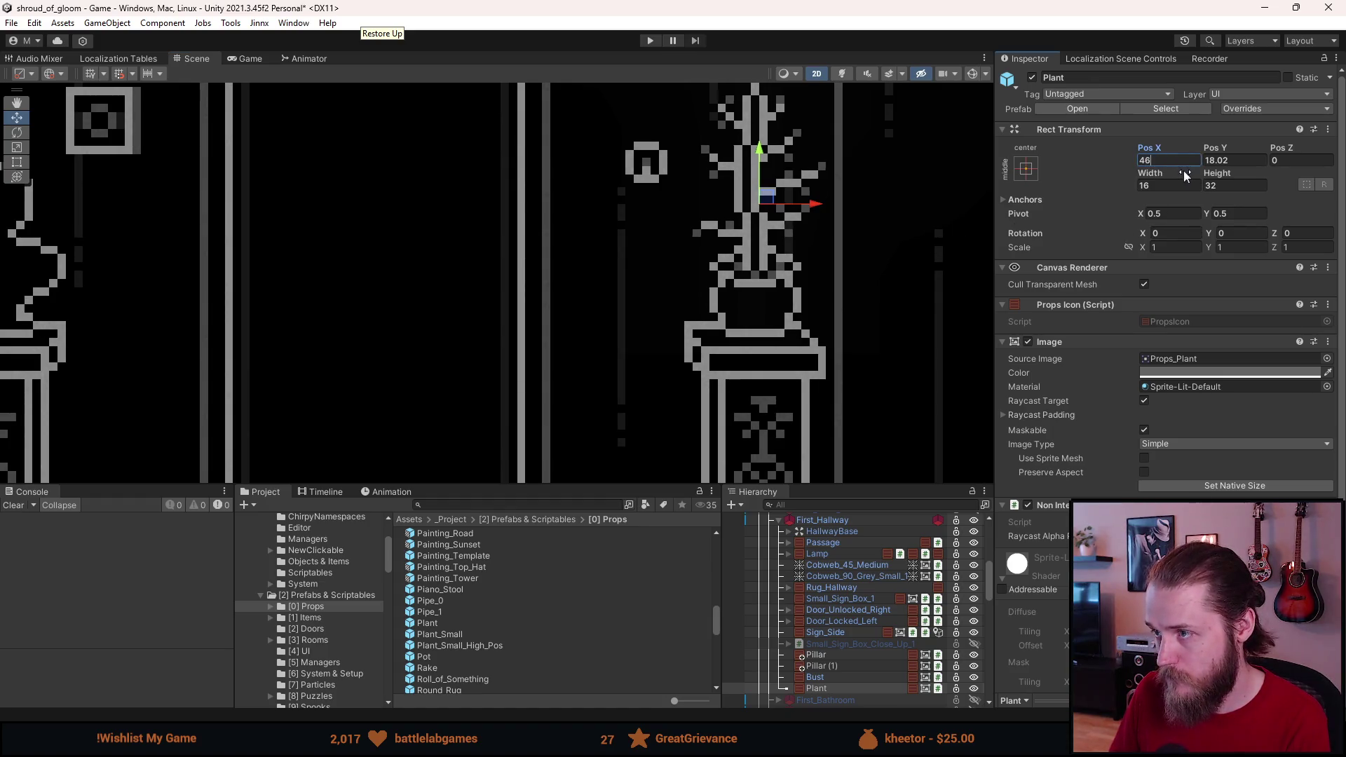
pyautogui.doubleClick(1217, 162)
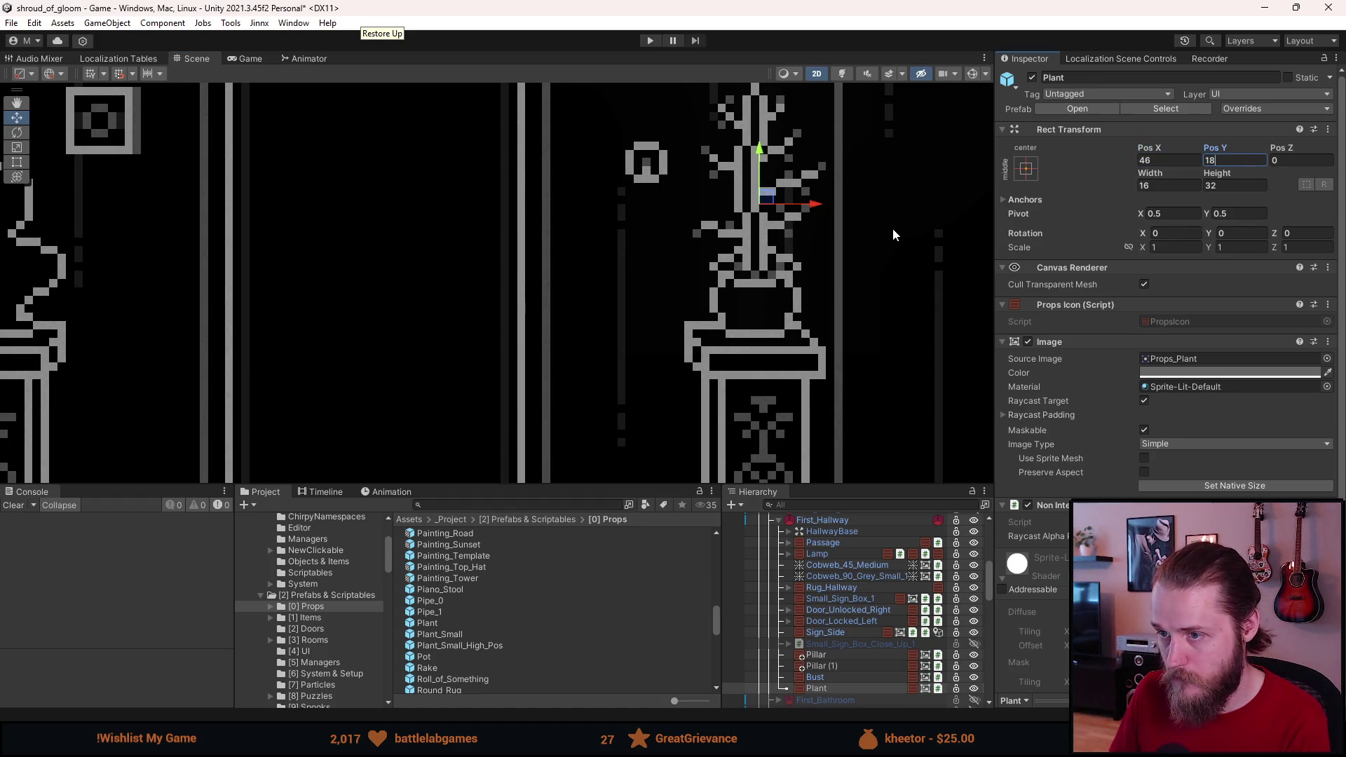
pyautogui.scroll(-5, 893, 228)
pyautogui.click(906, 297)
pyautogui.moveTo(789, 308); pyautogui.dragTo(779, 356)
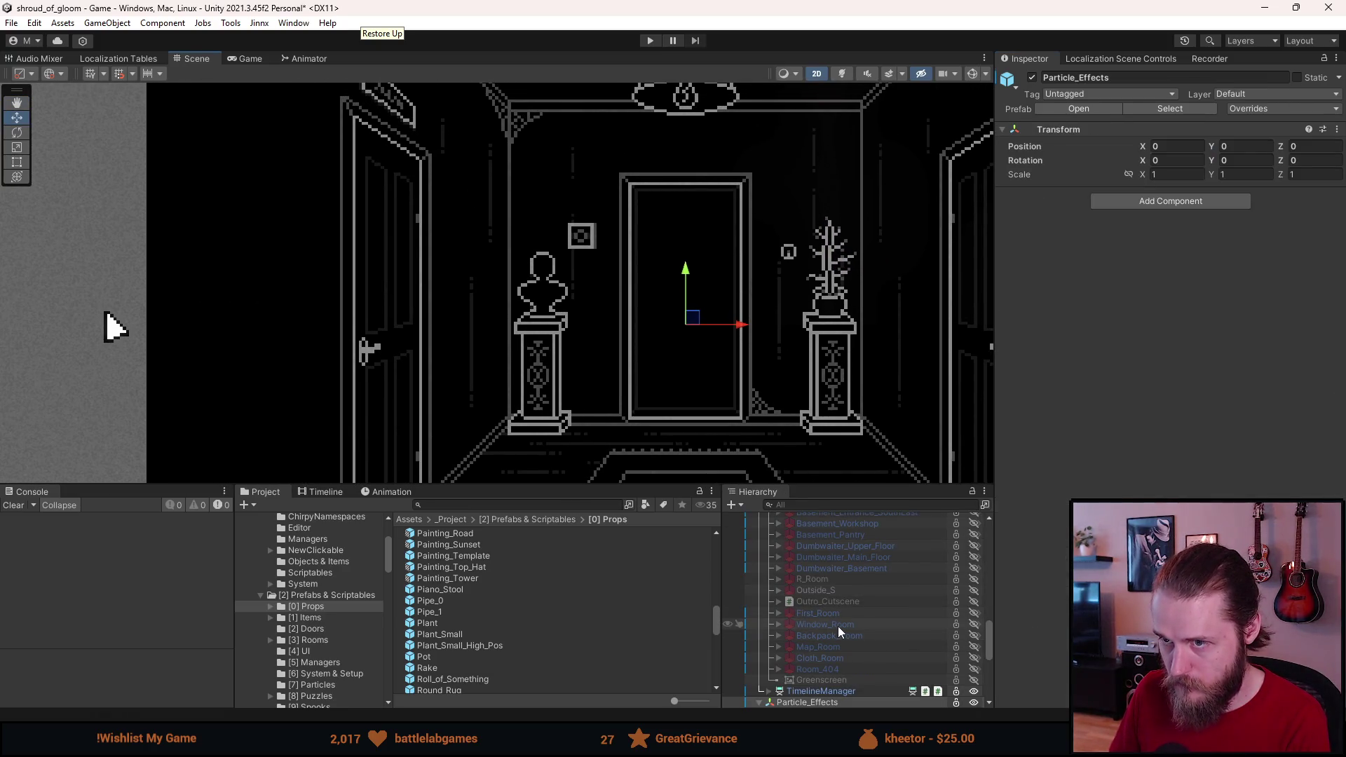
# Step: Pan the Scene view up and left over the pillars and clear the selection
pyautogui.scroll(-2, 743, 423)
pyautogui.scroll(2, 743, 423)
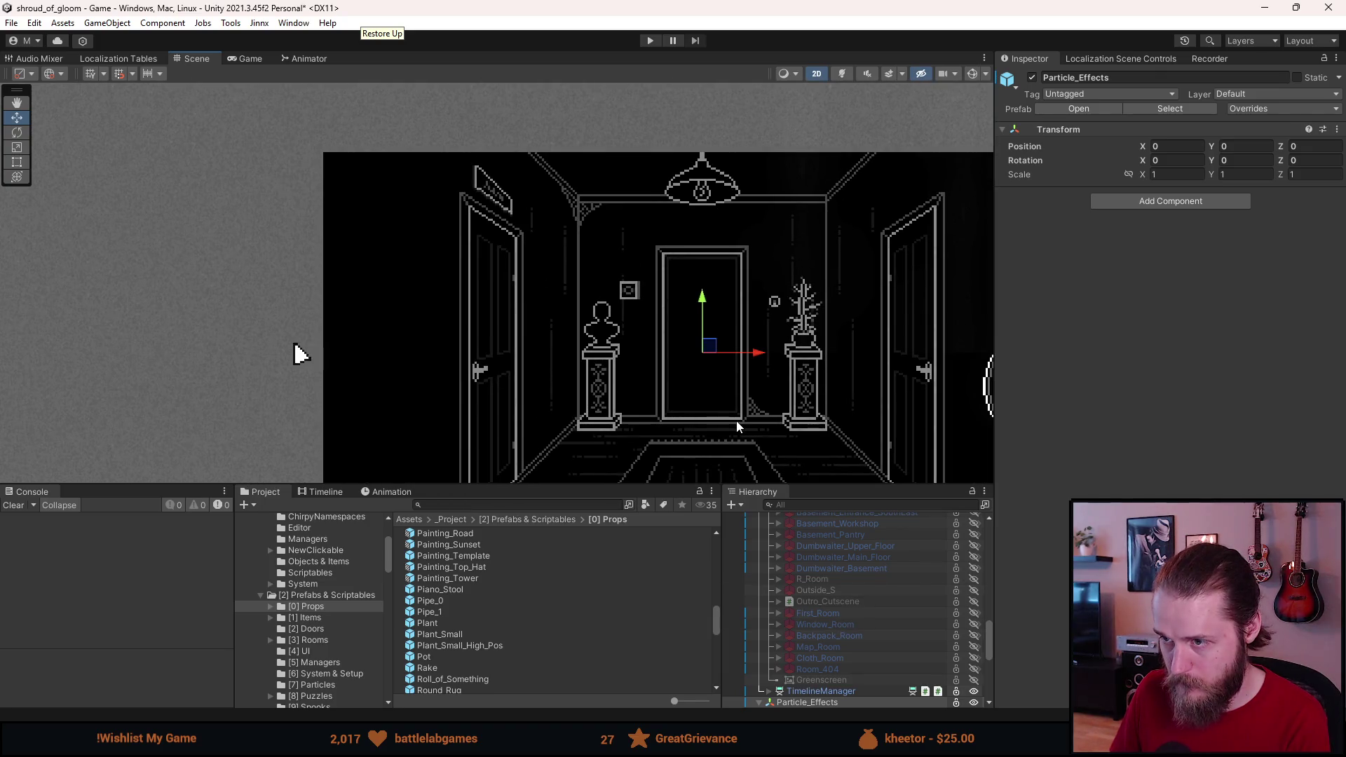
pyautogui.moveTo(747, 414)
pyautogui.mouseDown()
pyautogui.moveTo(616, 287)
pyautogui.moveTo(640, 324)
pyautogui.mouseUp()
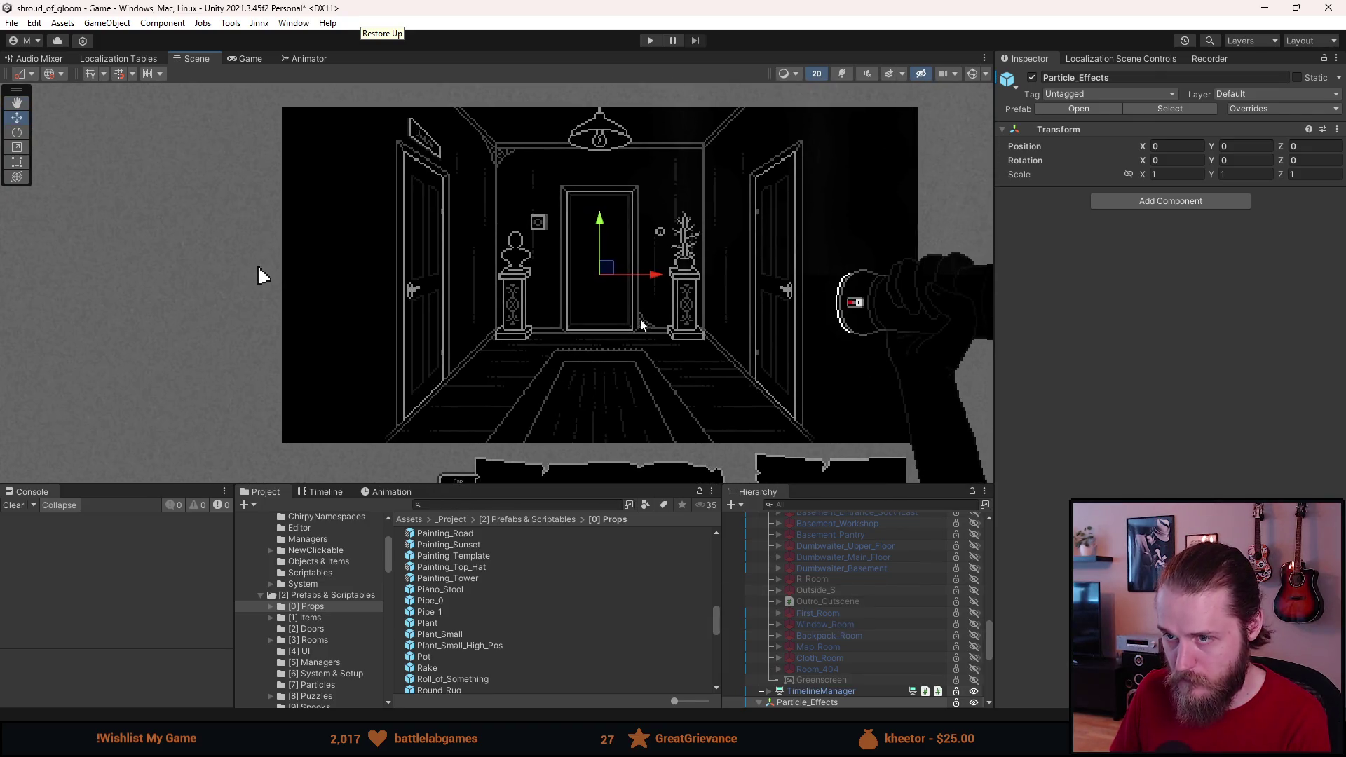
pyautogui.click(189, 288)
pyautogui.scroll(5, 831, 624)
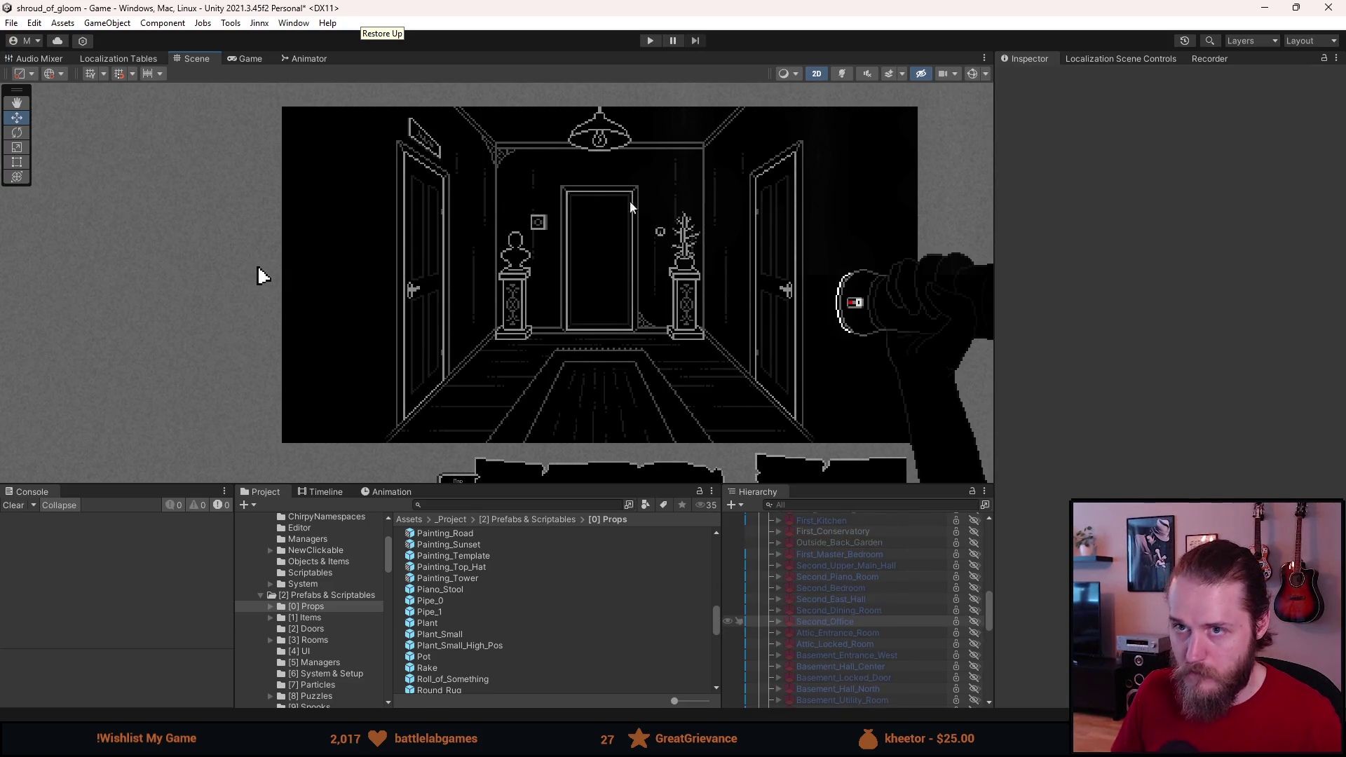
# Step: Play-test the hallway with Ctrl+P, then pause with Esc and stop play mode
pyautogui.hotkey('ctrl', 'p')
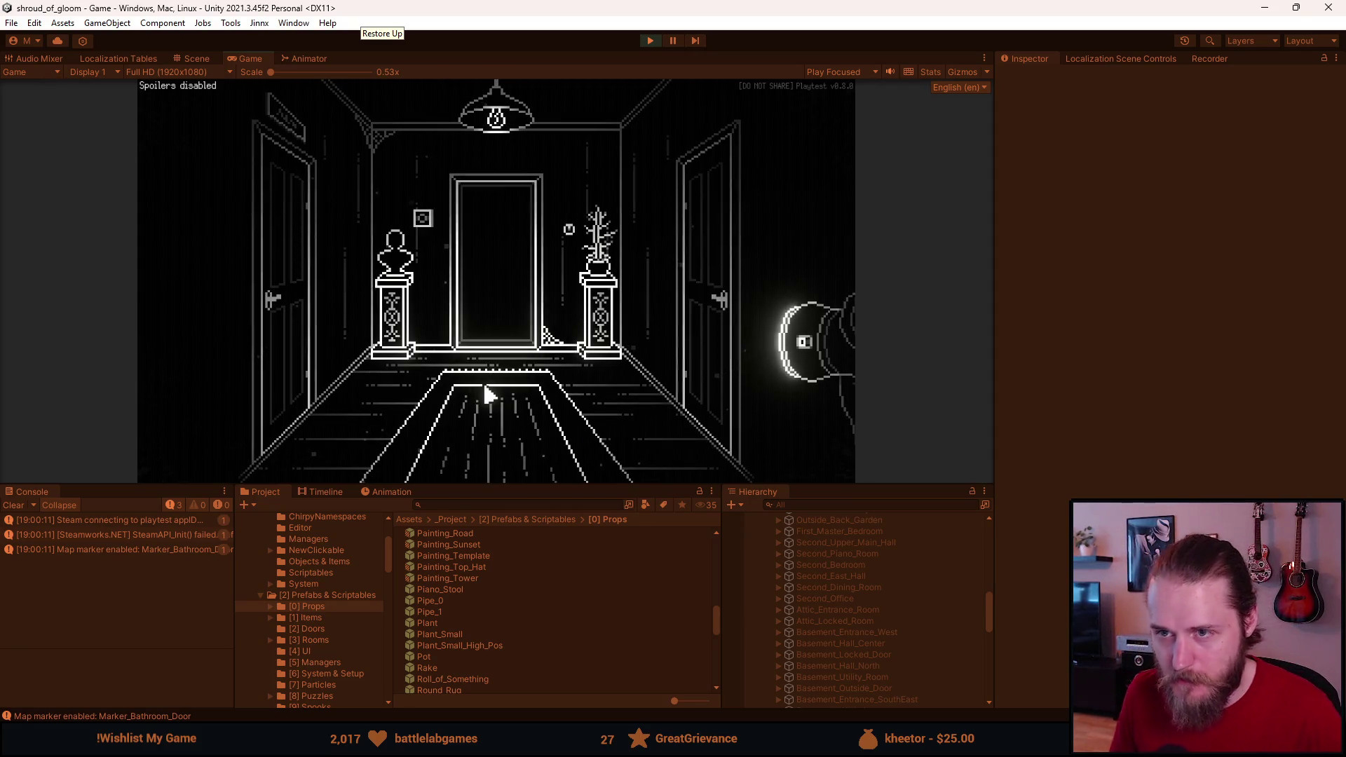
pyautogui.press('Escape')
pyautogui.click(652, 41)
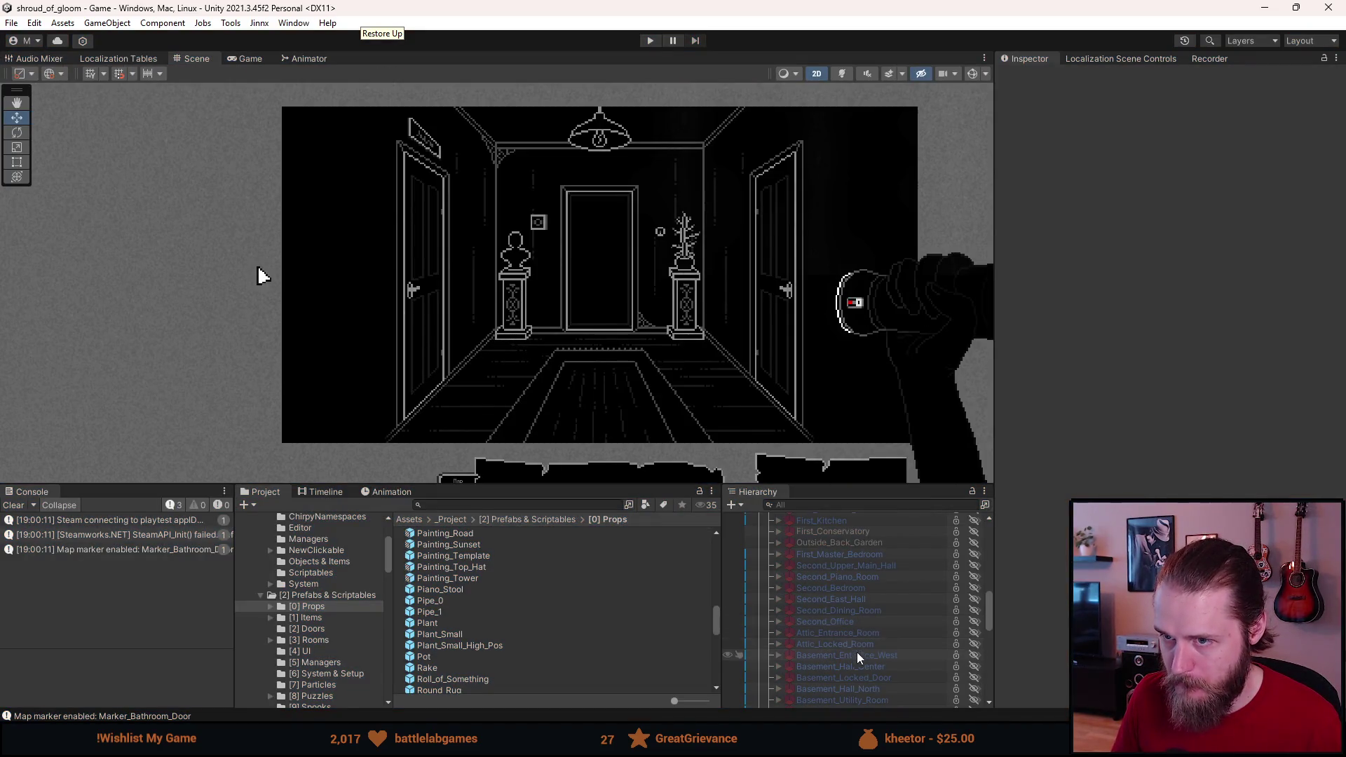
pyautogui.scroll(5, 860, 654)
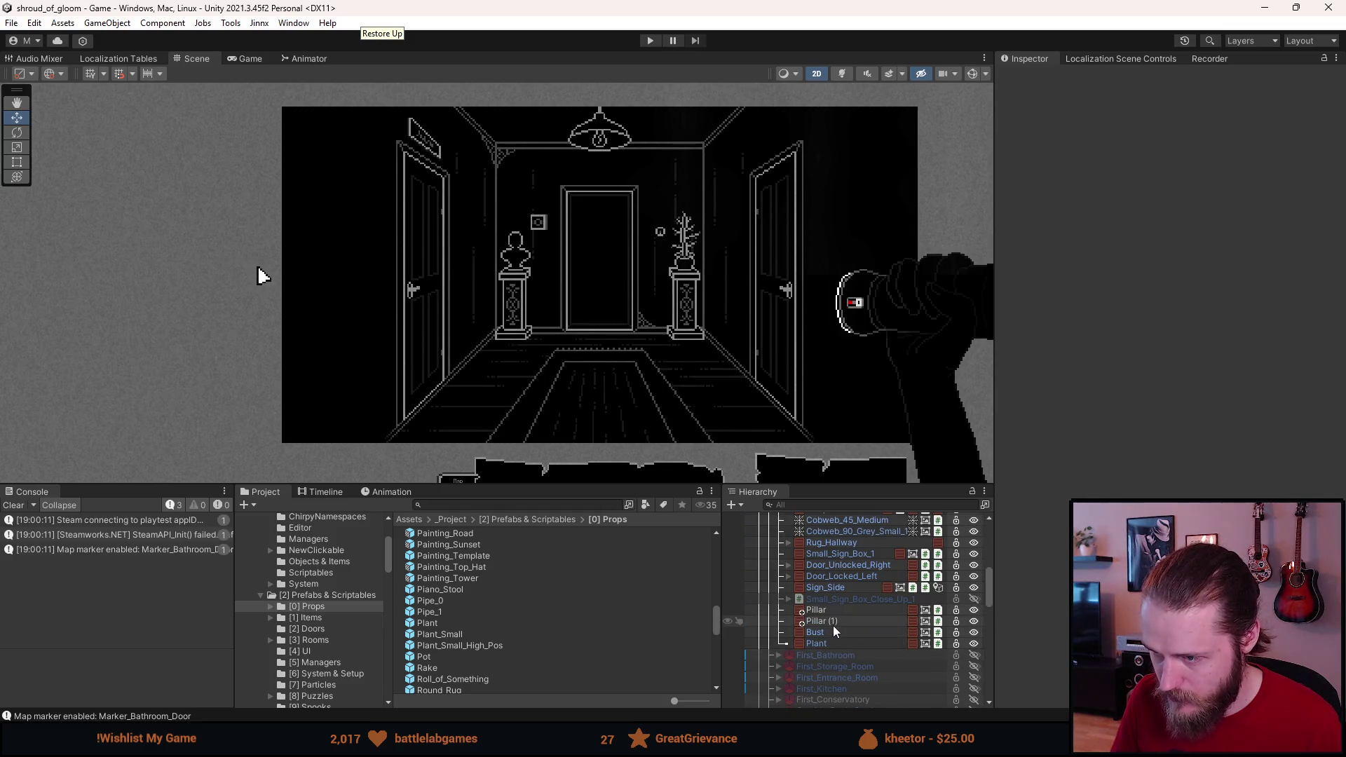
pyautogui.click(833, 624)
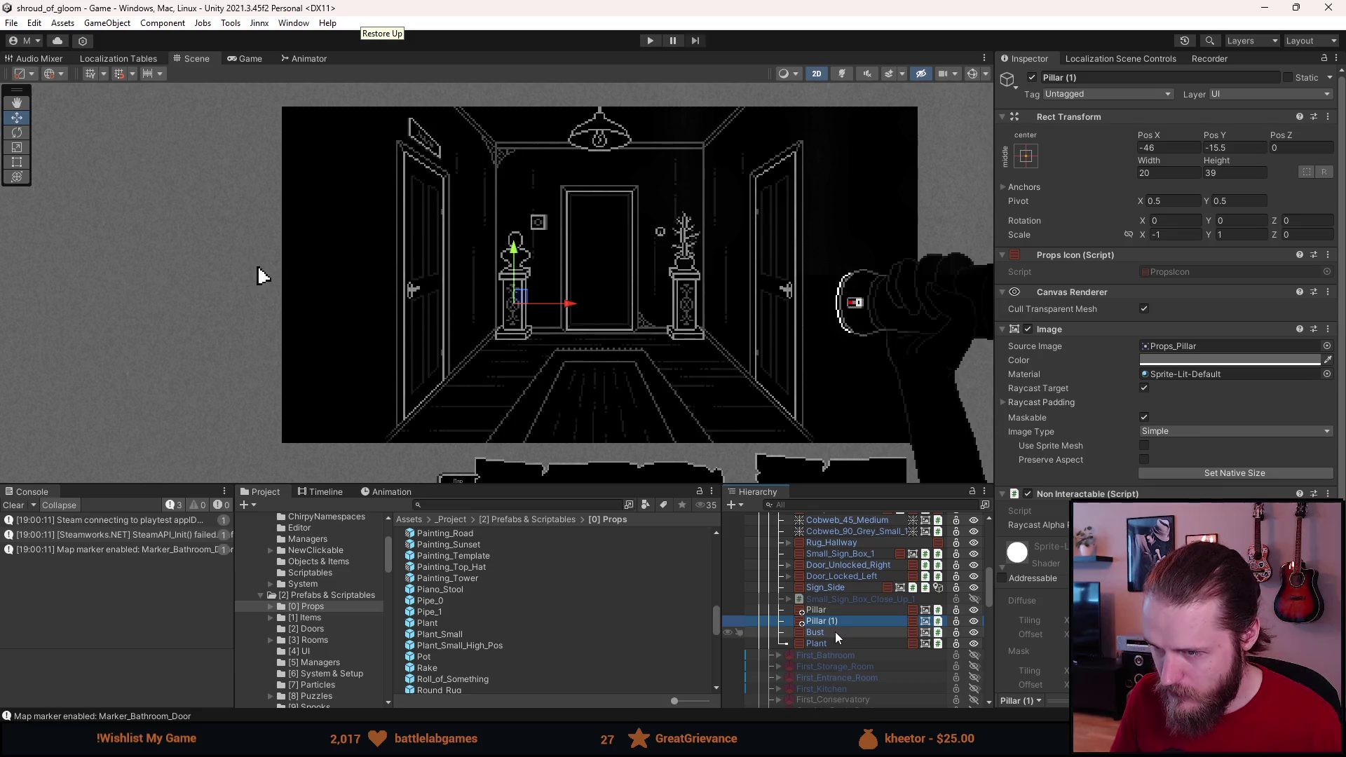
# Step: Expand Lamp and Lamp_Broken and select both Light_Switch and Light_Switch_Broken
pyautogui.scroll(2, 832, 629)
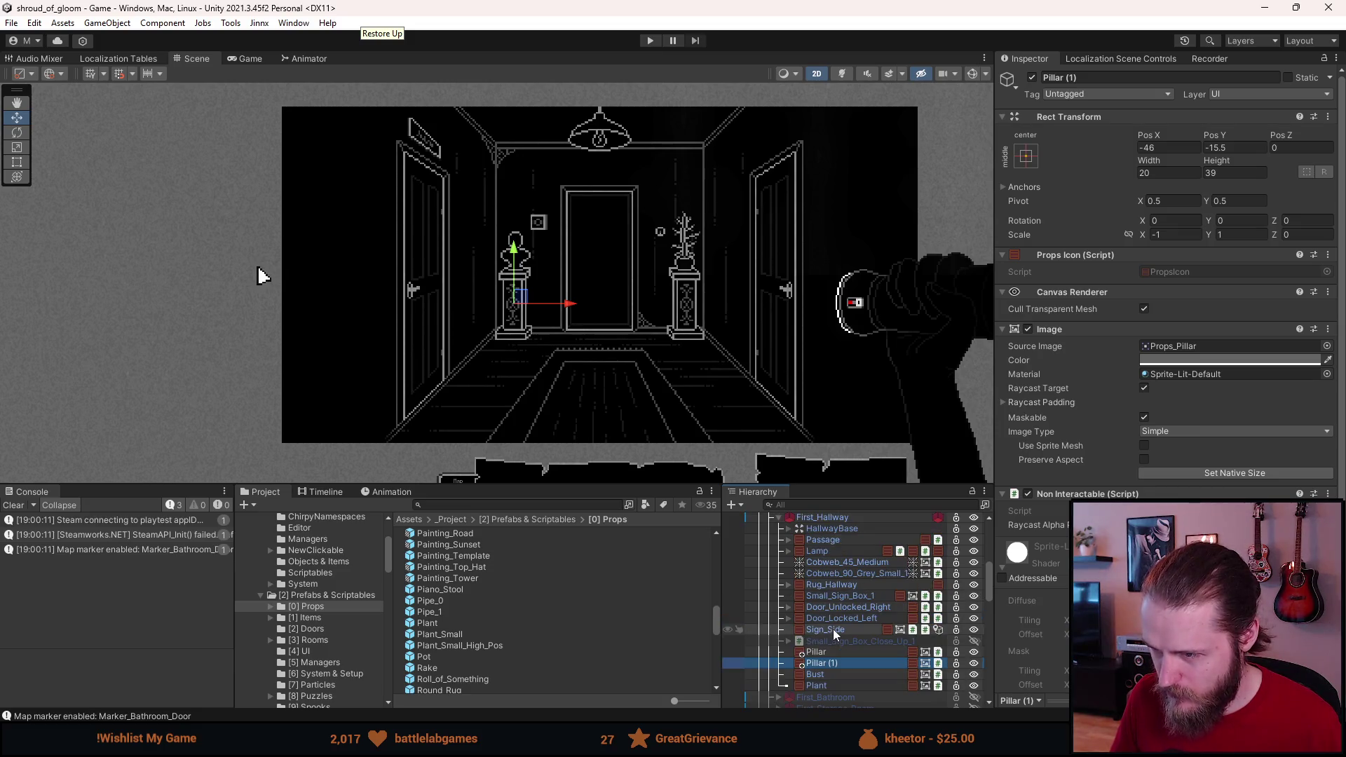
pyautogui.click(789, 551)
pyautogui.click(798, 562)
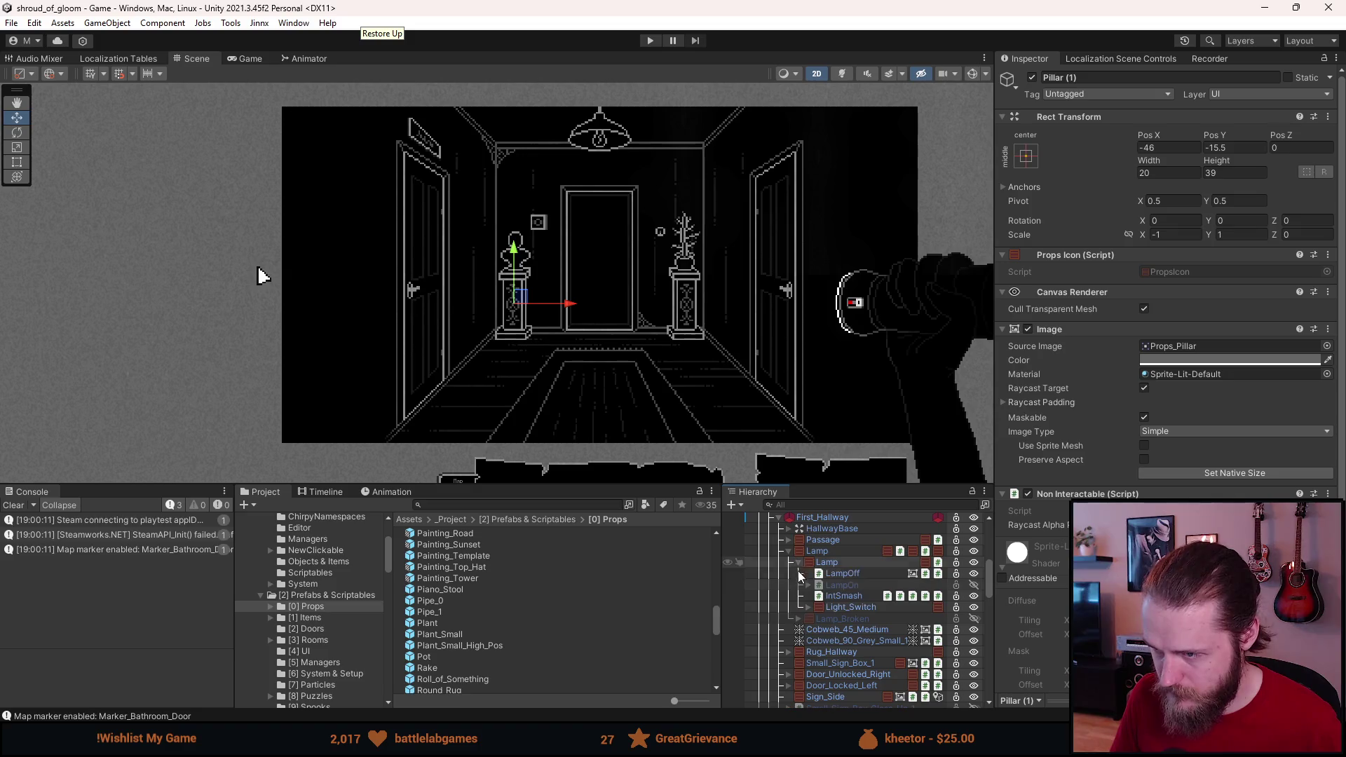
pyautogui.click(798, 618)
pyautogui.click(858, 611)
pyautogui.keyDown('ctrl'); pyautogui.click(848, 664); pyautogui.keyUp('ctrl')
# Step: Set both light switches' Rect Transform Pos X to 29.5, then deselect them
pyautogui.scroll(2, 616, 197)
pyautogui.scroll(2, 616, 197)
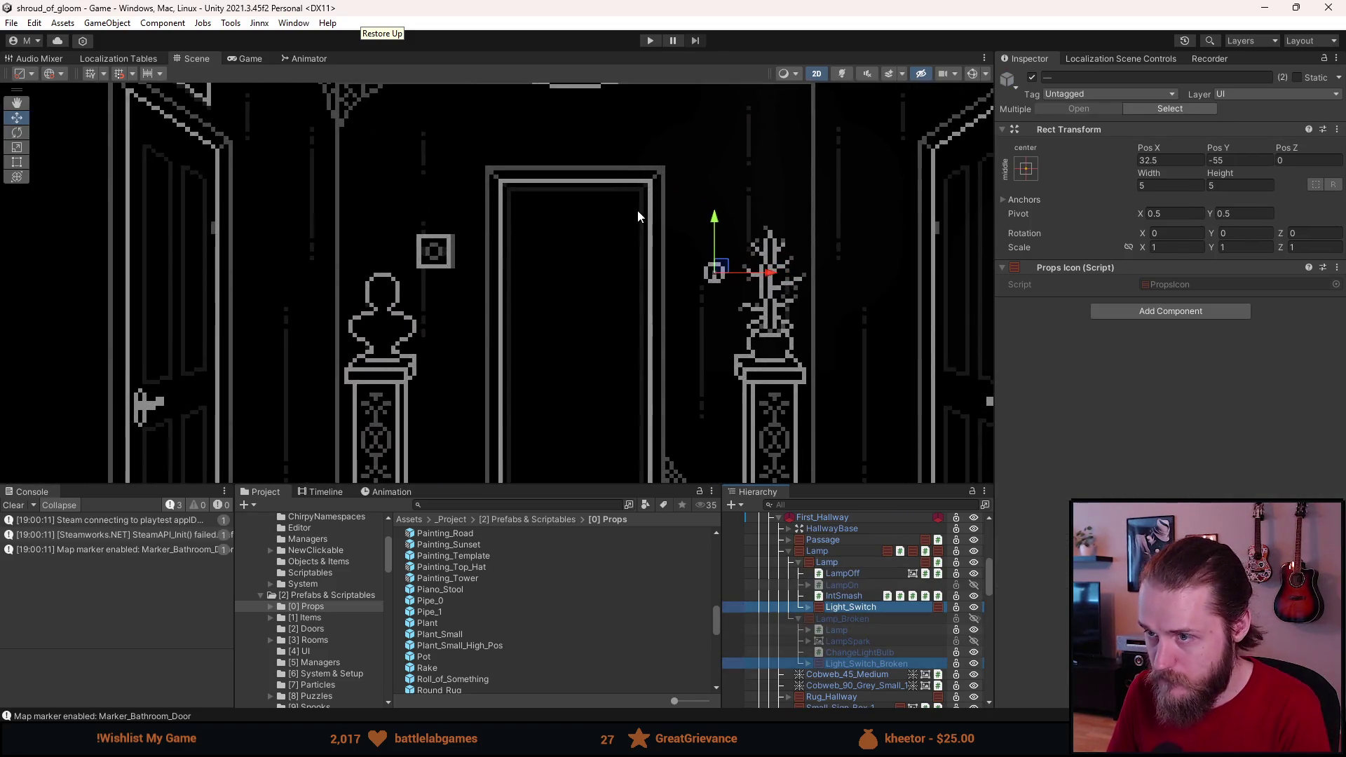
pyautogui.click(1150, 161)
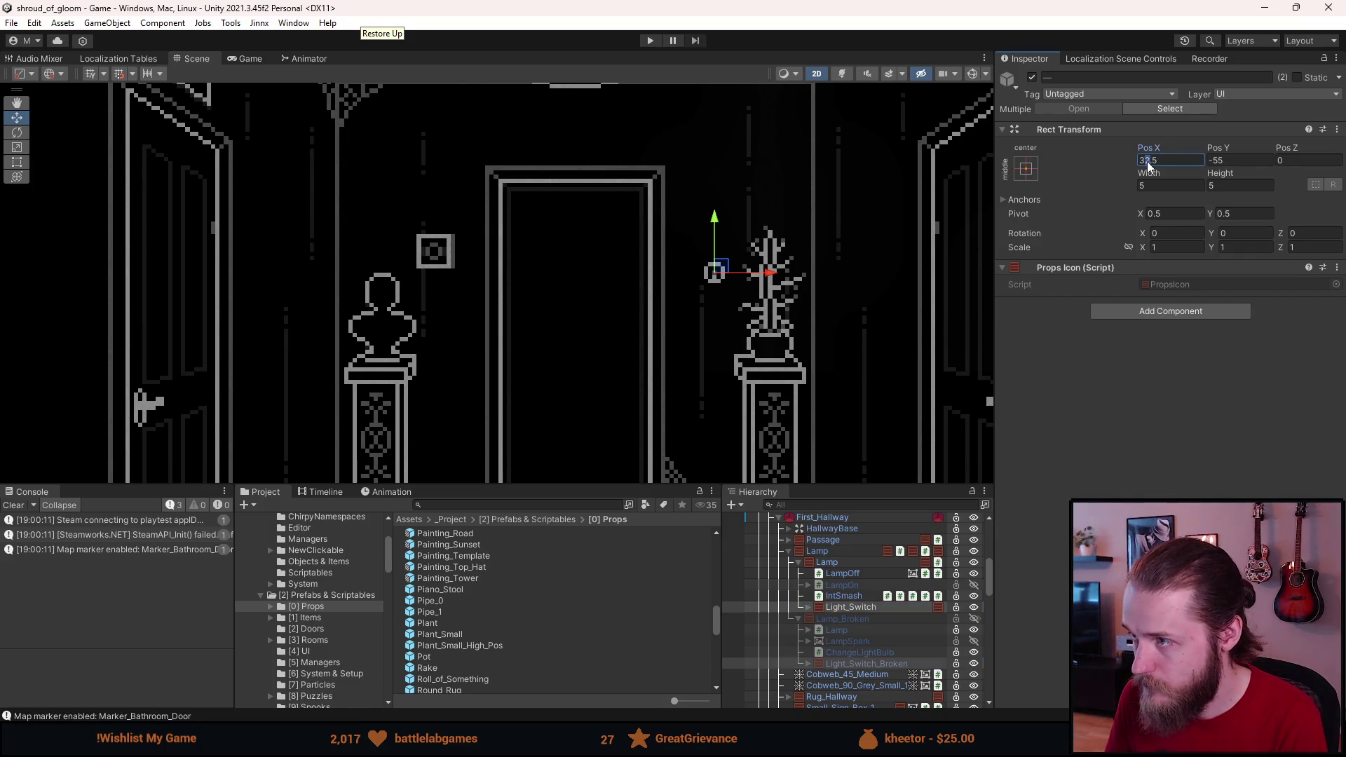
pyautogui.press('Delete')
pyautogui.write('0')
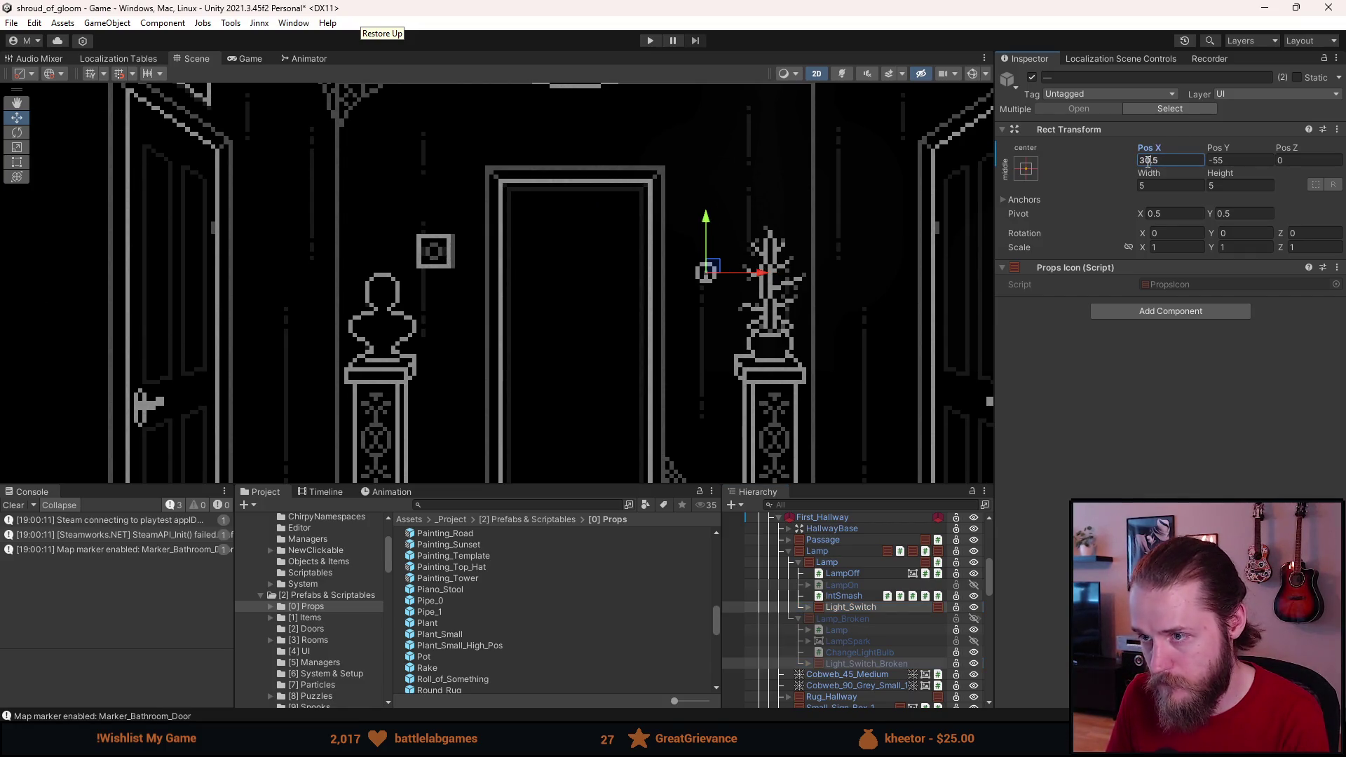
pyautogui.press('BackSpace')
pyautogui.press('BackSpace')
pyautogui.write('29')
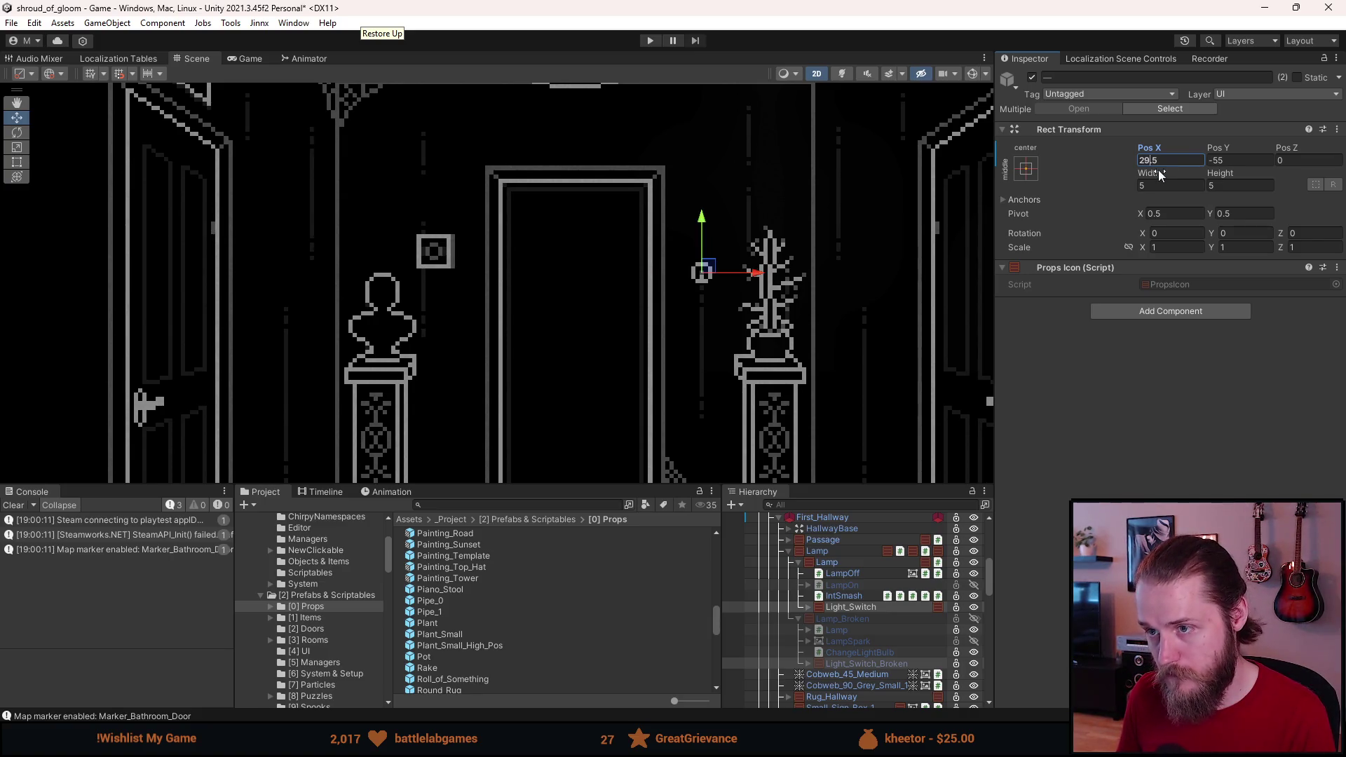
pyautogui.scroll(-2, 712, 327)
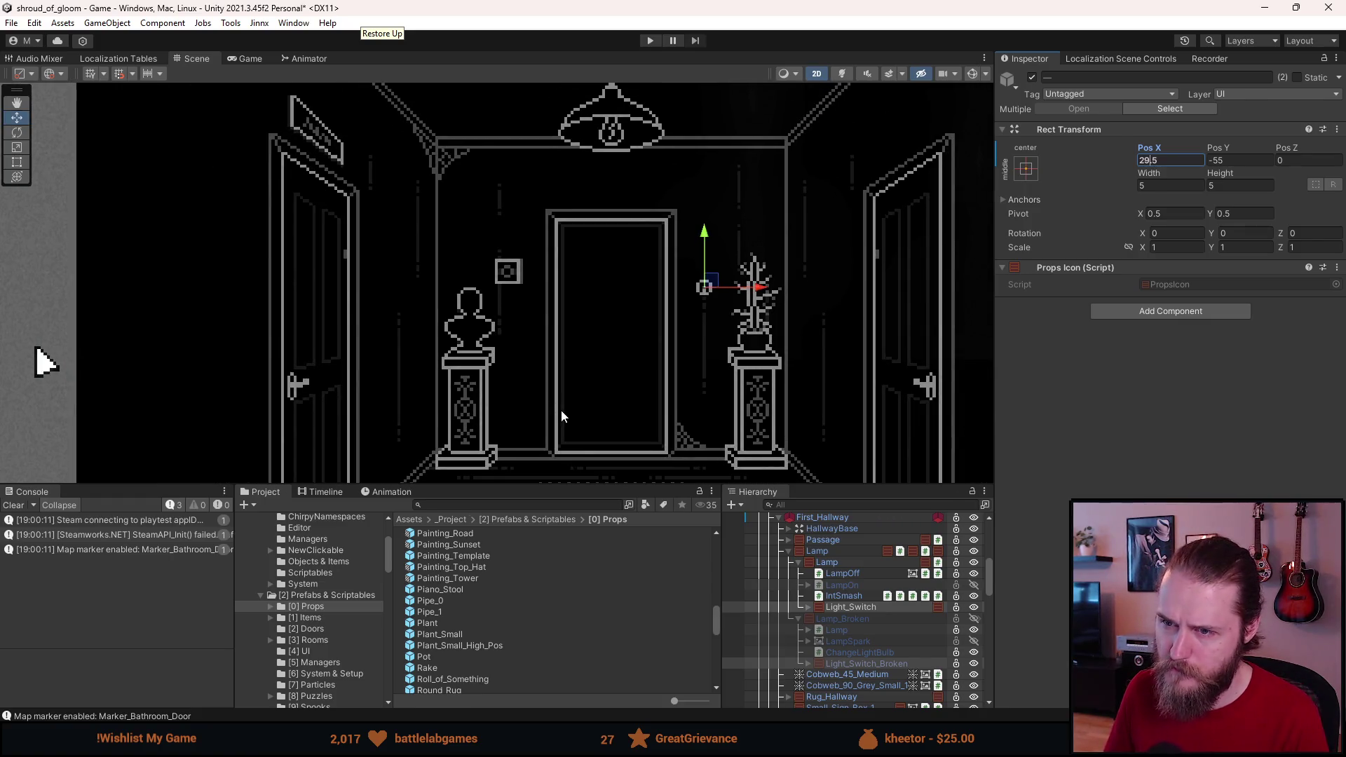
pyautogui.click(561, 416)
pyautogui.scroll(-2, 561, 414)
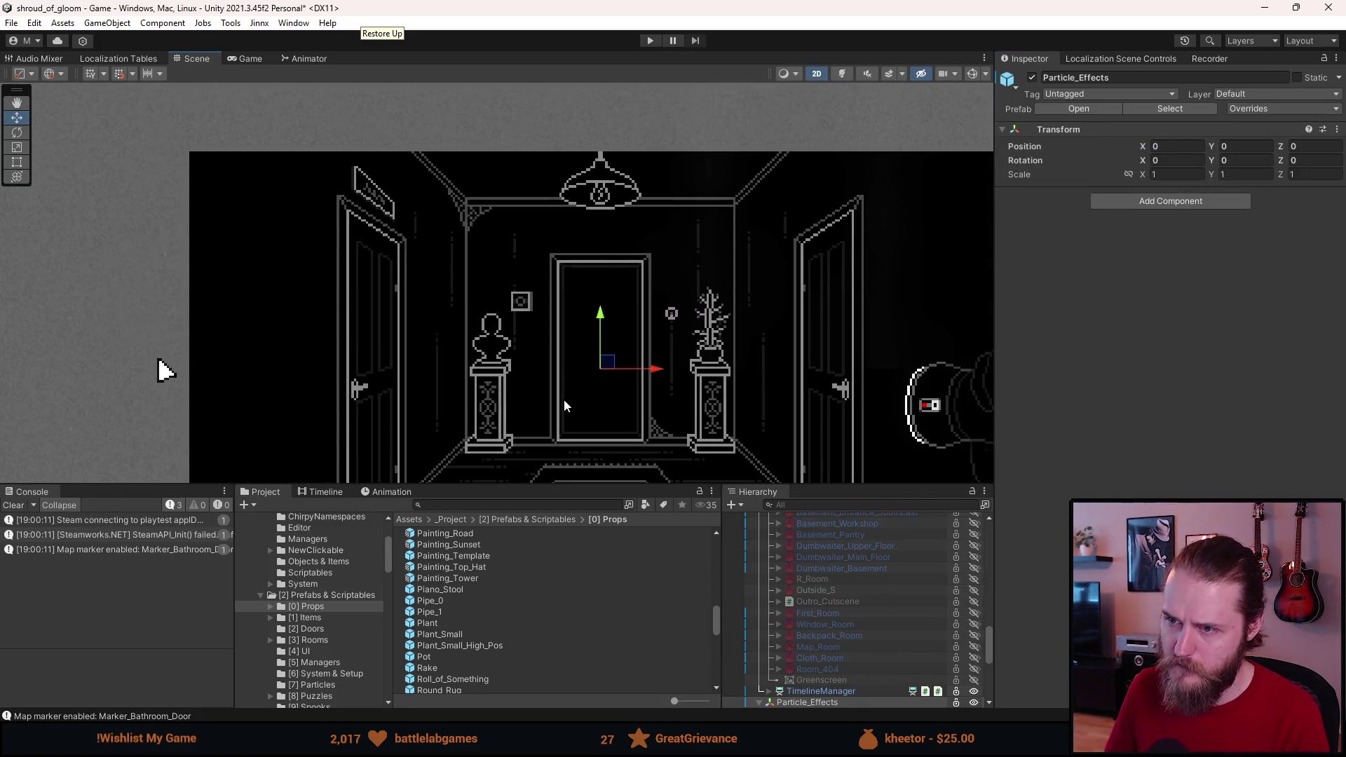
# Step: Clear the selection and pan the Scene view up and left across the hallway
pyautogui.click(549, 454)
pyautogui.scroll(-2, 548, 452)
pyautogui.moveTo(548, 452); pyautogui.dragTo(530, 405)
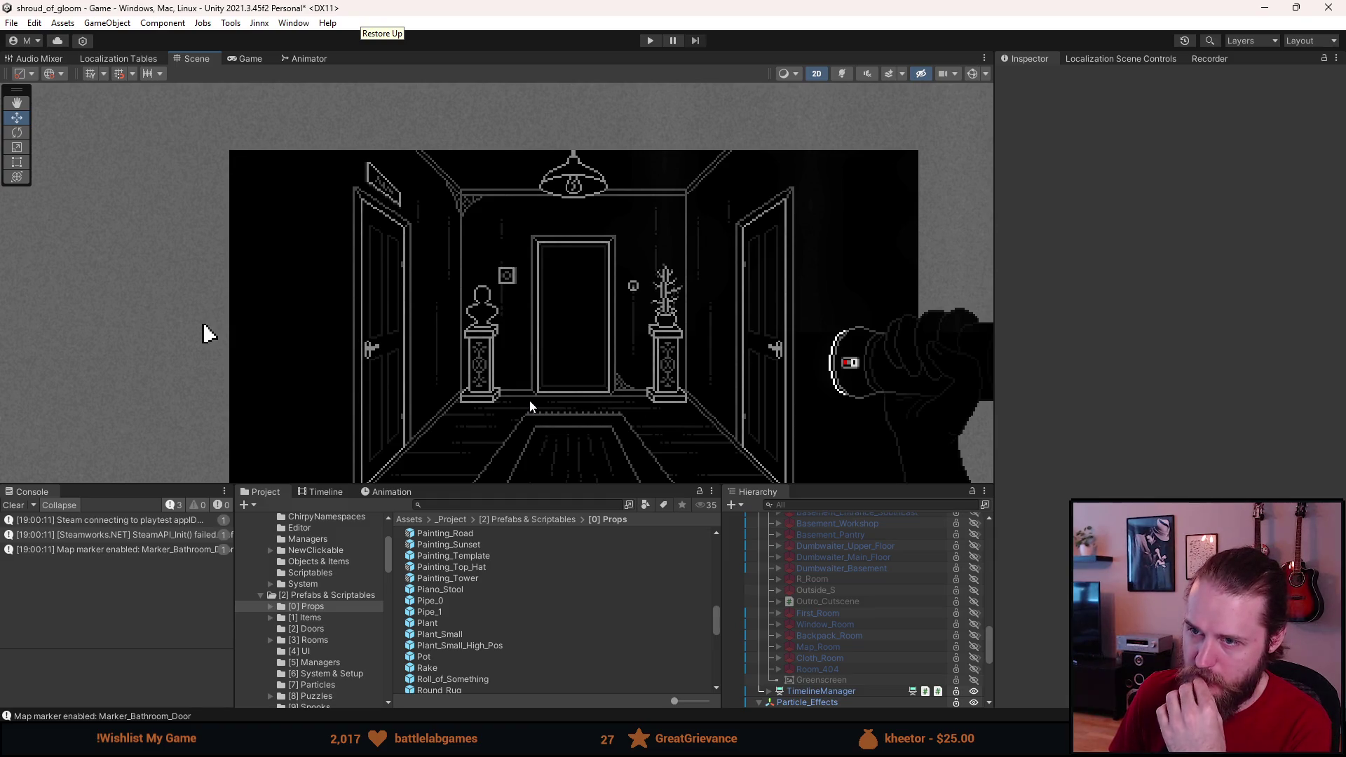
pyautogui.moveTo(529, 394); pyautogui.dragTo(495, 351)
pyautogui.scroll(-1, 490, 352)
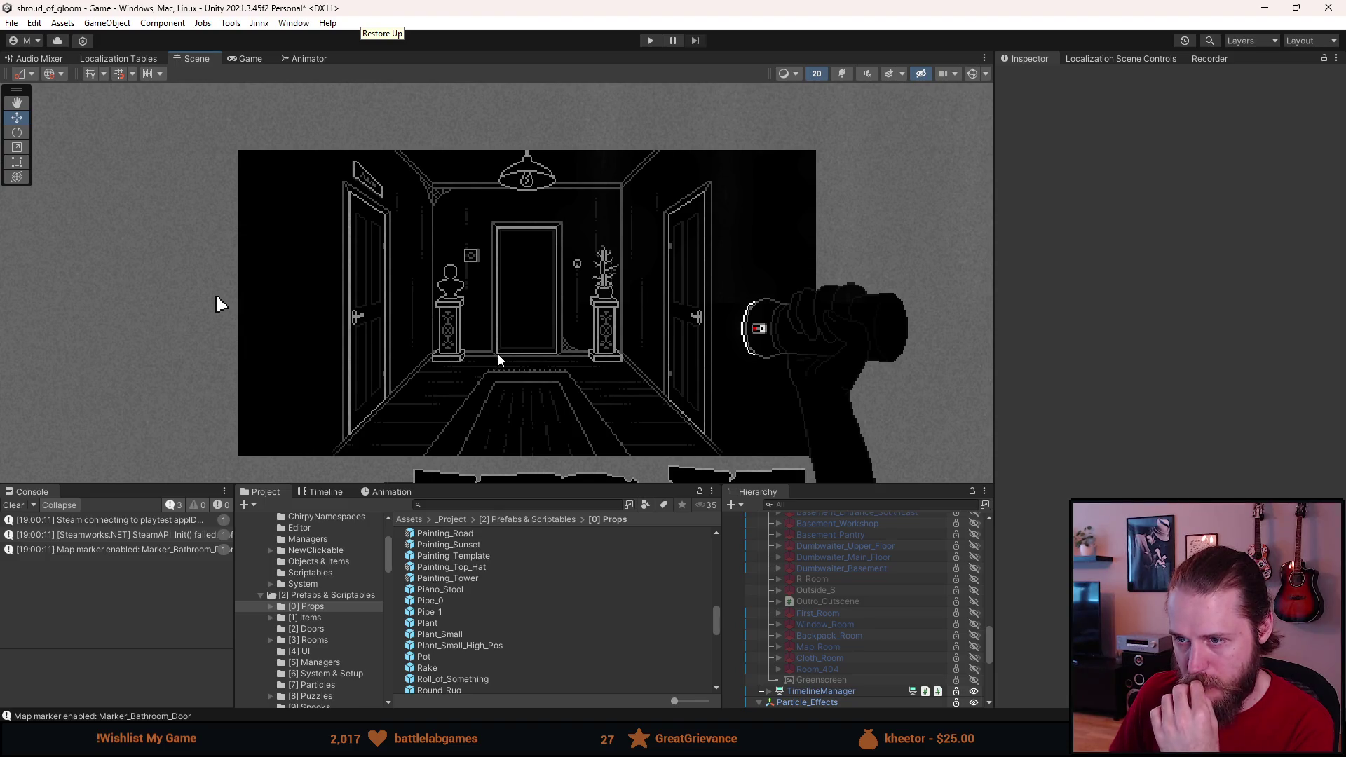
pyautogui.scroll(5, 586, 336)
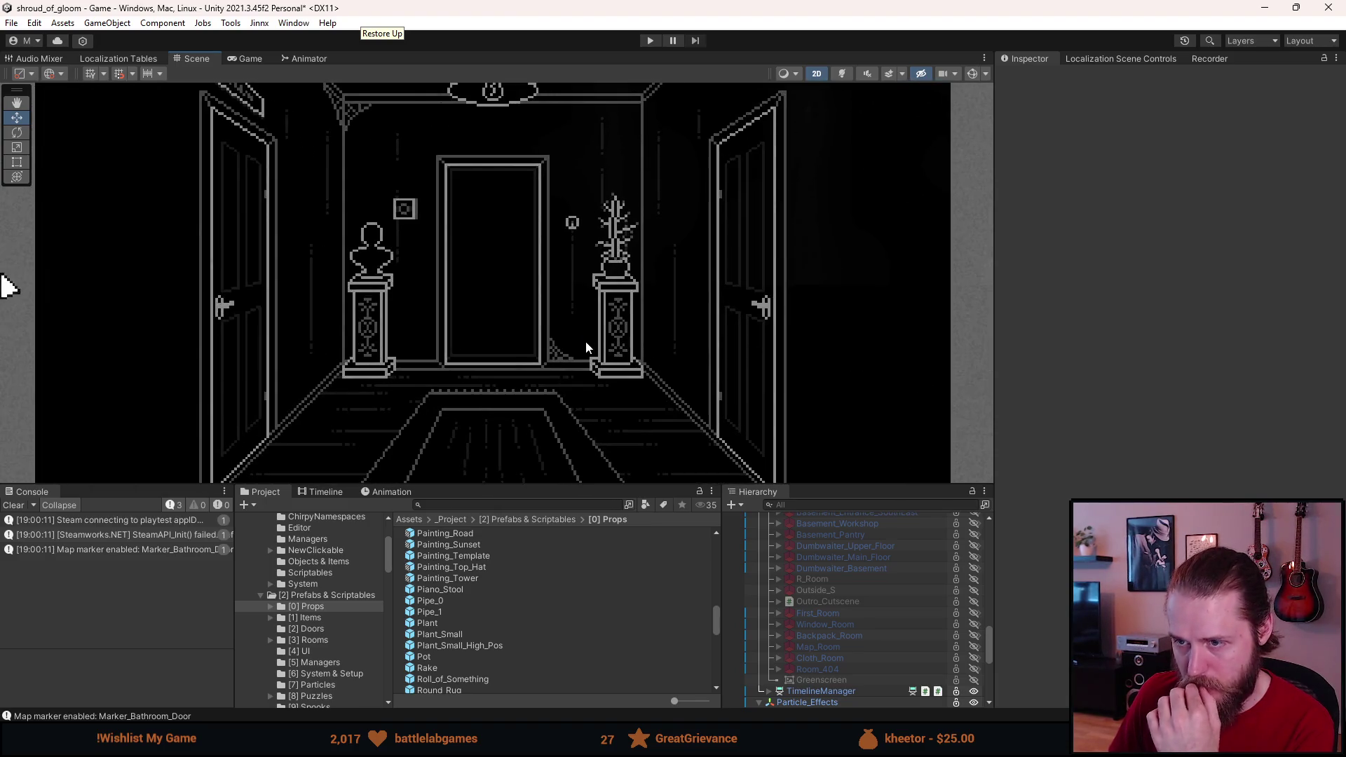
pyautogui.scroll(-4, 582, 342)
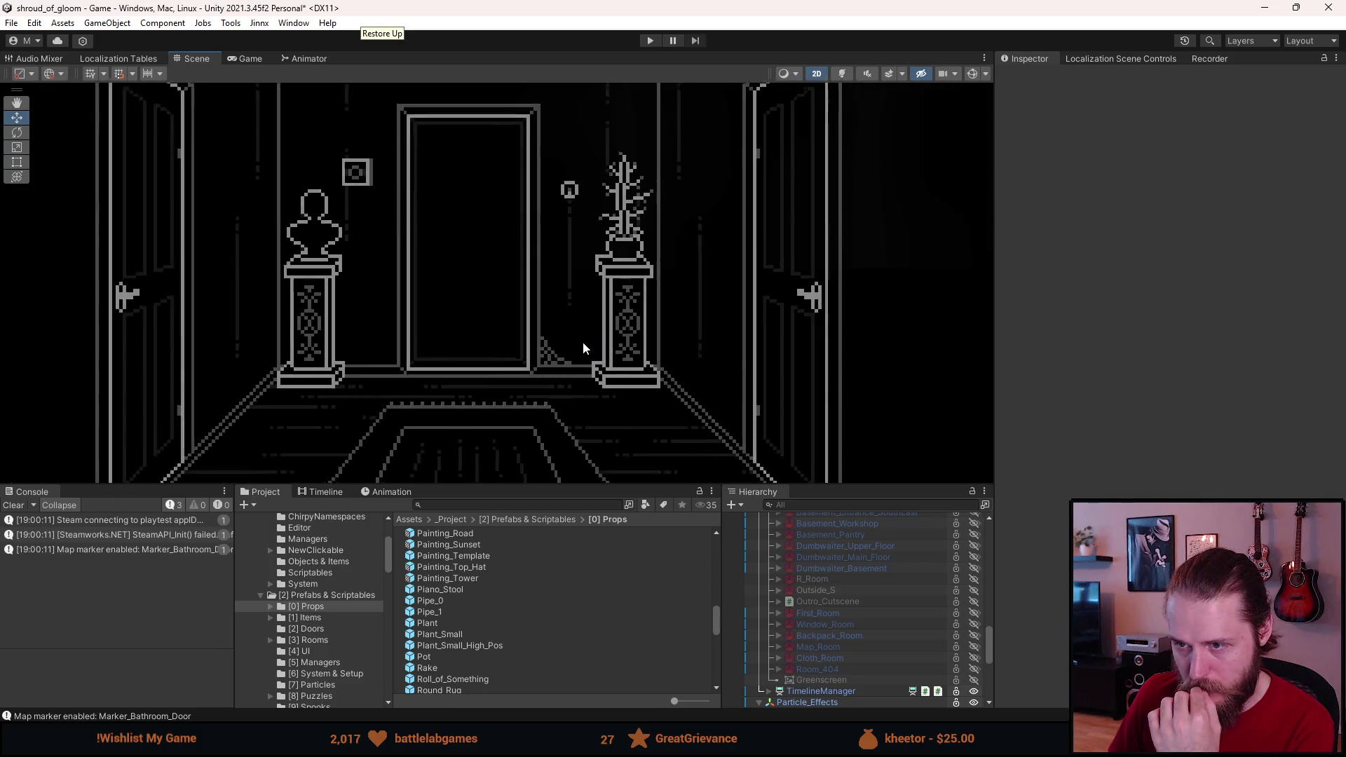
# Step: Select First_Hallway in the Hierarchy and open its Overrides list
pyautogui.click(780, 579)
pyautogui.scroll(4, 797, 564)
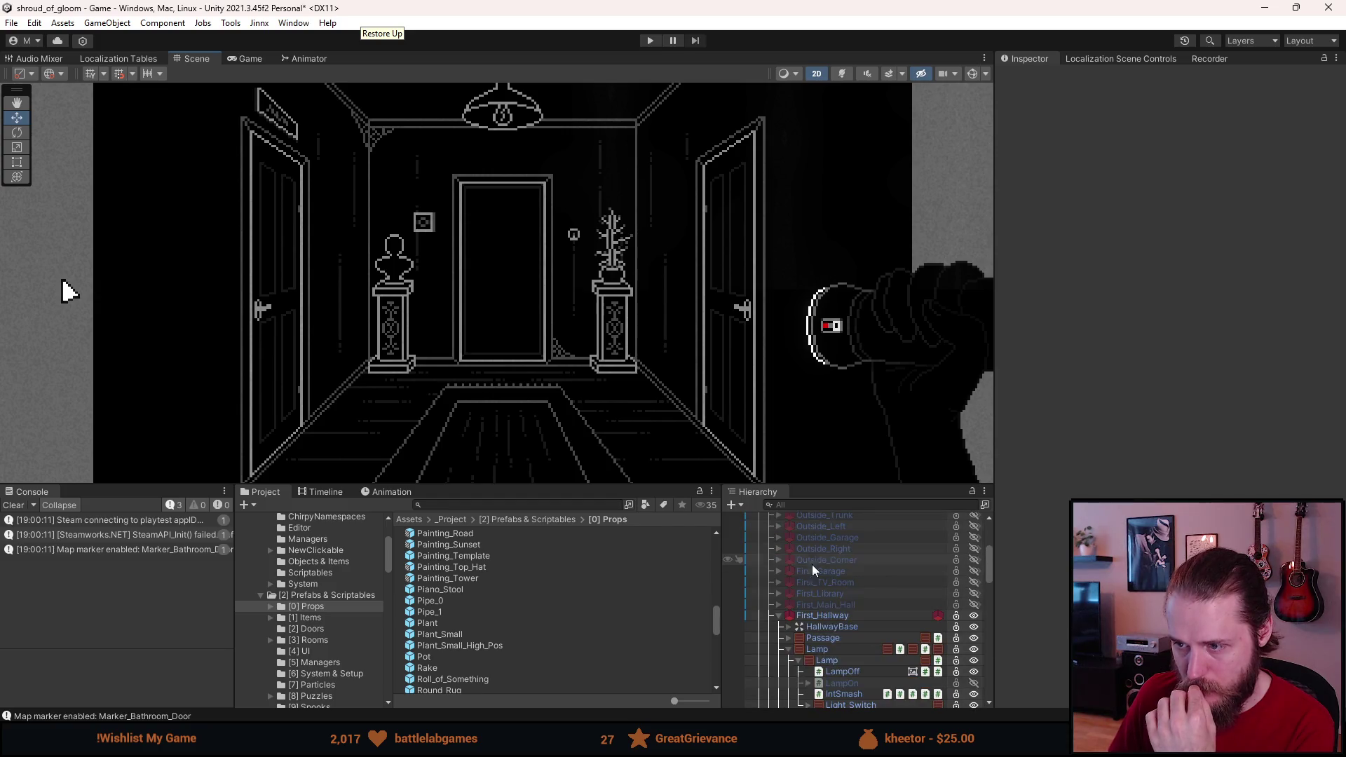
pyautogui.click(841, 615)
pyautogui.click(1246, 109)
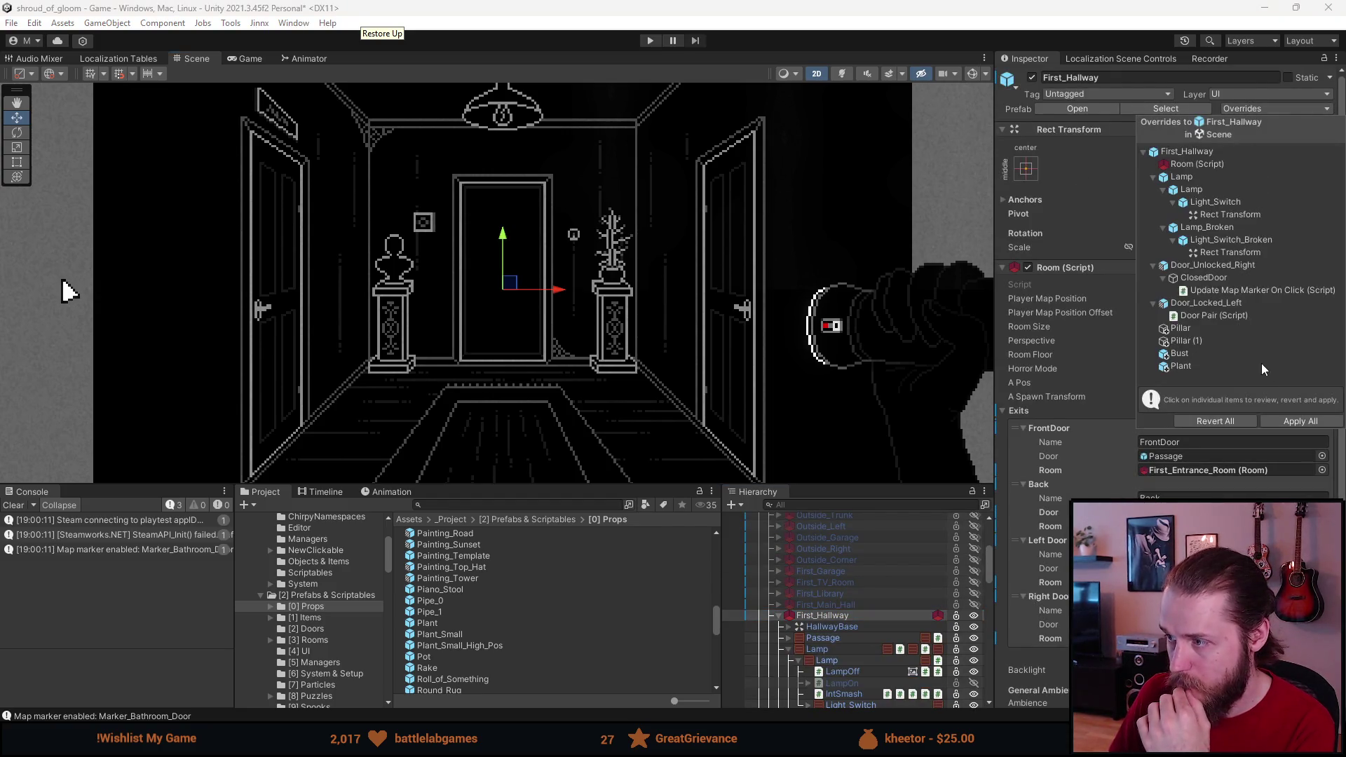
# Step: Move Small_Sign_Box_Close_Up_1 below Plant in the First_Hallway prefab, then start Play mode
pyautogui.click(1078, 108)
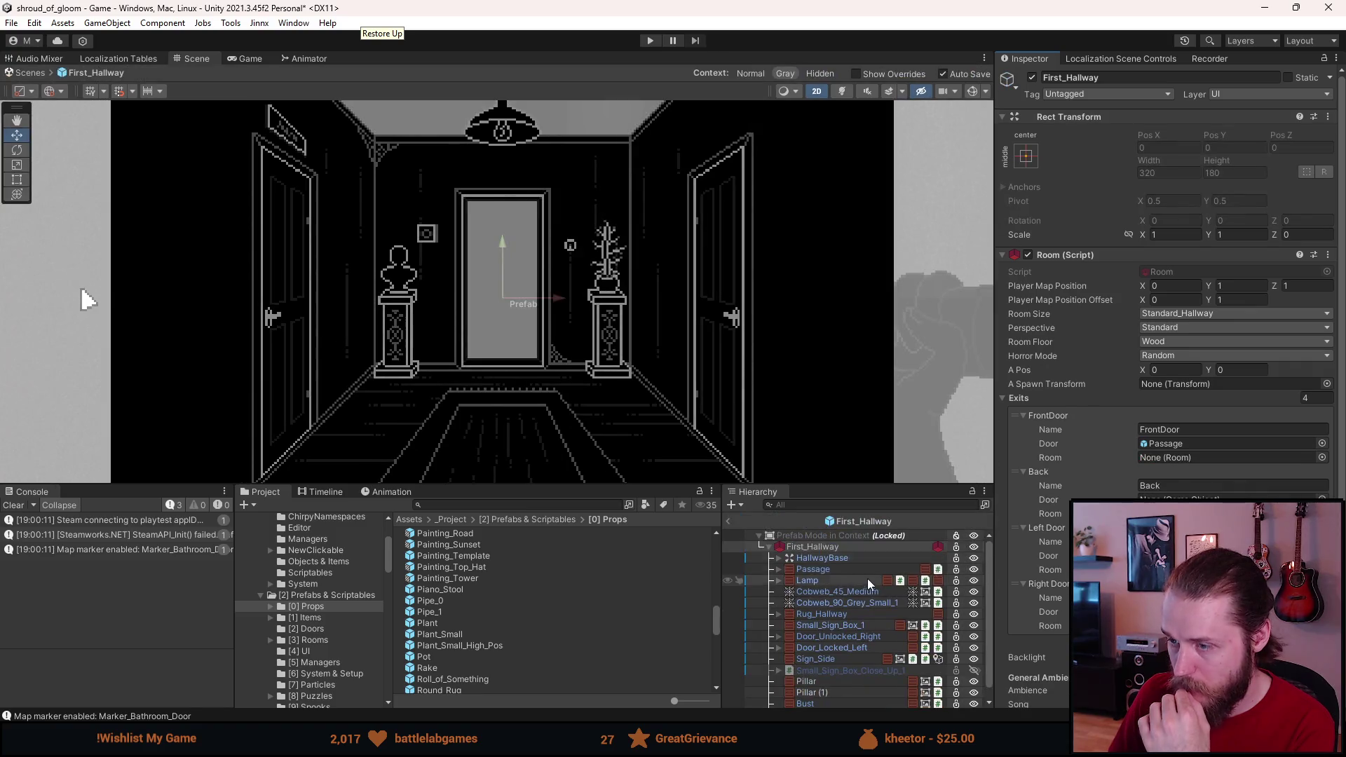
pyautogui.moveTo(822, 672)
pyautogui.mouseDown()
pyautogui.moveTo(831, 655)
pyautogui.moveTo(823, 707)
pyautogui.mouseUp()
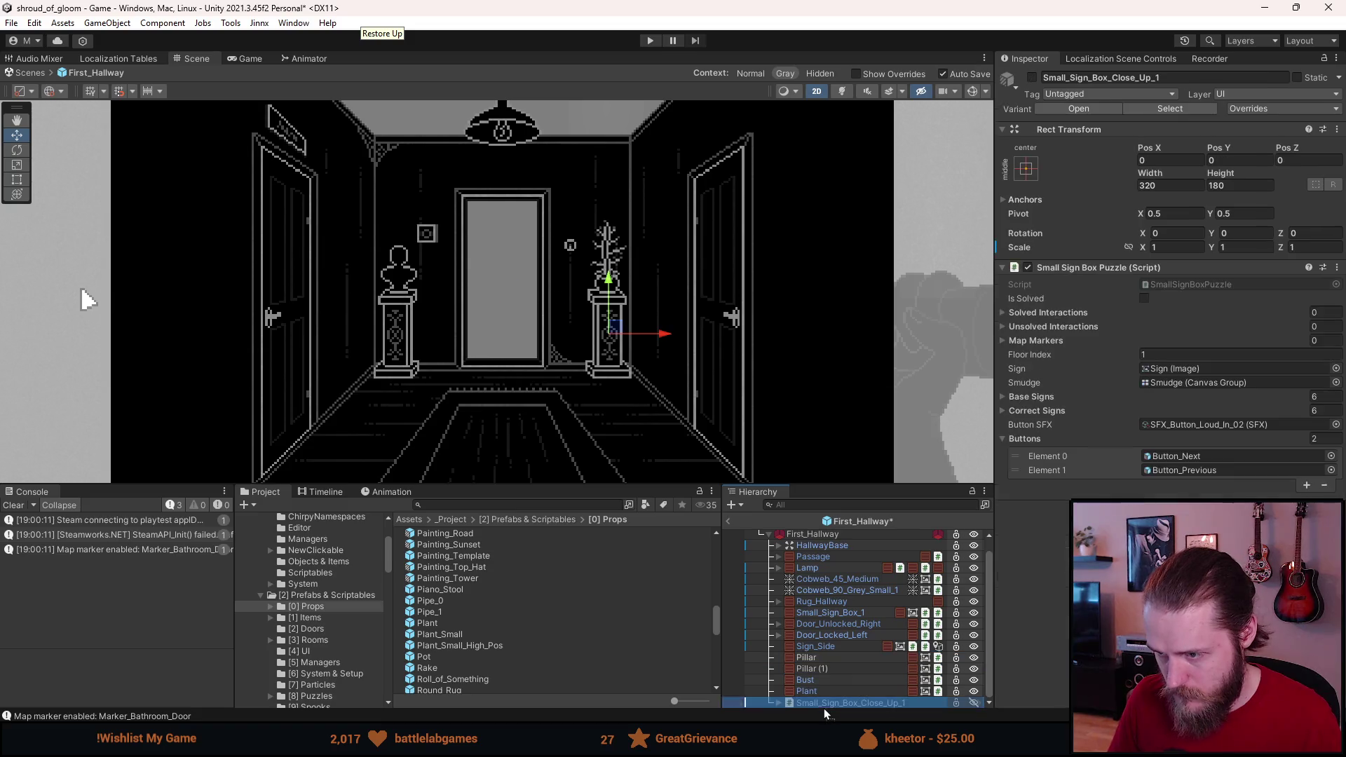
pyautogui.click(729, 521)
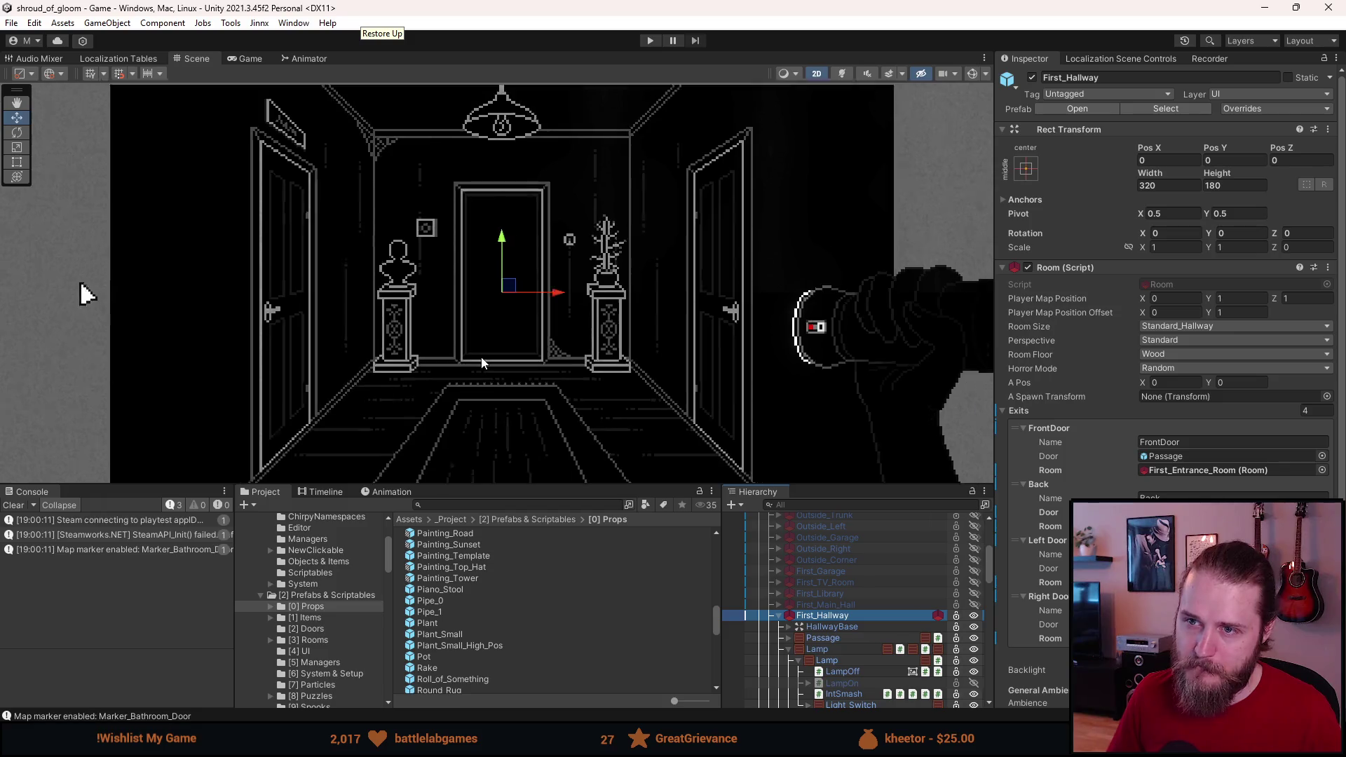
pyautogui.scroll(-4, 480, 364)
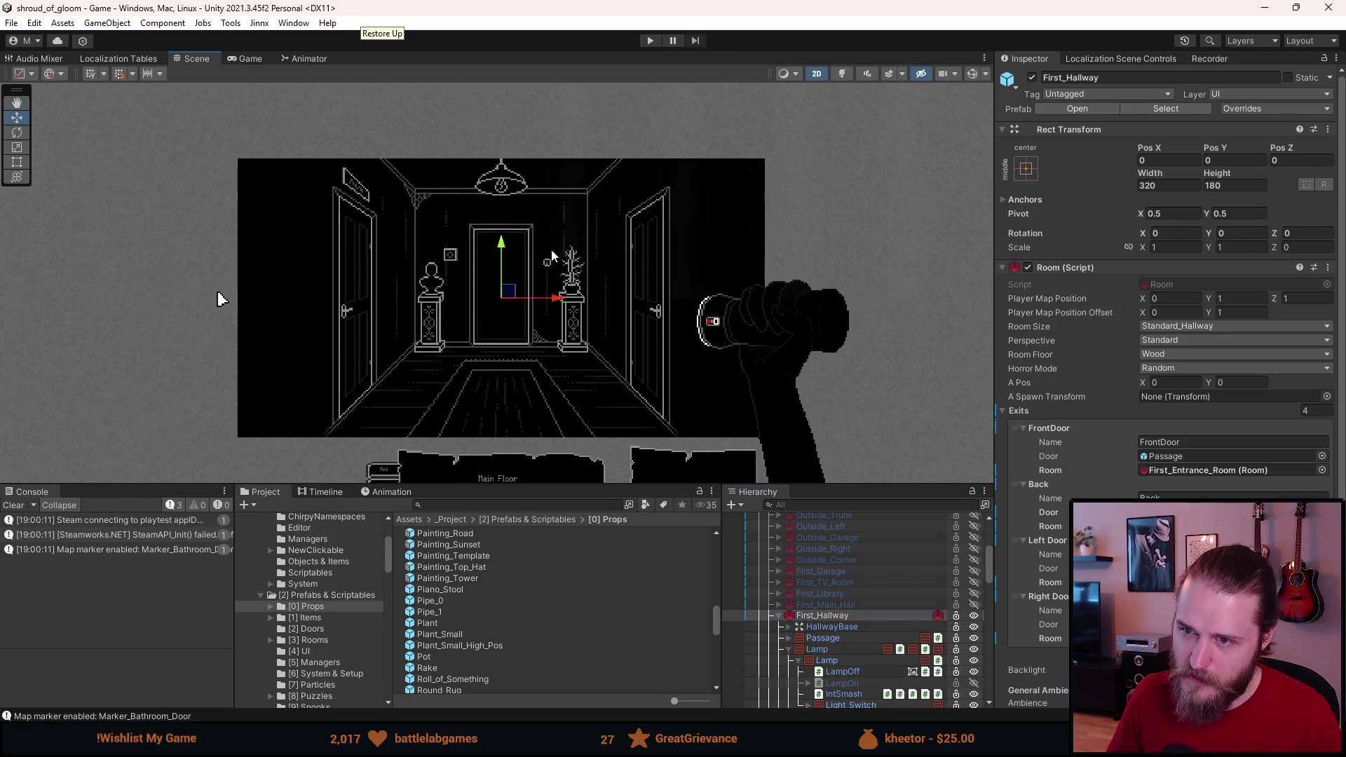
pyautogui.click(654, 42)
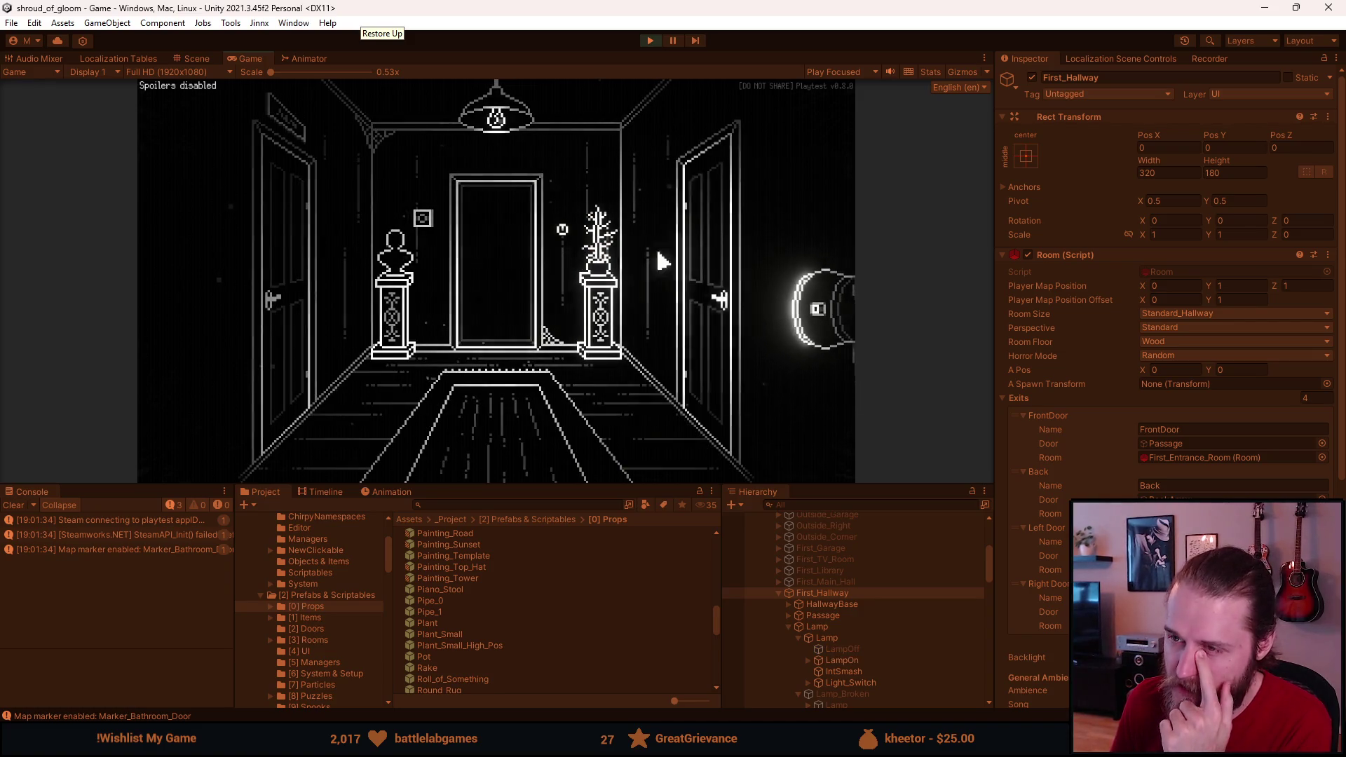
# Step: Open and close the right-hand hallway door in game, then pause and stop play mode
pyautogui.click(699, 250)
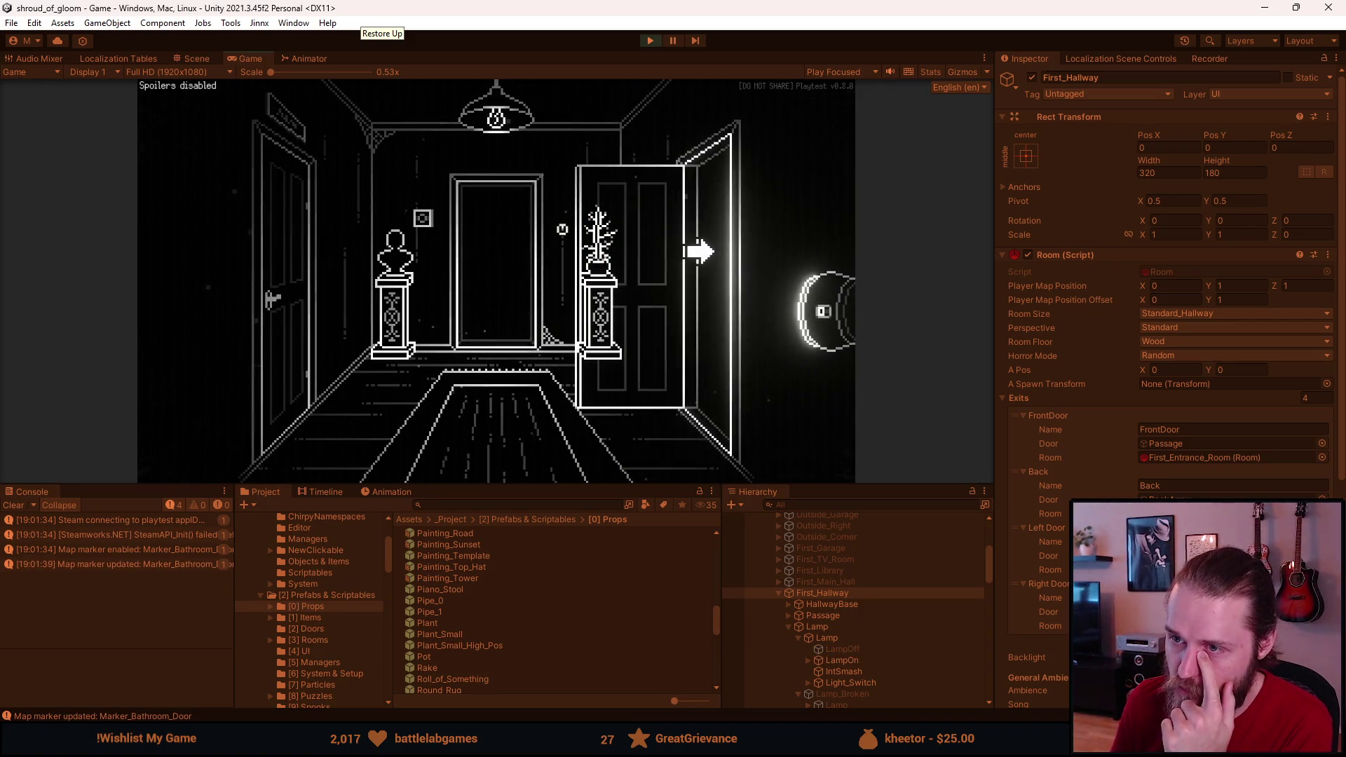
pyautogui.click(654, 247)
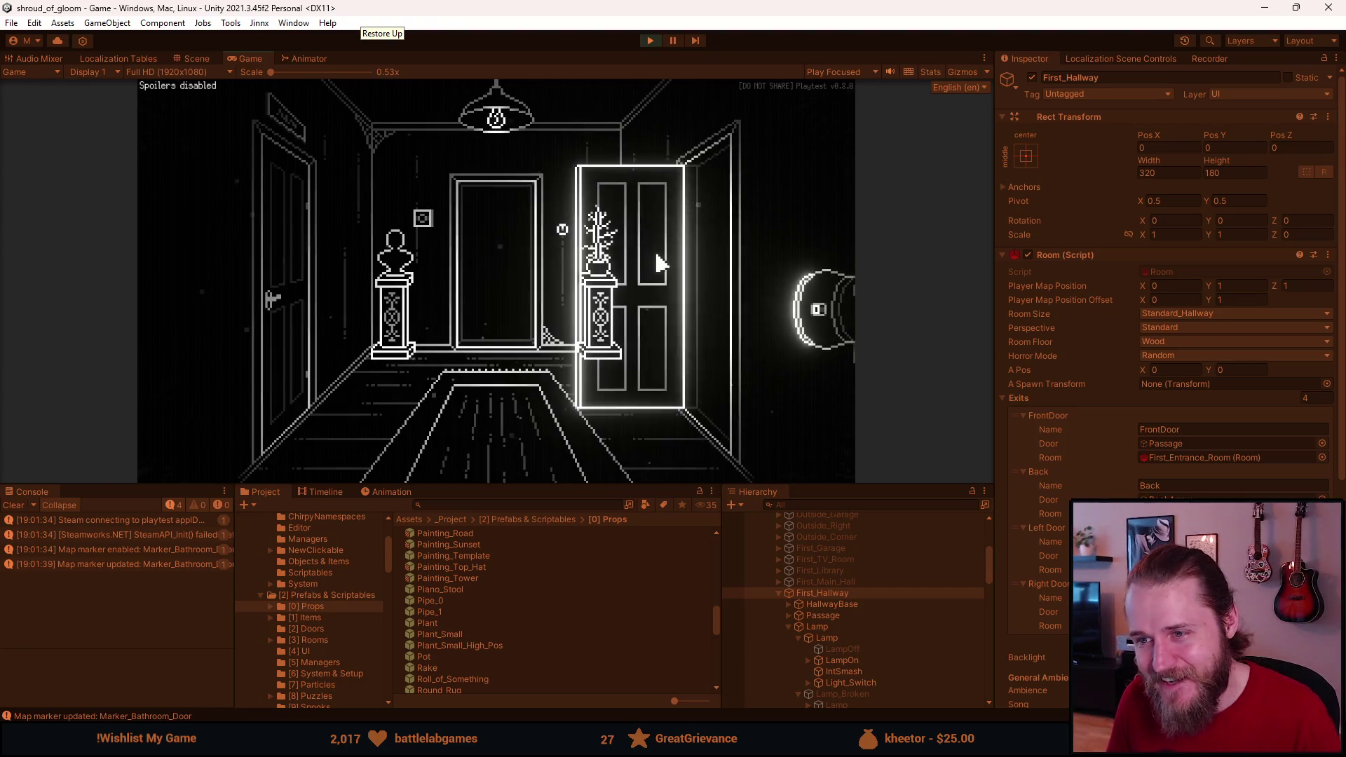
pyautogui.press('Escape')
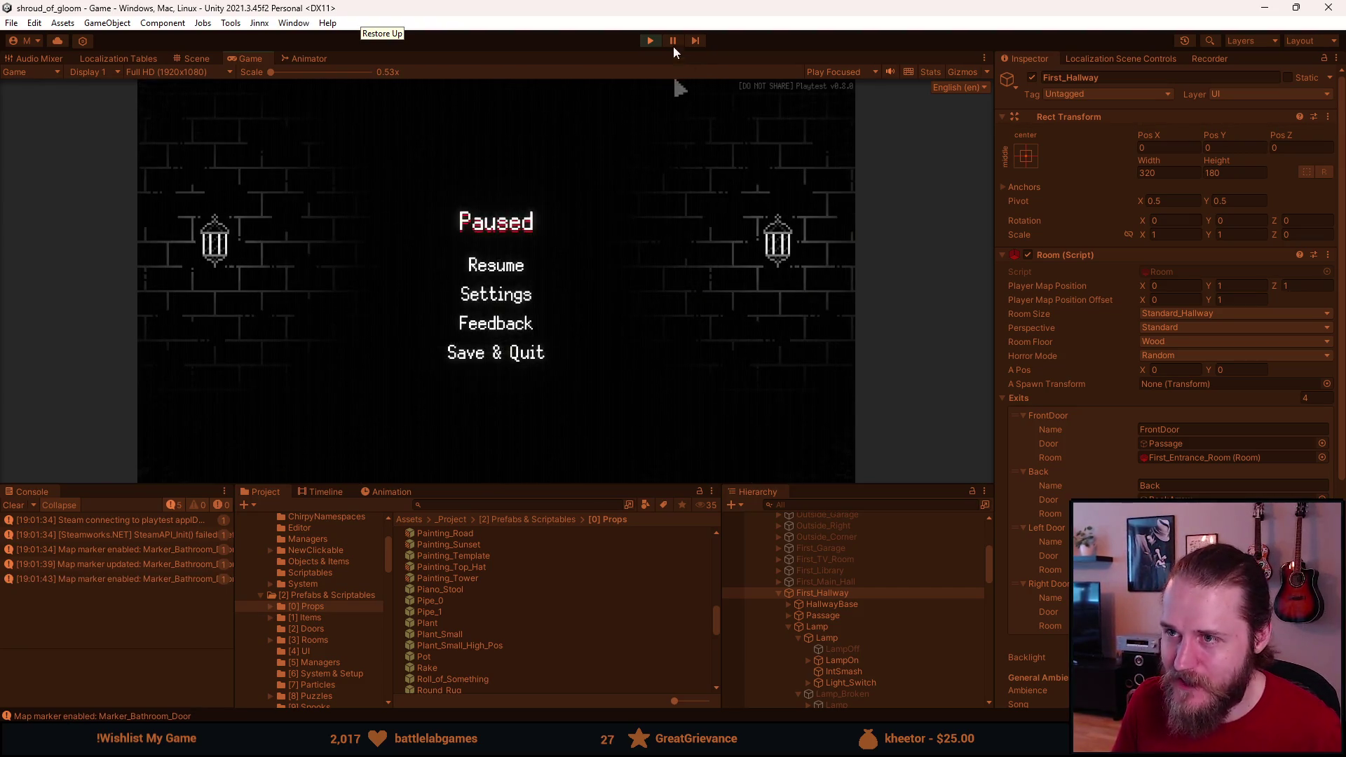
pyautogui.click(649, 42)
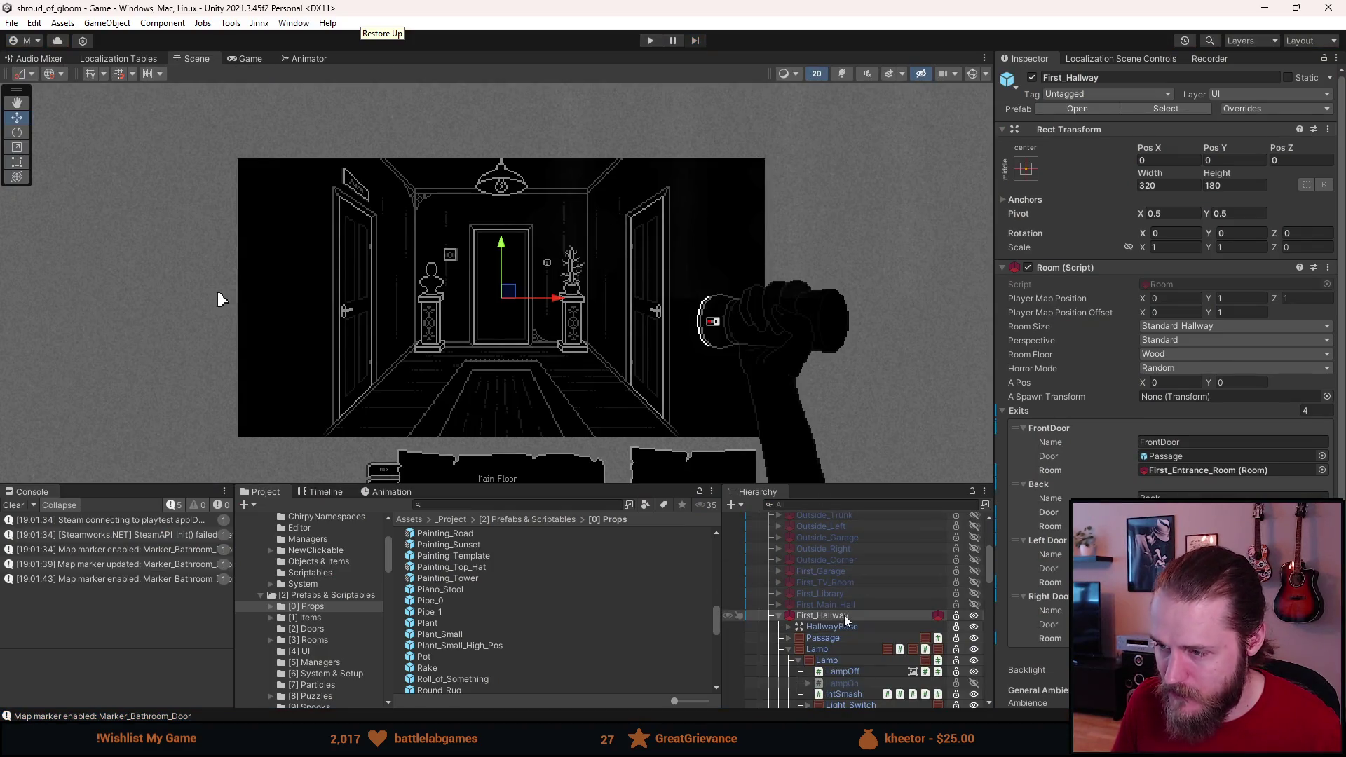
# Step: Open the First_Hallway prefab and make Bust a child of Pillar (1)
pyautogui.click(1077, 108)
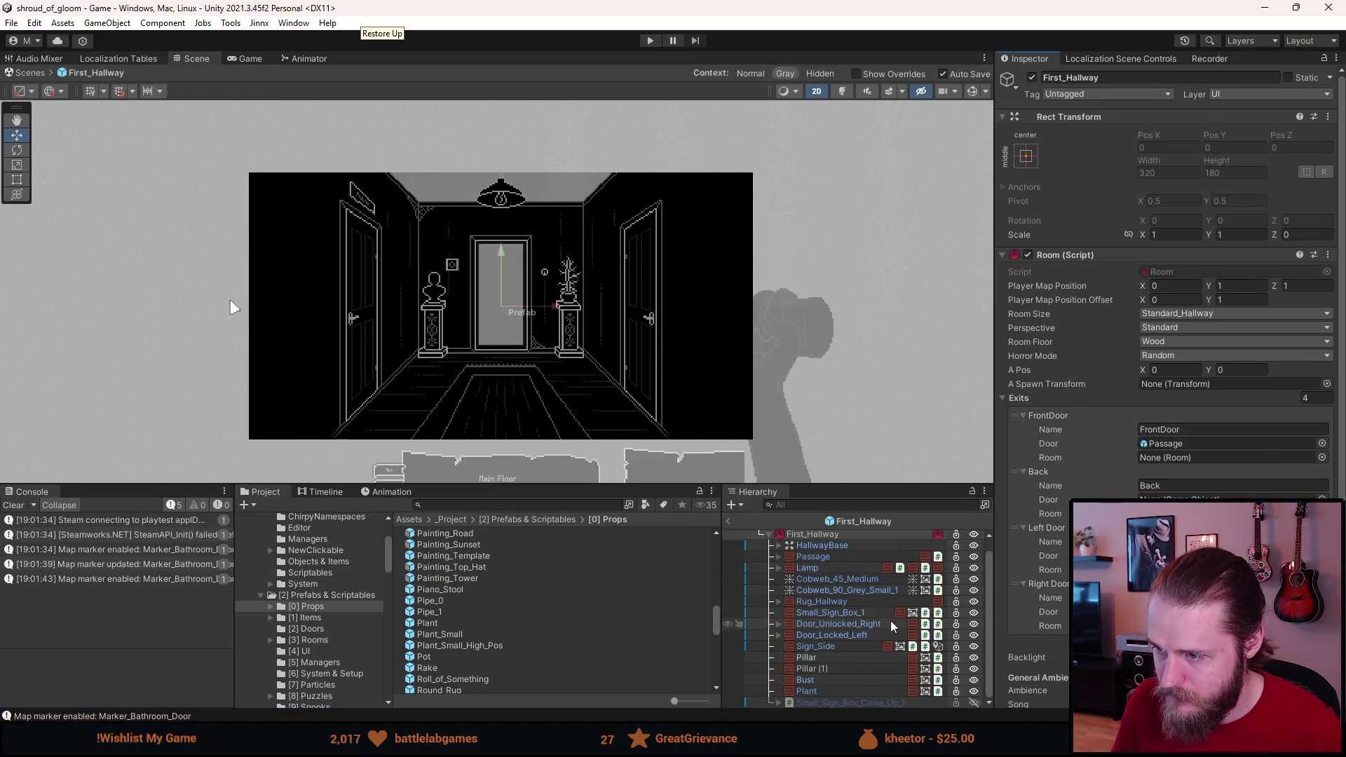
pyautogui.click(822, 668)
pyautogui.moveTo(817, 680); pyautogui.dragTo(813, 657)
# Step: Collapse both pillars and move them together above Small_Sign_Box_1
pyautogui.click(802, 659)
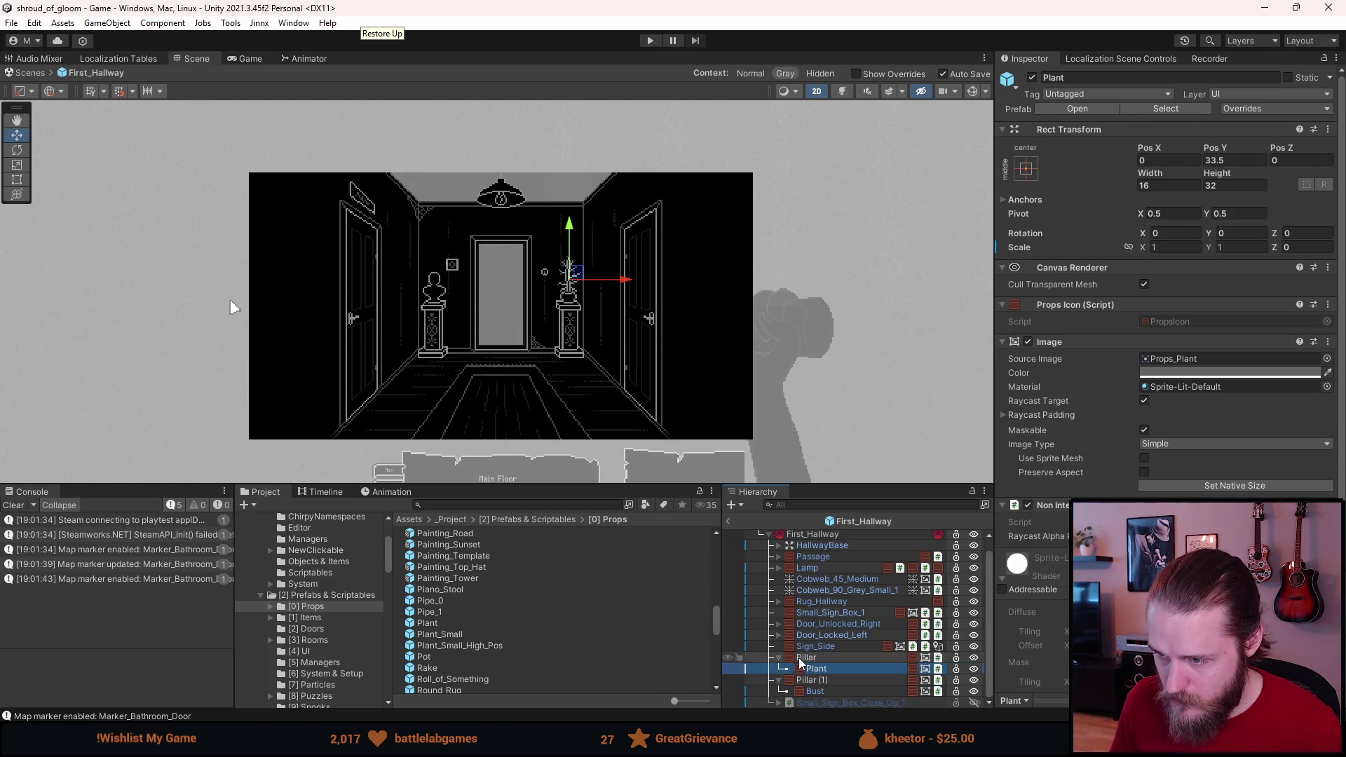
pyautogui.click(779, 658)
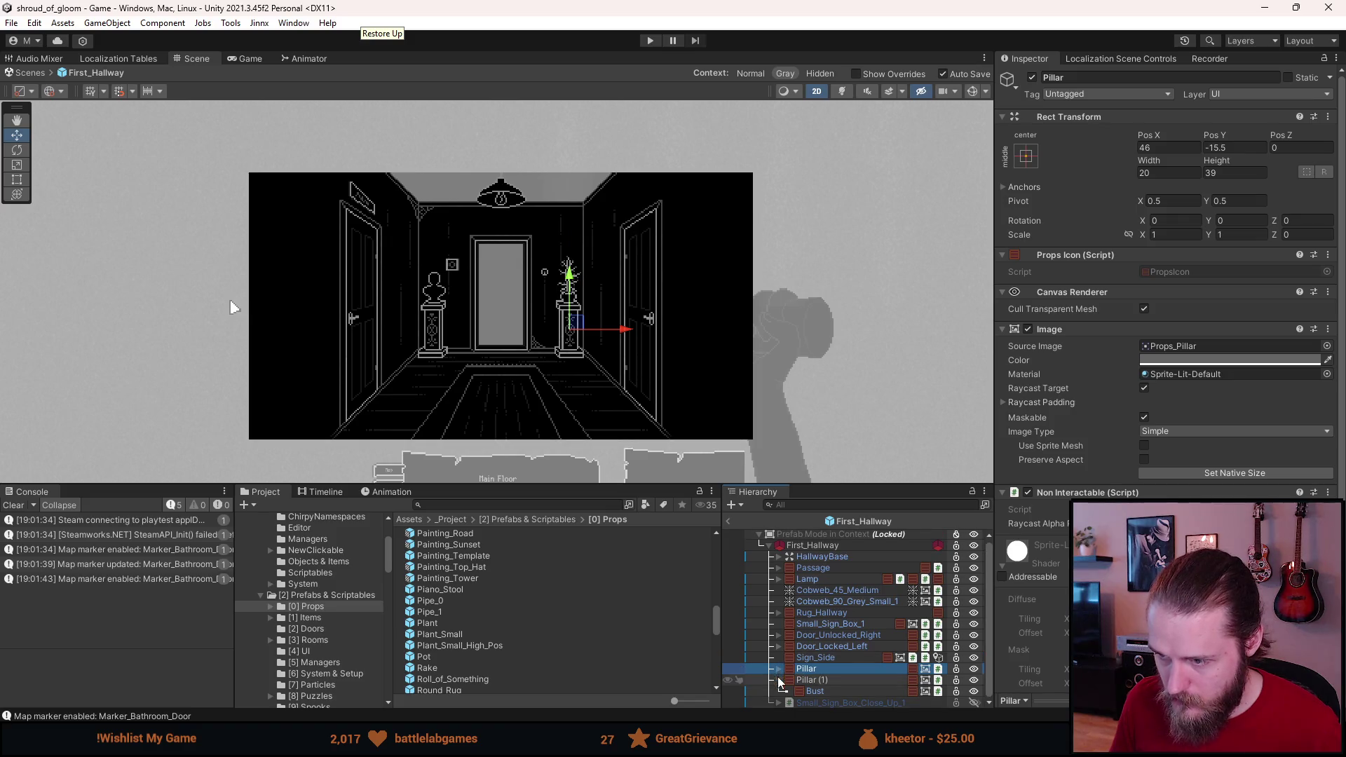
pyautogui.click(778, 681)
pyautogui.keyDown('ctrl'); pyautogui.click(813, 683); pyautogui.keyUp('ctrl')
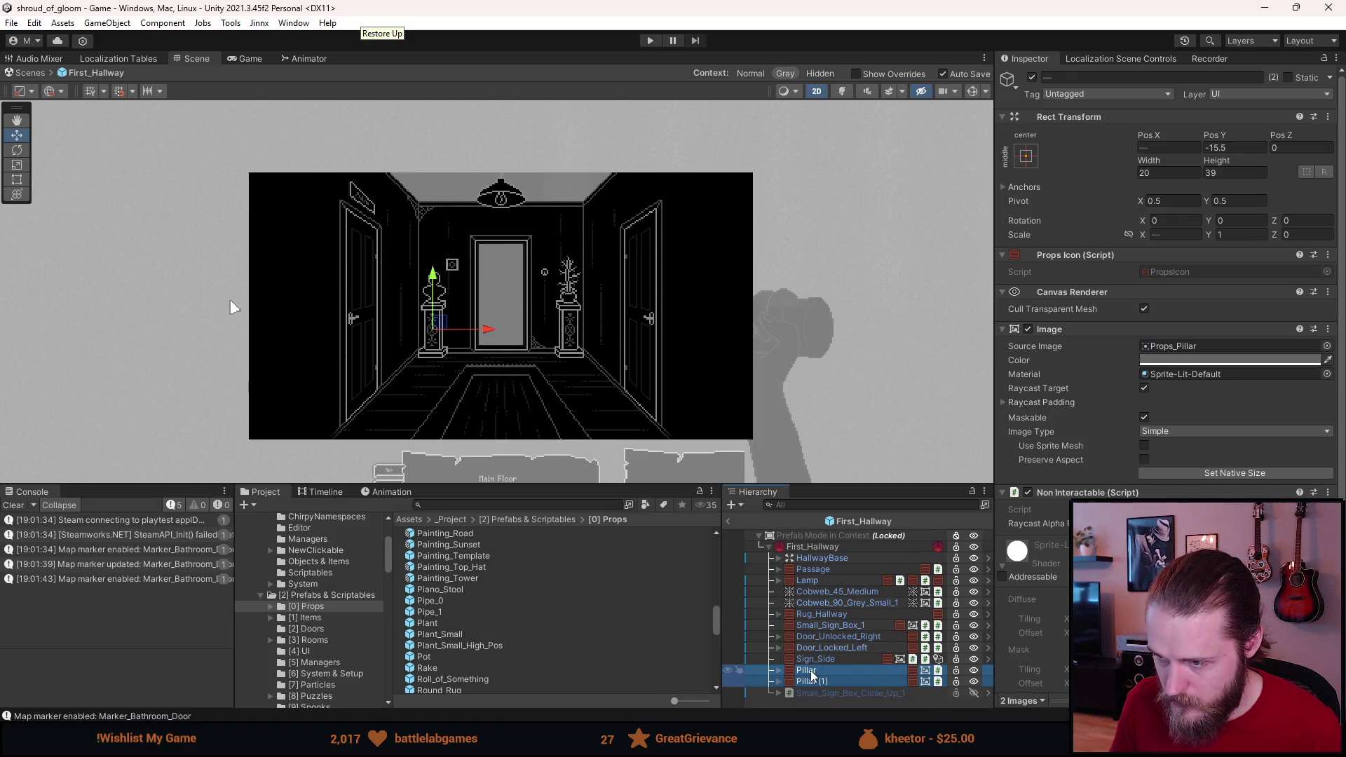
pyautogui.moveTo(813, 673); pyautogui.dragTo(806, 639)
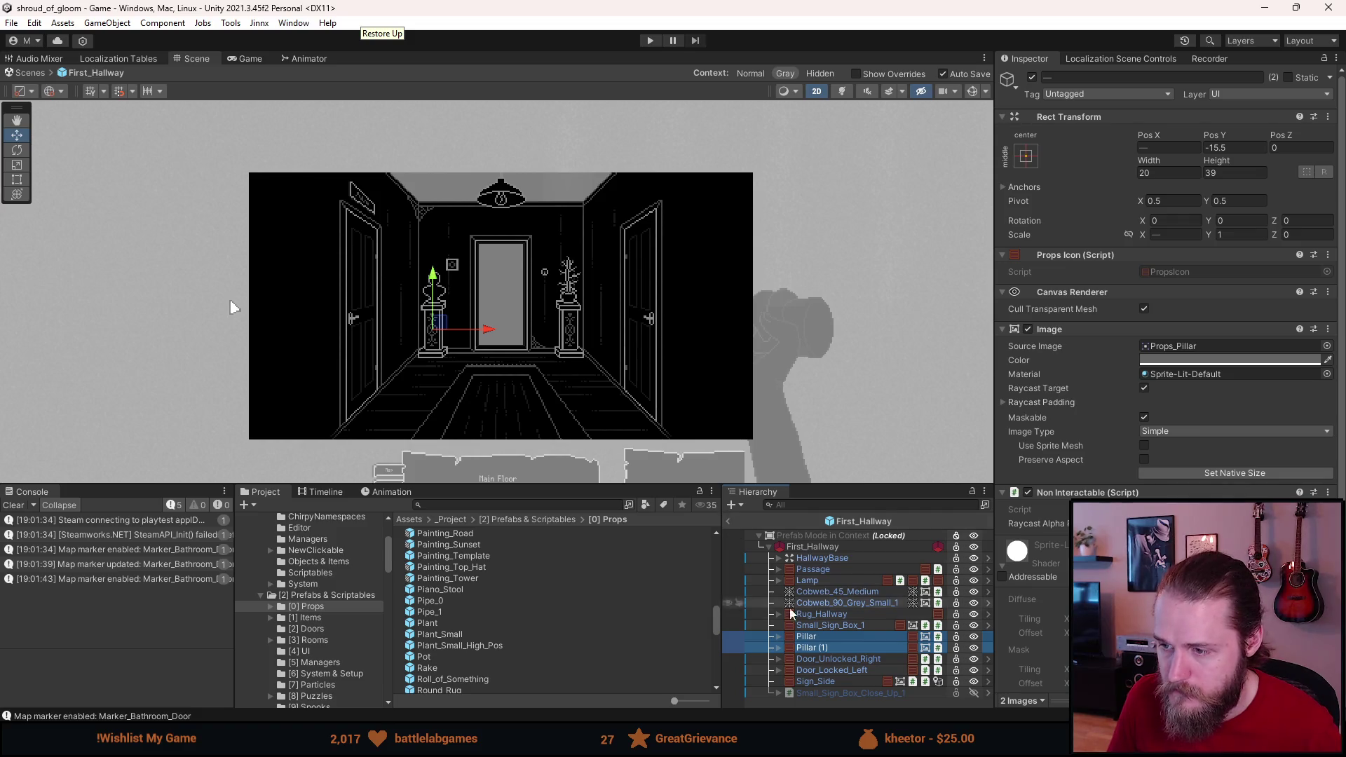
pyautogui.moveTo(807, 639); pyautogui.dragTo(806, 625)
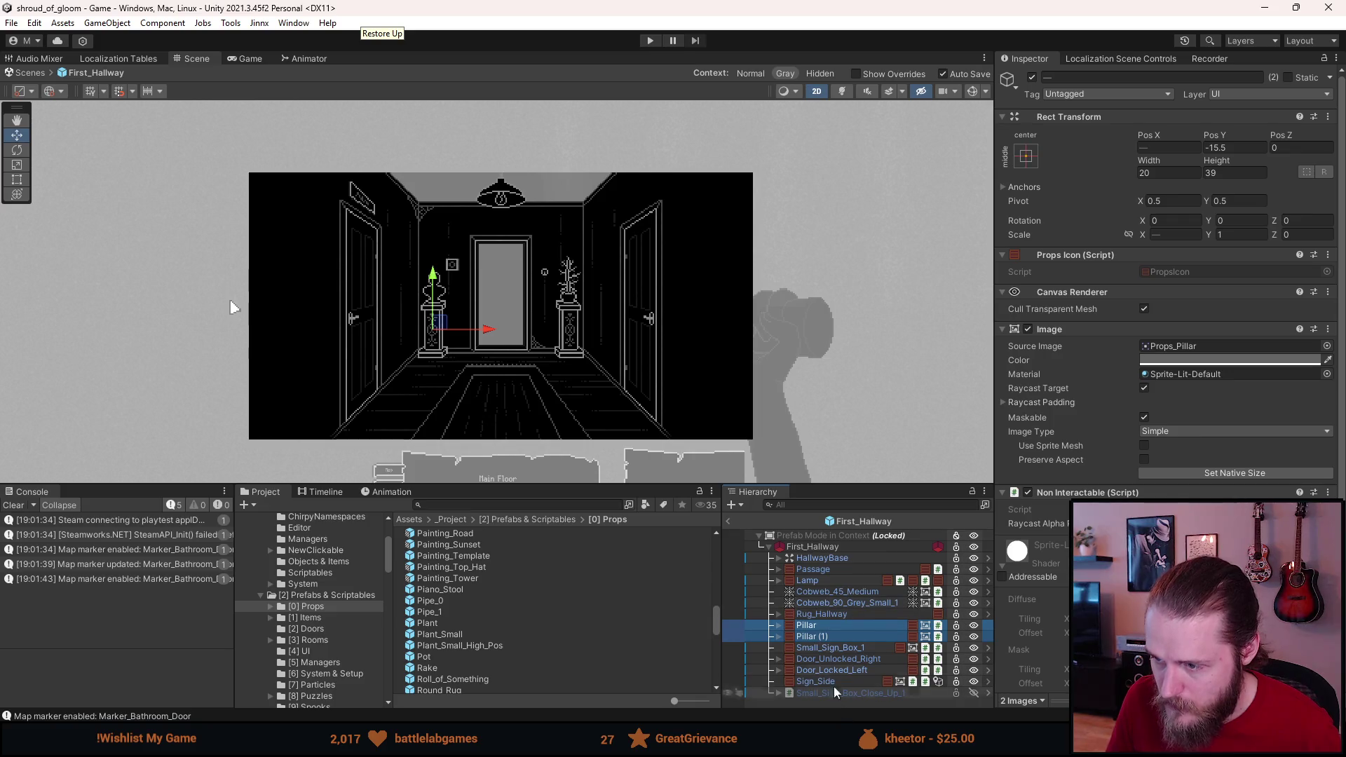
# Step: Expand HallwayBase and inspect First_Hallway's Room settings
pyautogui.click(778, 559)
pyautogui.scroll(-3, 827, 578)
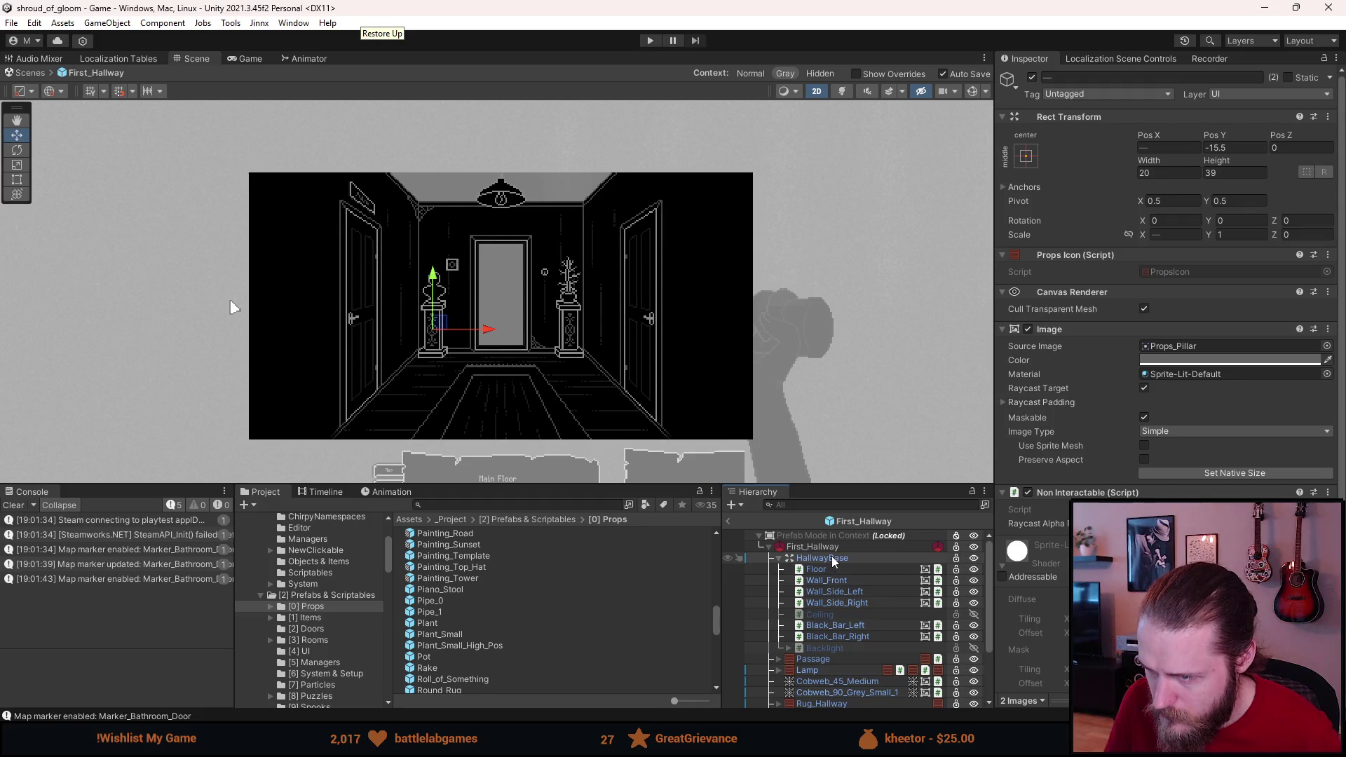
pyautogui.click(834, 558)
pyautogui.click(823, 551)
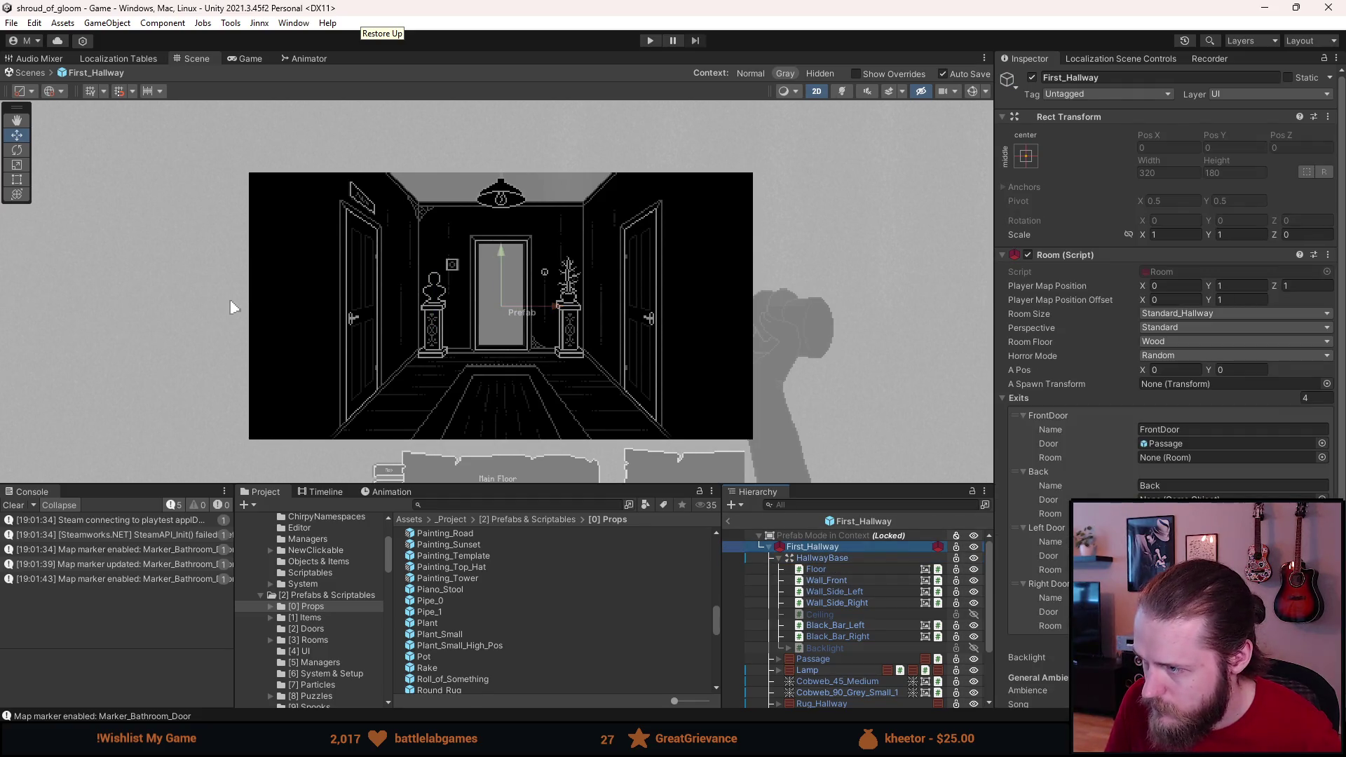
pyautogui.scroll(-3, 1163, 350)
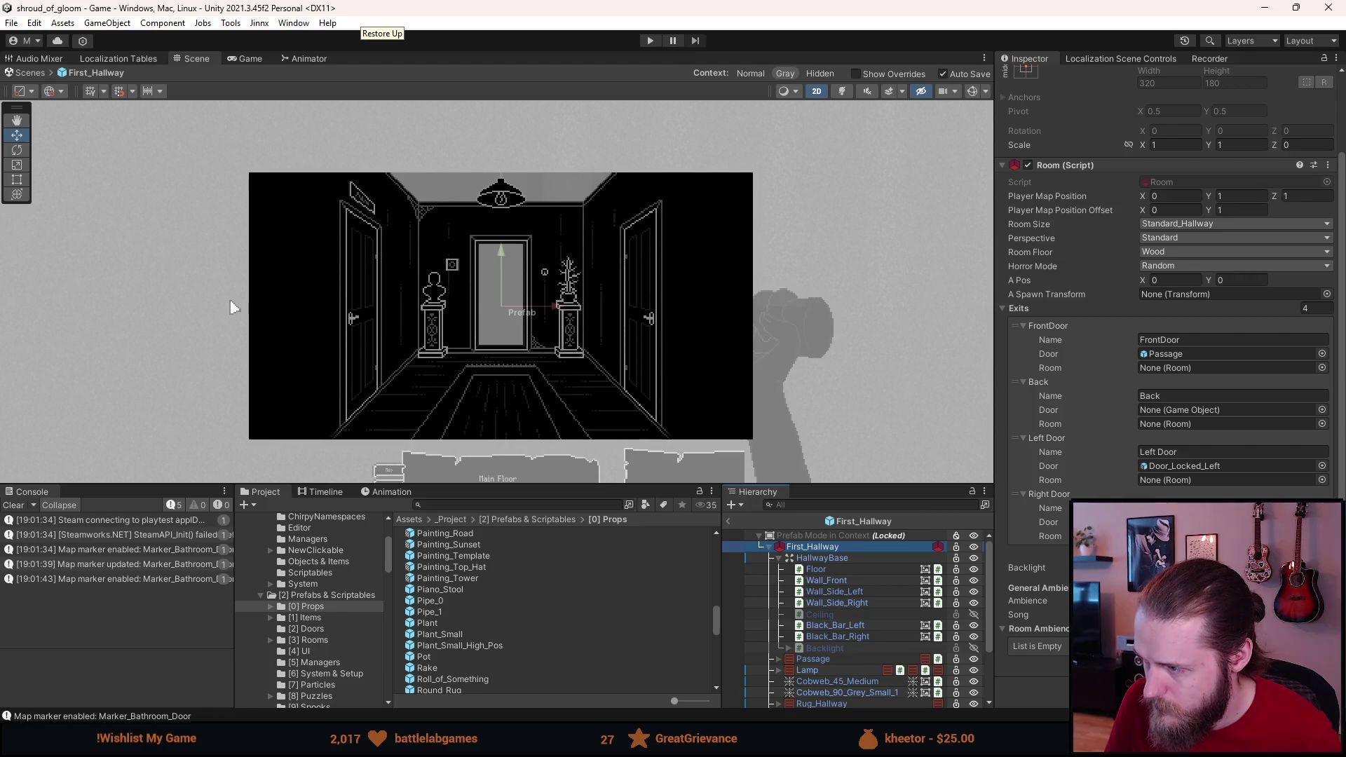
pyautogui.scroll(-2, 882, 654)
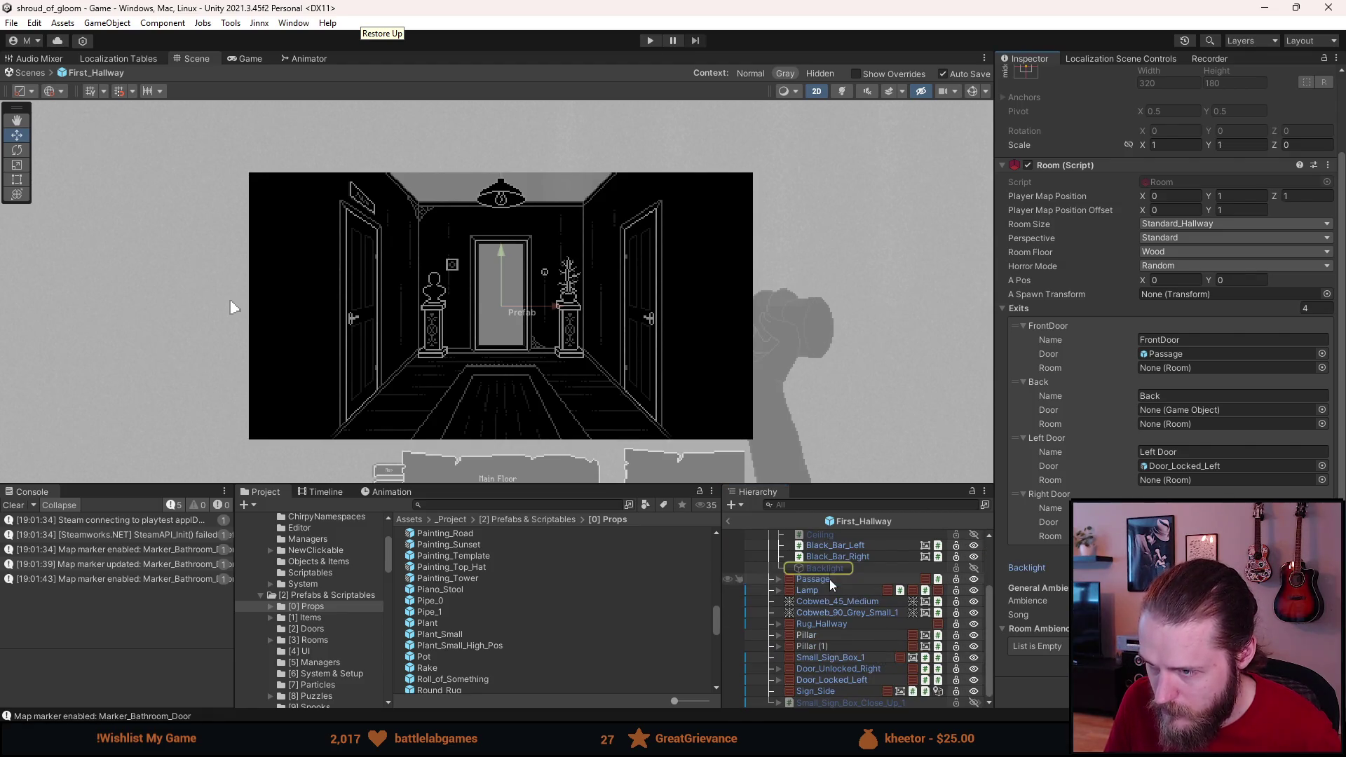
# Step: Duplicate Backlight and place Backlight (1) below Sign_Side
pyautogui.click(829, 569)
pyautogui.hotkey('ctrl', 'd')
pyautogui.moveTo(835, 566); pyautogui.dragTo(823, 693)
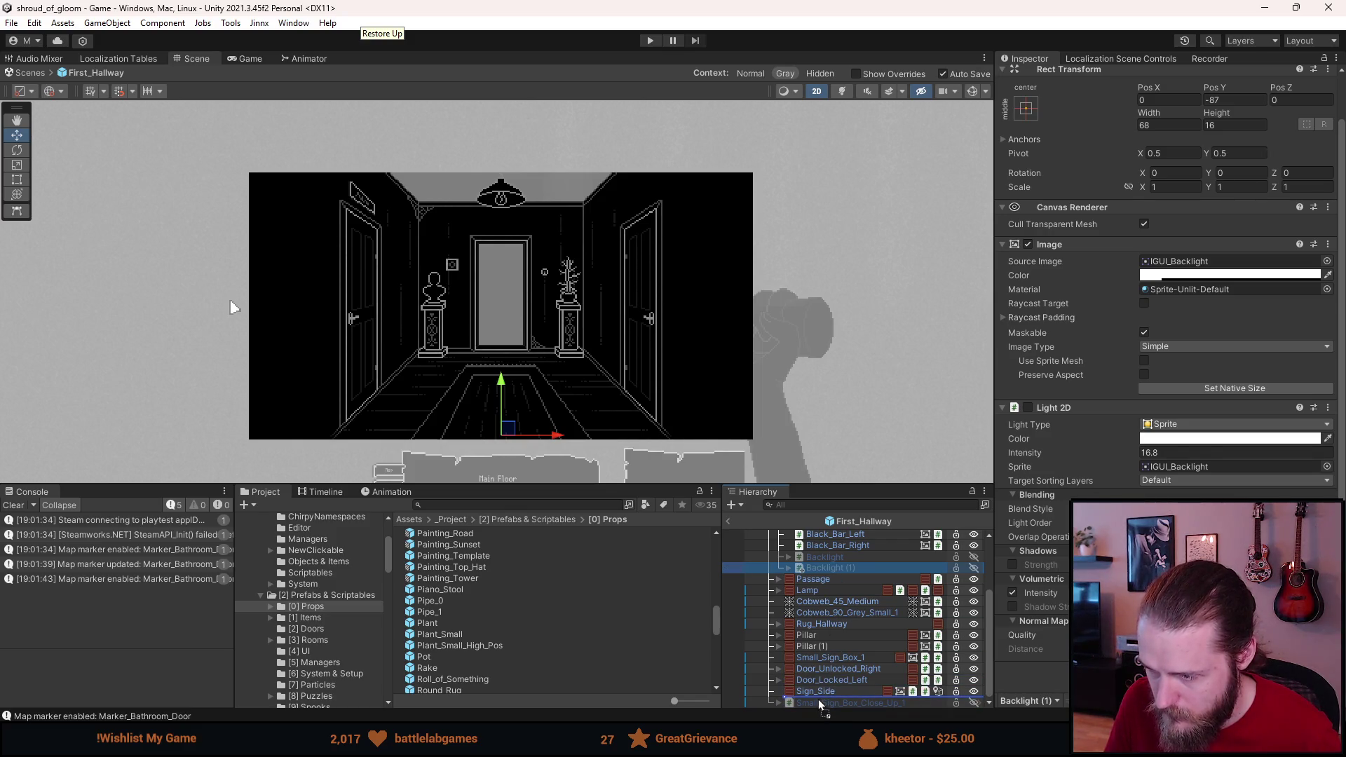
pyautogui.moveTo(819, 699); pyautogui.dragTo(817, 698)
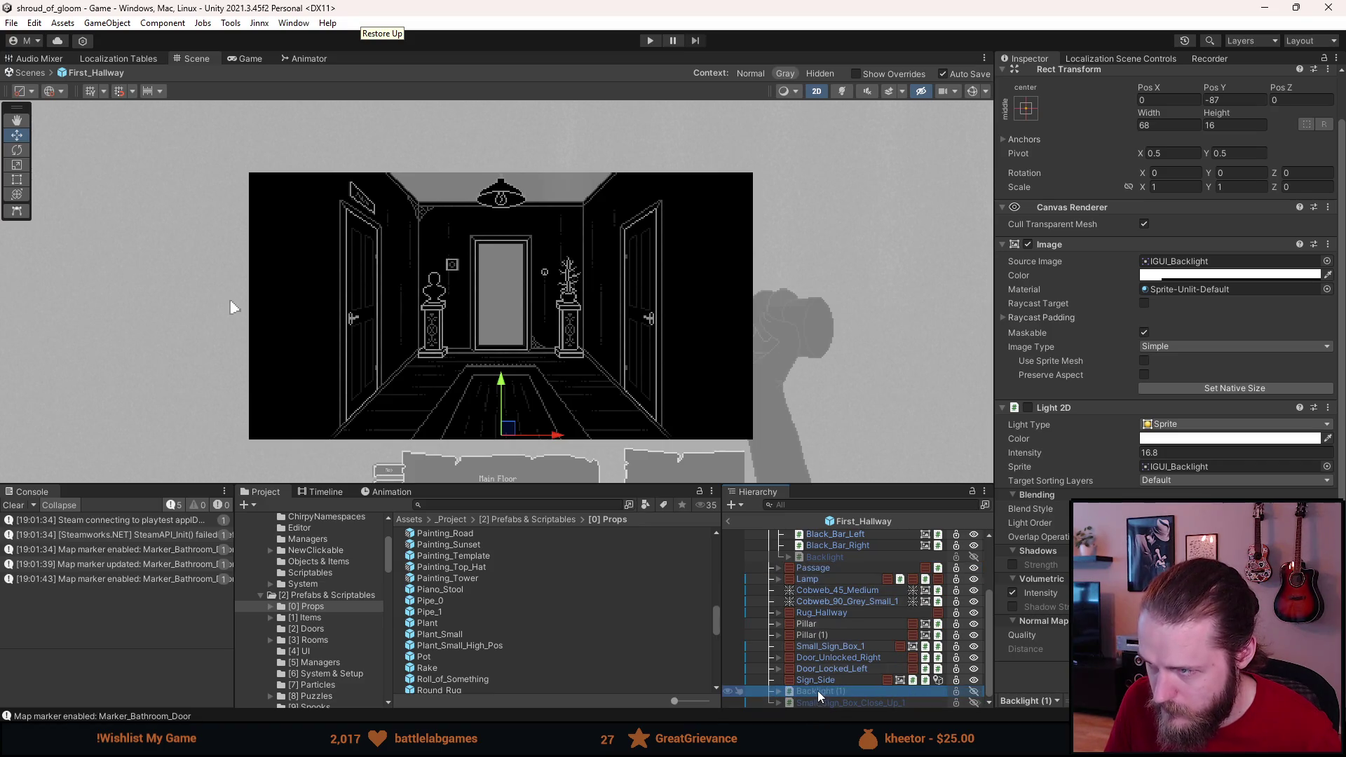
# Step: Select First_Hallway, exit prefab mode and start Play mode
pyautogui.scroll(3, 818, 691)
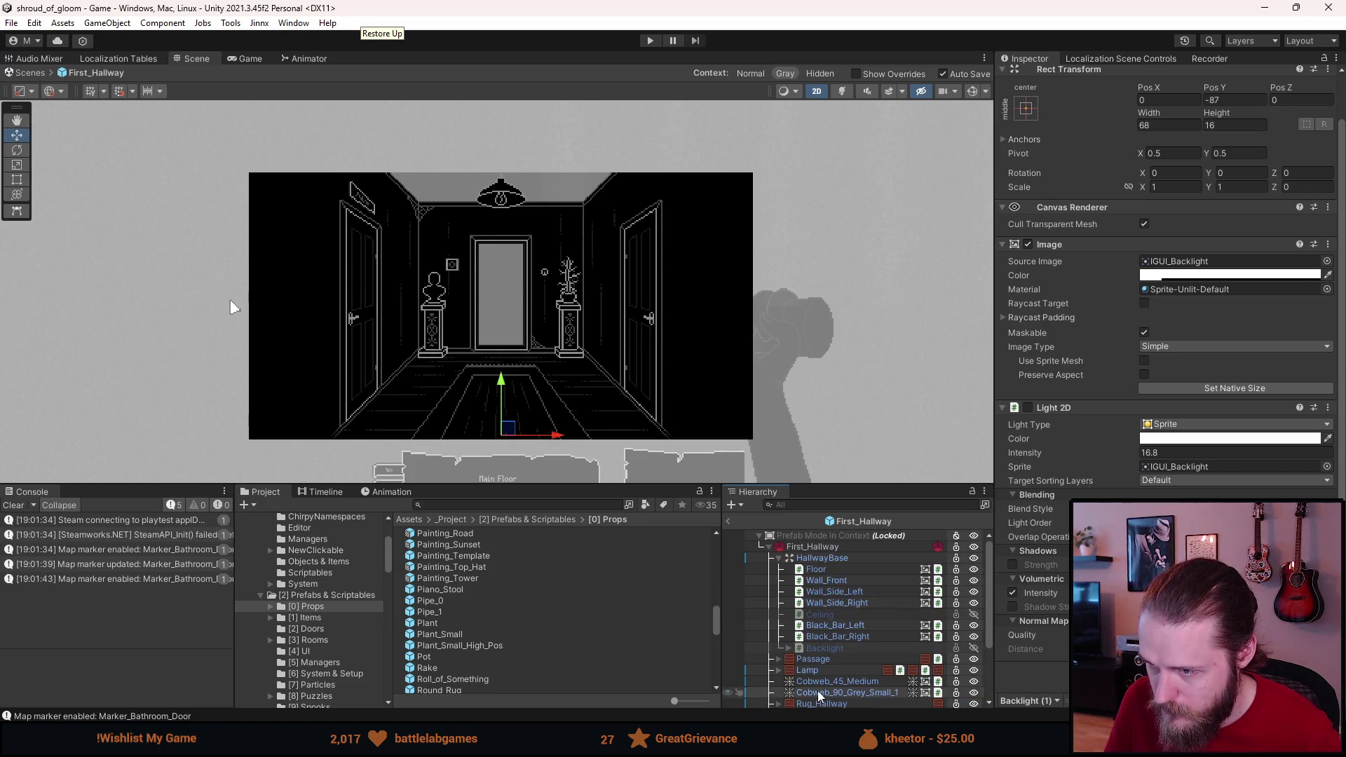
pyautogui.click(826, 547)
pyautogui.scroll(-3, 825, 591)
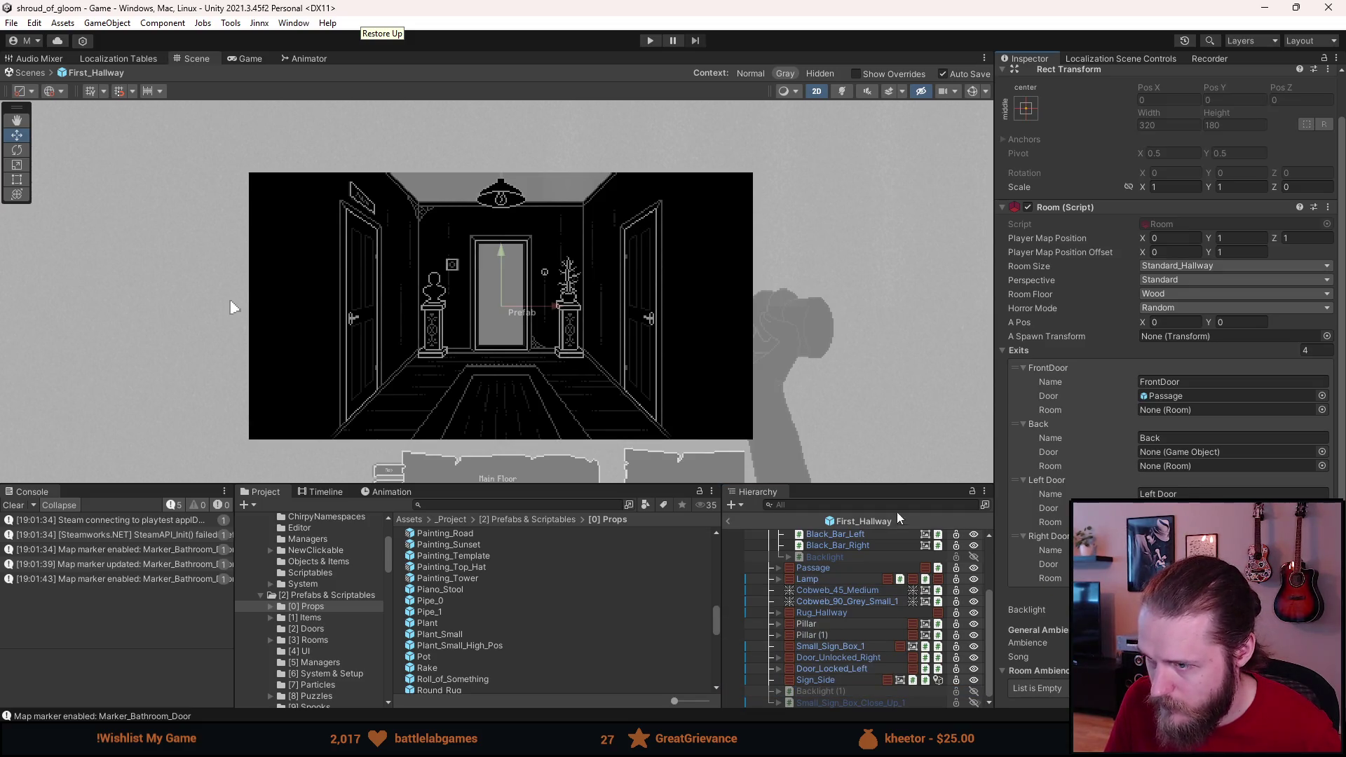
pyautogui.click(728, 522)
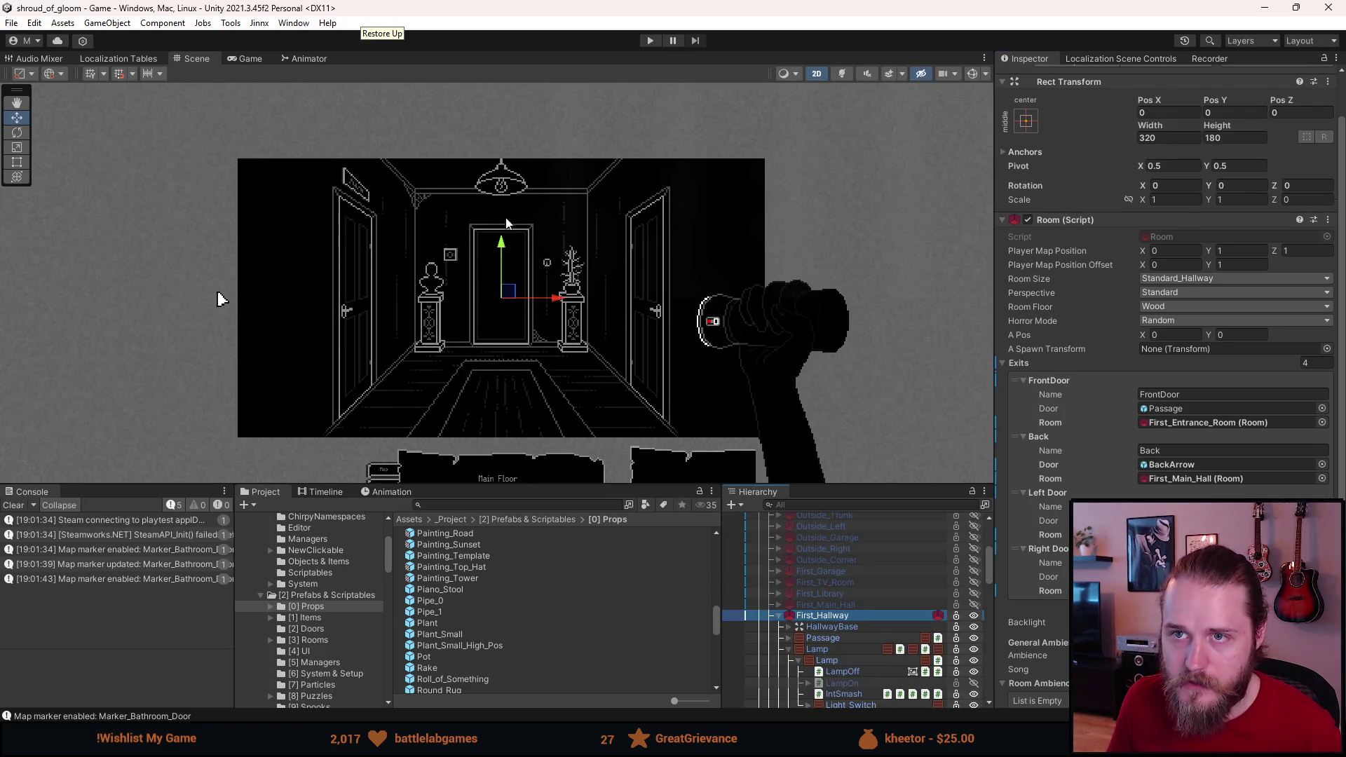
pyautogui.click(648, 41)
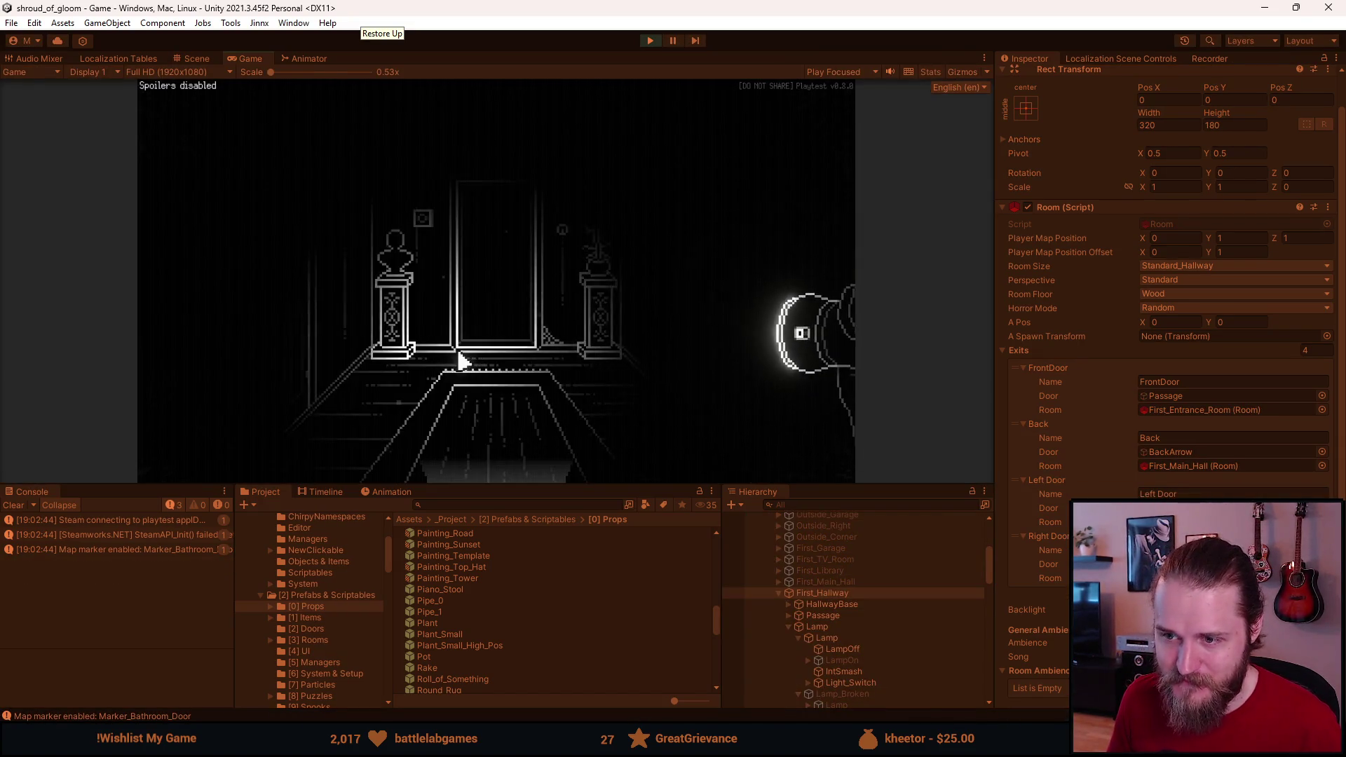
# Step: Toggle the hallway lamp, go back to the Main Hall, and pause the game
pyautogui.click(565, 232)
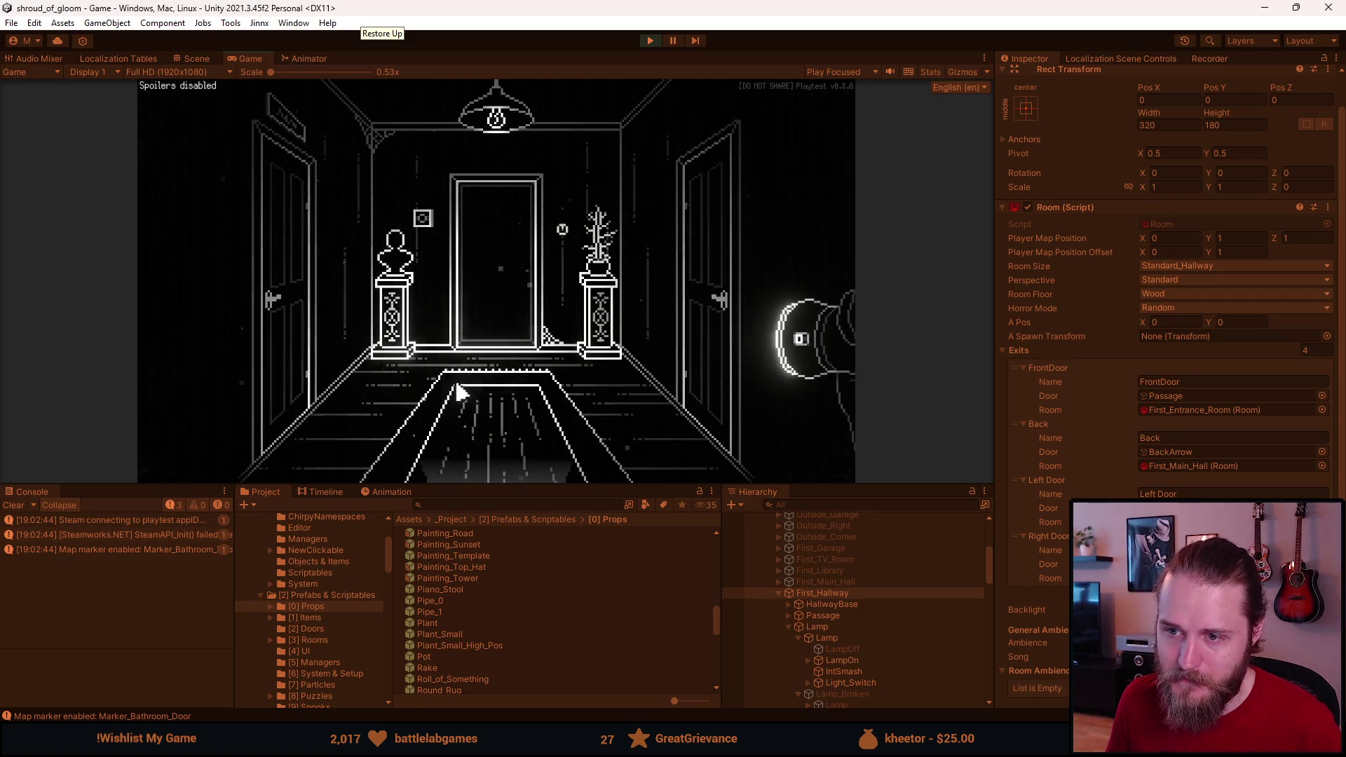
pyautogui.click(486, 464)
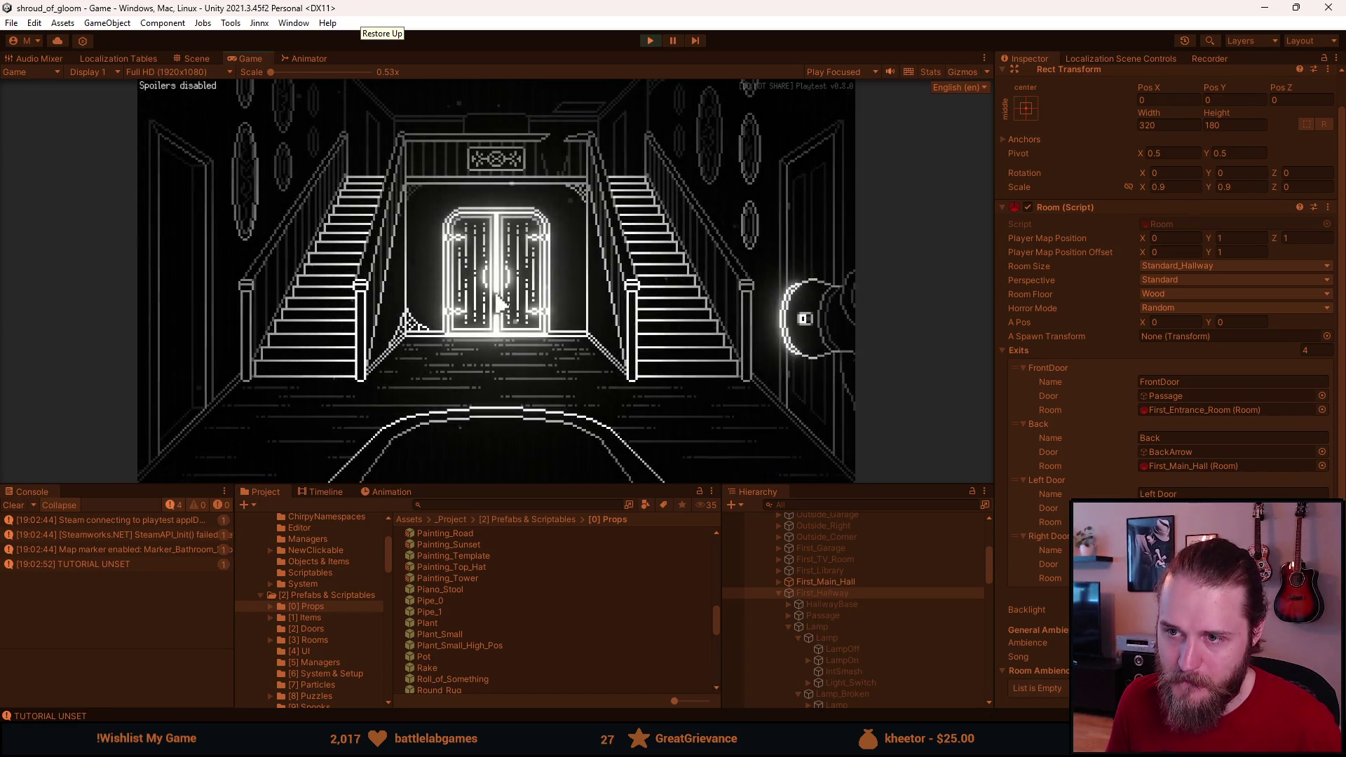
pyautogui.press('Escape')
# Step: Open Settings > Video > Calibrate brightness, back out, and maximize the Game view
pyautogui.click(489, 298)
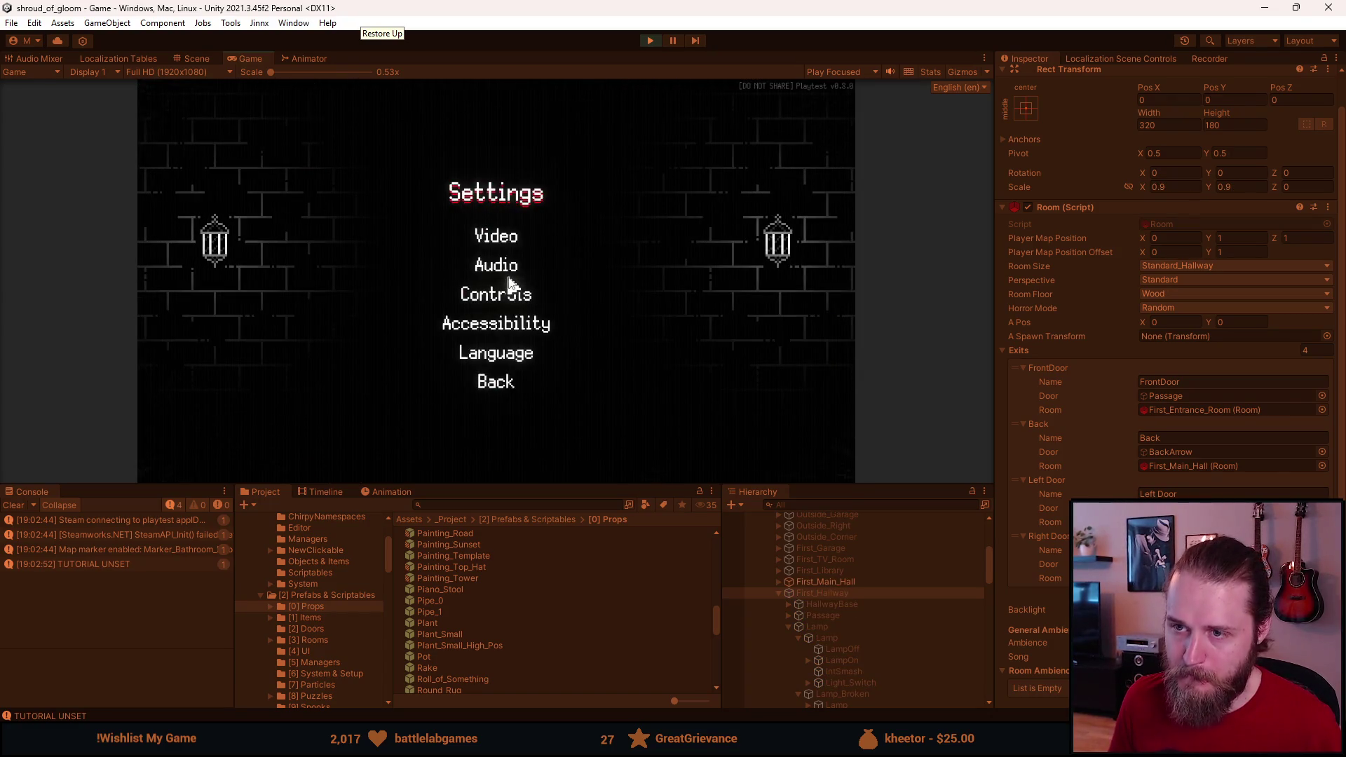
pyautogui.click(504, 245)
pyautogui.click(533, 301)
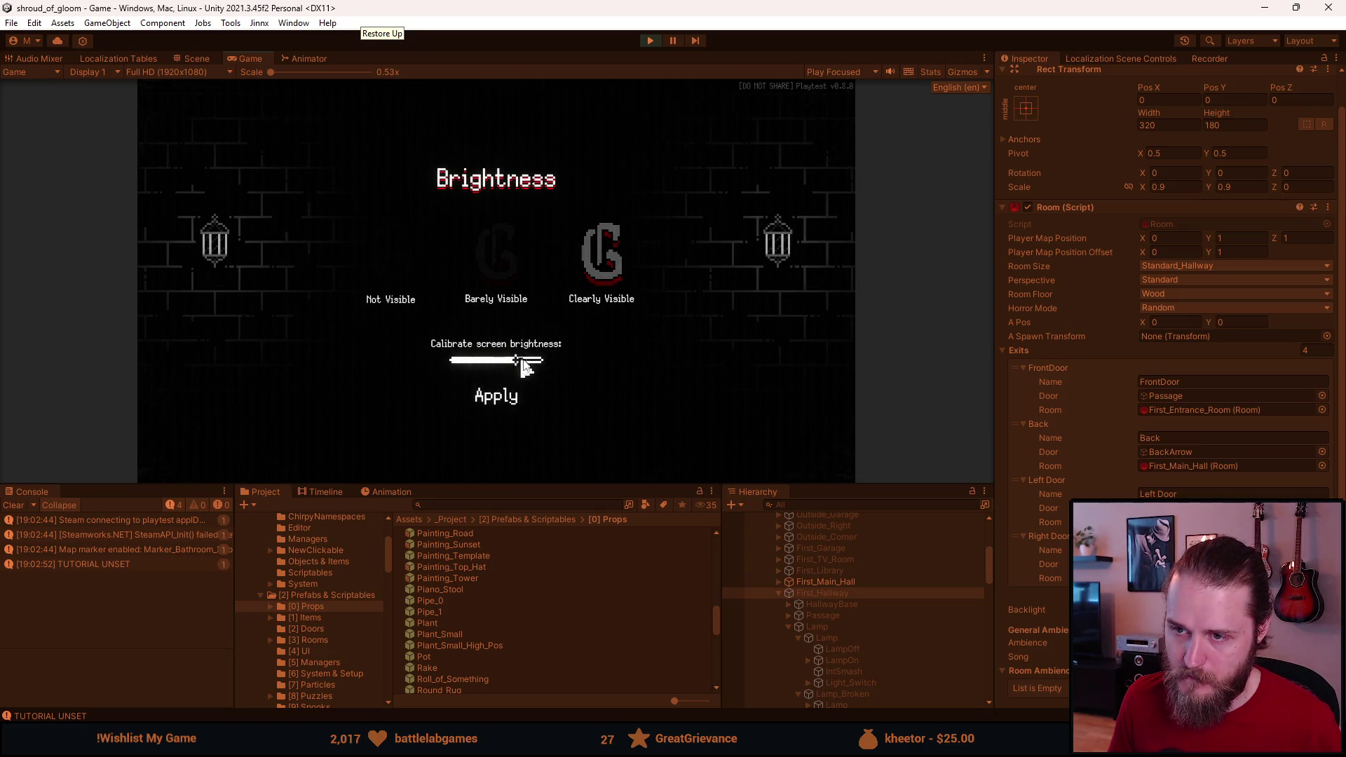
pyautogui.press('Escape')
pyautogui.press('Escape')
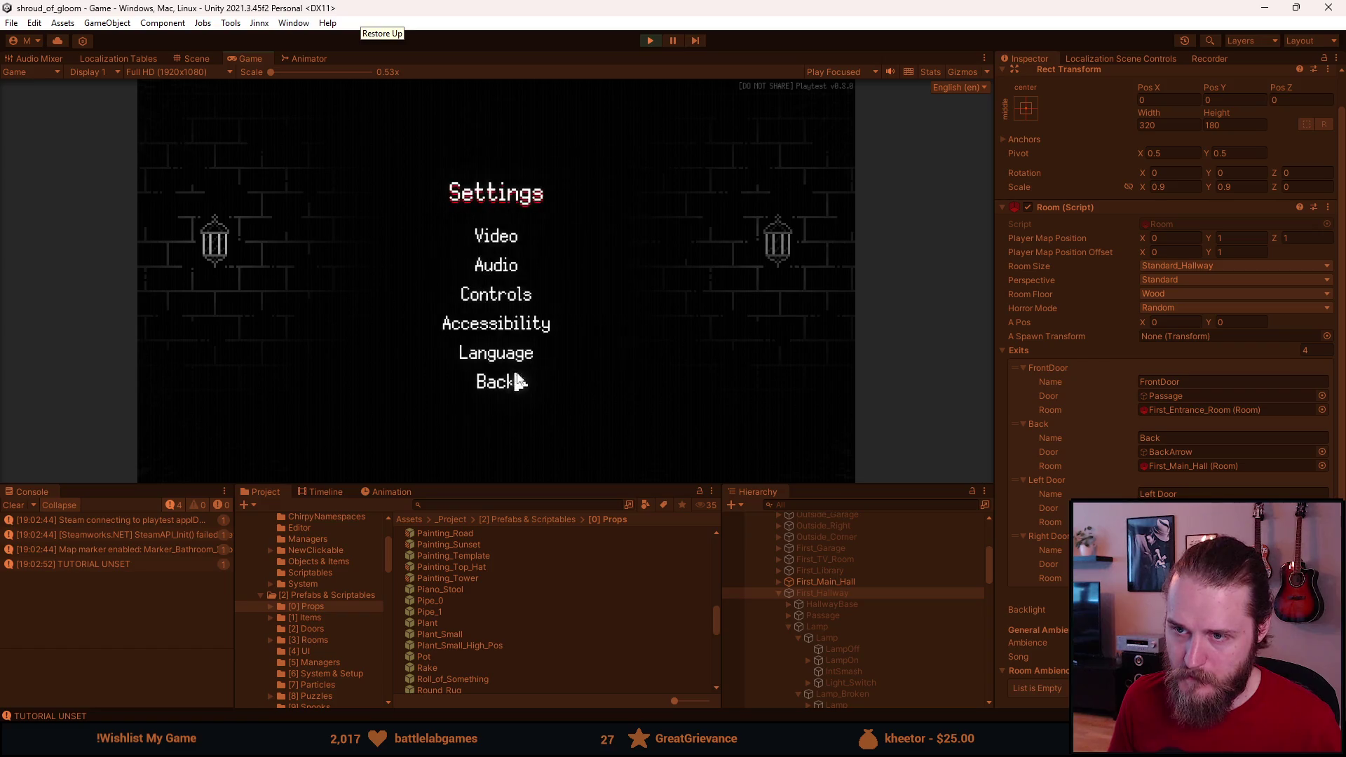
pyautogui.press('Escape')
pyautogui.doubleClick(246, 62)
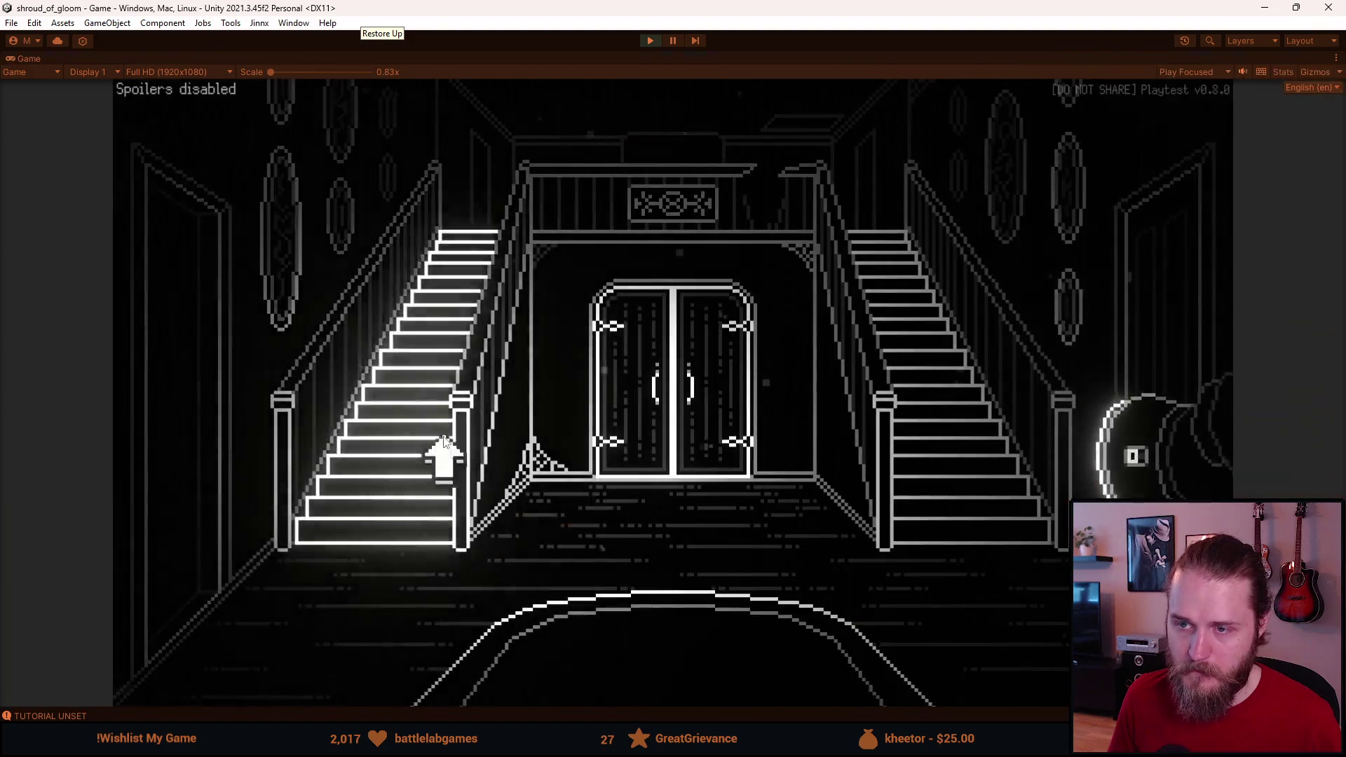
# Step: Enter the hallway through the central door and unlock its left door with the inventory key
pyautogui.press('F1')
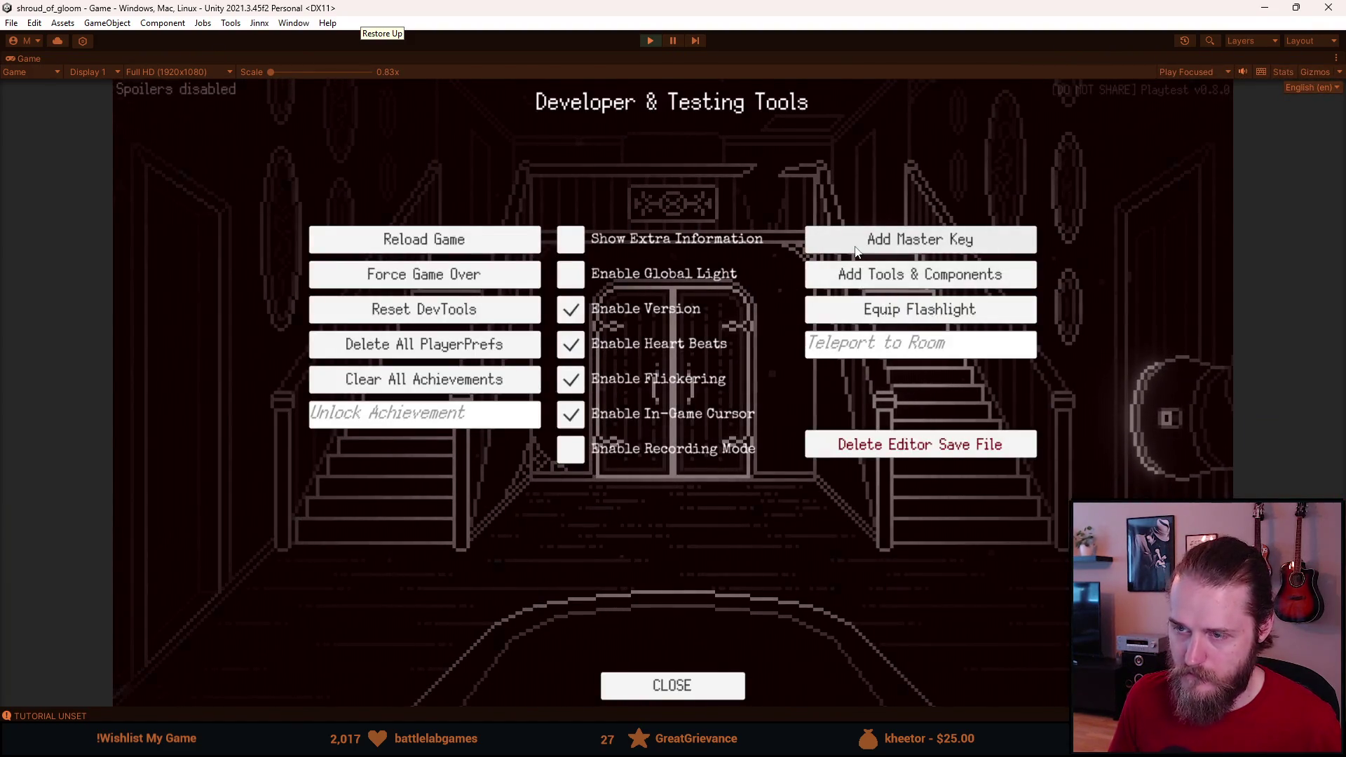
pyautogui.press('F1')
pyautogui.click(676, 382)
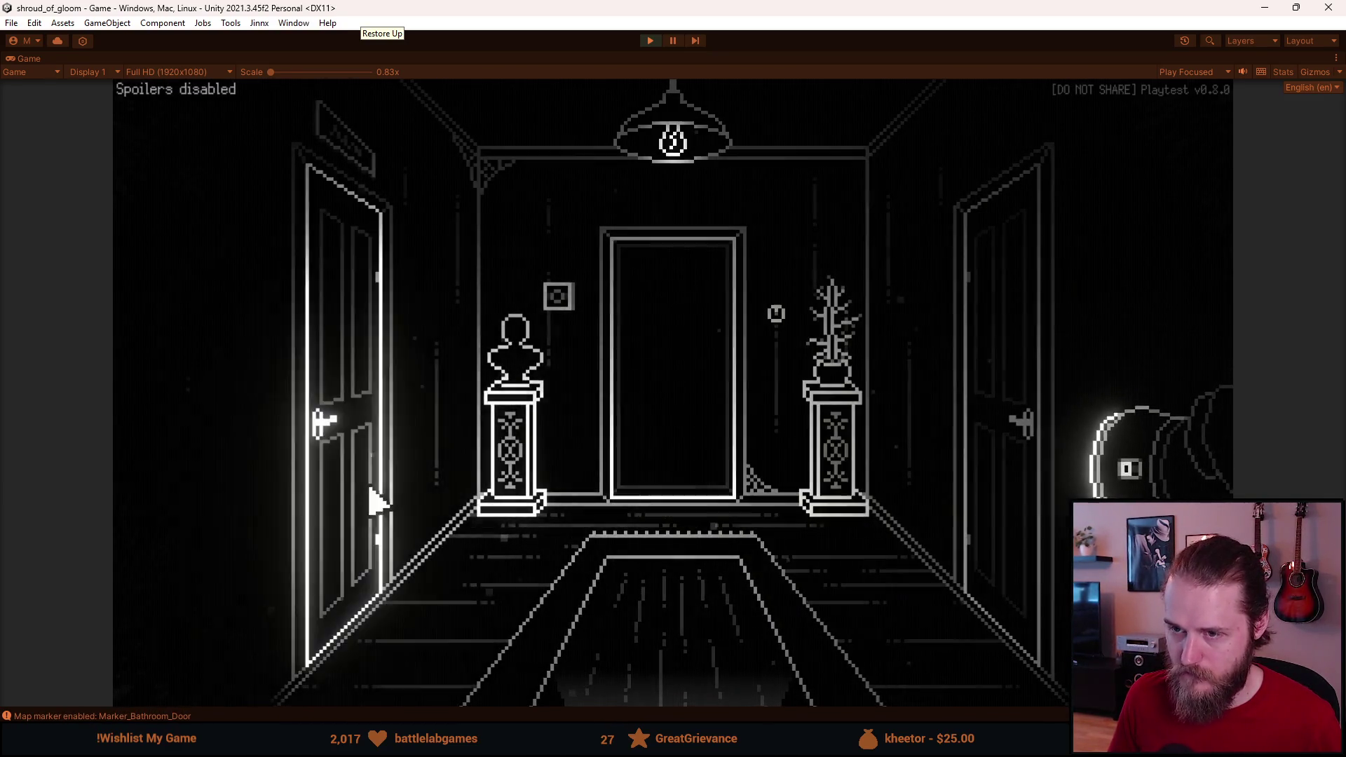
pyautogui.moveTo(307, 579)
pyautogui.click(217, 450)
pyautogui.click(378, 361)
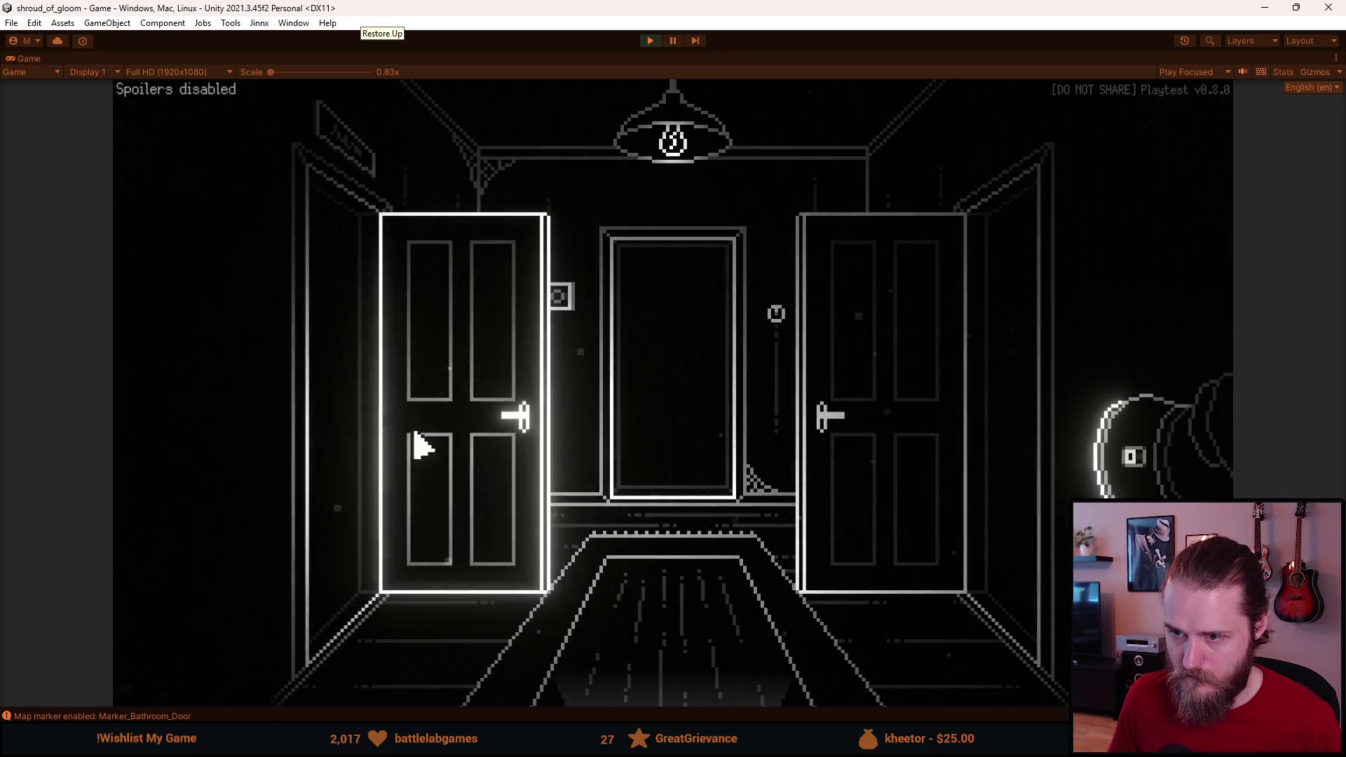
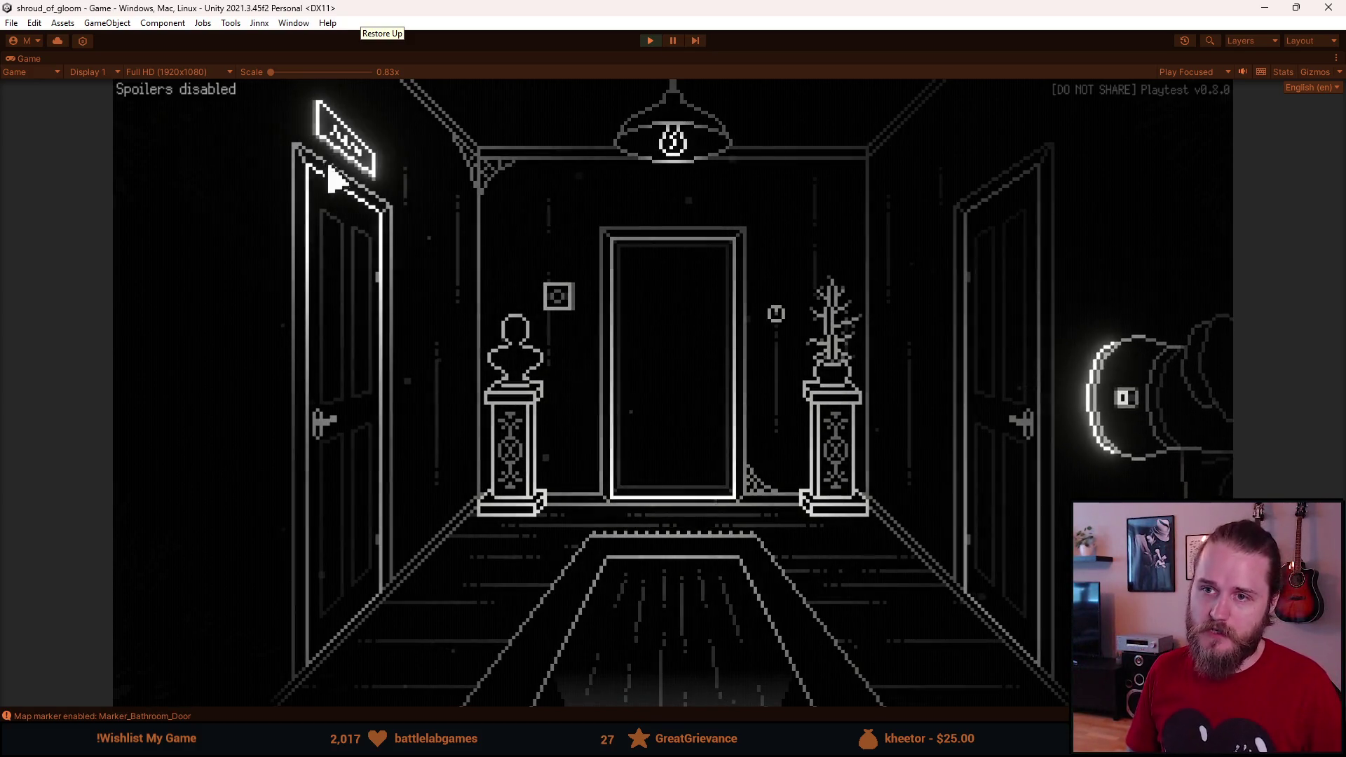
# Step: Walk through two hallway doors into the kitchen, then leave by its left door into the next hallway
pyautogui.click(645, 424)
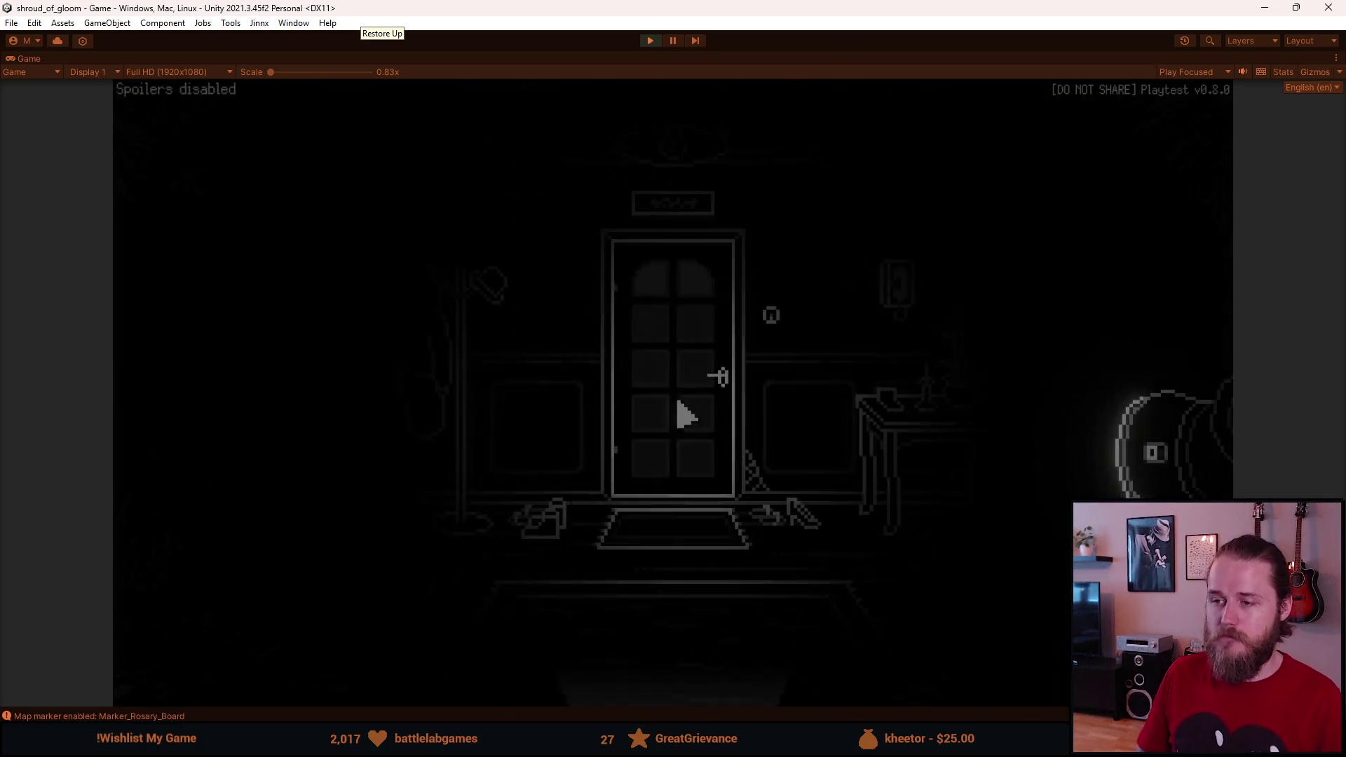
pyautogui.click(670, 203)
pyautogui.click(1037, 360)
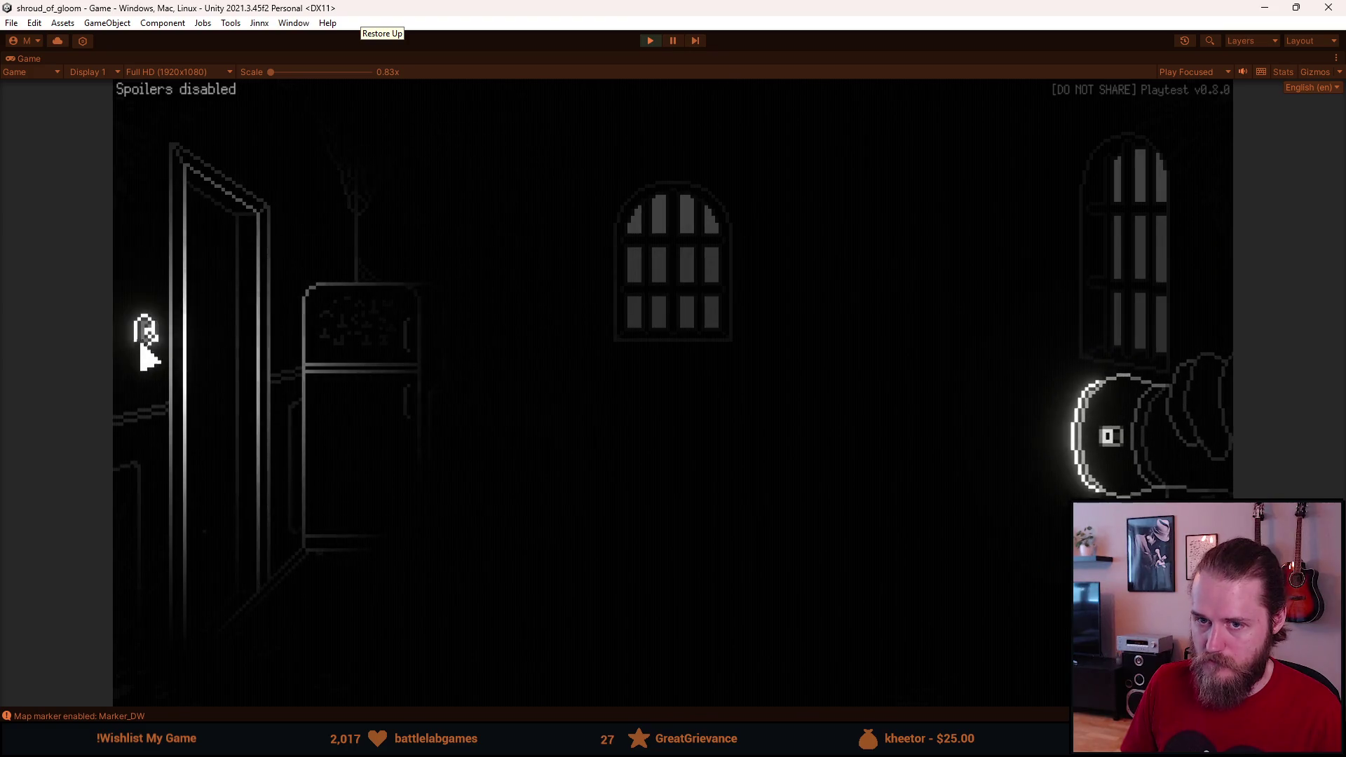
pyautogui.click(144, 348)
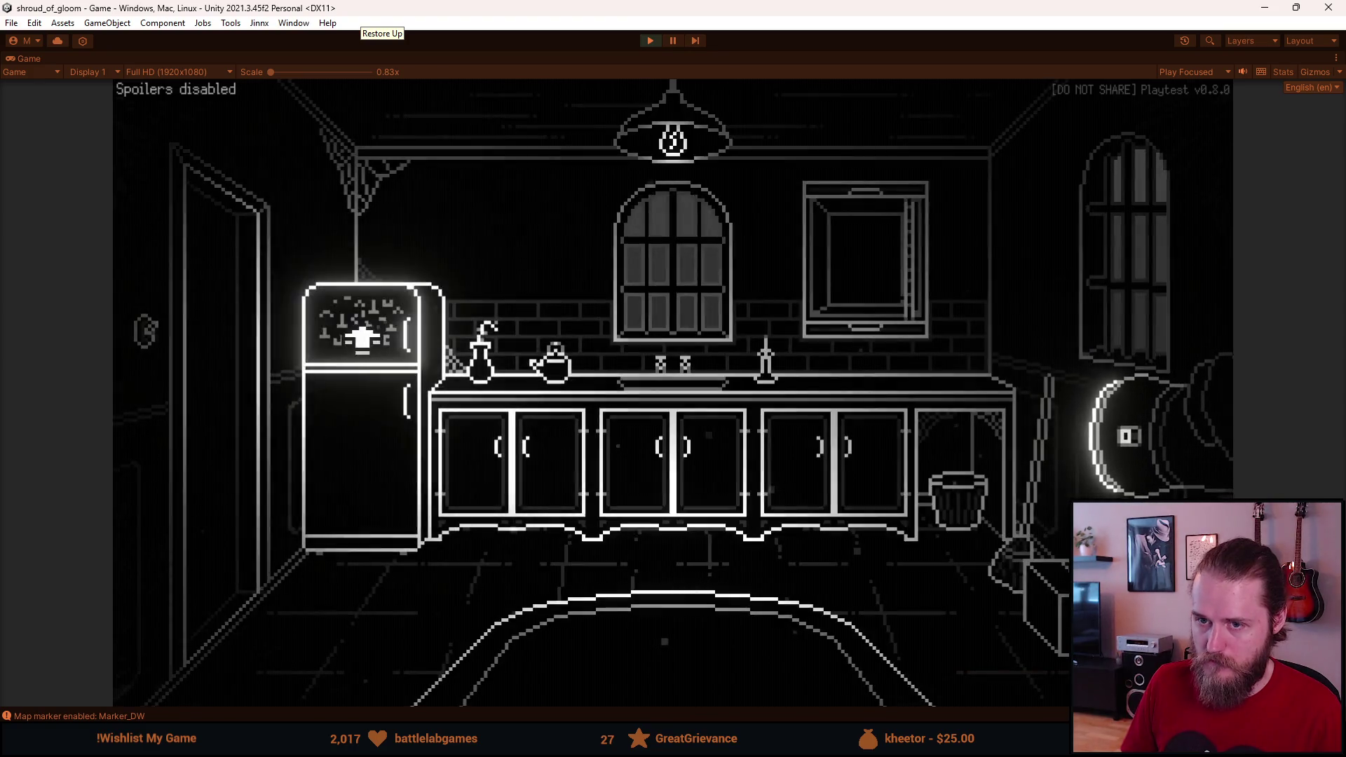
pyautogui.click(542, 366)
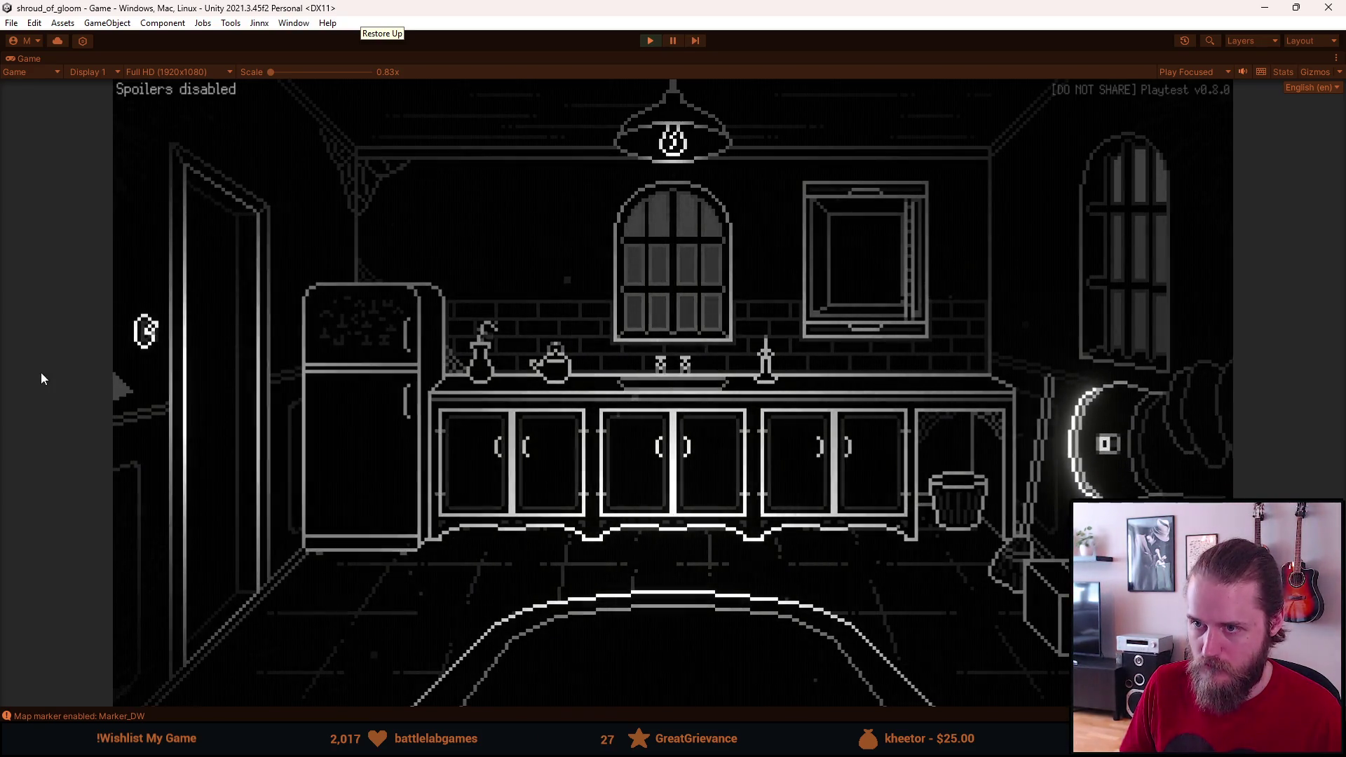
pyautogui.click(246, 390)
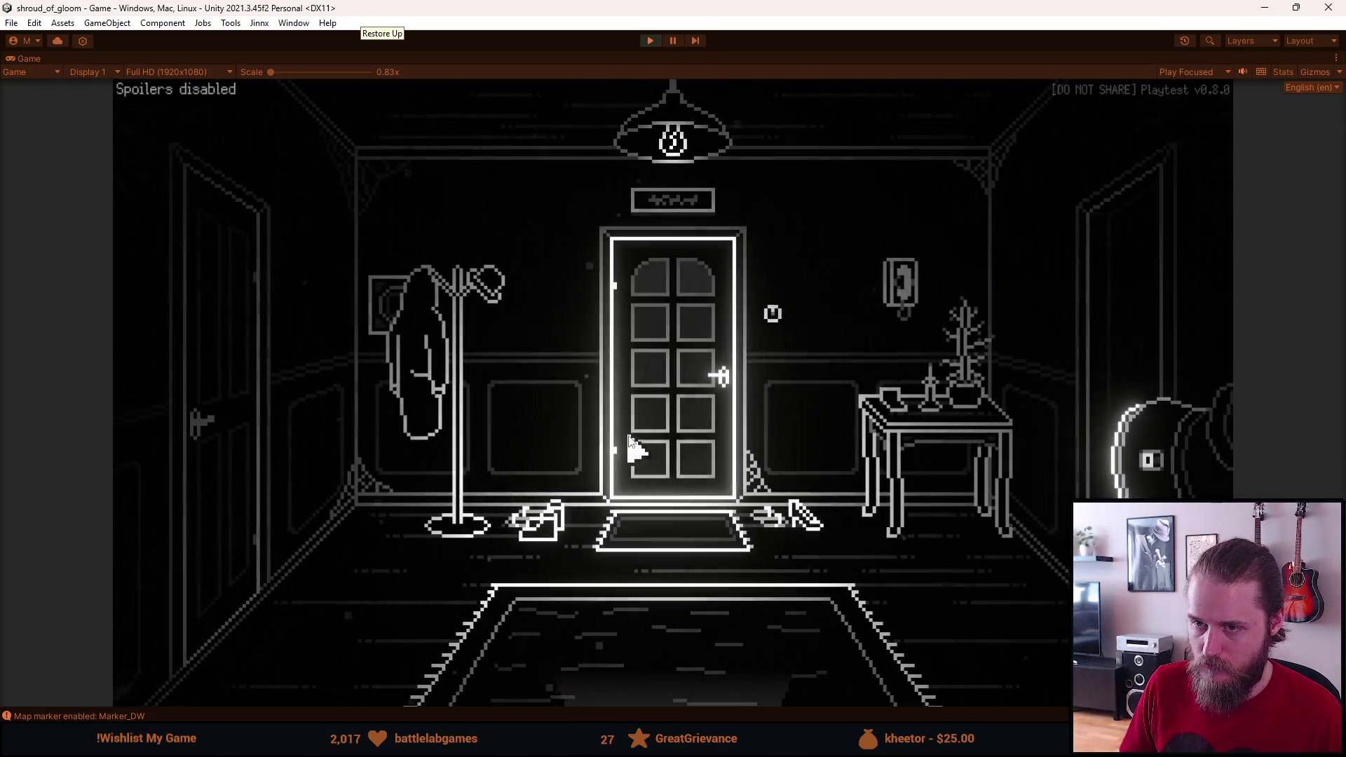
pyautogui.click(671, 690)
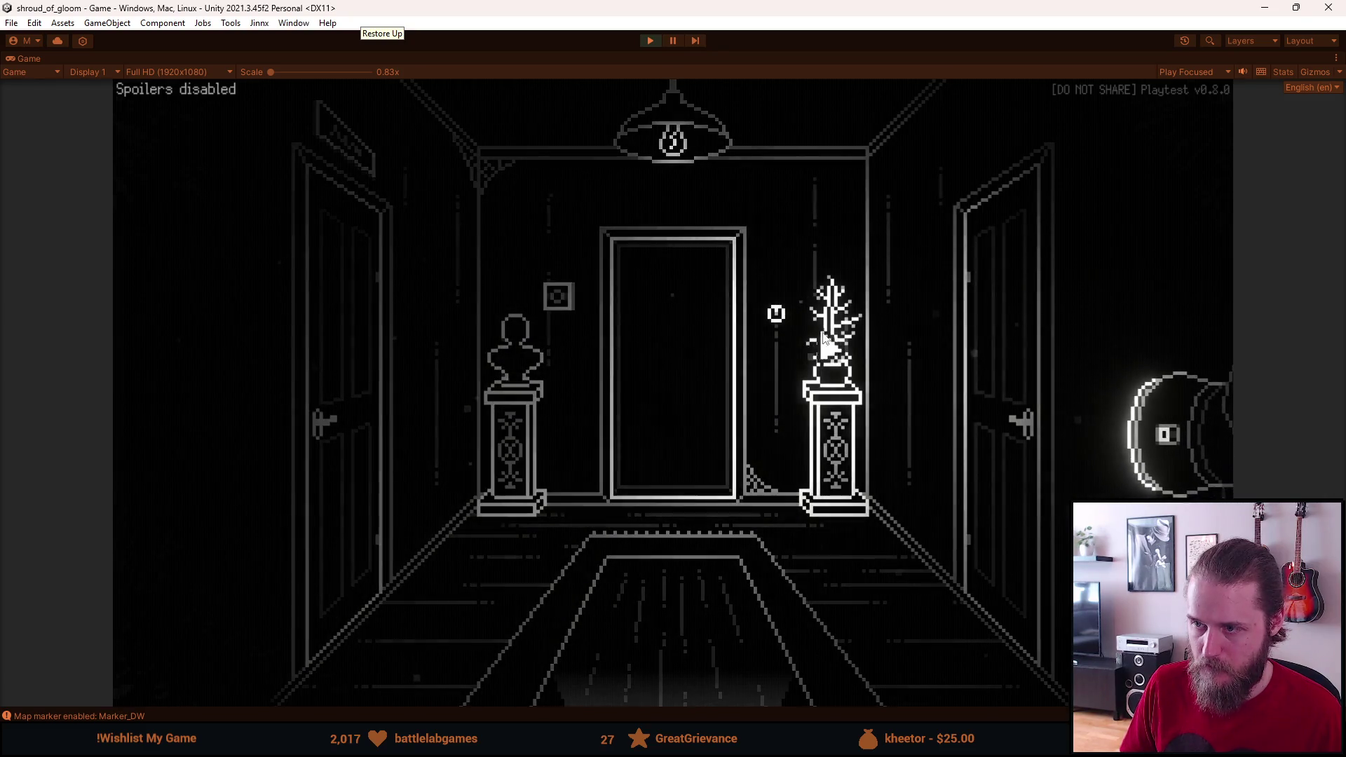
# Step: Continue through the staircase foyer, TV room and storage room, then head back toward the staircase hall
pyautogui.click(691, 683)
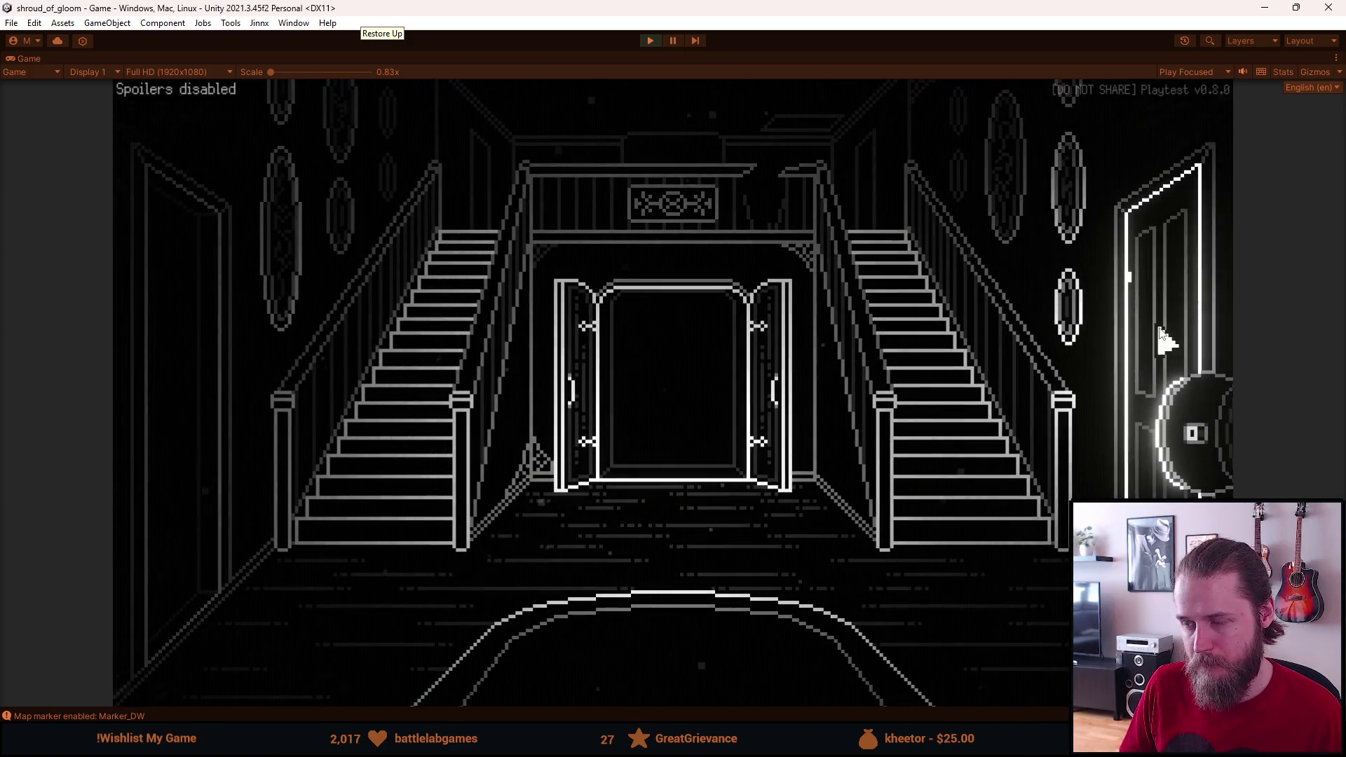
pyautogui.click(211, 472)
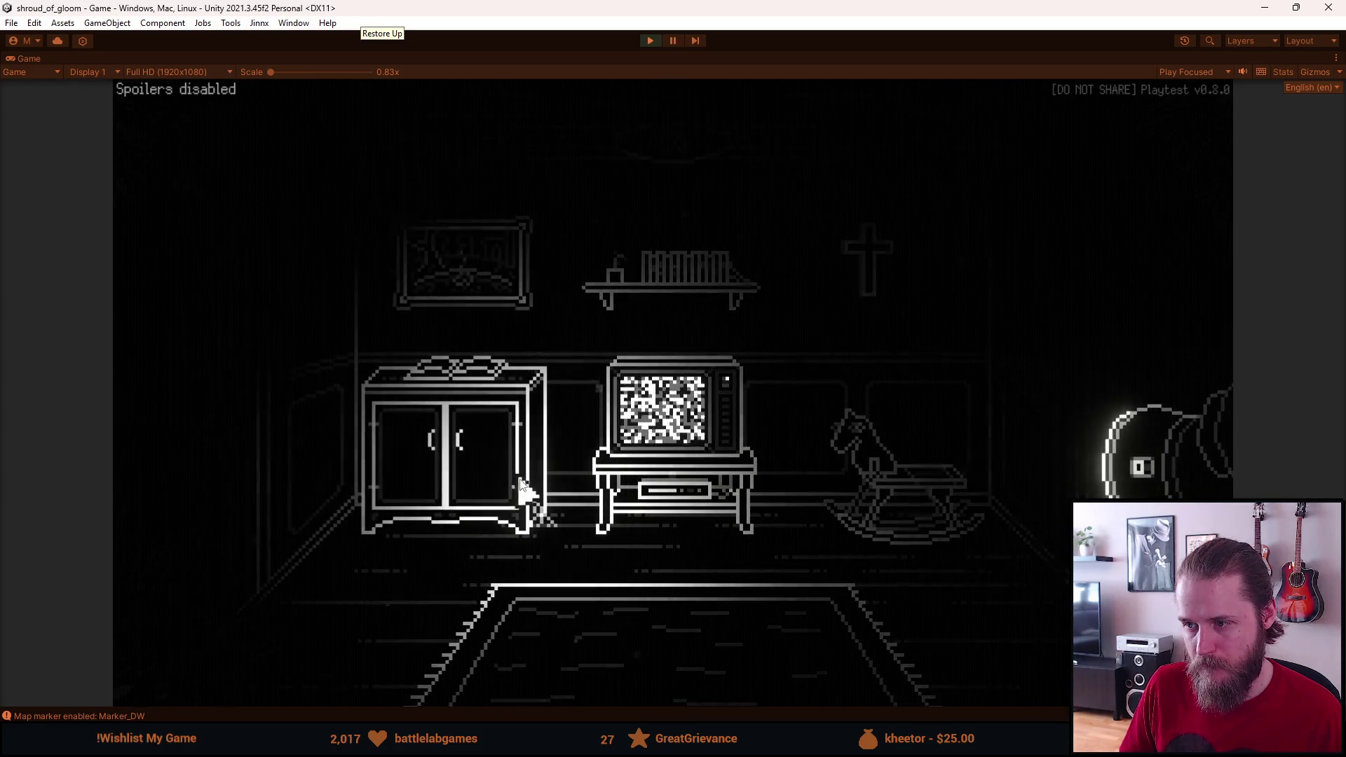
pyautogui.click(226, 399)
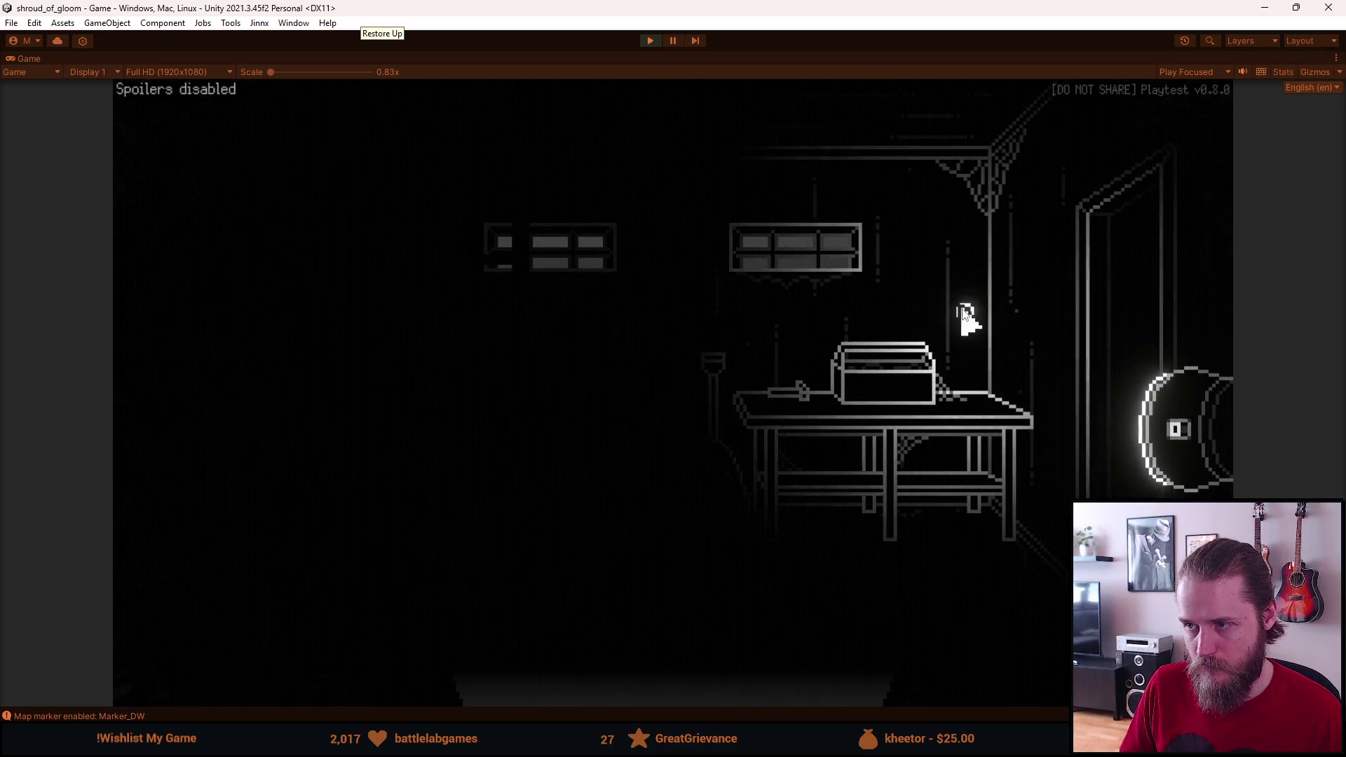
pyautogui.click(1157, 333)
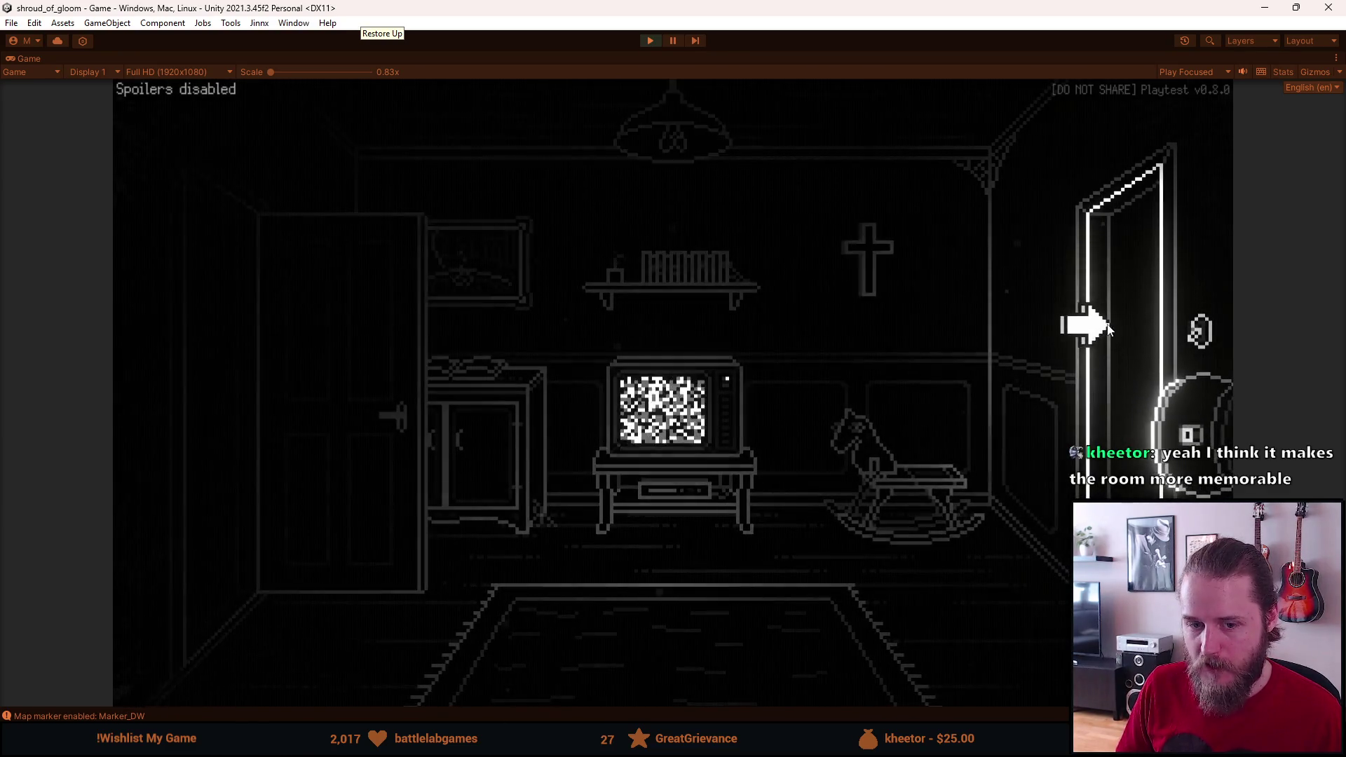
pyautogui.click(1120, 330)
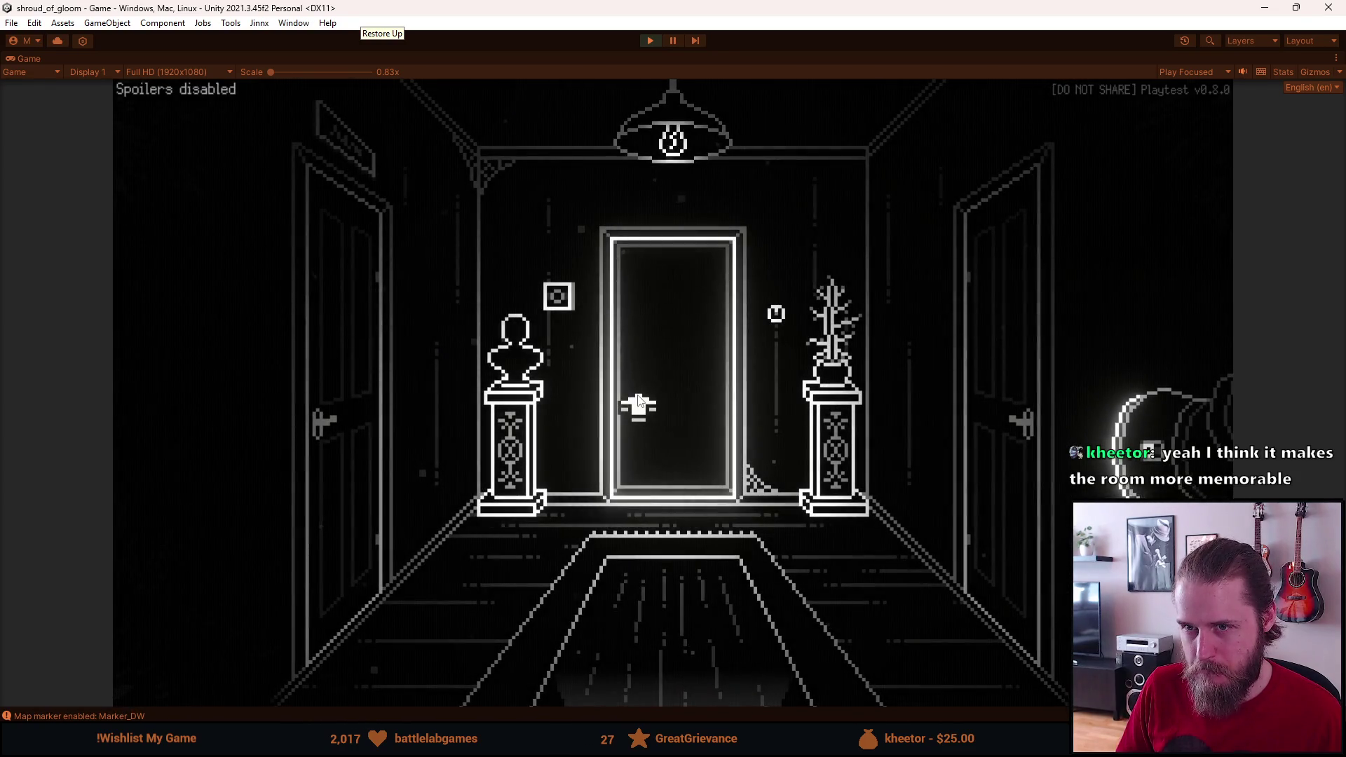
pyautogui.click(652, 694)
pyautogui.click(204, 421)
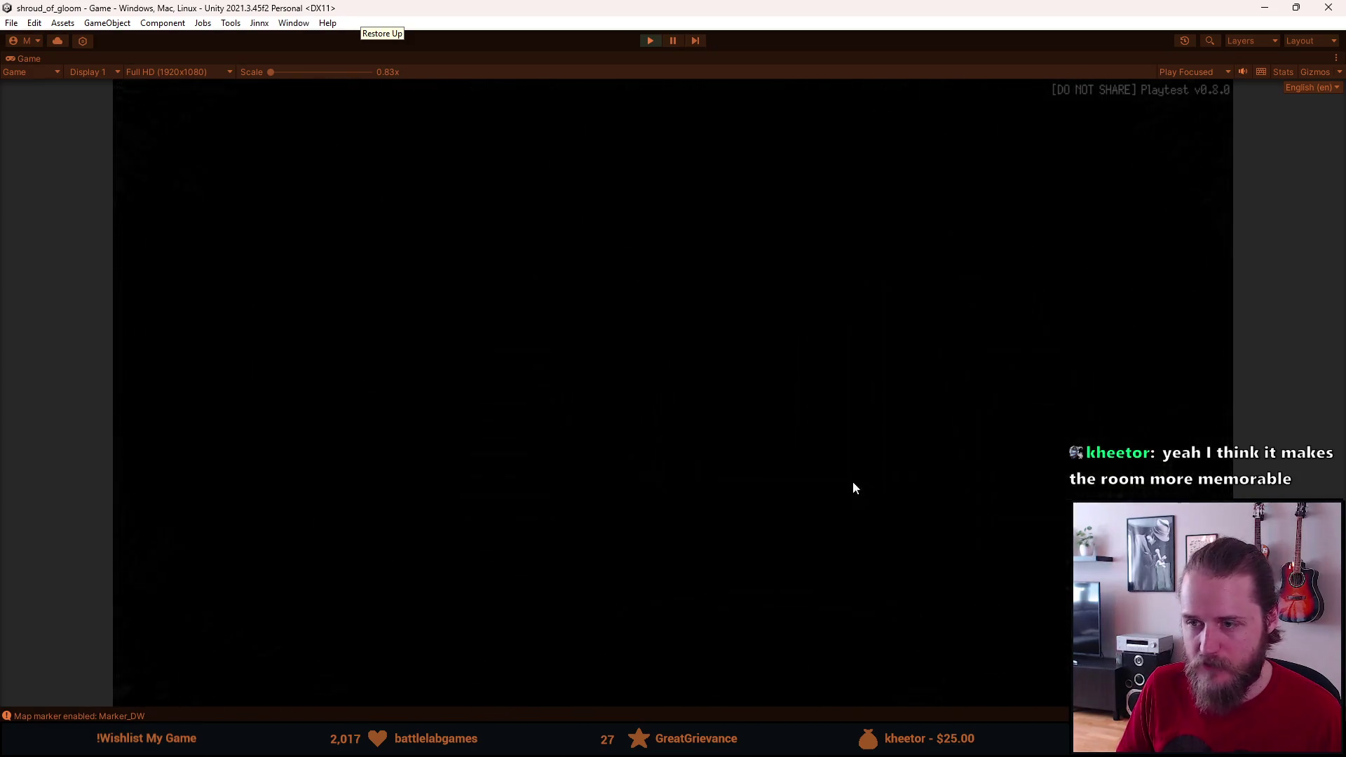
# Step: Shuttle between the staircase hall and the rocking-horse TV room, end in the TV room, and pause
pyautogui.click(982, 450)
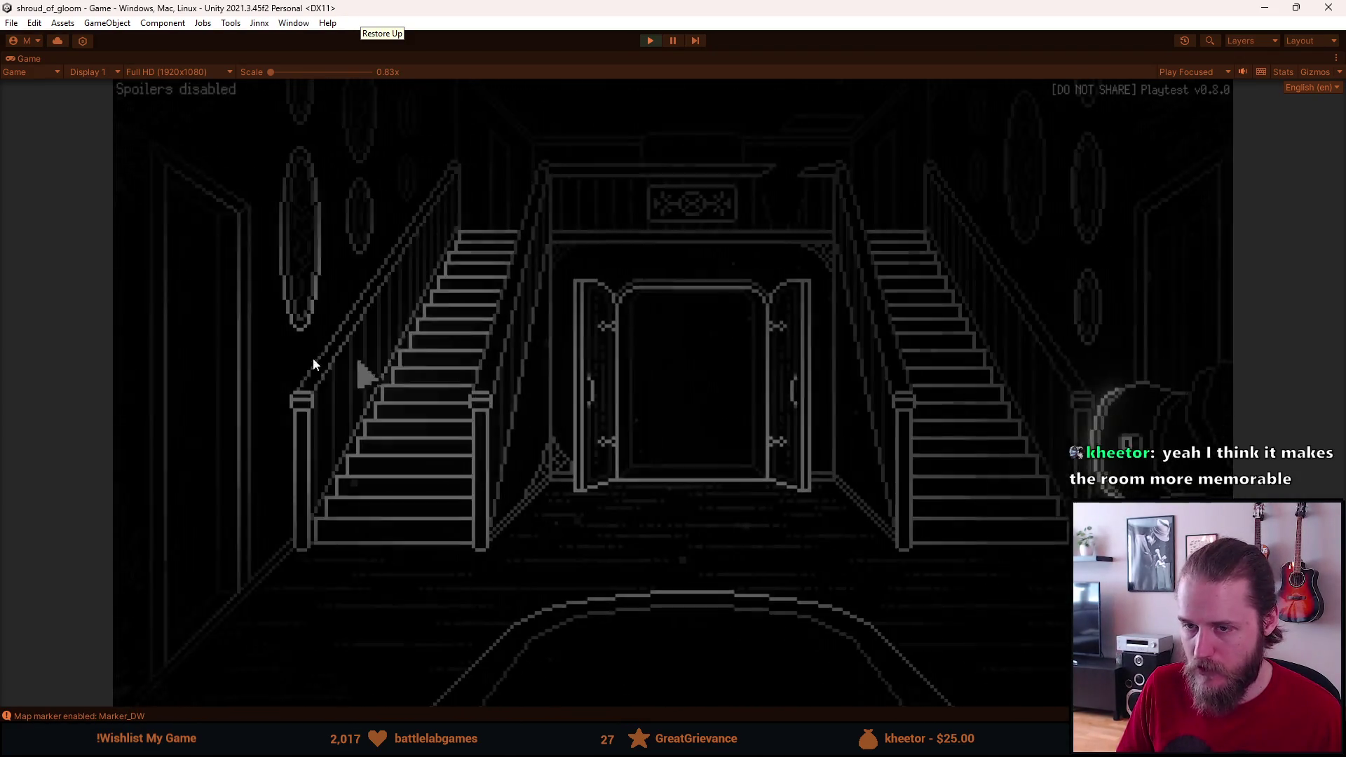
pyautogui.click(181, 379)
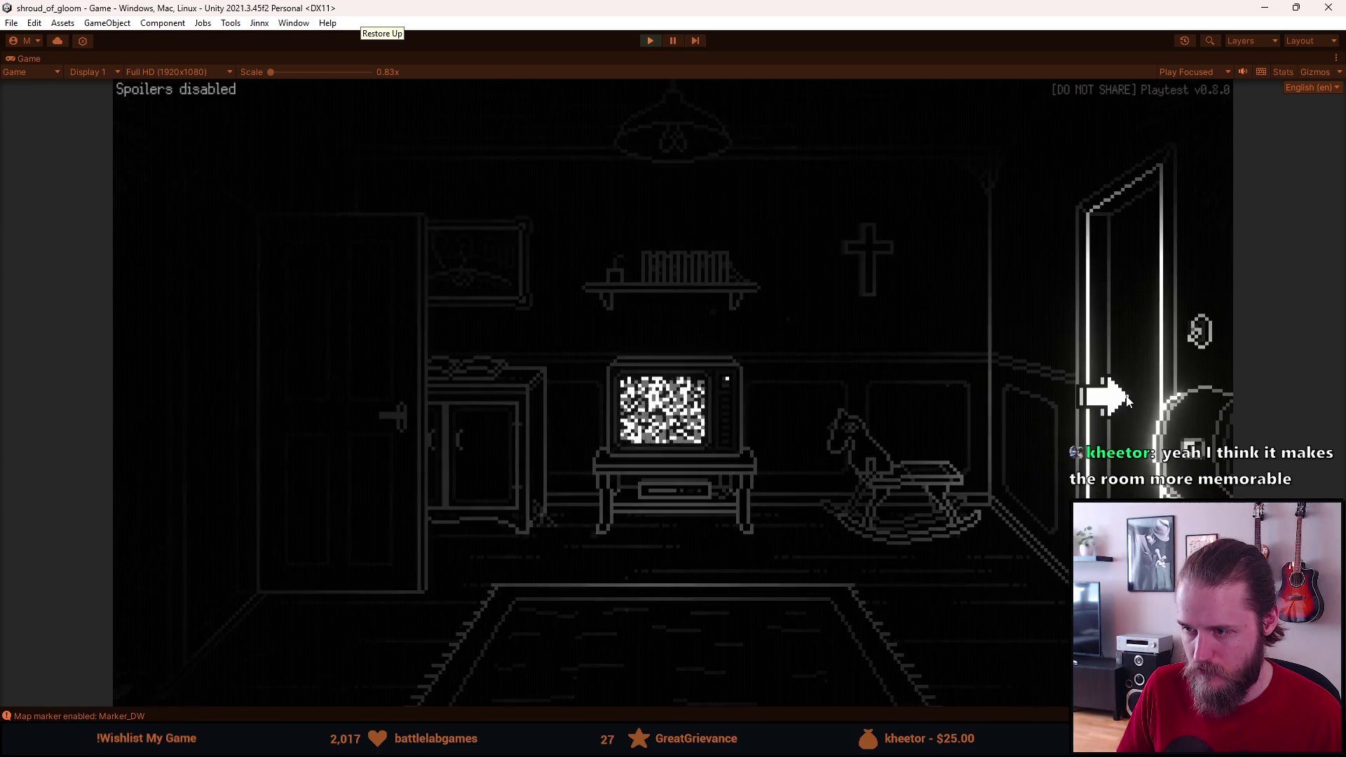
pyautogui.click(1125, 398)
pyautogui.click(180, 361)
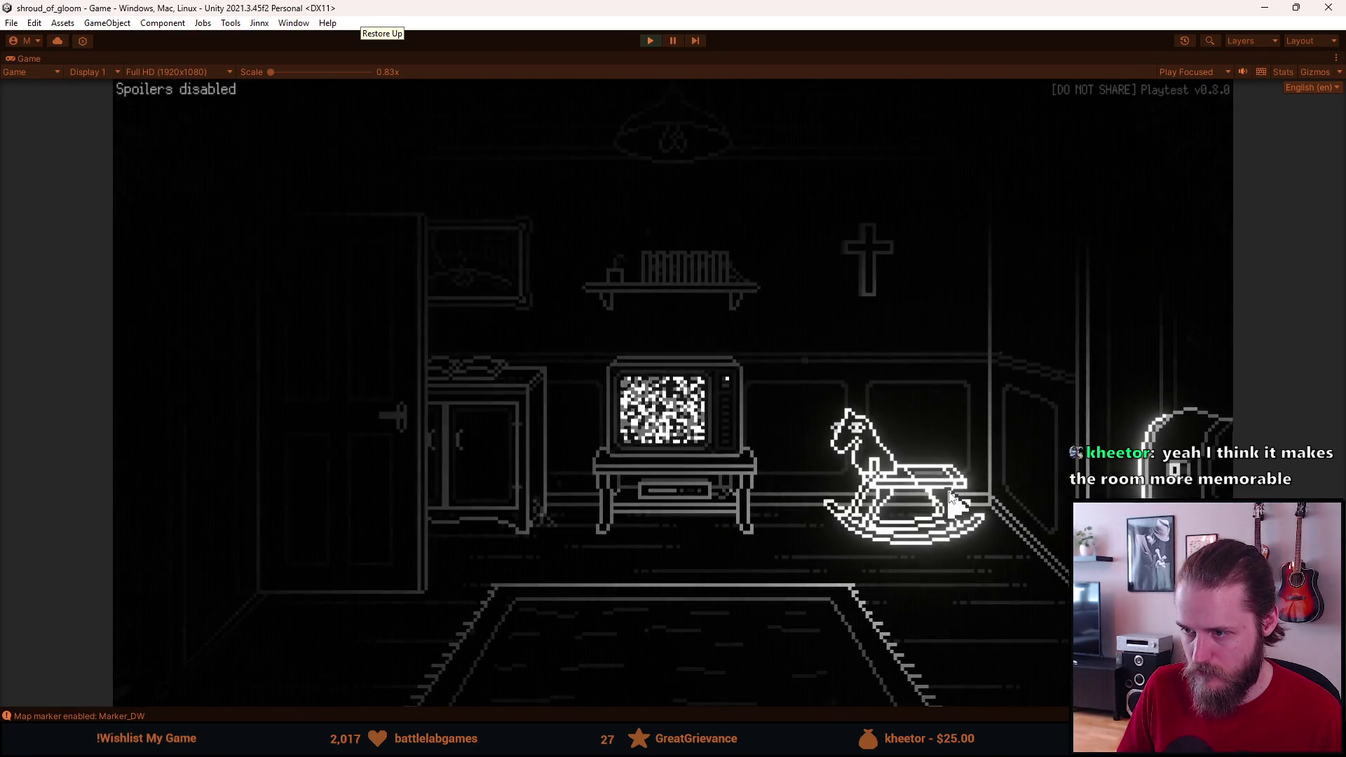
pyautogui.click(1075, 424)
pyautogui.click(413, 459)
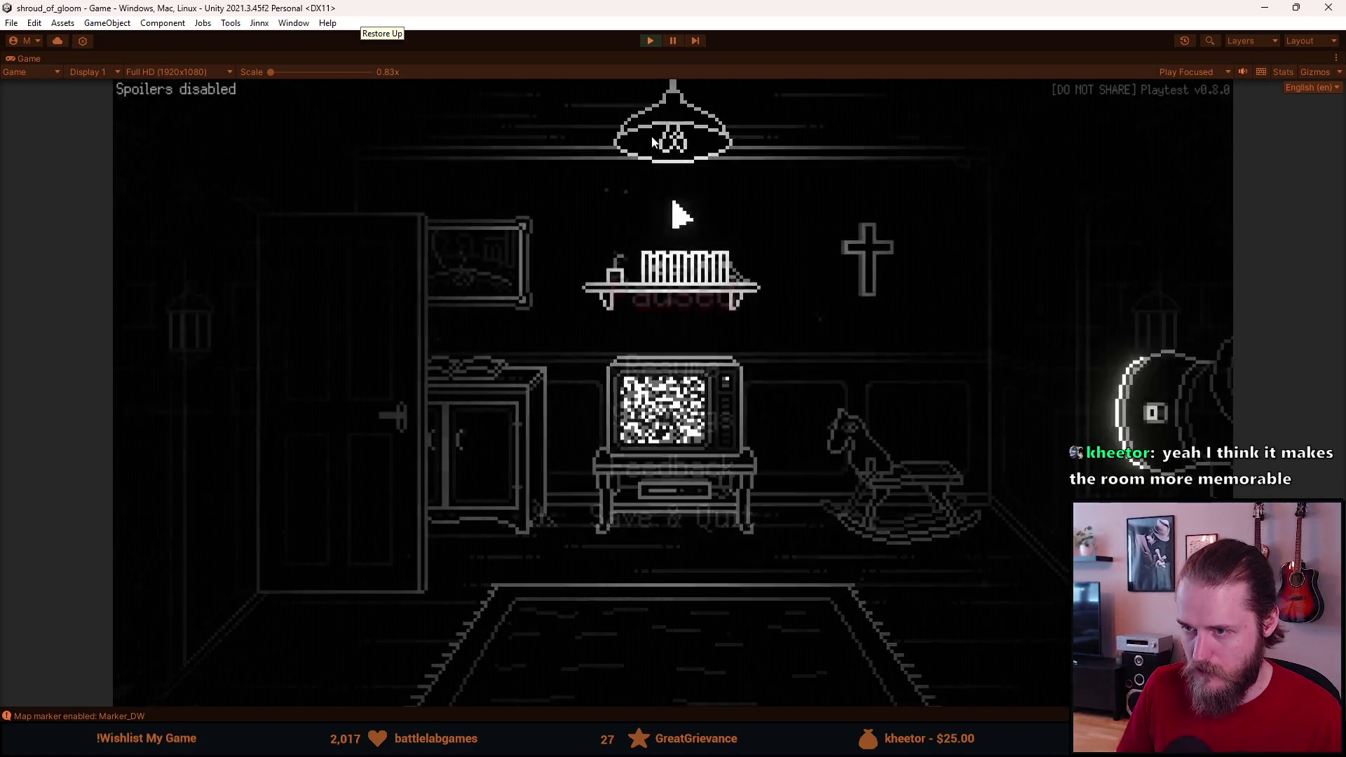
pyautogui.press('Escape')
# Step: Add 'private void OnDisable() { _isRocking = false; }' below OnEnable in RockingHorse.cs, then return to Unity
pyautogui.hotkey('alt', 'Tab')
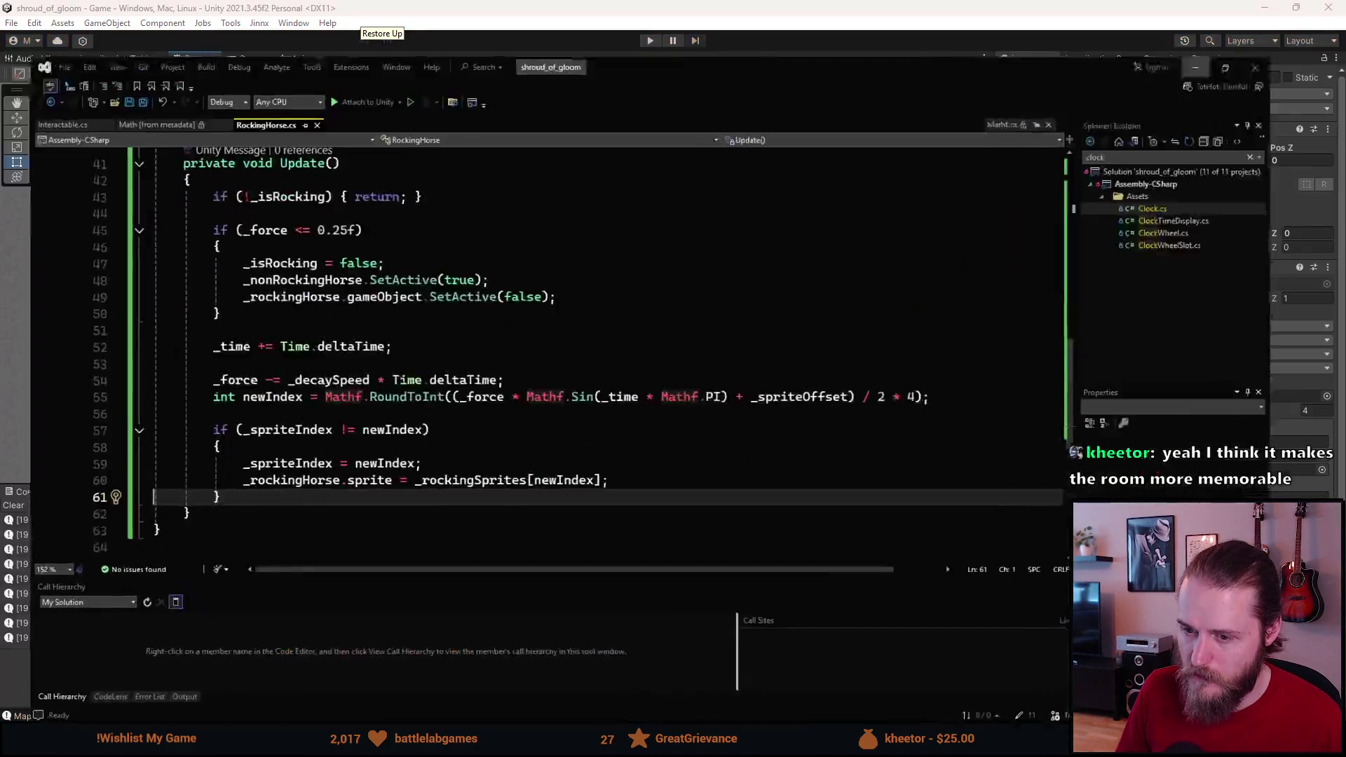
pyautogui.scroll(3, 260, 233)
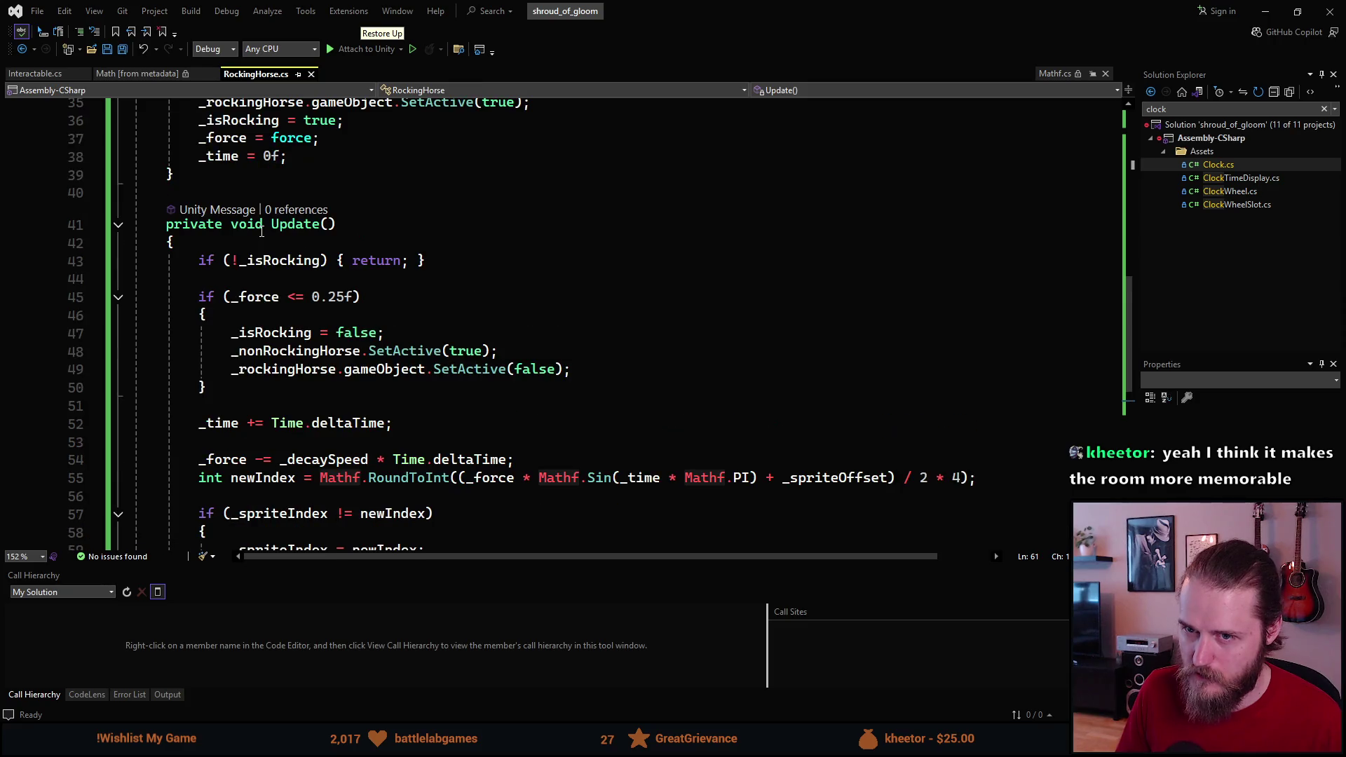
pyautogui.scroll(3, 263, 229)
pyautogui.scroll(3, 263, 227)
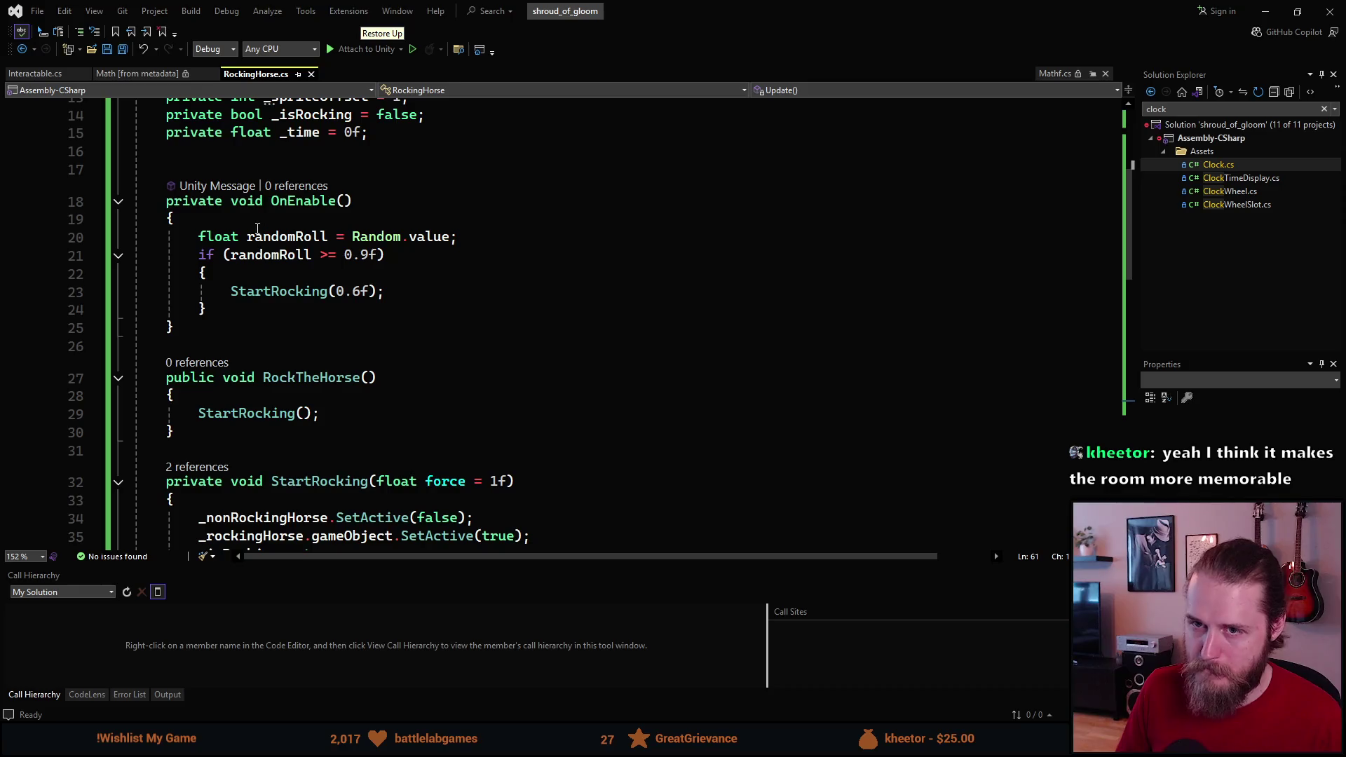
pyautogui.click(227, 327)
pyautogui.press('Return')
pyautogui.press('Return')
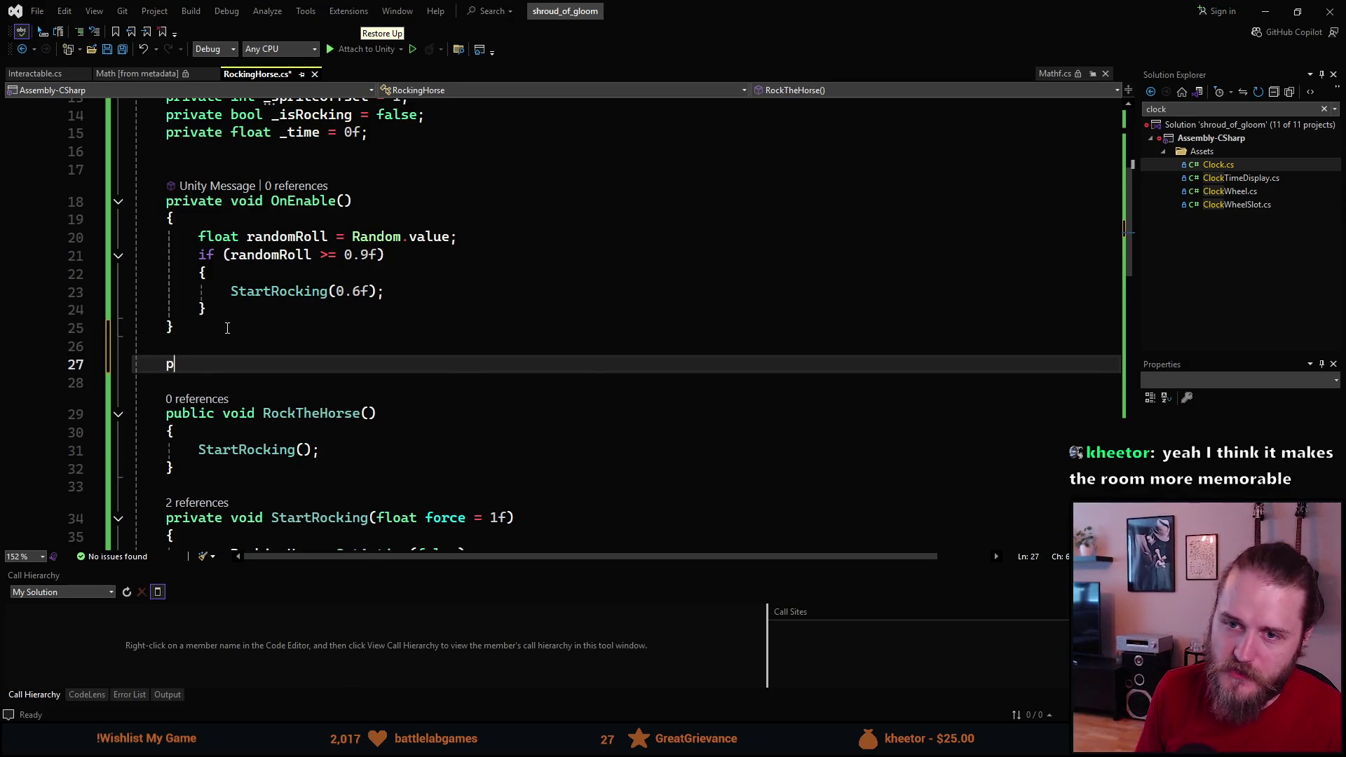
pyautogui.write('private void OnDisa')
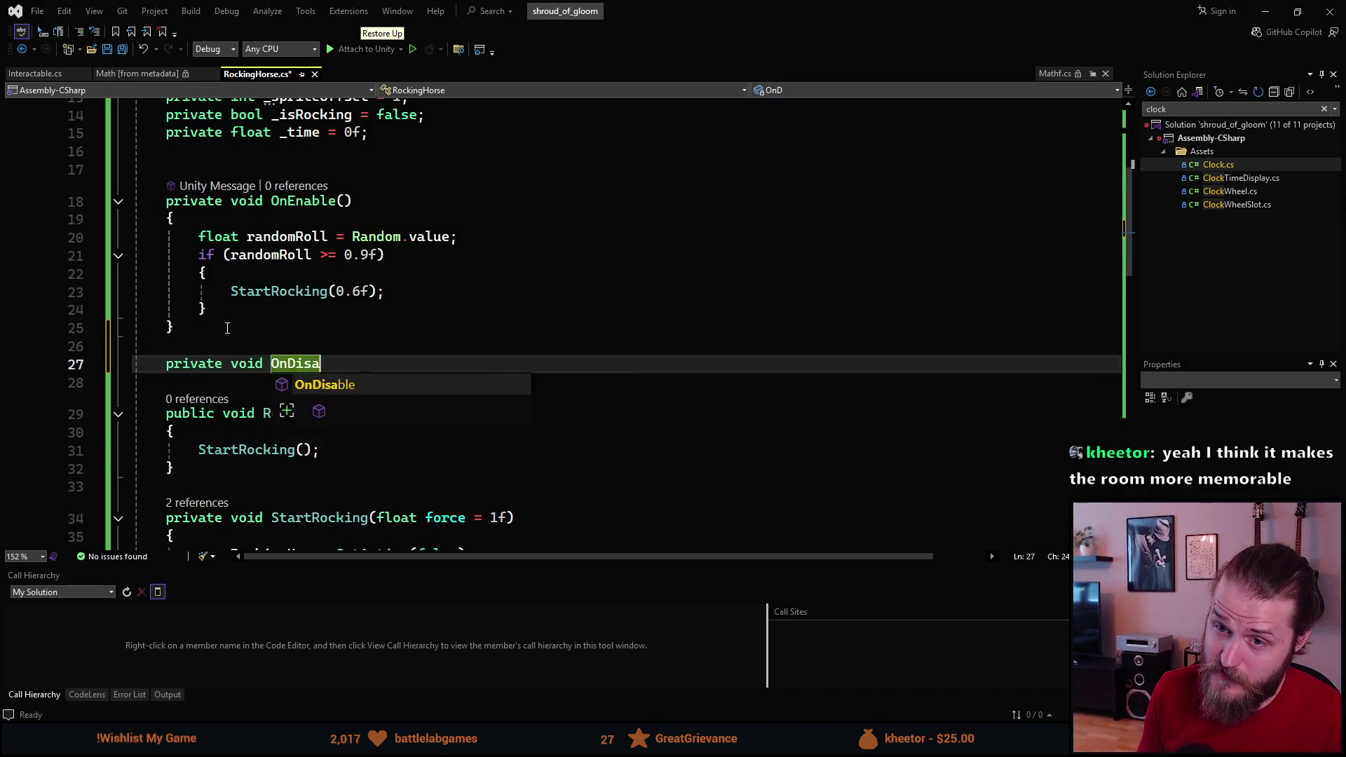
pyautogui.press('Tab')
pyautogui.write('_isRocking ')
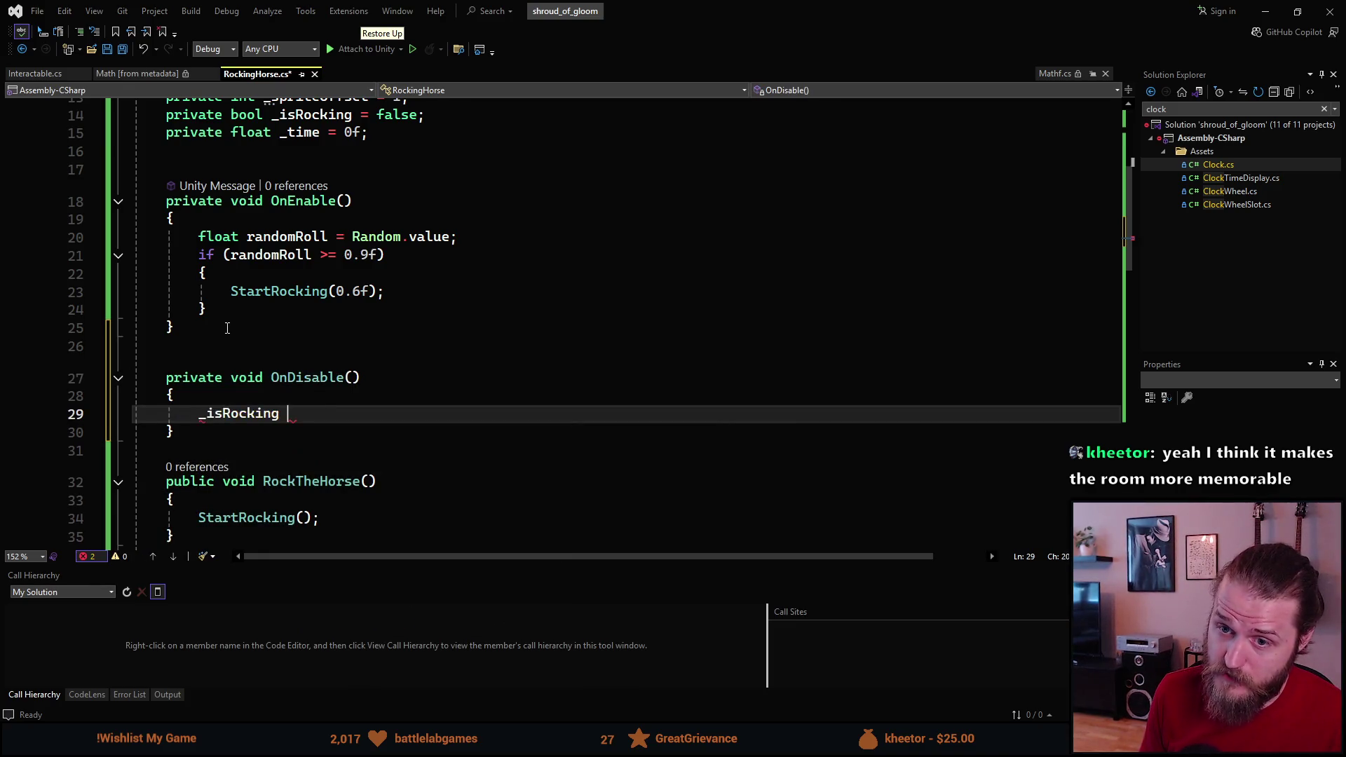
pyautogui.write('= false;')
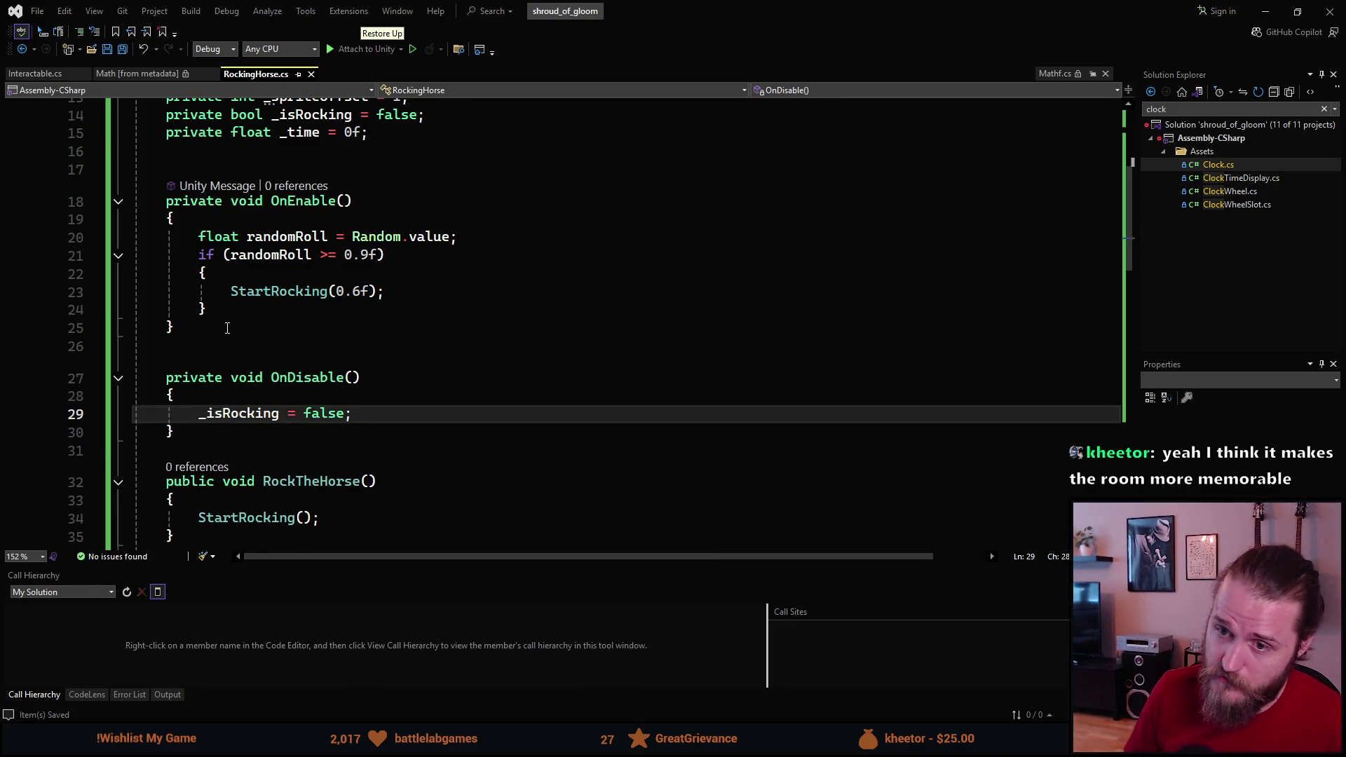
pyautogui.hotkey('alt', 'Tab')
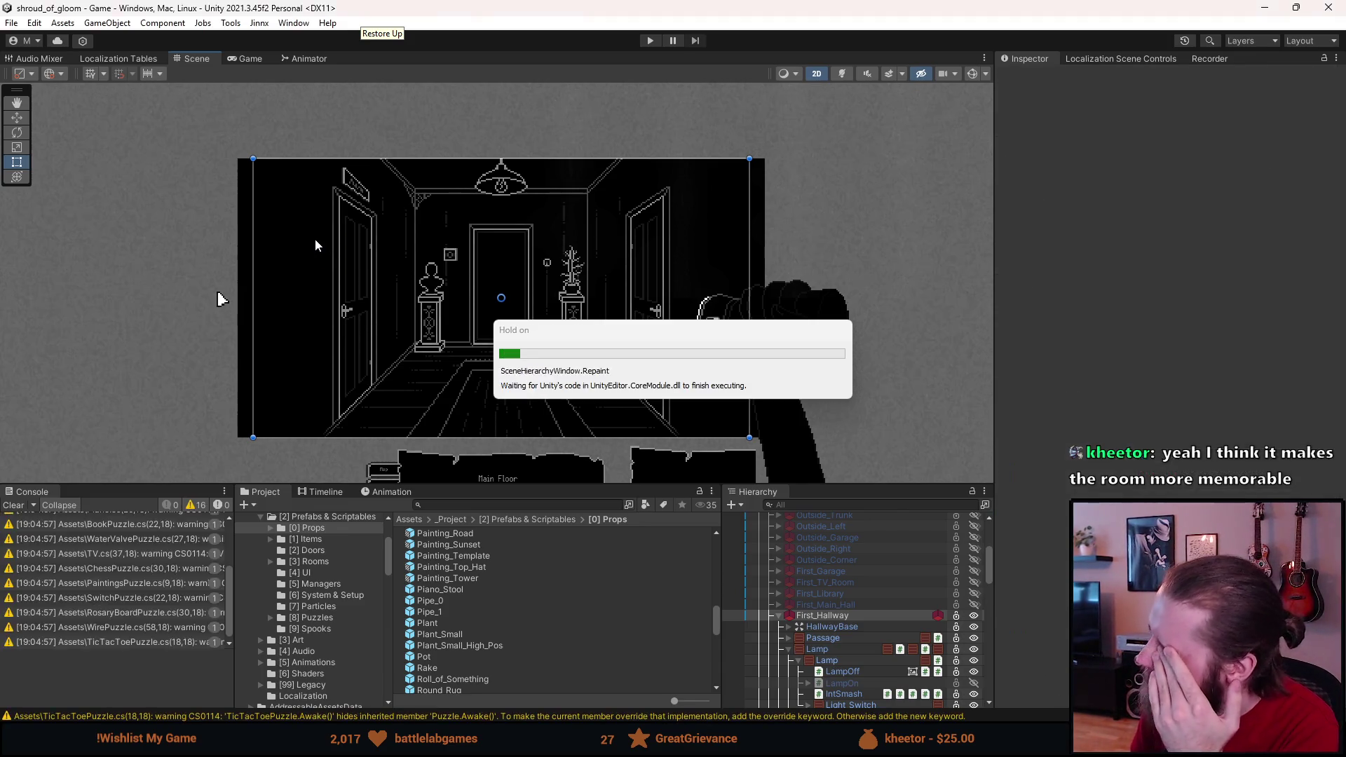
# Step: Clear the console warnings, start Play mode, and walk via the staircase hall into the TV room
pyautogui.click(12, 505)
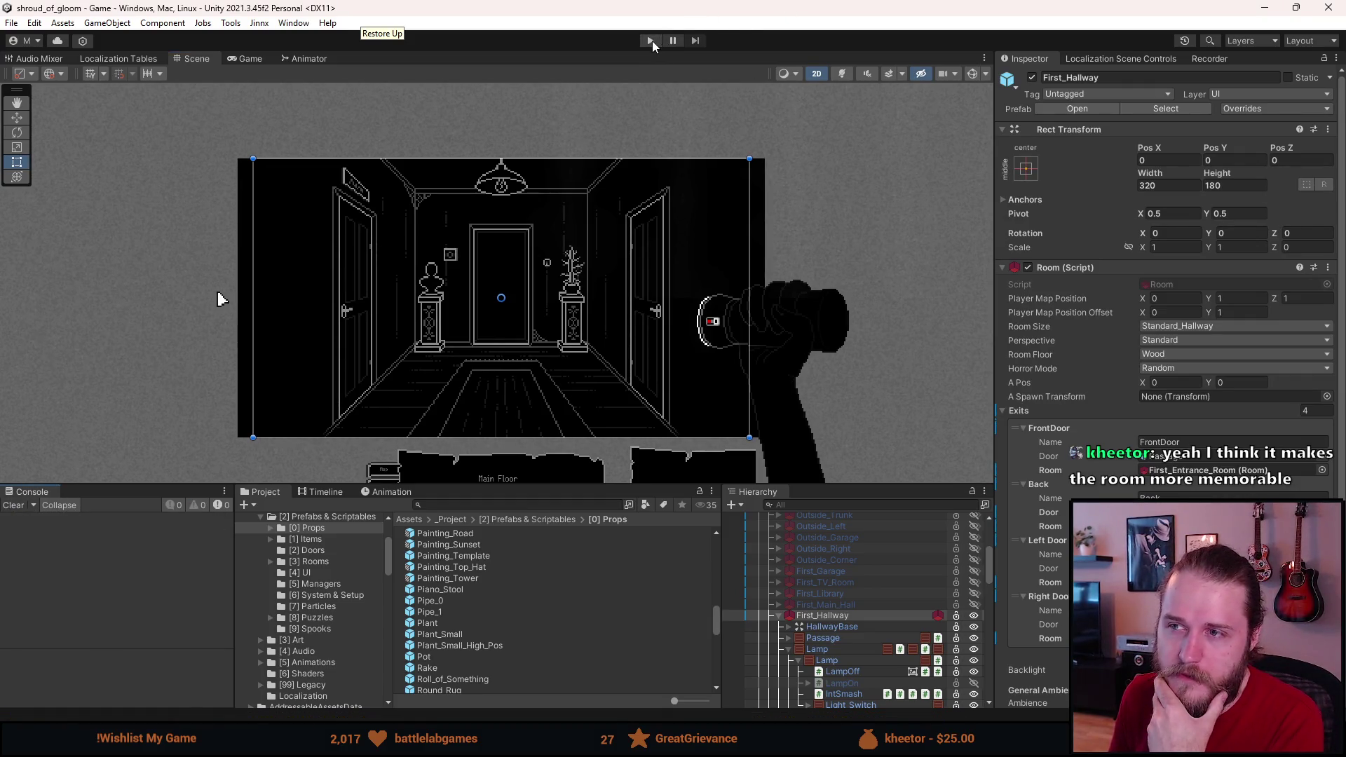
pyautogui.click(651, 41)
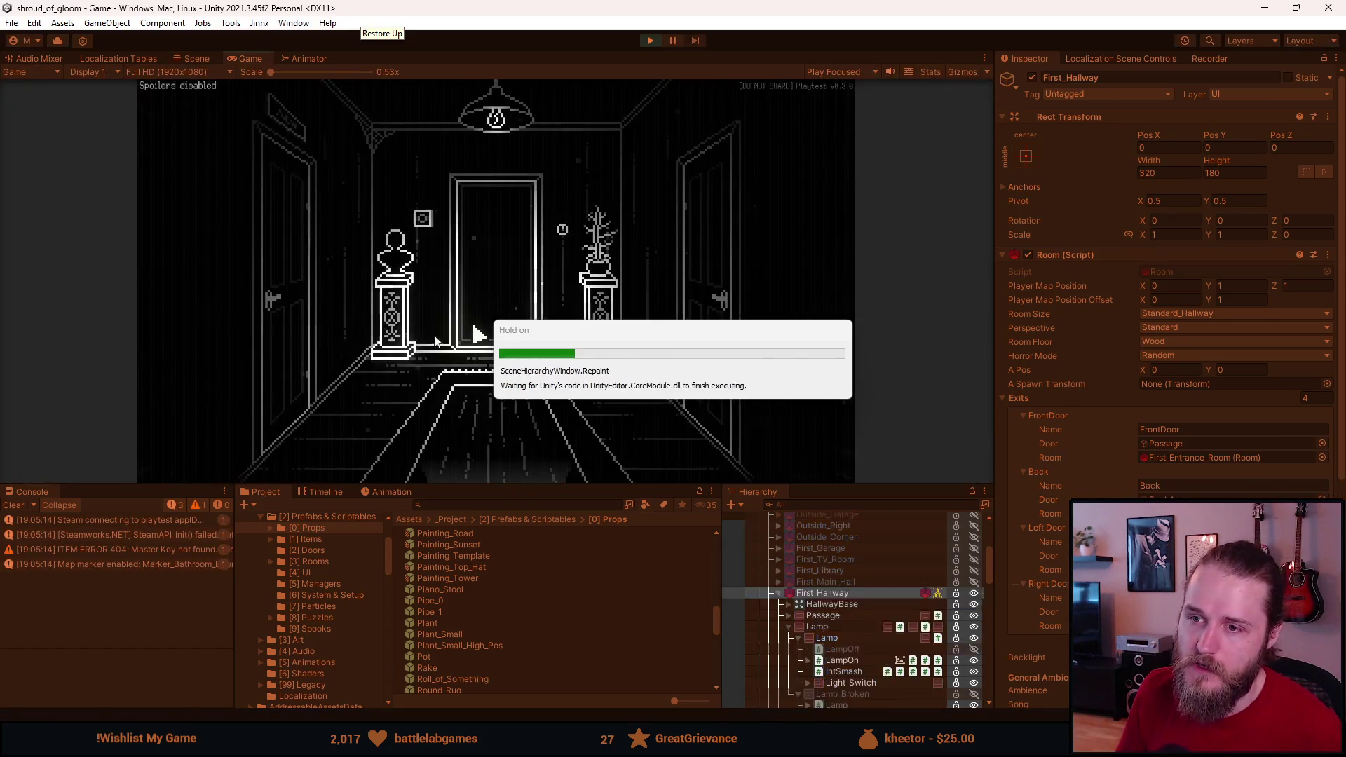
pyautogui.click(477, 456)
pyautogui.click(479, 335)
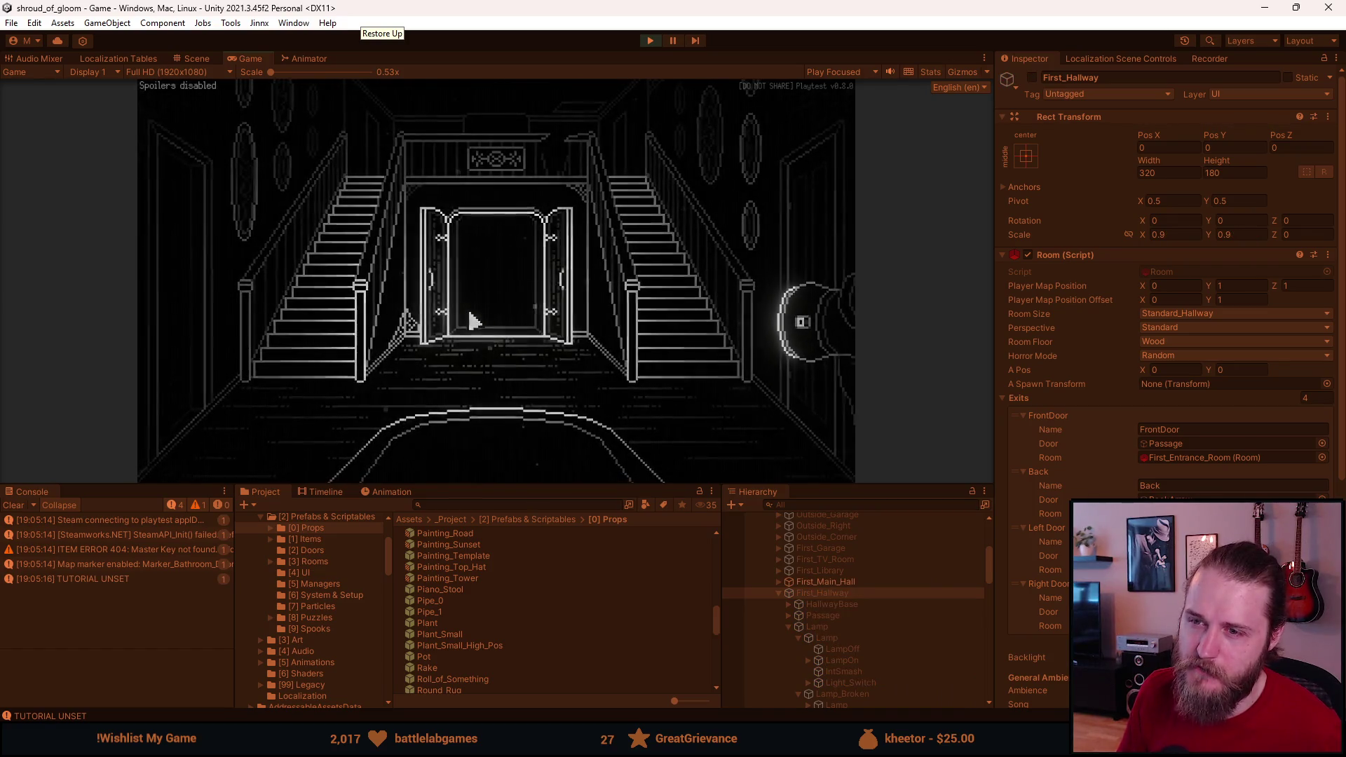
pyautogui.click(476, 479)
pyautogui.click(204, 307)
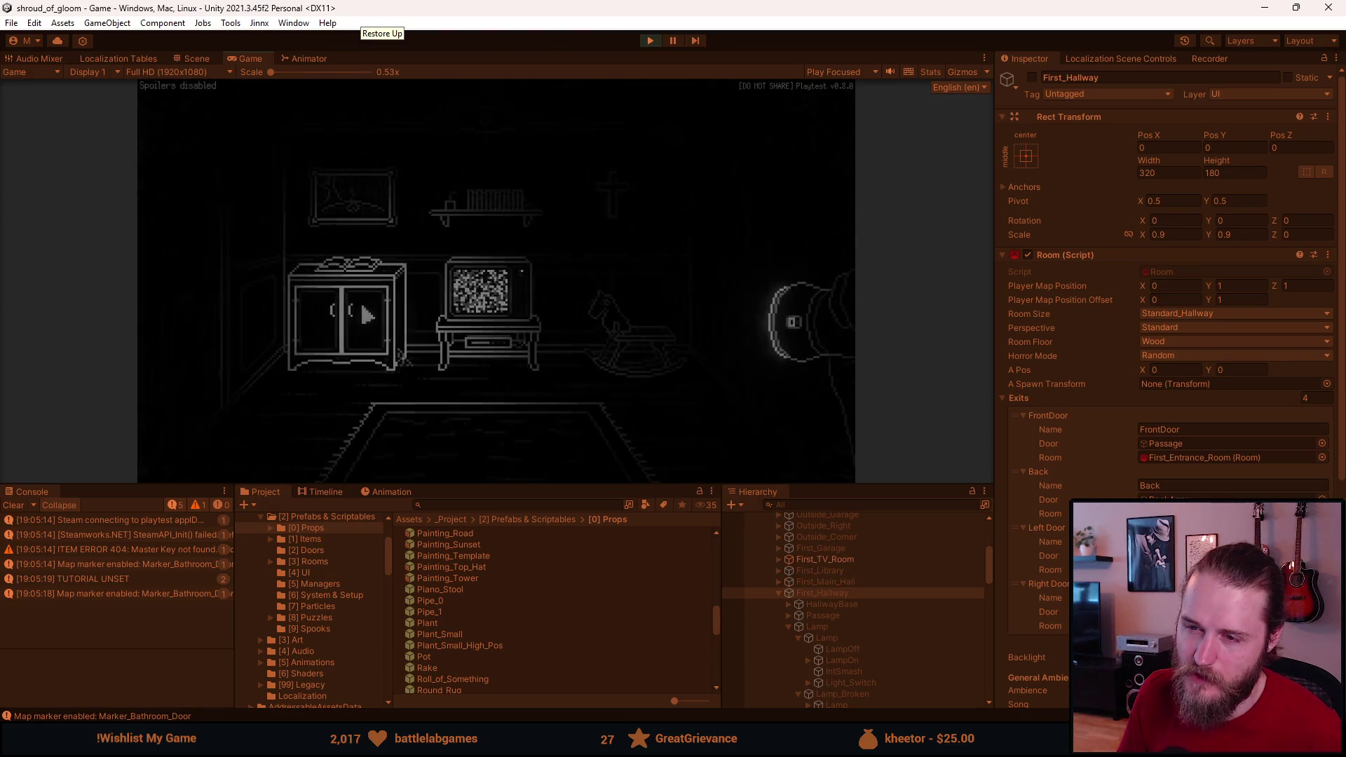
# Step: Go back and forth from the TV room, then try the fireplace hallway door that won't open from this side
pyautogui.click(774, 303)
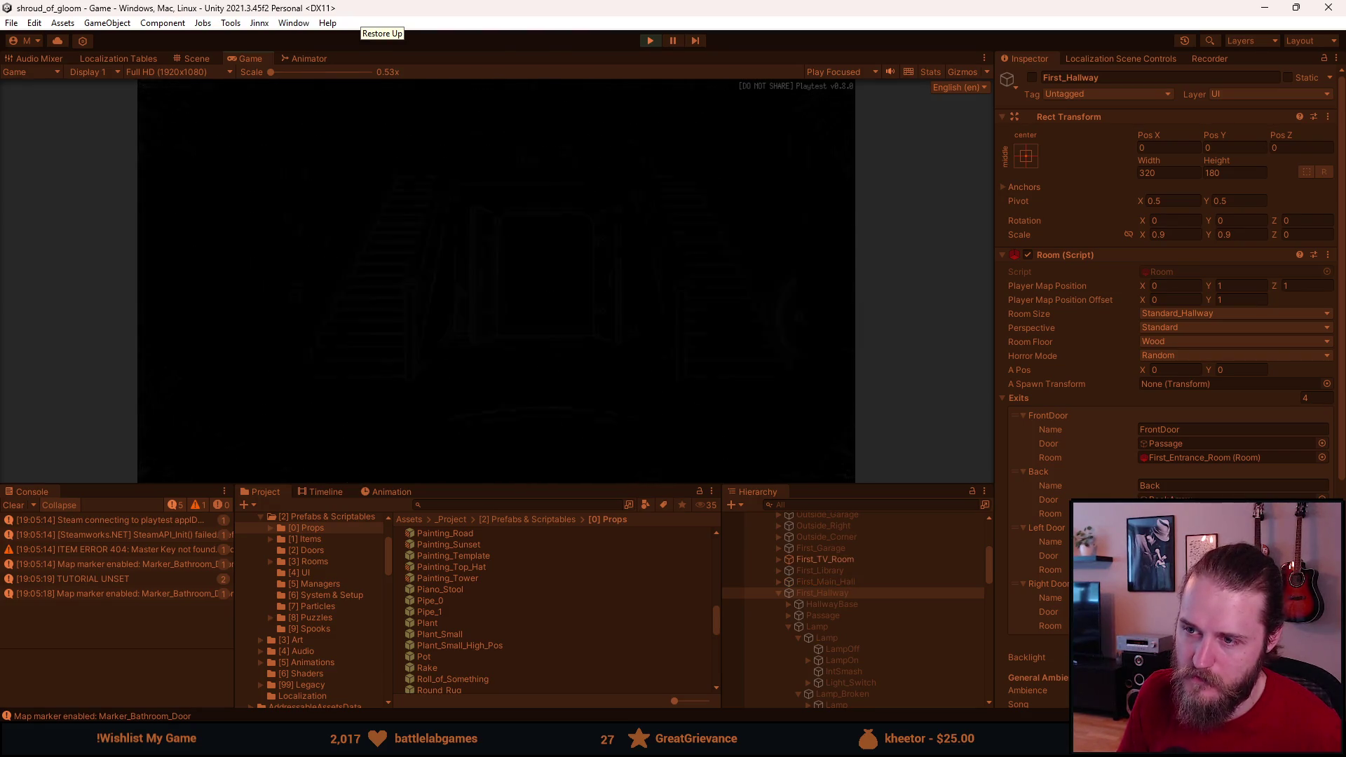
pyautogui.click(190, 266)
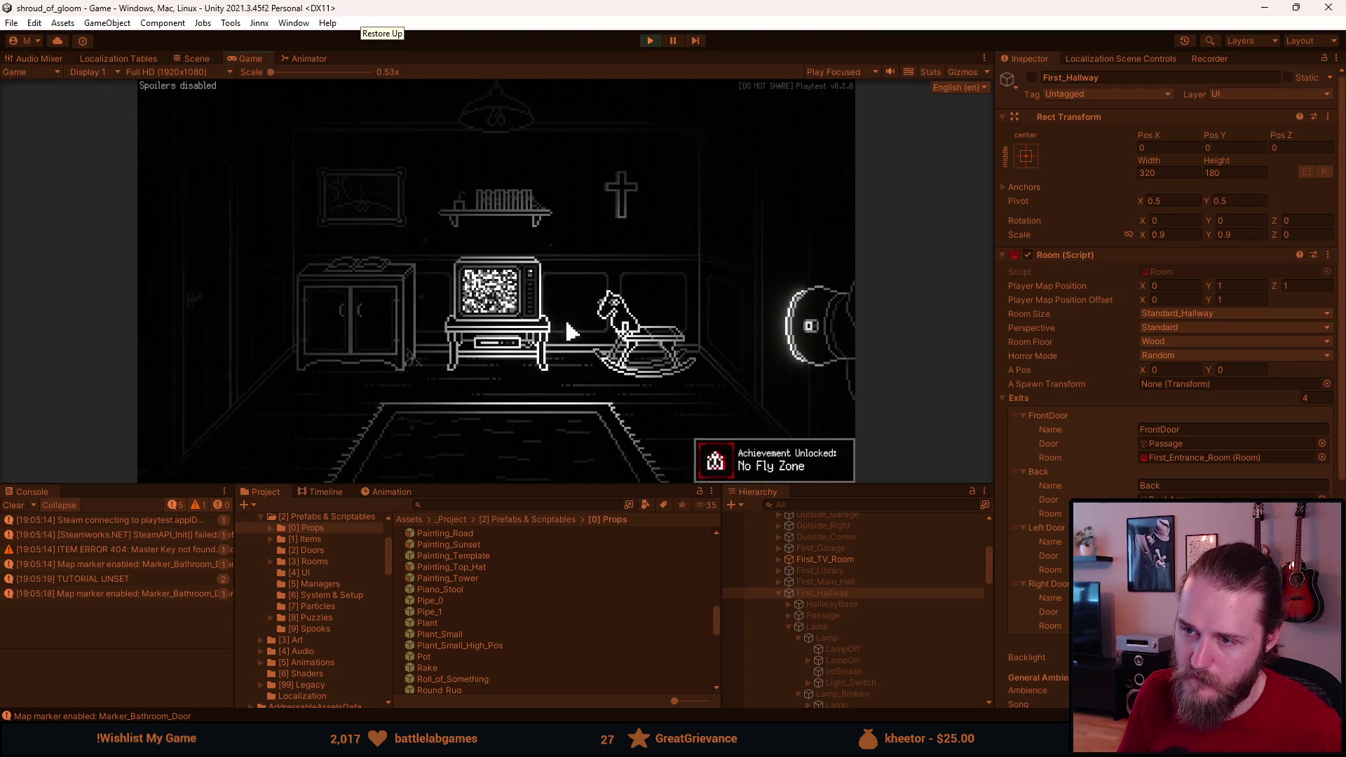
pyautogui.click(788, 265)
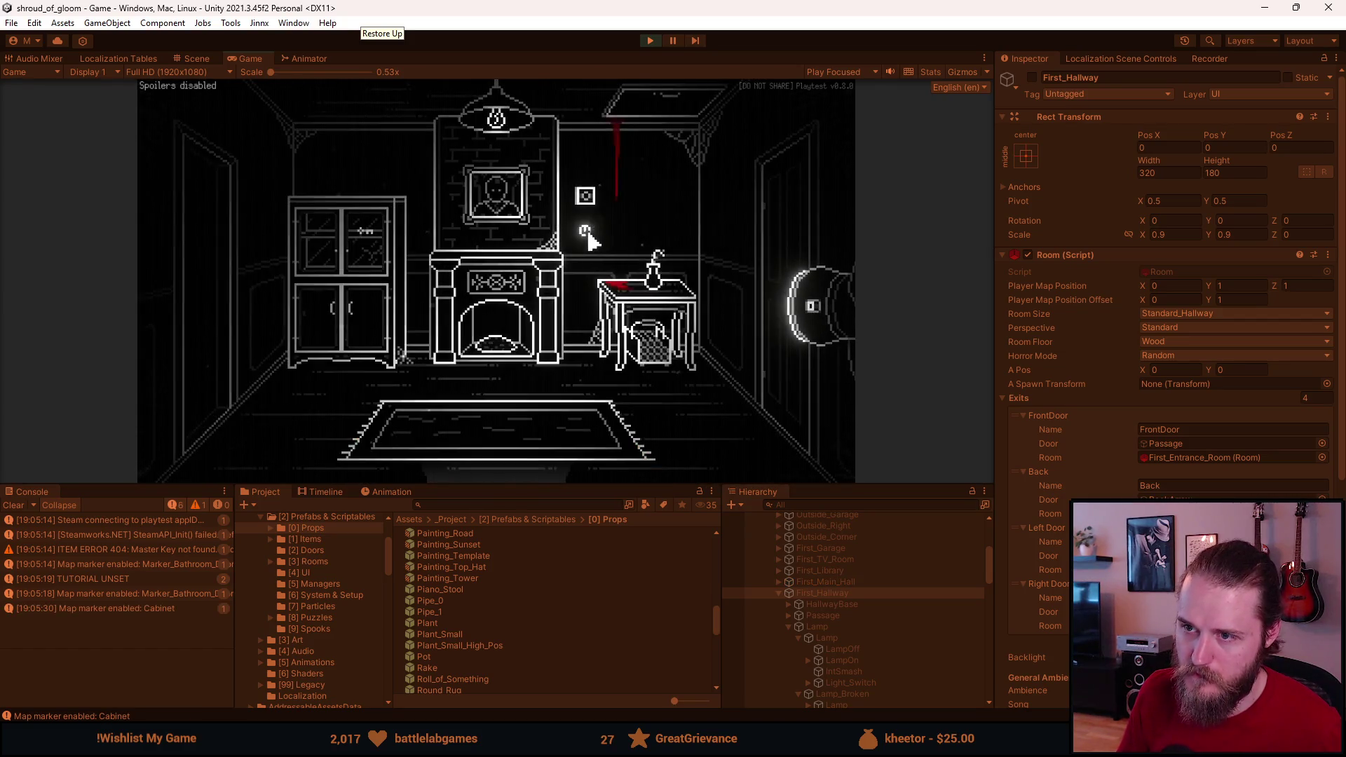
pyautogui.click(212, 320)
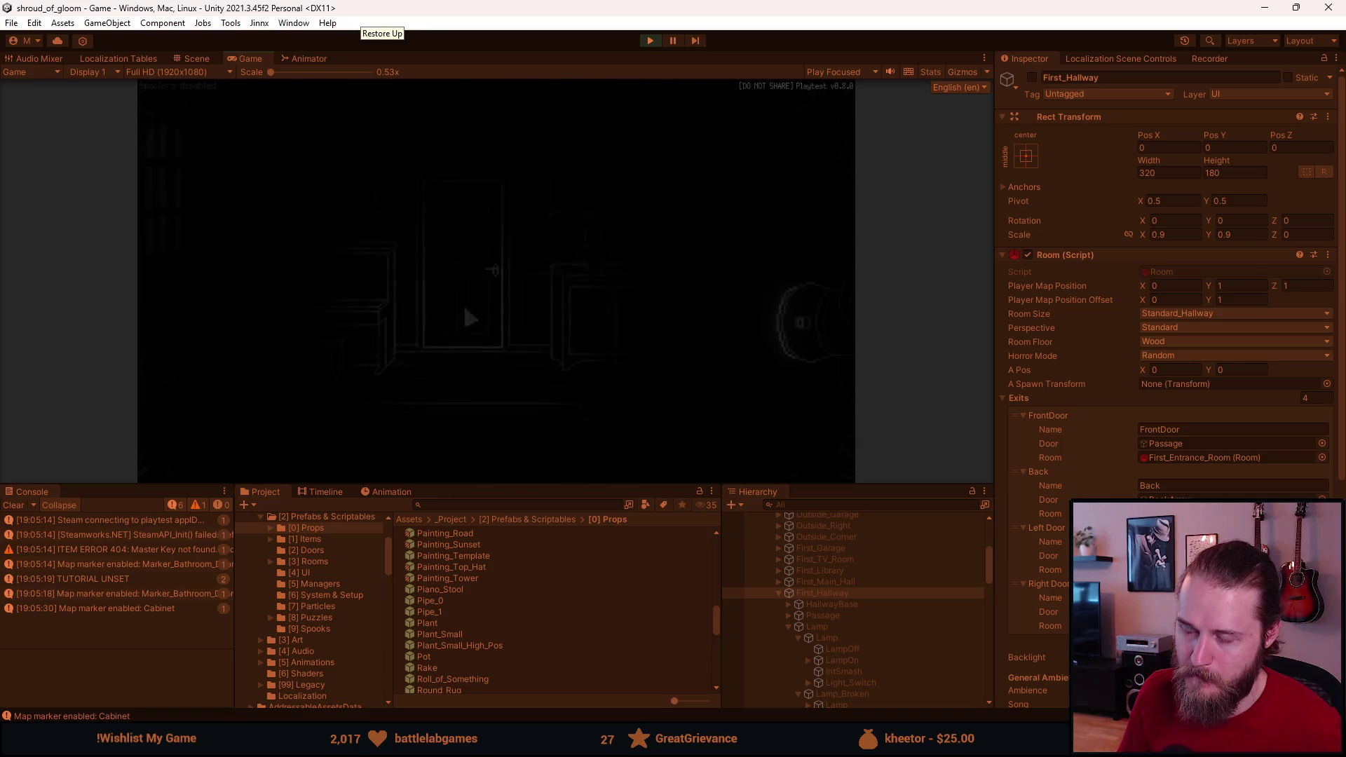
pyautogui.click(750, 258)
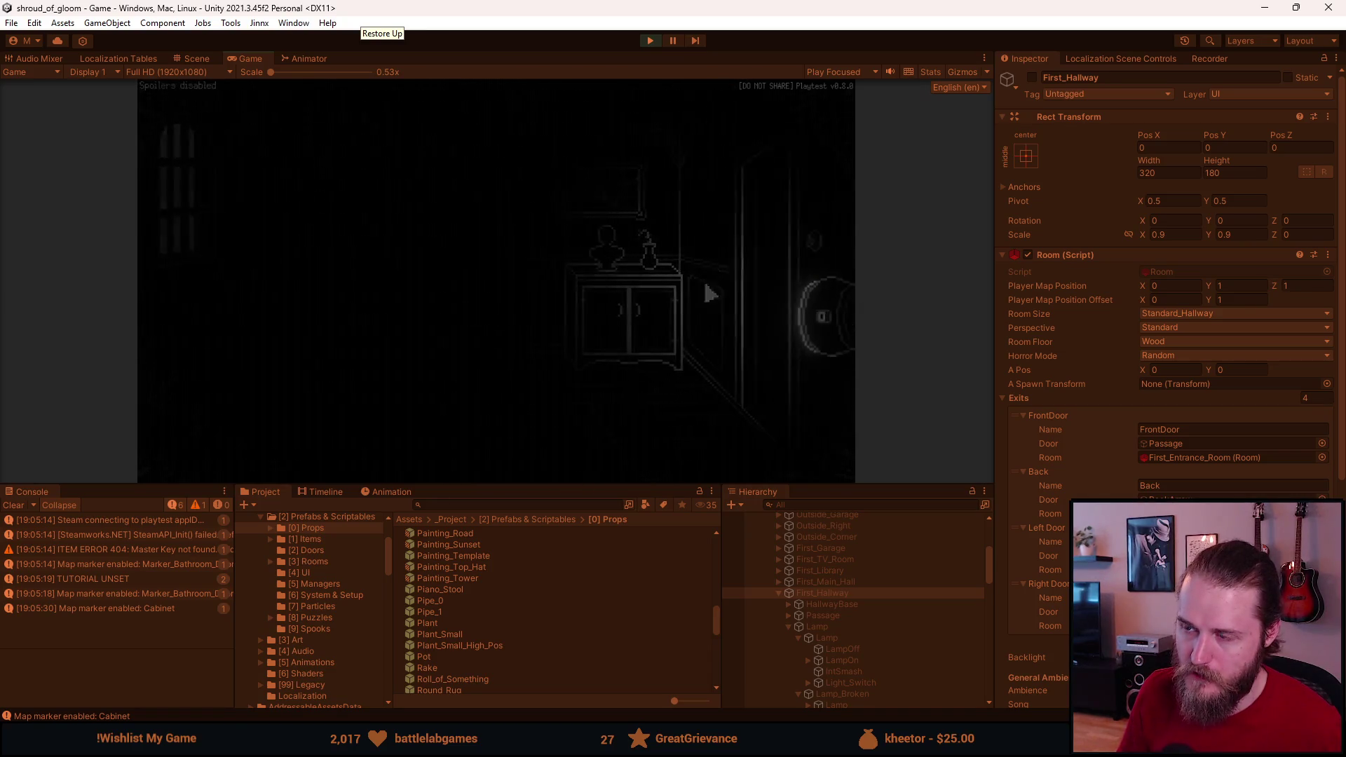
pyautogui.click(768, 301)
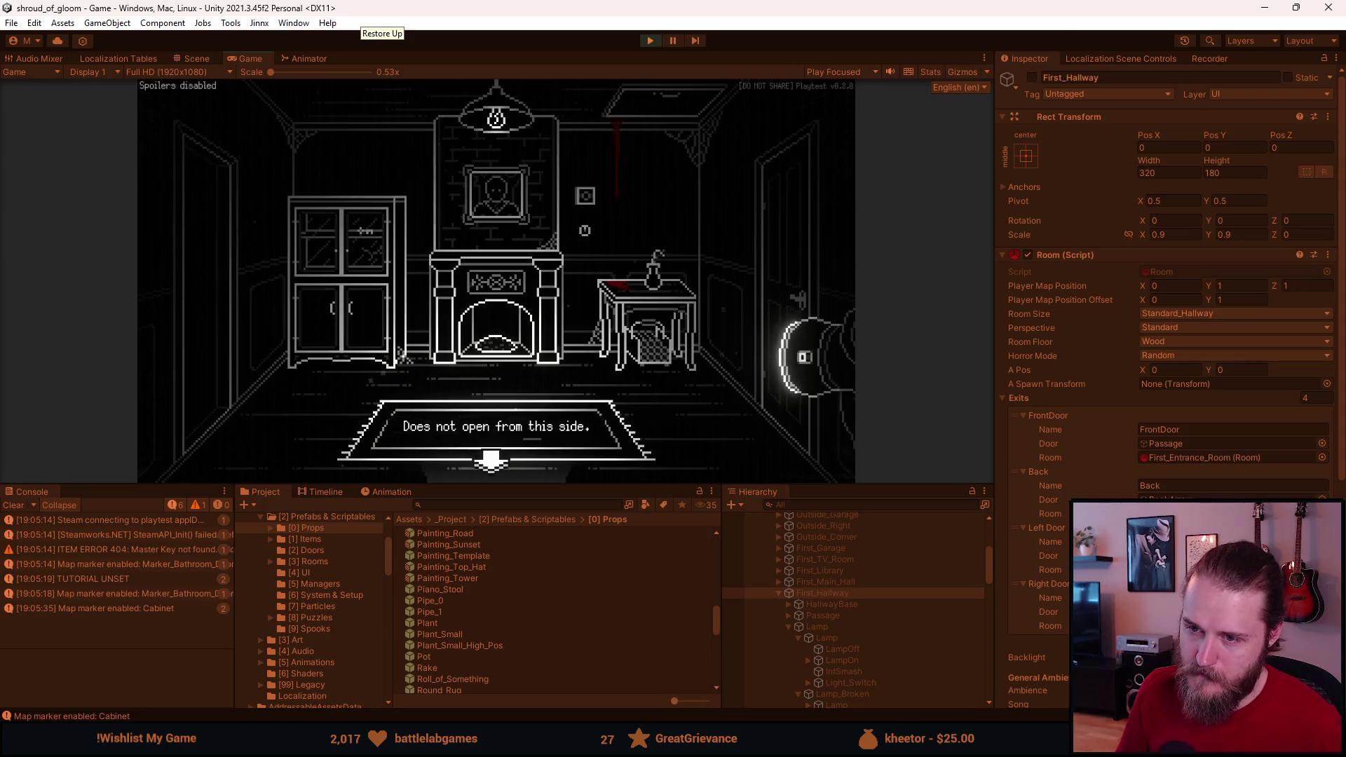
pyautogui.press('F1')
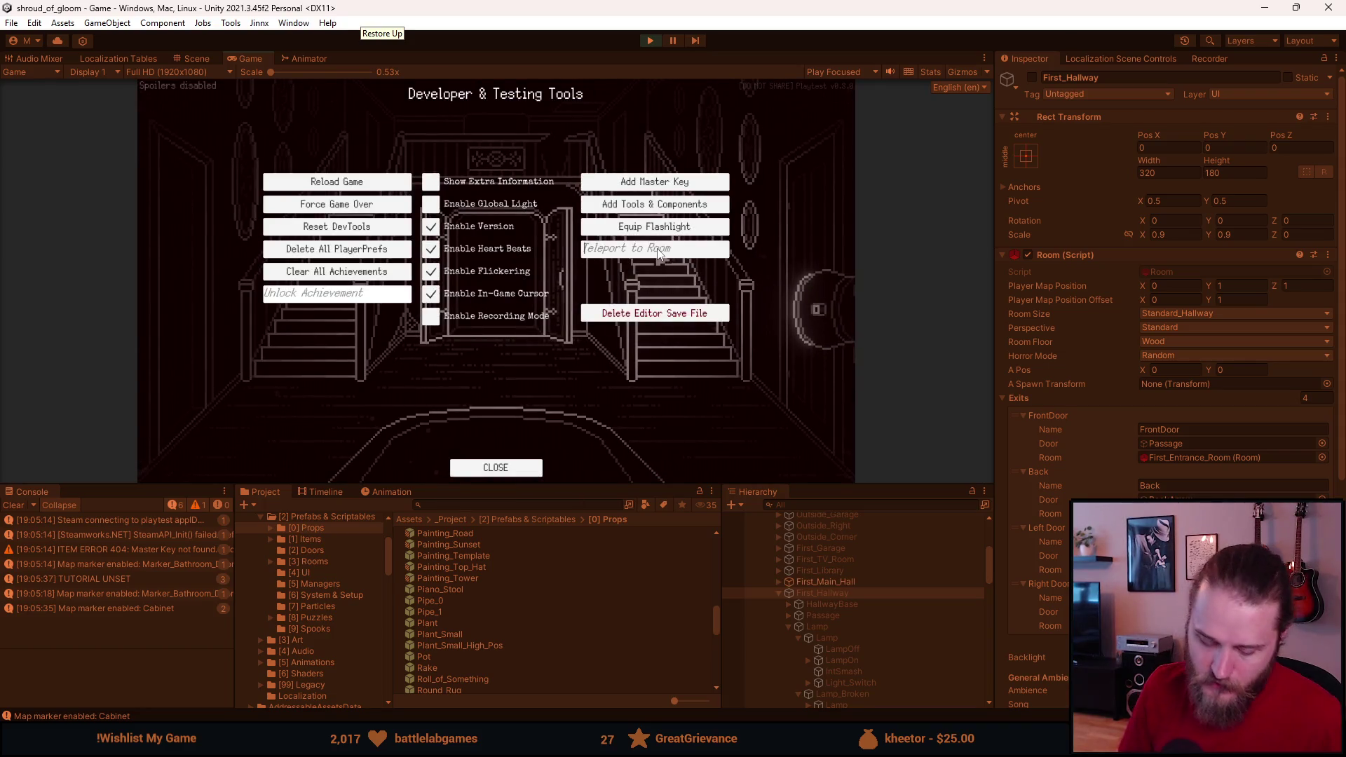
# Step: Teleport to Second_Dining_Room with Teleport to Room, look around, then pause and exit Play mode
pyautogui.click(659, 250)
pyautogui.write('Secon')
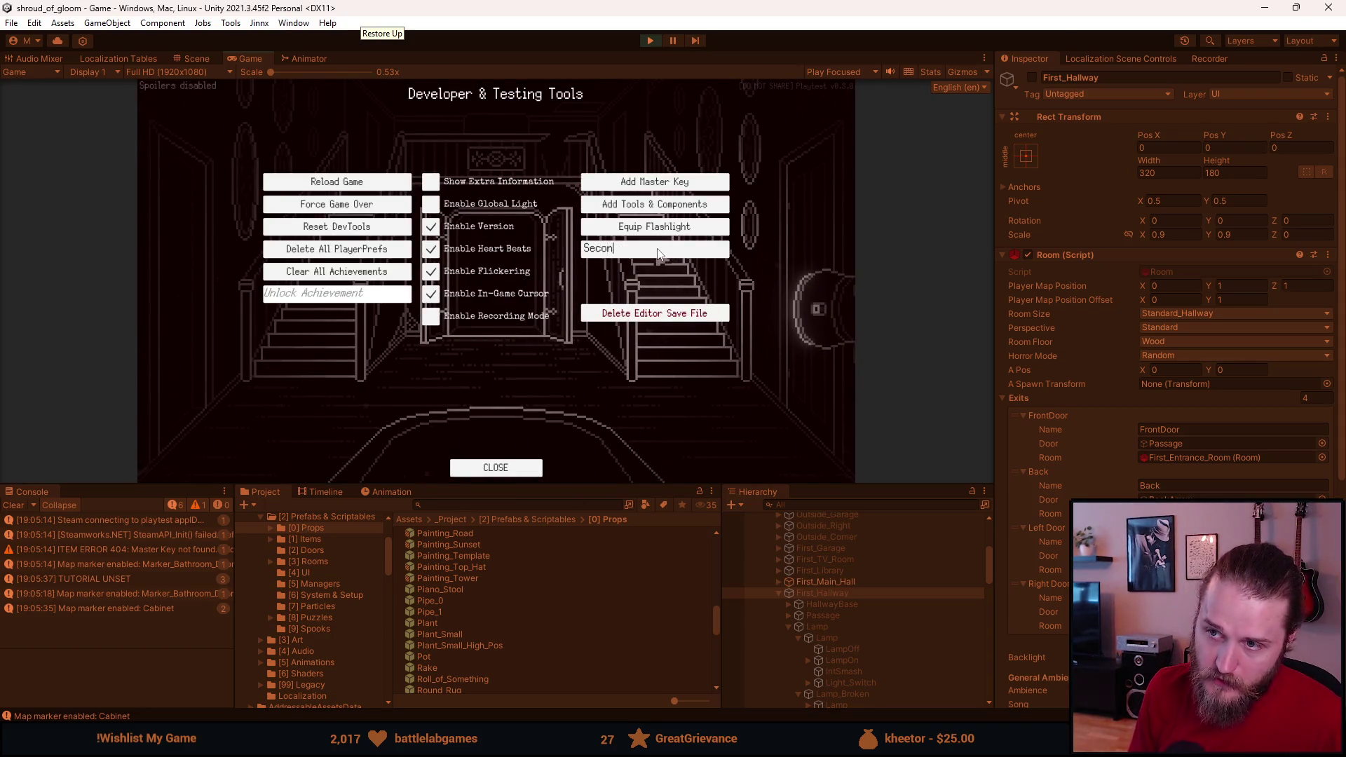
pyautogui.write('d:Sitting_Room')
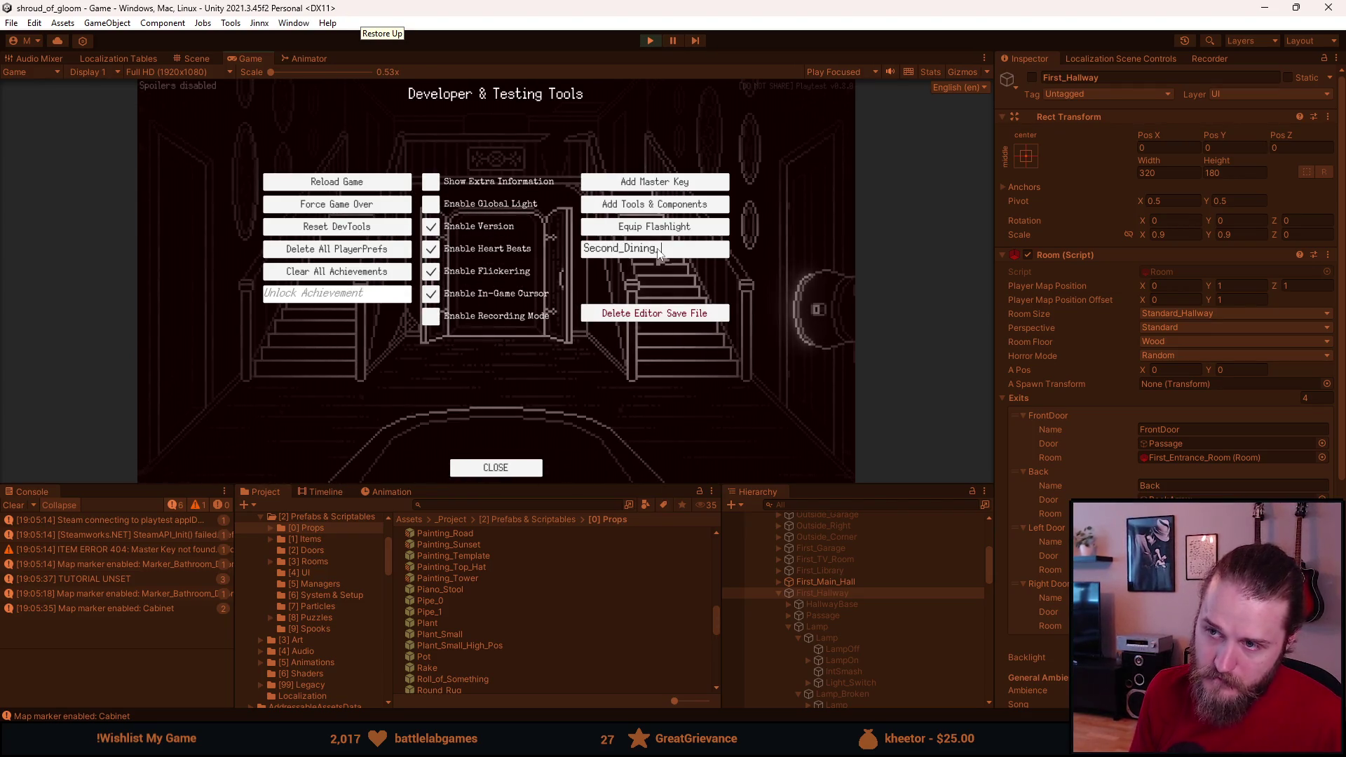
pyautogui.press('Return')
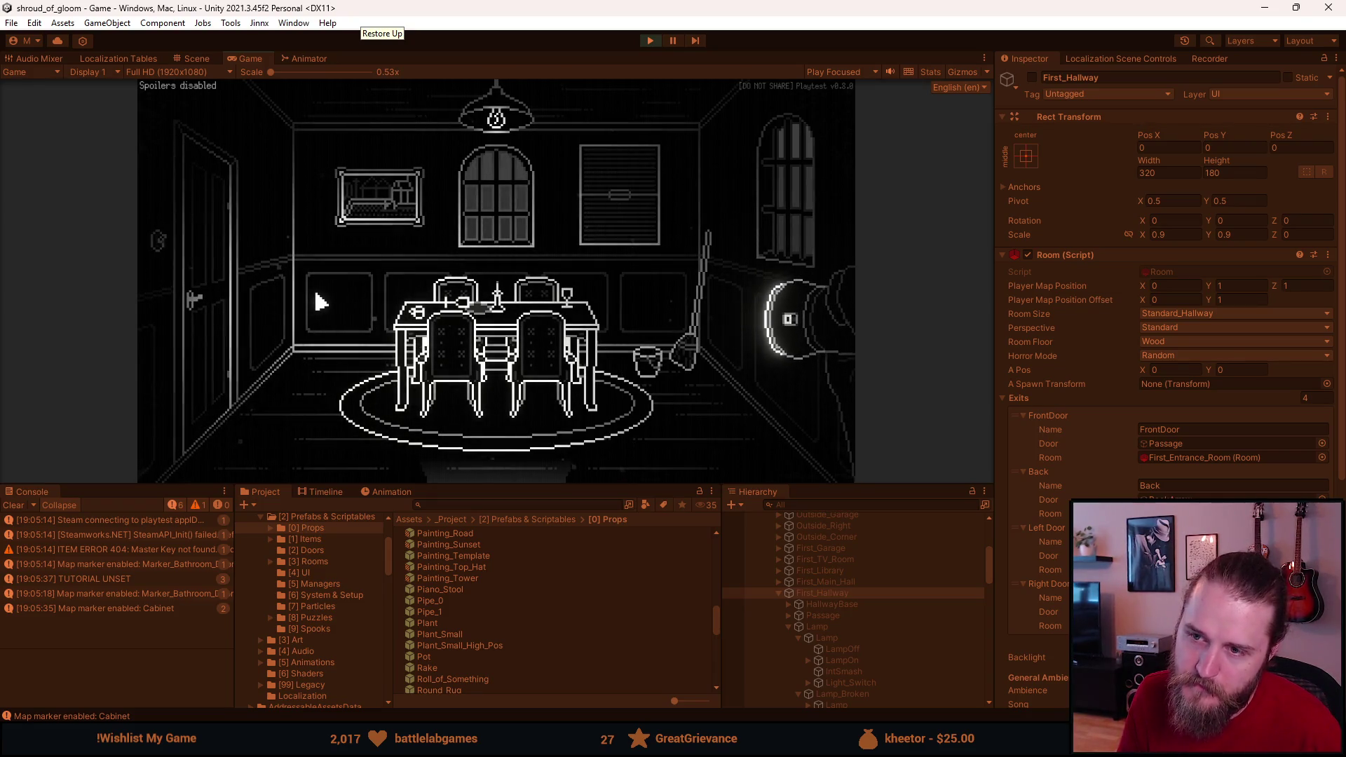
pyautogui.press('Escape')
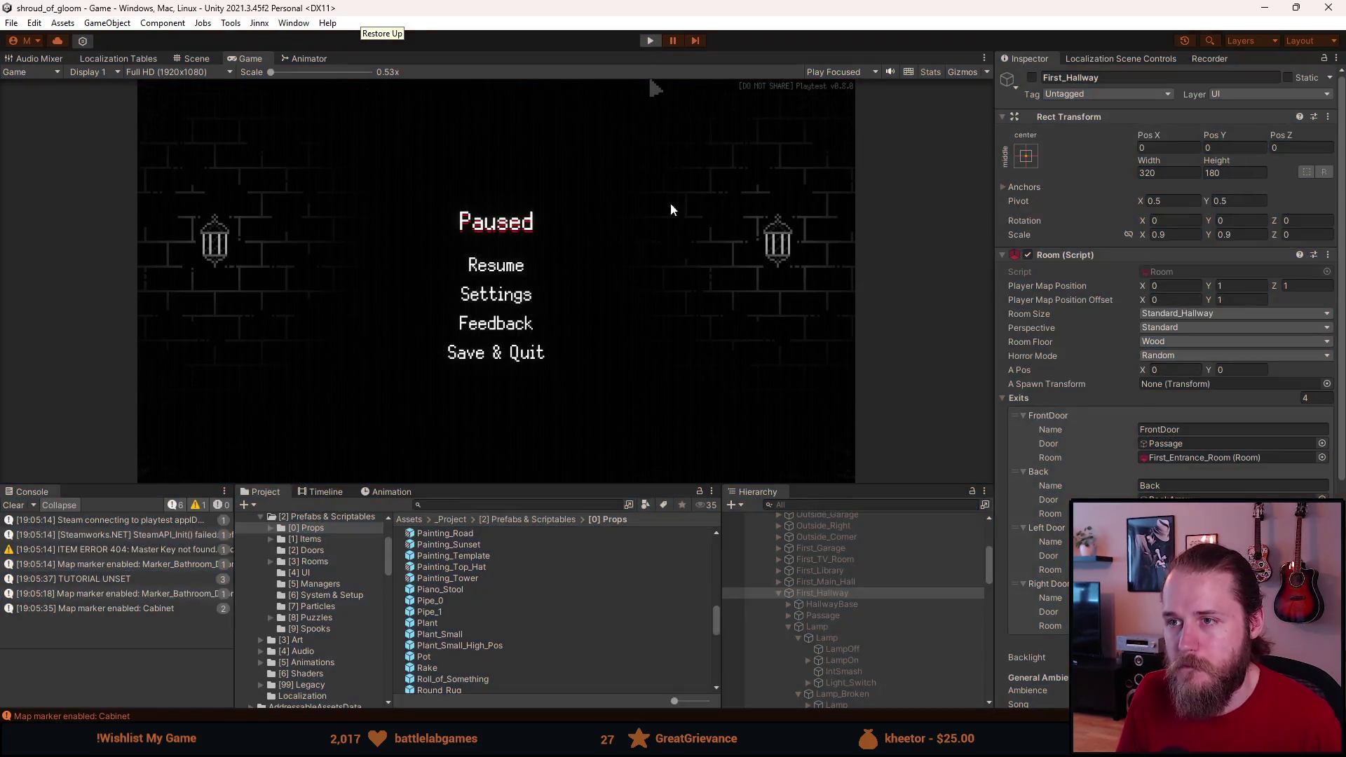
pyautogui.hotkey('ctrl', 'p')
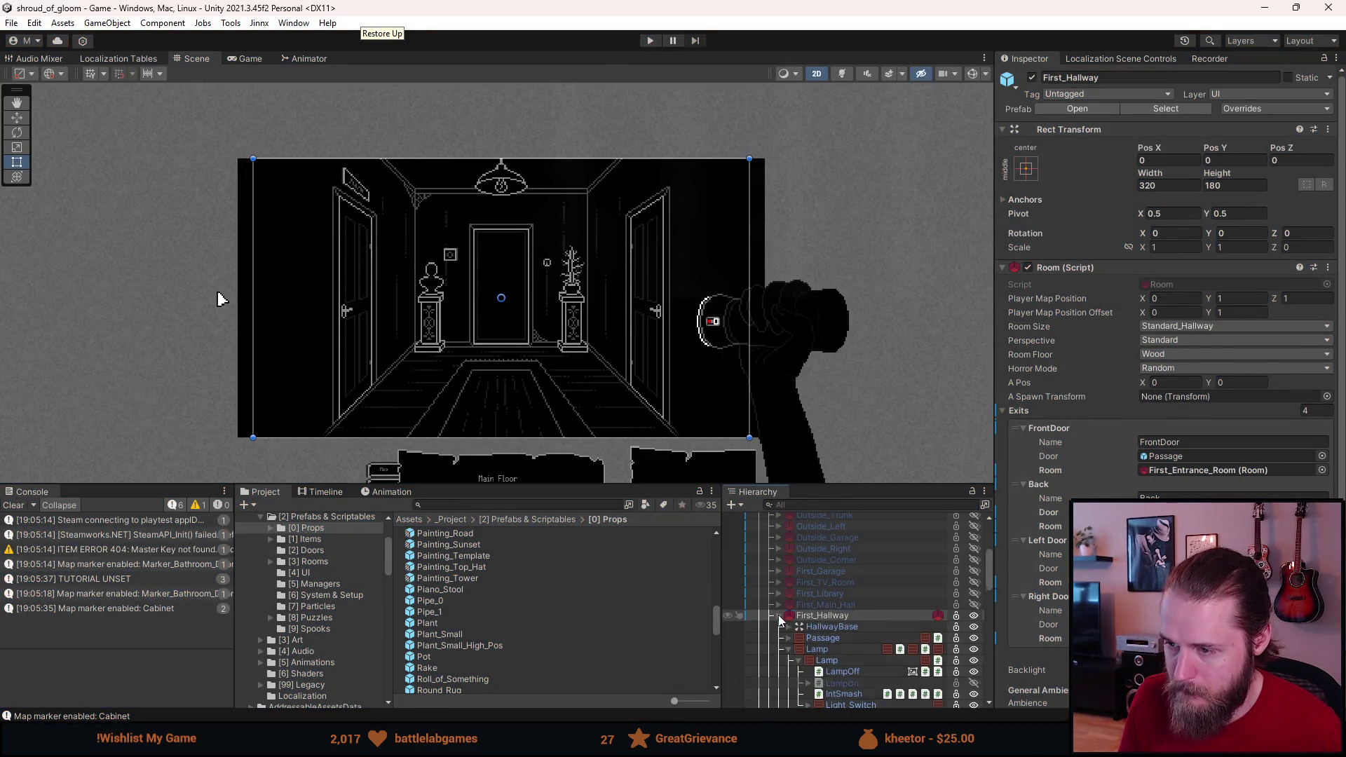
# Step: Hide First_Hallway to preview Second_Dining_Room, then hide it again and show First_Hallway
pyautogui.hotkey('alt', 'shift', 'a')
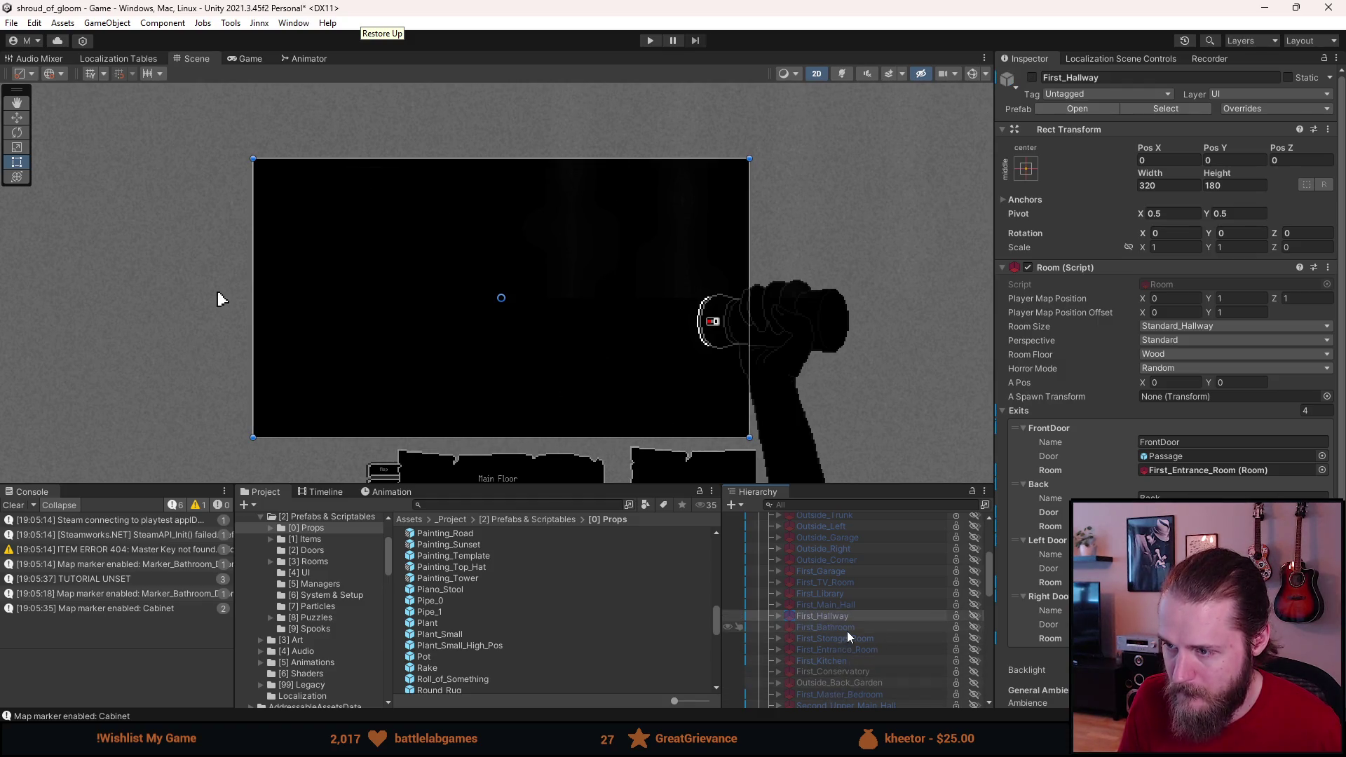
pyautogui.scroll(-3, 847, 631)
pyautogui.scroll(-2, 847, 631)
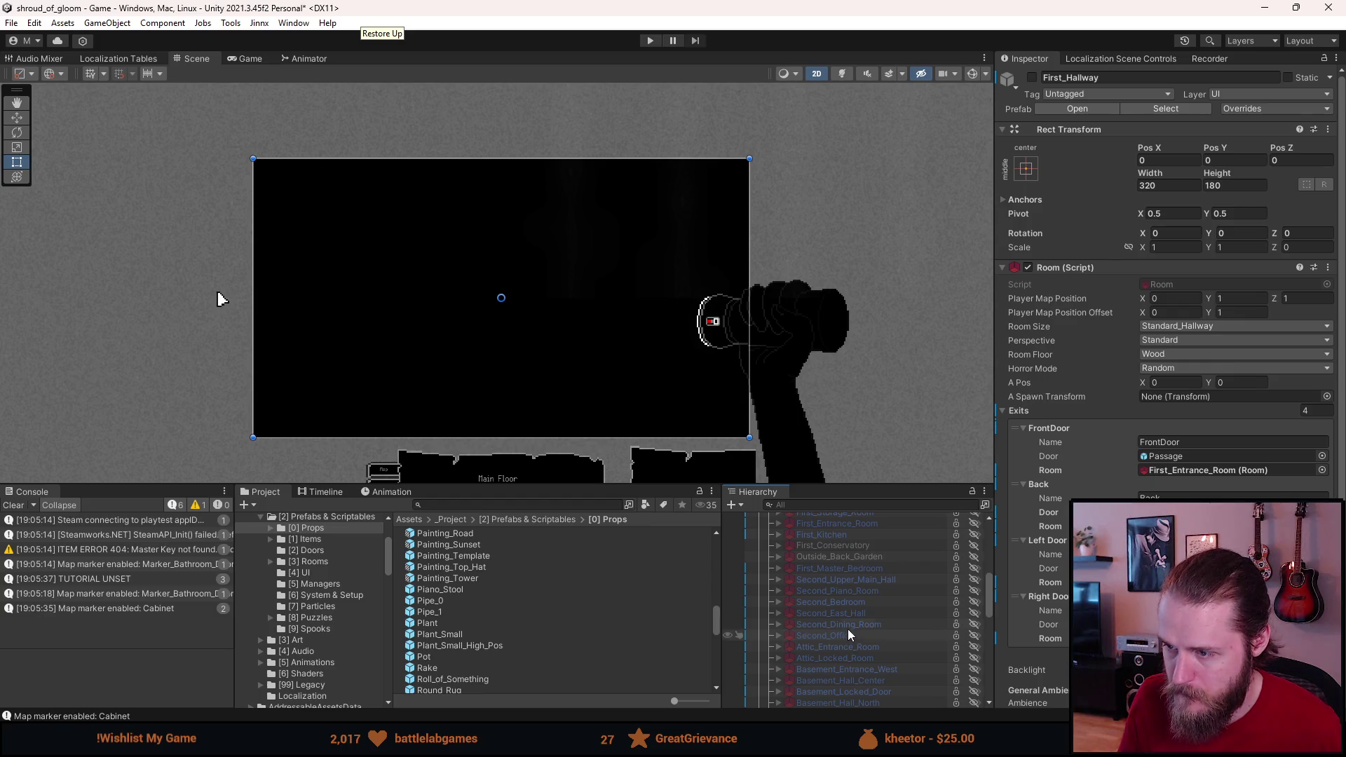
pyautogui.click(852, 623)
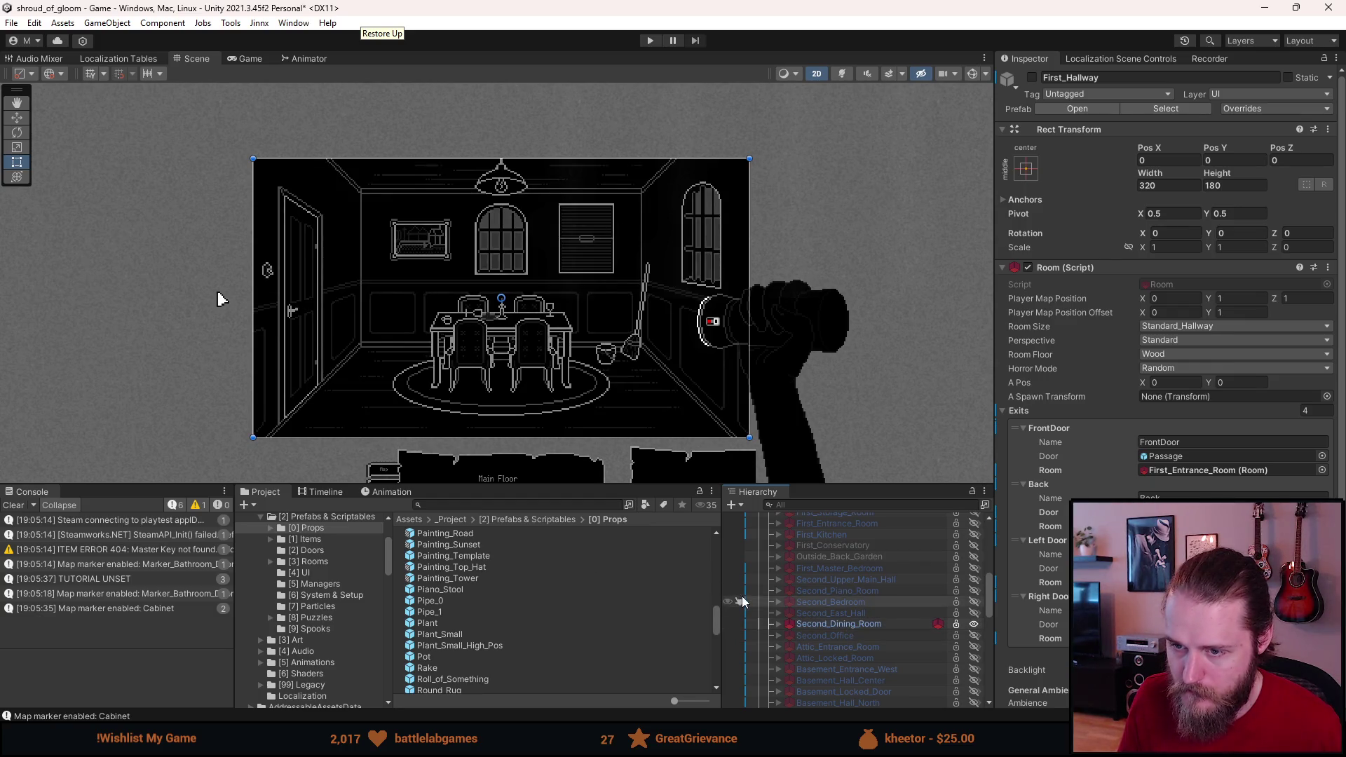
pyautogui.scroll(3, 563, 625)
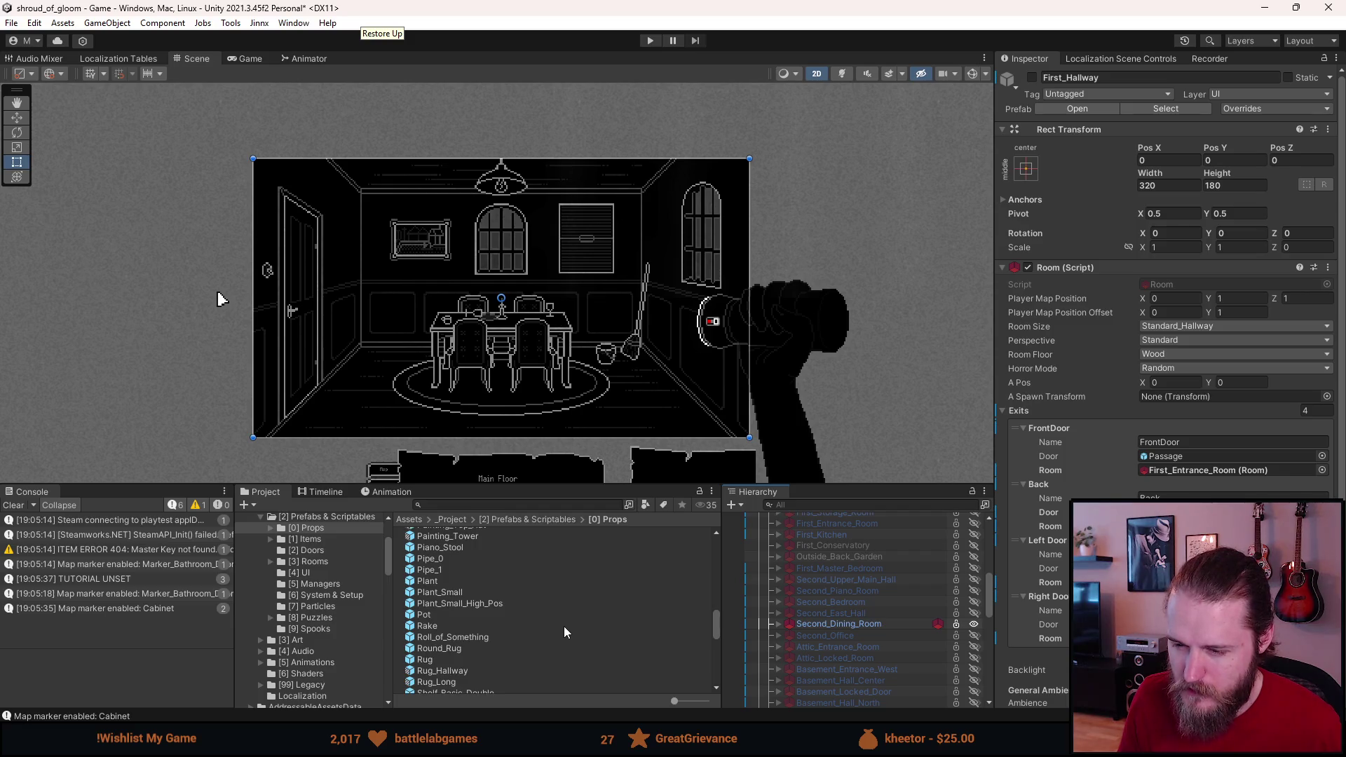
pyautogui.scroll(6, 564, 625)
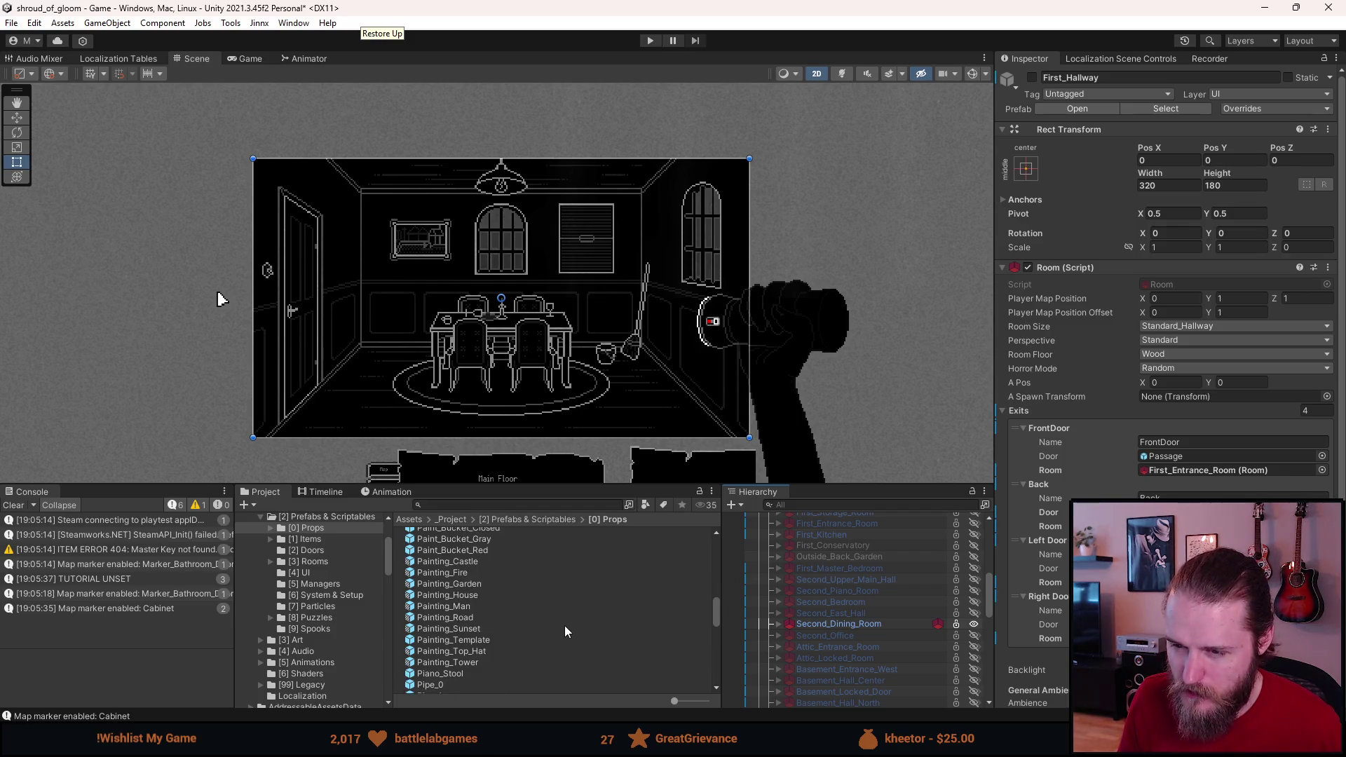
pyautogui.scroll(-6, 565, 624)
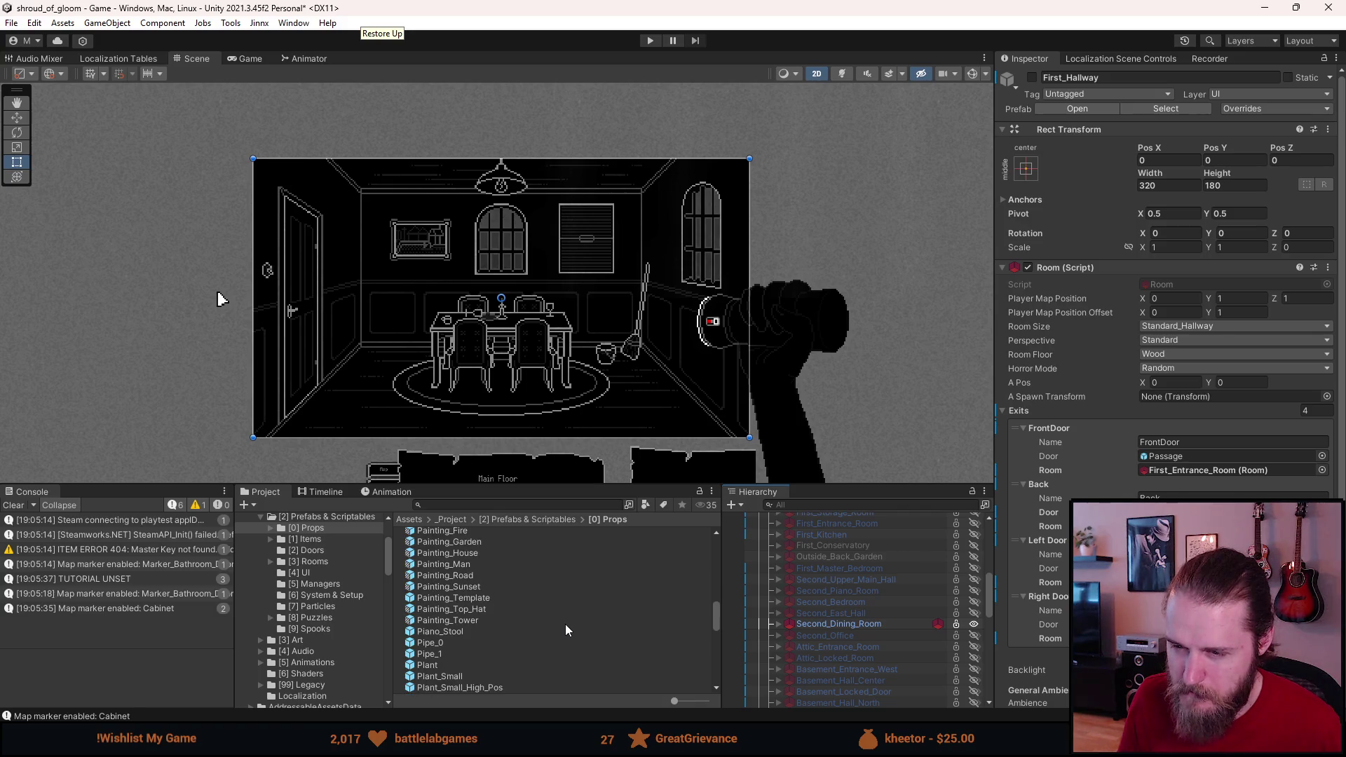
pyautogui.hotkey('shift', 'h')
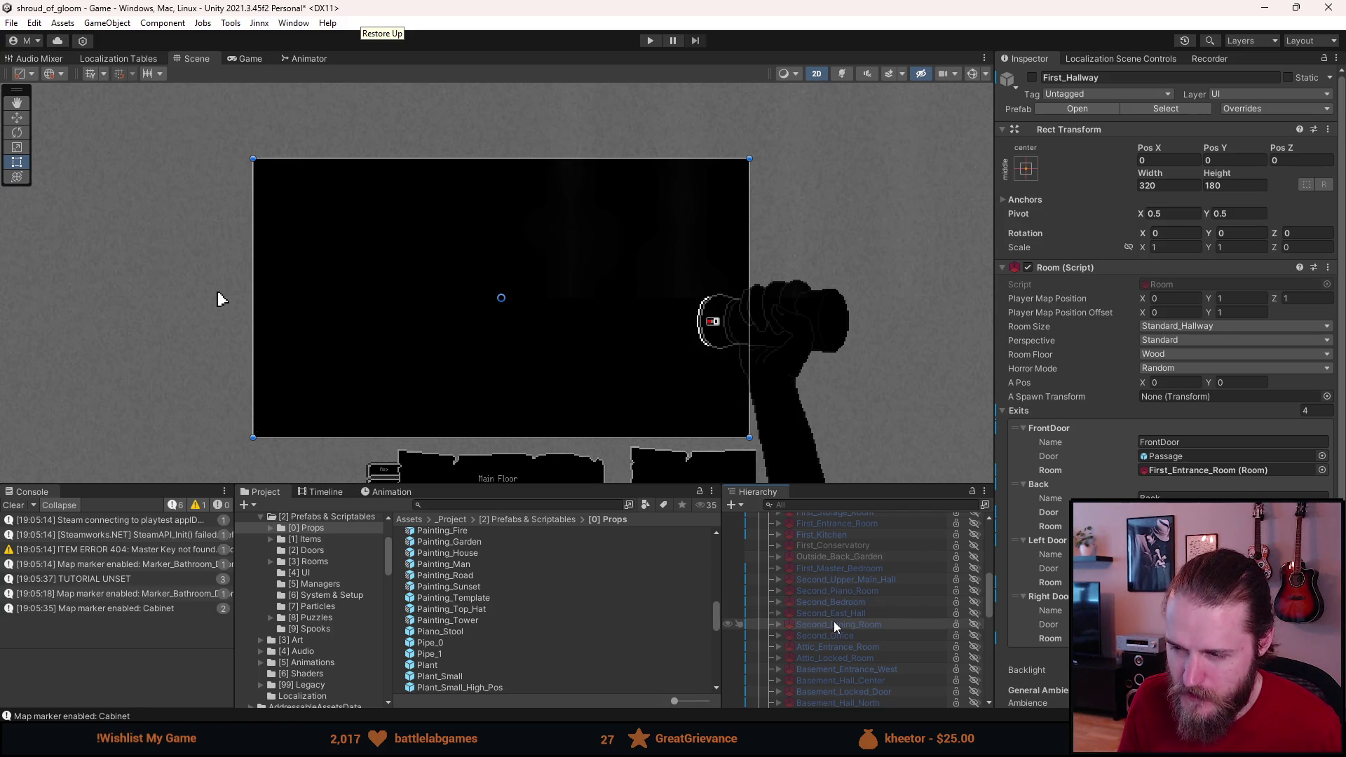
pyautogui.scroll(3, 808, 548)
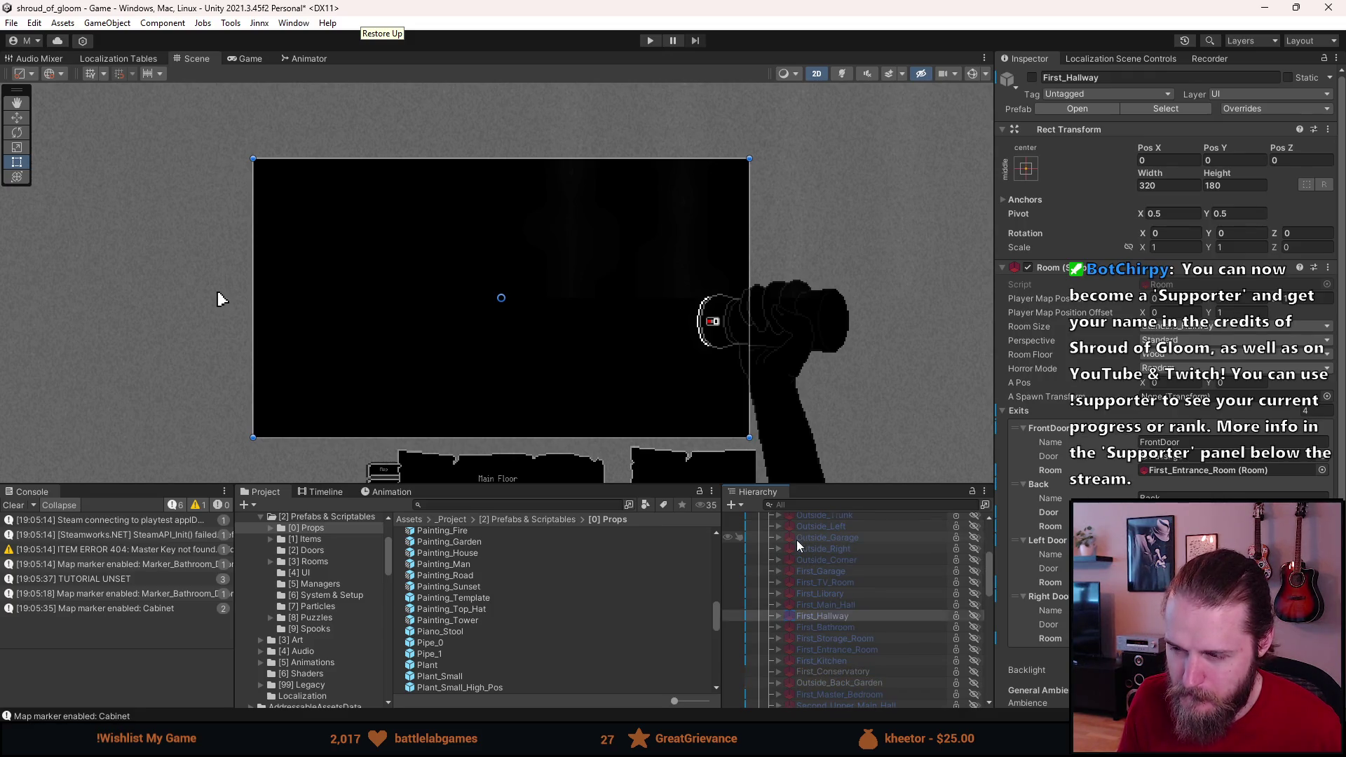
pyautogui.scroll(3, 796, 540)
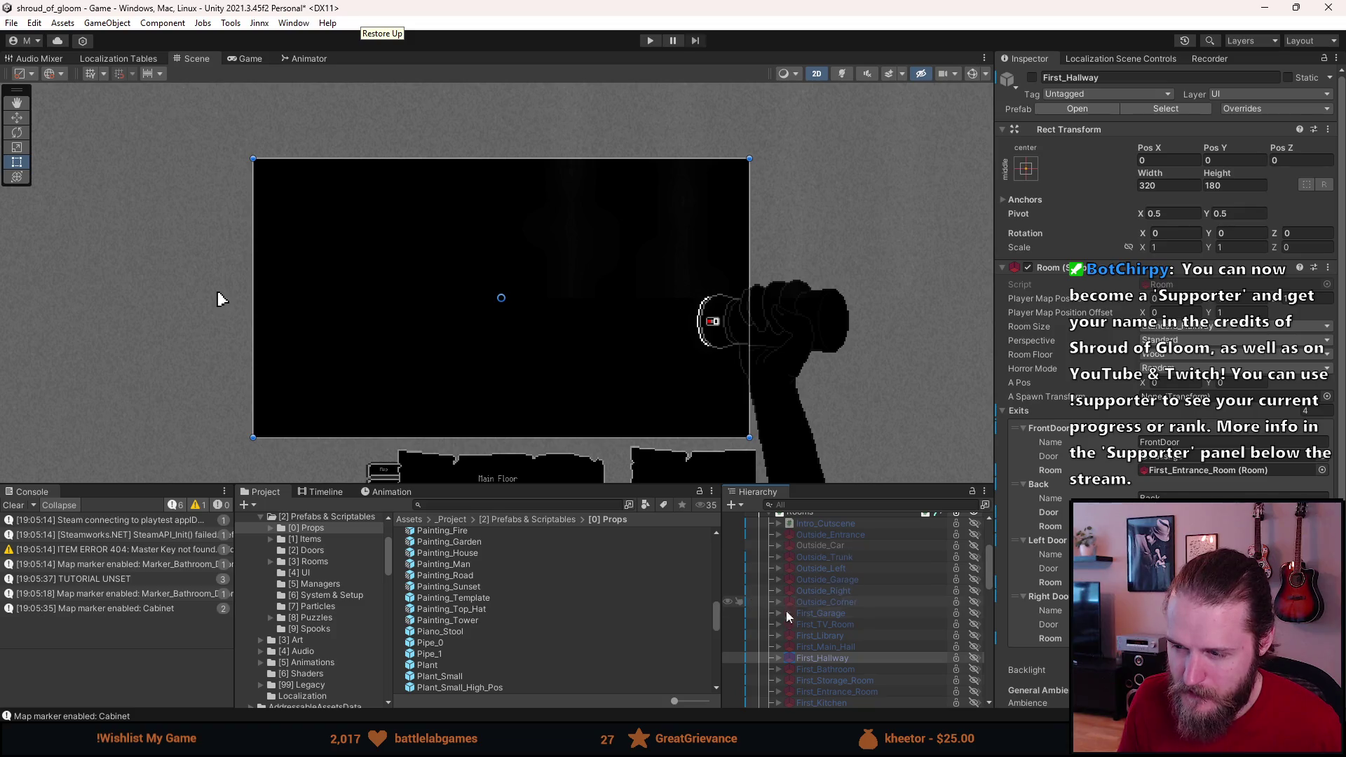
pyautogui.scroll(-3, 767, 628)
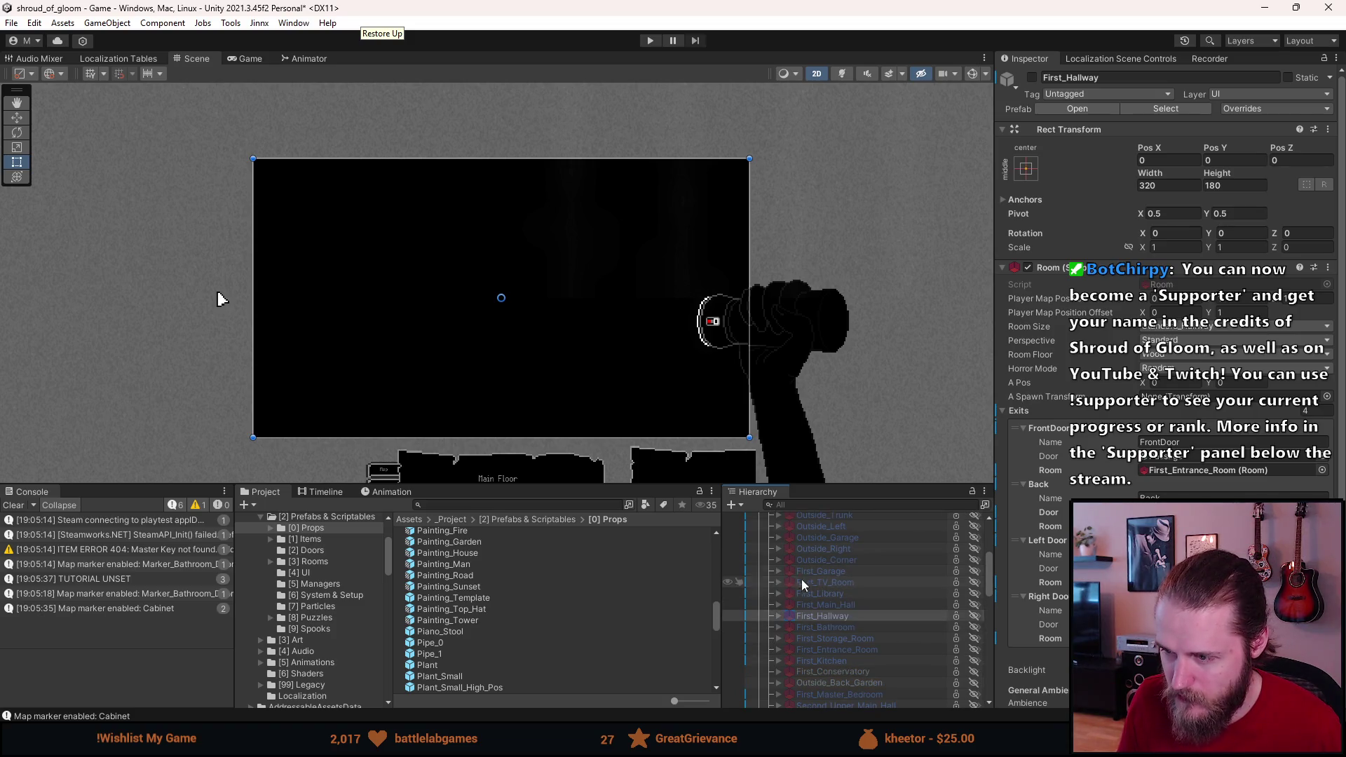
pyautogui.hotkey('alt', 'shift', 'a')
# Step: Copy First_Hallway's Pillar (1), hide the hallway, show Second_Dining_Room and paste the pillar as its child
pyautogui.click(780, 616)
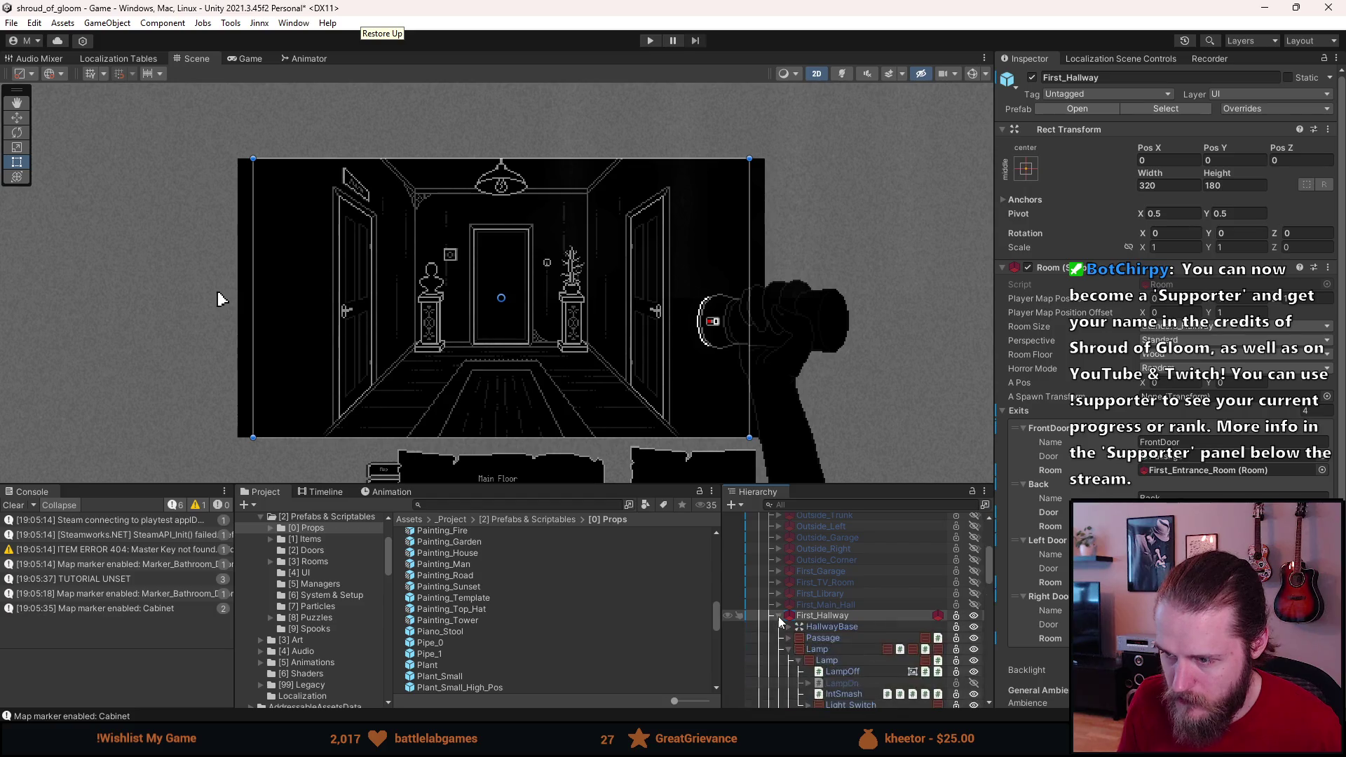
pyautogui.scroll(-5, 780, 616)
pyautogui.click(841, 690)
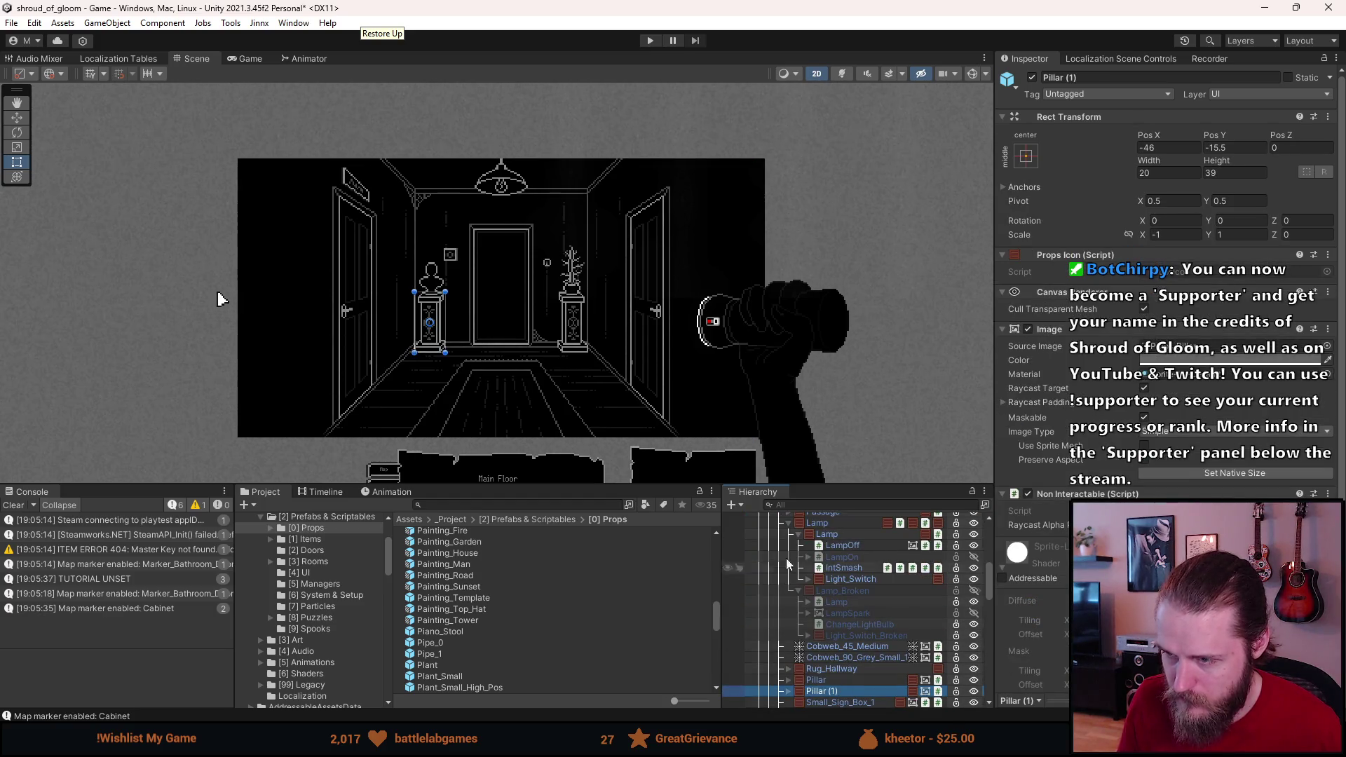
pyautogui.scroll(5, 785, 621)
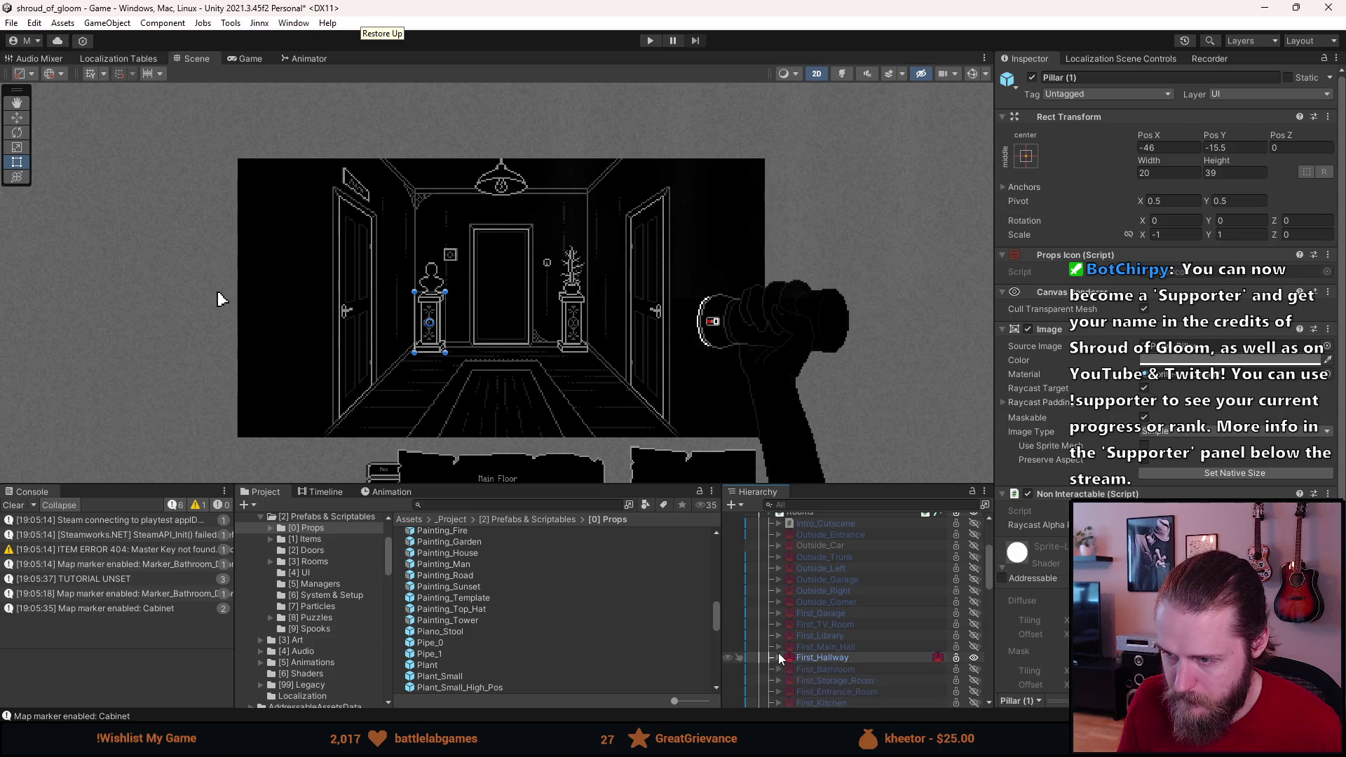
pyautogui.click(813, 657)
pyautogui.scroll(-5, 813, 658)
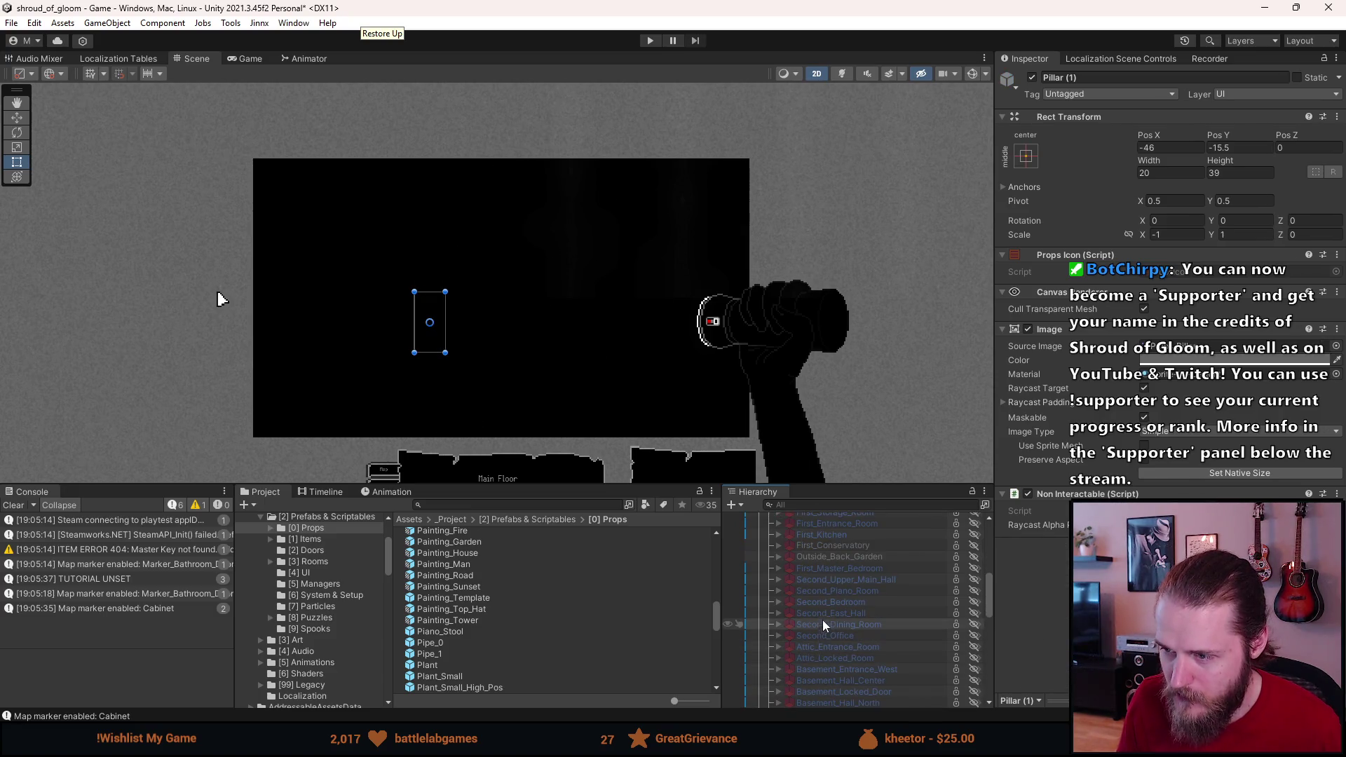
pyautogui.click(798, 622)
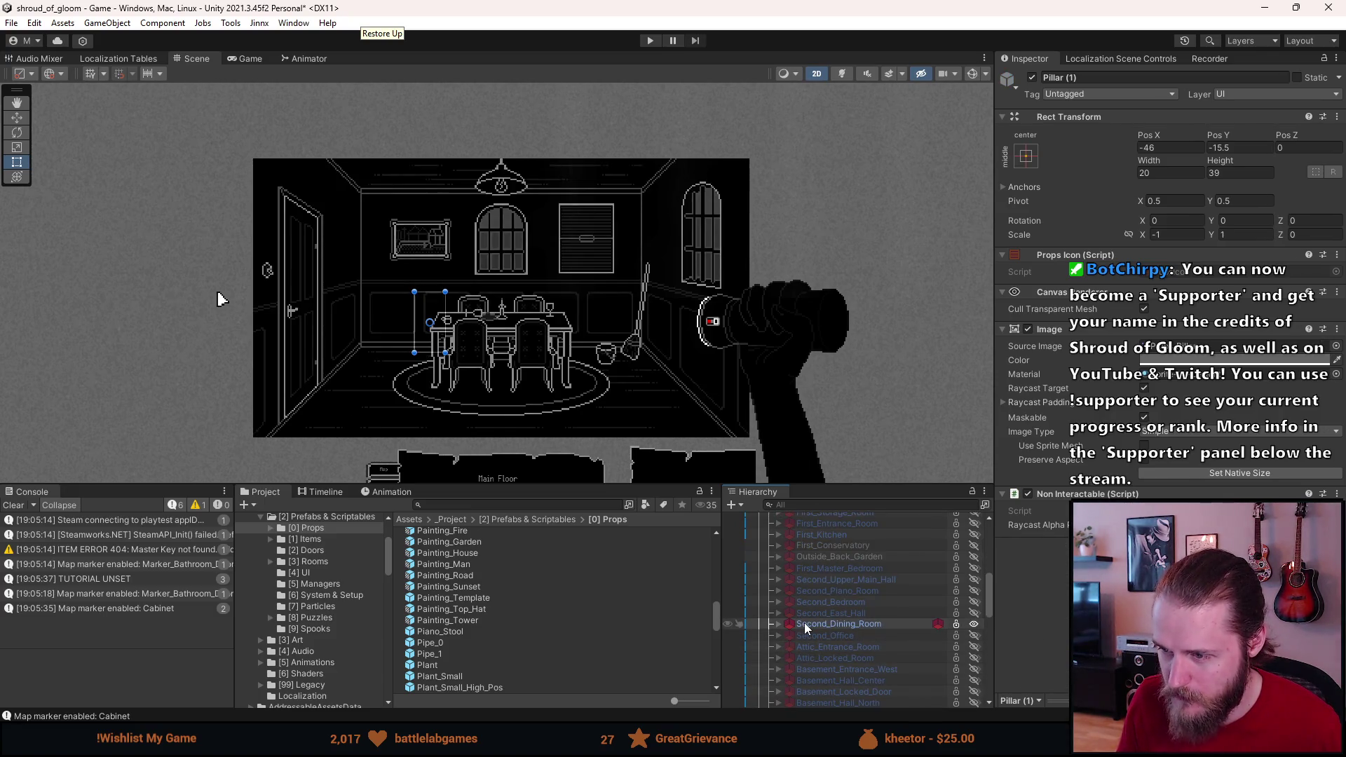
pyautogui.rightClick(805, 623)
pyautogui.click(855, 105)
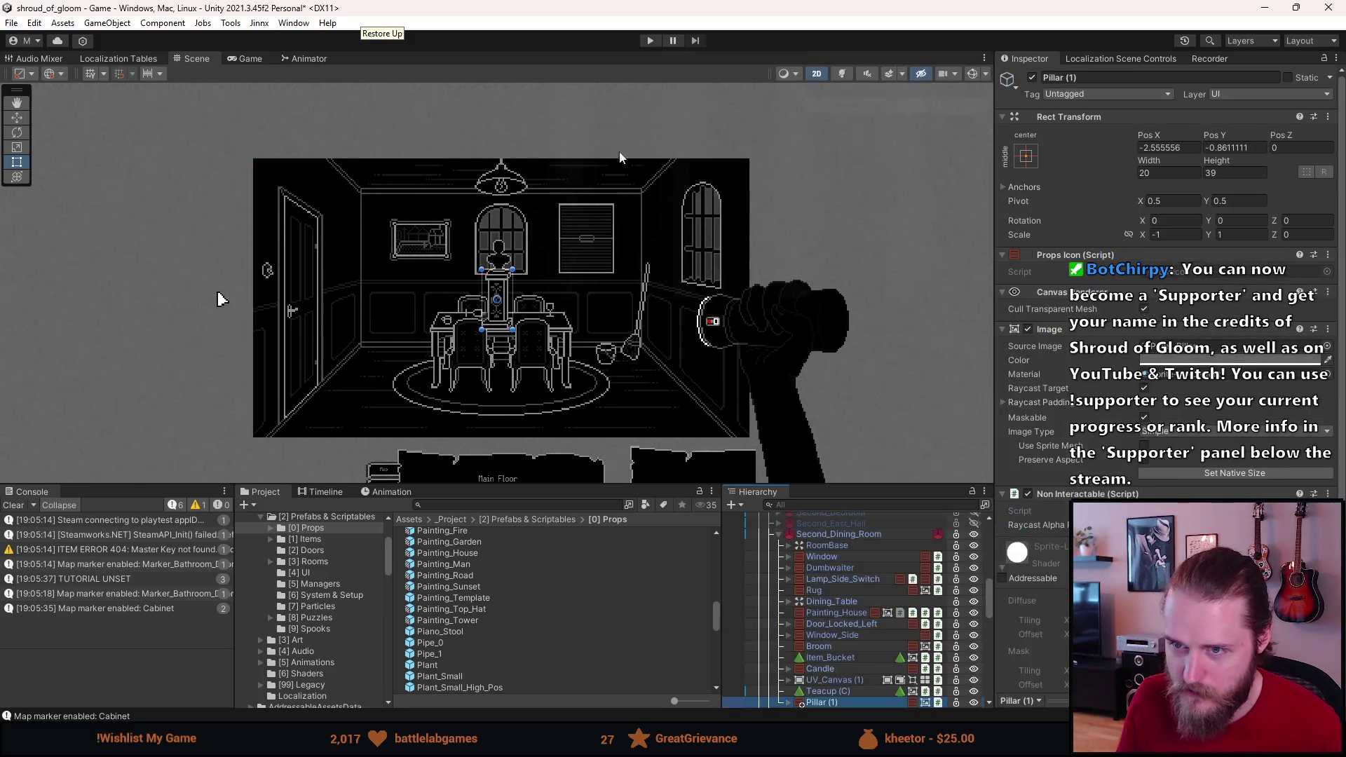
# Step: Move the pasted Pillar (1) to the dining room's left side at Pos X -82, Pos Y -16.5
pyautogui.scroll(3, 140, 300)
pyautogui.press('w')
pyautogui.moveTo(432, 316); pyautogui.dragTo(341, 339)
pyautogui.scroll(2, 341, 338)
pyautogui.scroll(5, 341, 337)
pyautogui.moveTo(480, 284); pyautogui.dragTo(478, 290)
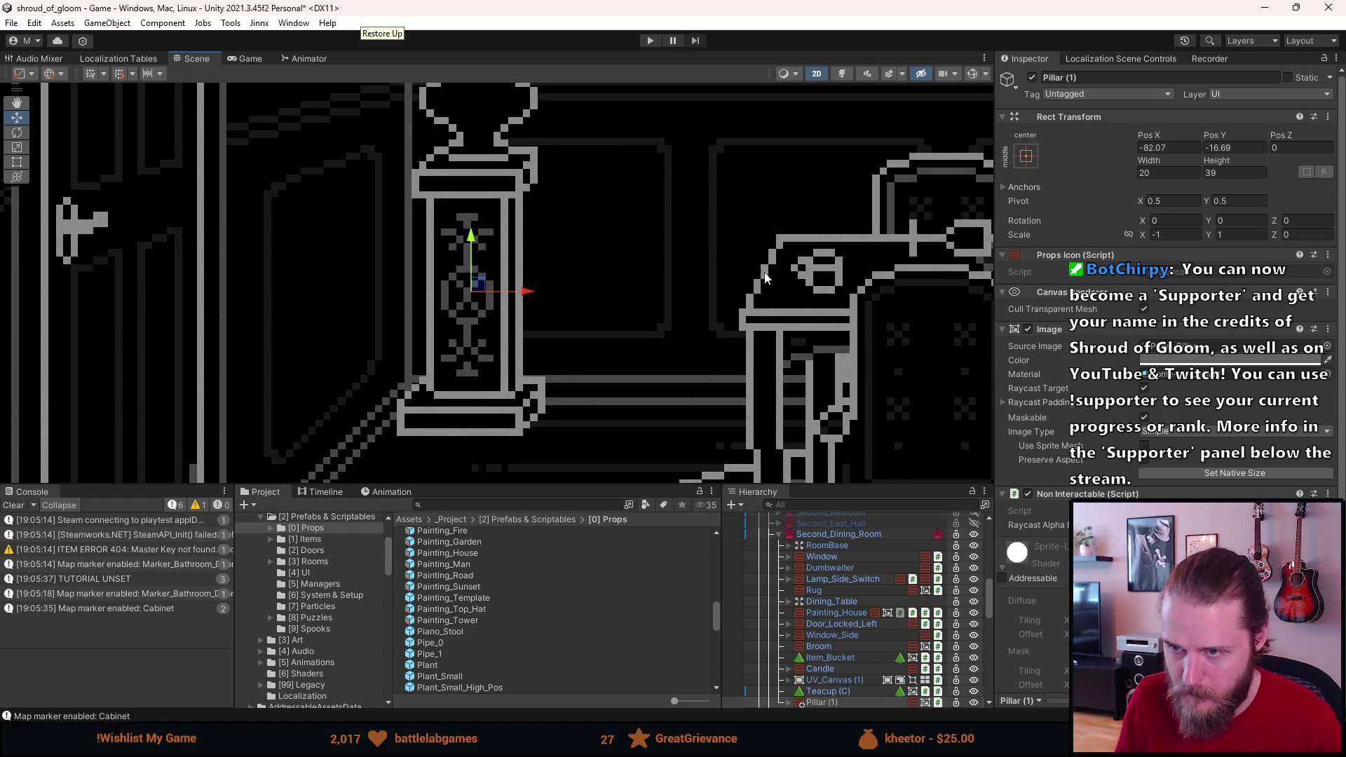
pyautogui.click(1150, 148)
pyautogui.click(1223, 148)
pyautogui.doubleClick(1223, 148)
pyautogui.write('5')
# Step: Delete the Bust child from Pillar (1), leaving a bare column
pyautogui.scroll(-3, 701, 318)
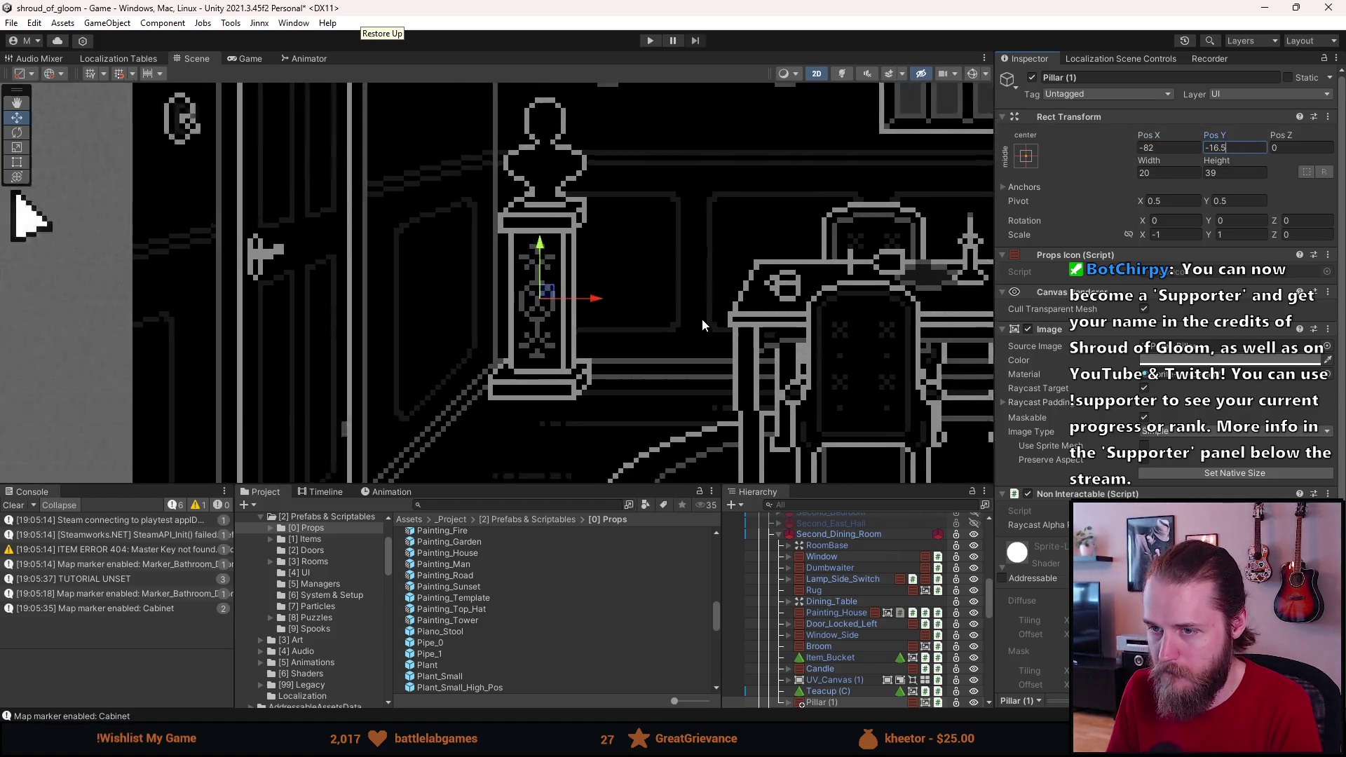
pyautogui.scroll(-5, 805, 654)
pyautogui.scroll(3, 806, 653)
pyautogui.click(789, 619)
pyautogui.click(845, 635)
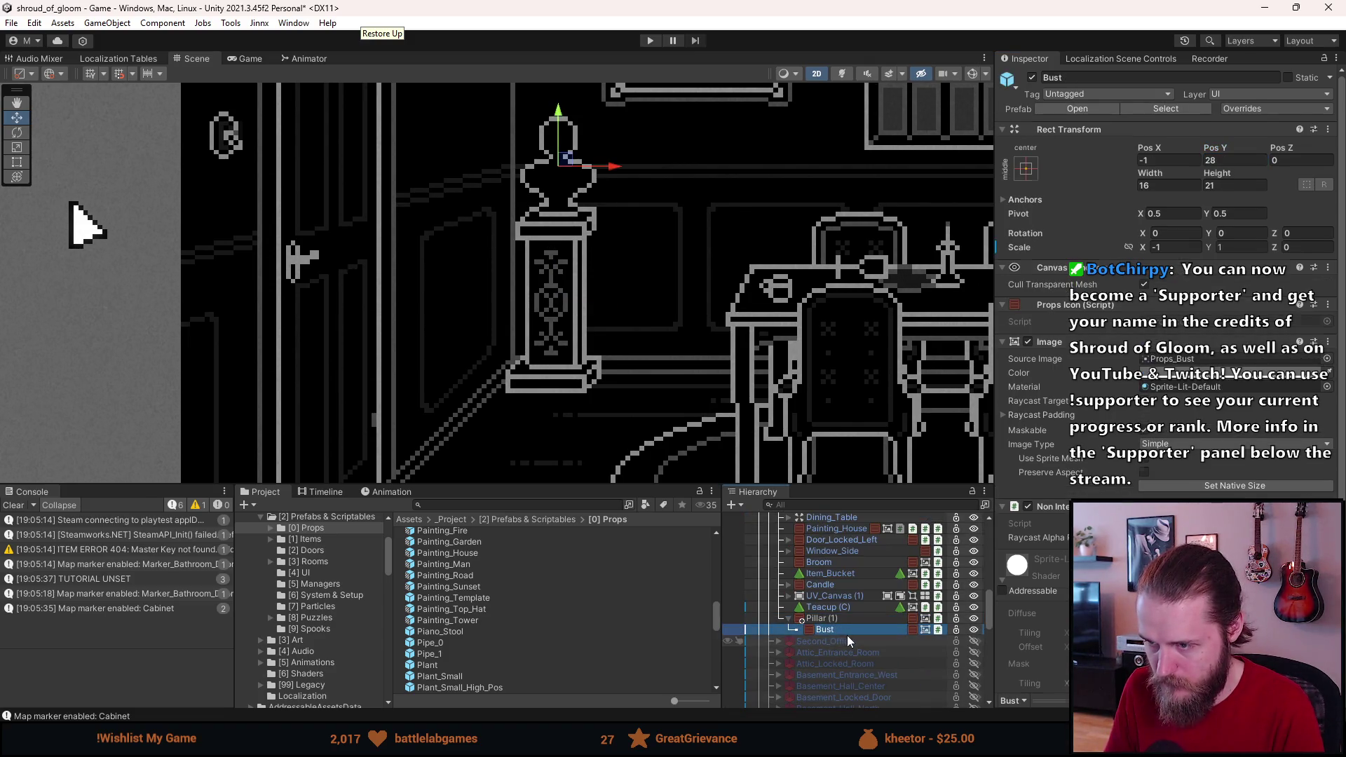
pyautogui.press('Delete')
pyautogui.scroll(-3, 457, 648)
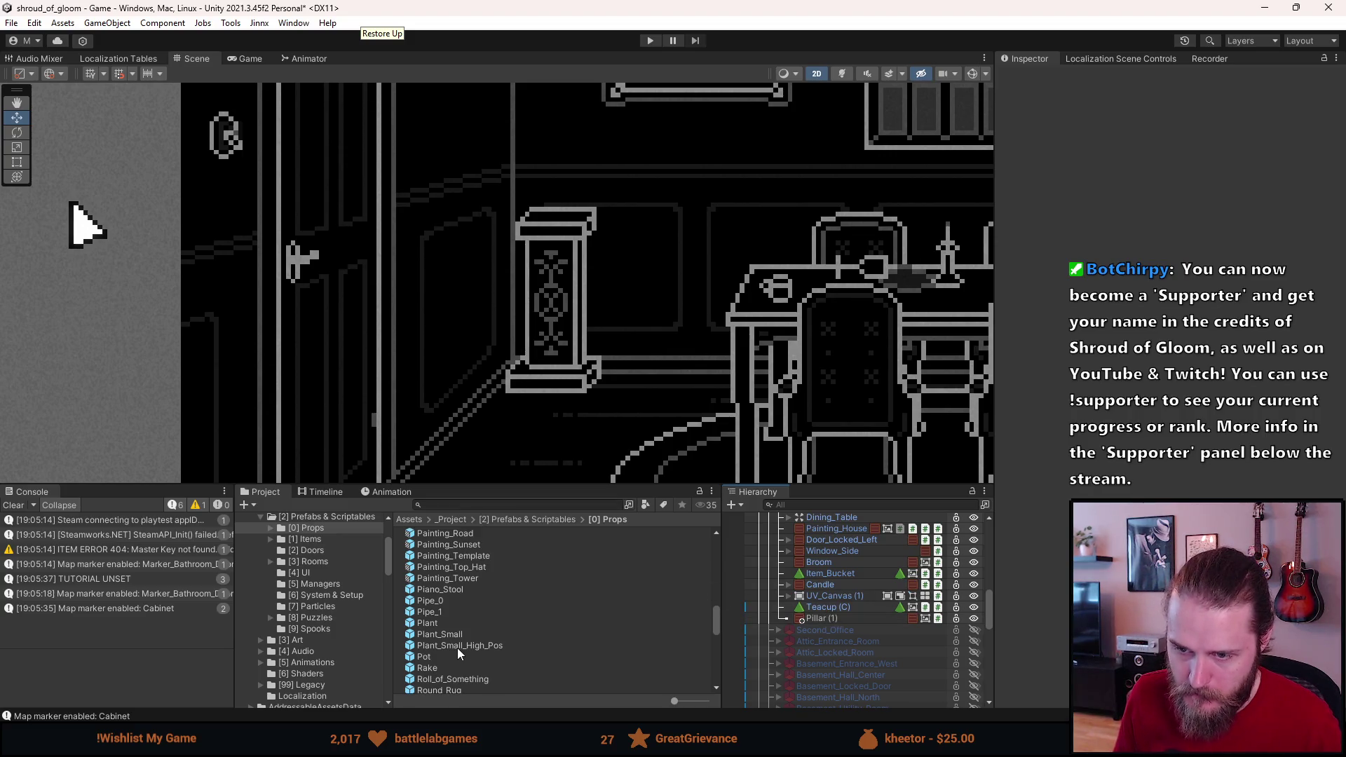
pyautogui.doubleClick(424, 657)
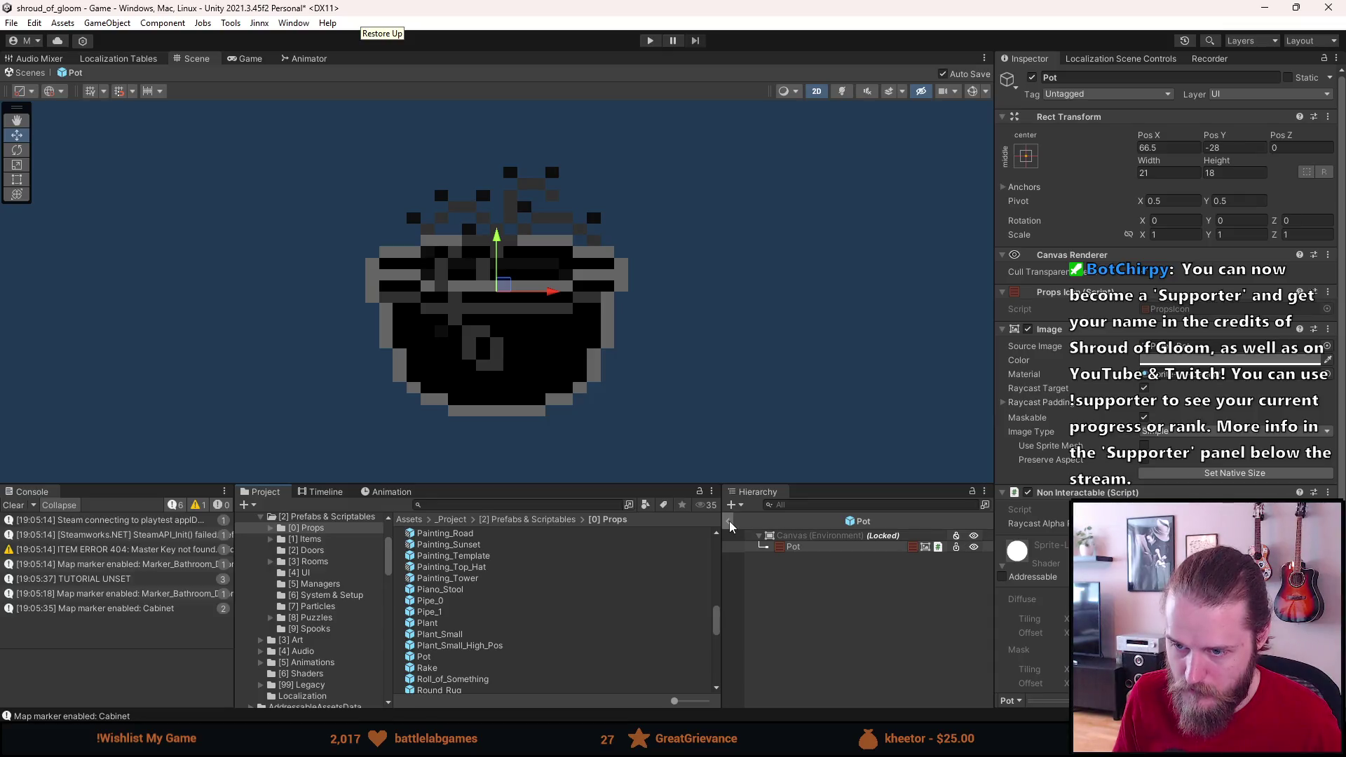
pyautogui.click(729, 524)
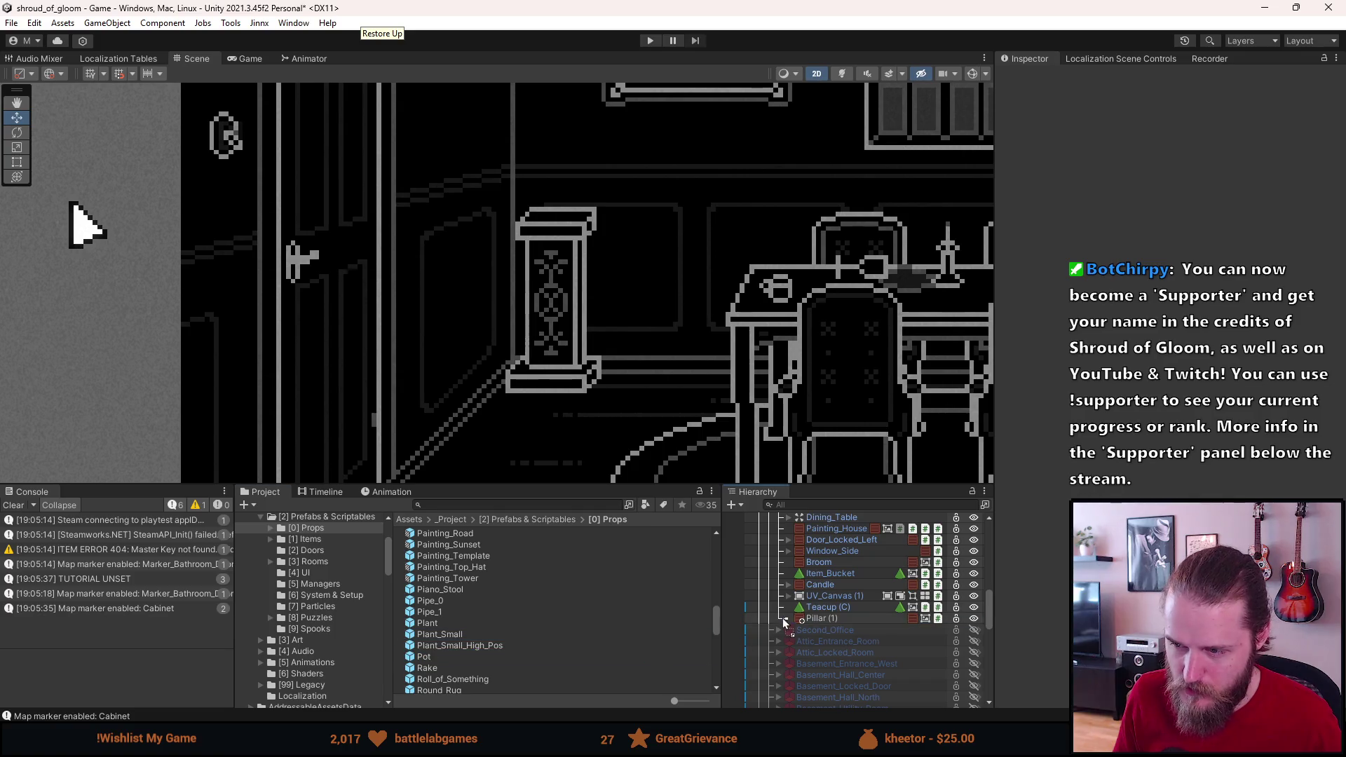
pyautogui.moveTo(825, 624); pyautogui.dragTo(825, 620)
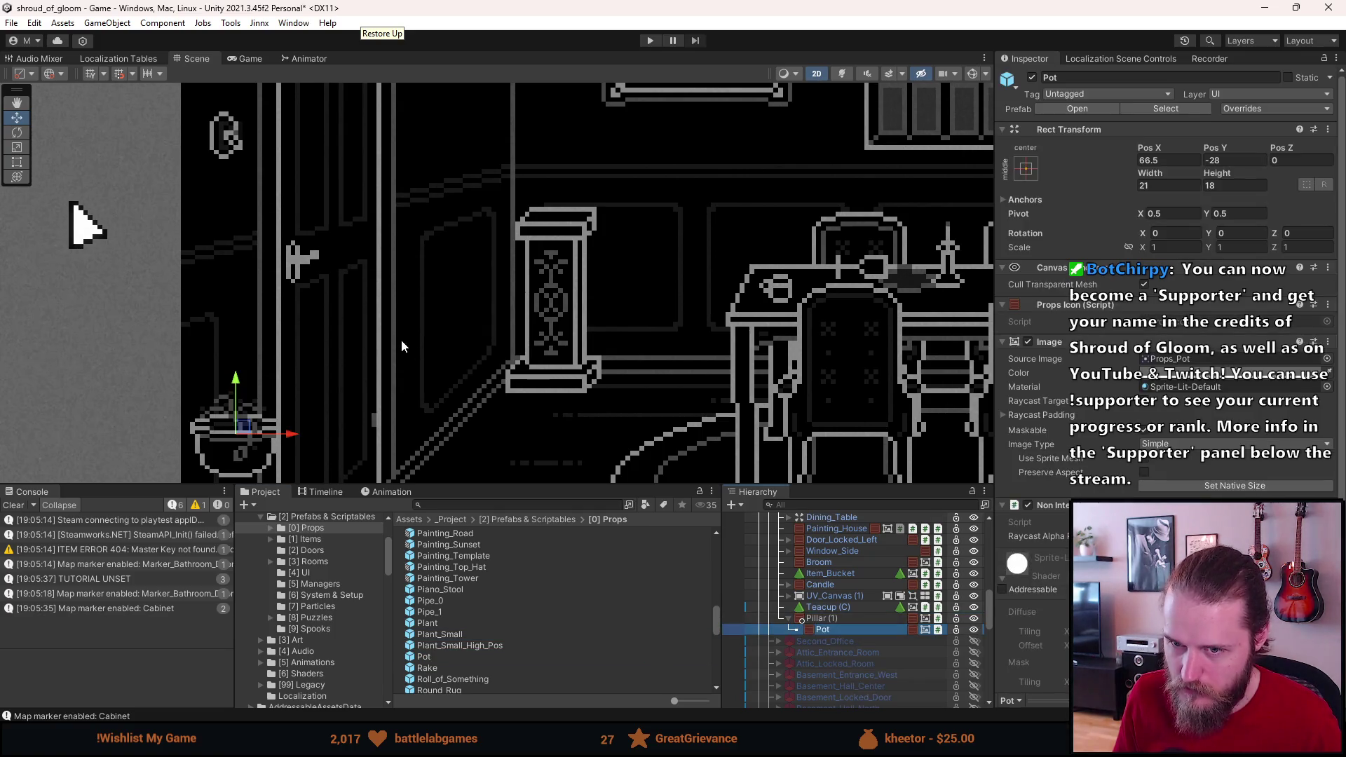
pyautogui.moveTo(249, 431)
pyautogui.mouseDown()
pyautogui.moveTo(368, 284)
pyautogui.moveTo(584, 169)
pyautogui.mouseUp()
pyautogui.scroll(-5, 629, 241)
pyautogui.scroll(2, 630, 241)
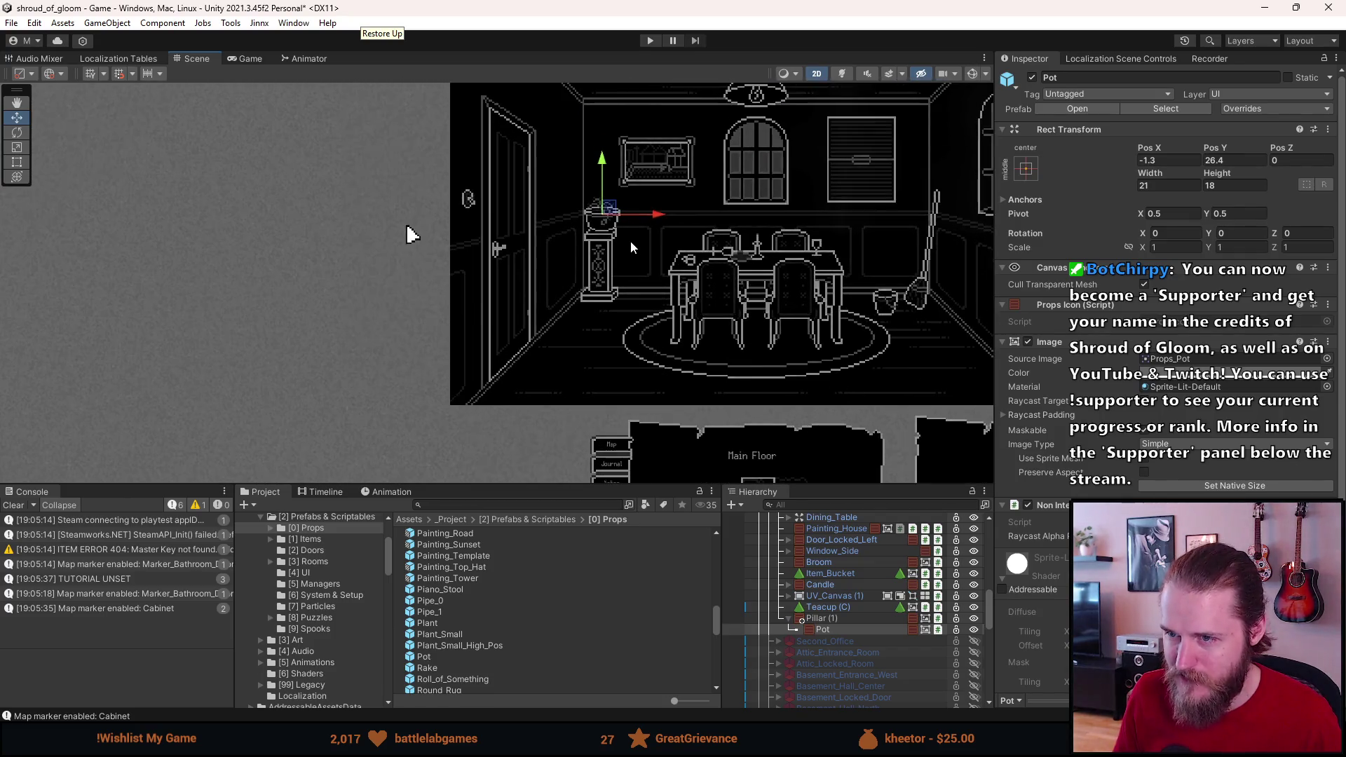
pyautogui.moveTo(604, 209); pyautogui.dragTo(600, 212)
pyautogui.scroll(2, 628, 251)
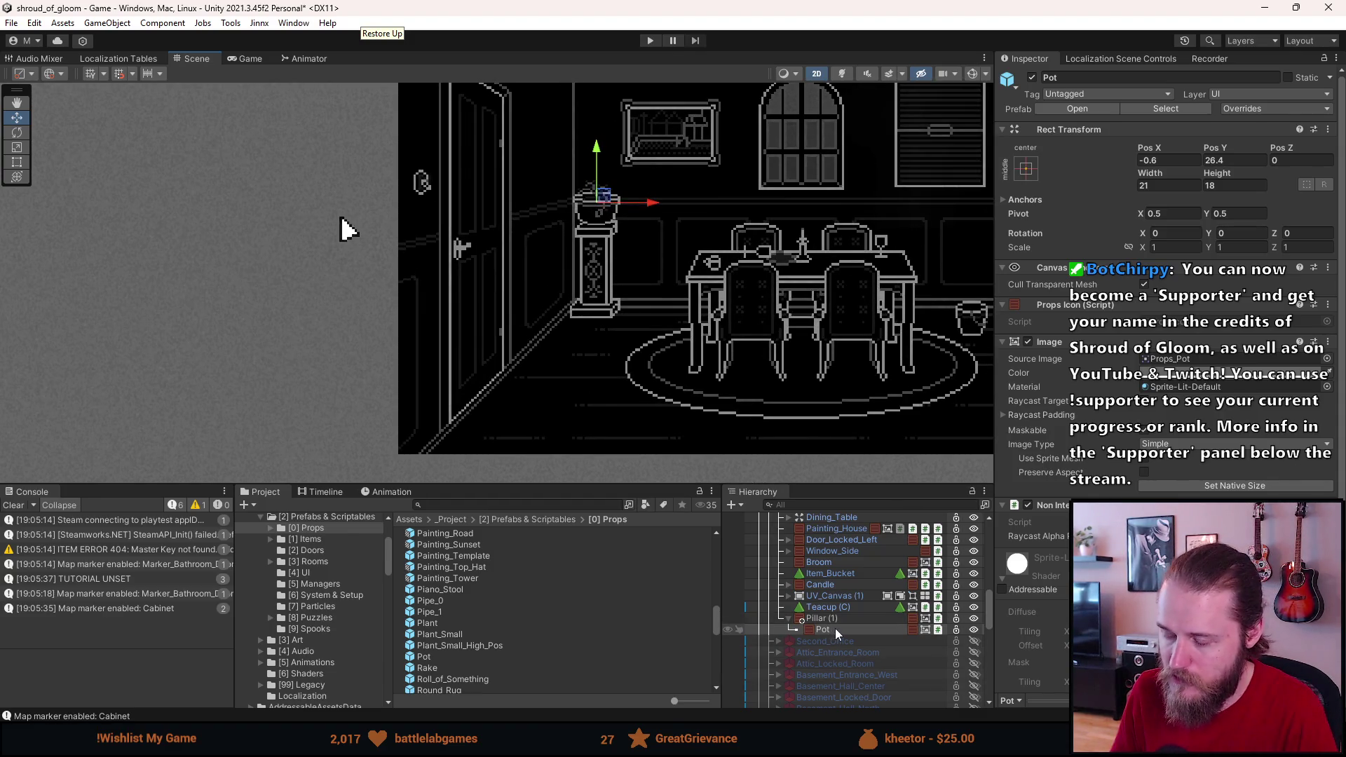
pyautogui.press('Delete')
pyautogui.scroll(-2, 533, 646)
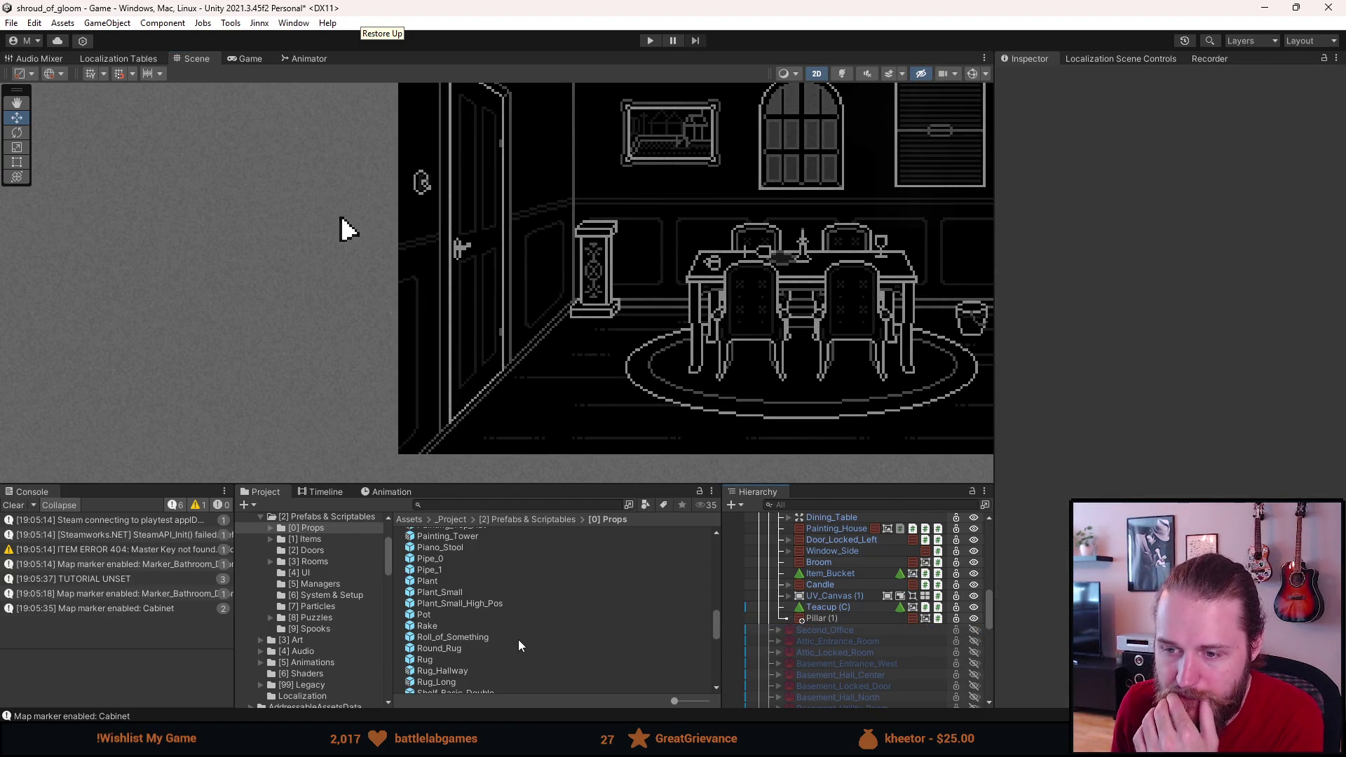
# Step: Find the Vase prefab in the Project window and briefly open it to inspect it
pyautogui.scroll(-2, 518, 639)
pyautogui.scroll(-2, 508, 633)
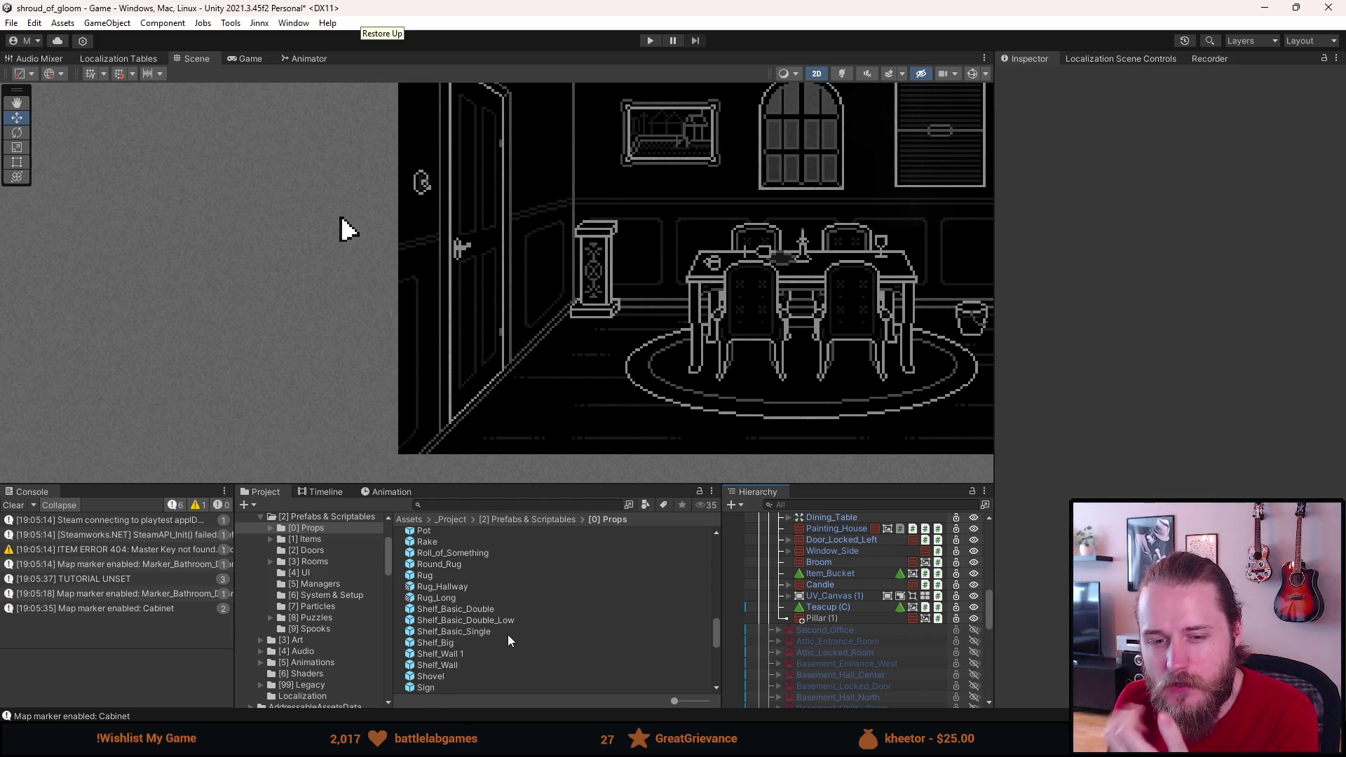
pyautogui.scroll(-2, 507, 636)
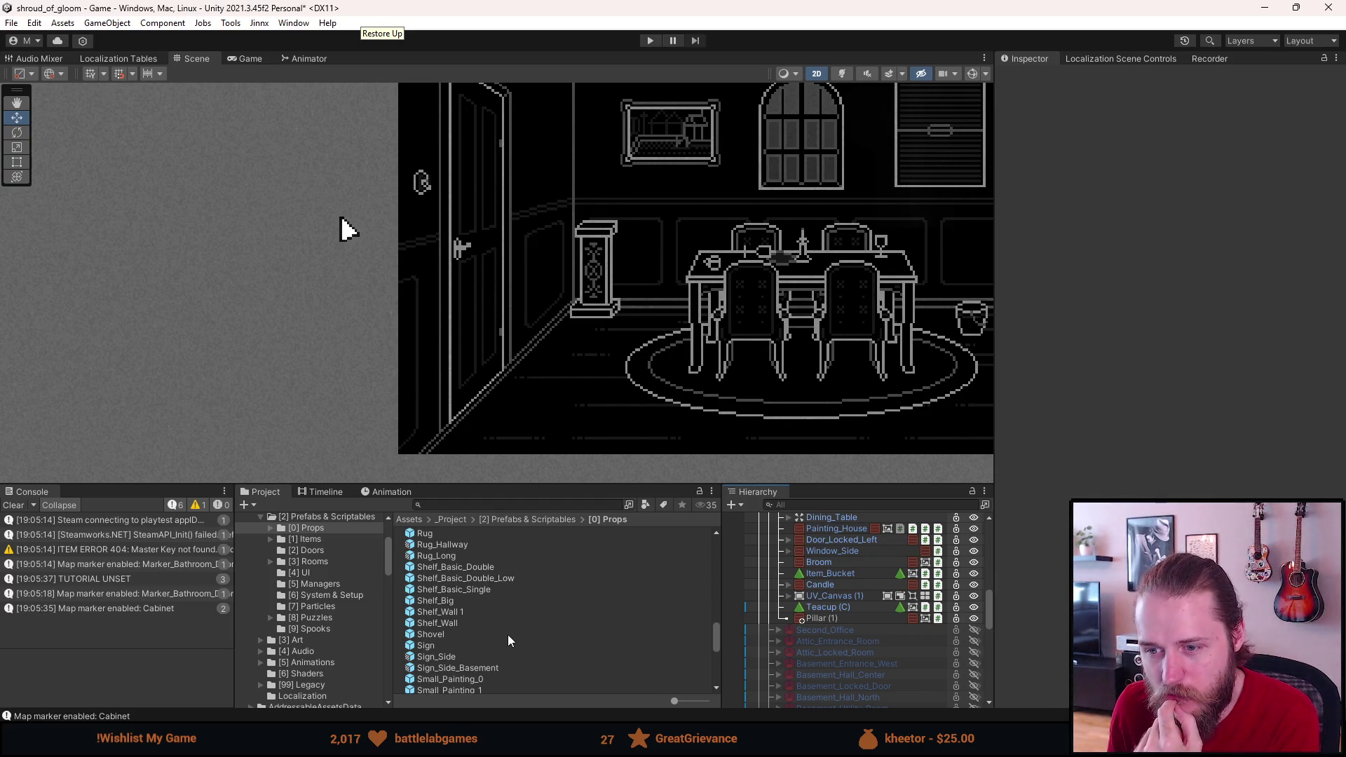
pyautogui.scroll(-2, 508, 634)
pyautogui.scroll(-2, 508, 634)
pyautogui.scroll(-2, 508, 634)
pyautogui.scroll(-2, 507, 635)
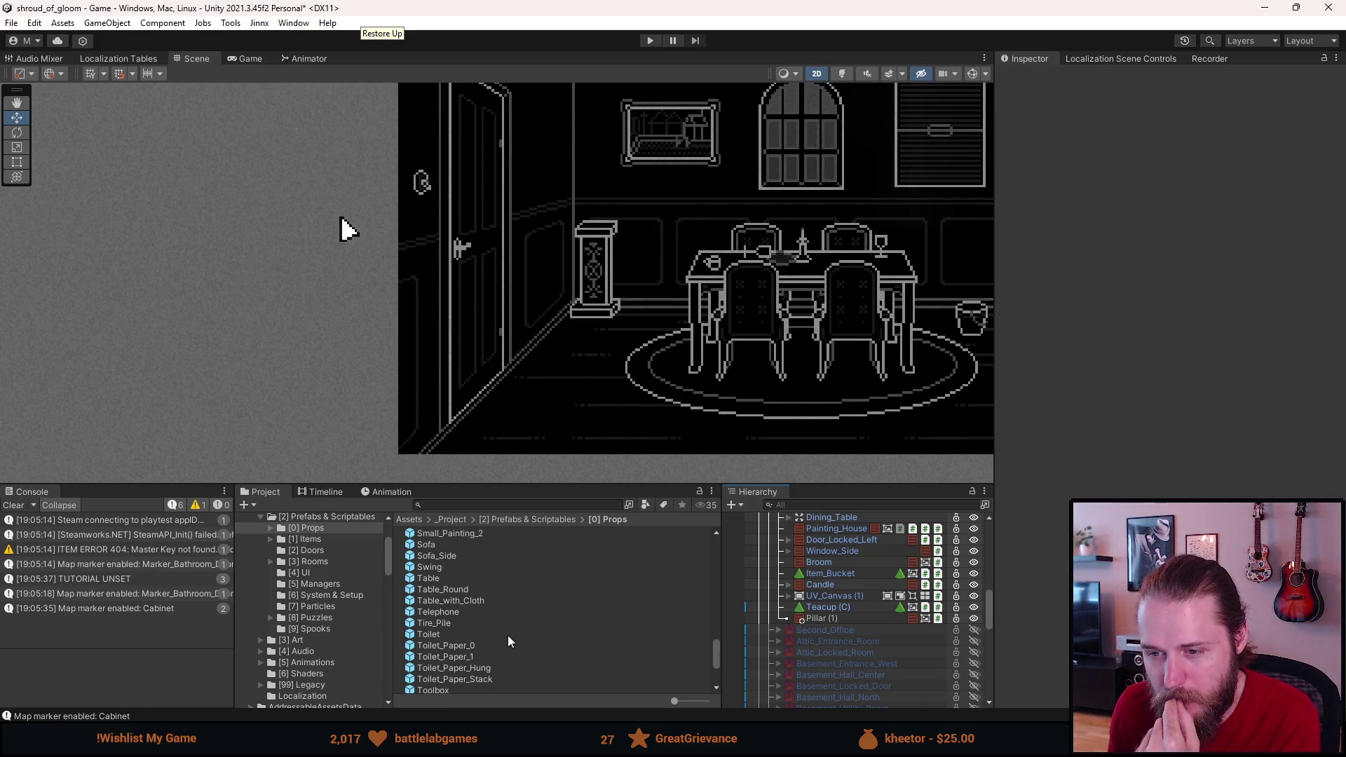
pyautogui.scroll(-2, 506, 639)
pyautogui.scroll(-2, 505, 638)
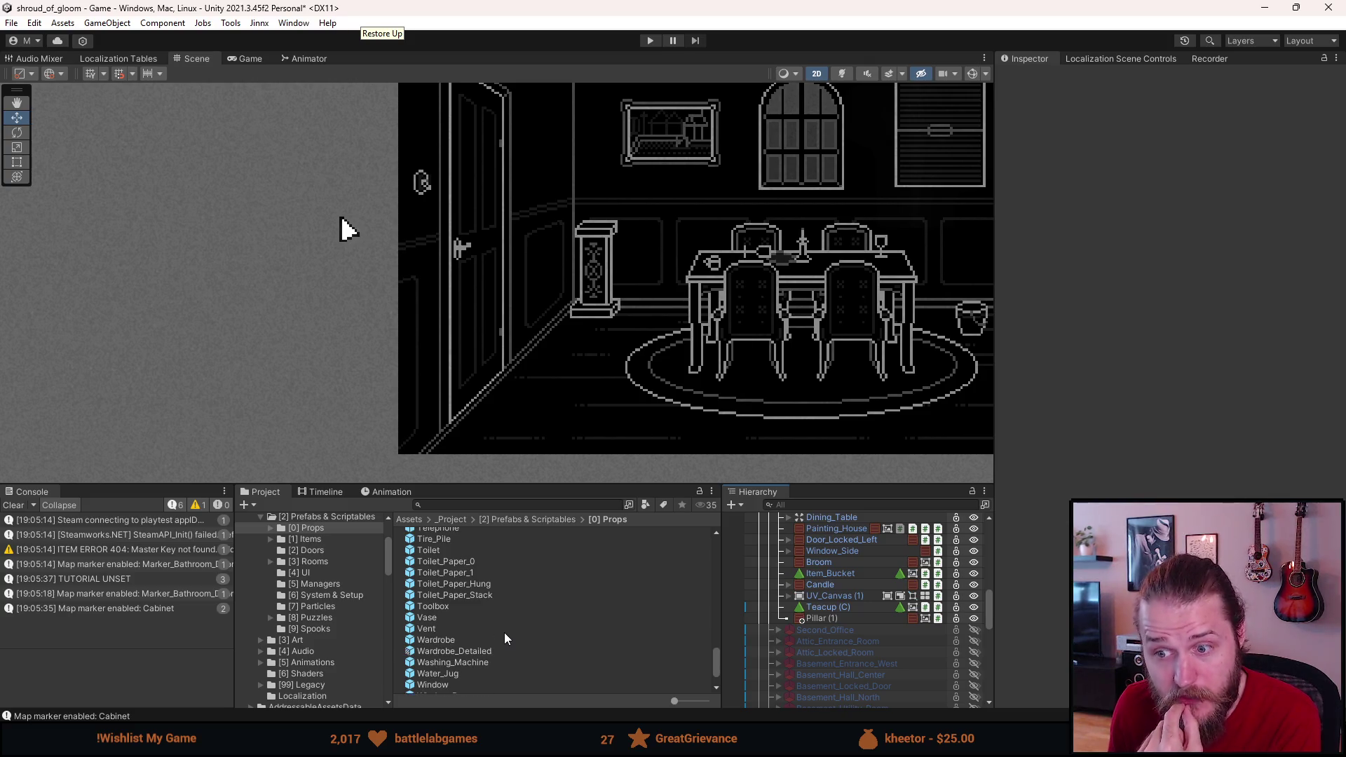
pyautogui.doubleClick(441, 618)
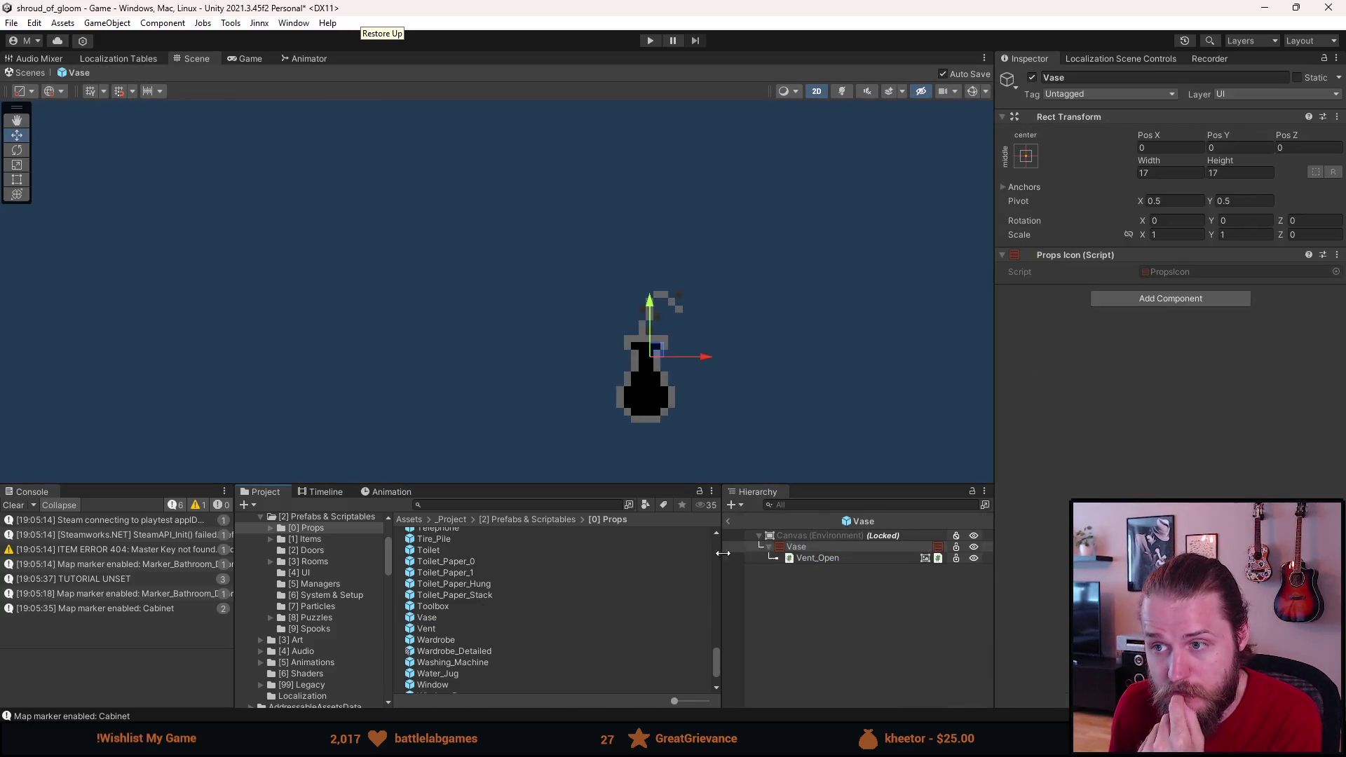
pyautogui.click(734, 520)
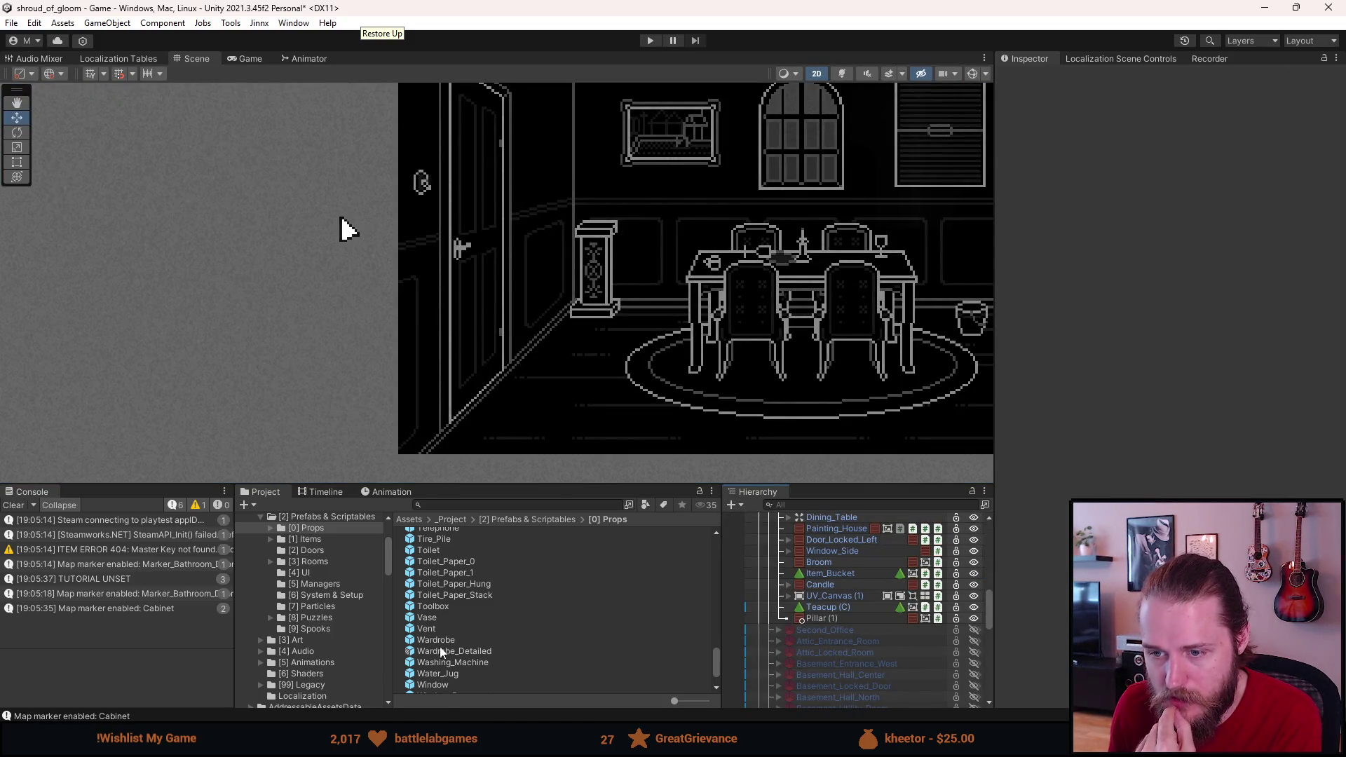
# Step: Add a Vase under Pillar (1), raise it onto the pillar top and mirror it with Scale X -1
pyautogui.moveTo(433, 617)
pyautogui.mouseDown()
pyautogui.moveTo(750, 631)
pyautogui.moveTo(824, 619)
pyautogui.mouseUp()
pyautogui.moveTo(605, 265); pyautogui.dragTo(606, 198)
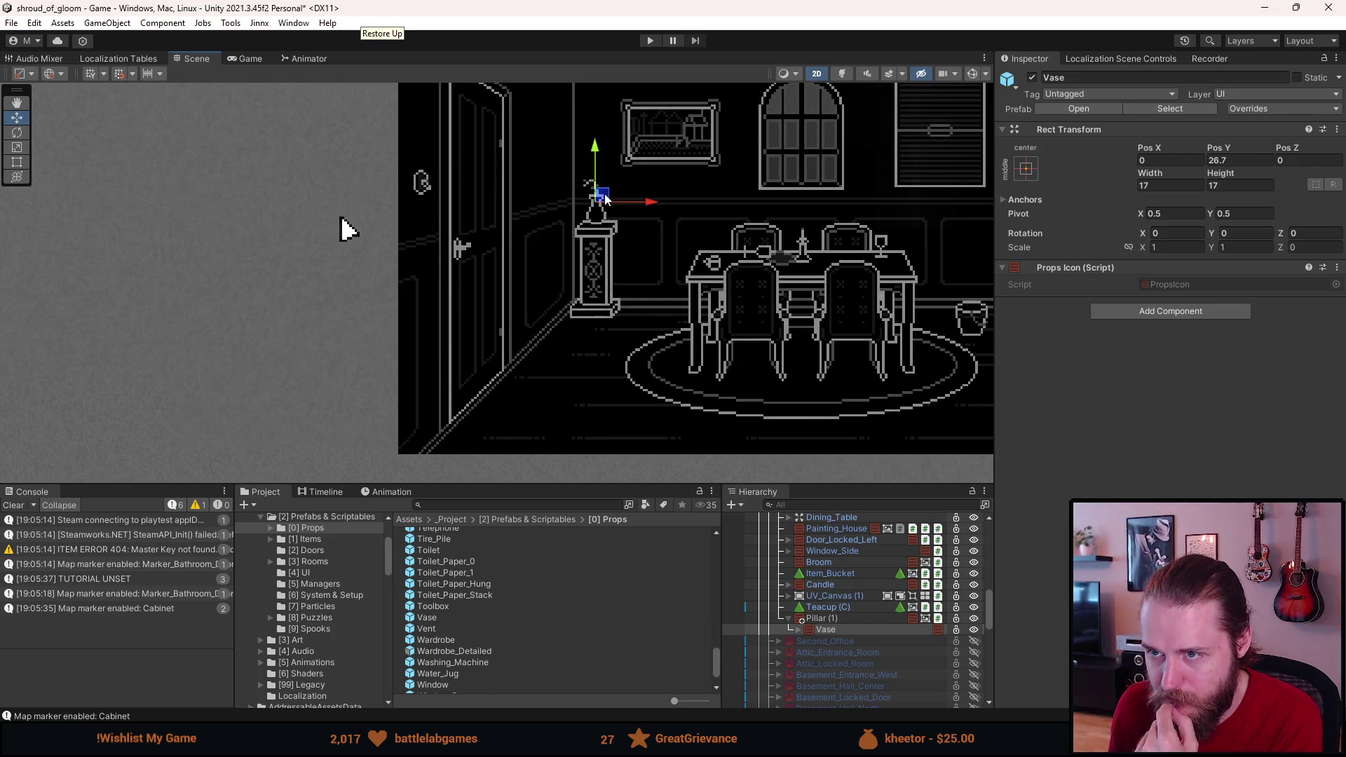
pyautogui.scroll(5, 631, 182)
pyautogui.click(1176, 245)
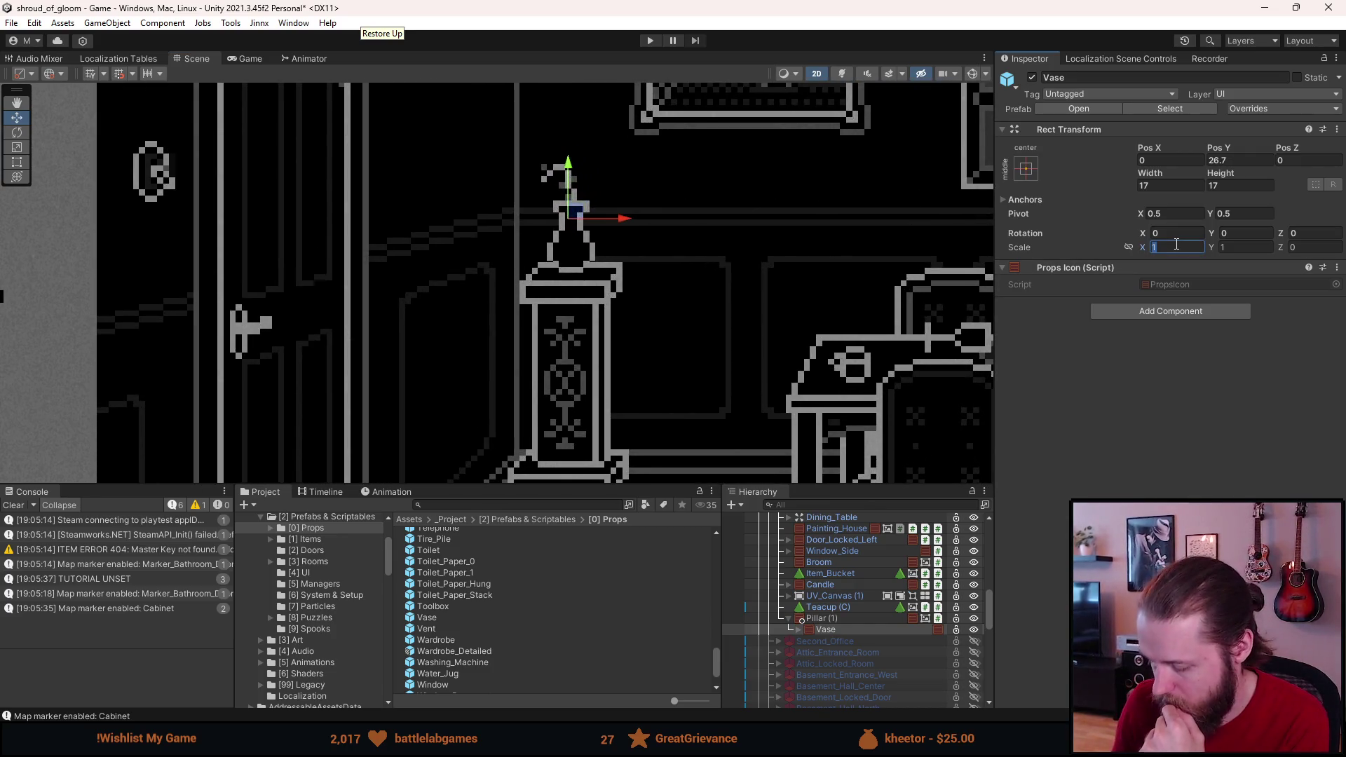
pyautogui.write('-1')
pyautogui.press('Return')
pyautogui.scroll(3, 647, 203)
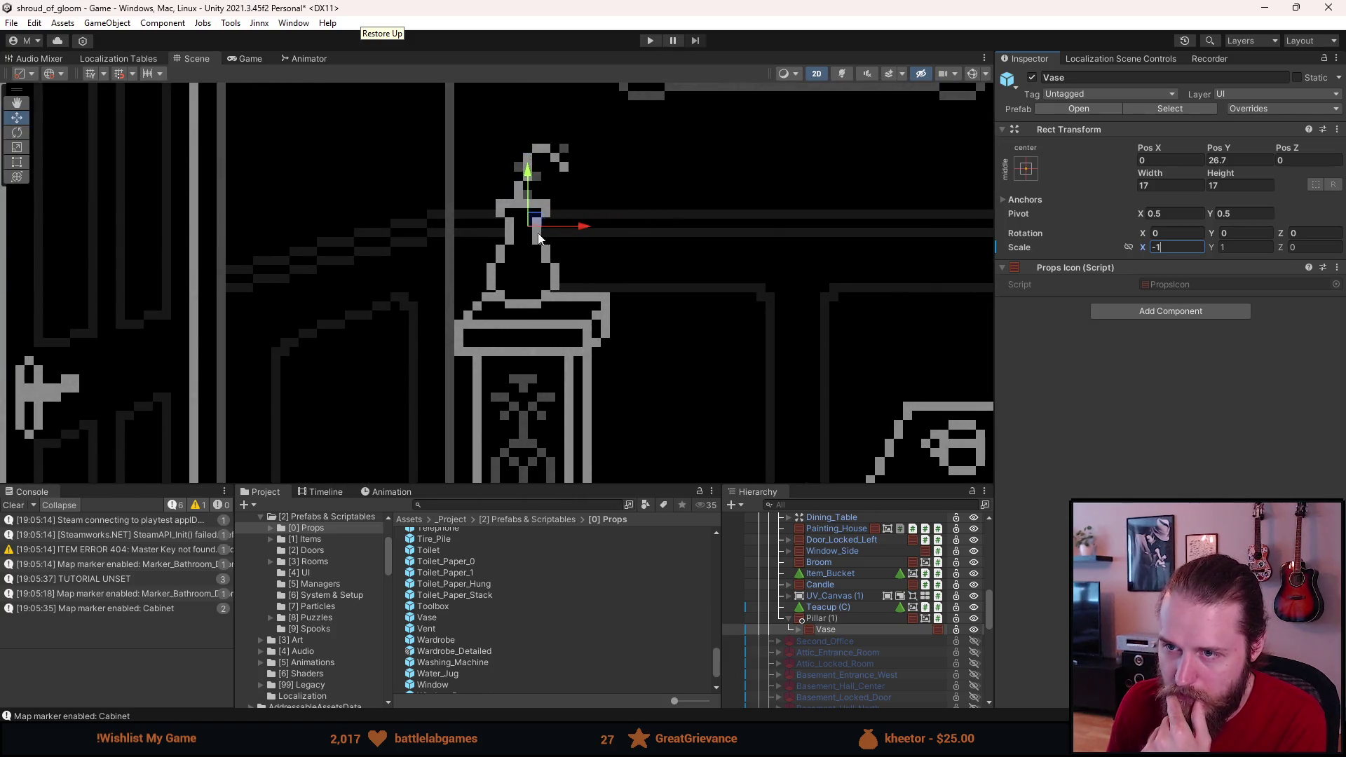
pyautogui.moveTo(535, 221); pyautogui.dragTo(541, 223)
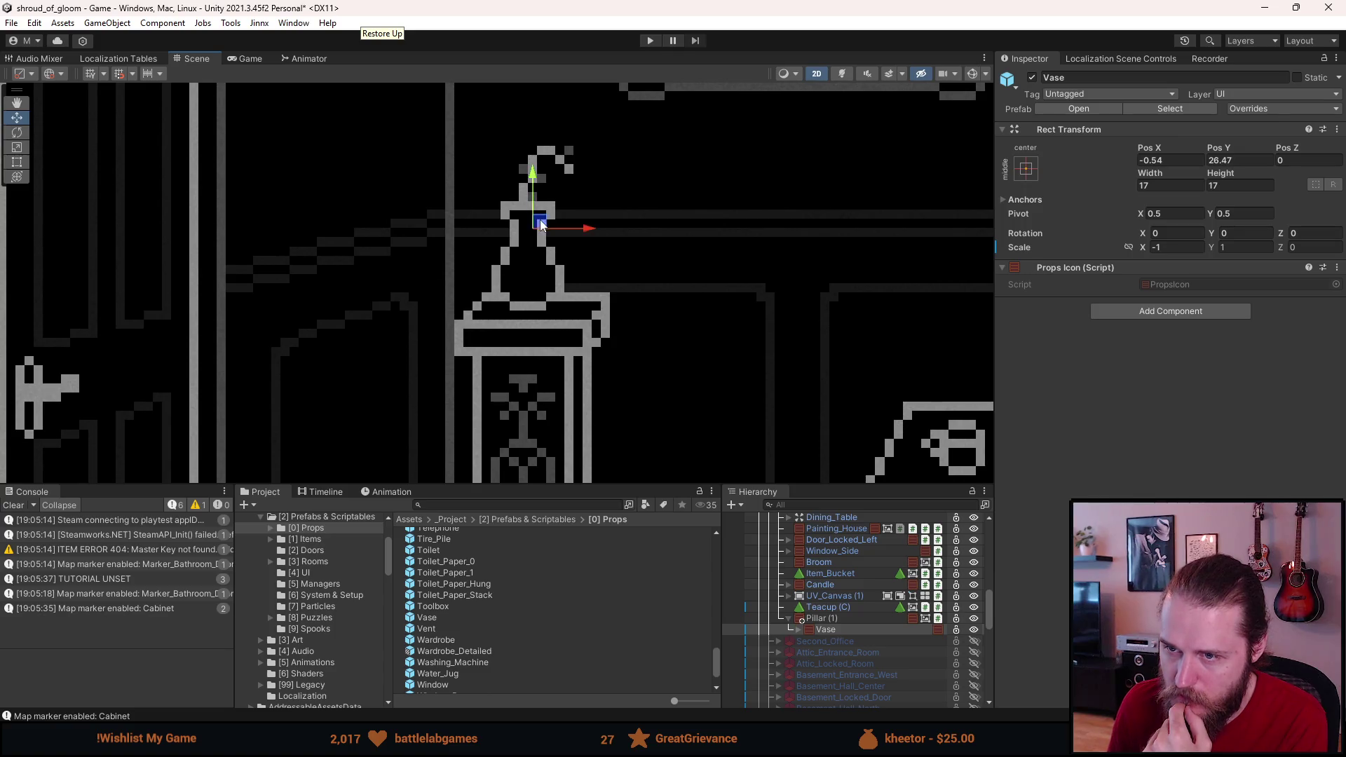
# Step: Set the vase's position to X -1.5, Y 26.5, then deselect it
pyautogui.click(1167, 163)
pyautogui.press('BackSpace')
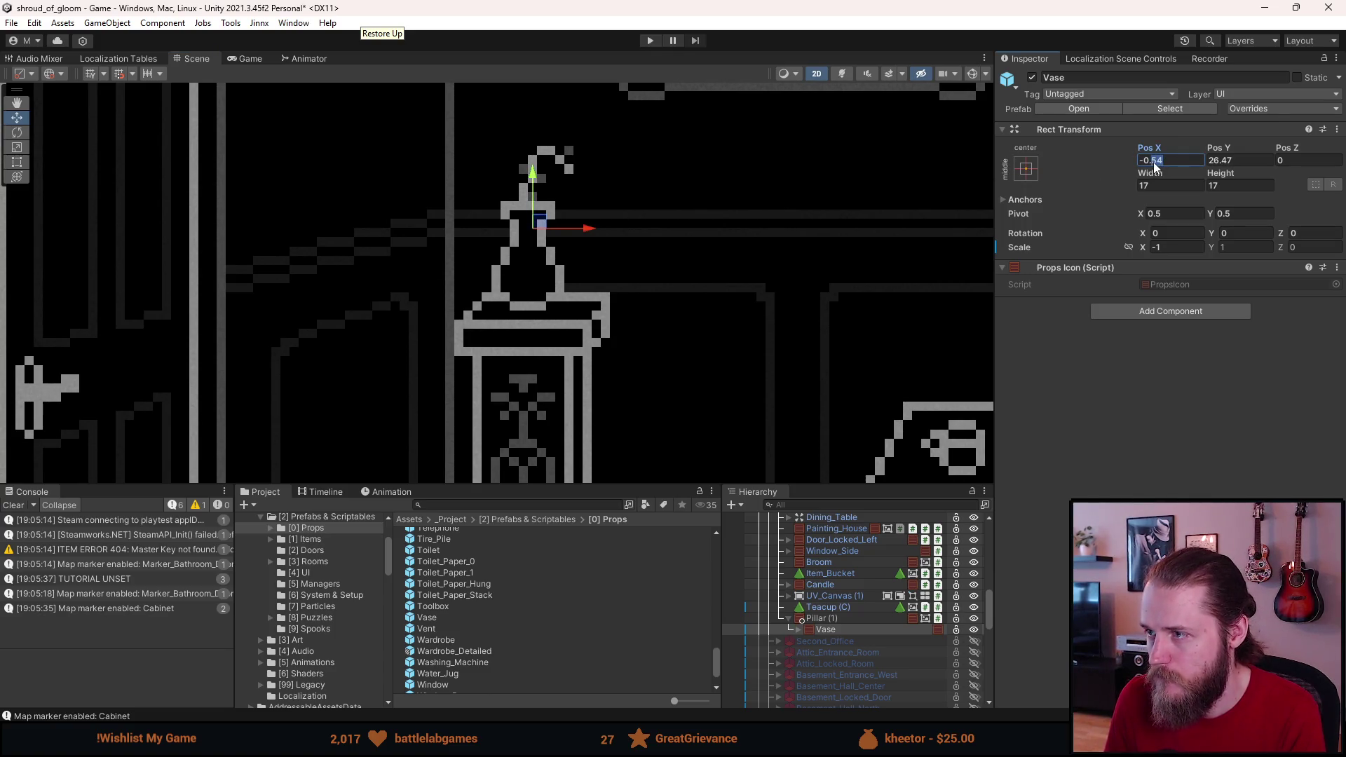
pyautogui.doubleClick(1141, 167)
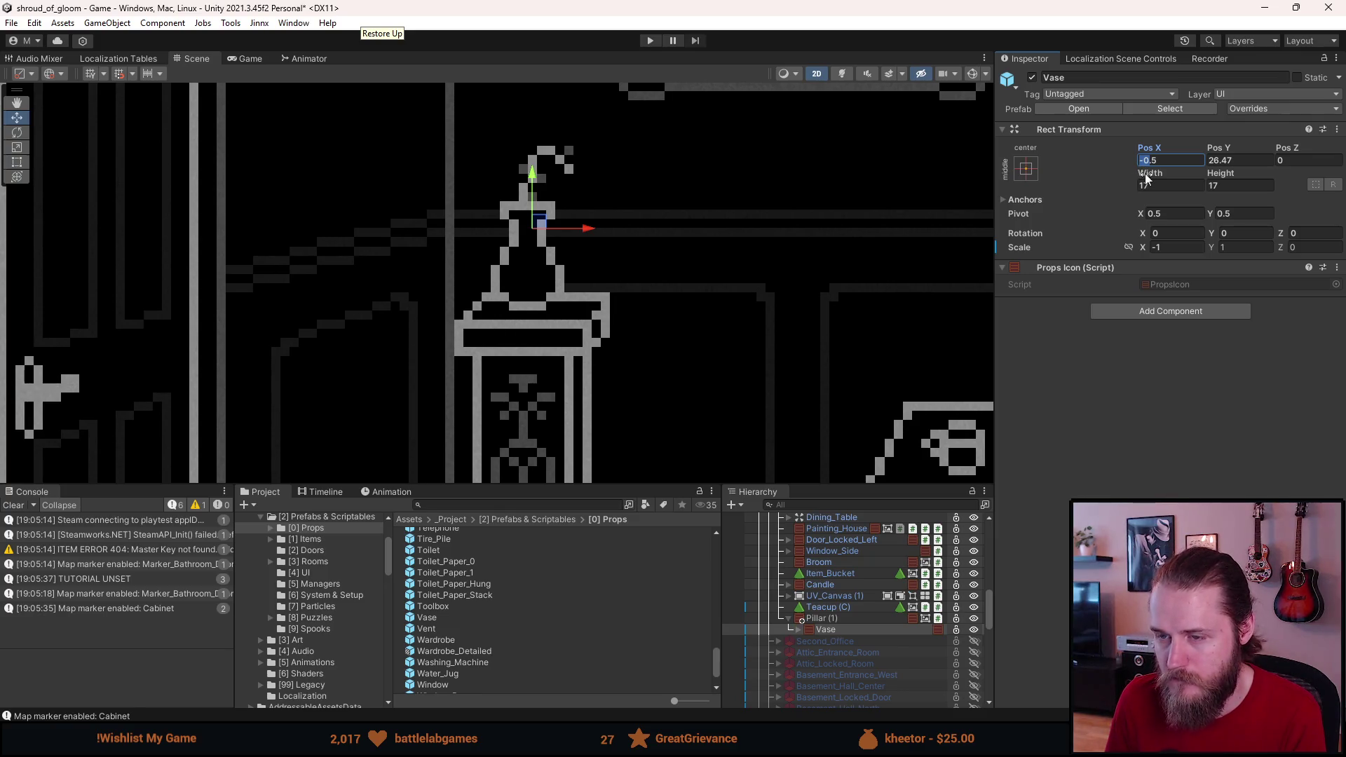
pyautogui.write('0')
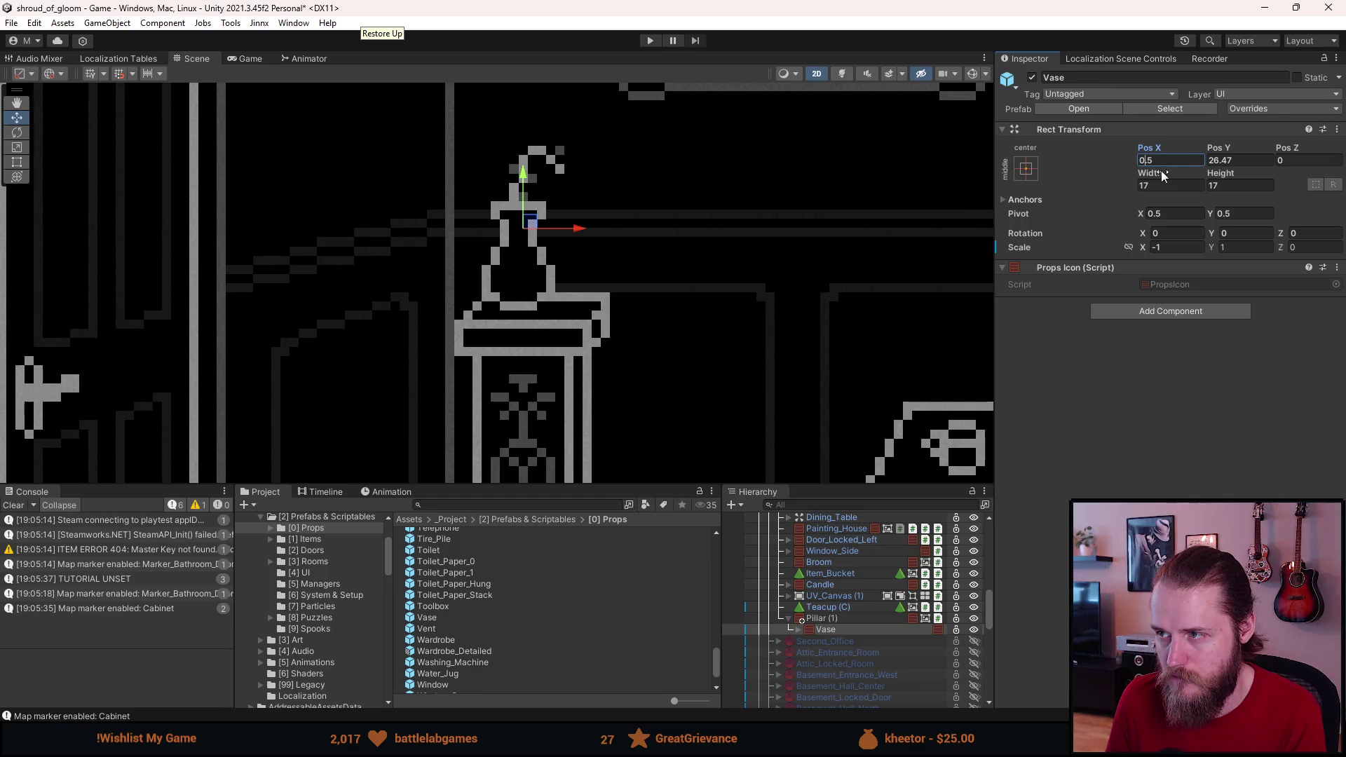
pyautogui.press('BackSpace')
pyautogui.write('-1')
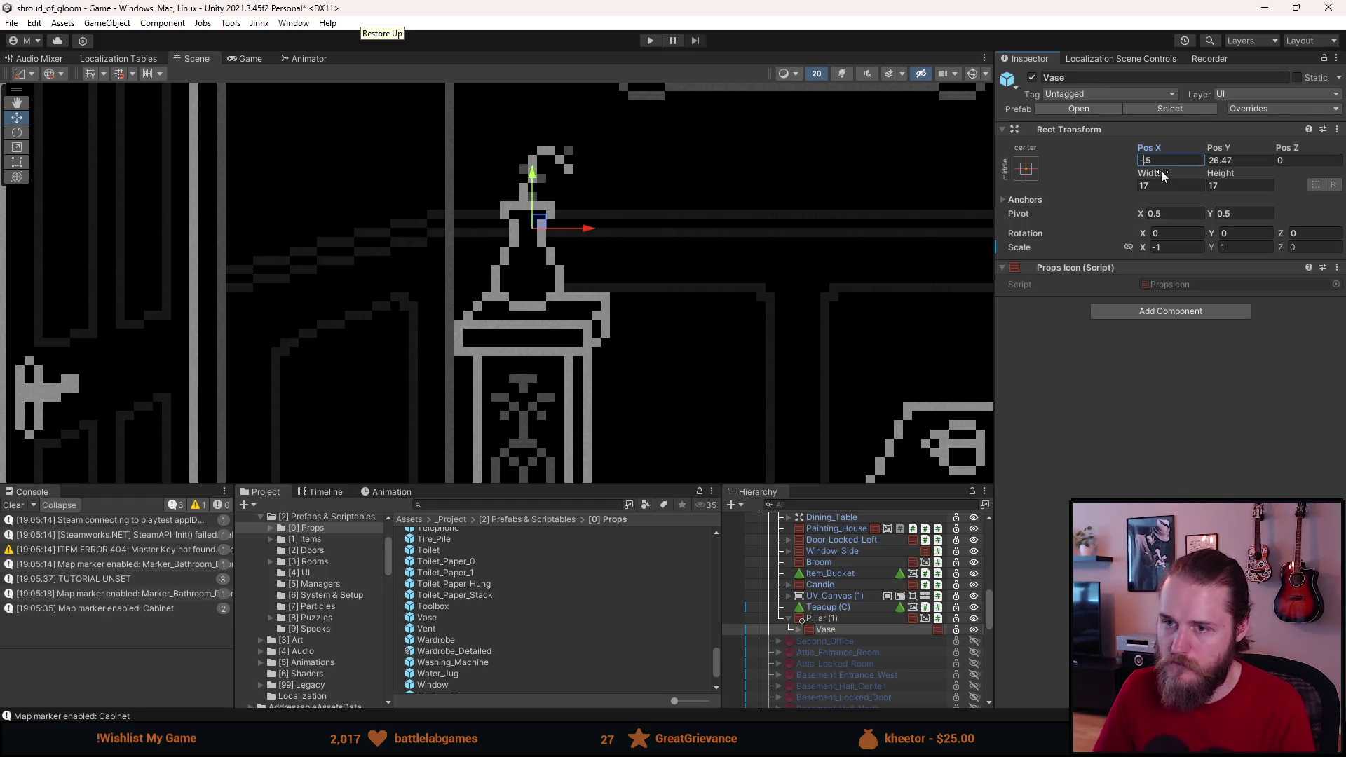
pyautogui.click(1224, 162)
pyautogui.doubleClick(1225, 162)
pyautogui.write('5')
pyautogui.scroll(-3, 886, 253)
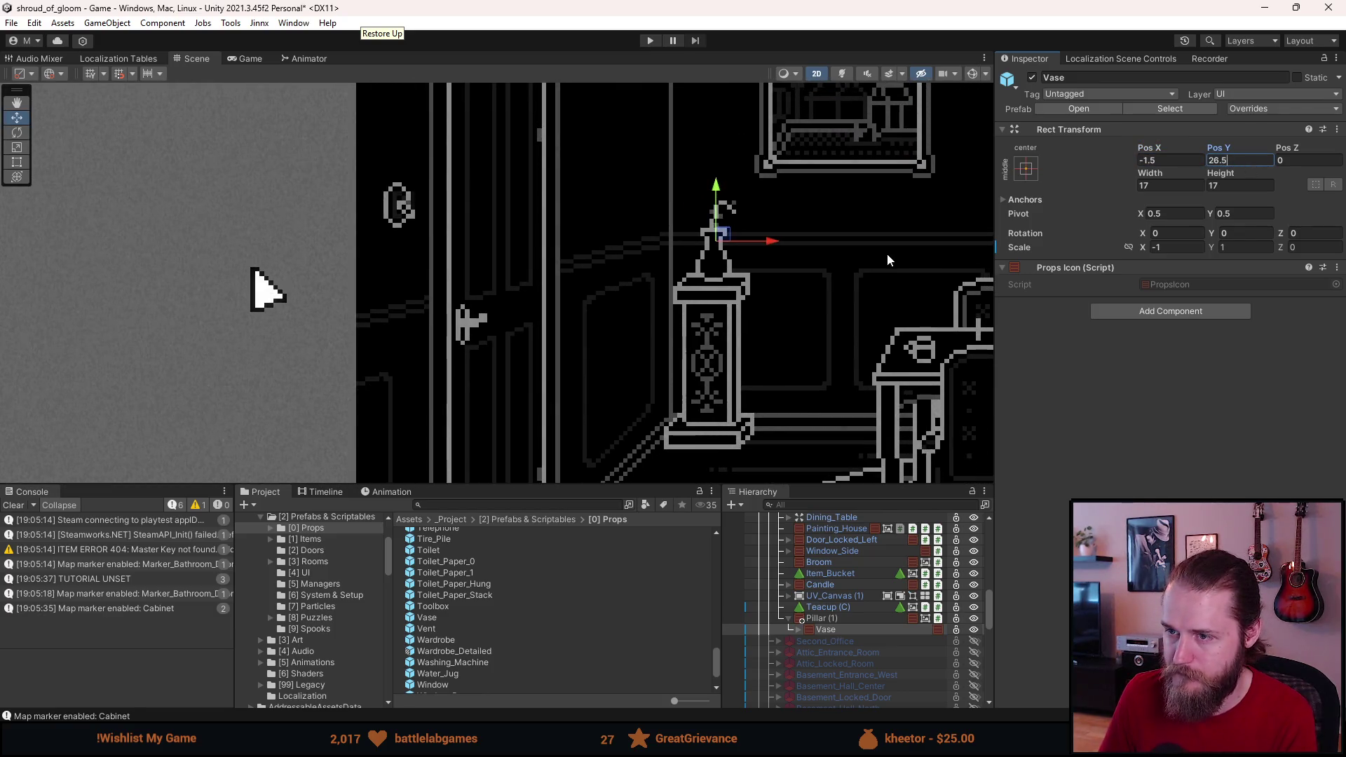
pyautogui.click(885, 249)
# Step: Clear the selection, collapse Second_Dining_Room in the Hierarchy and turn the room off
pyautogui.scroll(-5, 885, 250)
pyautogui.moveTo(820, 246); pyautogui.dragTo(452, 228)
pyautogui.scroll(-2, 453, 231)
pyautogui.click(412, 377)
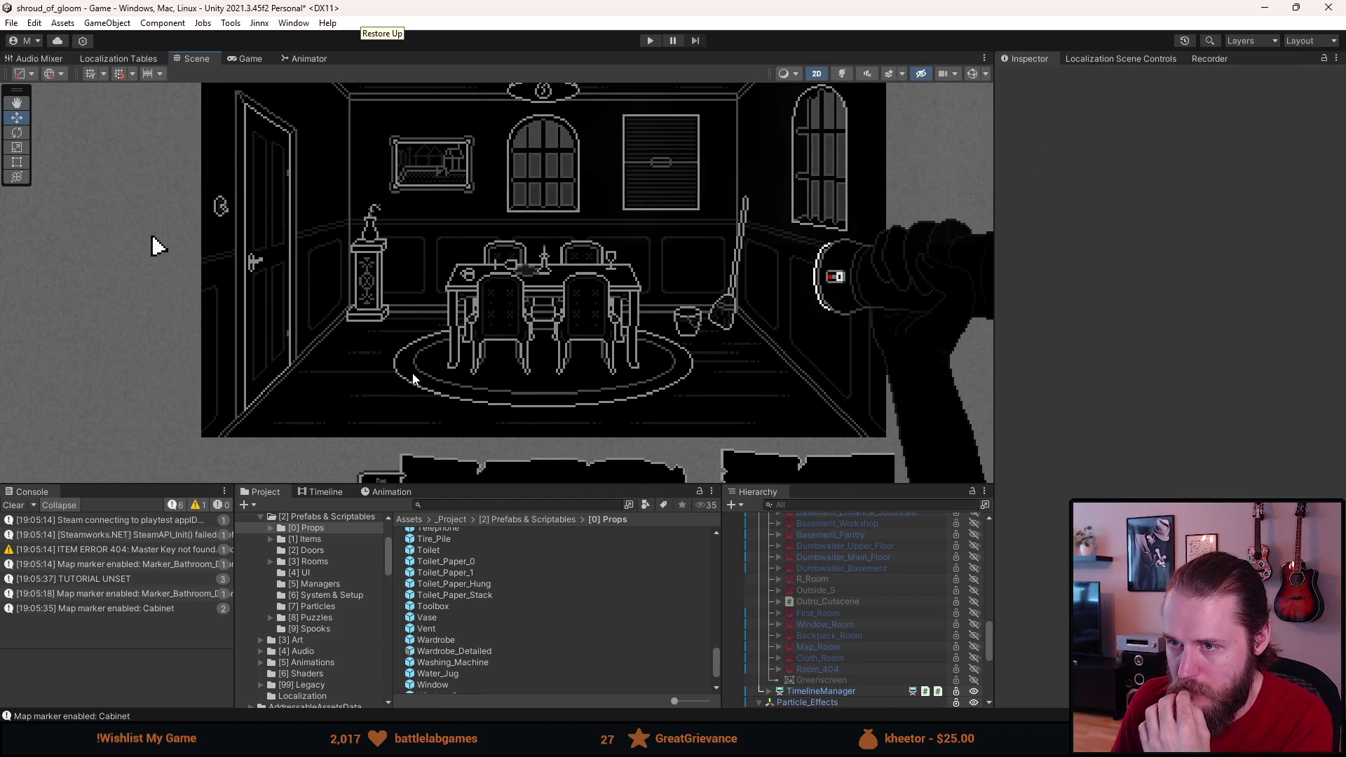
pyautogui.scroll(-2, 412, 377)
pyautogui.scroll(3, 412, 377)
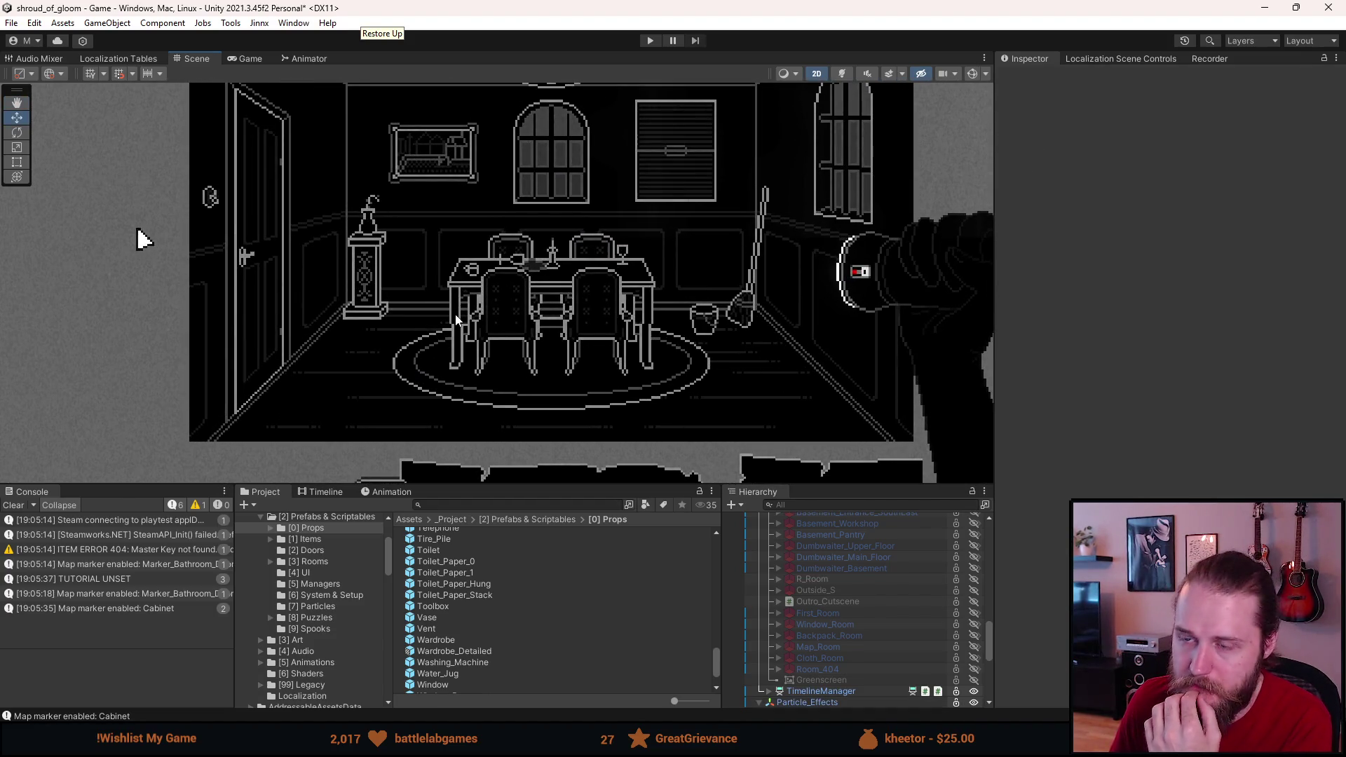
pyautogui.scroll(4, 456, 319)
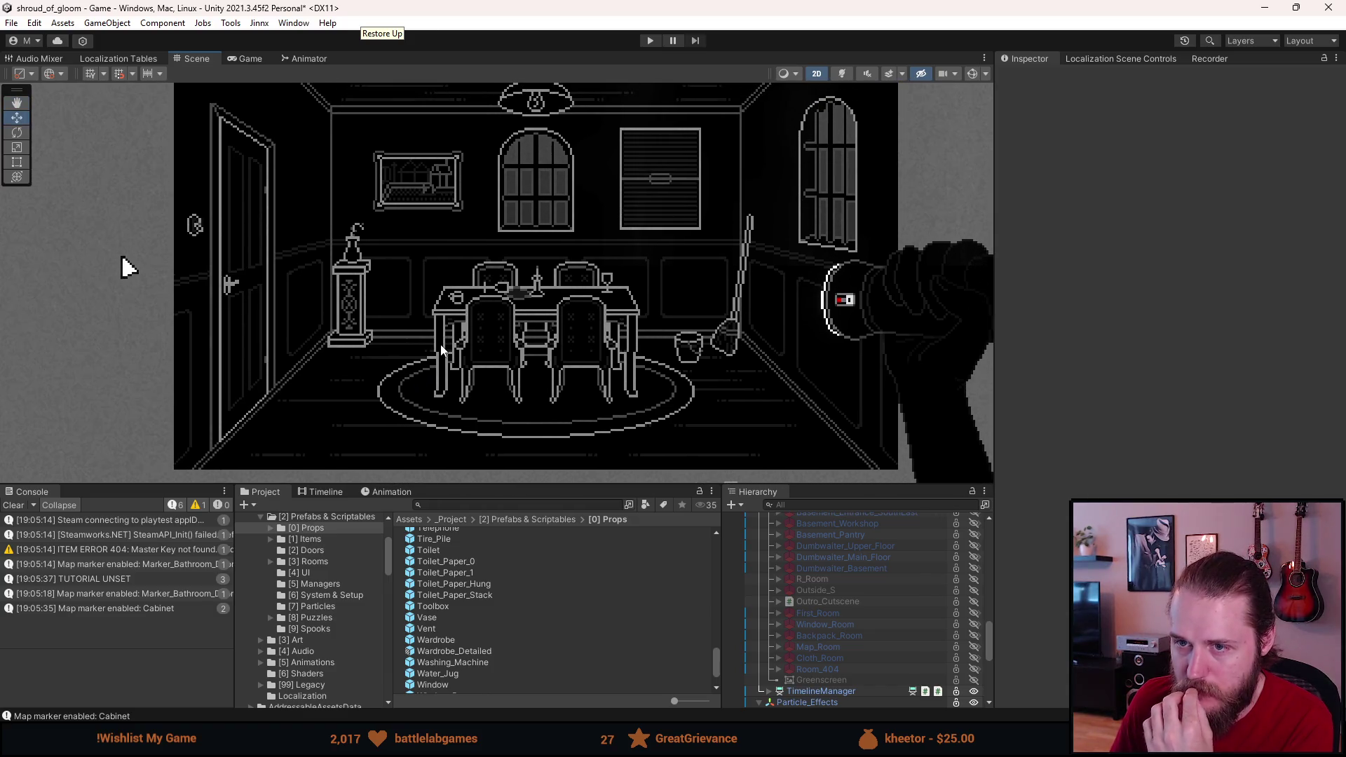
pyautogui.scroll(5, 832, 646)
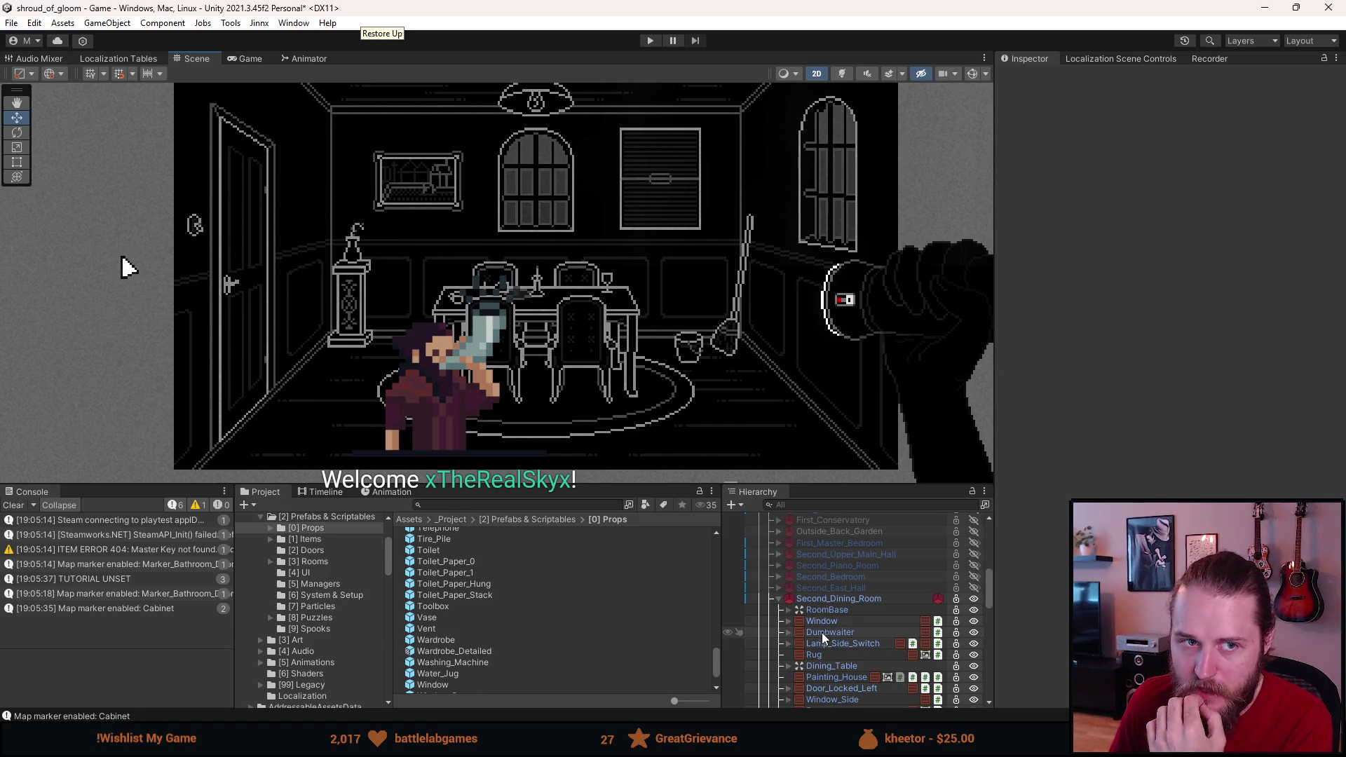
pyautogui.click(779, 599)
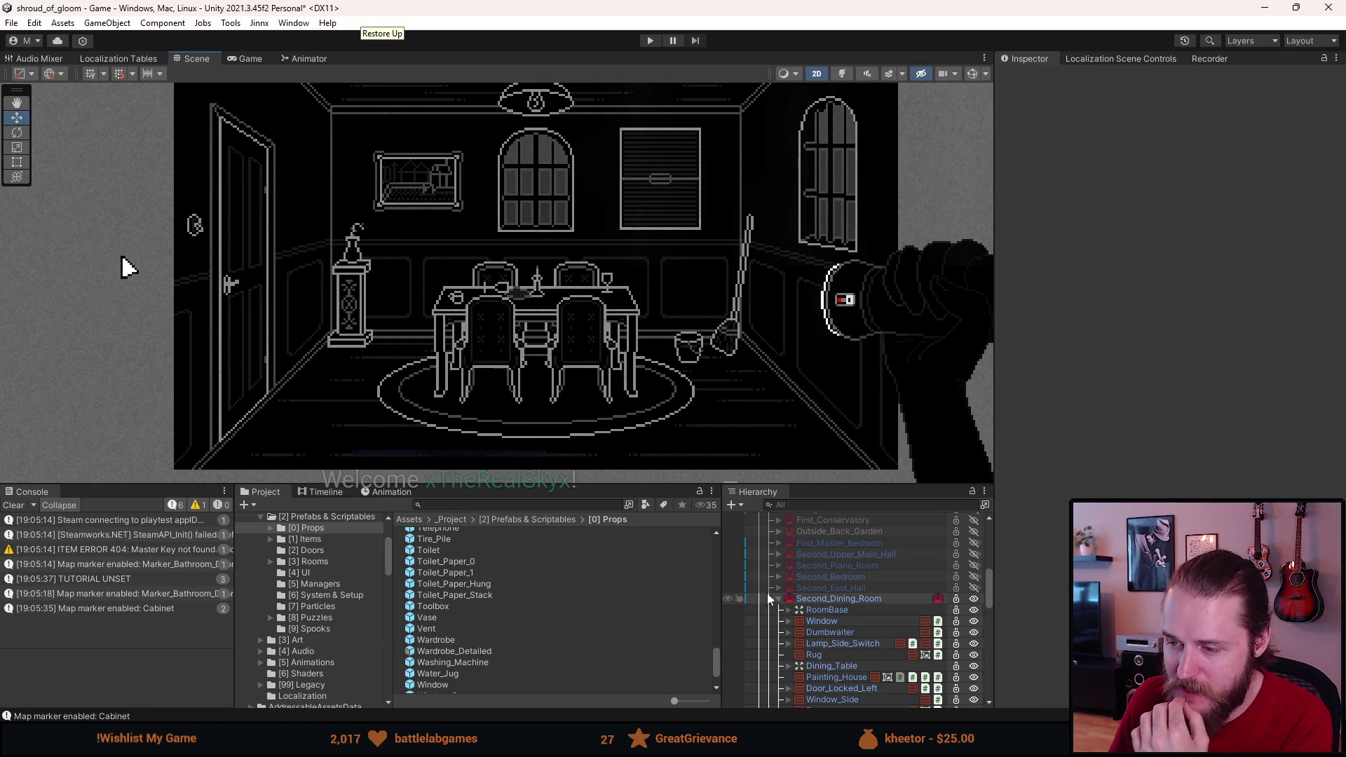
pyautogui.click(826, 598)
# Step: Preview Second_Office, Second_Dining_Room, Second_East_Hall, Second_Piano_Room and Second_Upper_Main_Hall, hiding each afterward
pyautogui.click(830, 610)
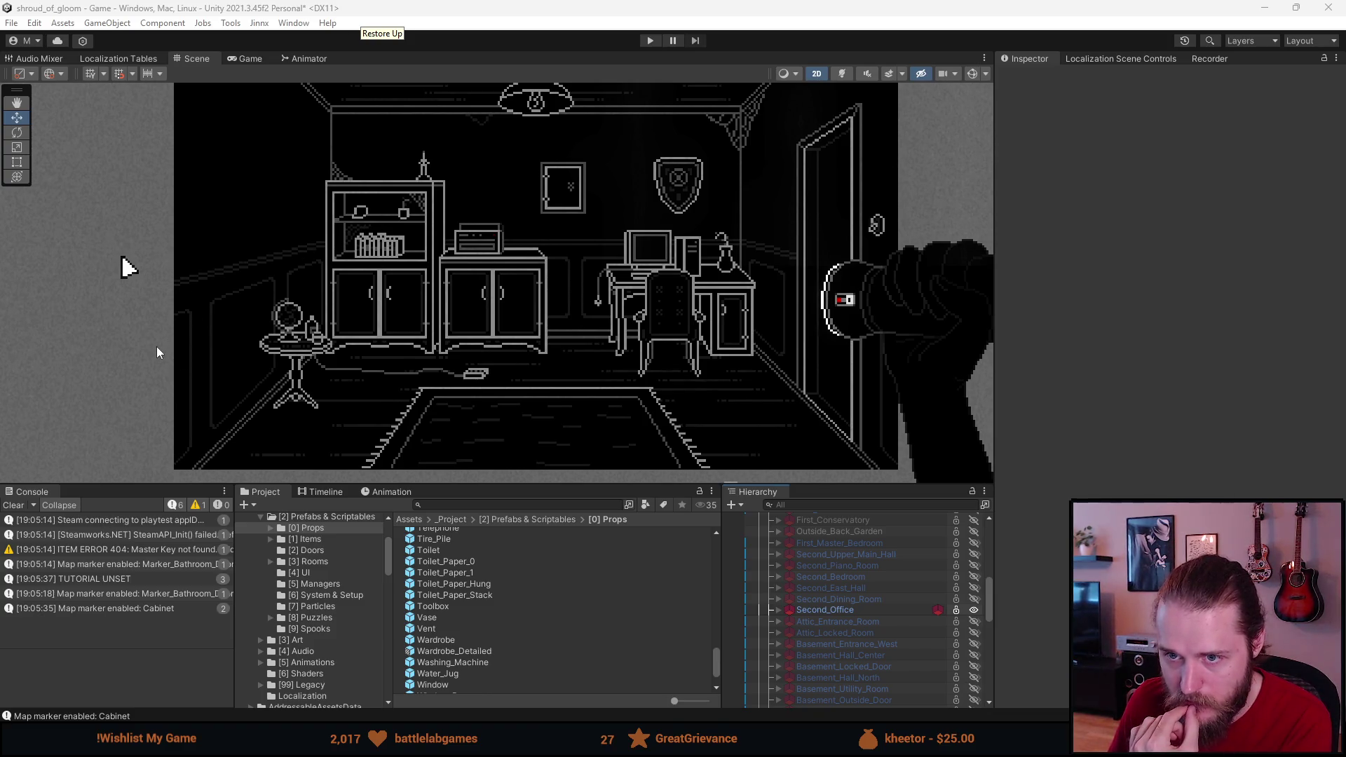
pyautogui.scroll(-2, 156, 346)
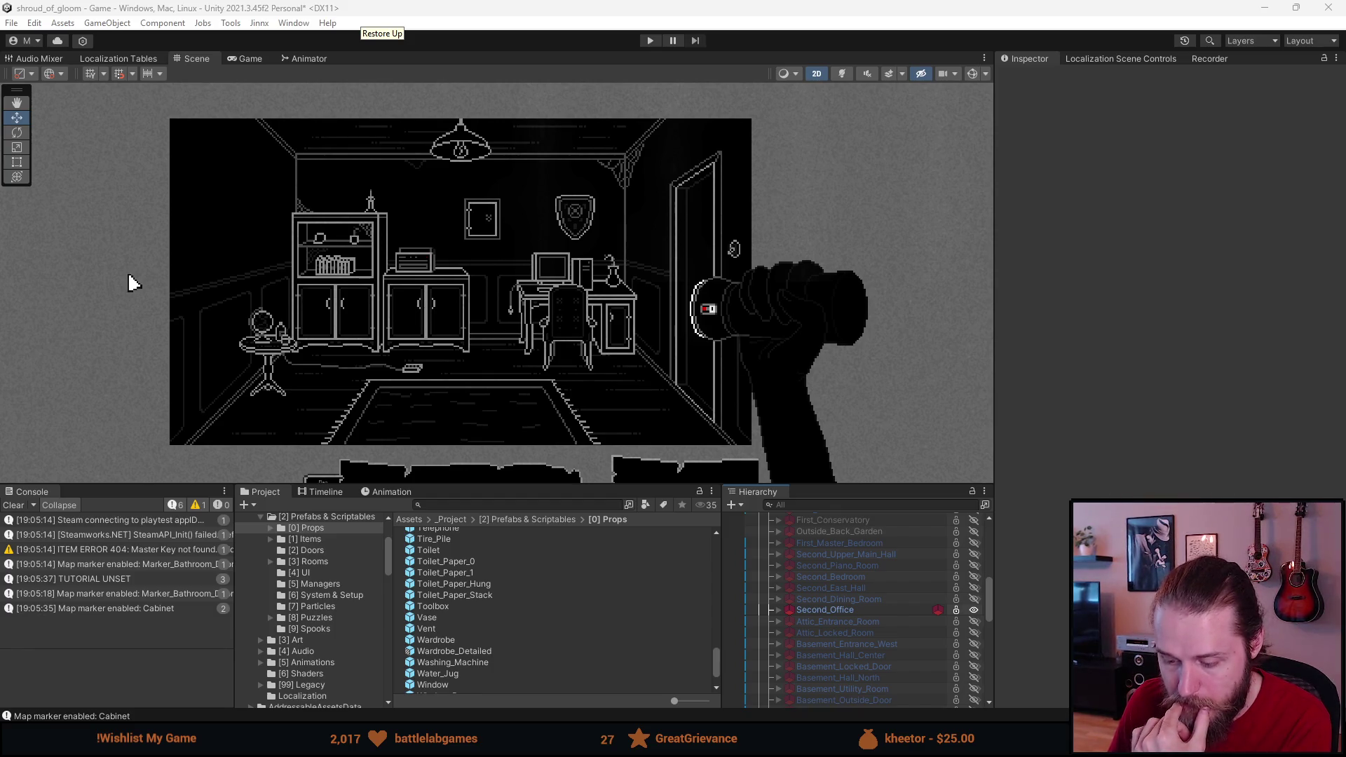
pyautogui.scroll(6, 232, 255)
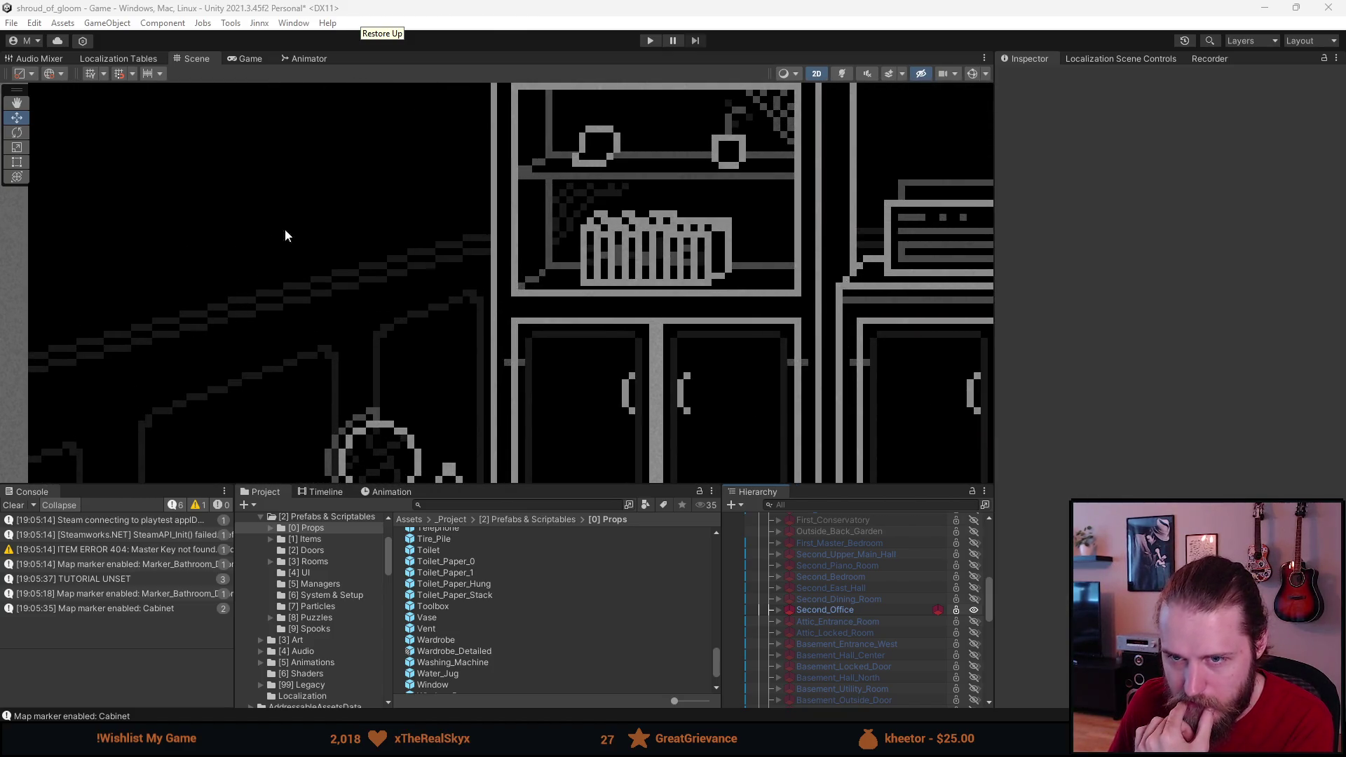
pyautogui.scroll(-8, 247, 247)
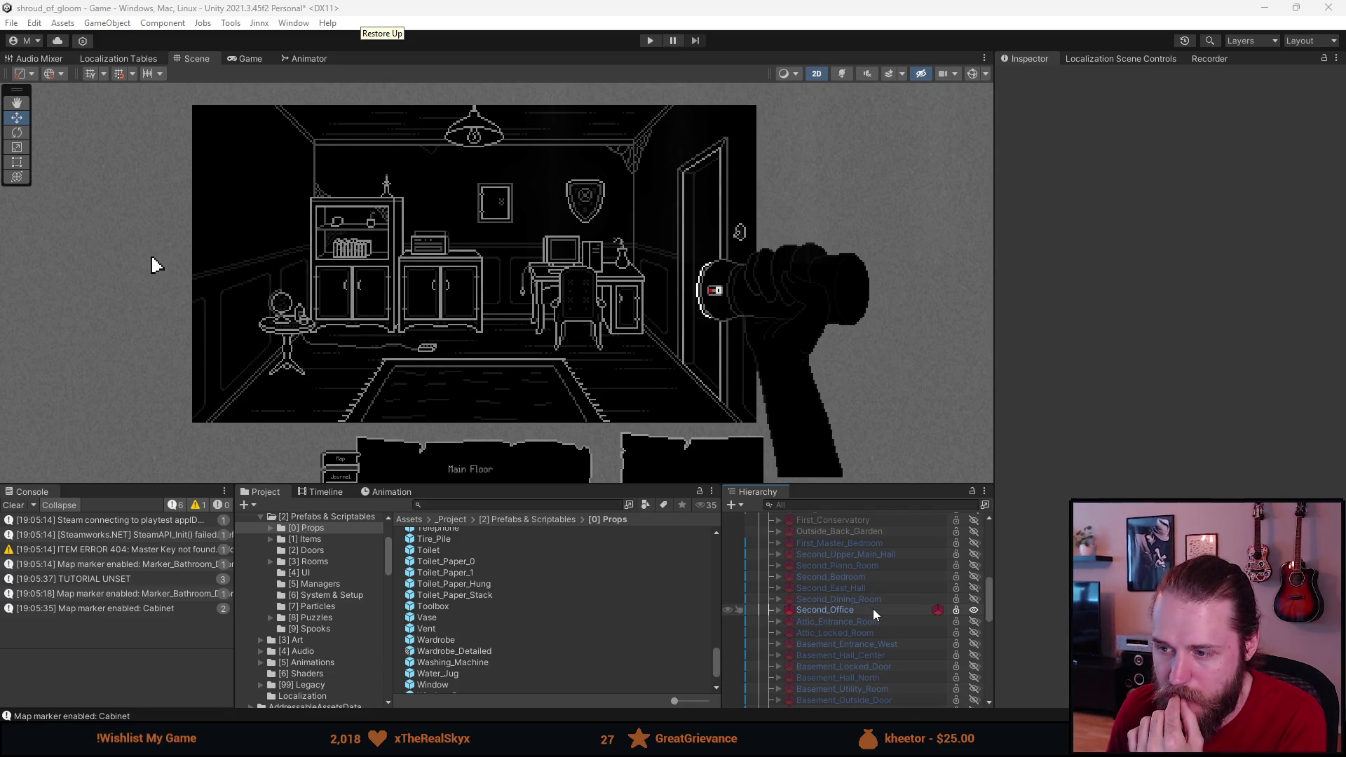
pyautogui.press('a')
pyautogui.press('a')
pyautogui.press('a')
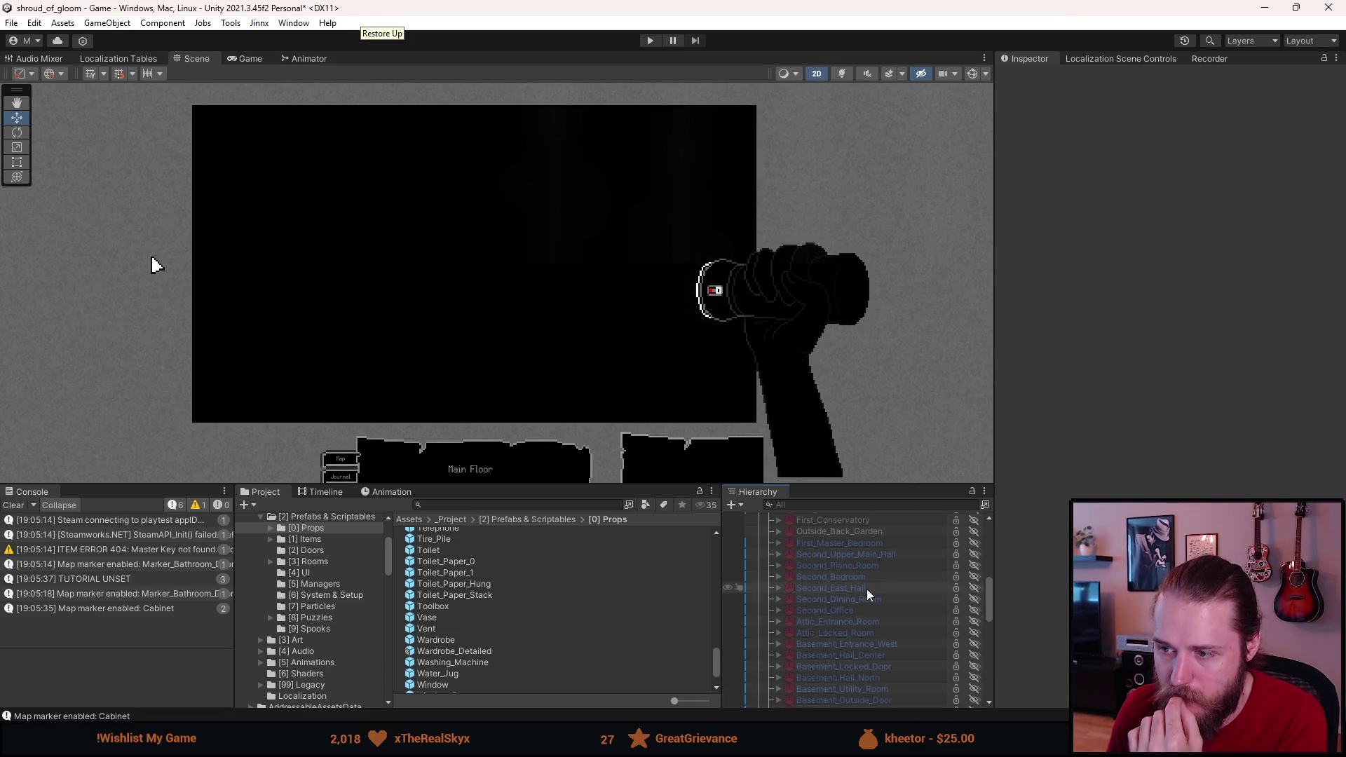
pyautogui.press('a')
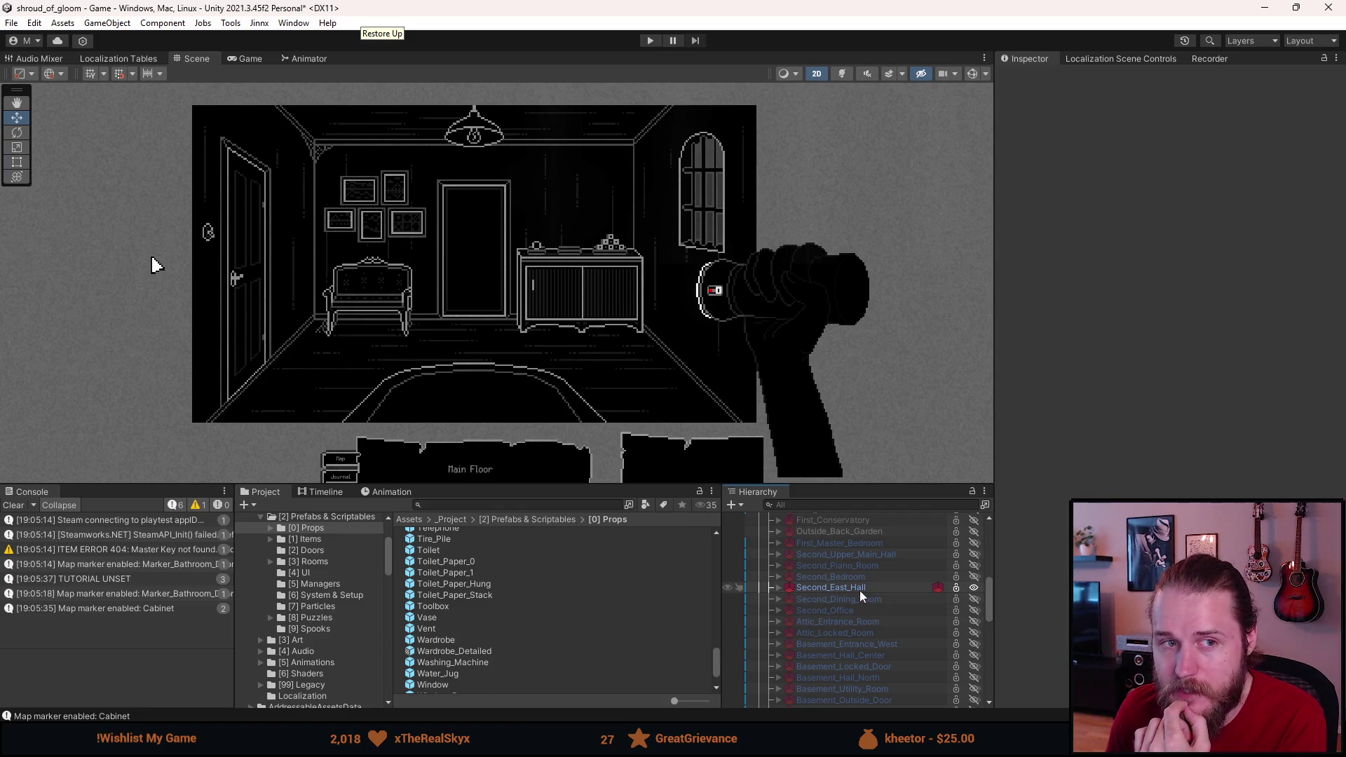
pyautogui.hotkey('alt', 'shift', 'a')
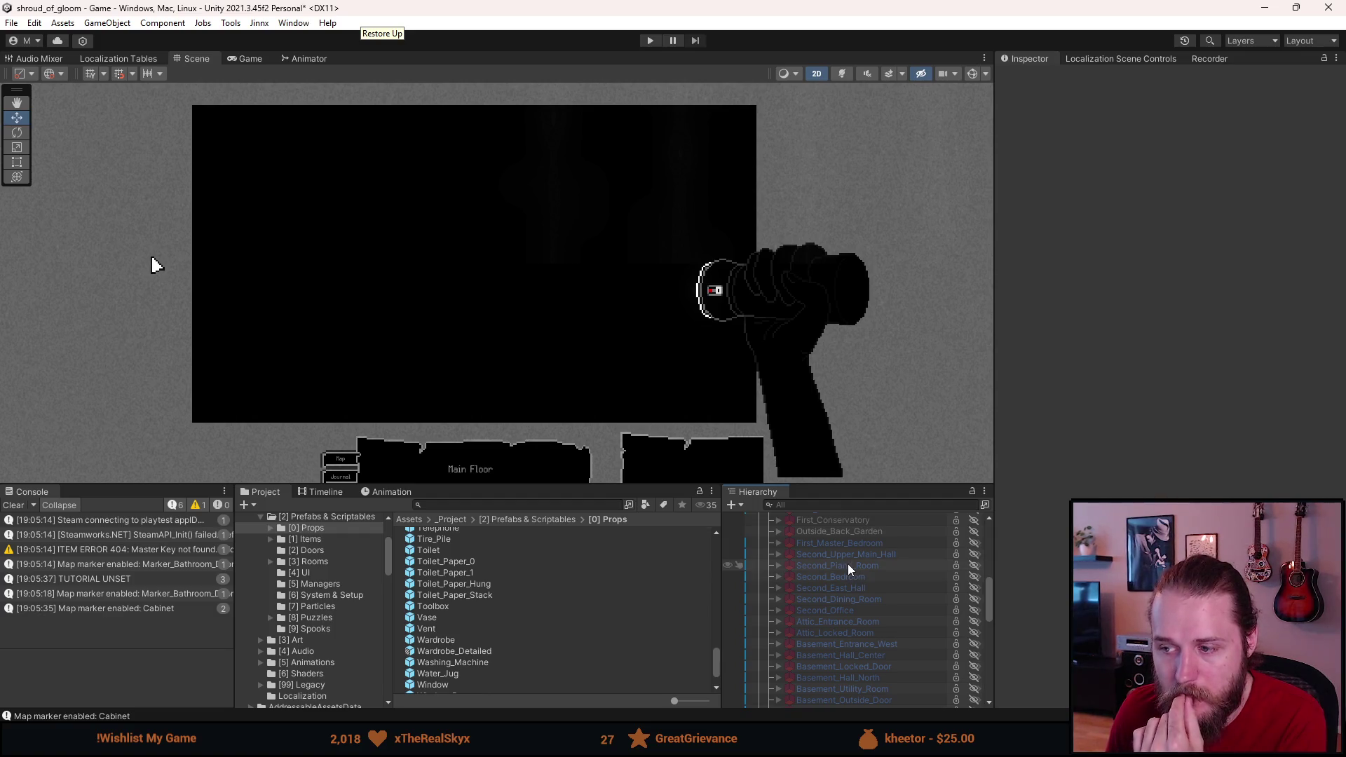
pyautogui.hotkey('alt', 'shift', 'a')
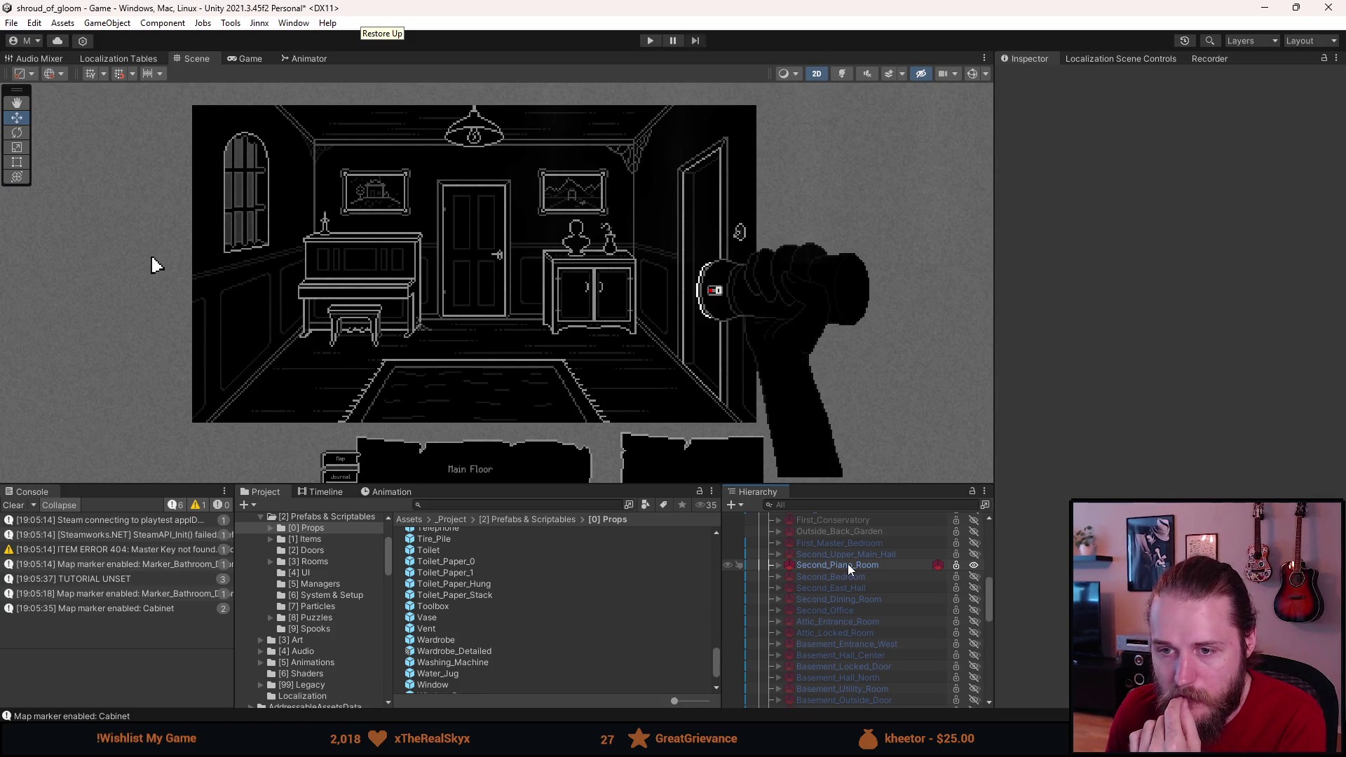
pyautogui.hotkey('alt', 'shift', 'a')
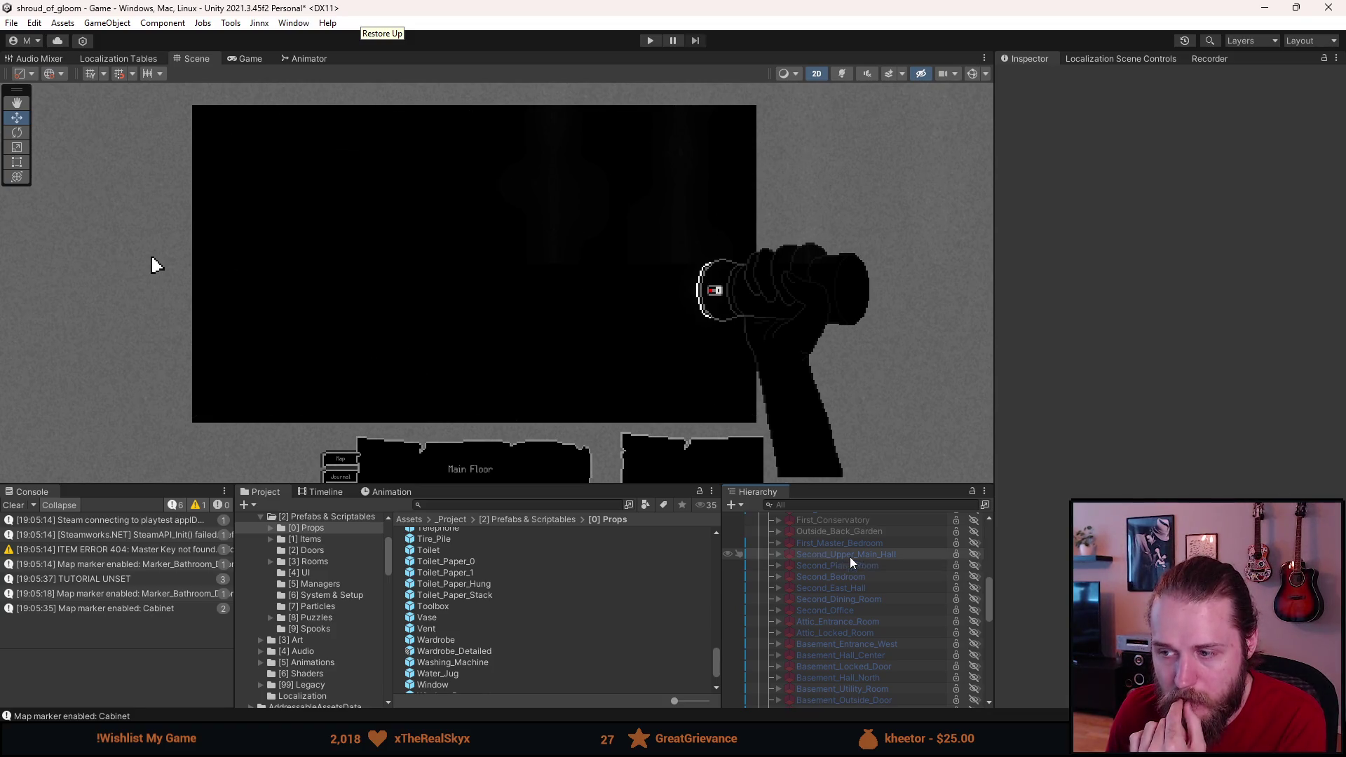
pyautogui.hotkey('alt', 'shift', 'a')
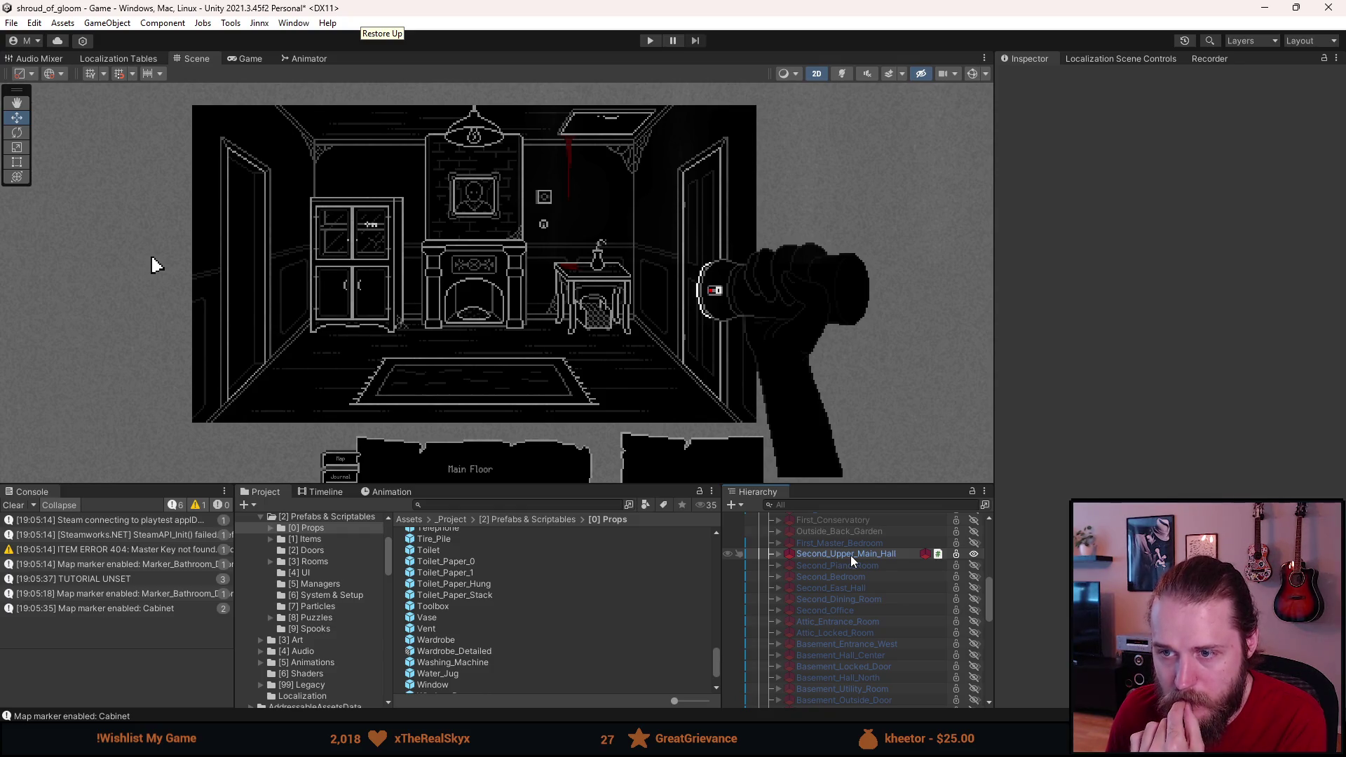
pyautogui.hotkey('alt', 'shift', 'a')
# Step: Cycle through First_Conservatory, First_Entrance_Room and First_Storage_Room, leaving First_Bathroom active and expanded
pyautogui.scroll(2, 832, 582)
pyautogui.scroll(2, 832, 578)
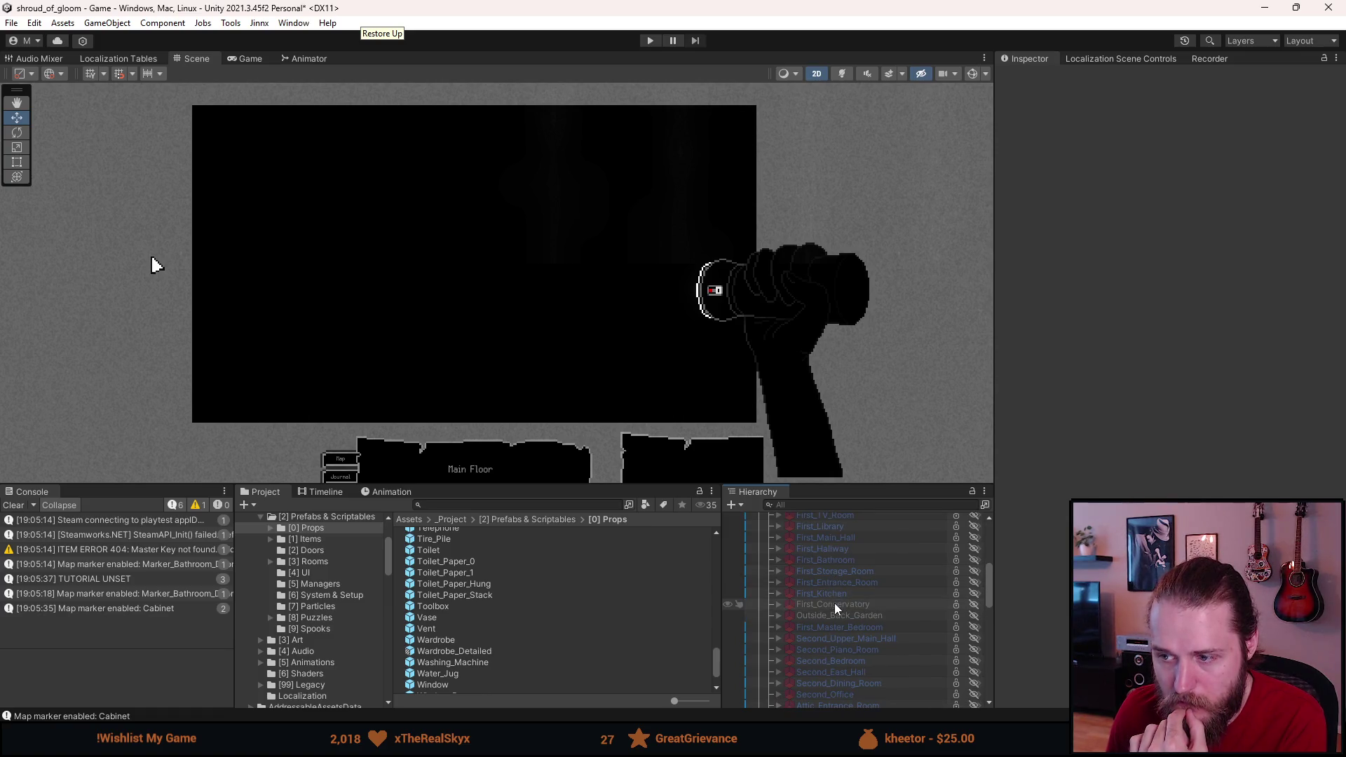
pyautogui.click(834, 605)
pyautogui.hotkey('alt', 'shift', 'a')
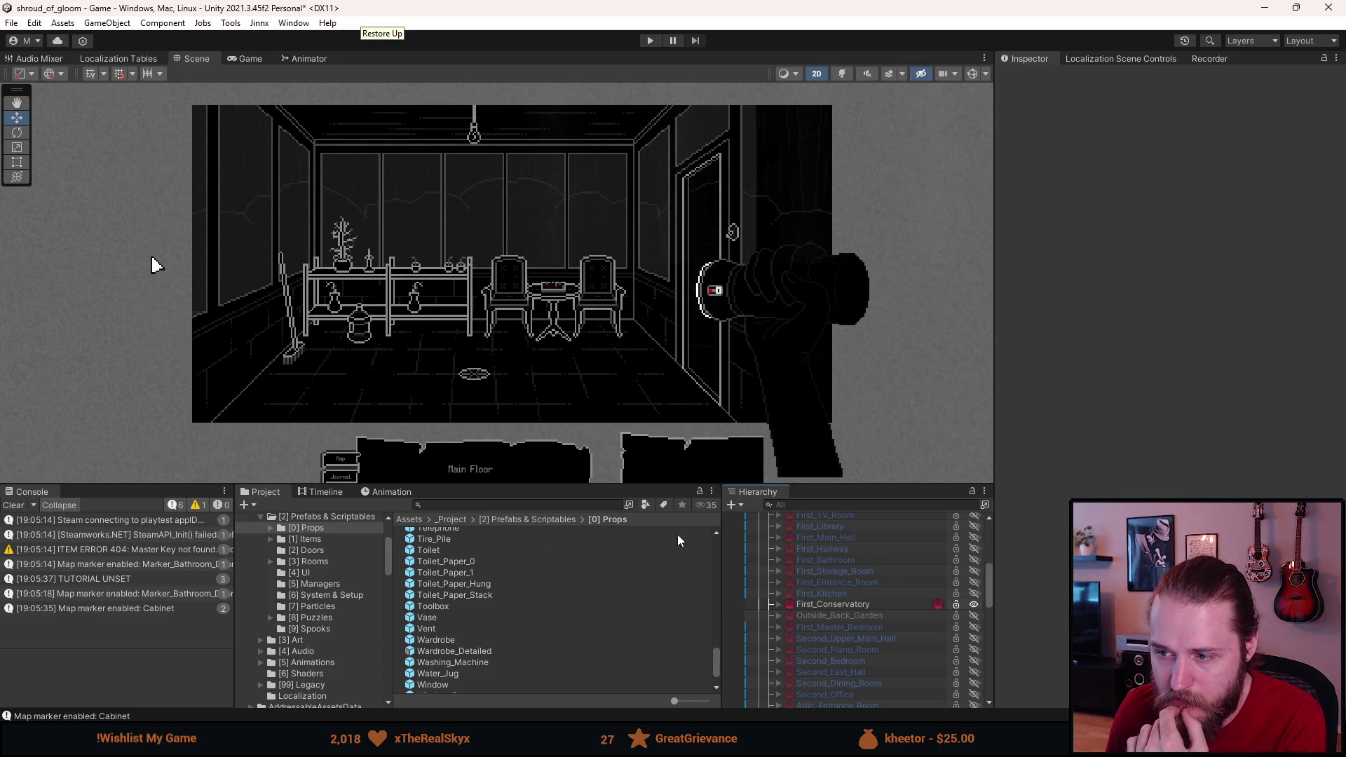
pyautogui.press('a')
pyautogui.press('a')
pyautogui.press('a')
pyautogui.press('a')
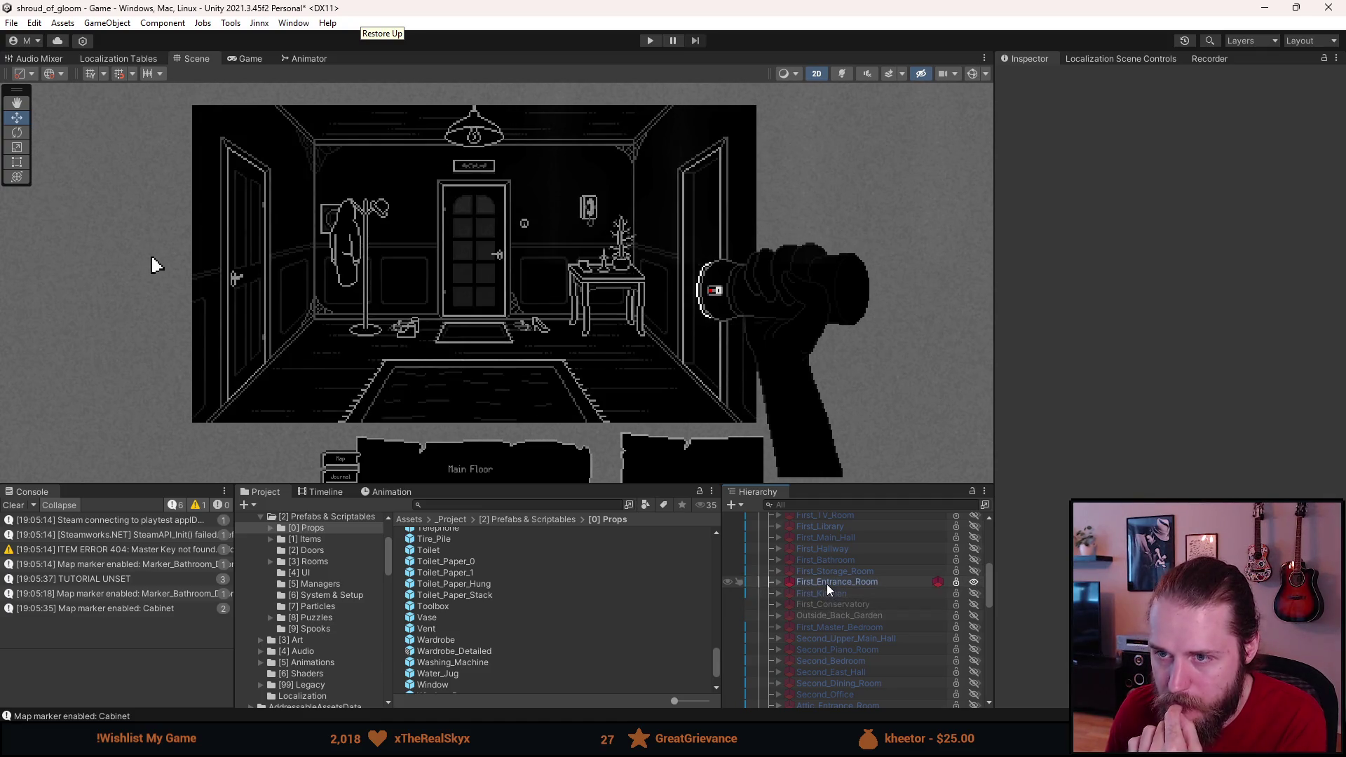
pyautogui.press('a')
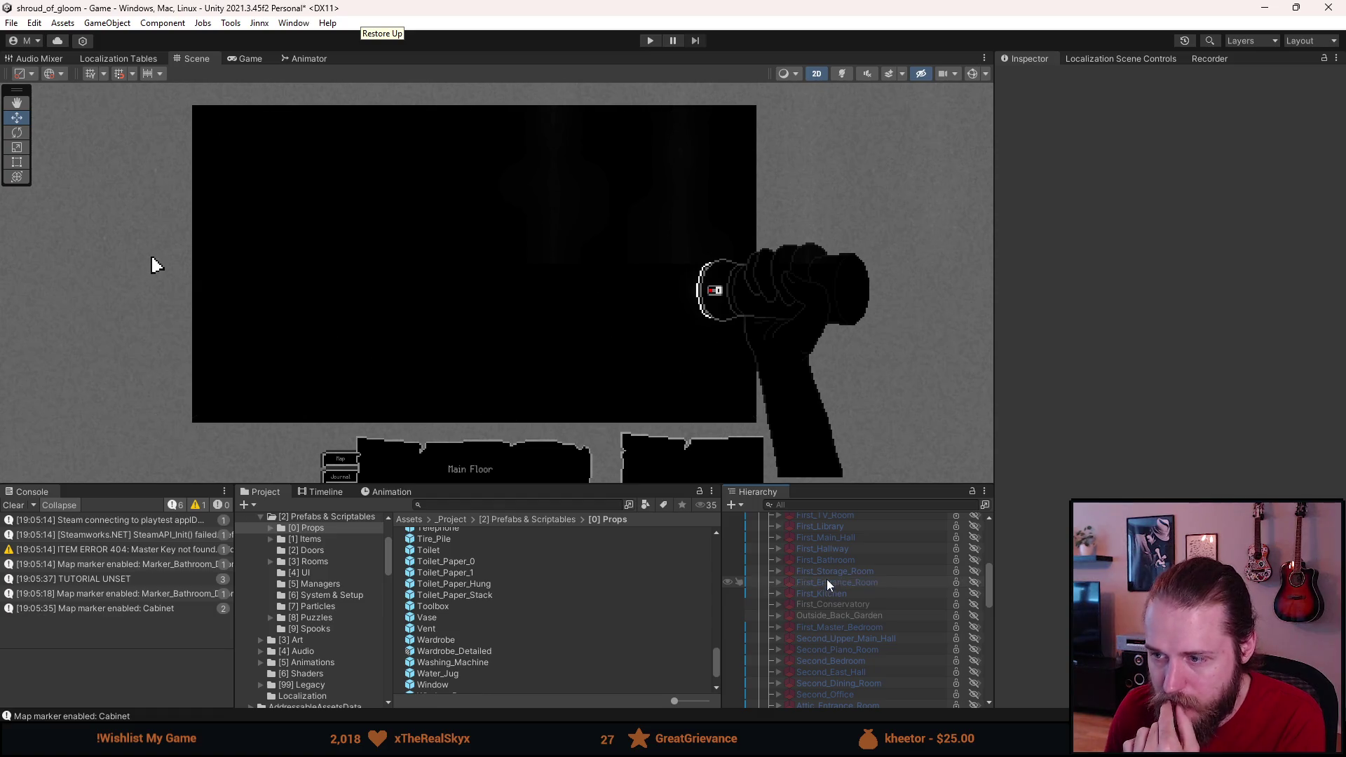
pyautogui.press('a')
pyautogui.press('a')
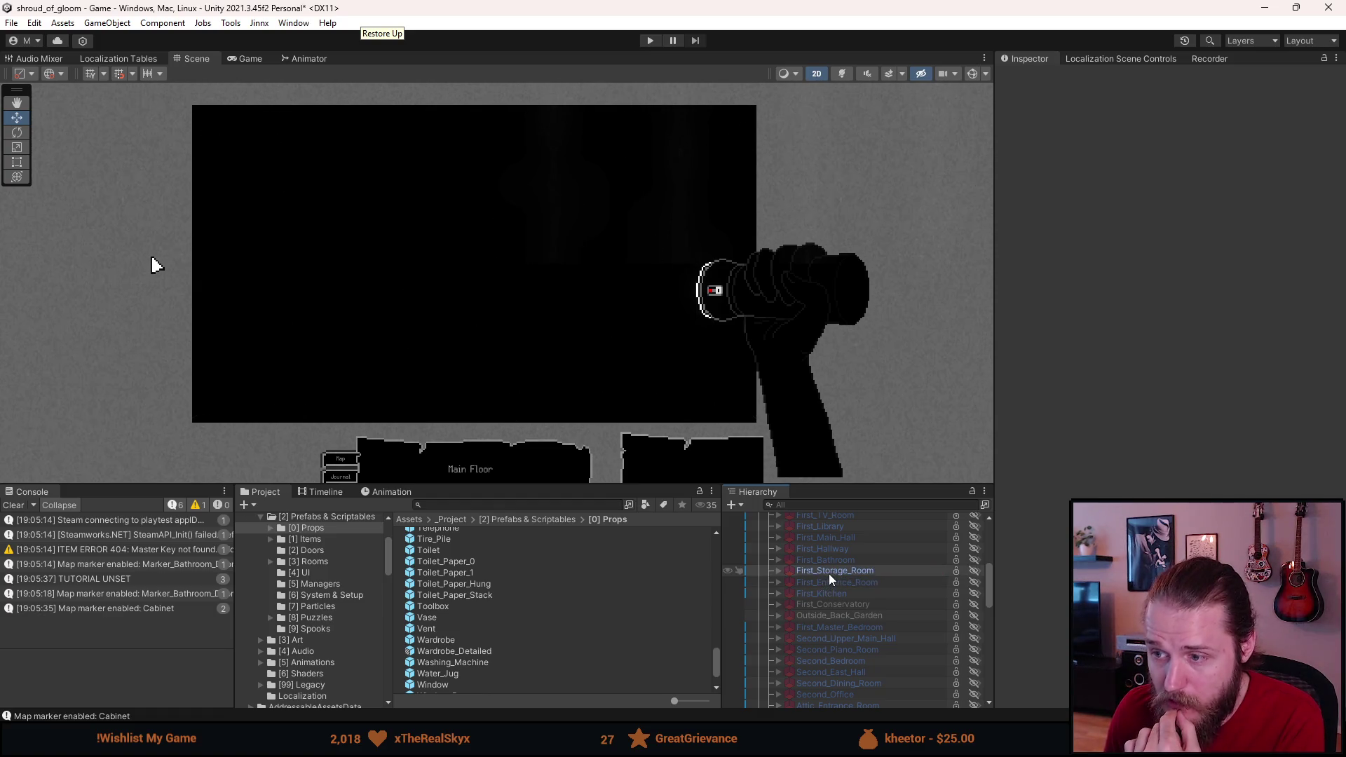
pyautogui.press('a')
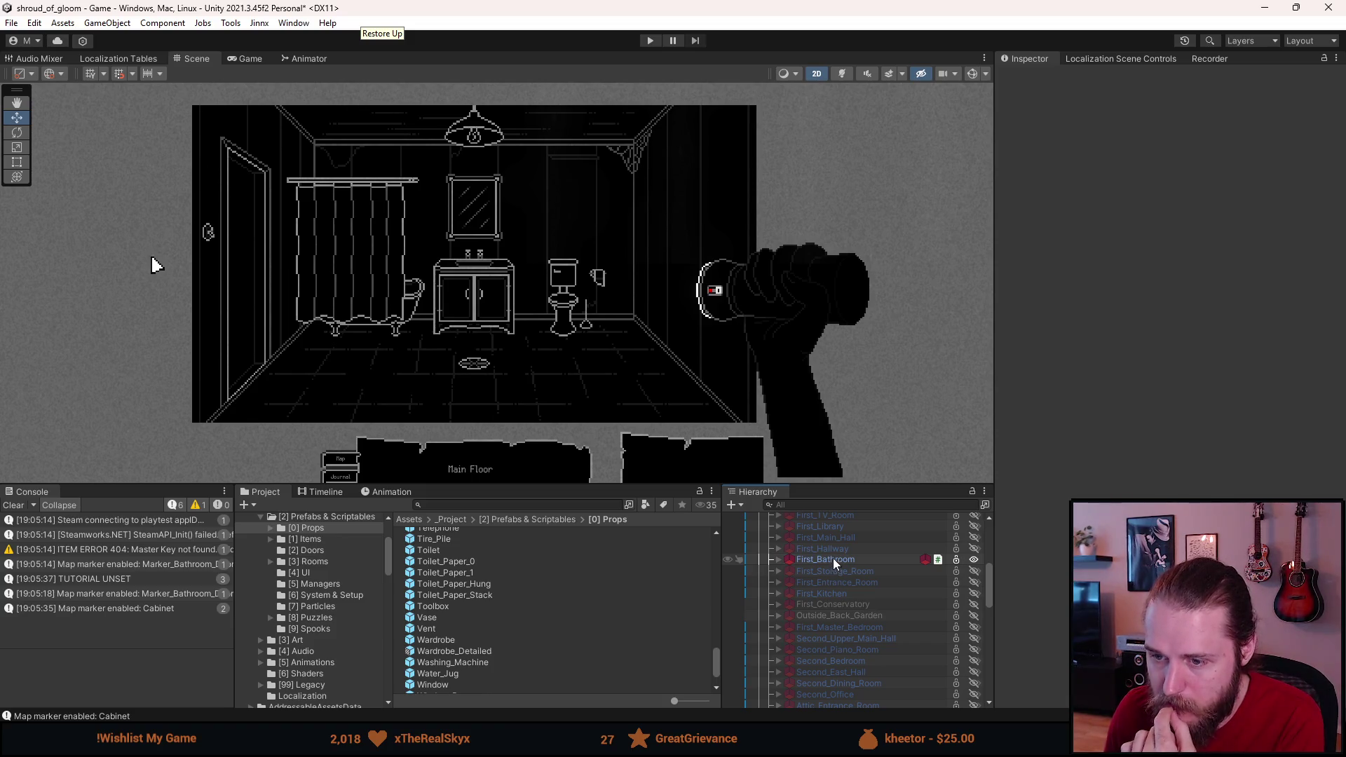
pyautogui.click(779, 560)
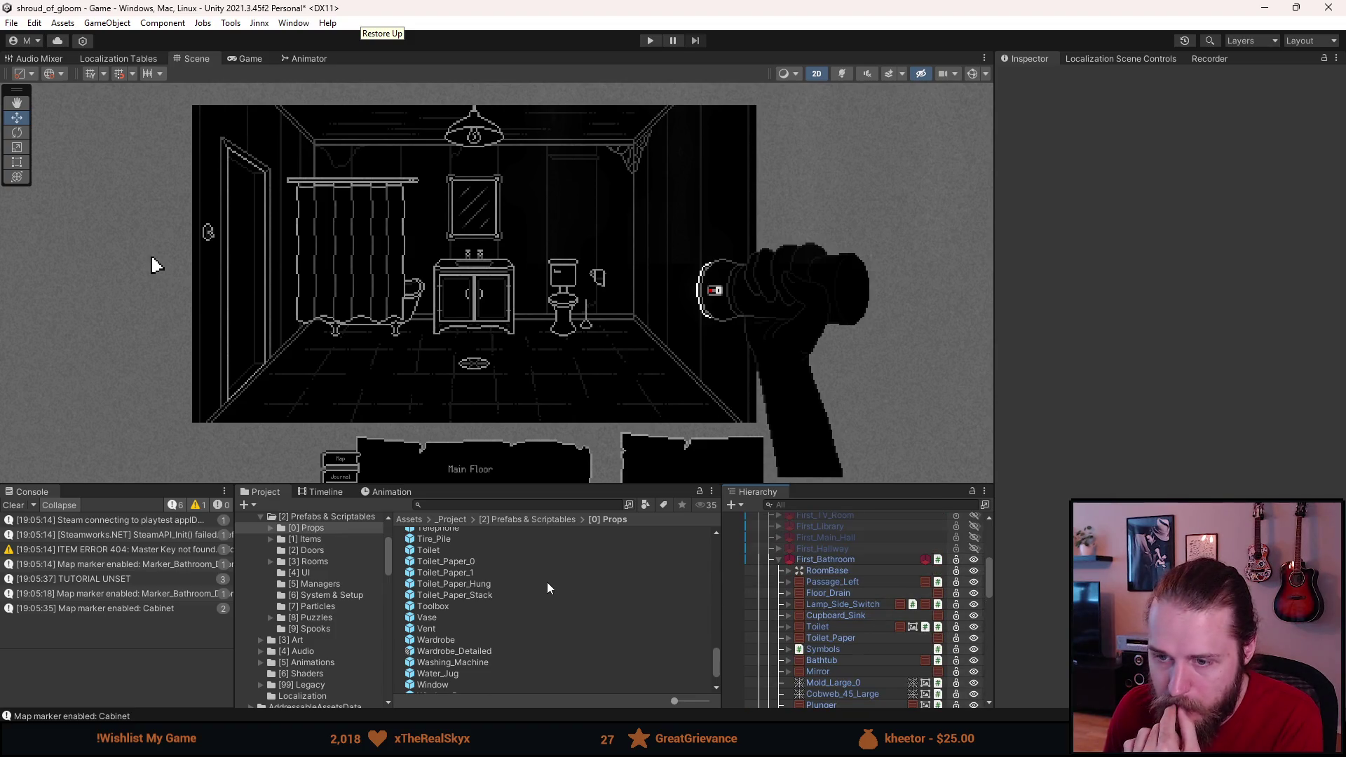
# Step: Drop a Window_Side prefab into First_Bathroom with Scale X 1 and Pos X 129
pyautogui.scroll(-3, 549, 587)
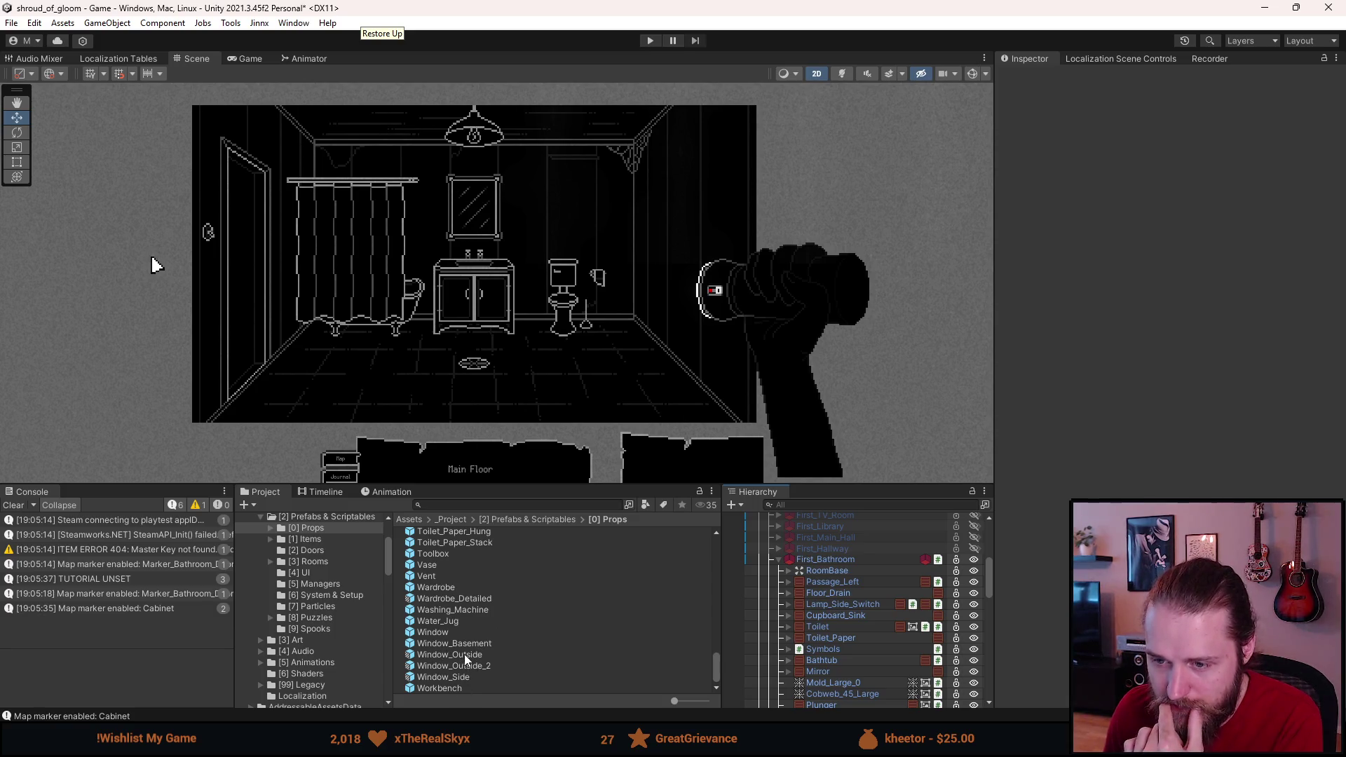
pyautogui.moveTo(452, 677)
pyautogui.mouseDown()
pyautogui.moveTo(646, 655)
pyautogui.moveTo(828, 561)
pyautogui.mouseUp()
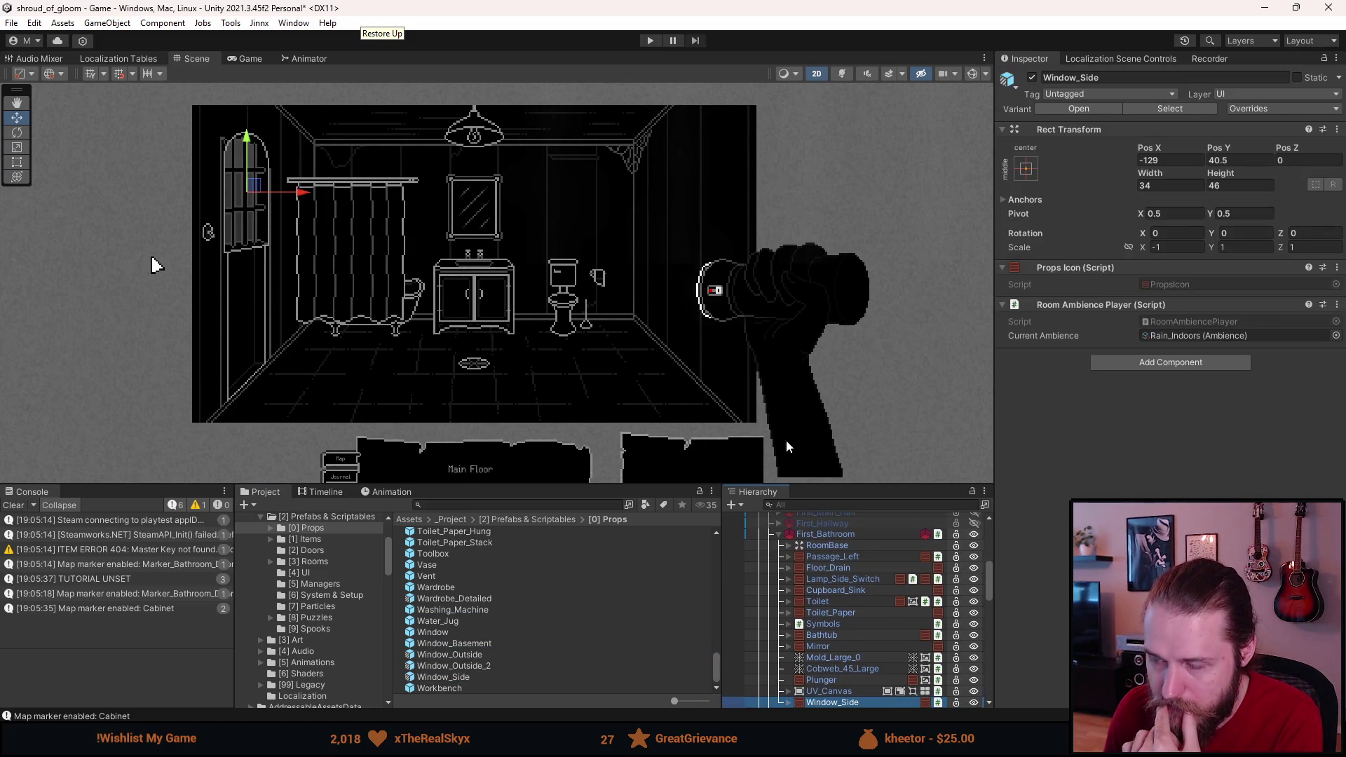
pyautogui.click(1183, 247)
pyautogui.write('1')
pyautogui.click(1163, 161)
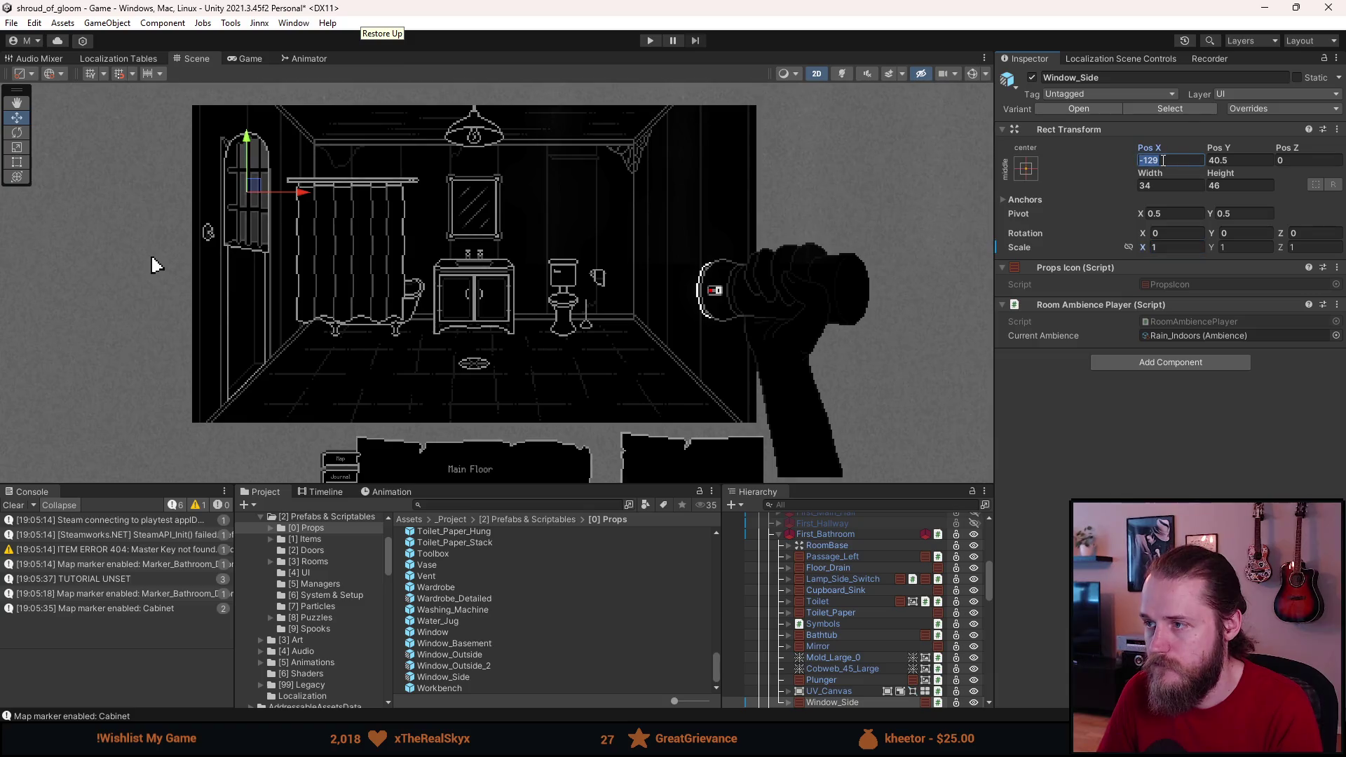
pyautogui.press('BackSpace')
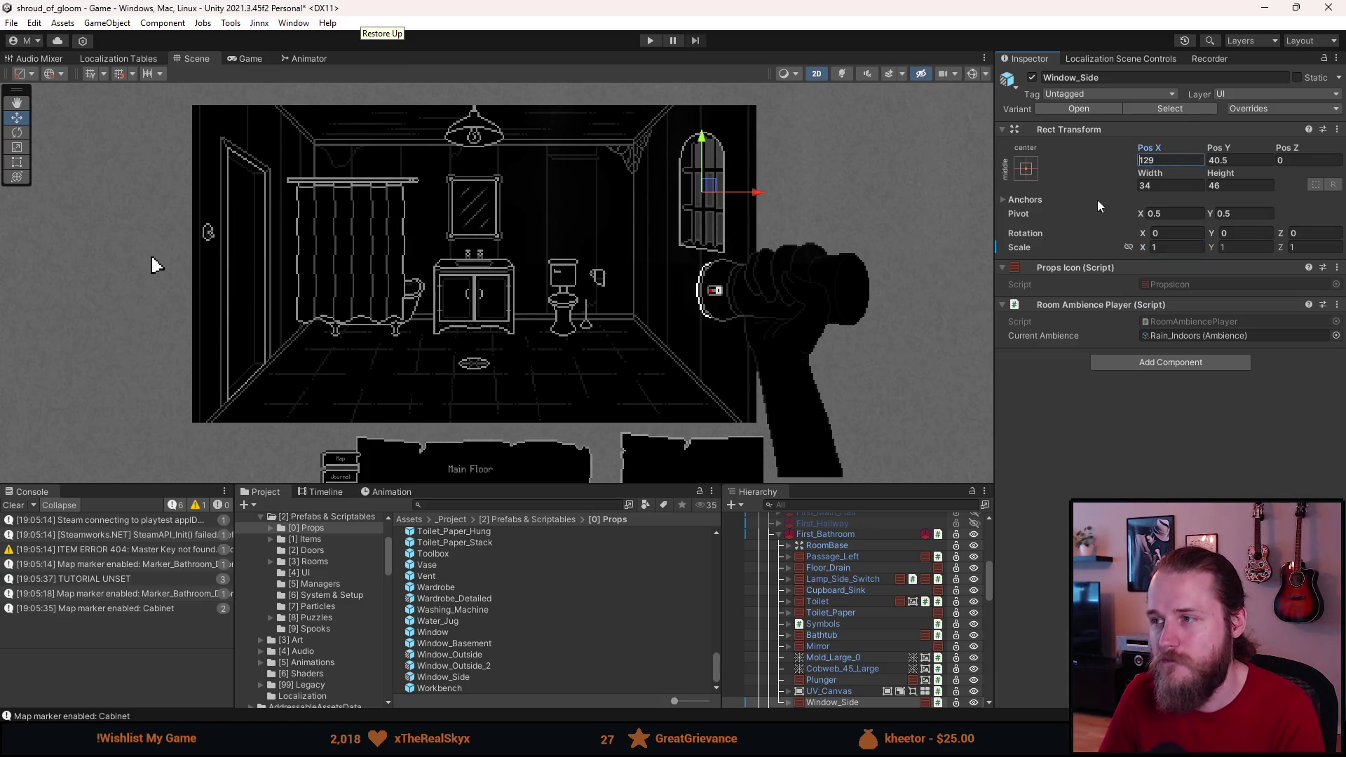
# Step: Check the room settings of First_Kitchen and First_Bathroom, collapsing the bathroom's children
pyautogui.scroll(3, 825, 543)
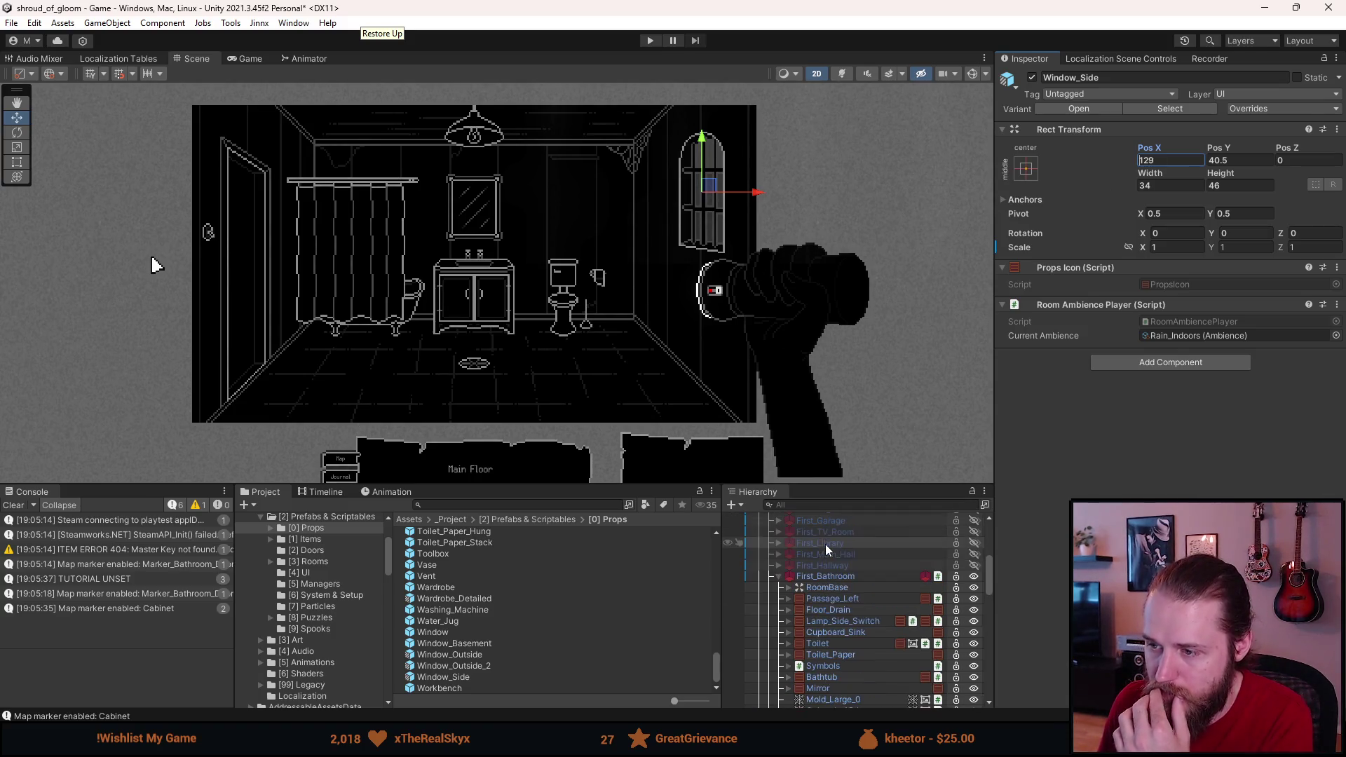
pyautogui.scroll(2, 851, 553)
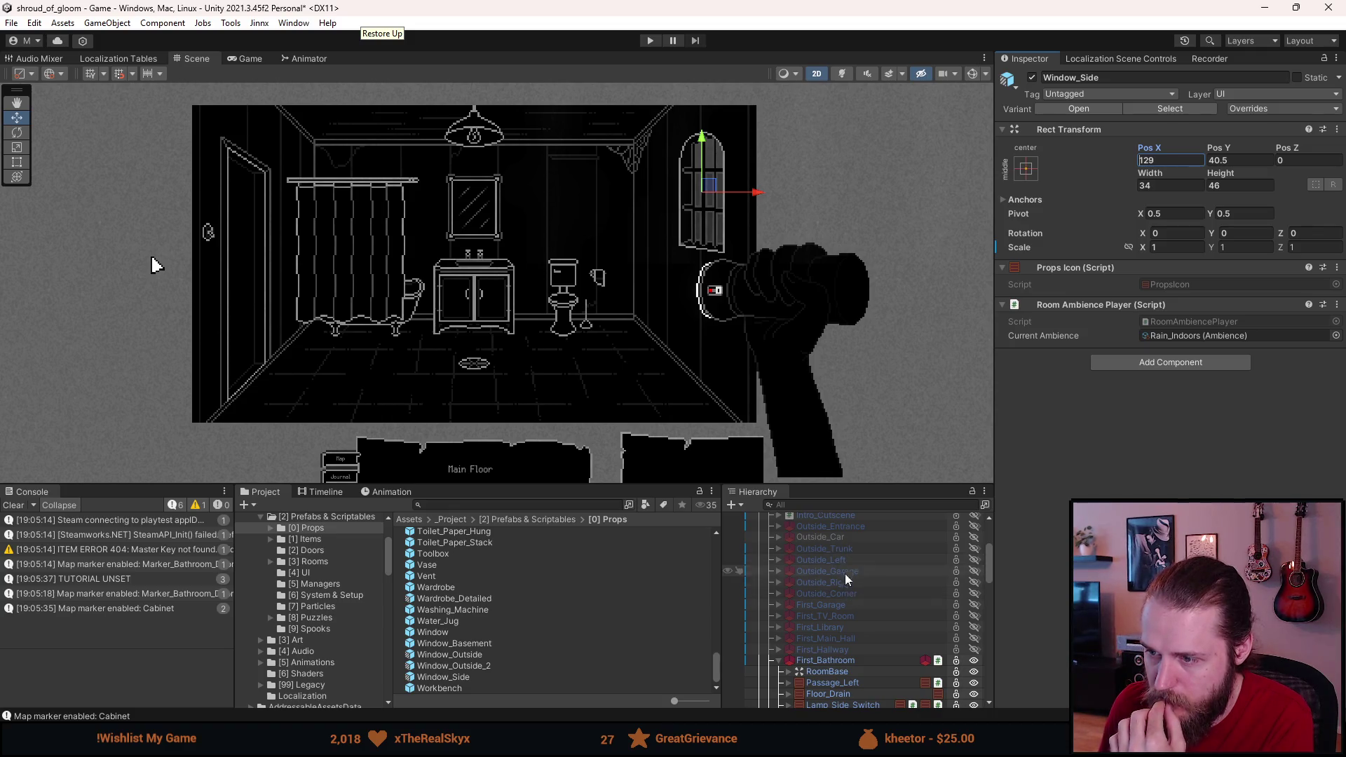
pyautogui.scroll(-6, 847, 630)
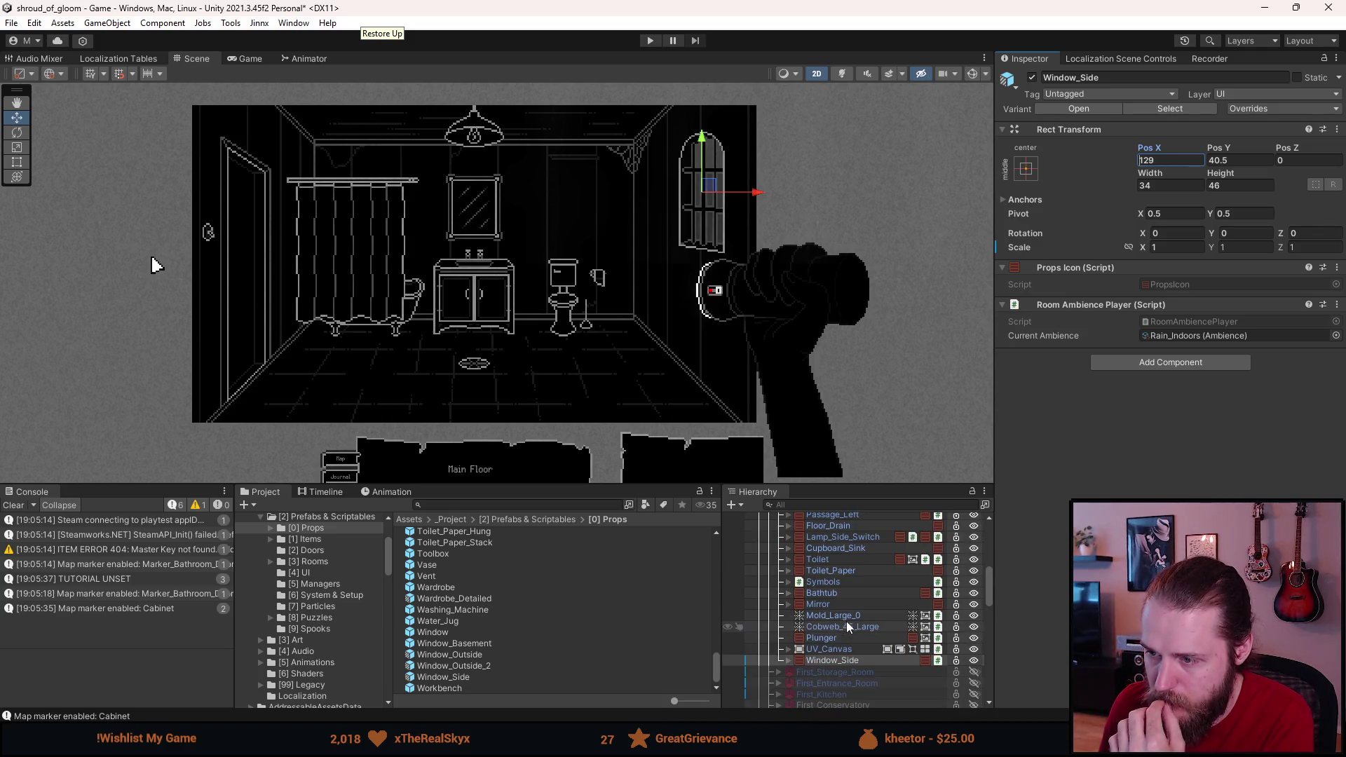
pyautogui.click(845, 695)
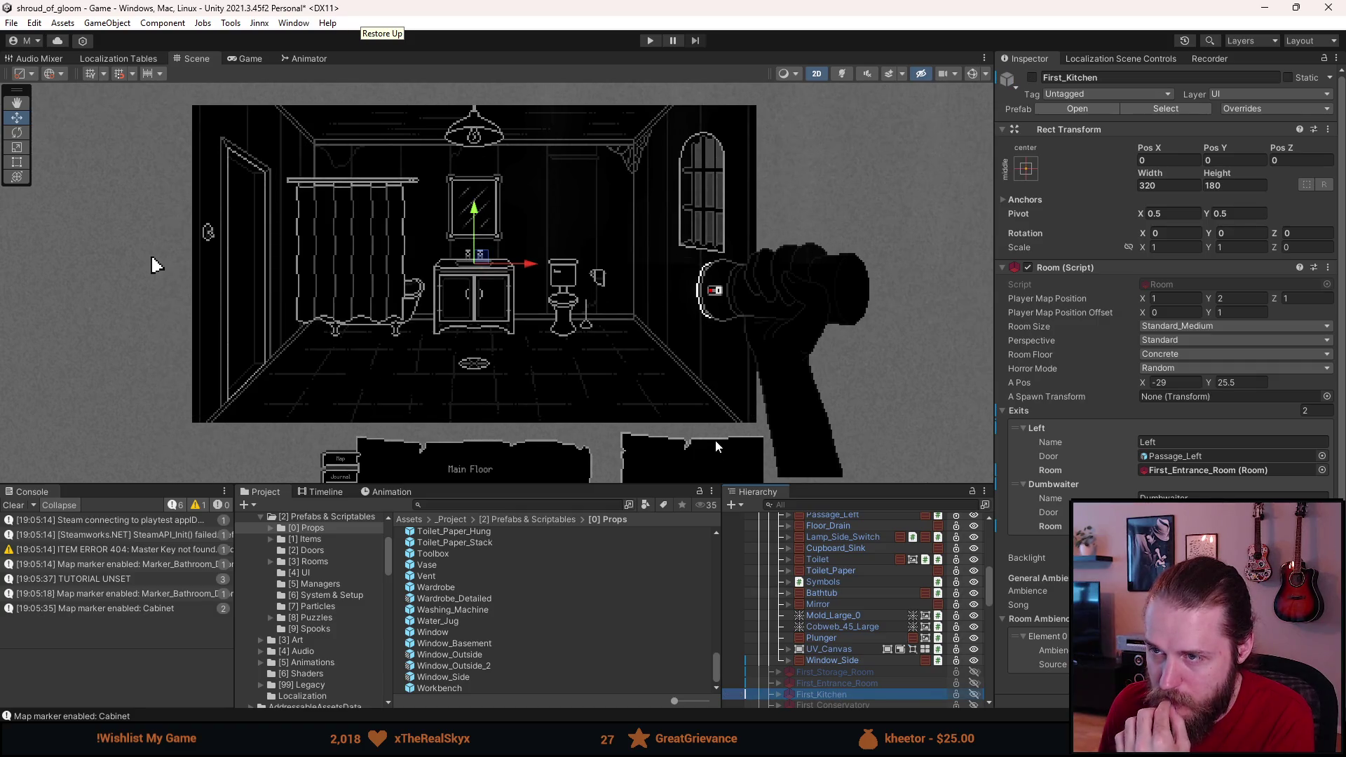
pyautogui.scroll(2, 820, 660)
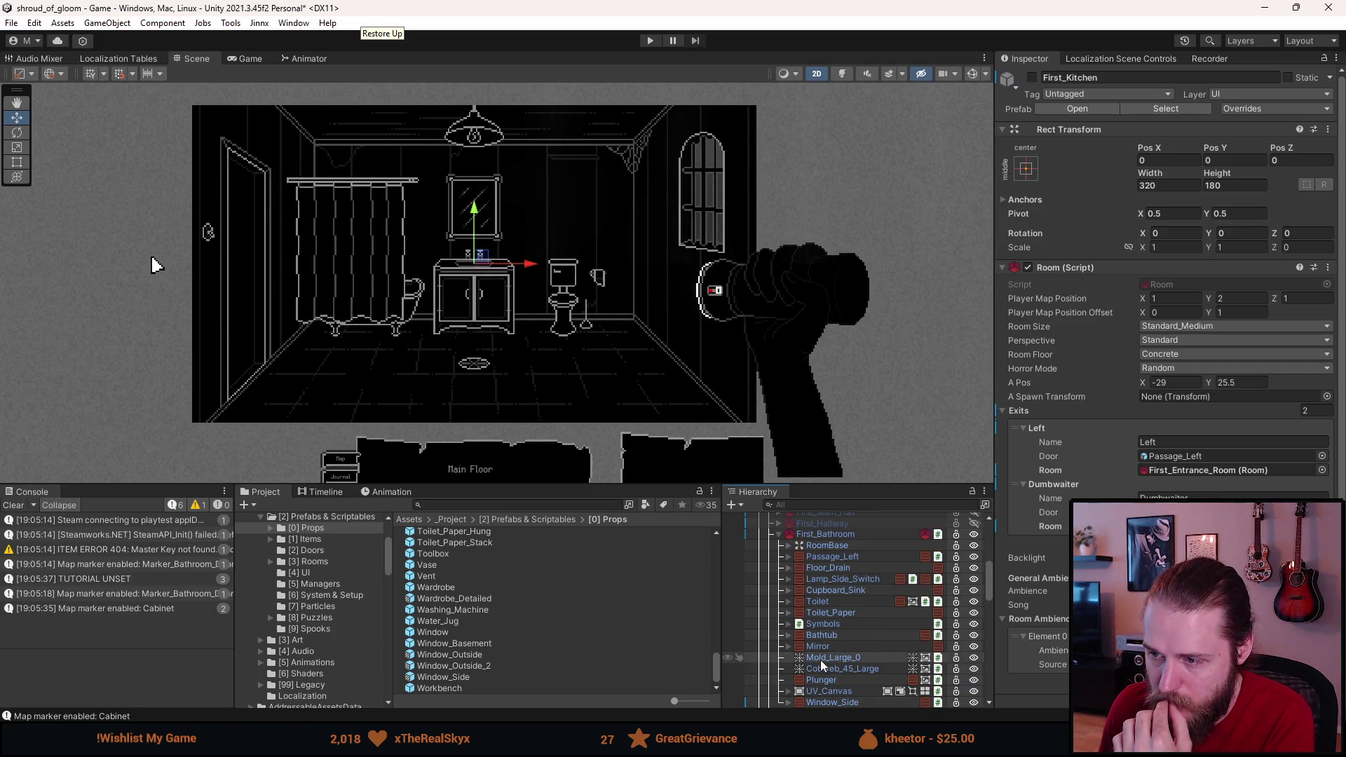
pyautogui.scroll(2, 819, 658)
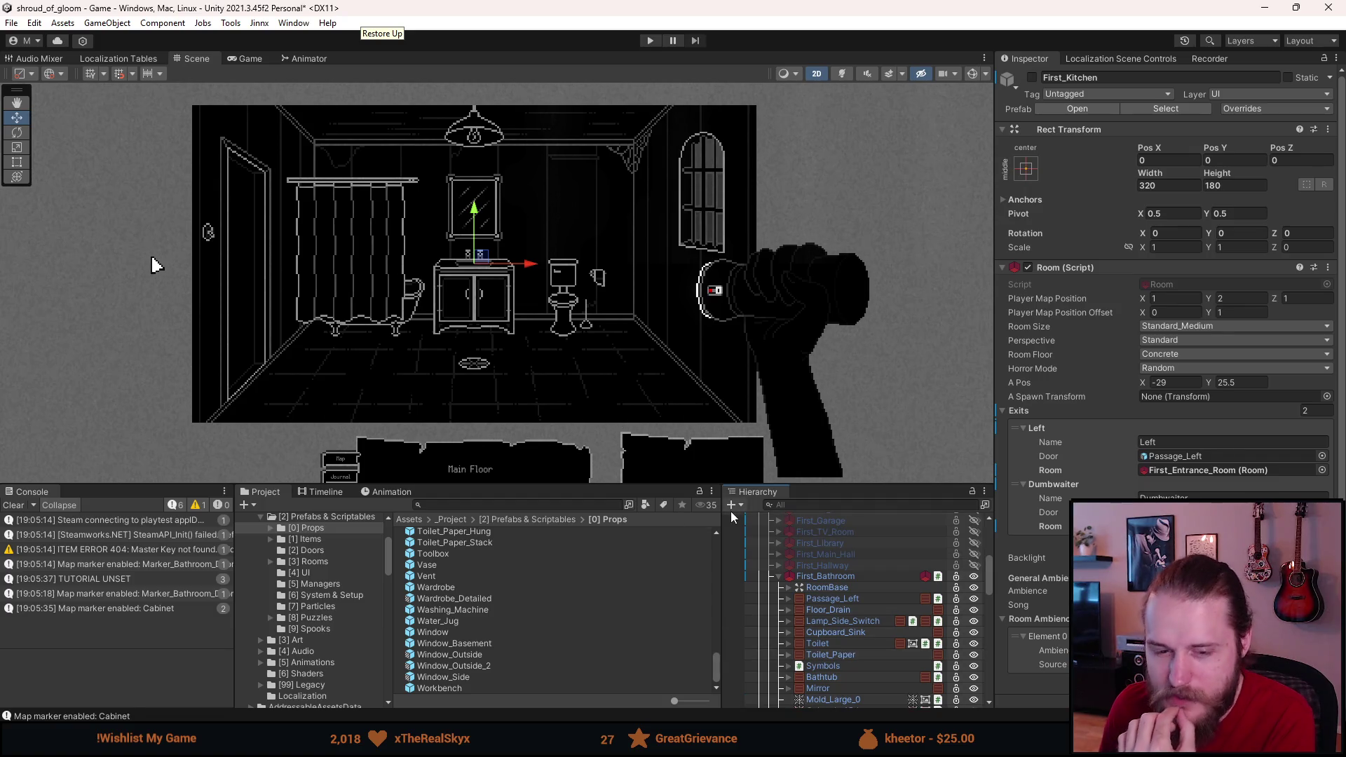
pyautogui.click(778, 576)
pyautogui.click(823, 576)
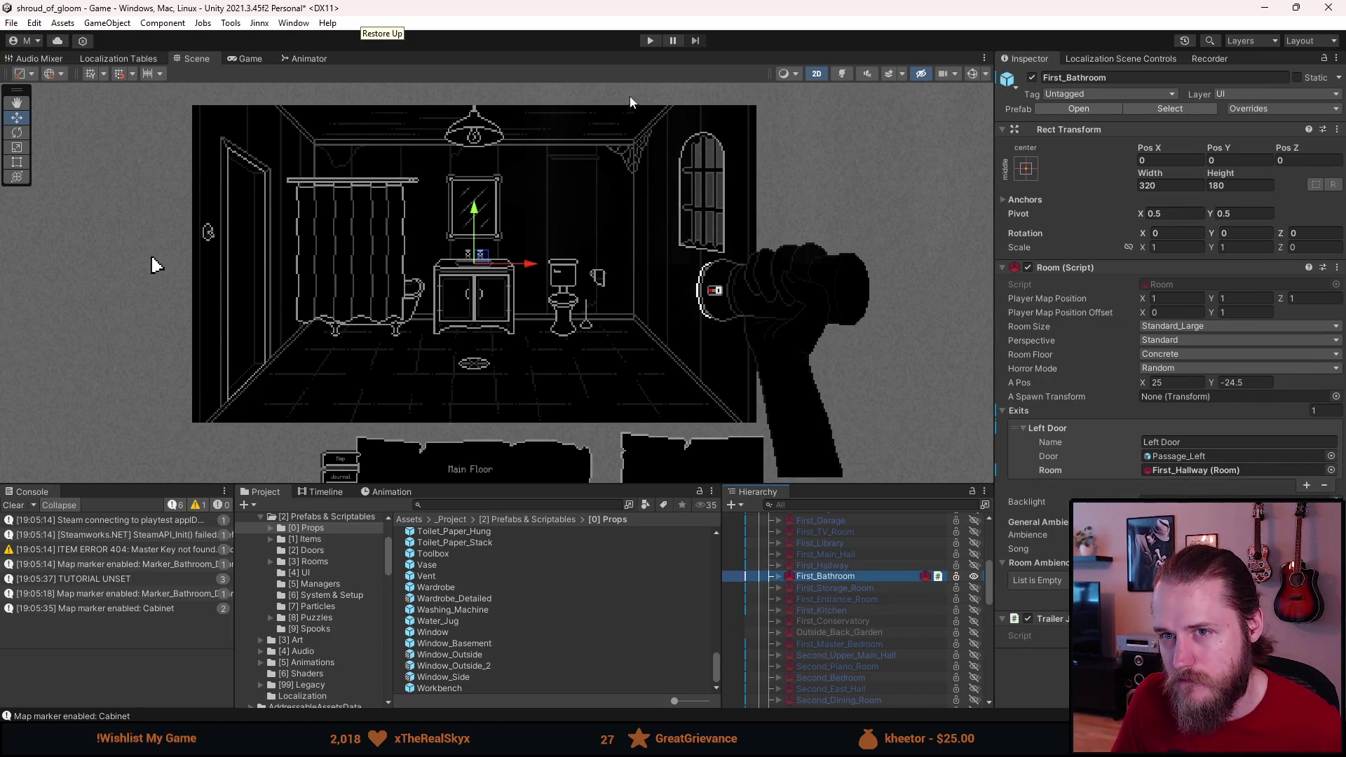
# Step: Enter Play mode in First_Bathroom, open and close the inventory, then walk into First_Hallway
pyautogui.click(650, 40)
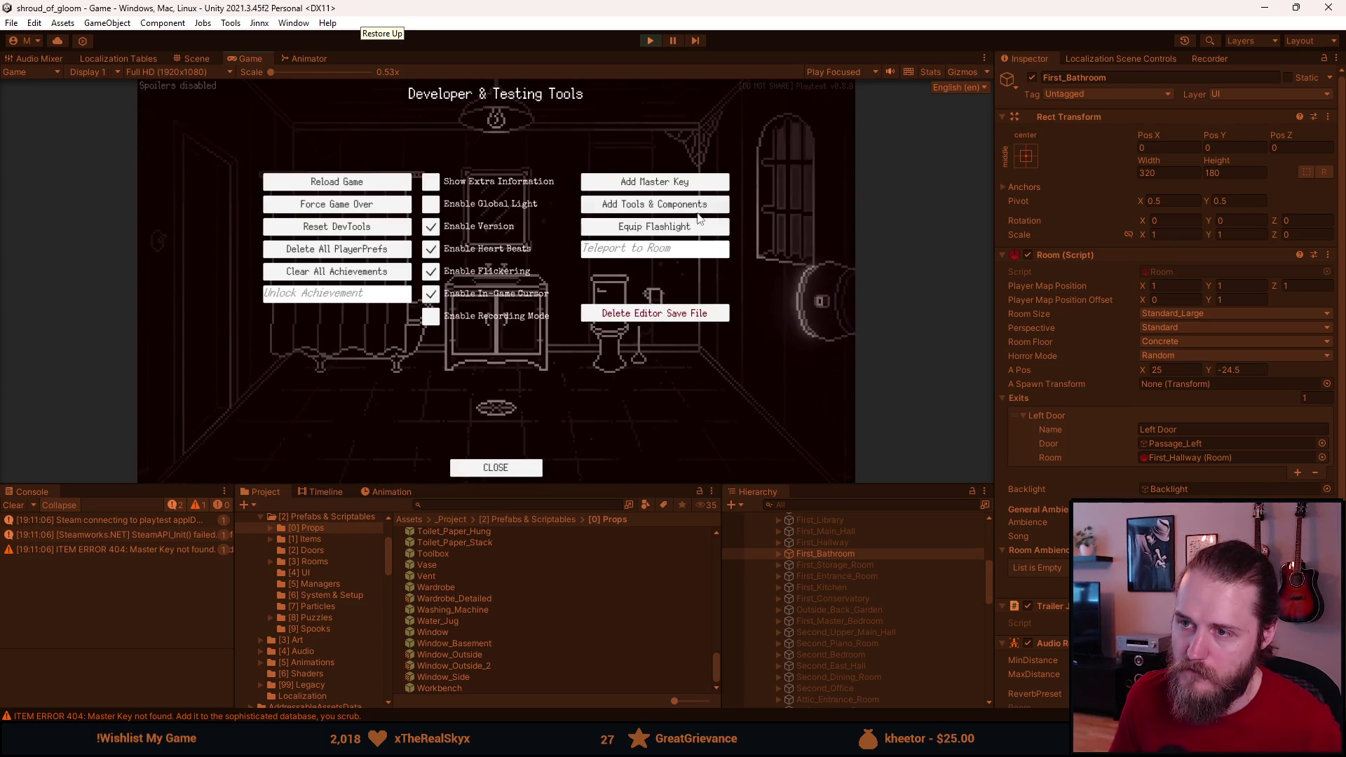
pyautogui.click(231, 463)
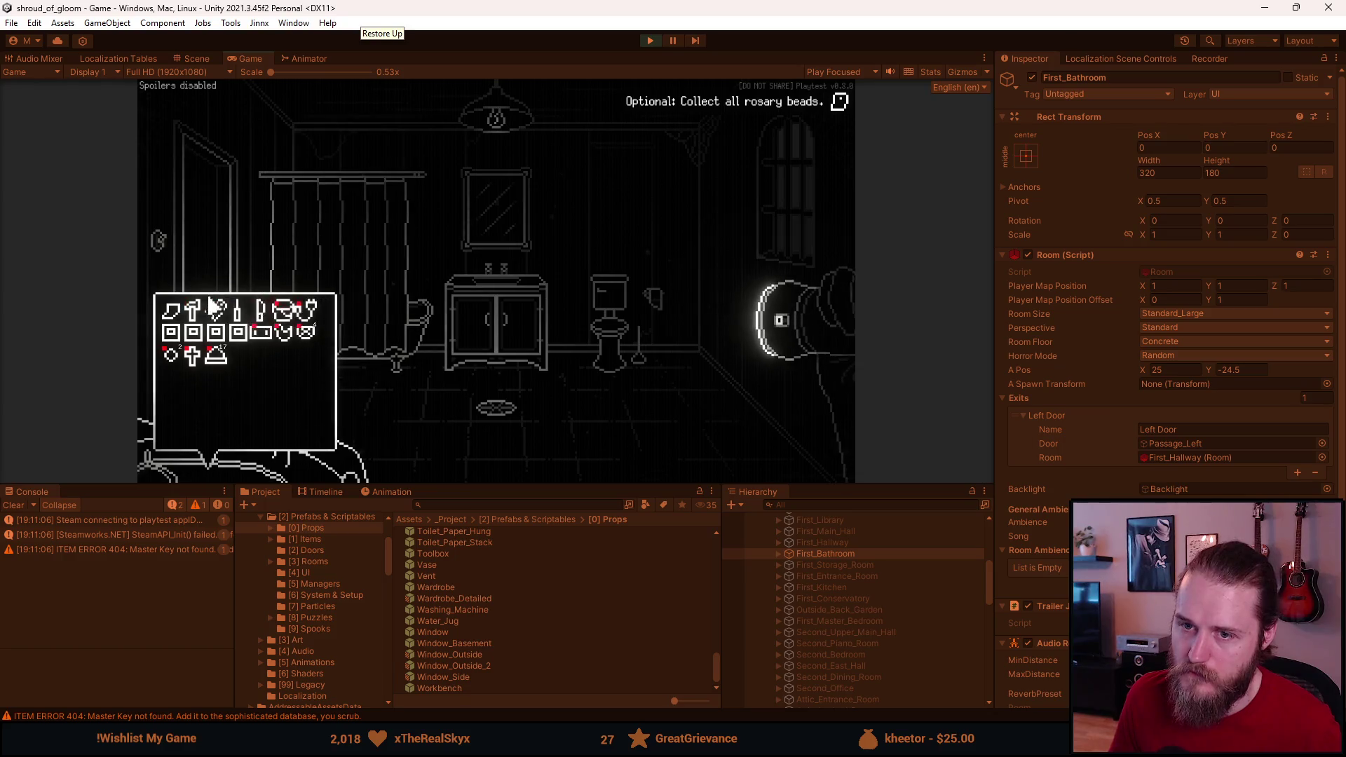
pyautogui.click(625, 234)
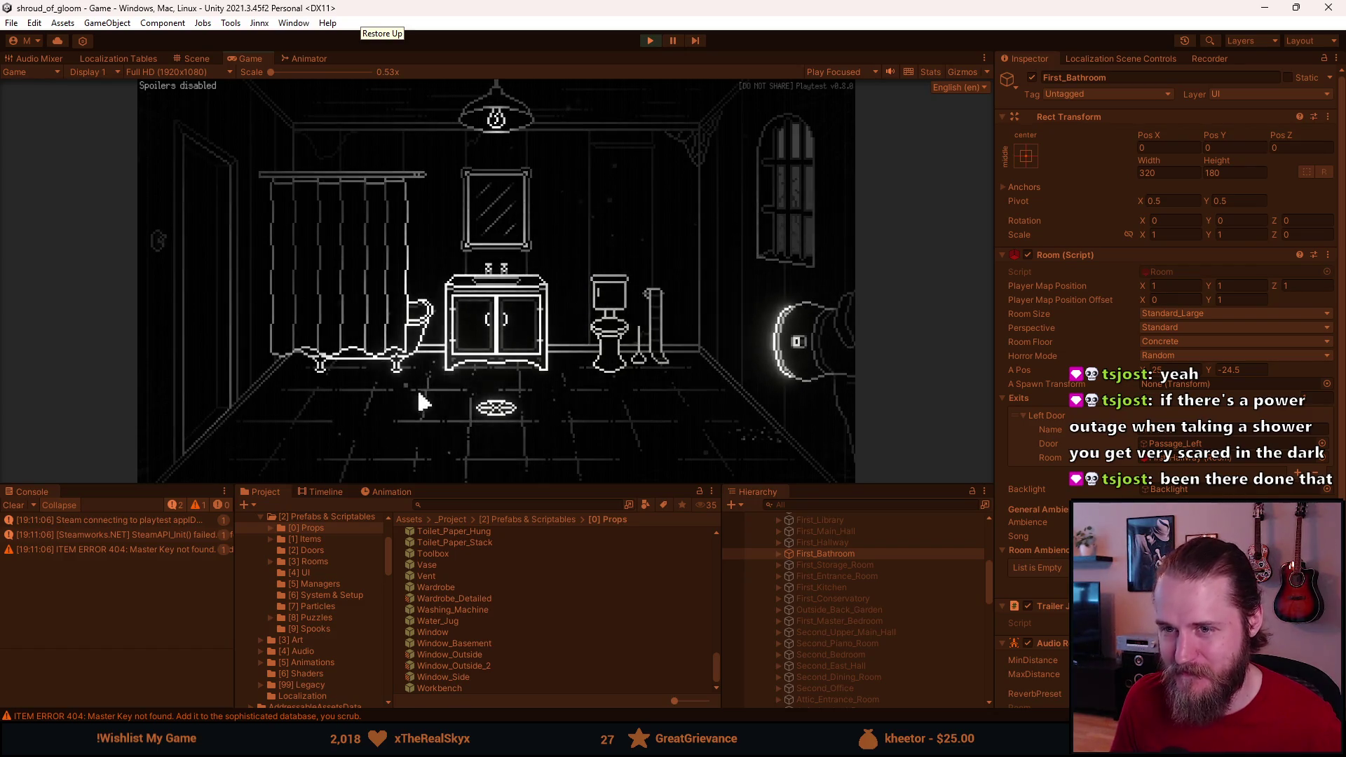
pyautogui.click(200, 257)
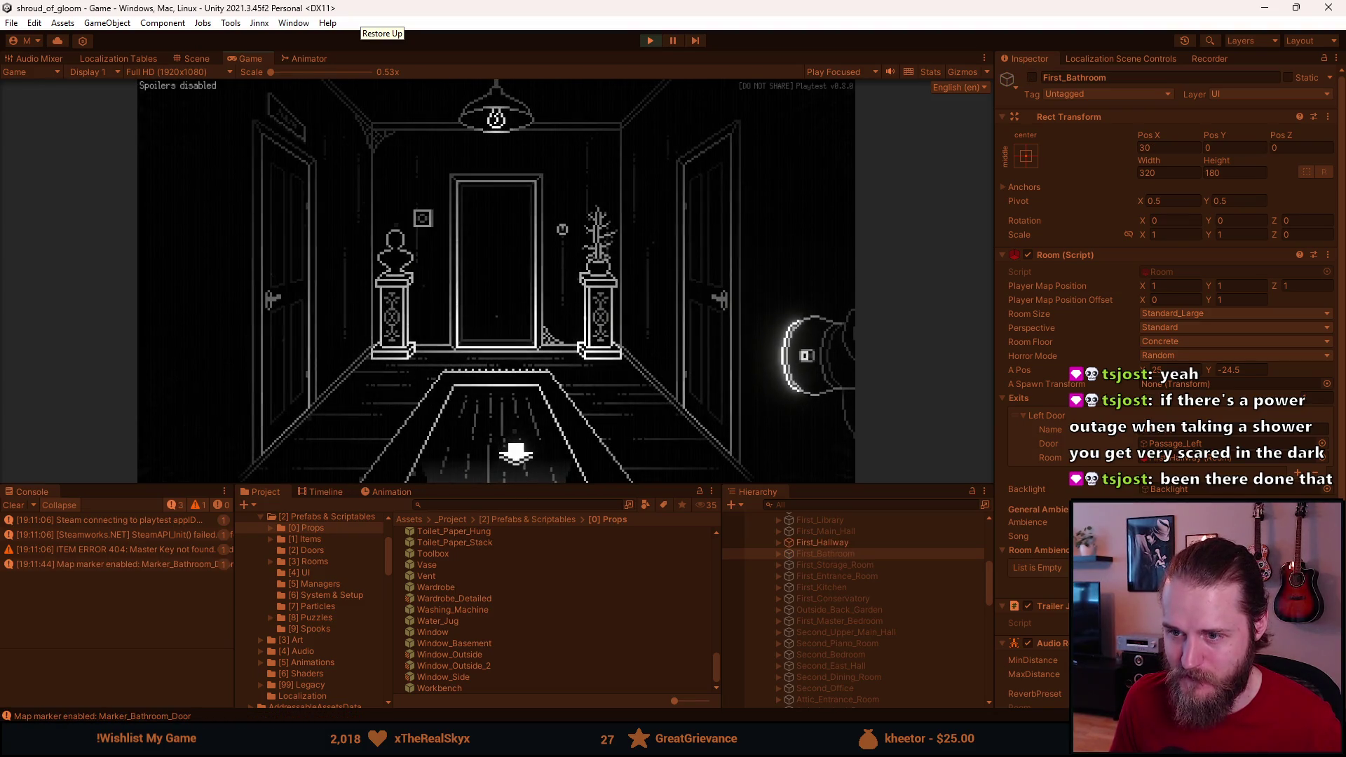
# Step: Inspect the wall plaque, then walk through to the main hall and up the staircase
pyautogui.click(424, 223)
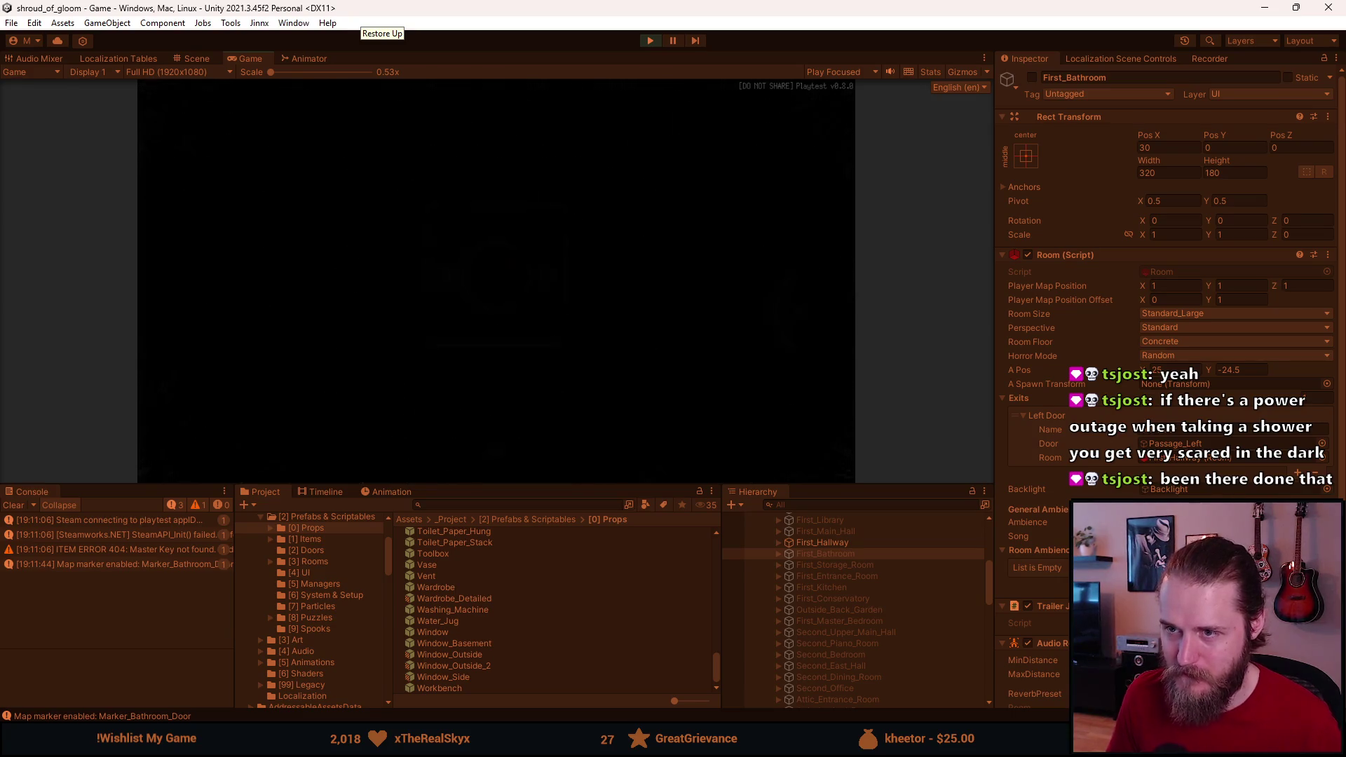
pyautogui.rightClick(470, 295)
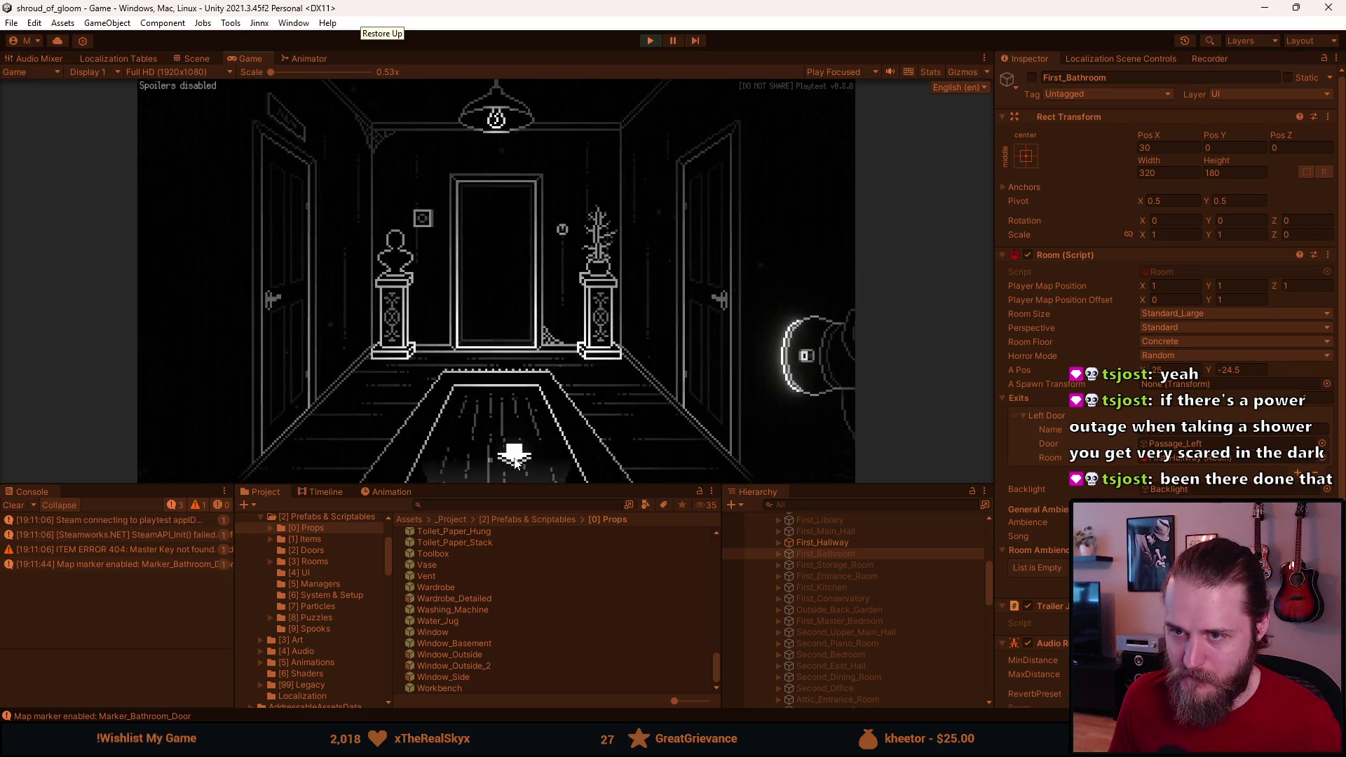
pyautogui.click(515, 461)
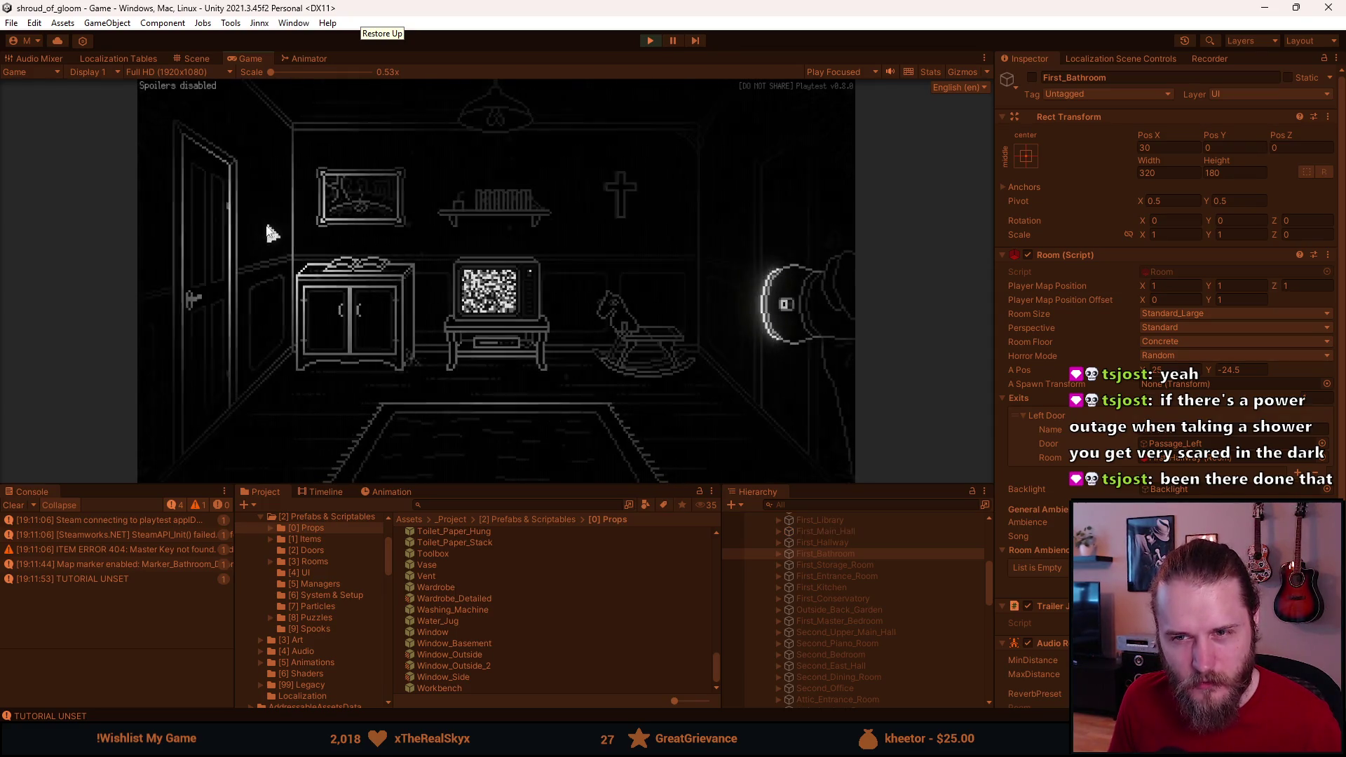
pyautogui.click(784, 224)
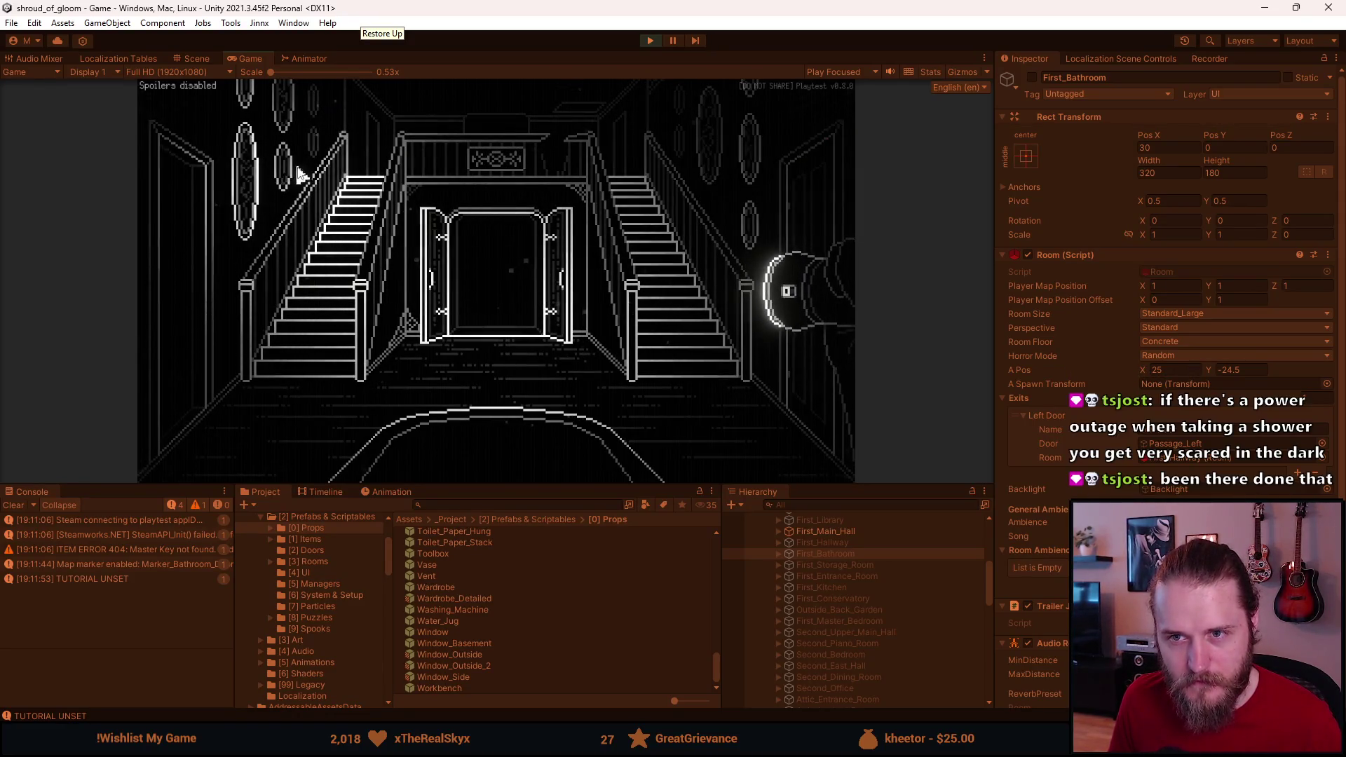
pyautogui.click(659, 245)
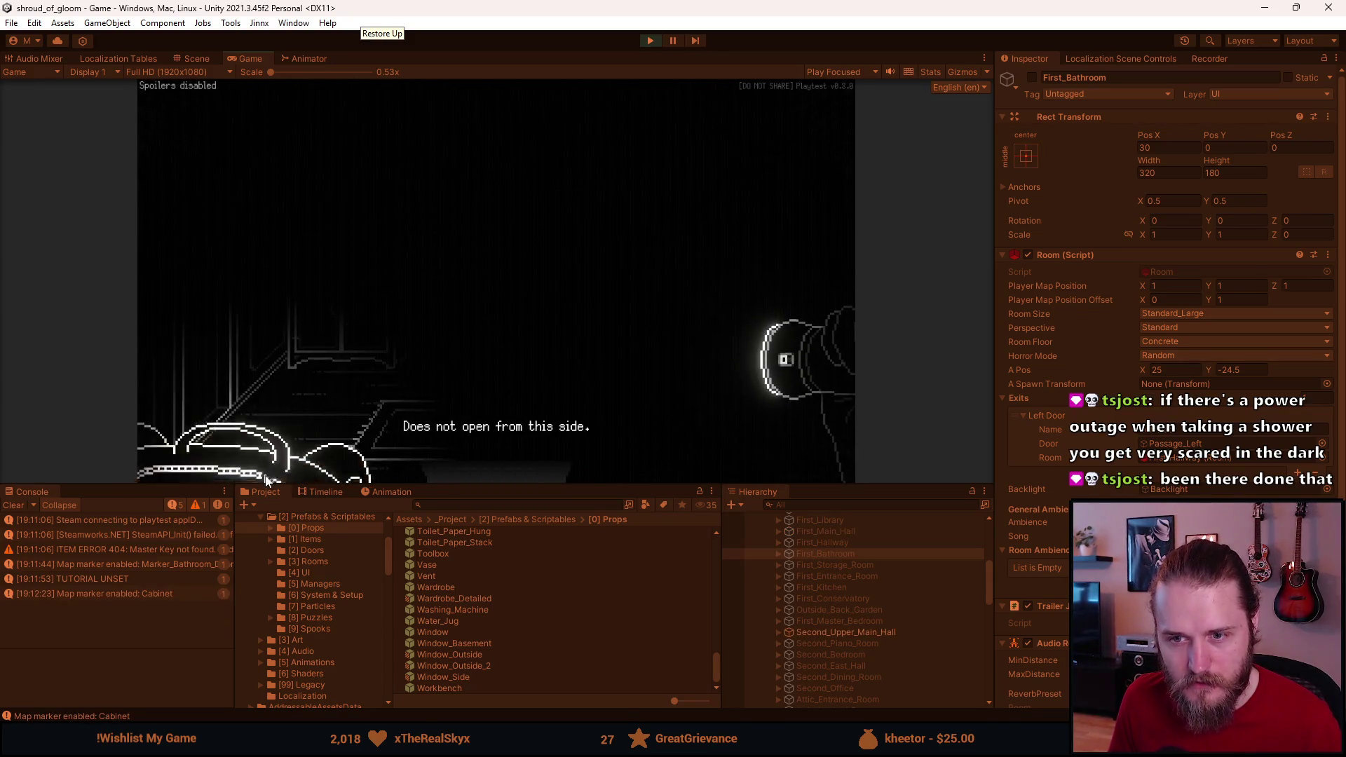
# Step: Grant every item via the F1 developer tools, walk through two more rooms, and stop the playtest
pyautogui.click(210, 449)
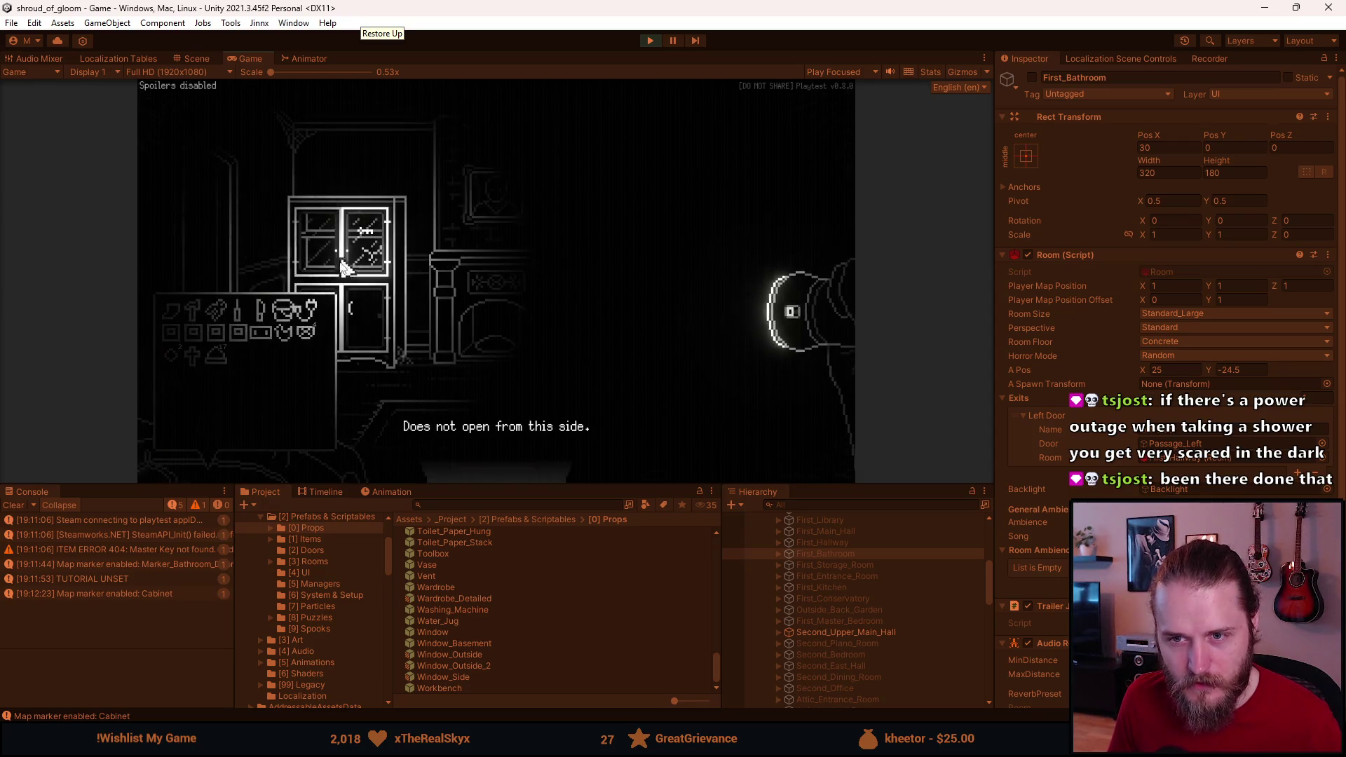
pyautogui.press('F1')
pyautogui.click(631, 204)
pyautogui.press('F1')
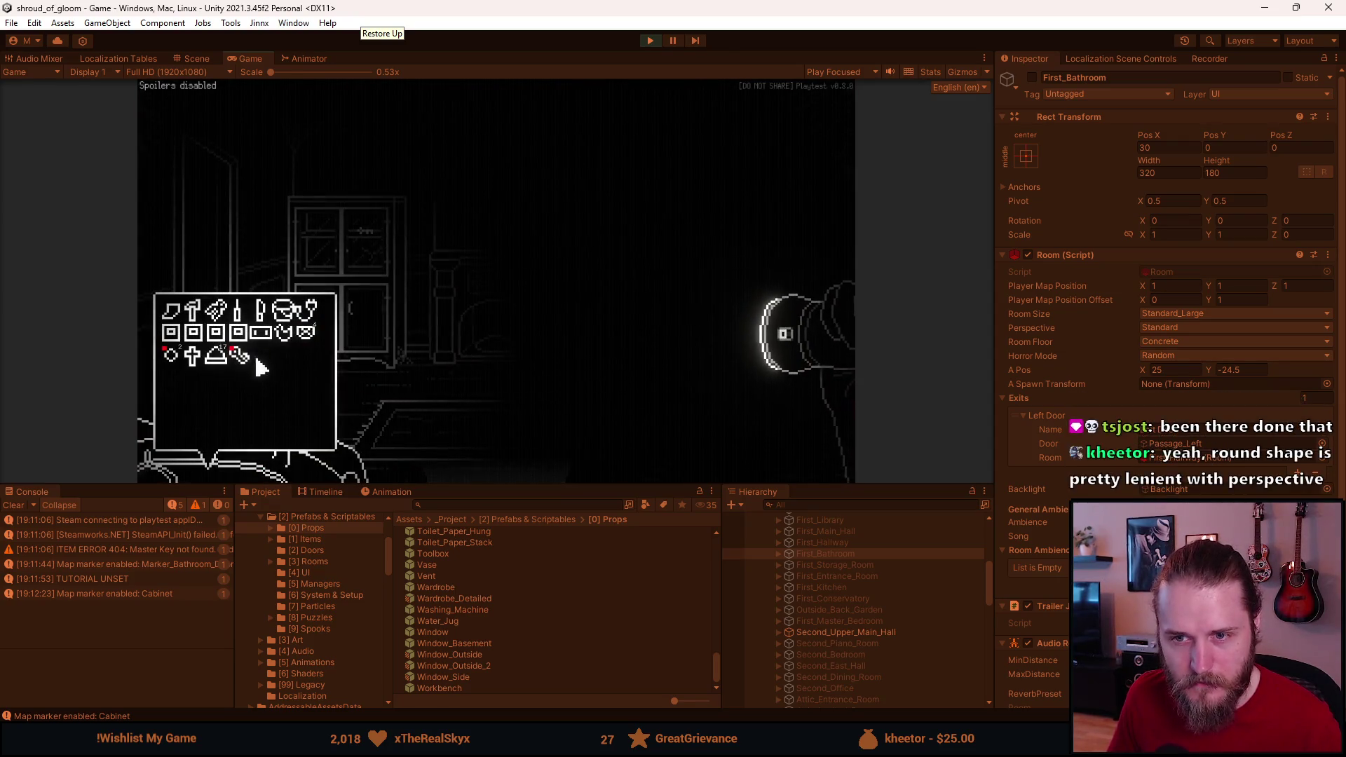
pyautogui.click(676, 261)
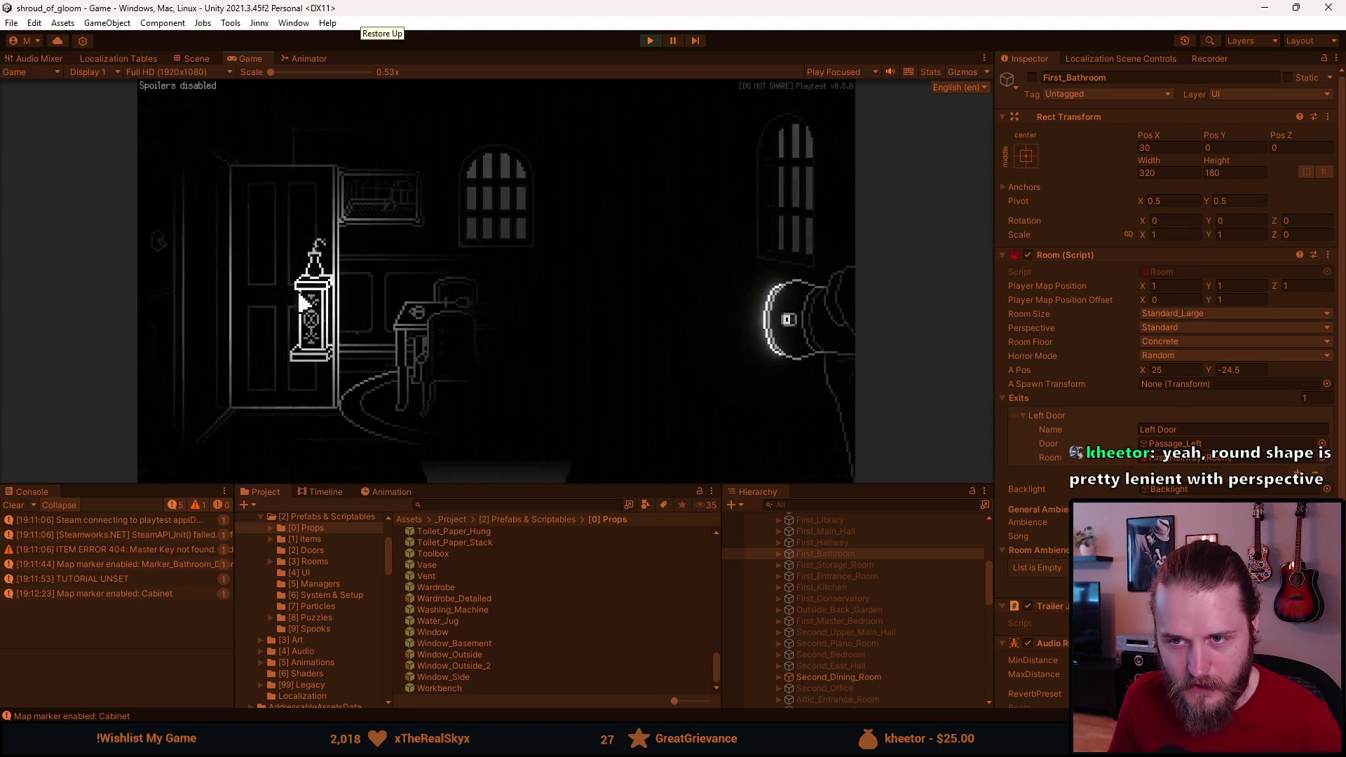
pyautogui.click(199, 259)
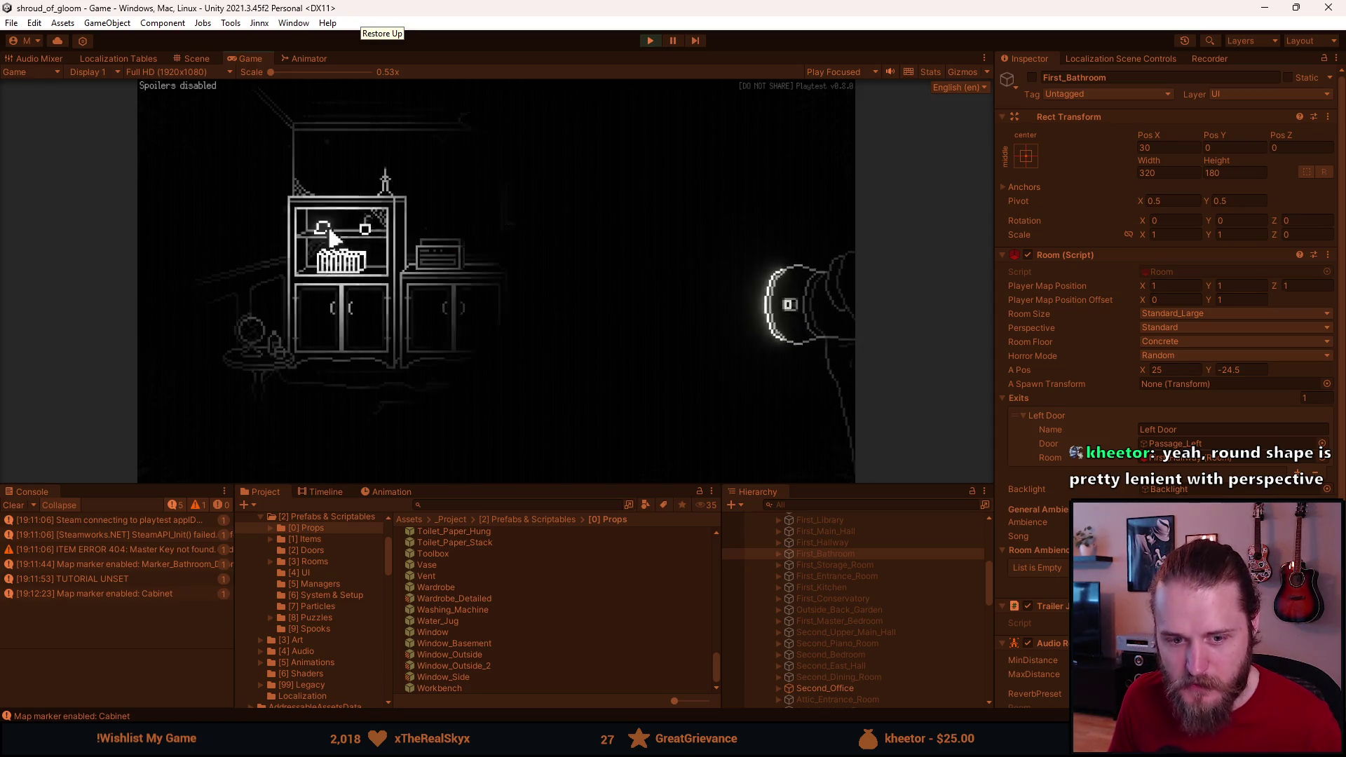
pyautogui.click(652, 40)
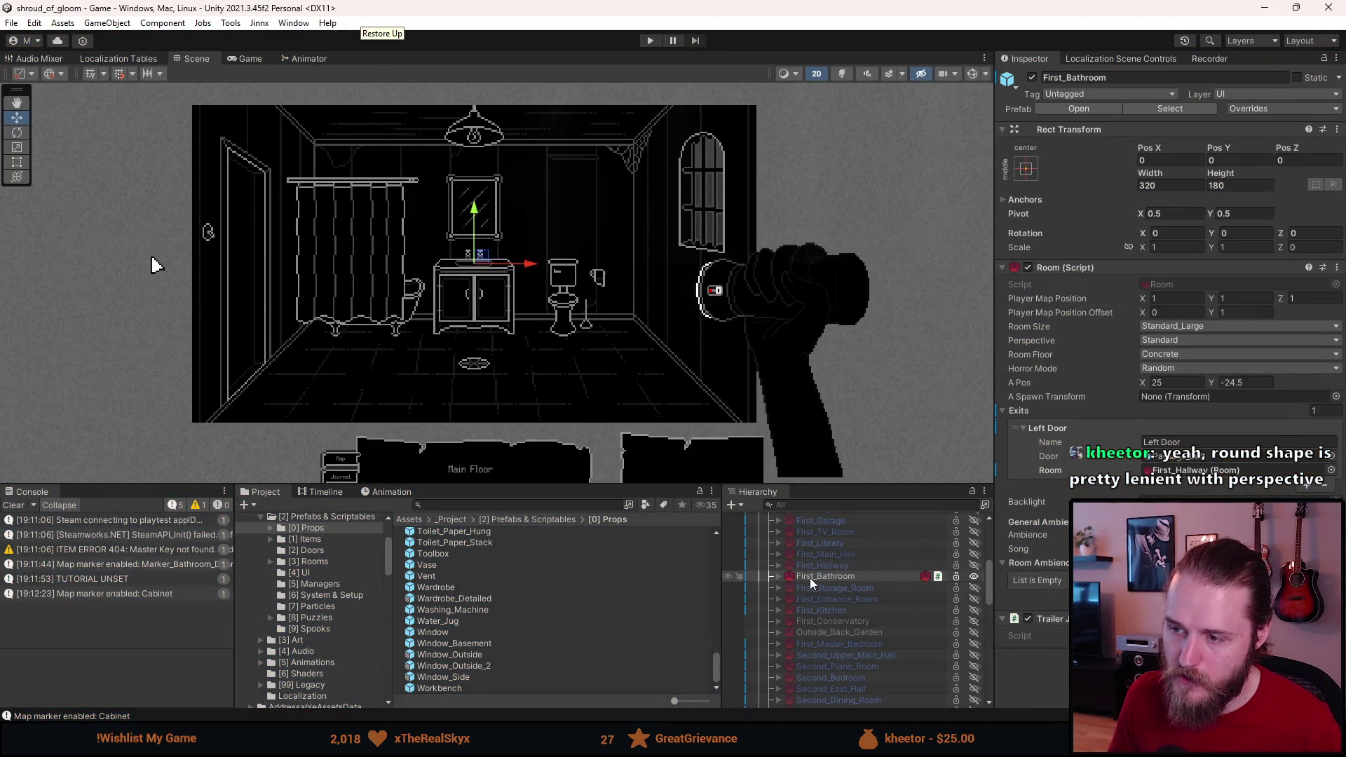
# Step: Deactivate First_Bathroom and apply all prefab overrides on Second_Dining_Room
pyautogui.hotkey('alt', 'shift', 'a')
pyautogui.scroll(-3, 839, 634)
pyautogui.scroll(-3, 839, 634)
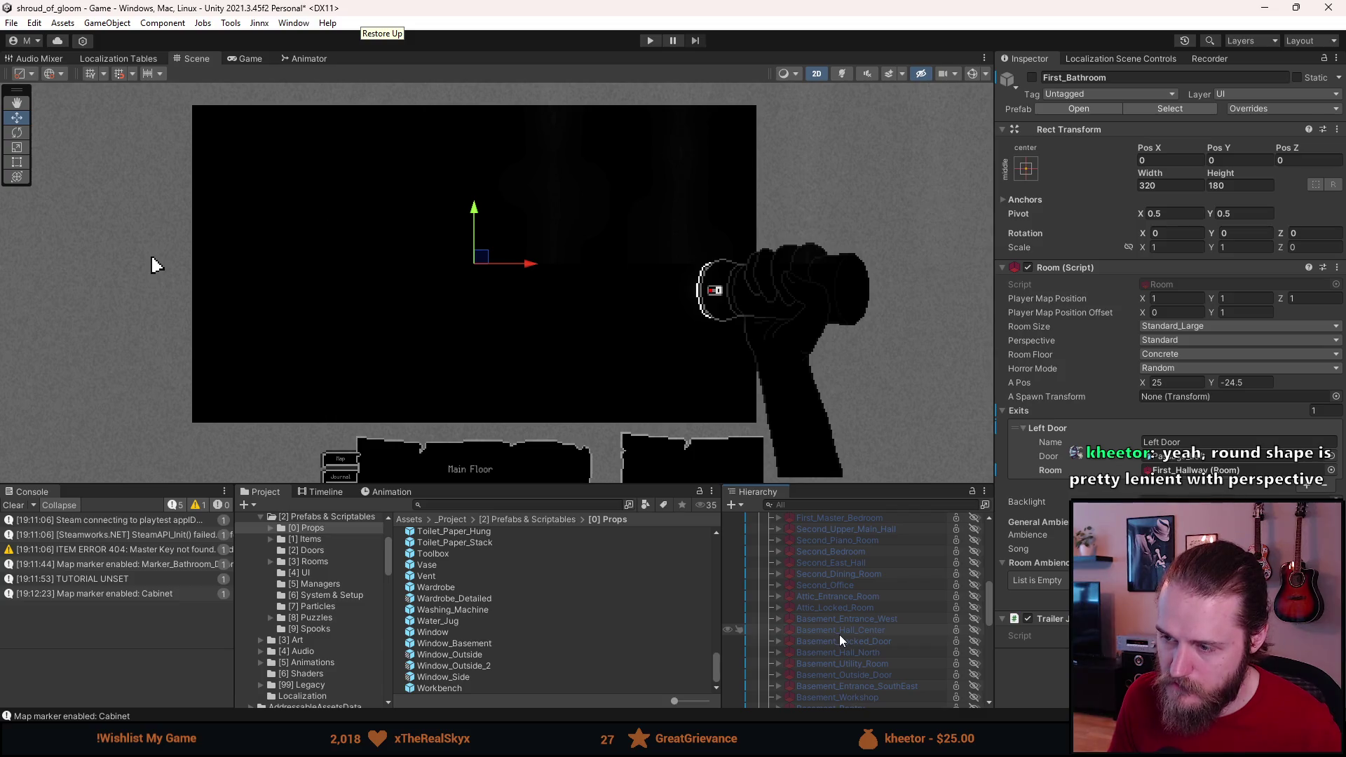
pyautogui.scroll(3, 839, 633)
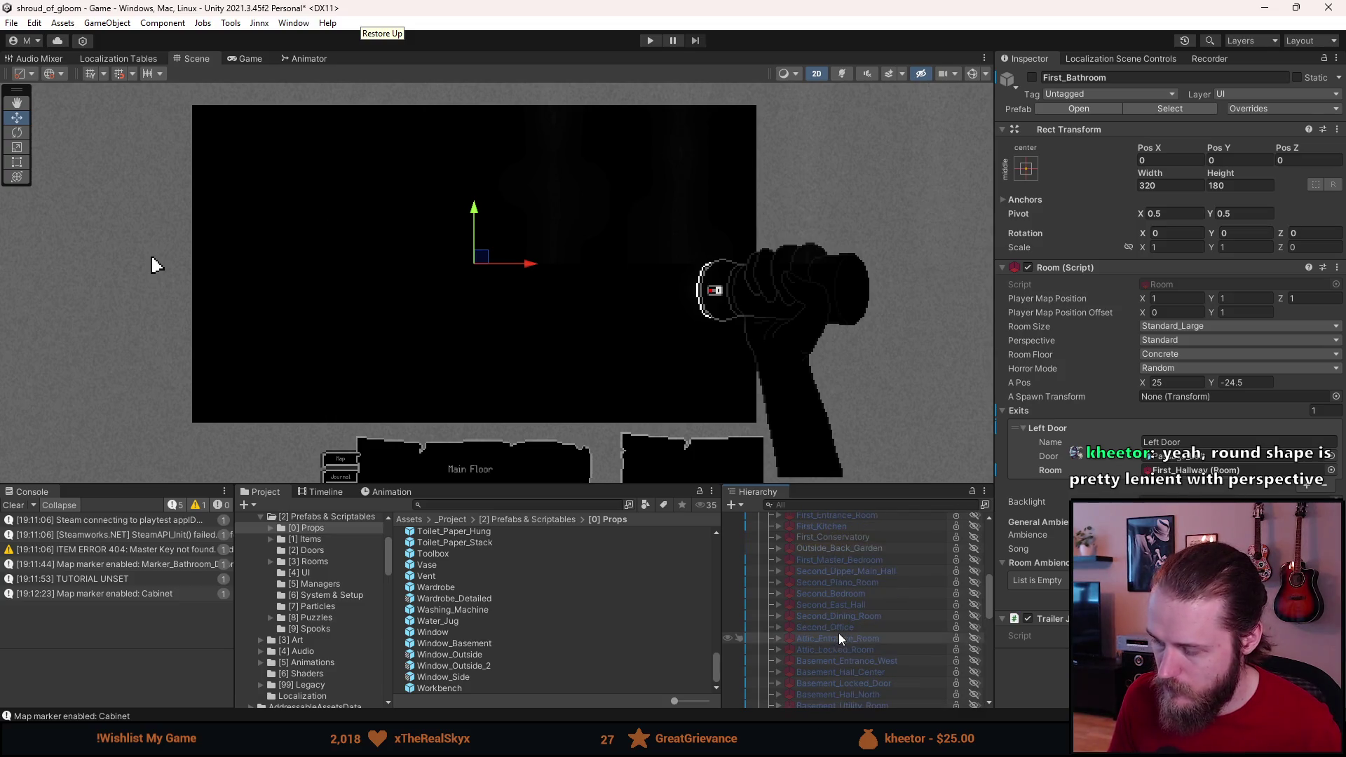
pyautogui.click(845, 616)
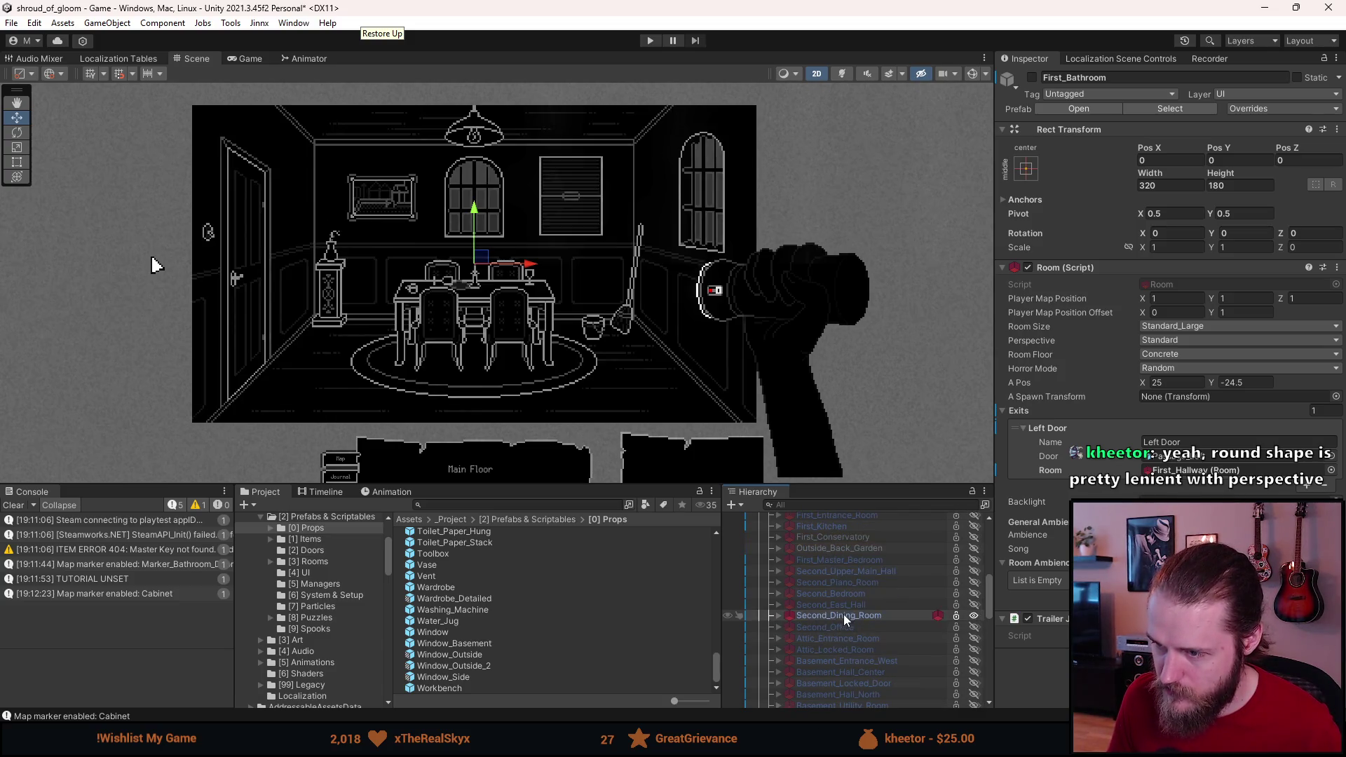
pyautogui.click(778, 616)
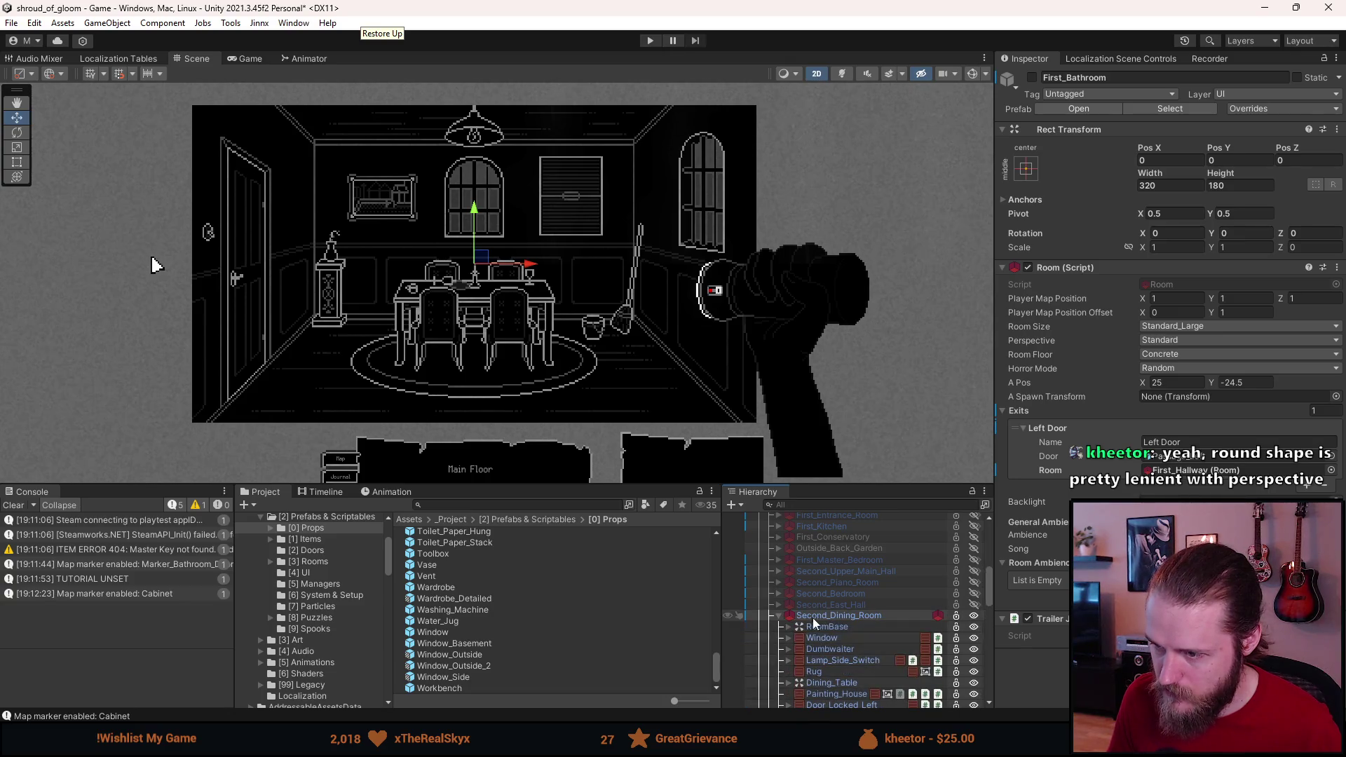
pyautogui.click(1234, 108)
pyautogui.click(1294, 383)
# Step: In Prefab Mode move Pillar (1) higher in the child order, then deactivate Second_Dining_Room
pyautogui.click(1078, 109)
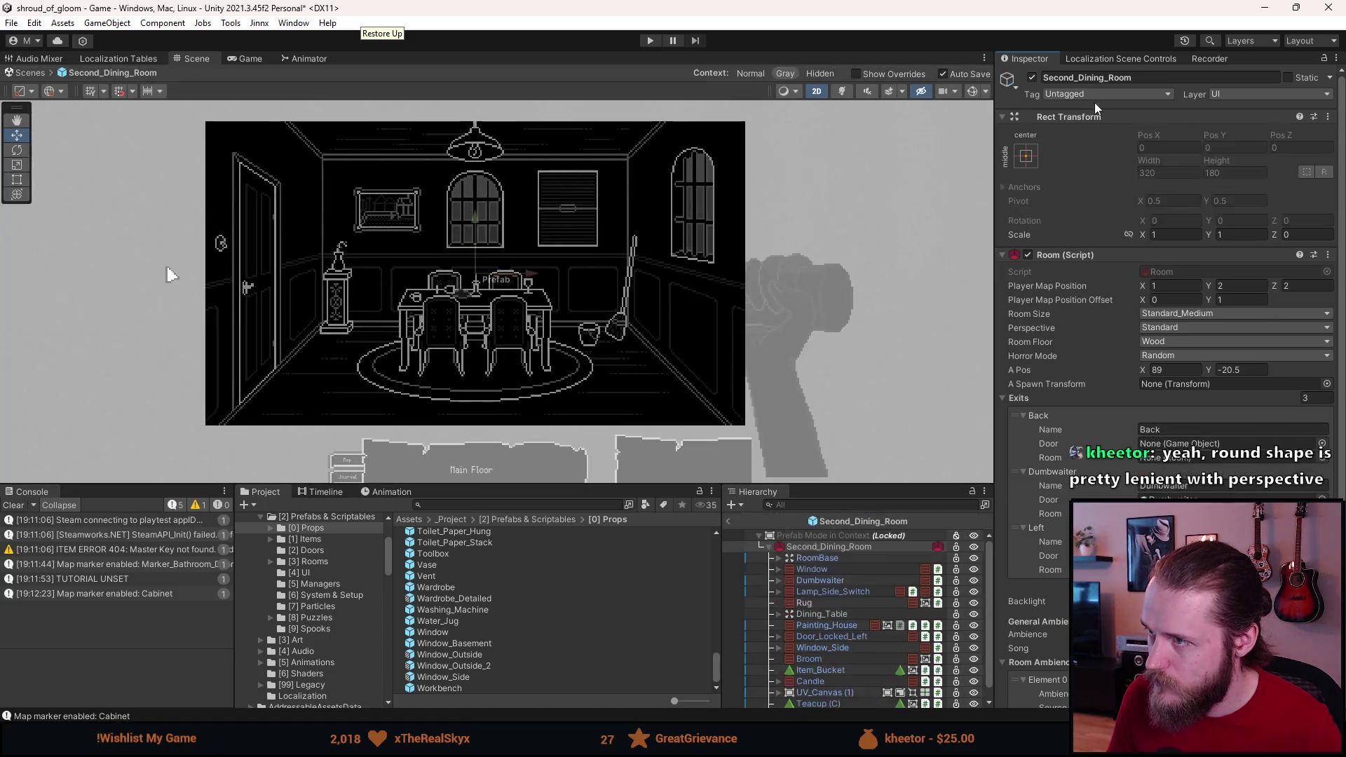
pyautogui.moveTo(828, 704); pyautogui.dragTo(821, 630)
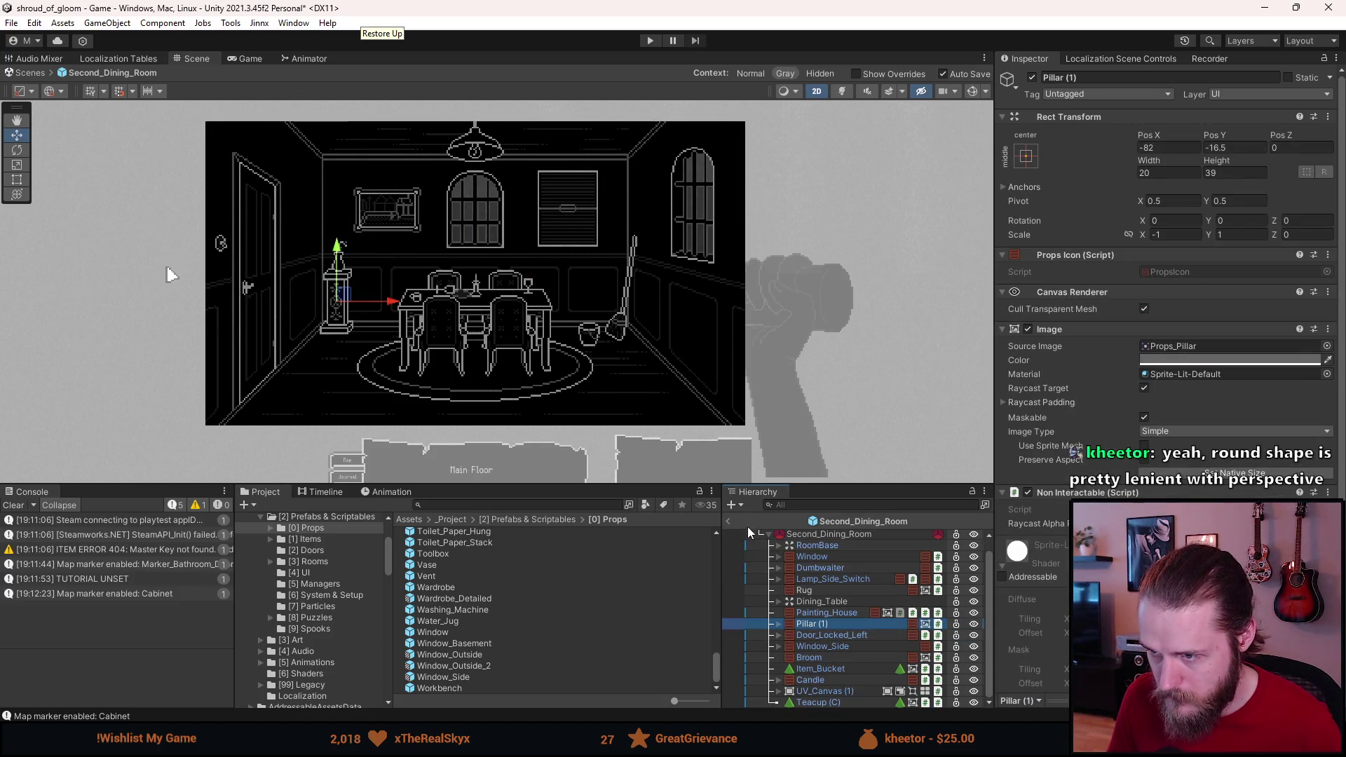
pyautogui.click(729, 521)
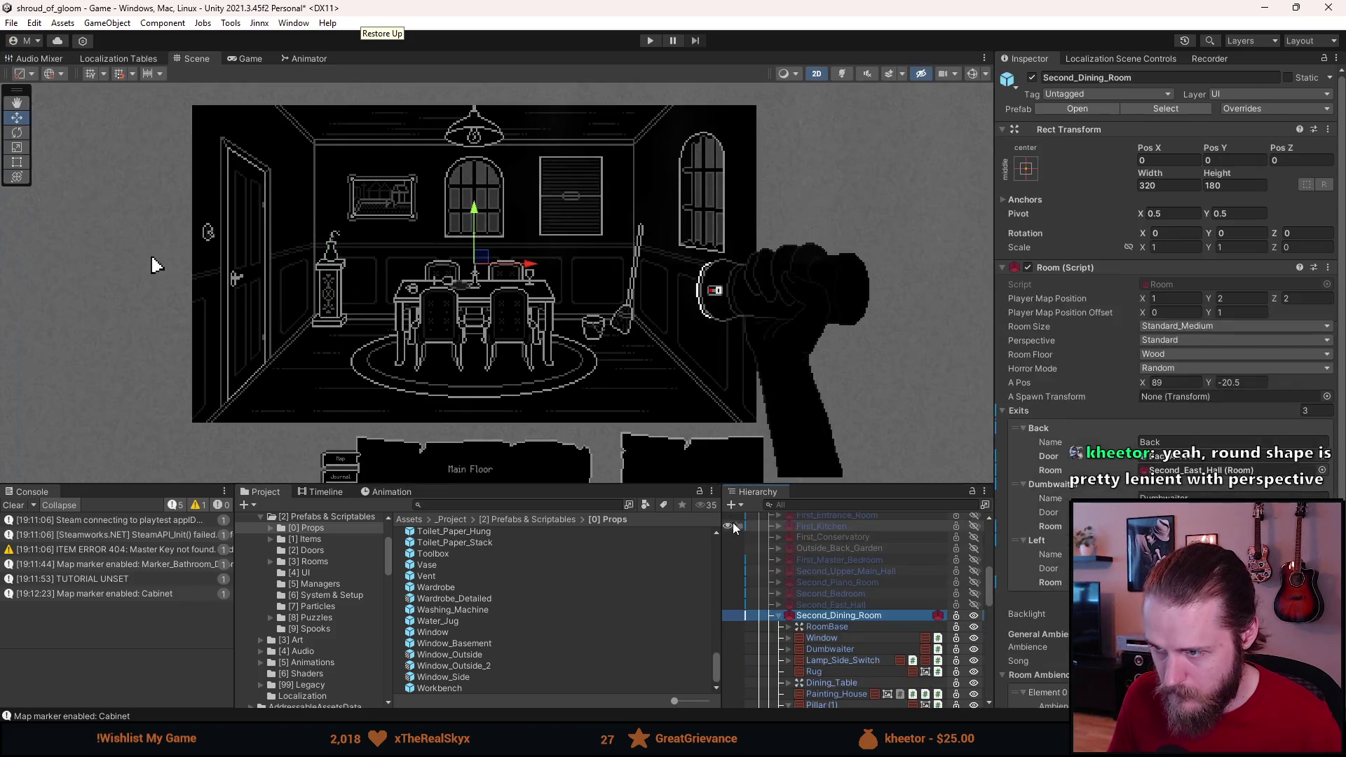
pyautogui.click(780, 616)
pyautogui.hotkey('alt', 'shift', 'a')
pyautogui.click(561, 505)
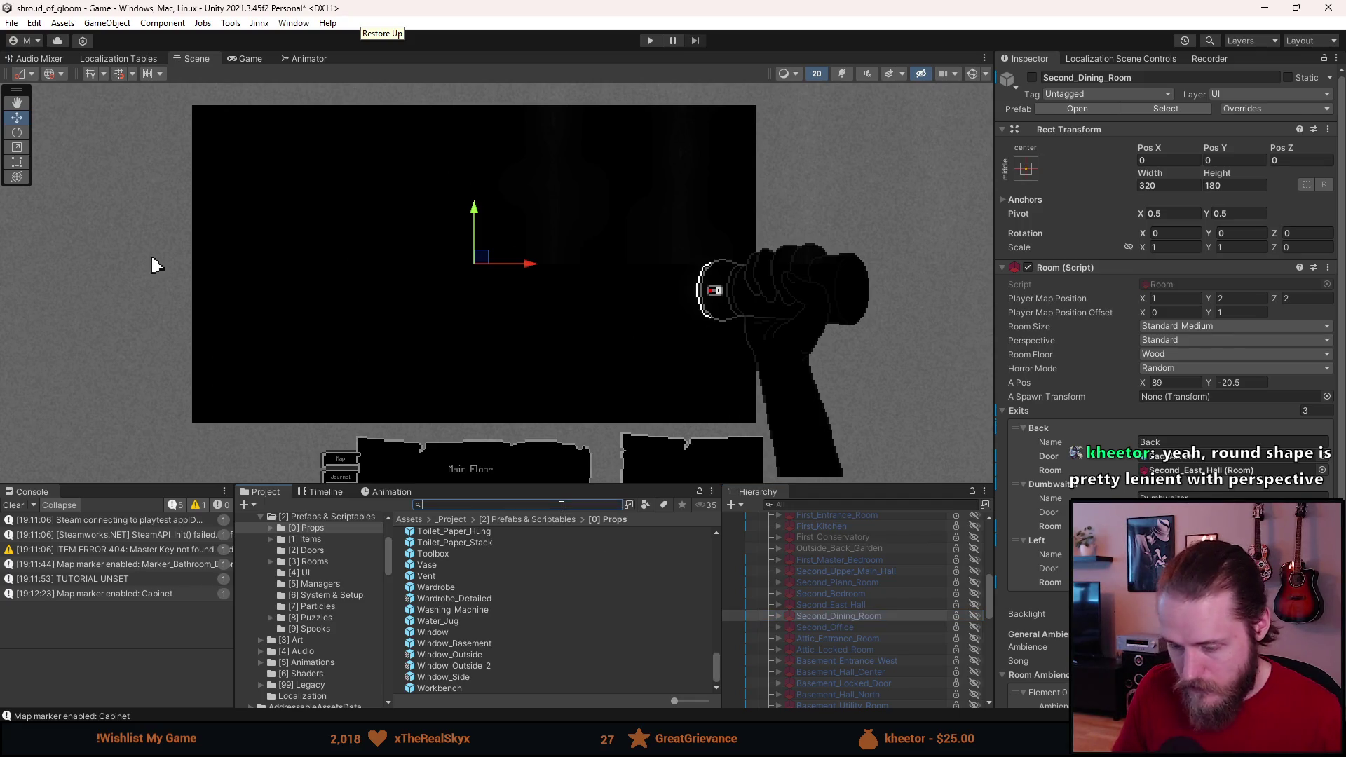
pyautogui.hotkey('alt', 'Tab')
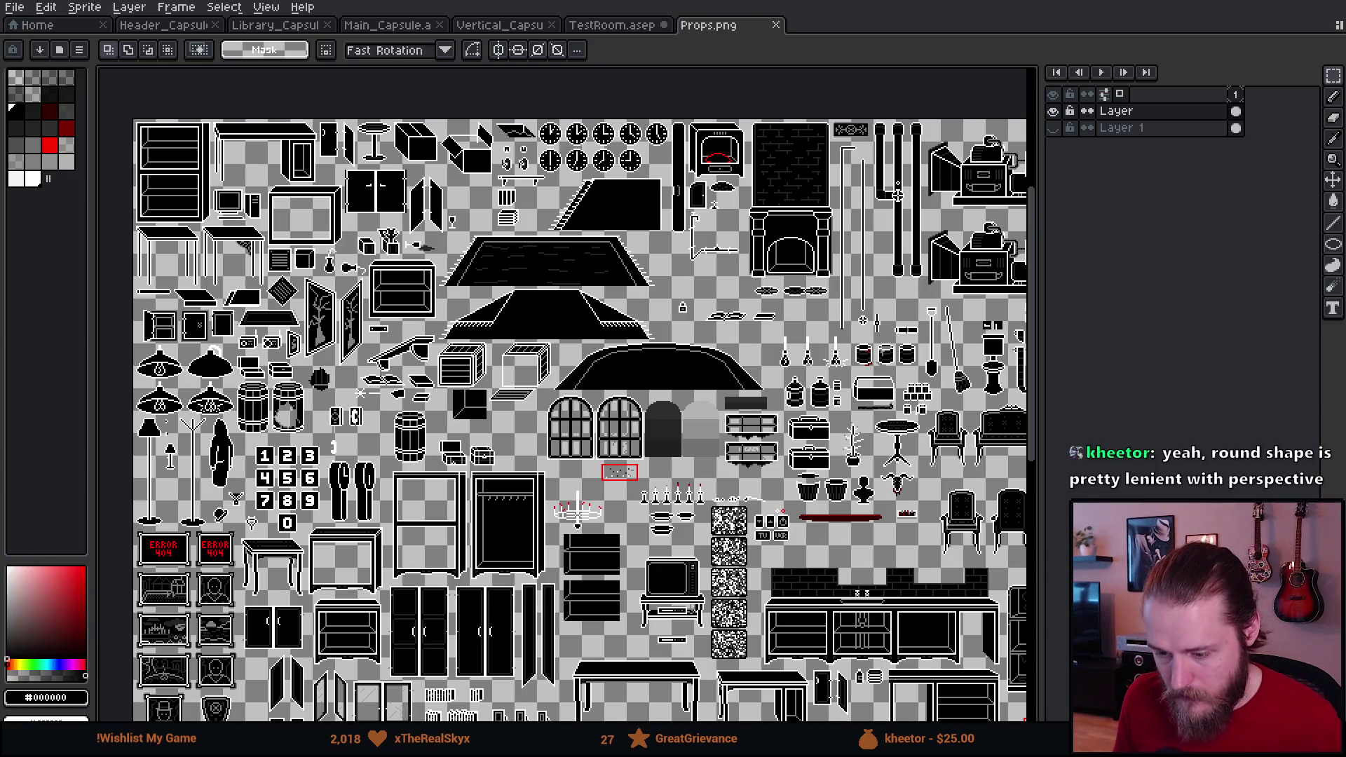
# Step: Open Main_Hall.png and paste its tall oval painting into Props.png beside the pillar
pyautogui.click(15, 7)
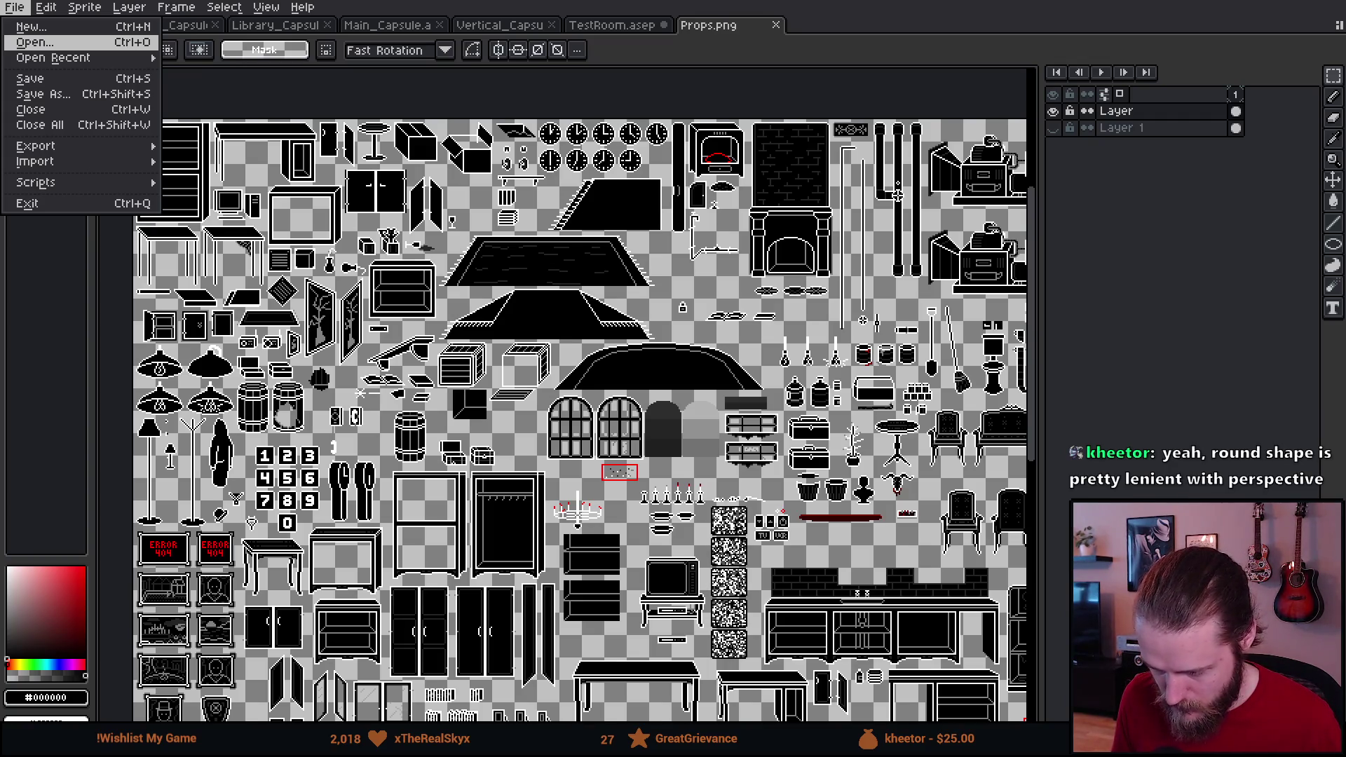
pyautogui.click(35, 42)
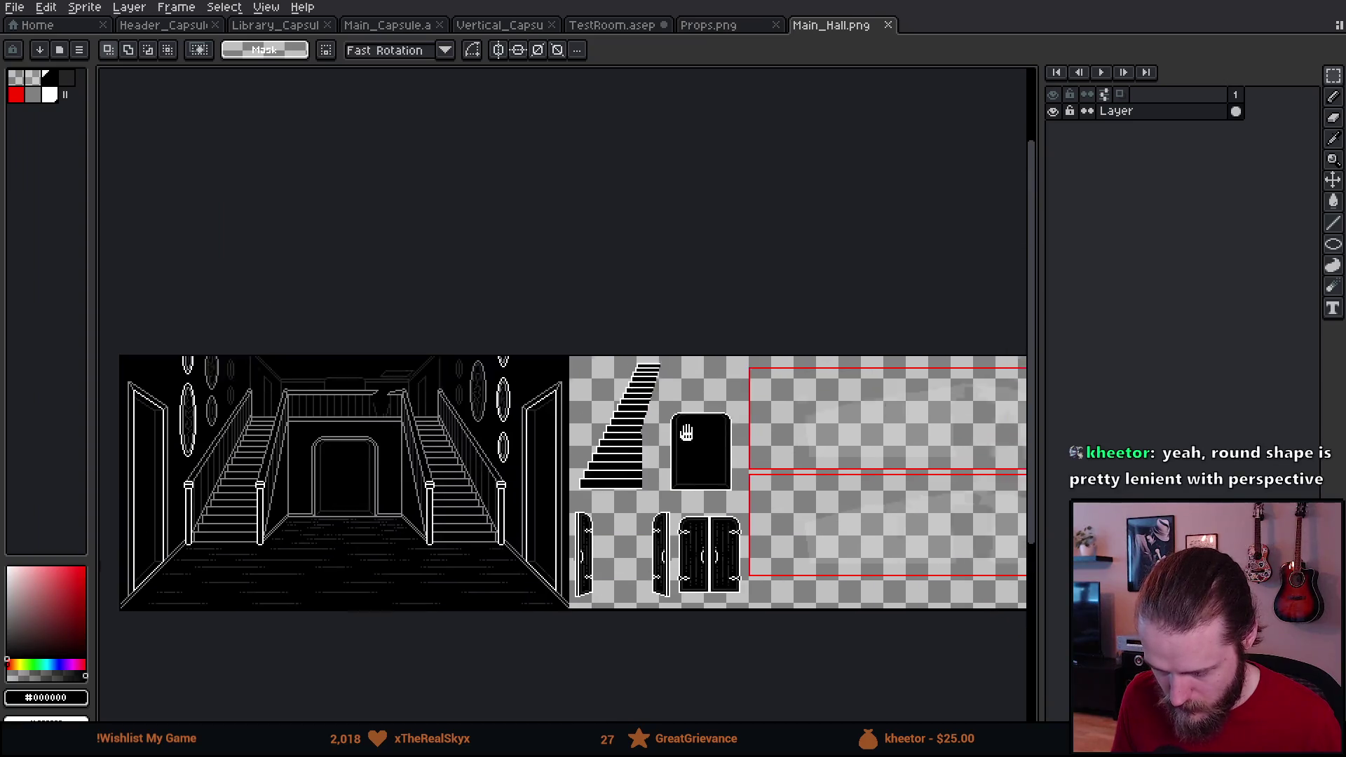
pyautogui.scroll(3, 462, 495)
pyautogui.scroll(-1, 832, 576)
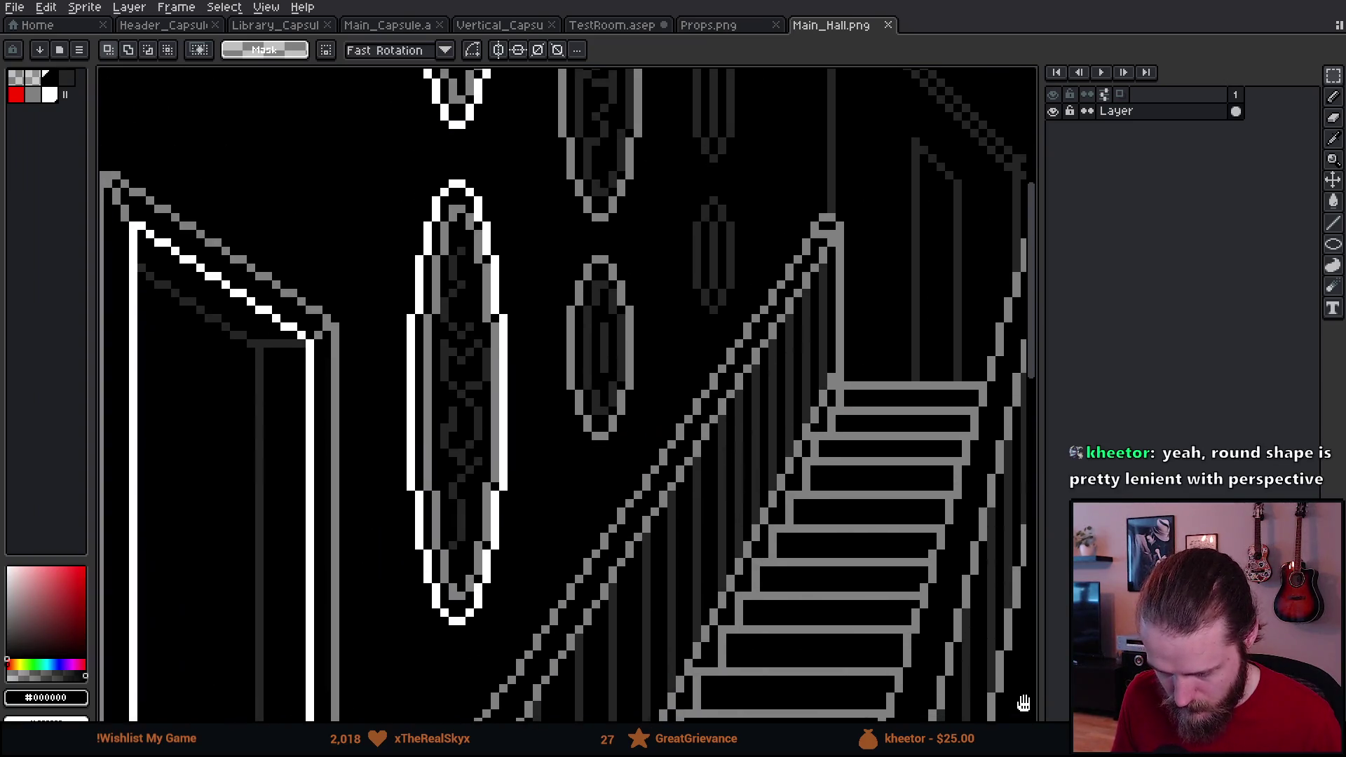
pyautogui.scroll(-1, 860, 575)
pyautogui.scroll(1, 860, 574)
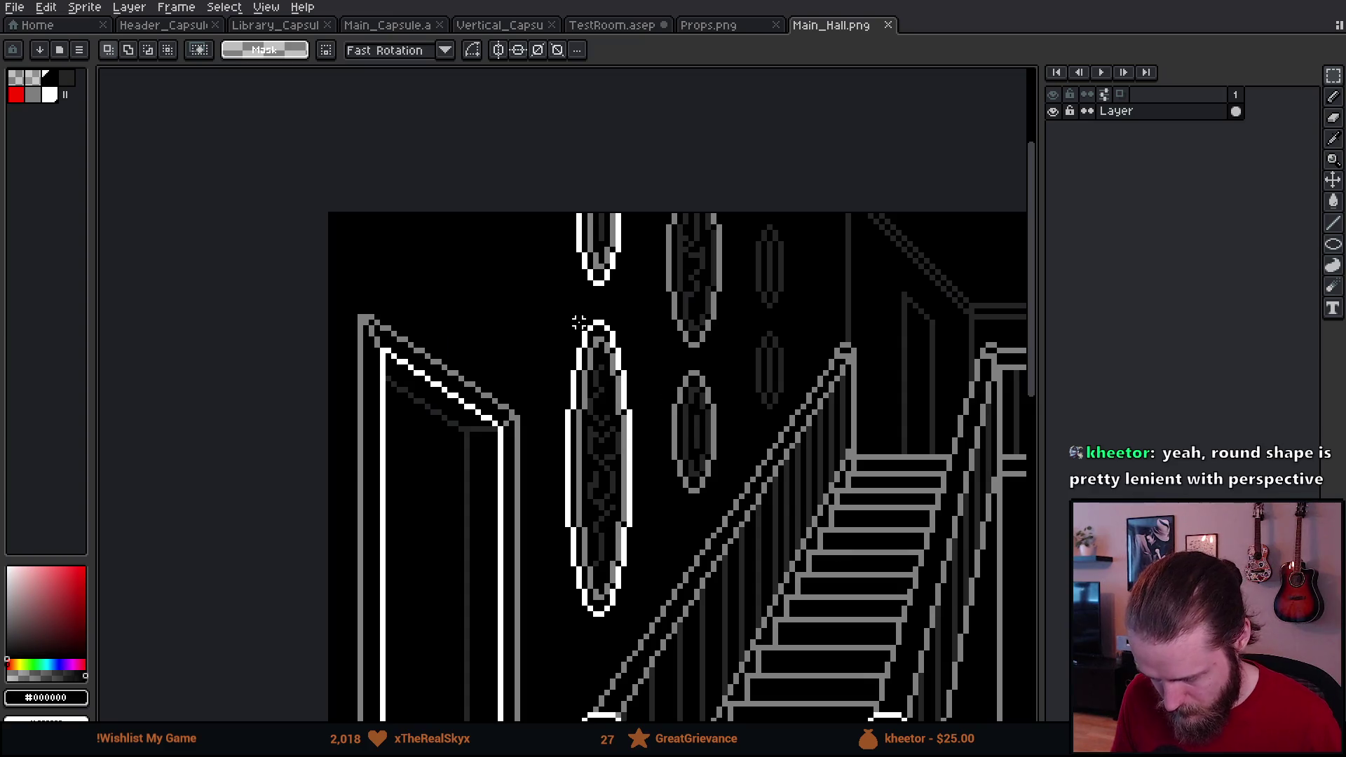
pyautogui.moveTo(567, 317)
pyautogui.mouseDown()
pyautogui.moveTo(631, 536)
pyautogui.moveTo(635, 617)
pyautogui.mouseUp()
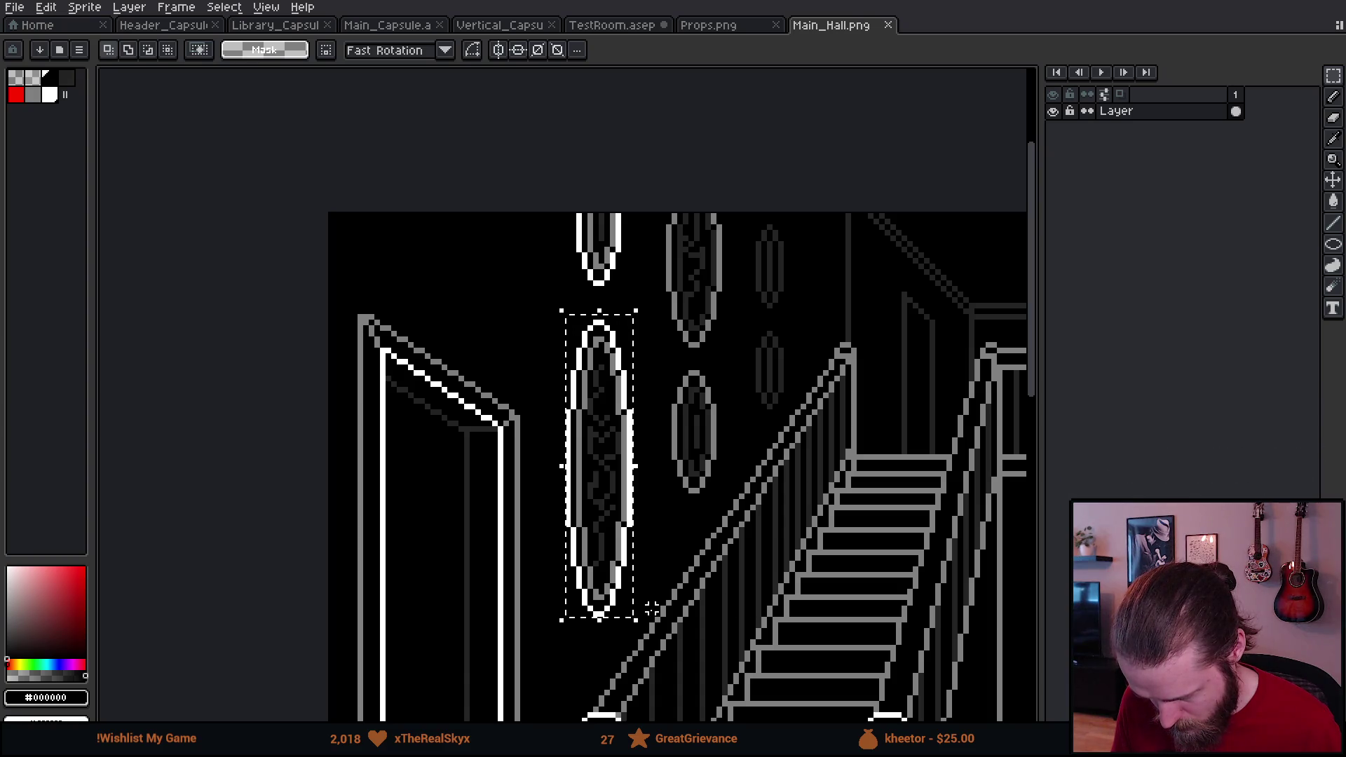
pyautogui.scroll(3, 656, 614)
pyautogui.scroll(-6, 596, 629)
pyautogui.scroll(3, 596, 628)
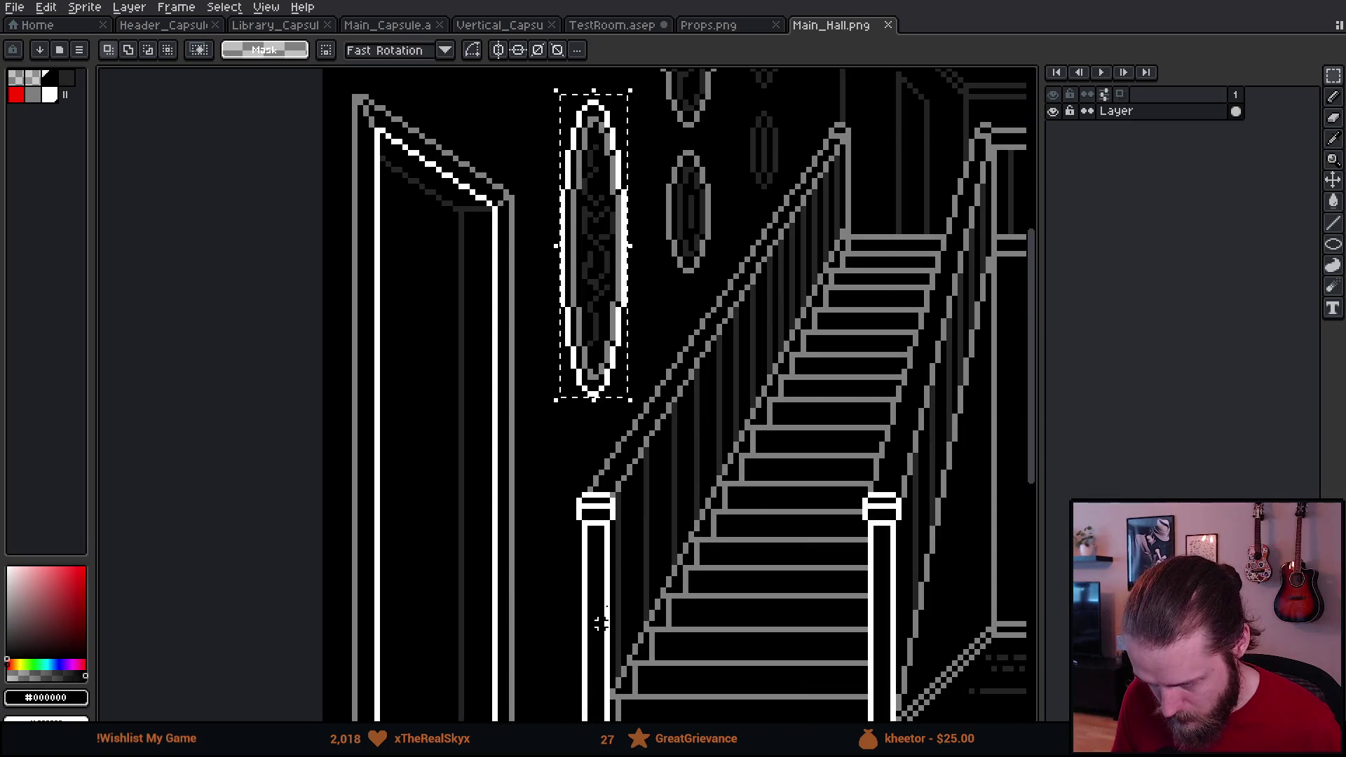
pyautogui.click(729, 28)
pyautogui.scroll(-5, 539, 547)
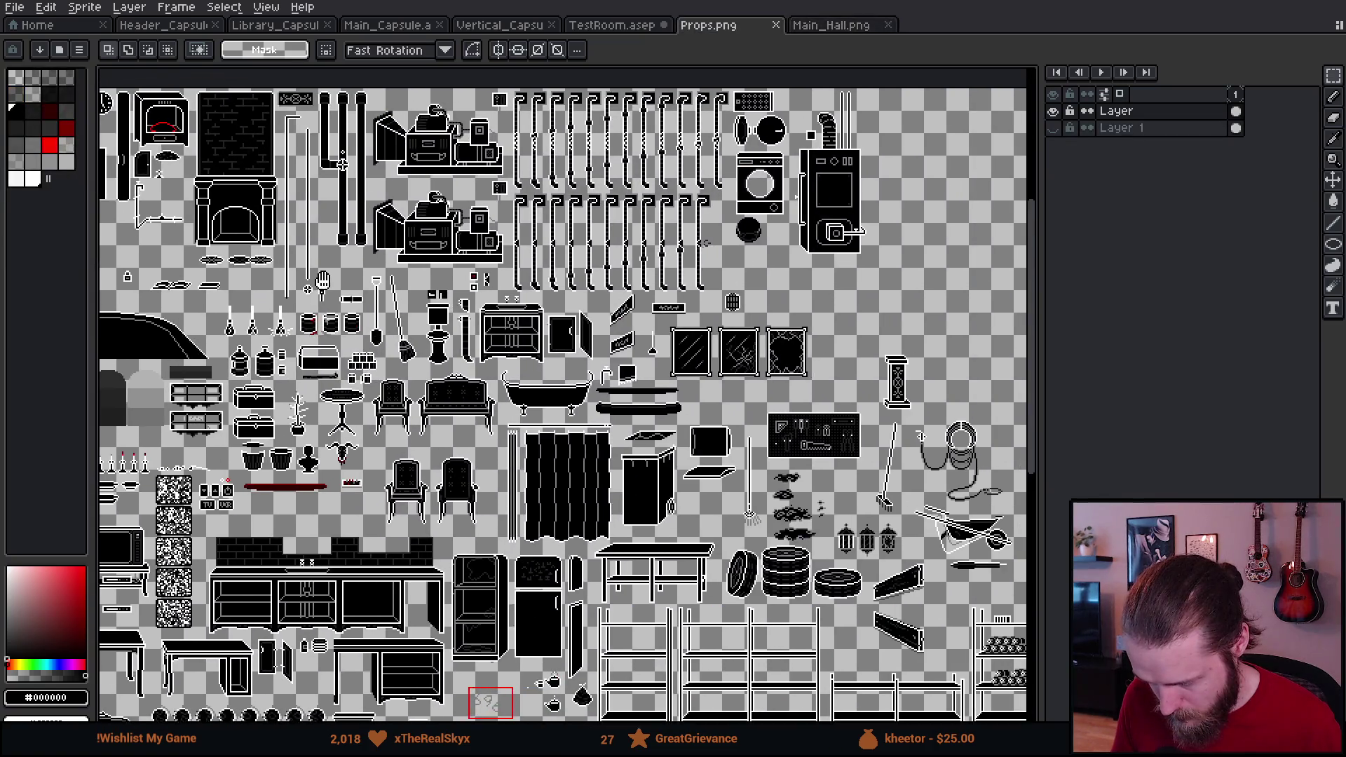
pyautogui.scroll(4, 539, 548)
pyautogui.scroll(1, 539, 548)
pyautogui.moveTo(539, 547); pyautogui.dragTo(105, 712)
pyautogui.moveTo(730, 478); pyautogui.dragTo(504, 540)
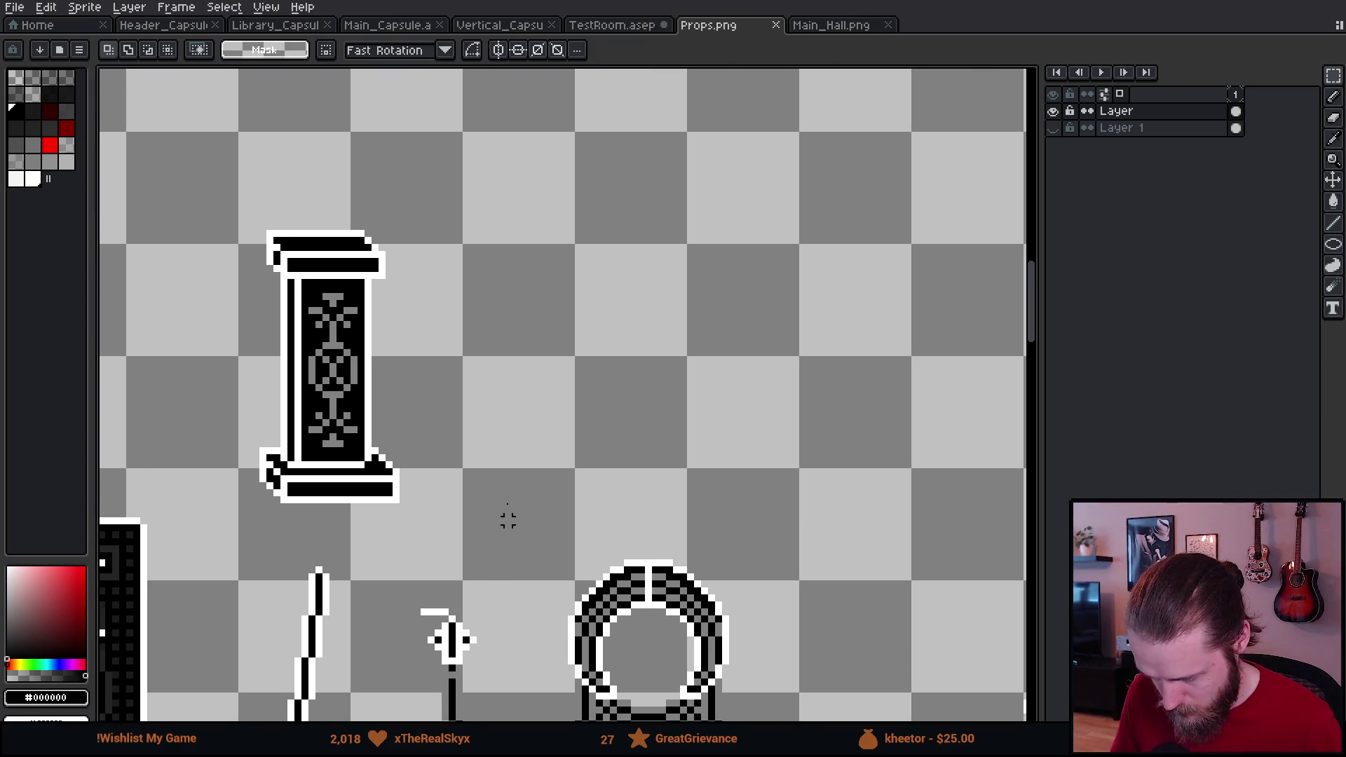
pyautogui.hotkey('ctrl', 'v')
pyautogui.moveTo(540, 385)
pyautogui.mouseDown()
pyautogui.moveTo(540, 351)
pyautogui.moveTo(511, 339)
pyautogui.moveTo(522, 322)
pyautogui.mouseUp()
pyautogui.press('Return')
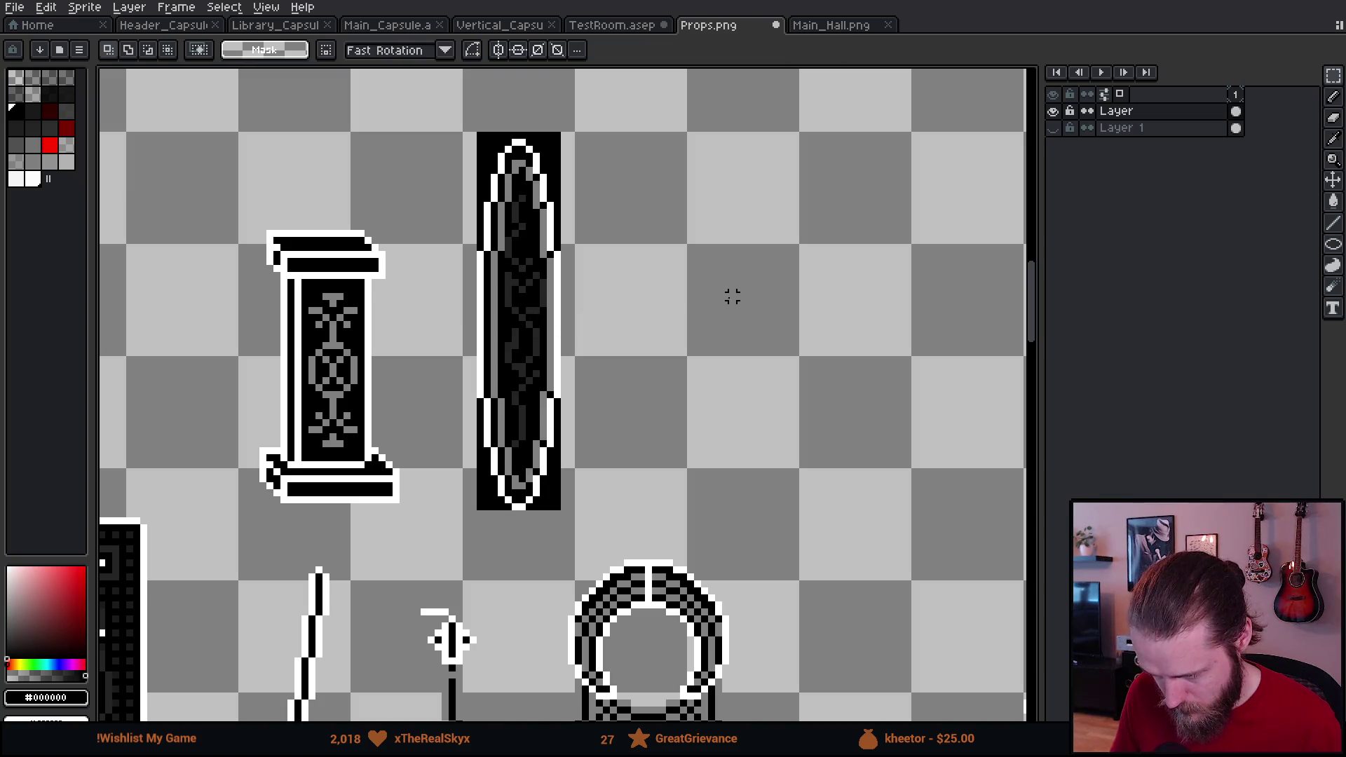
# Step: Copy the middle oval painting into Props.png, placed right of the tall oval
pyautogui.click(831, 25)
pyautogui.press('Return')
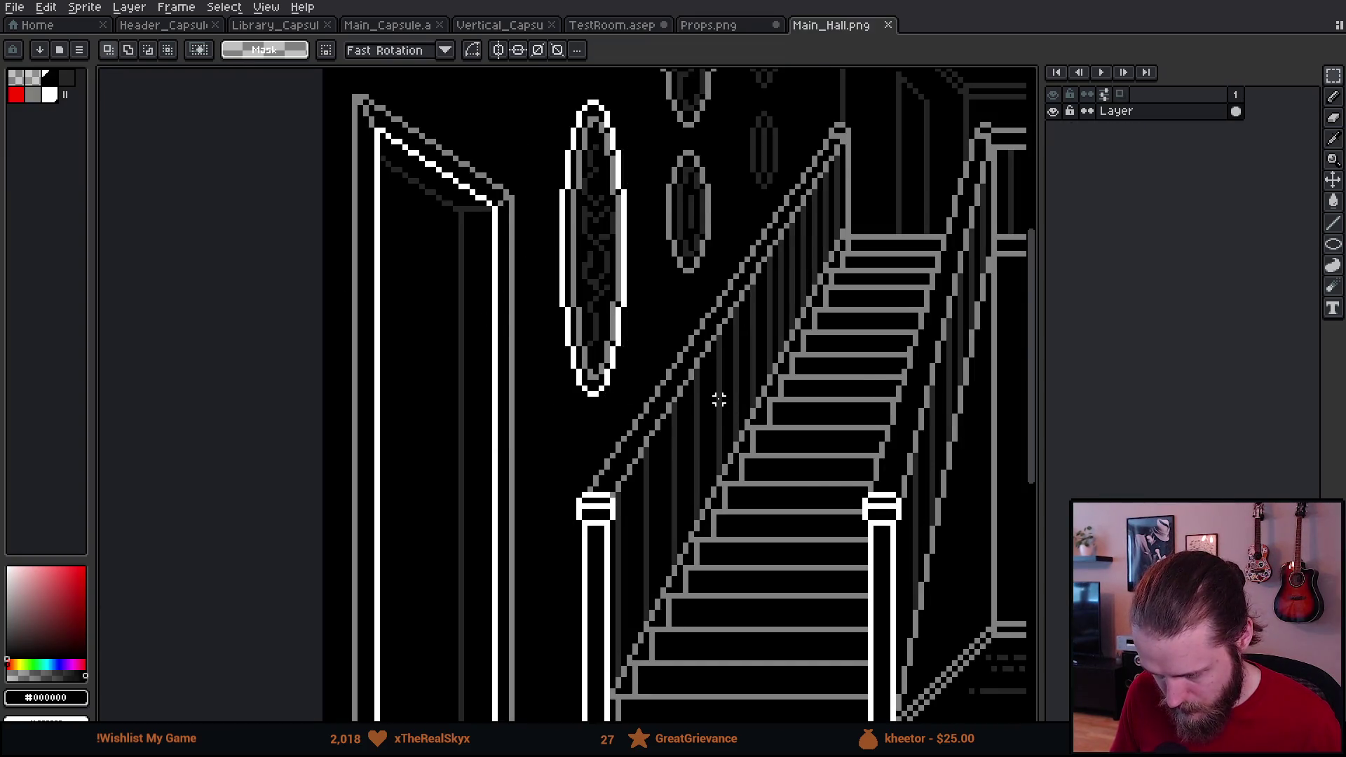
pyautogui.scroll(-1, 745, 417)
pyautogui.moveTo(891, 398)
pyautogui.mouseDown()
pyautogui.moveTo(361, 516)
pyautogui.moveTo(195, 454)
pyautogui.mouseUp()
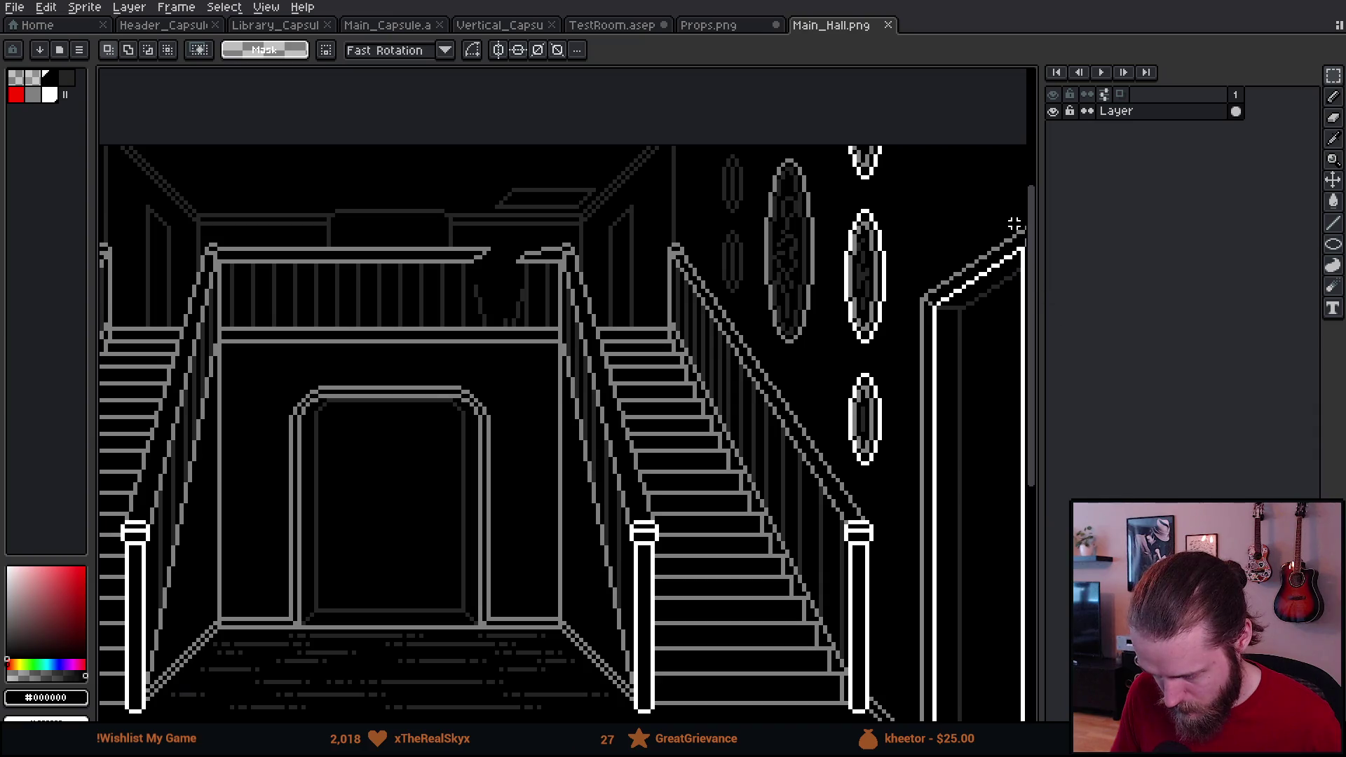
pyautogui.scroll(2, 862, 203)
pyautogui.moveTo(801, 189)
pyautogui.mouseDown()
pyautogui.moveTo(863, 315)
pyautogui.moveTo(872, 472)
pyautogui.moveTo(892, 473)
pyautogui.mouseUp()
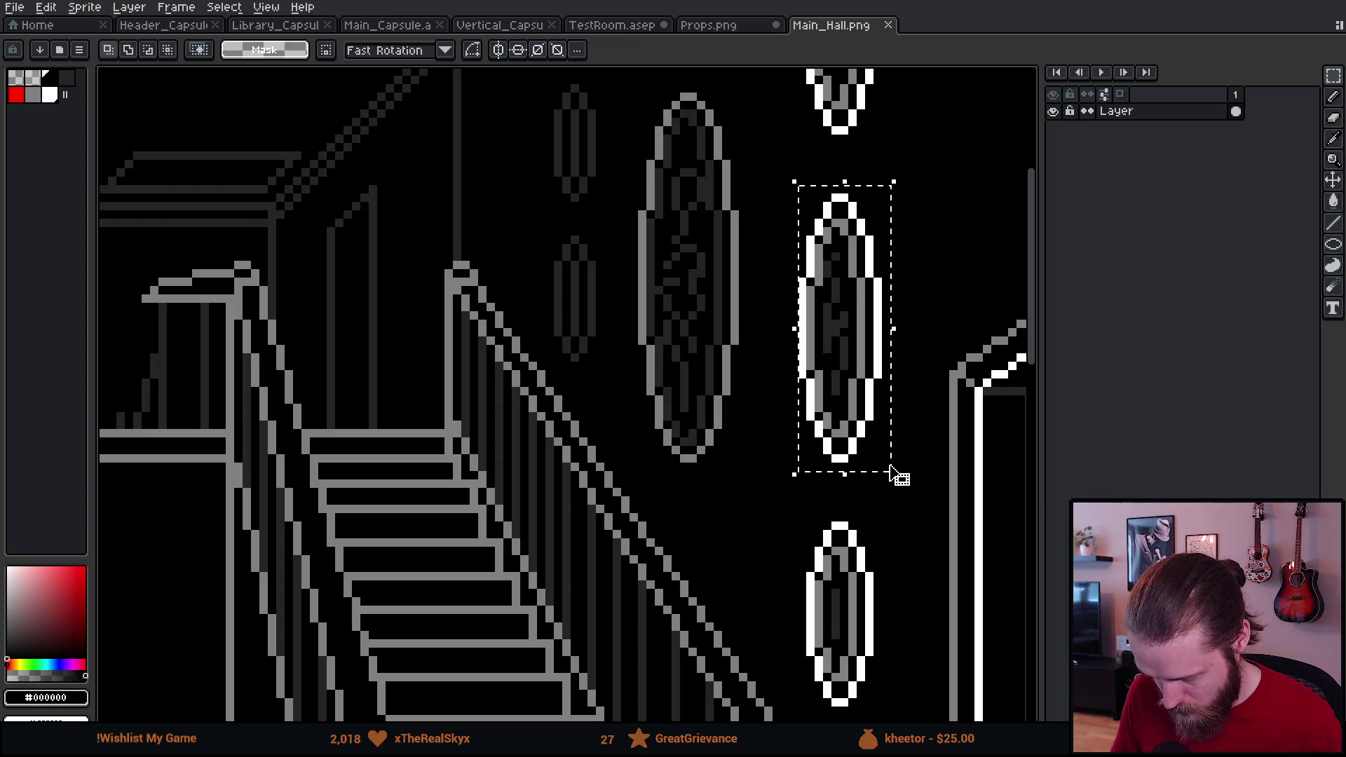
pyautogui.click(729, 30)
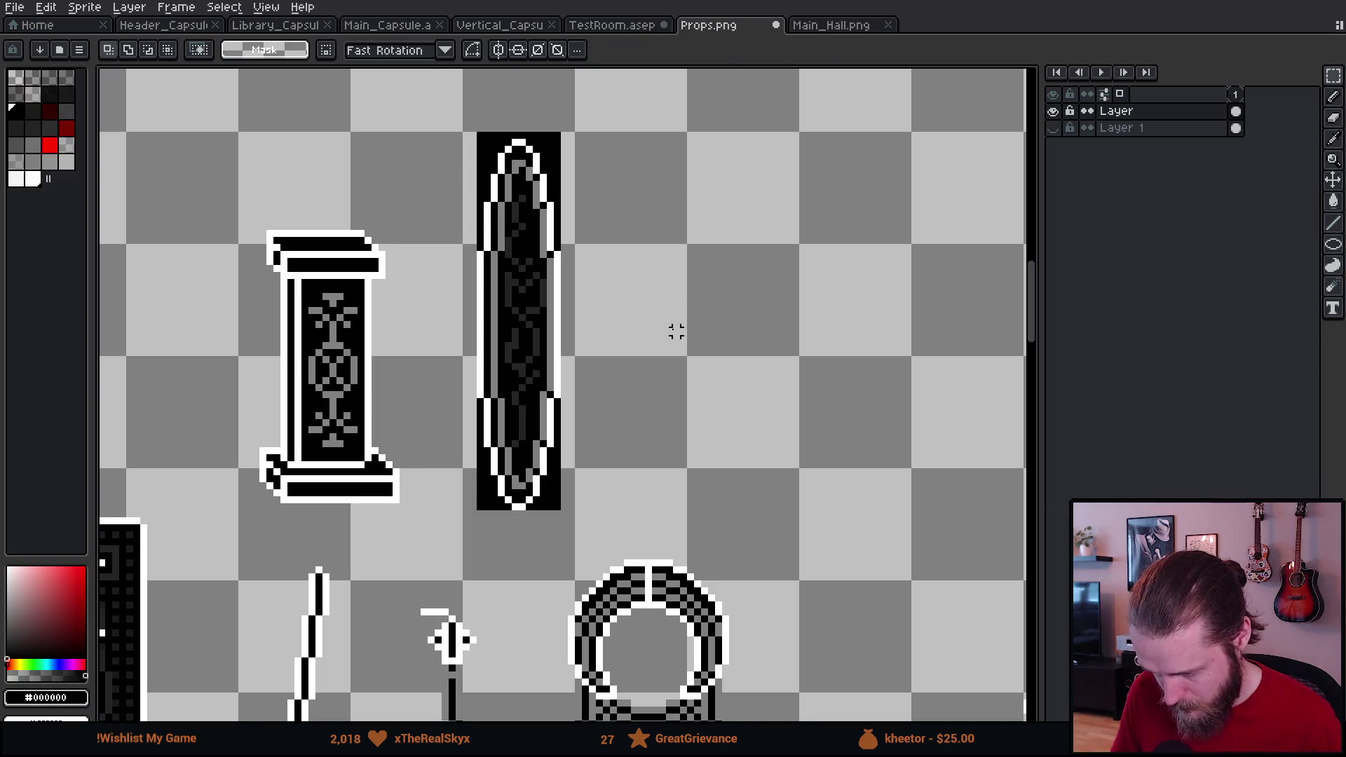
pyautogui.hotkey('ctrl', 'v')
pyautogui.moveTo(596, 396)
pyautogui.mouseDown()
pyautogui.moveTo(715, 351)
pyautogui.moveTo(650, 322)
pyautogui.moveTo(665, 322)
pyautogui.mouseUp()
pyautogui.click(715, 315)
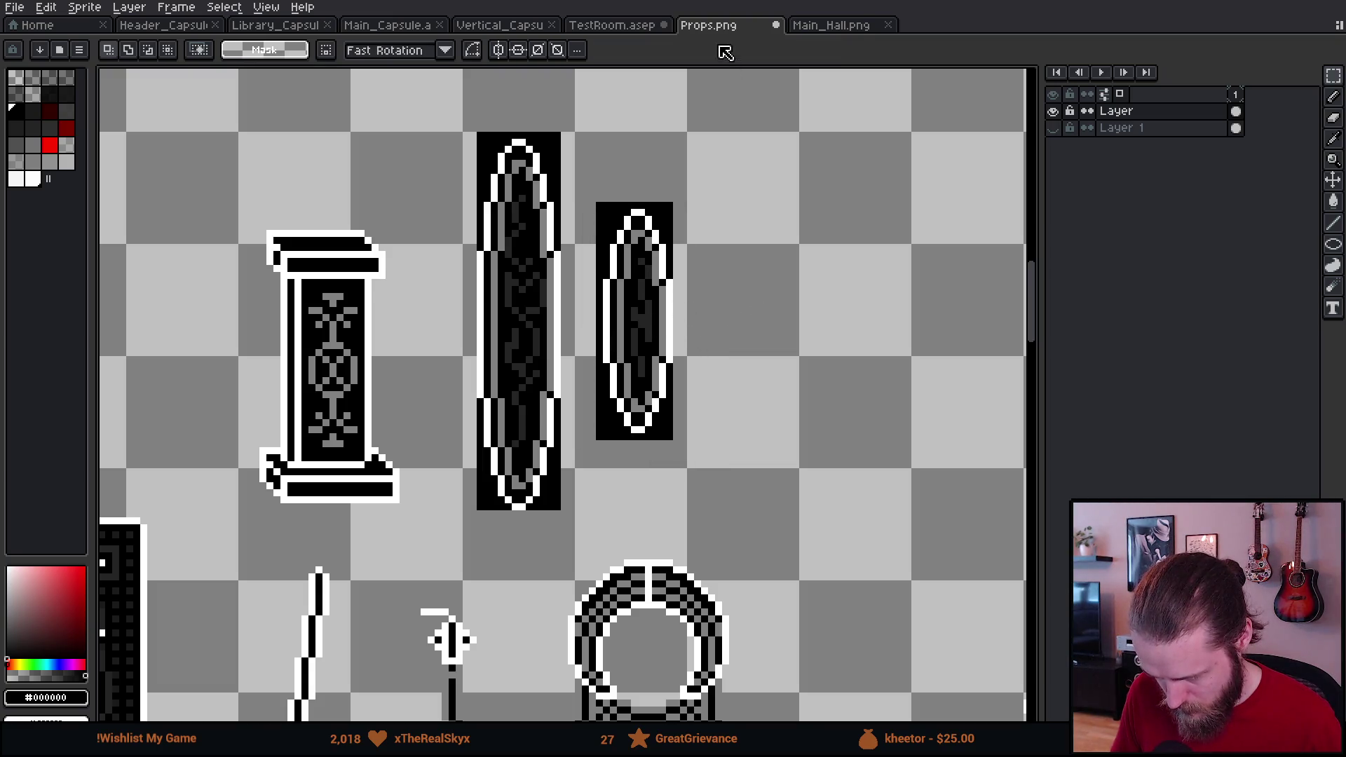
# Step: Copy the small bottom oval into Props.png and place it beside the other ovals
pyautogui.click(851, 27)
pyautogui.moveTo(803, 519); pyautogui.dragTo(877, 710)
pyautogui.hotkey('ctrl', 'c')
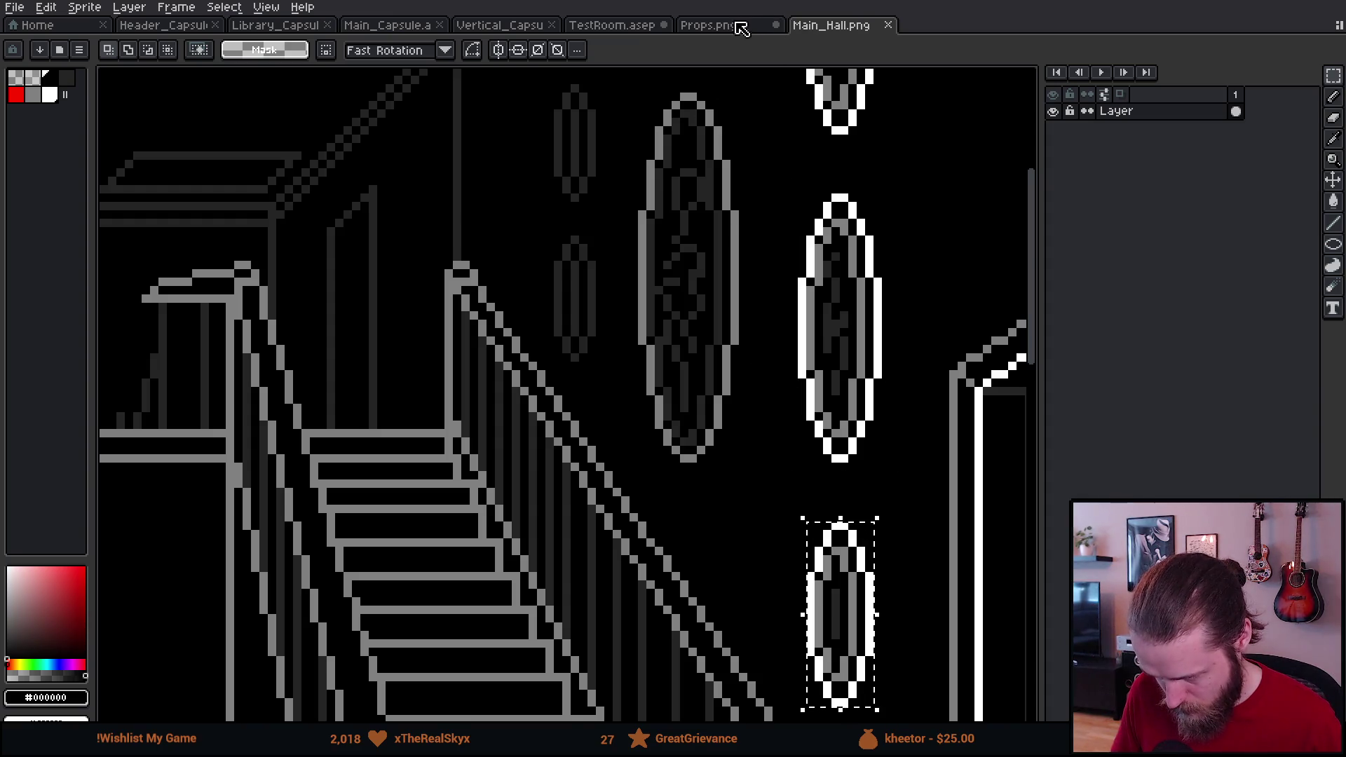
pyautogui.click(739, 25)
pyautogui.hotkey('ctrl', 'v')
pyautogui.moveTo(579, 403)
pyautogui.mouseDown()
pyautogui.moveTo(810, 403)
pyautogui.moveTo(758, 326)
pyautogui.mouseUp()
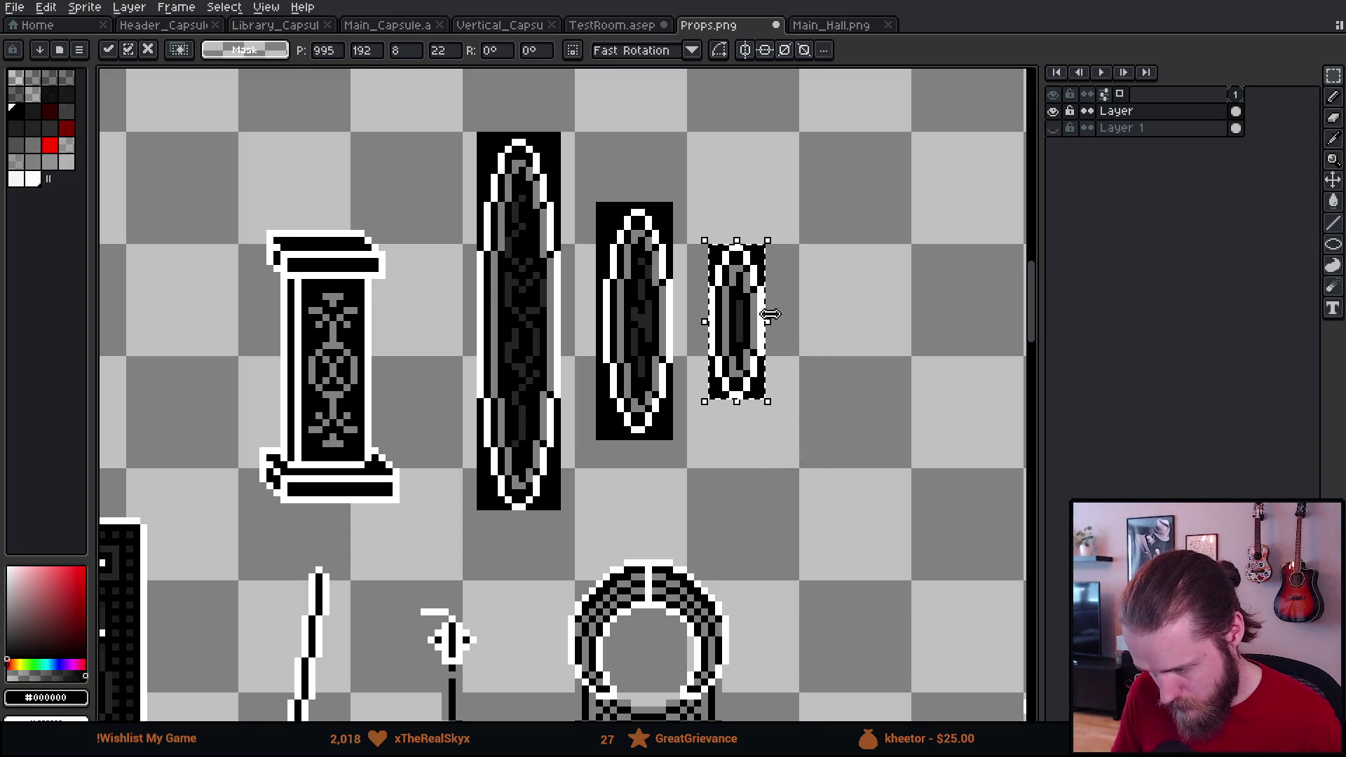
pyautogui.click(543, 184)
# Step: Set the magic wand to 4-connected matching and load the shroud palette preset
pyautogui.press('w')
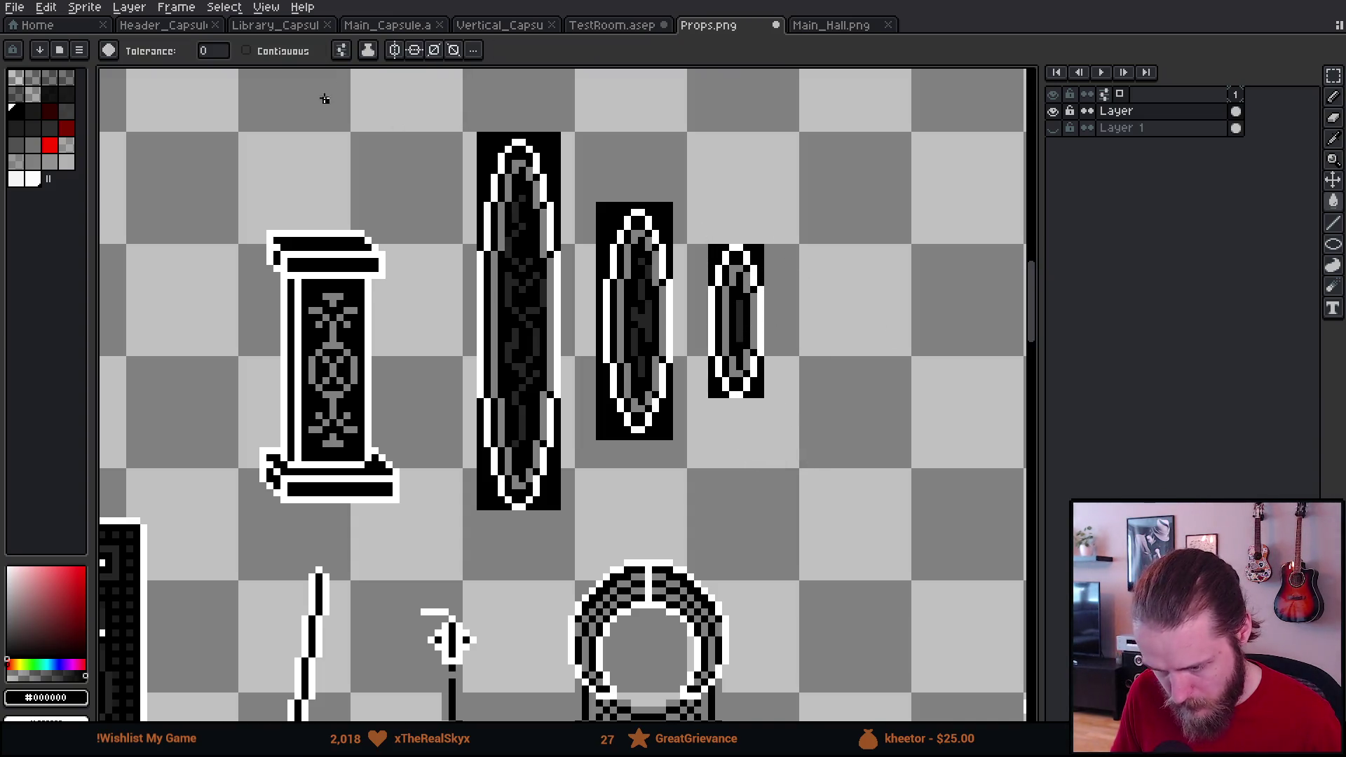
pyautogui.click(344, 52)
pyautogui.click(368, 145)
pyautogui.click(56, 279)
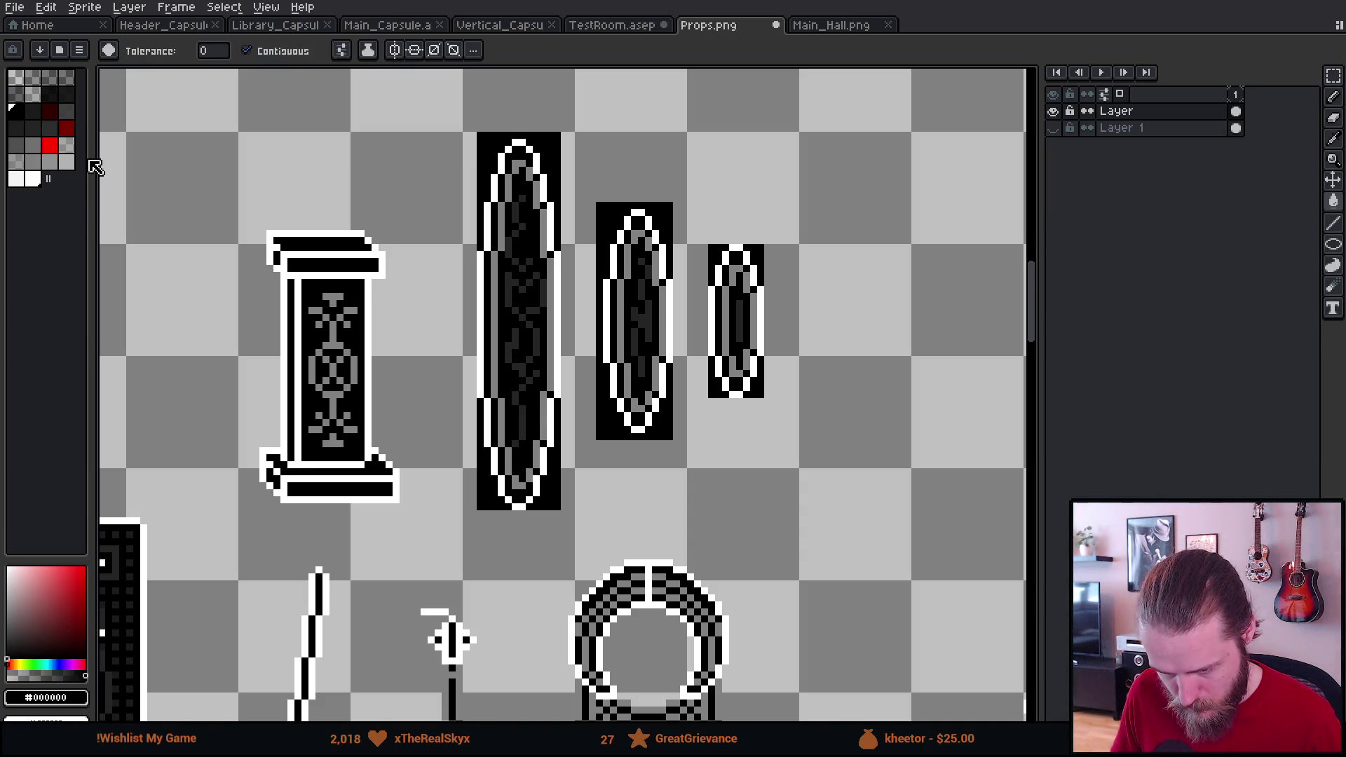
pyautogui.click(60, 50)
pyautogui.write('sh')
pyautogui.doubleClick(97, 119)
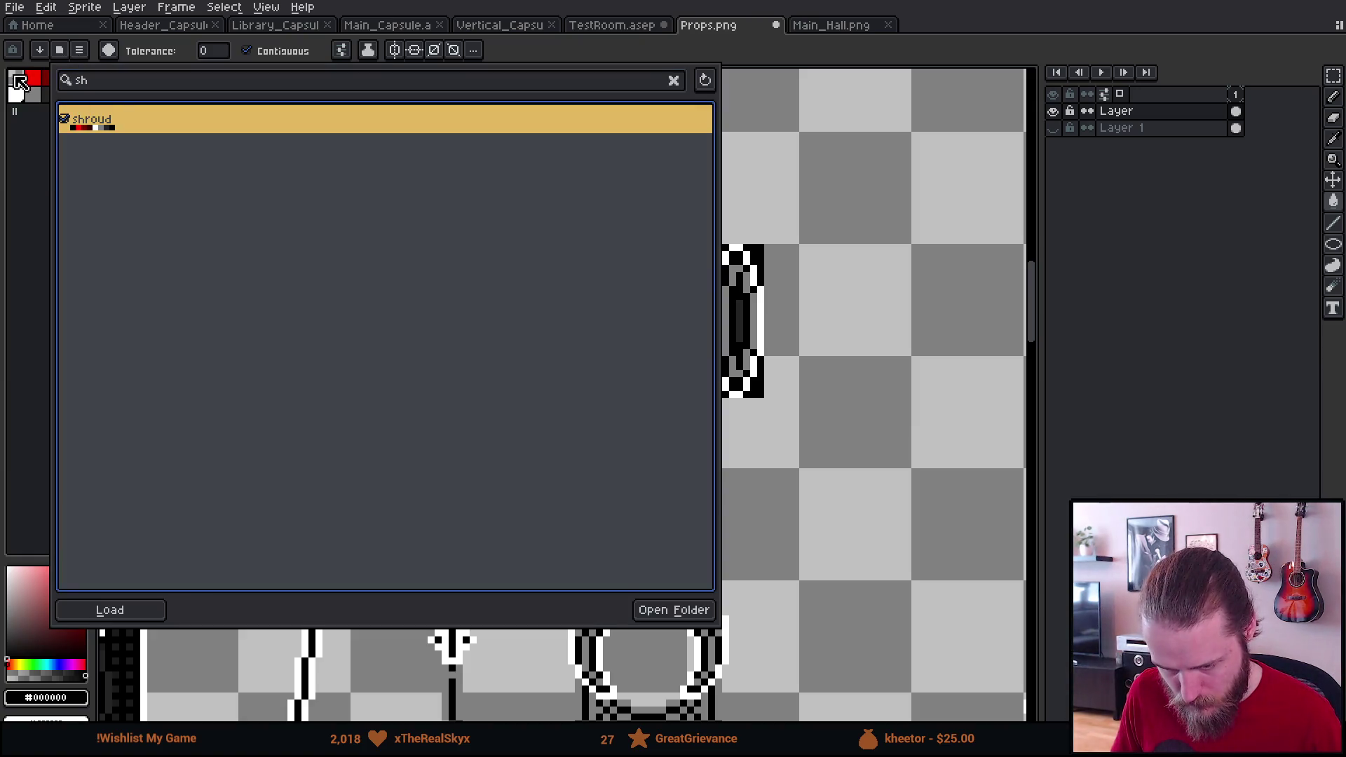
# Step: Fill the black areas around the tall, middle and small ovals with transparency and save Props.png
pyautogui.click(481, 156)
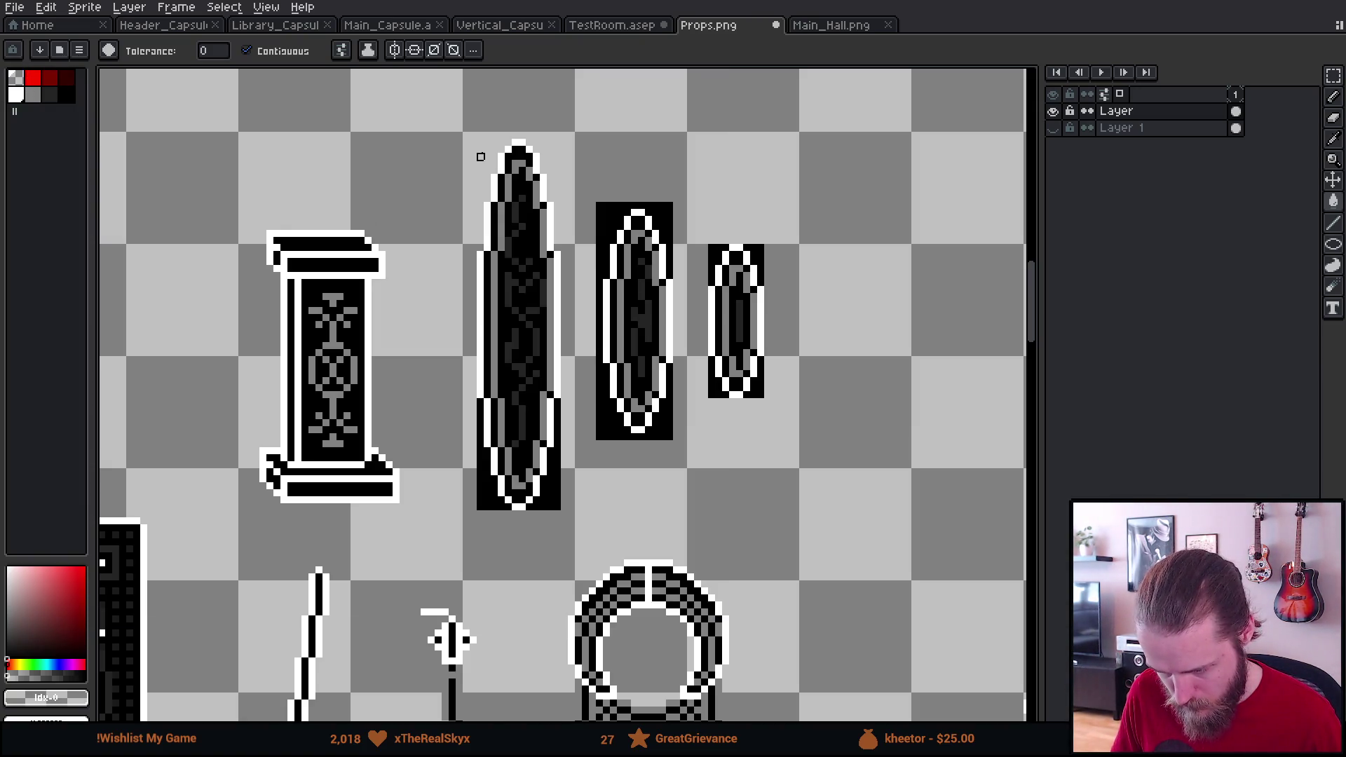
pyautogui.click(551, 486)
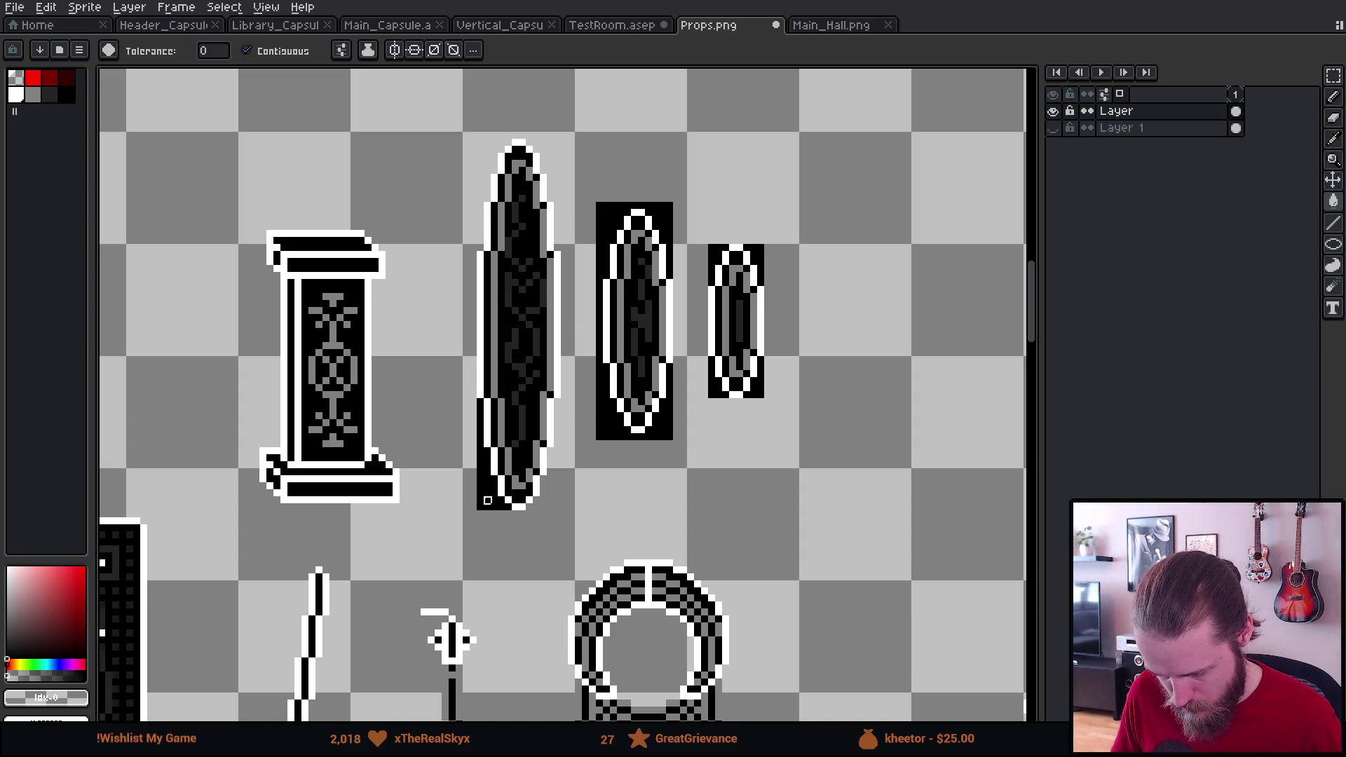
pyautogui.click(488, 500)
pyautogui.click(614, 429)
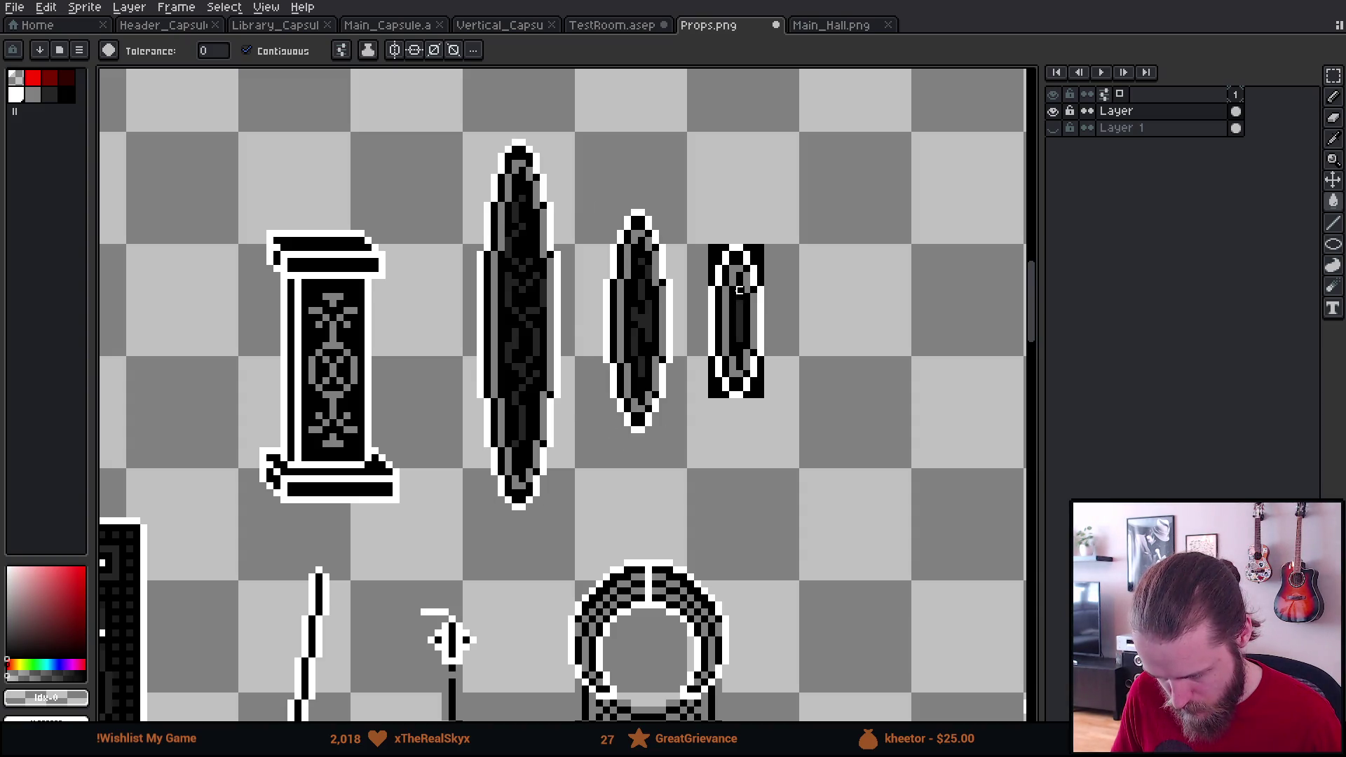
pyautogui.click(761, 255)
pyautogui.click(712, 255)
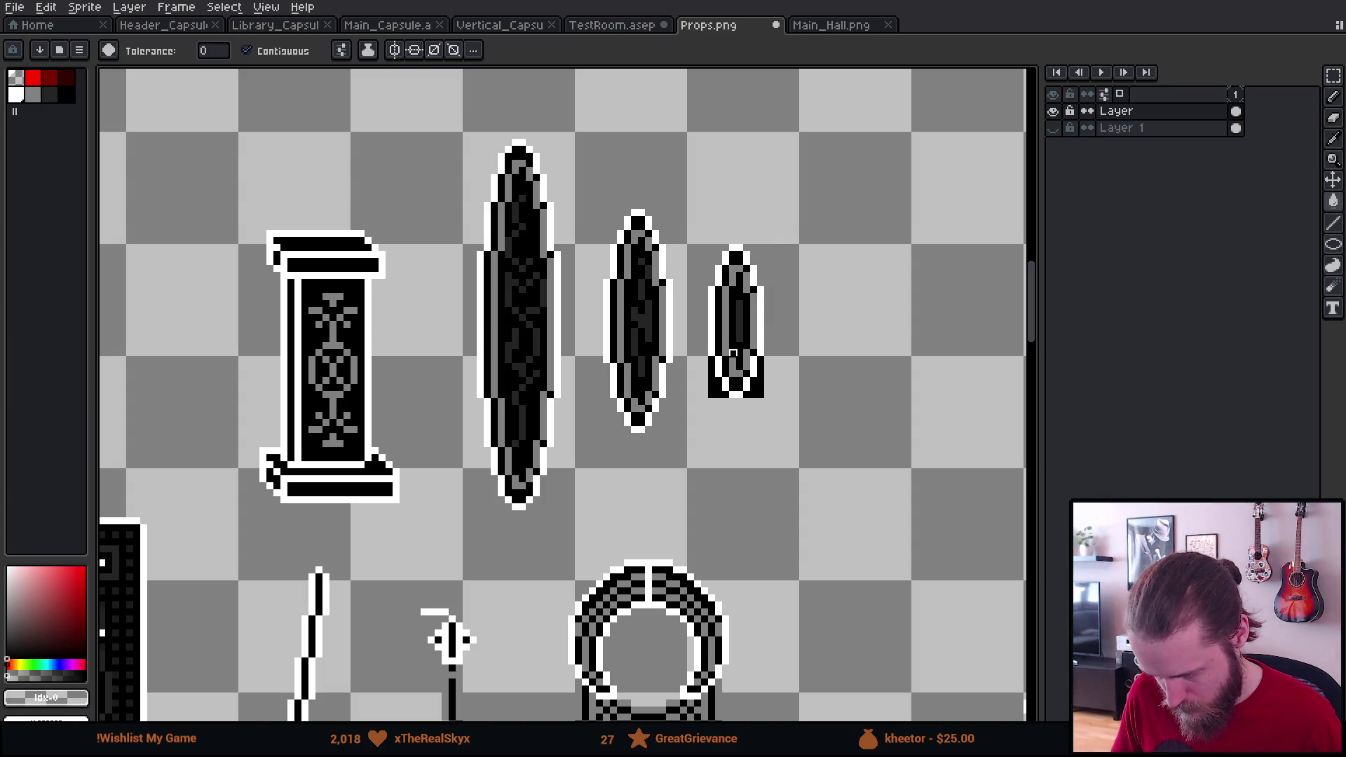
pyautogui.click(712, 387)
pyautogui.click(760, 391)
pyautogui.scroll(-1, 764, 393)
pyautogui.hotkey('ctrl', 's')
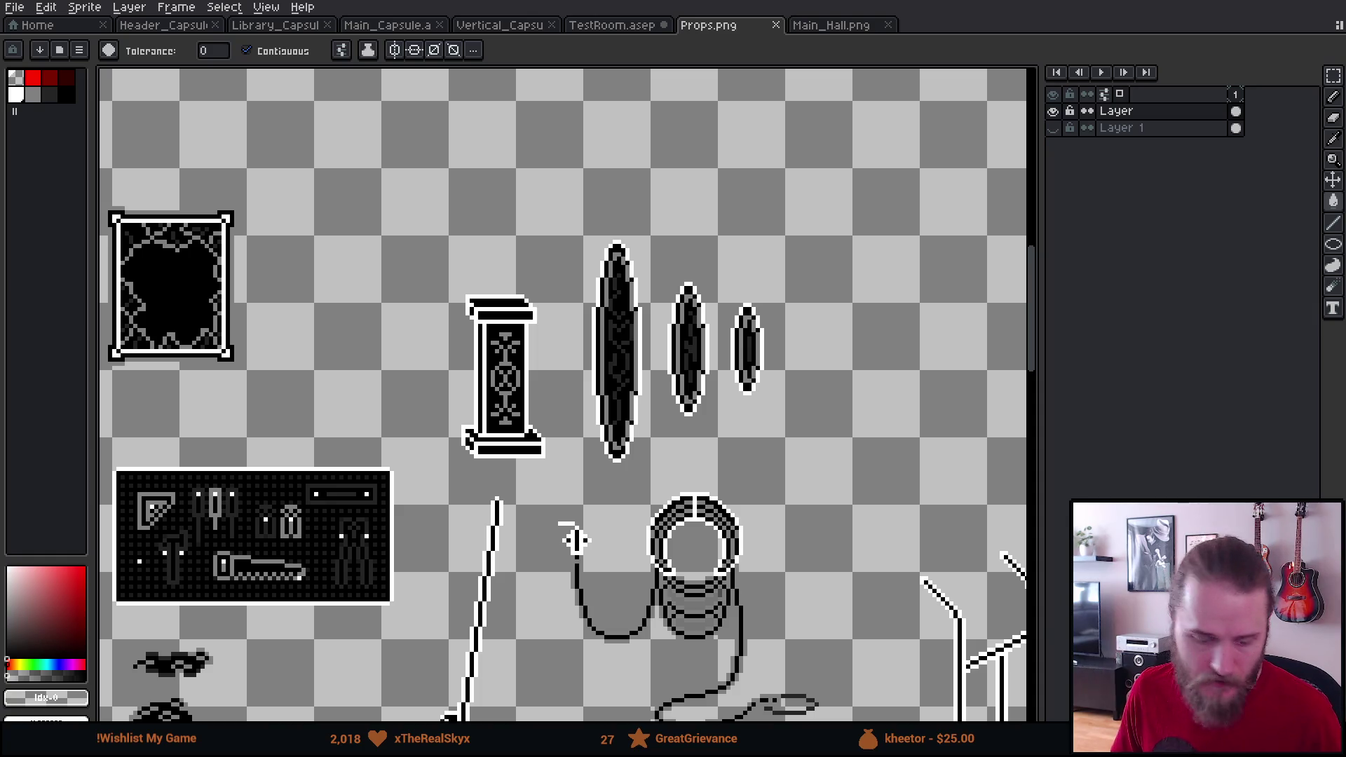
pyautogui.hotkey('alt', 'Tab')
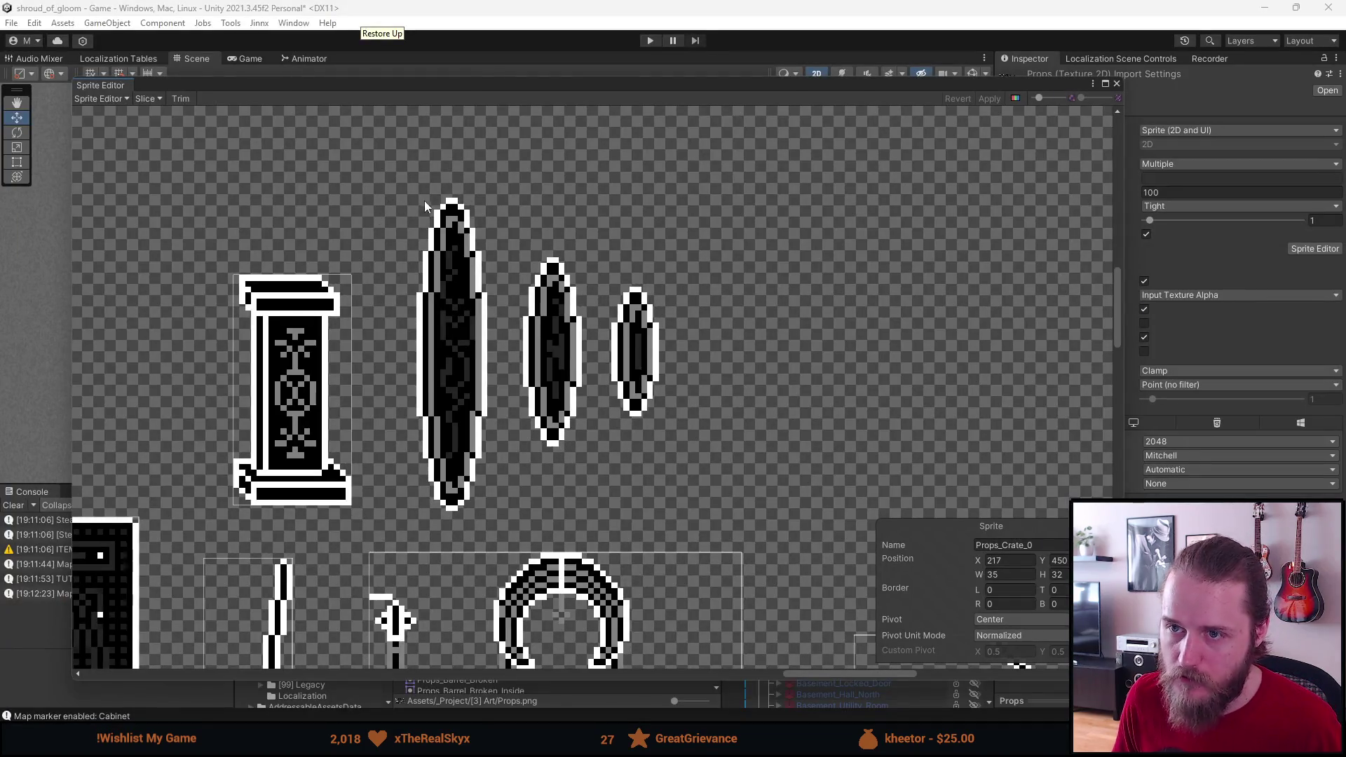
# Step: Slice the tall oval into a sprite and rename it Props_Painting_Round_Side
pyautogui.moveTo(416, 198)
pyautogui.mouseDown()
pyautogui.moveTo(511, 441)
pyautogui.moveTo(486, 511)
pyautogui.mouseUp()
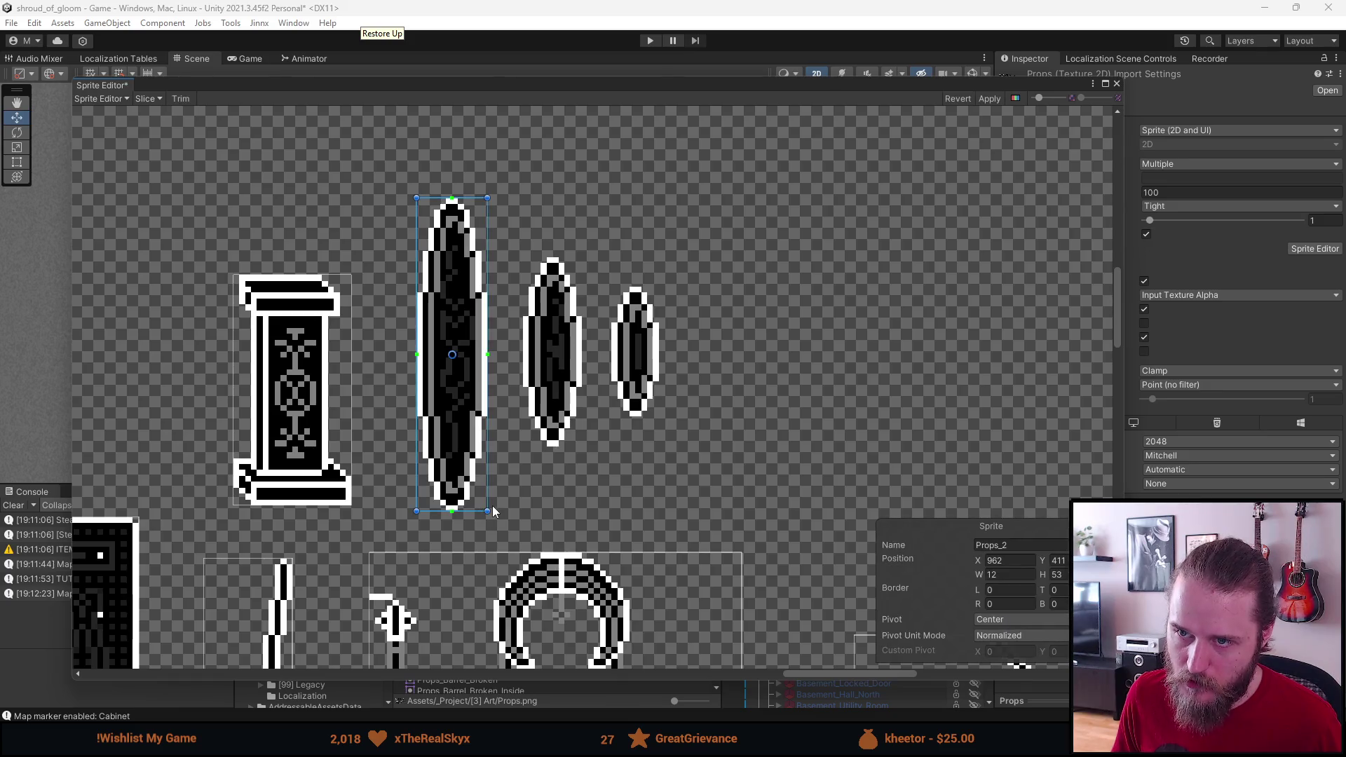
pyautogui.click(1020, 545)
pyautogui.click(1020, 545)
pyautogui.press('BackSpace')
pyautogui.write('Side_Pa')
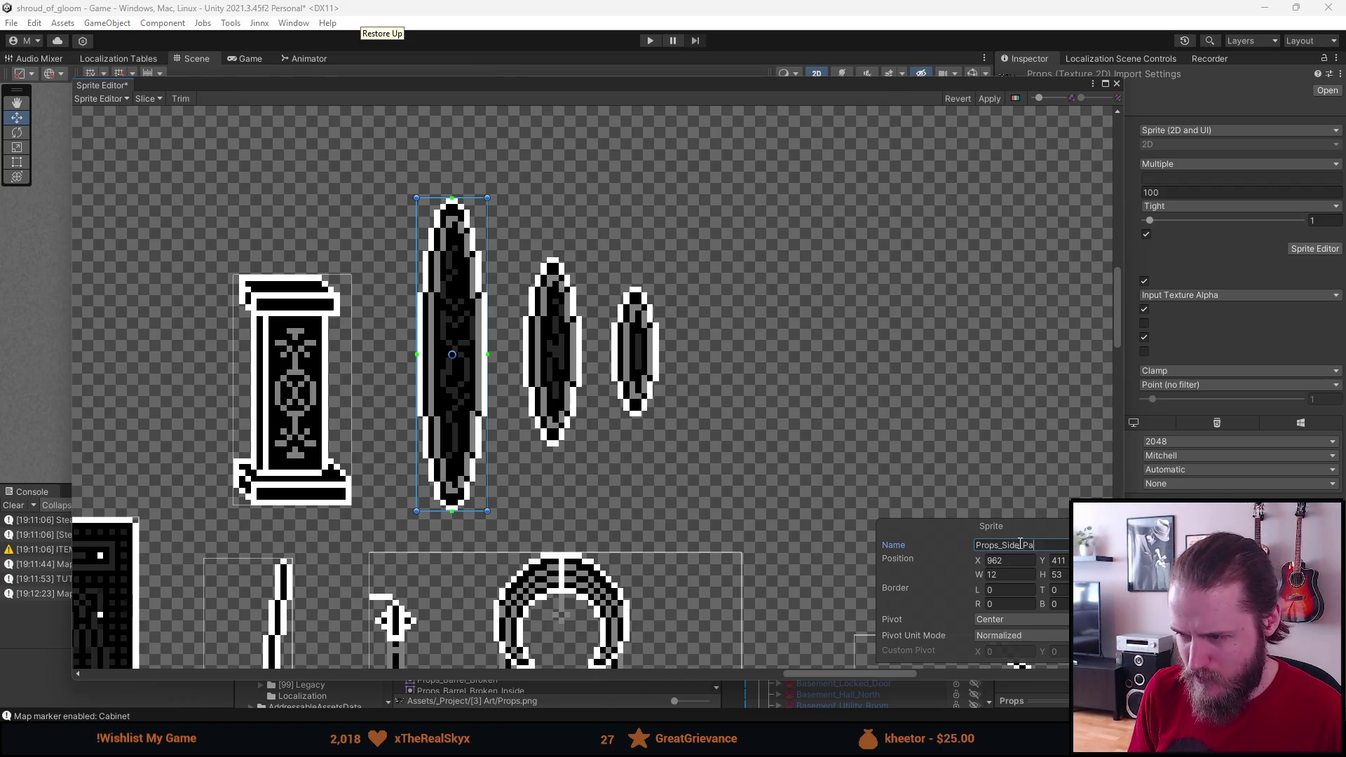
pyautogui.press('BackSpace')
pyautogui.press('BackSpace')
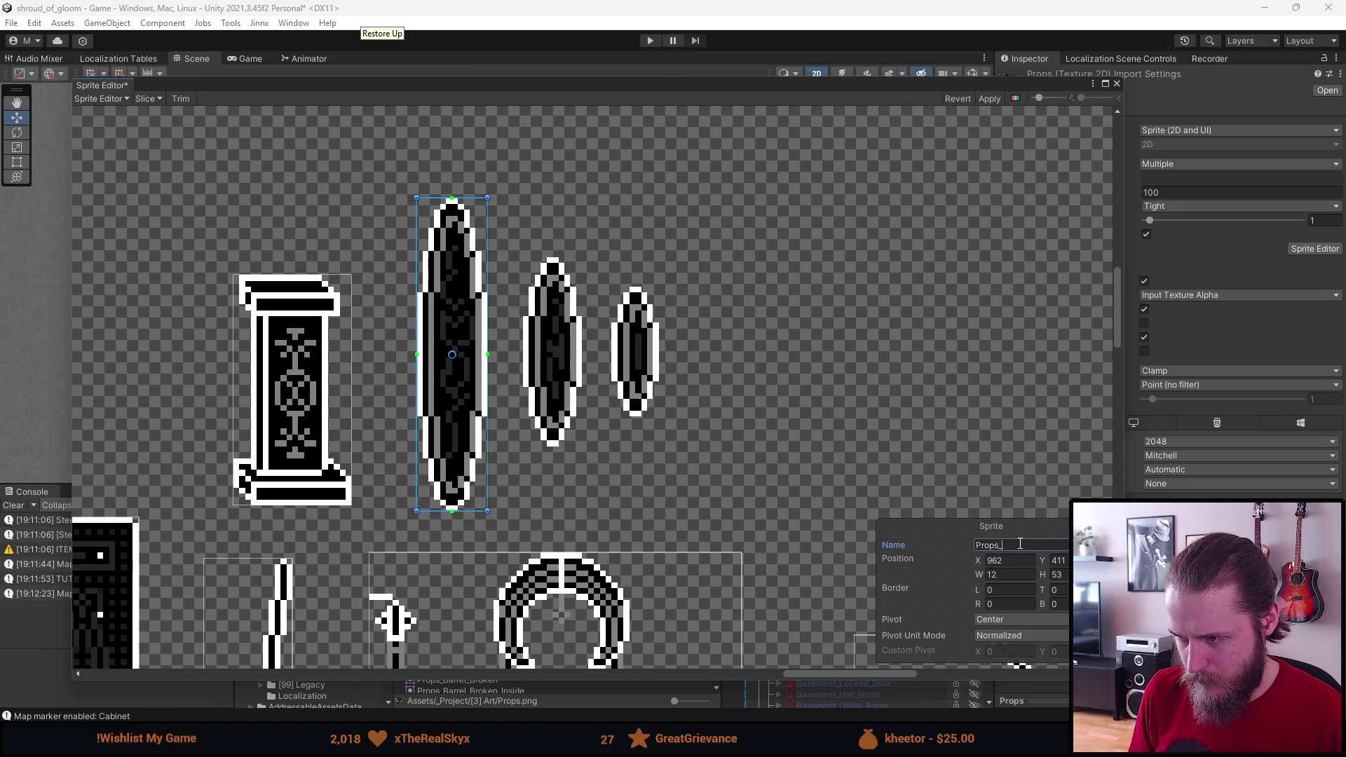
pyautogui.write('Painting:')
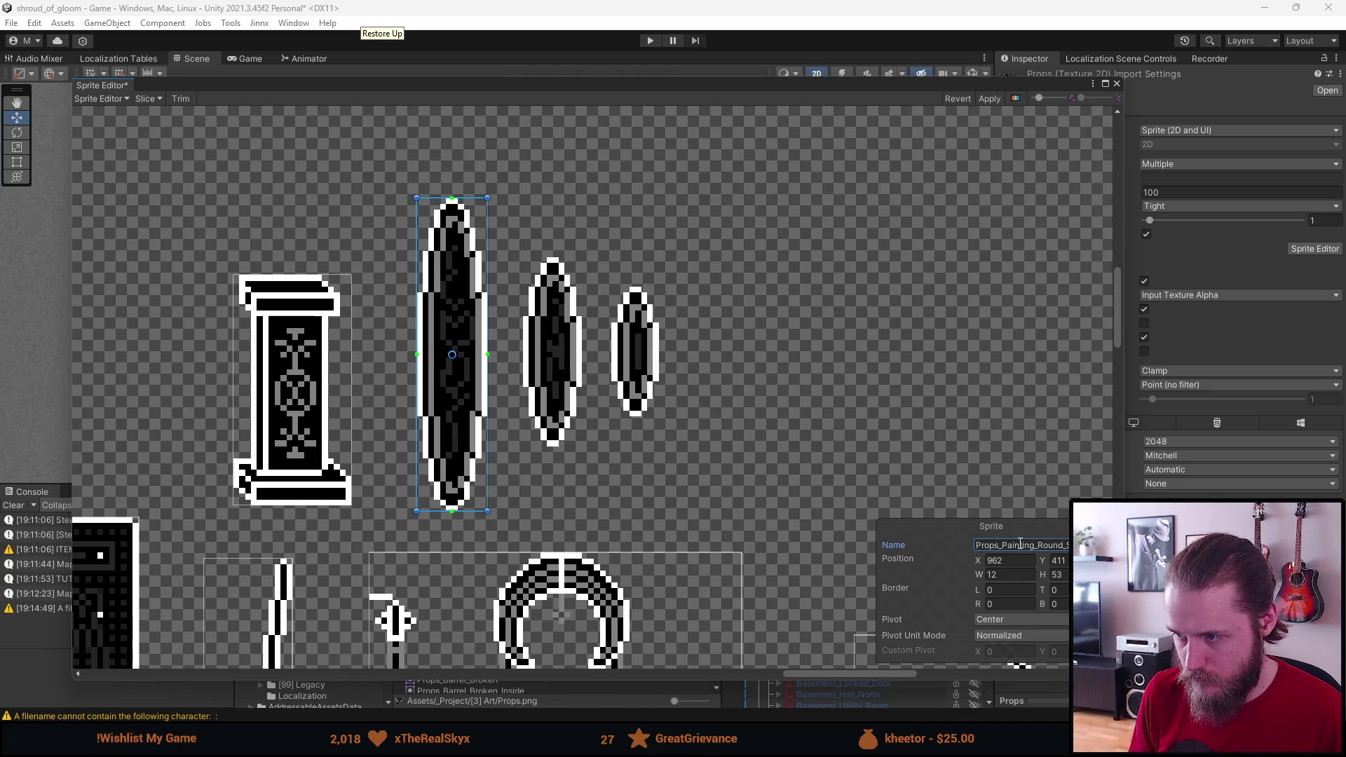
pyautogui.write('e')
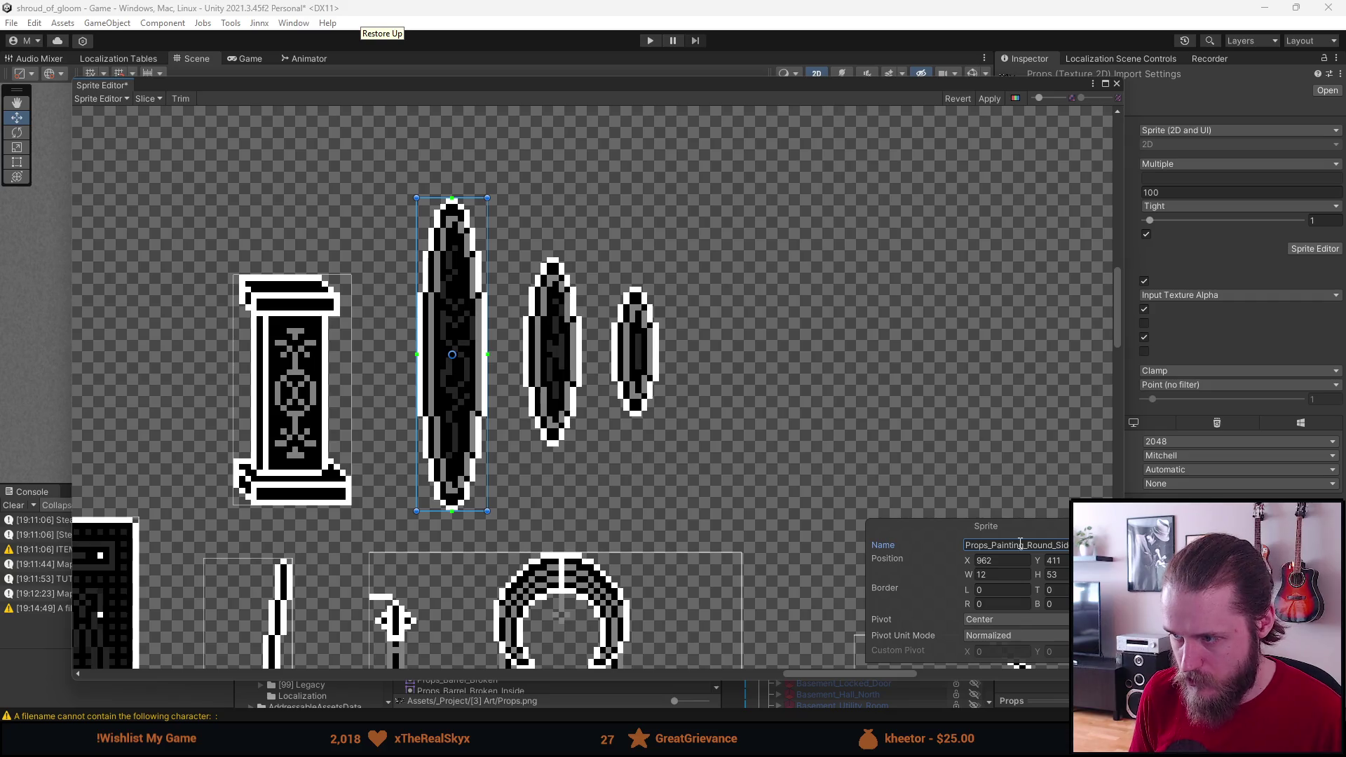
pyautogui.doubleClick(1020, 544)
pyautogui.hotkey('ctrl', 'c')
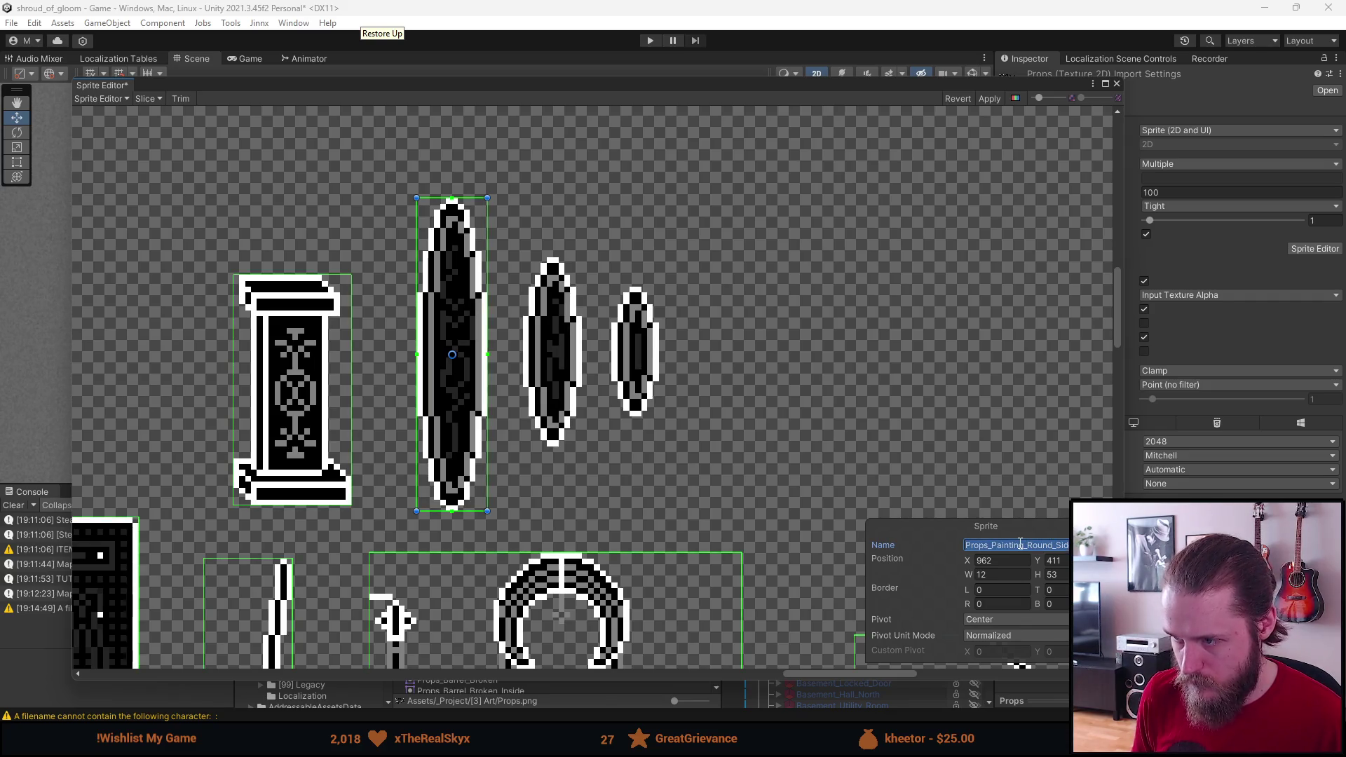
# Step: Slice the middle and small ovals, give them the round side painting name, and close the Sprite Editor
pyautogui.moveTo(522, 255)
pyautogui.mouseDown()
pyautogui.moveTo(582, 381)
pyautogui.moveTo(583, 446)
pyautogui.mouseUp()
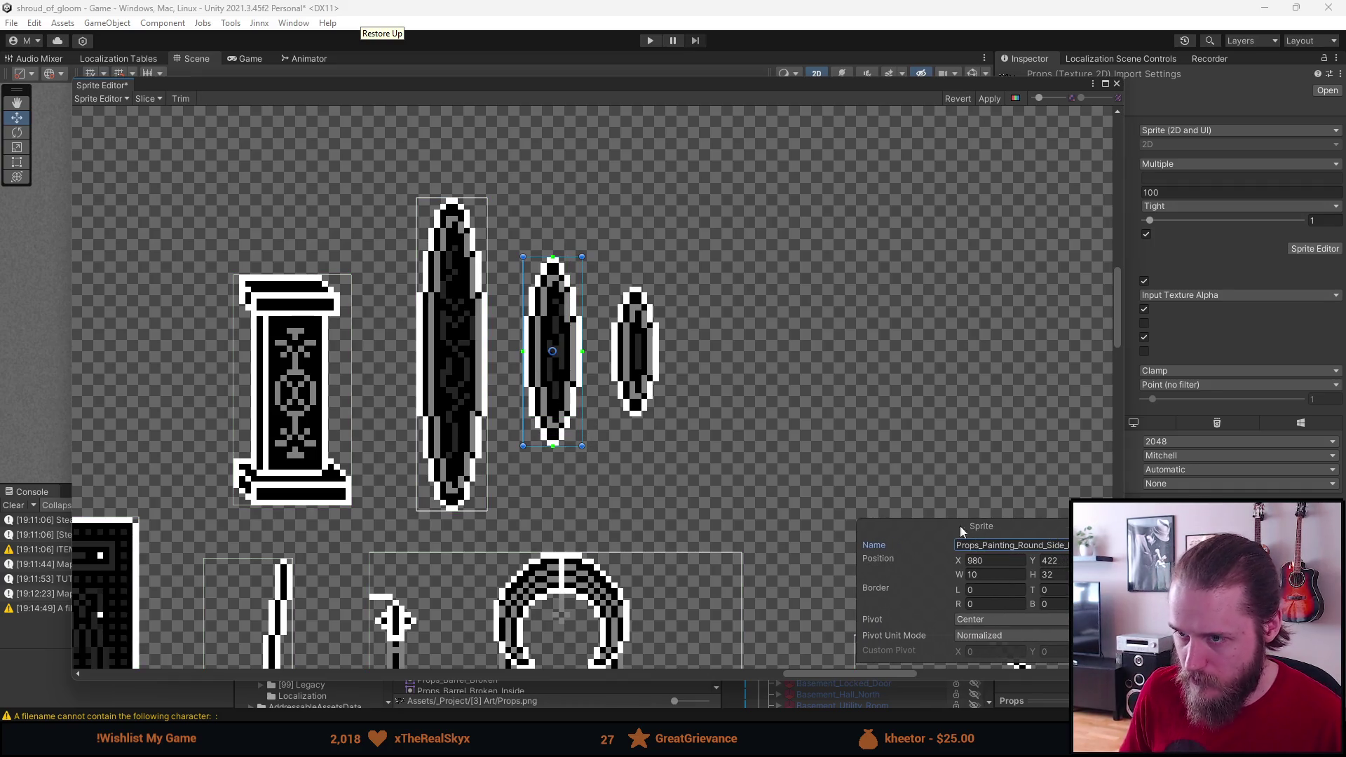
pyautogui.moveTo(611, 290); pyautogui.dragTo(659, 416)
pyautogui.click(1010, 544)
pyautogui.hotkey('ctrl', 'v')
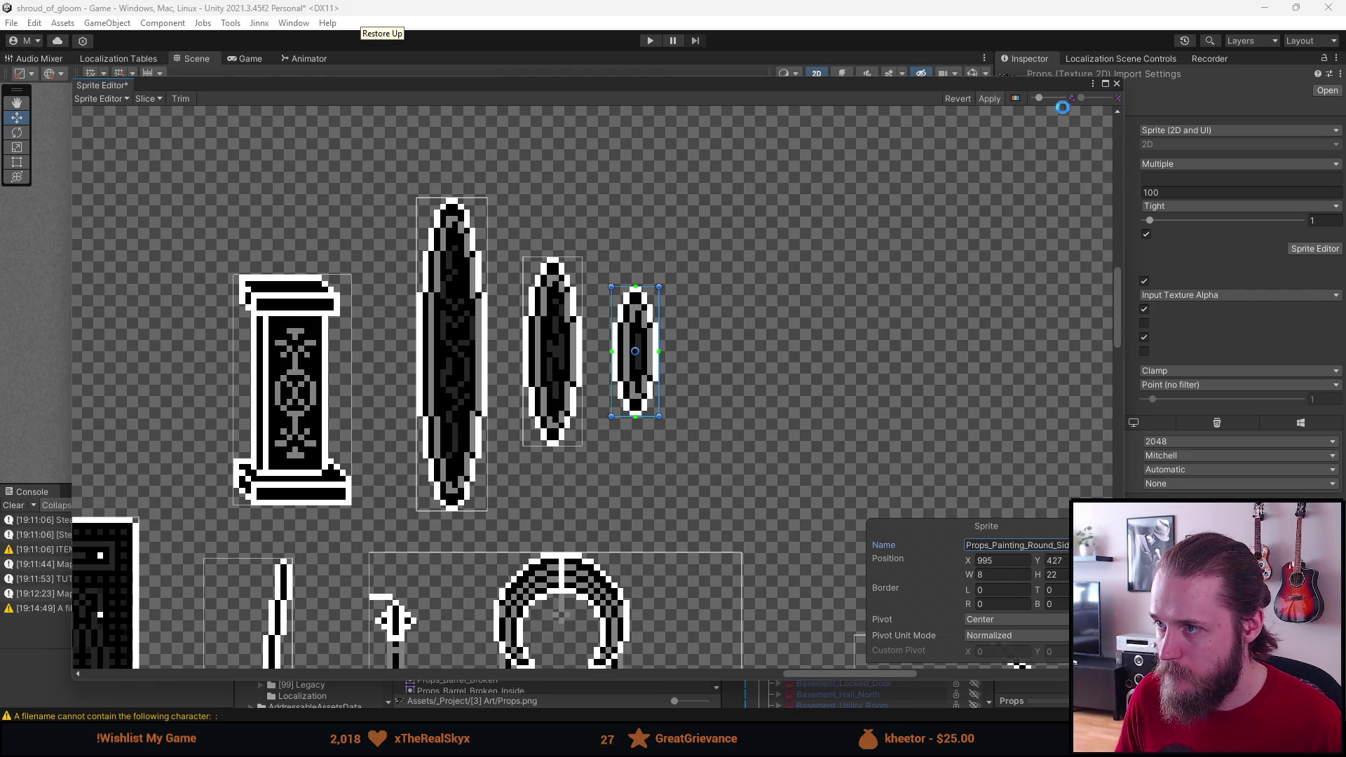
pyautogui.click(1117, 83)
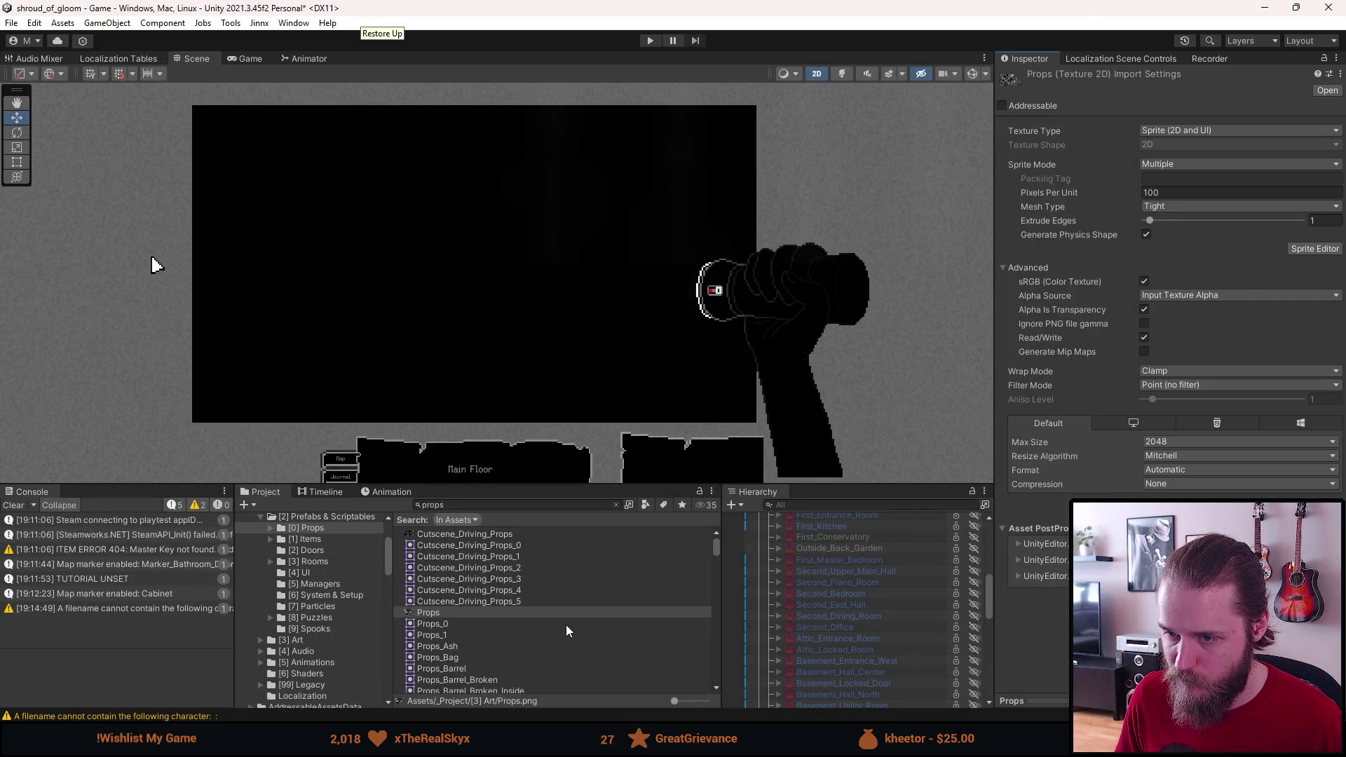
# Step: Activate the Second_Office room, expand it and select its Shield (1) object
pyautogui.scroll(5, 818, 609)
pyautogui.scroll(-10, 819, 610)
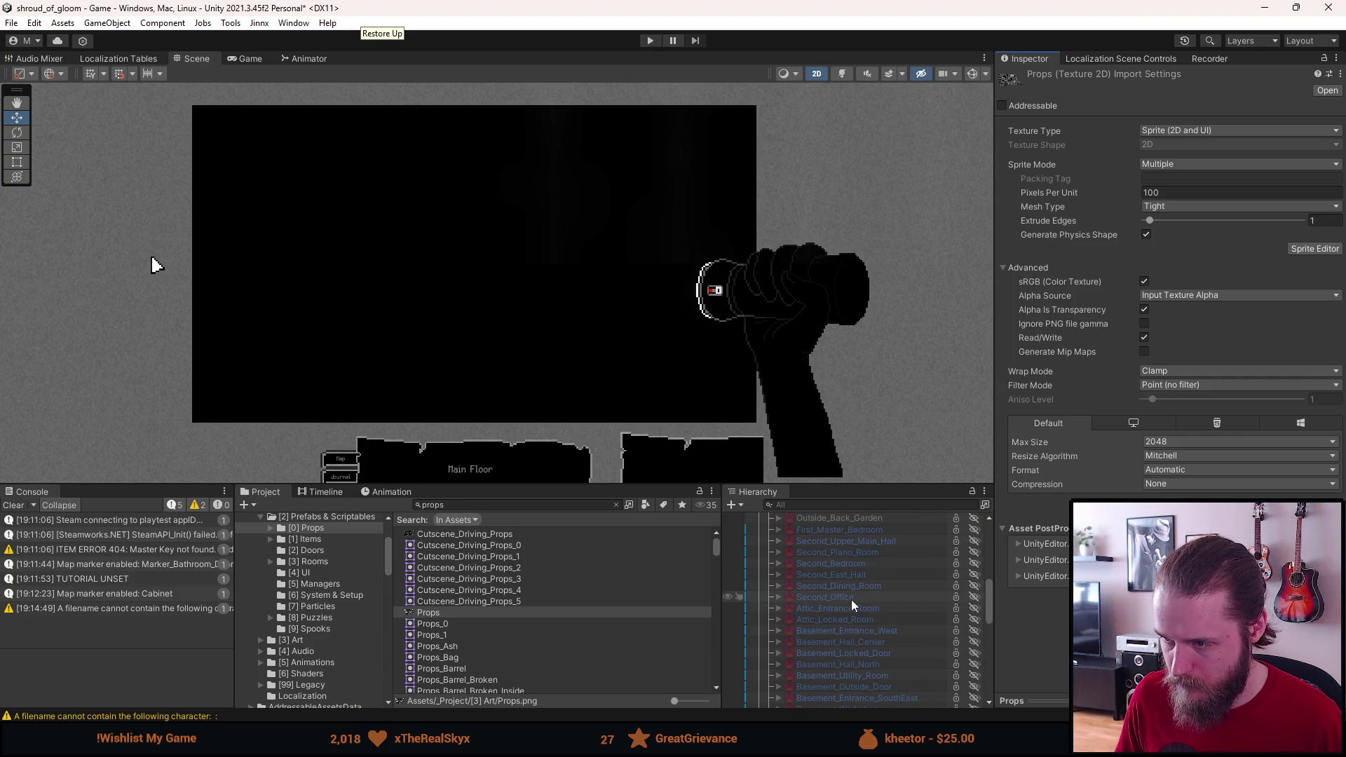
pyautogui.press('a')
pyautogui.click(776, 595)
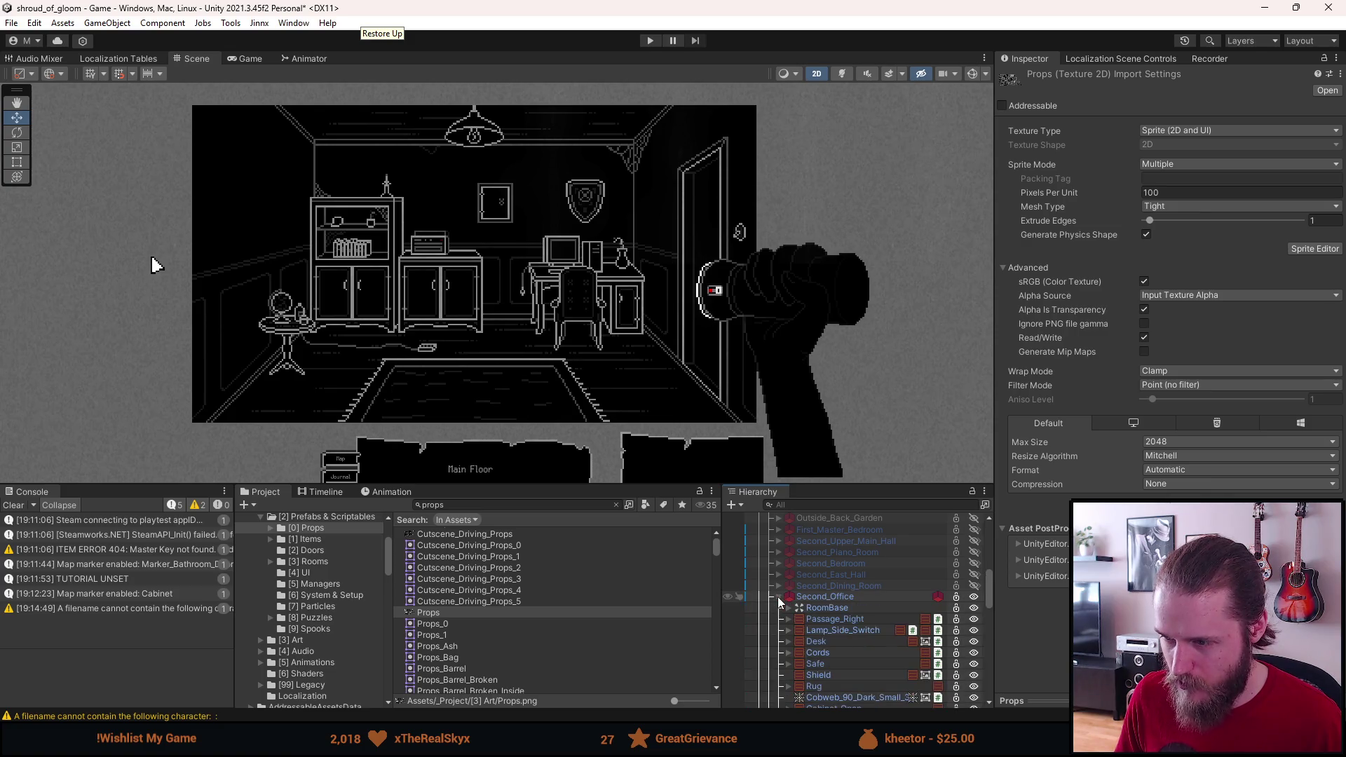
pyautogui.scroll(-3, 815, 638)
pyautogui.scroll(-5, 815, 638)
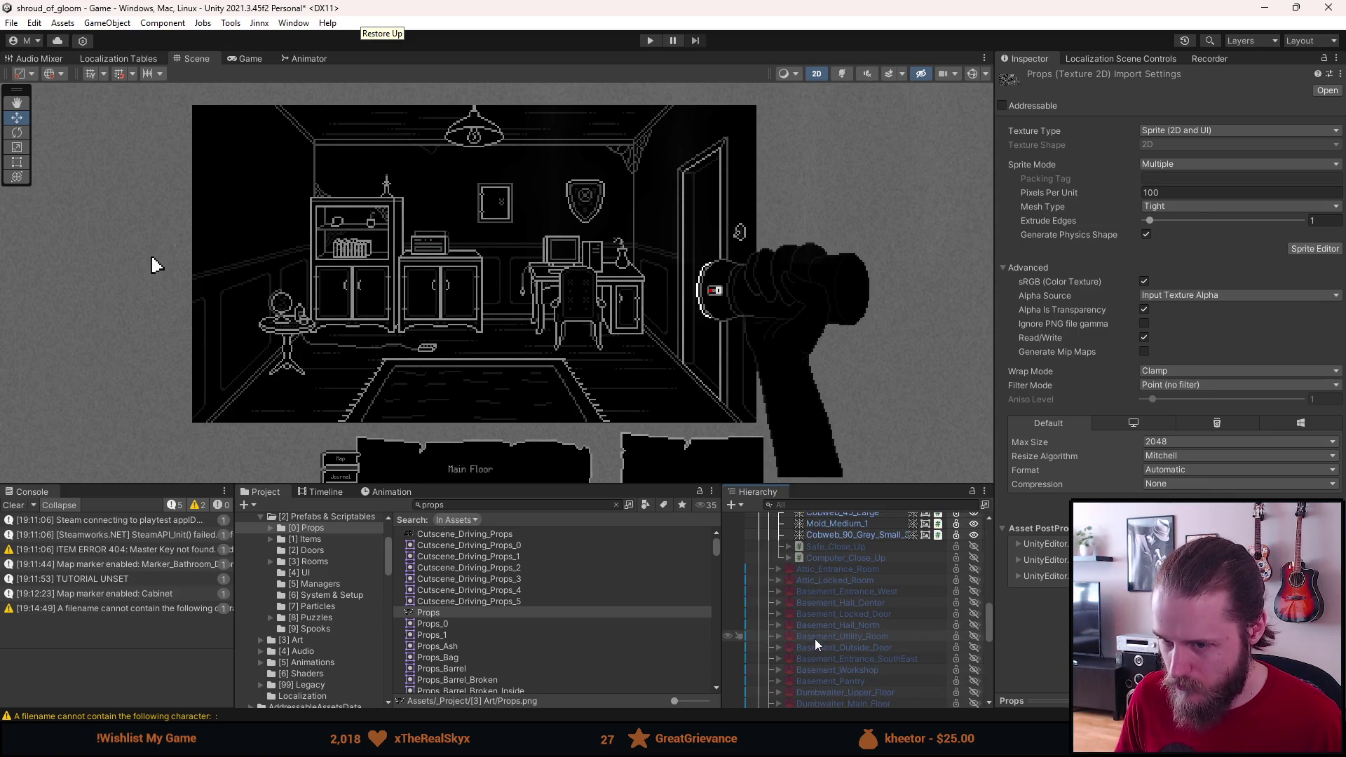
pyautogui.click(615, 504)
pyautogui.scroll(3, 834, 619)
pyautogui.scroll(5, 834, 618)
pyautogui.scroll(-3, 831, 617)
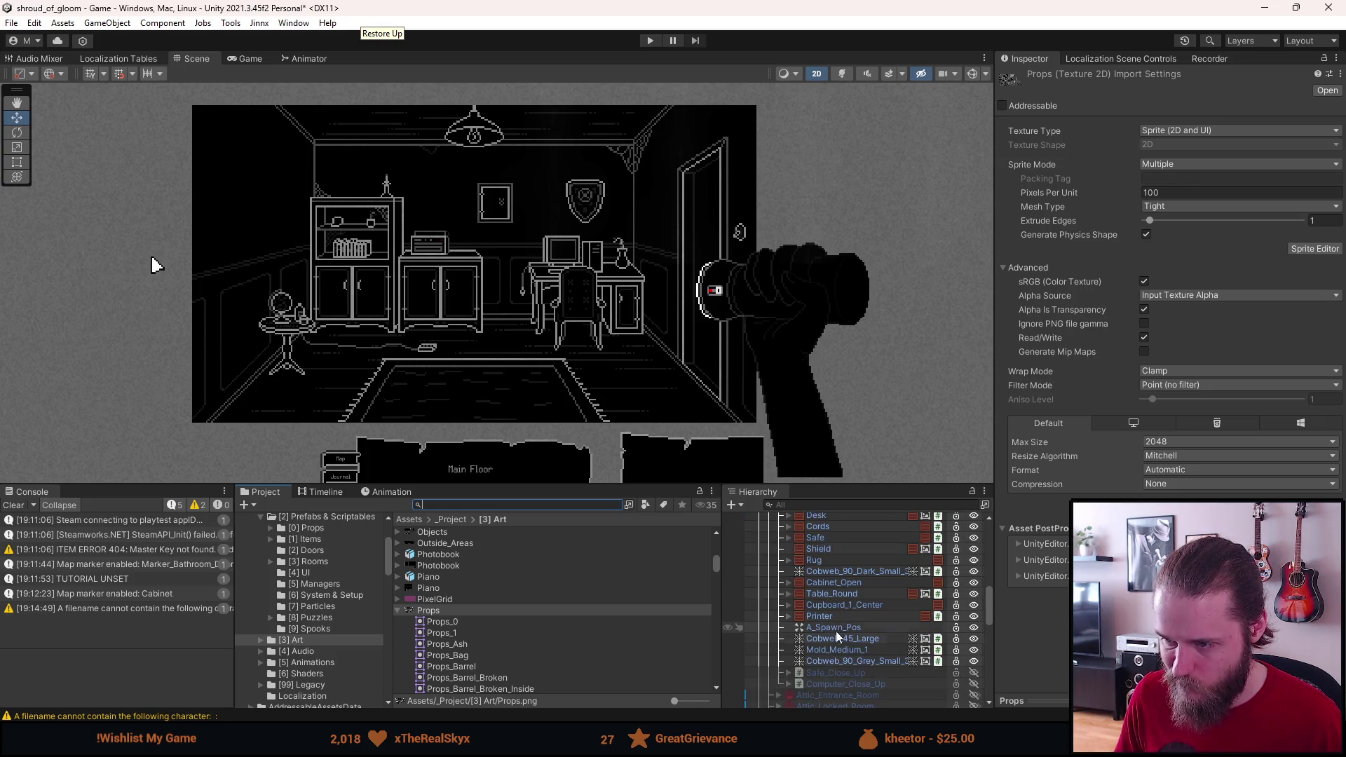
pyautogui.scroll(3, 835, 646)
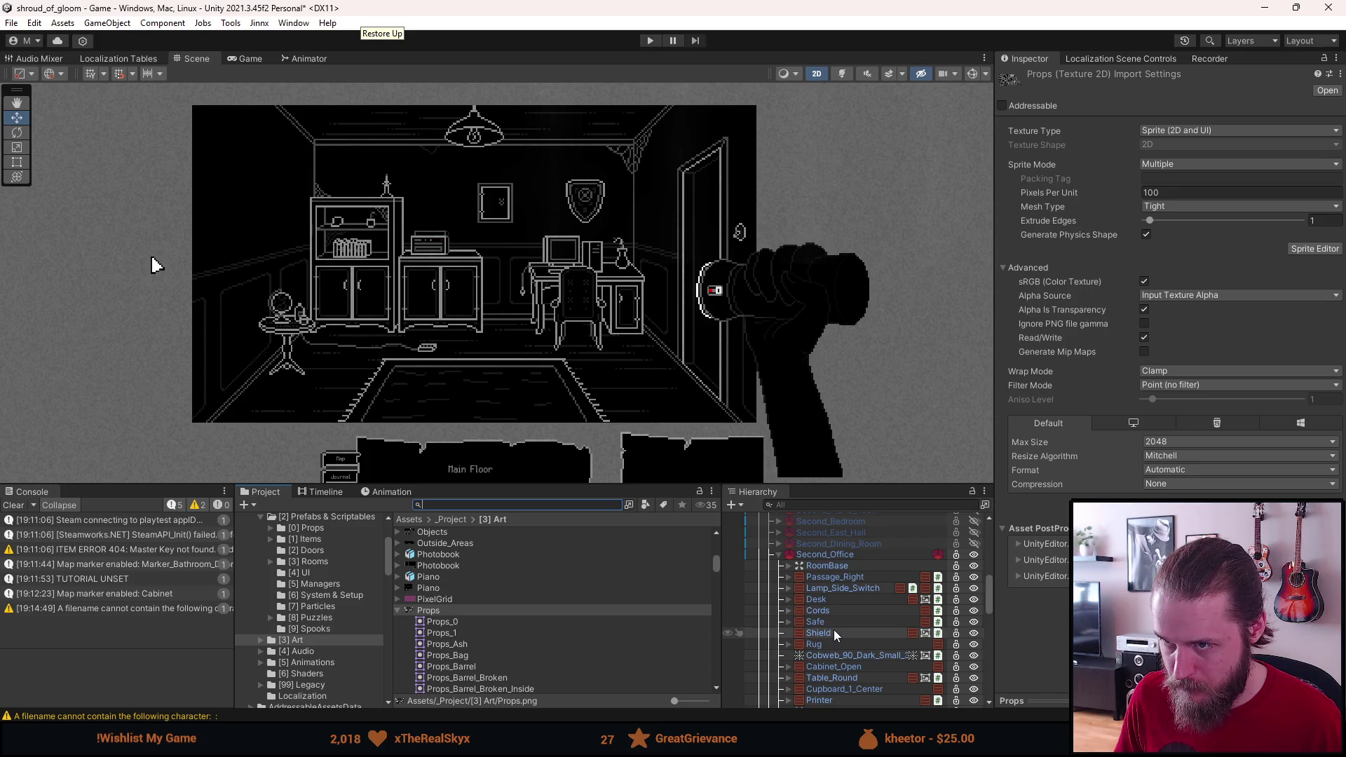
pyautogui.click(834, 629)
# Step: Select Second_Office and show its prefab overrides list in the Inspector
pyautogui.scroll(-5, 834, 629)
pyautogui.scroll(5, 836, 650)
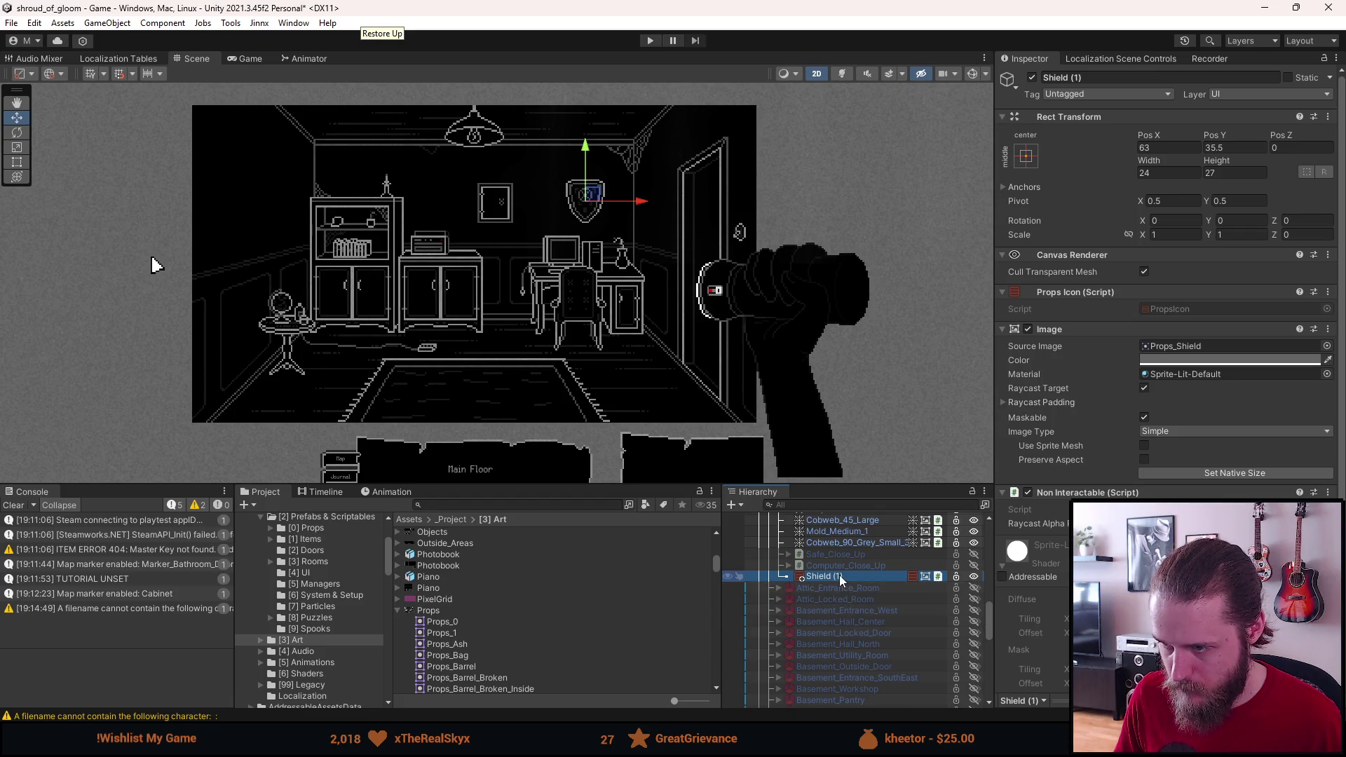
pyautogui.rightClick(839, 576)
pyautogui.moveTo(918, 331)
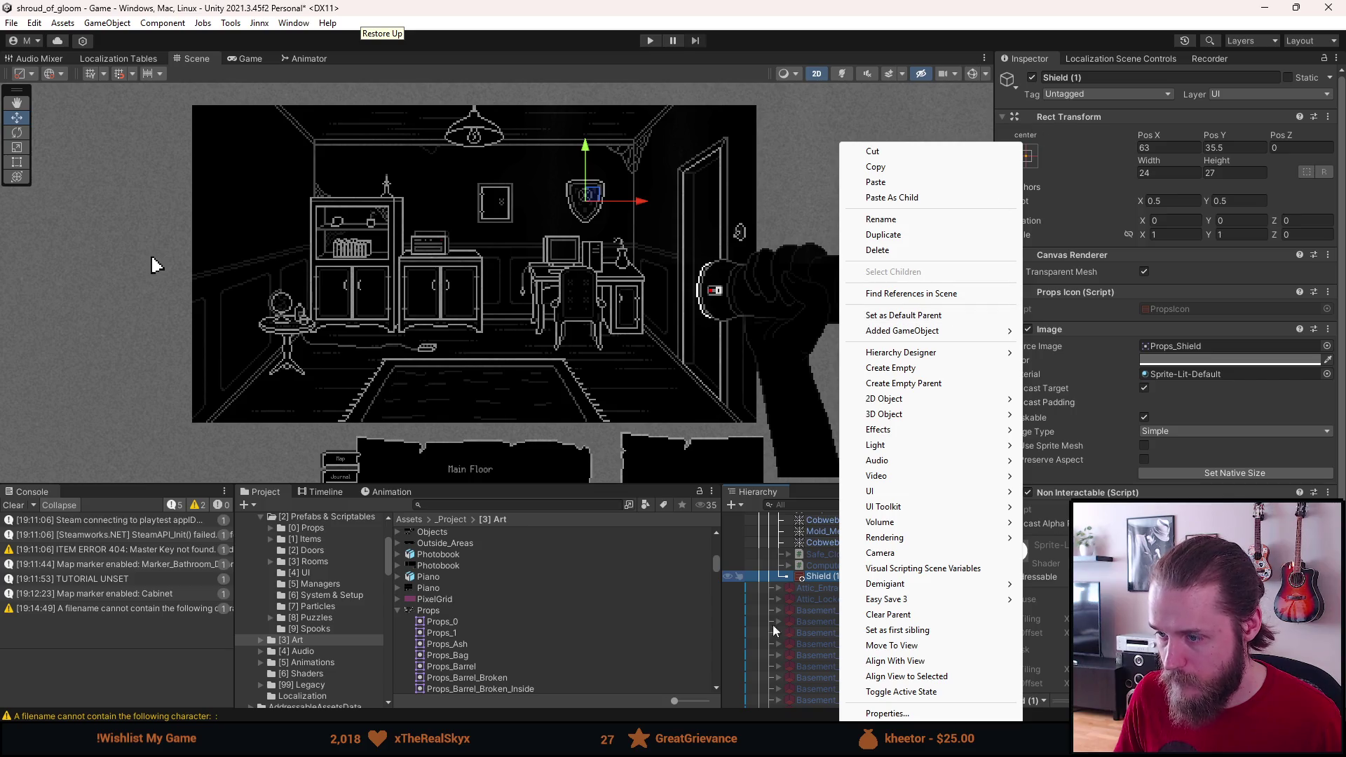
pyautogui.click(820, 571)
pyautogui.scroll(3, 820, 569)
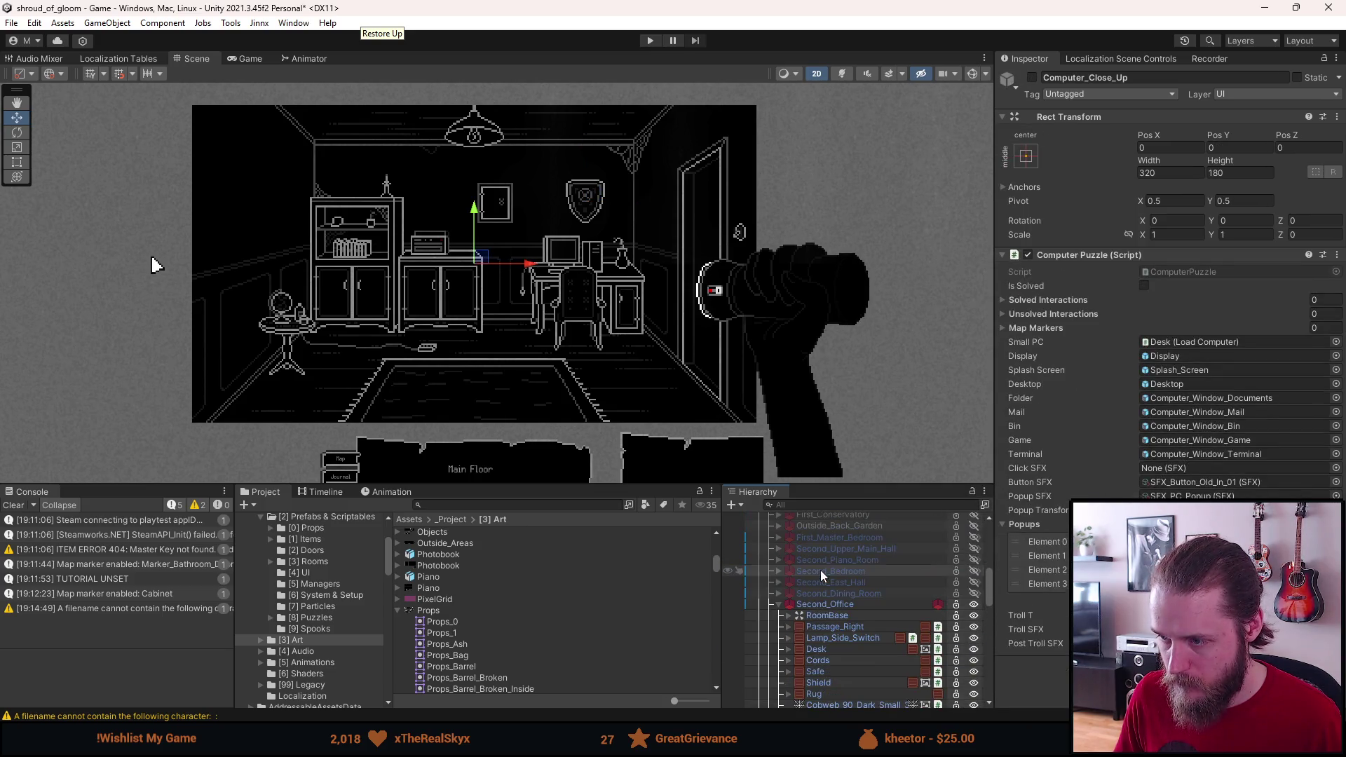
pyautogui.click(827, 605)
pyautogui.click(1245, 112)
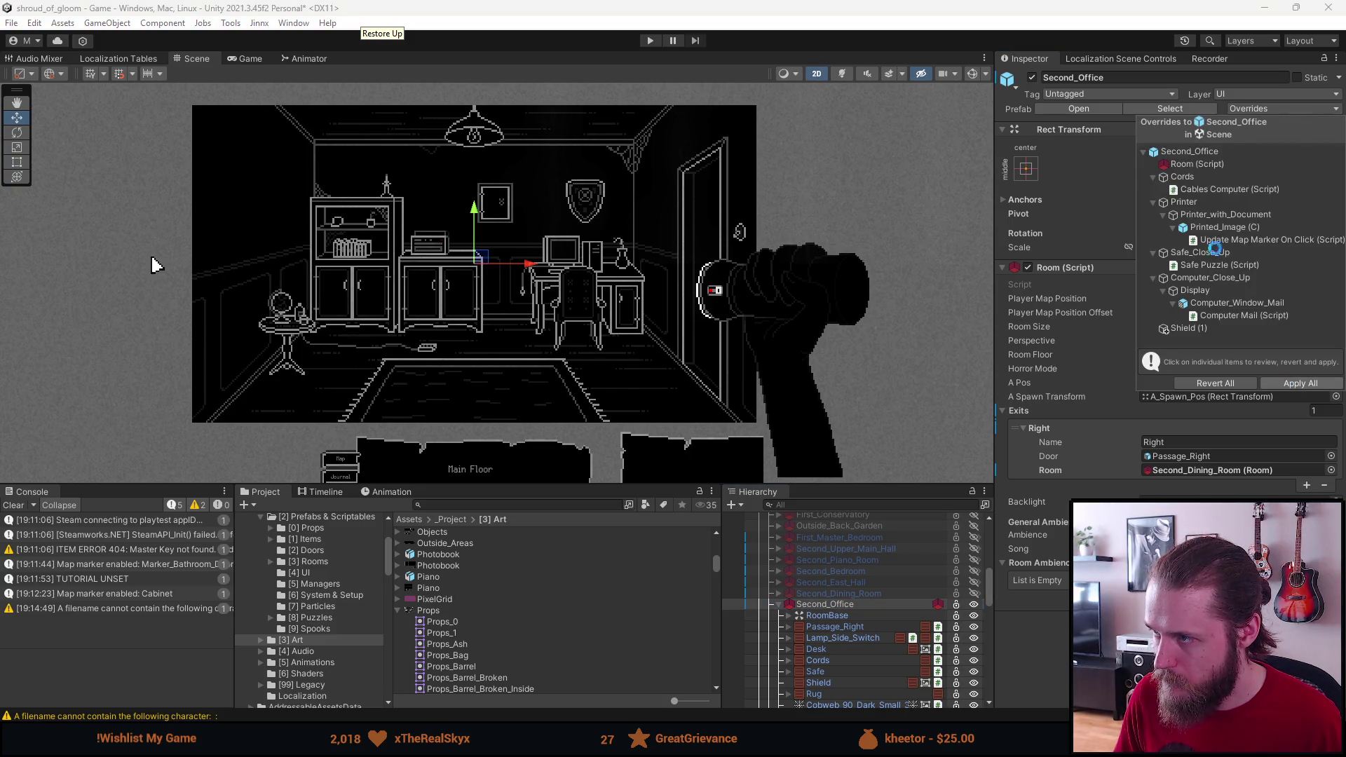
# Step: Apply Second_Office's overrides, open the prefab and rename Shield (1) to Painting_Round_Side_Large
pyautogui.click(1286, 384)
pyautogui.click(1093, 110)
pyautogui.scroll(-10, 891, 562)
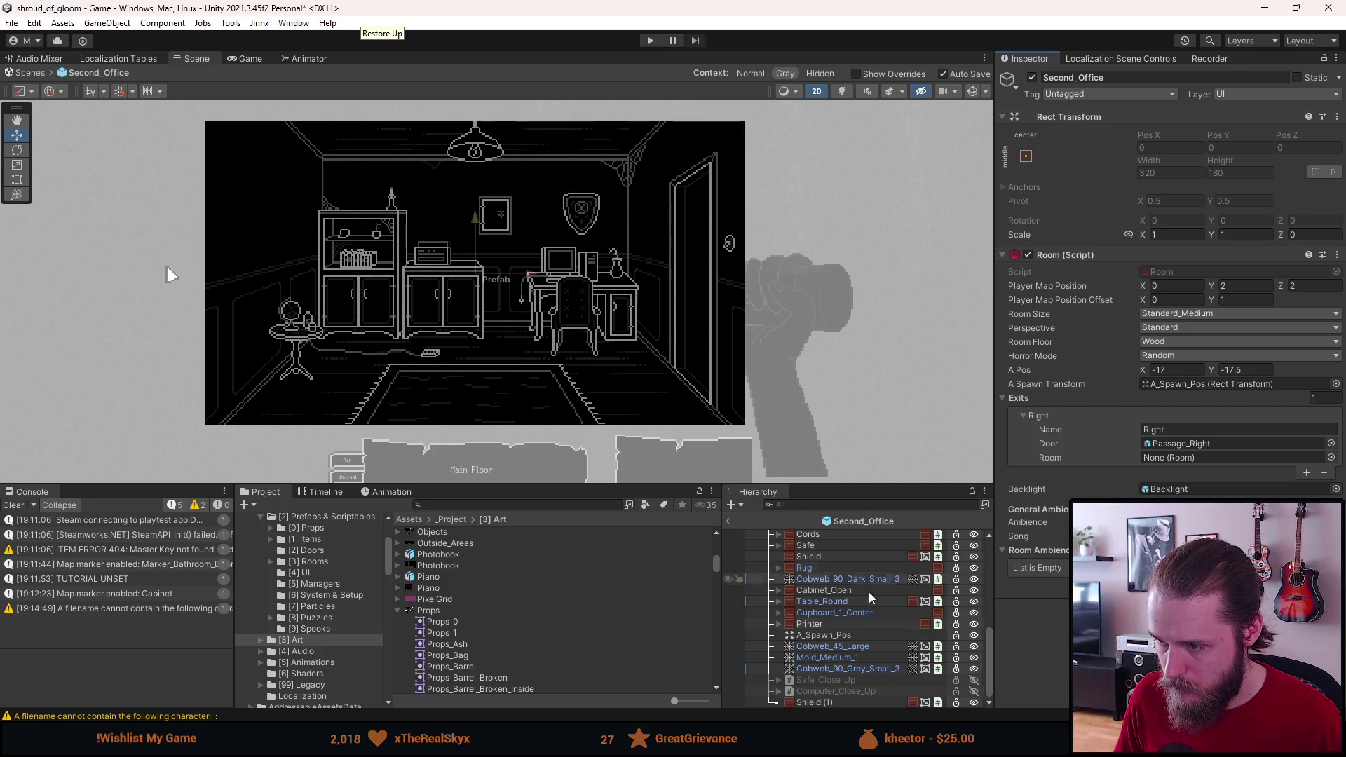
pyautogui.click(817, 699)
pyautogui.click(1116, 74)
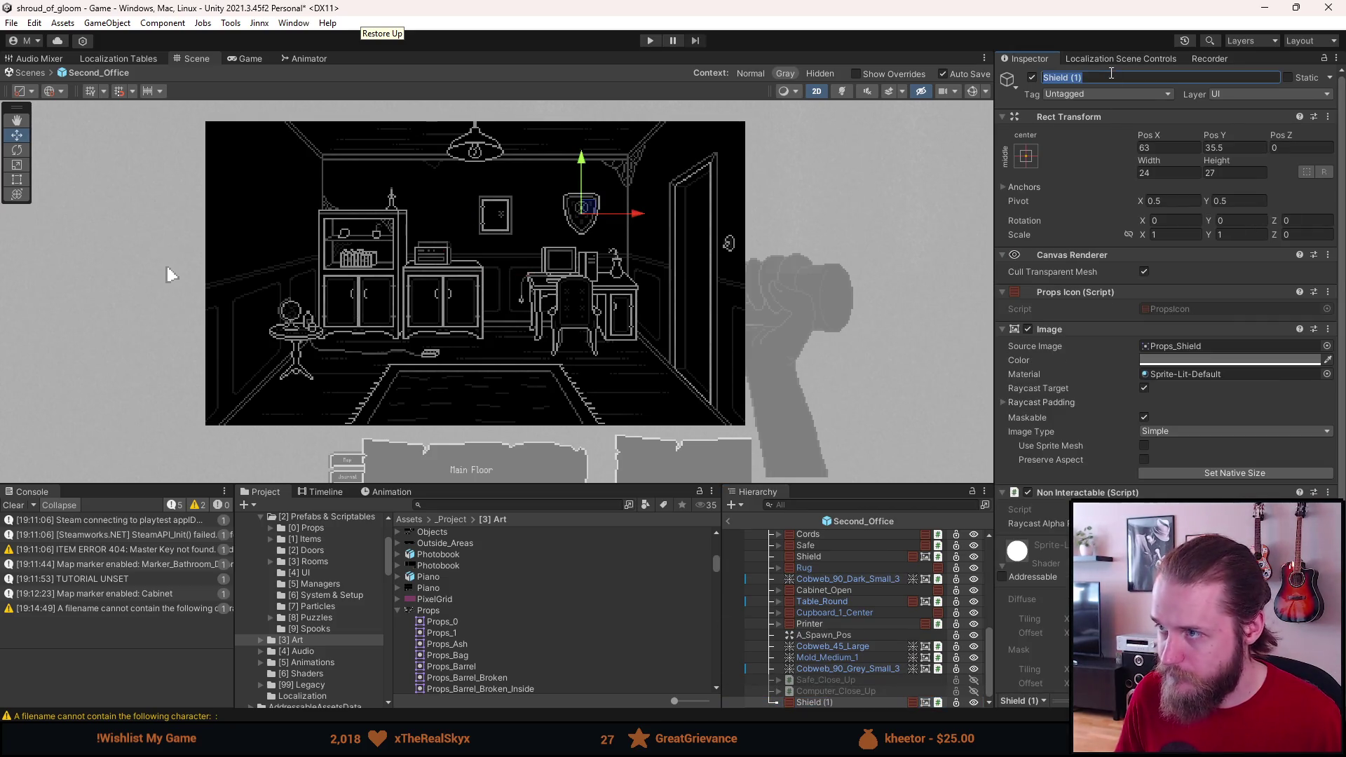
pyautogui.press('BackSpace')
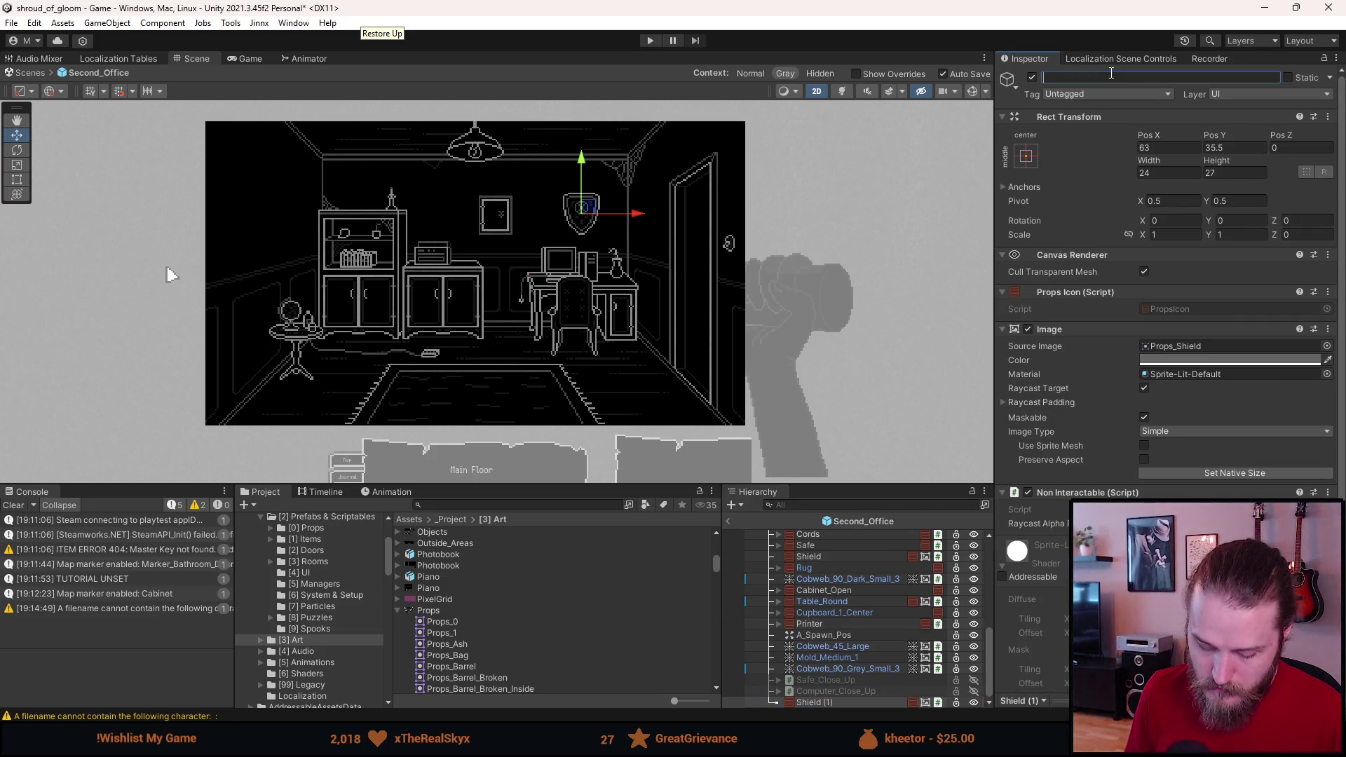
pyautogui.write('Painting_Roun')
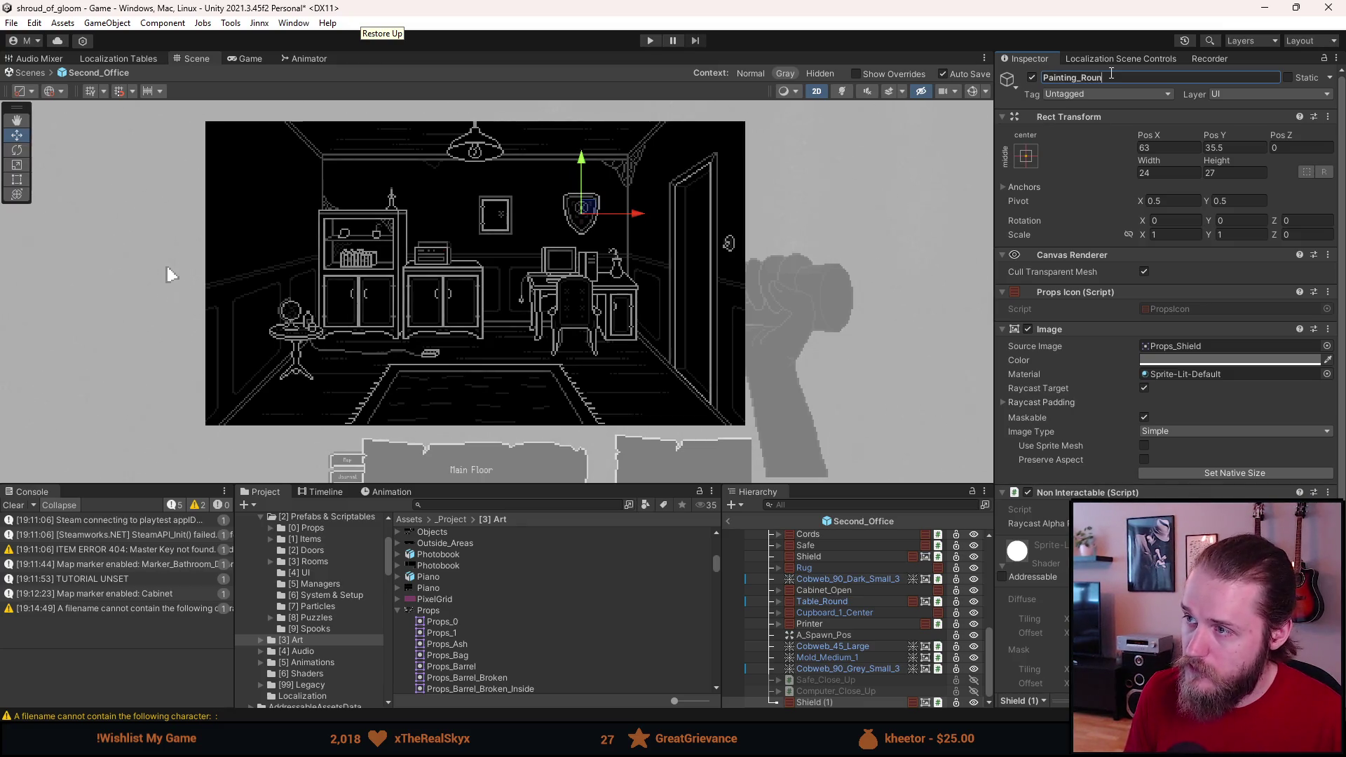
pyautogui.write('d_Side_Large')
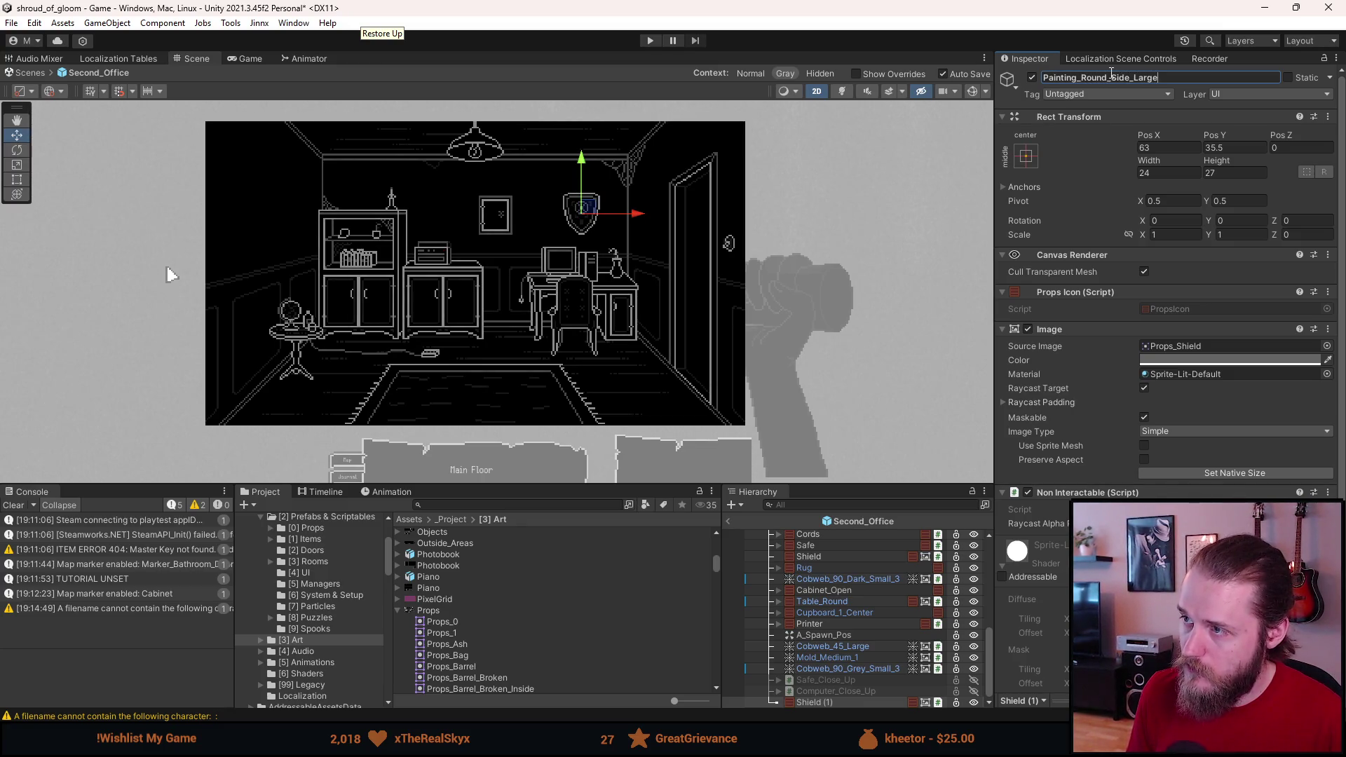
# Step: Move it onto the left wall and give it the Props_Painting_Round_Side_Large sprite at native size
pyautogui.moveTo(593, 214); pyautogui.dragTo(261, 217)
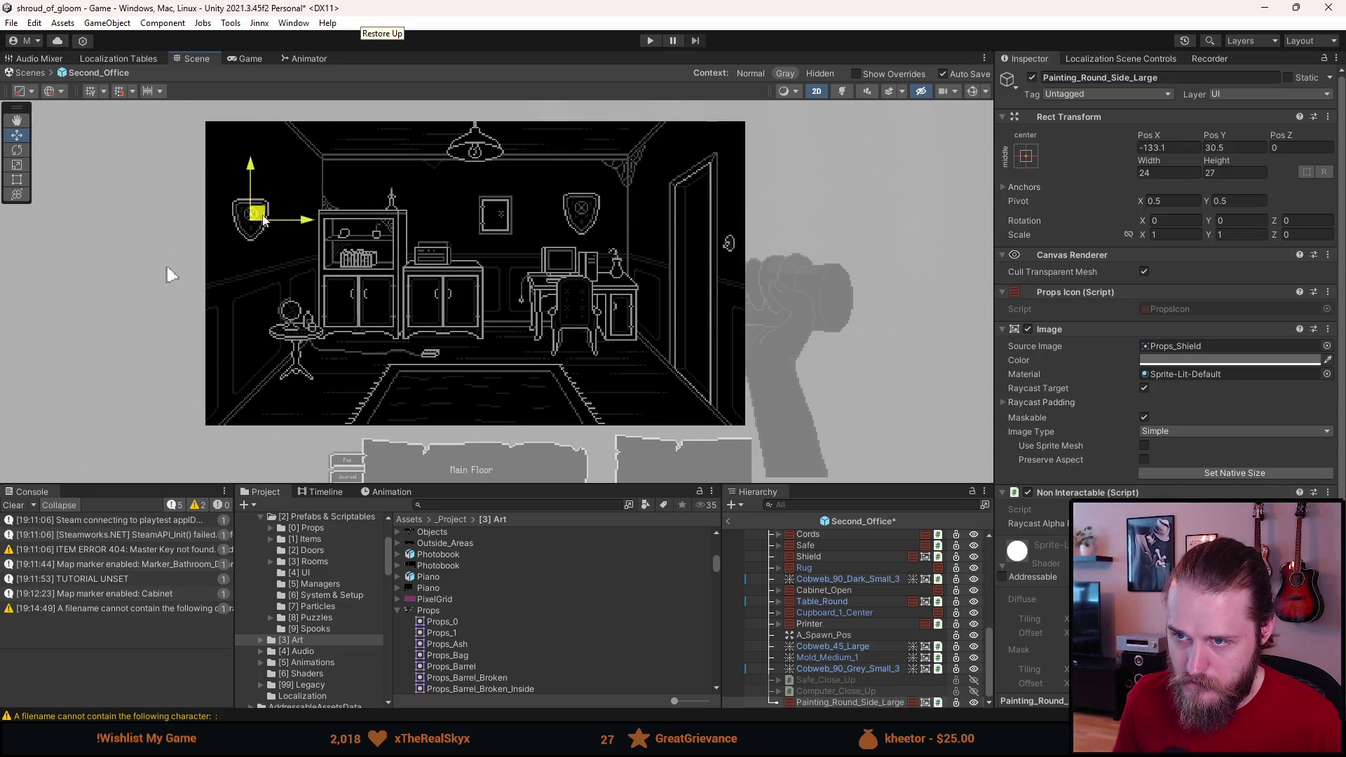
pyautogui.click(1326, 346)
pyautogui.write('paion')
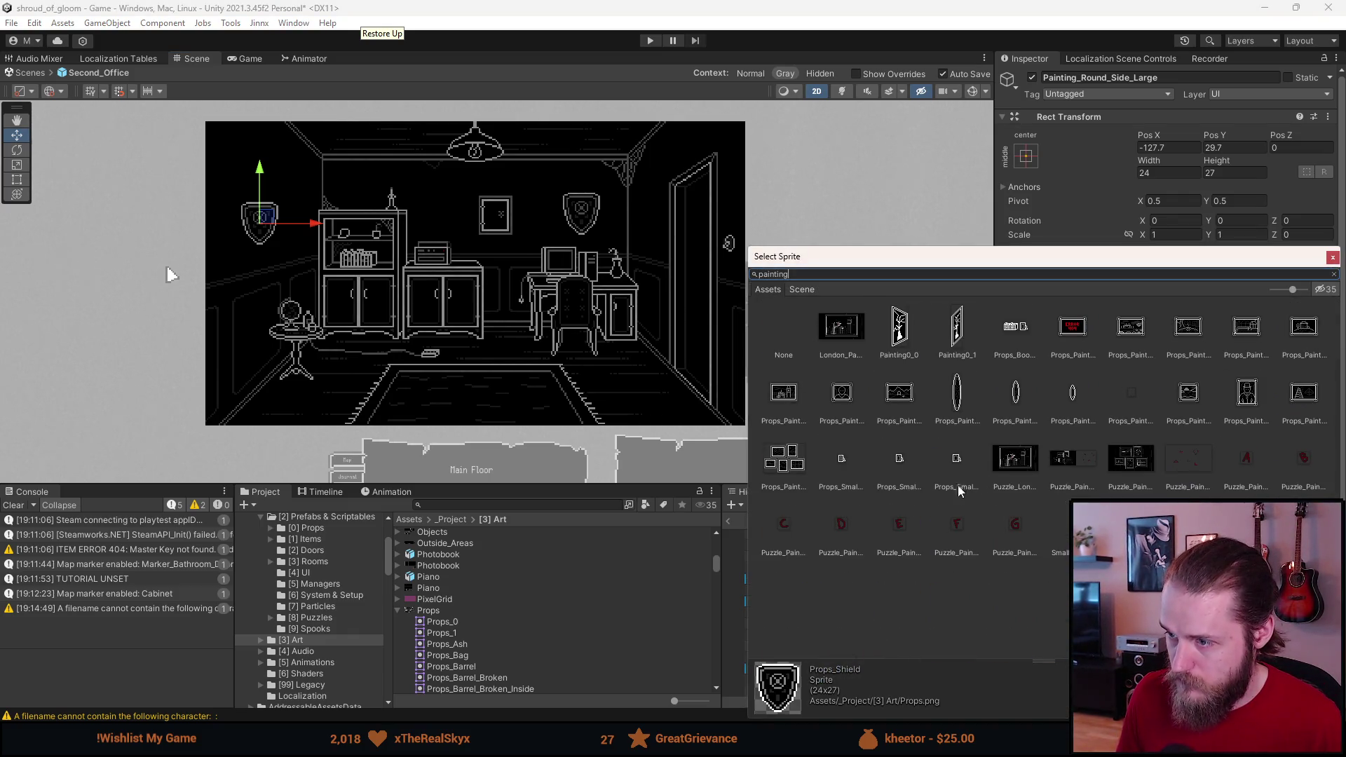
pyautogui.click(957, 392)
pyautogui.press('Return')
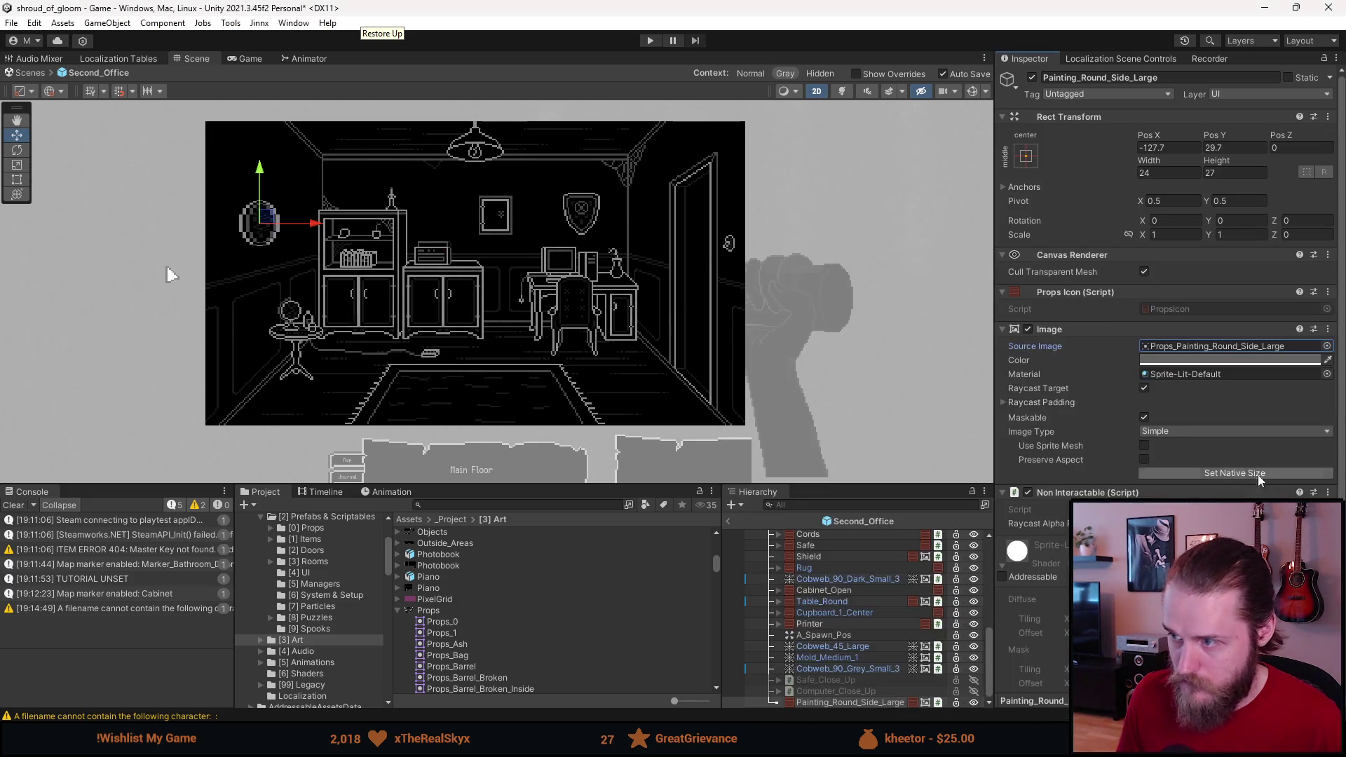
pyautogui.click(1261, 475)
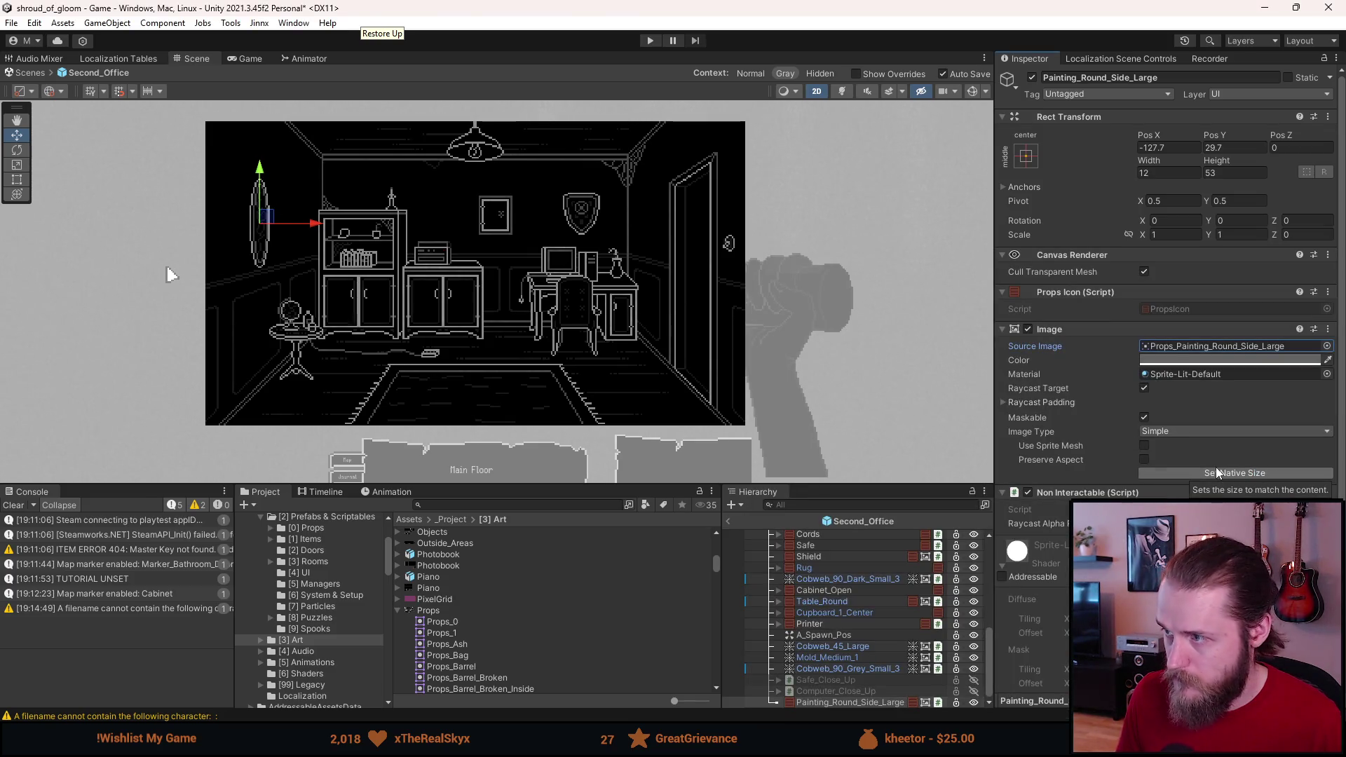
pyautogui.scroll(-5, 1151, 452)
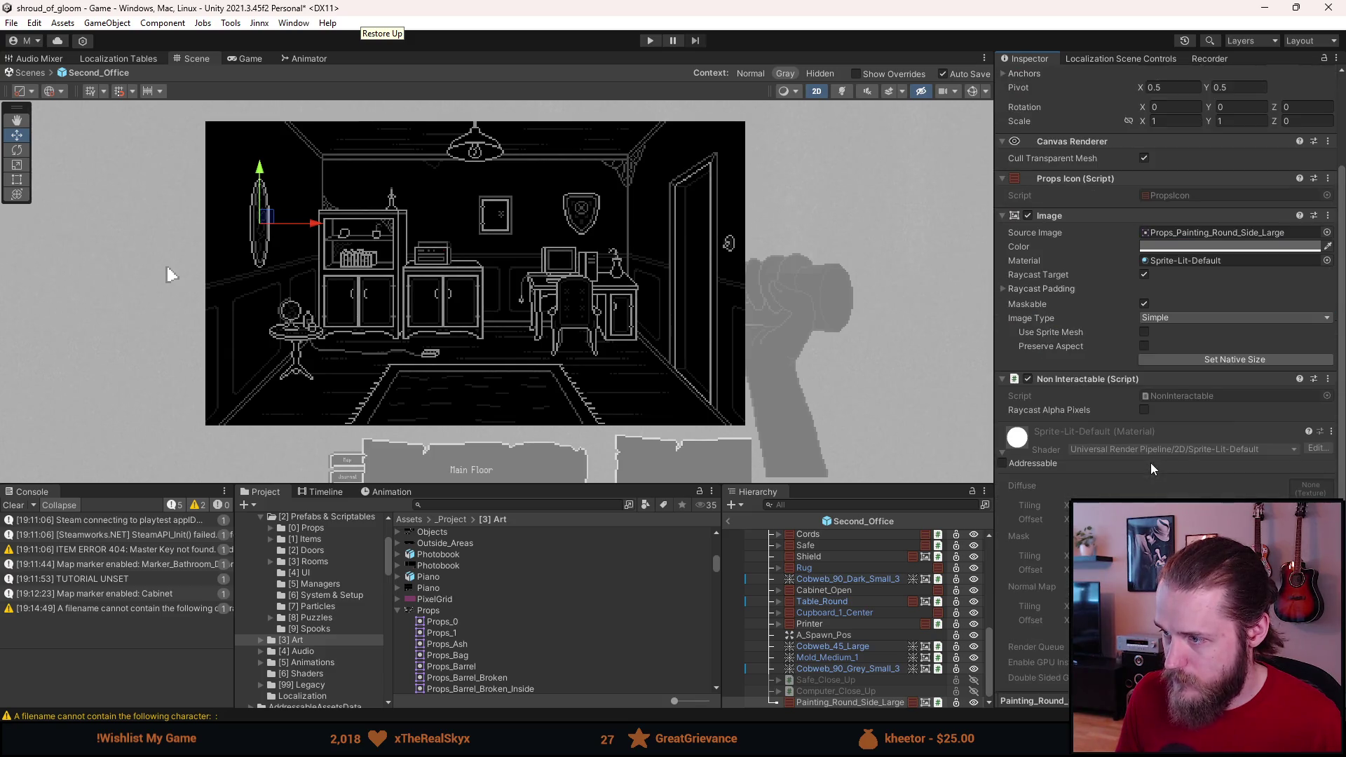
pyautogui.scroll(5, 1041, 556)
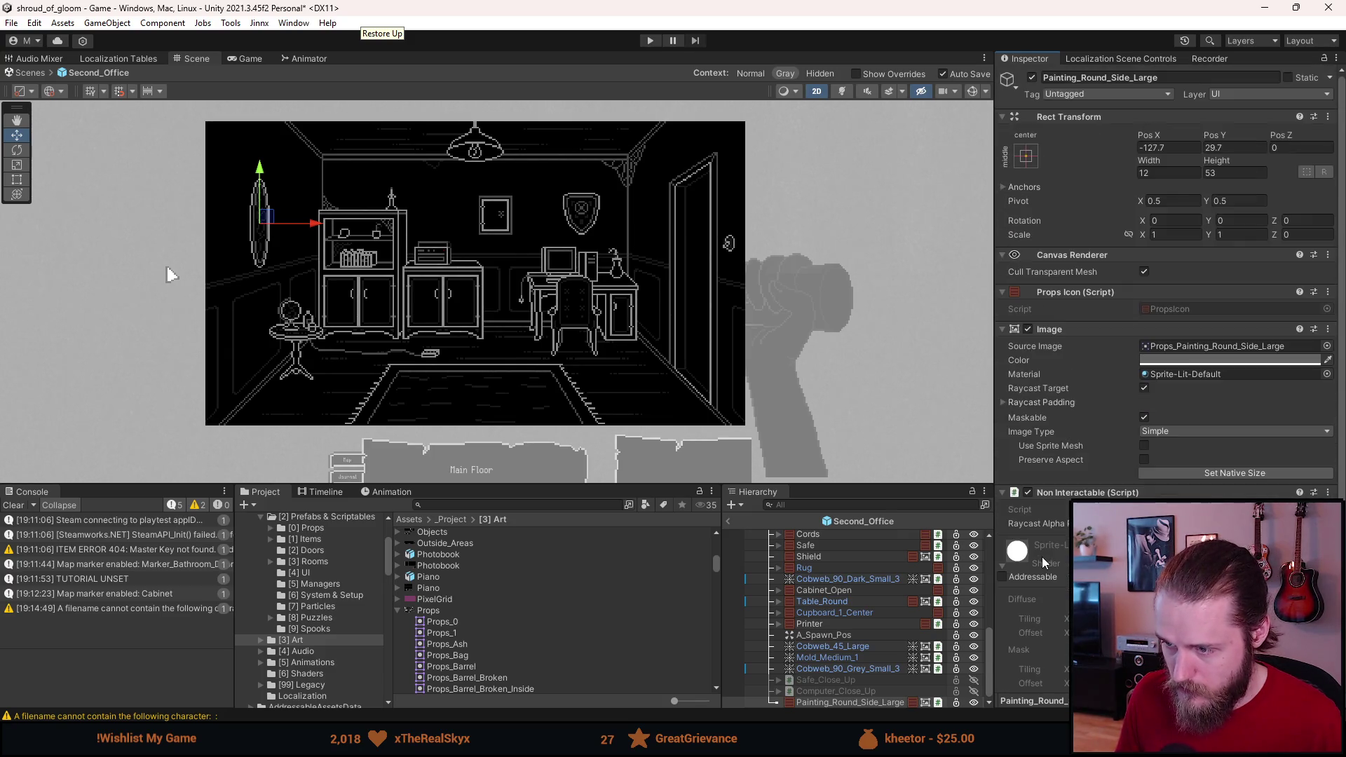
pyautogui.click(860, 701)
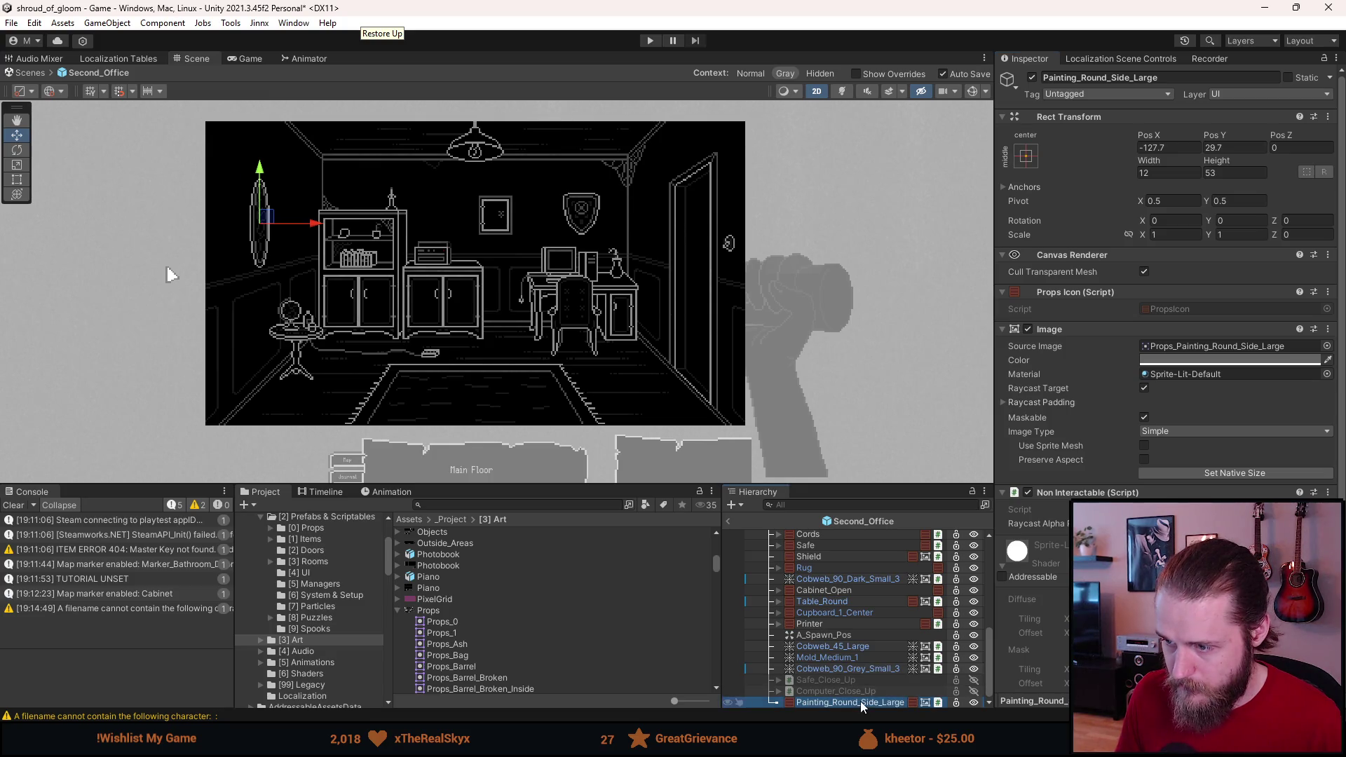
# Step: Duplicate the large painting as Painting_Round_Side_Medium with the medium oval sprite at native 10×32
pyautogui.hotkey('ctrl', 'd')
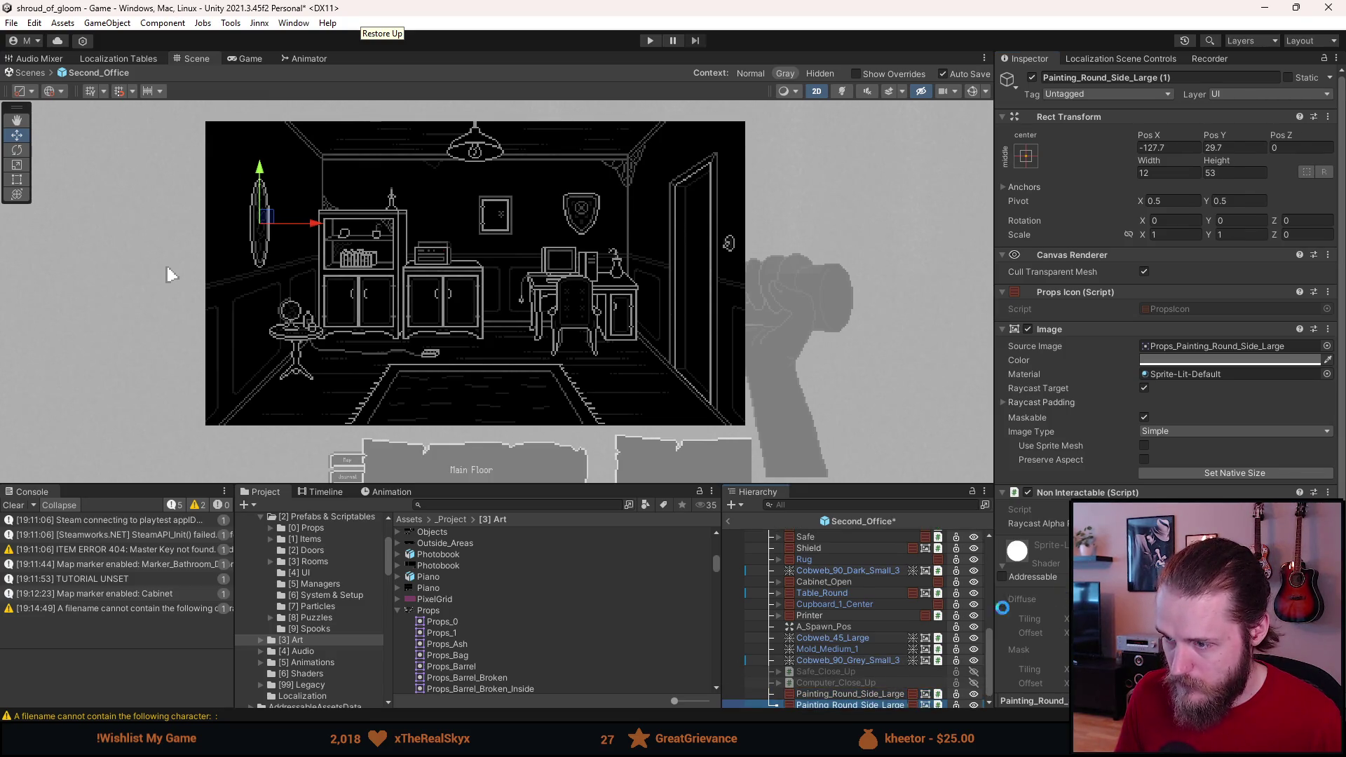
pyautogui.click(1141, 80)
pyautogui.press('End')
pyautogui.press('BackSpace')
pyautogui.press('BackSpace')
pyautogui.press('BackSpace')
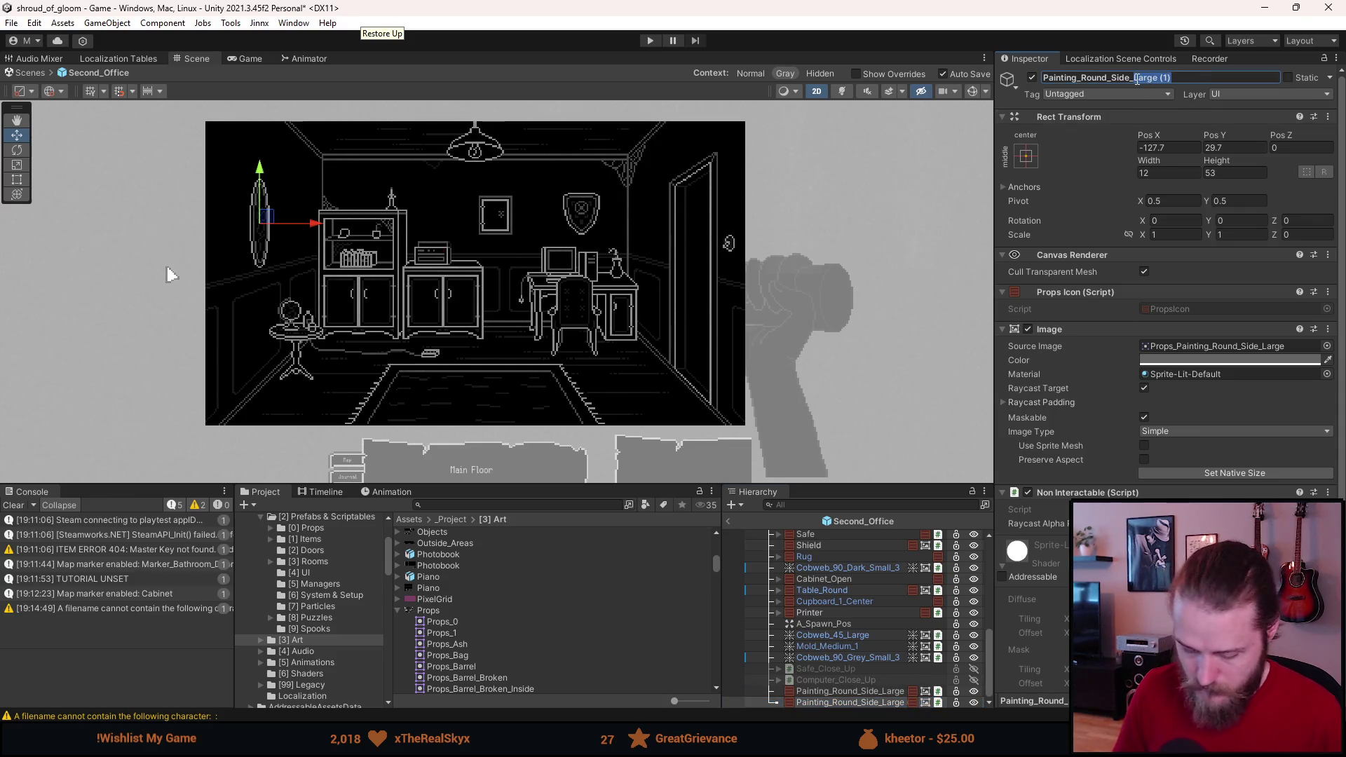
pyautogui.write('Medium')
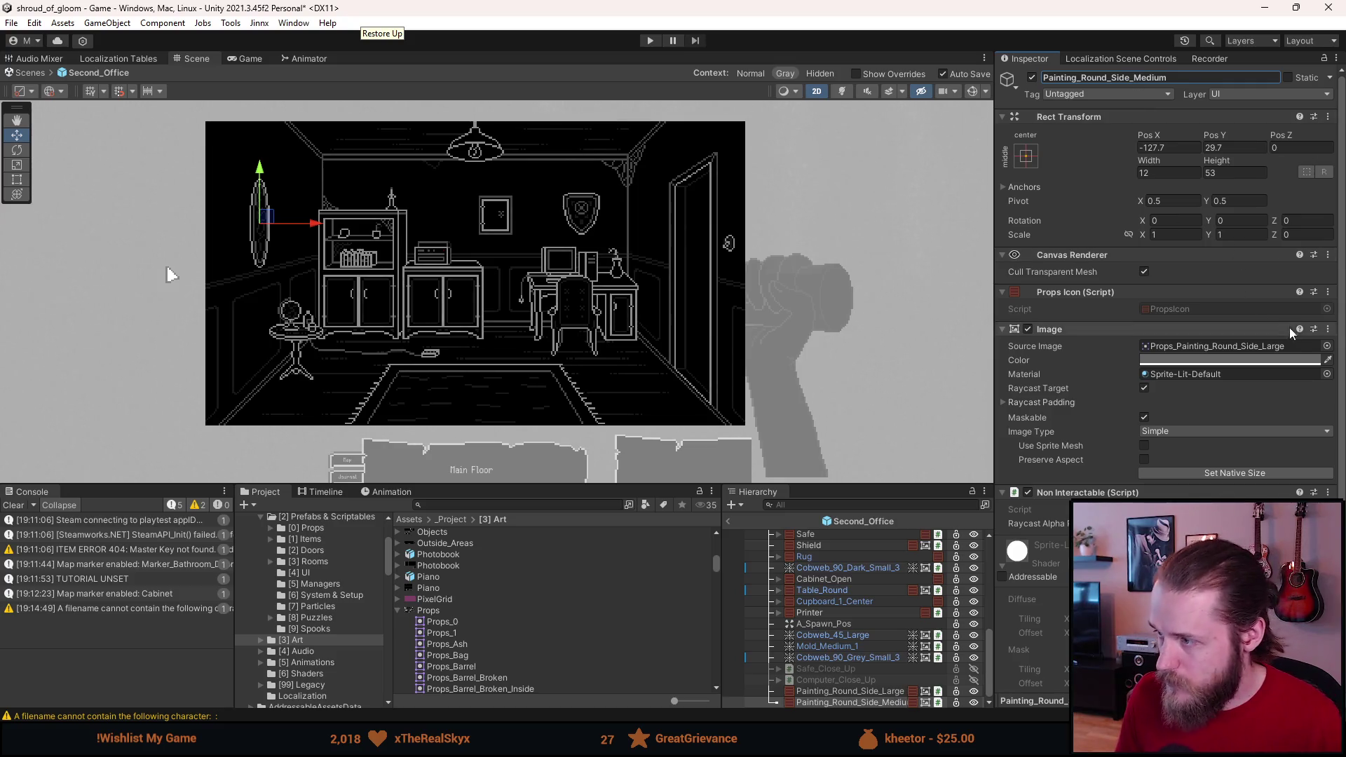
pyautogui.click(1327, 346)
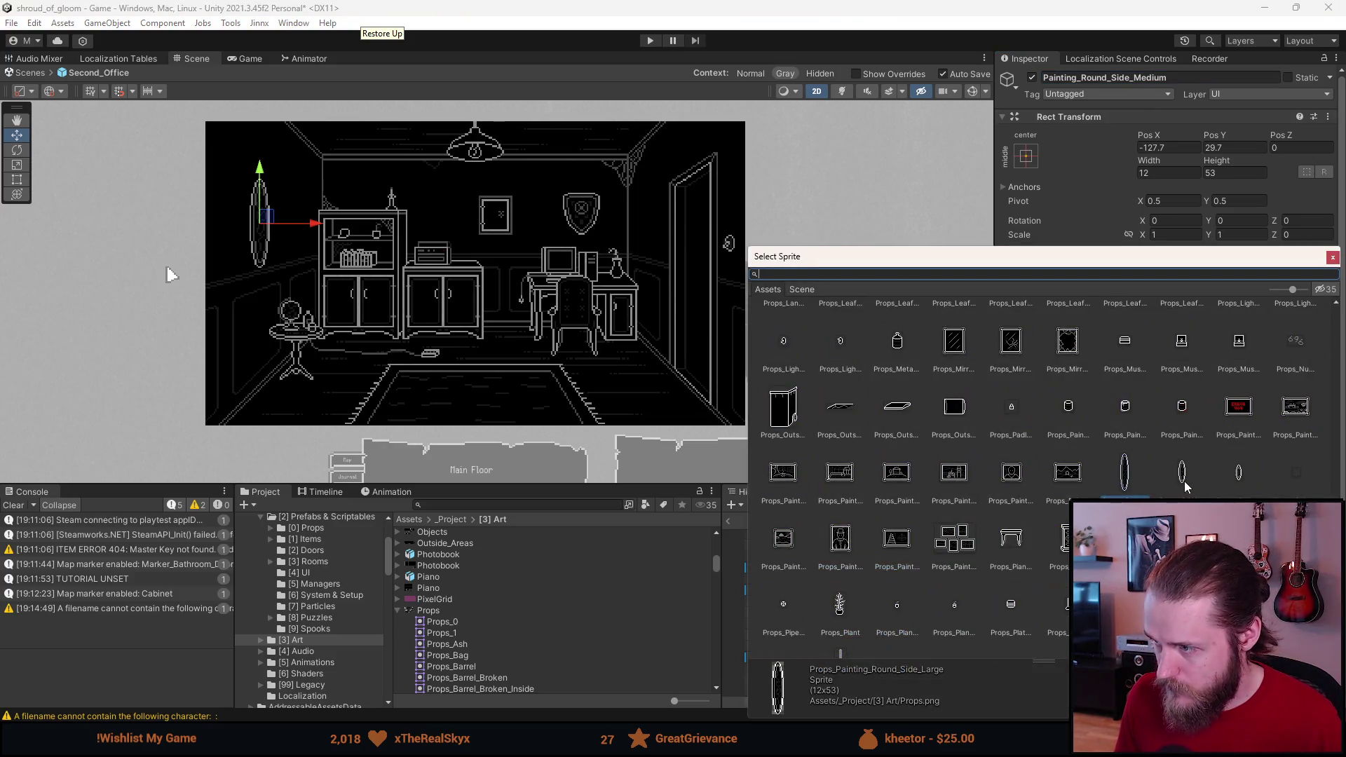
pyautogui.doubleClick(1183, 484)
pyautogui.click(1207, 473)
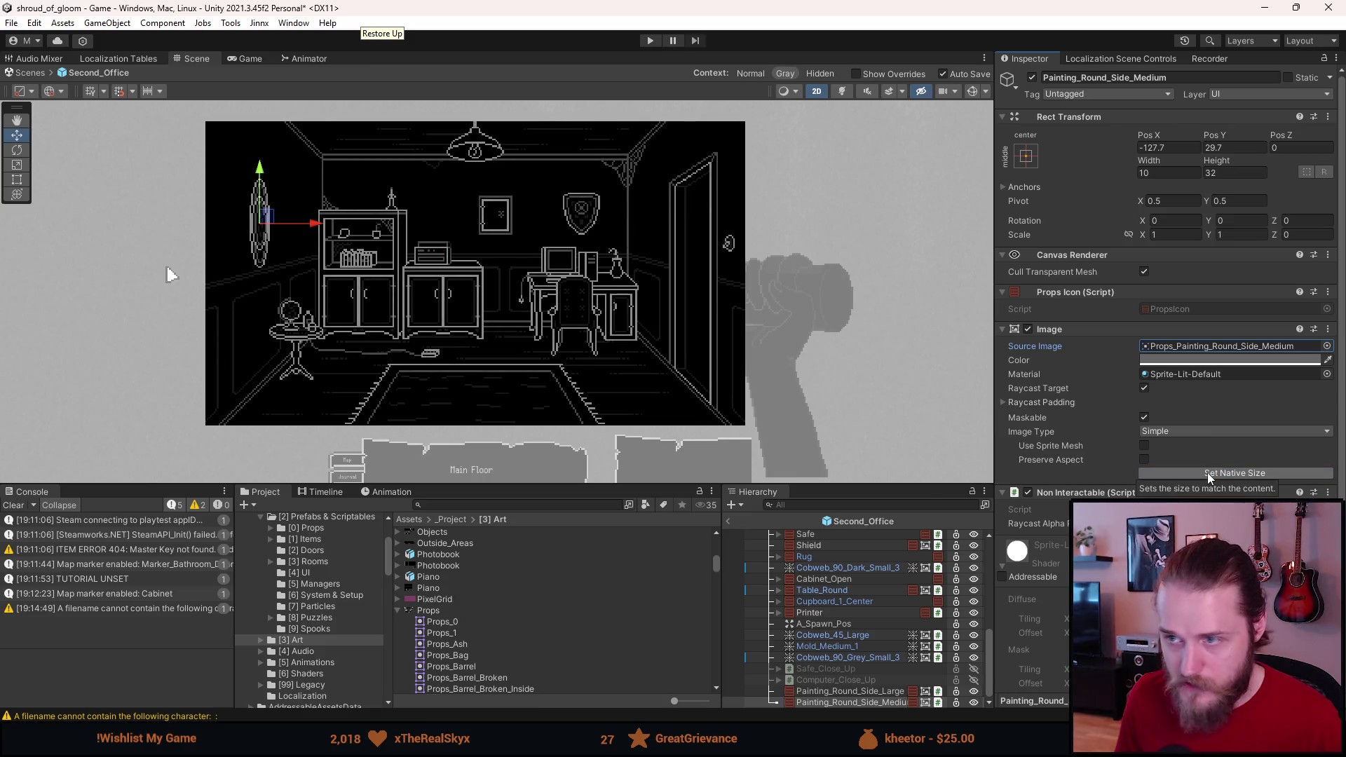
# Step: Duplicate it as Painting_Round_Side_Small with the small oval sprite at native 8×22, then select all three
pyautogui.click(867, 706)
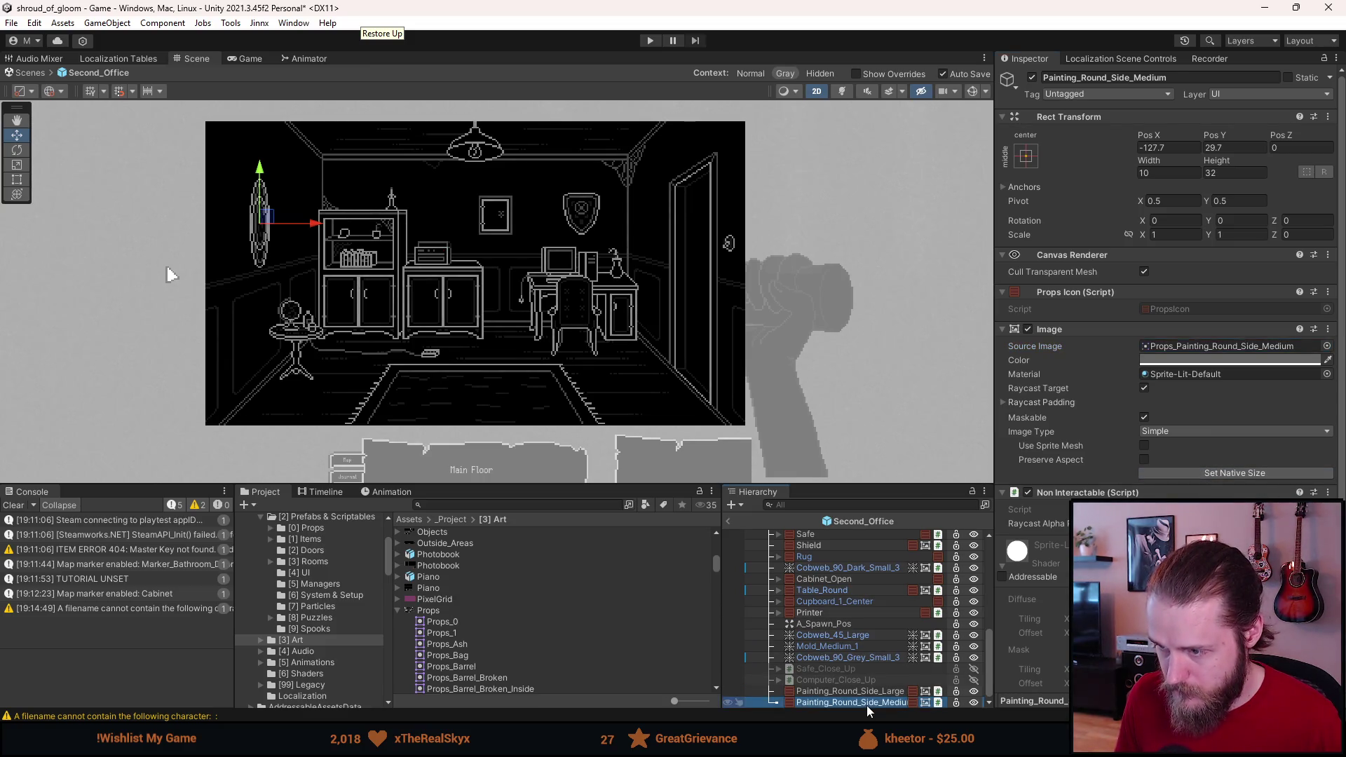
pyautogui.hotkey('ctrl', 'd')
pyautogui.click(1140, 77)
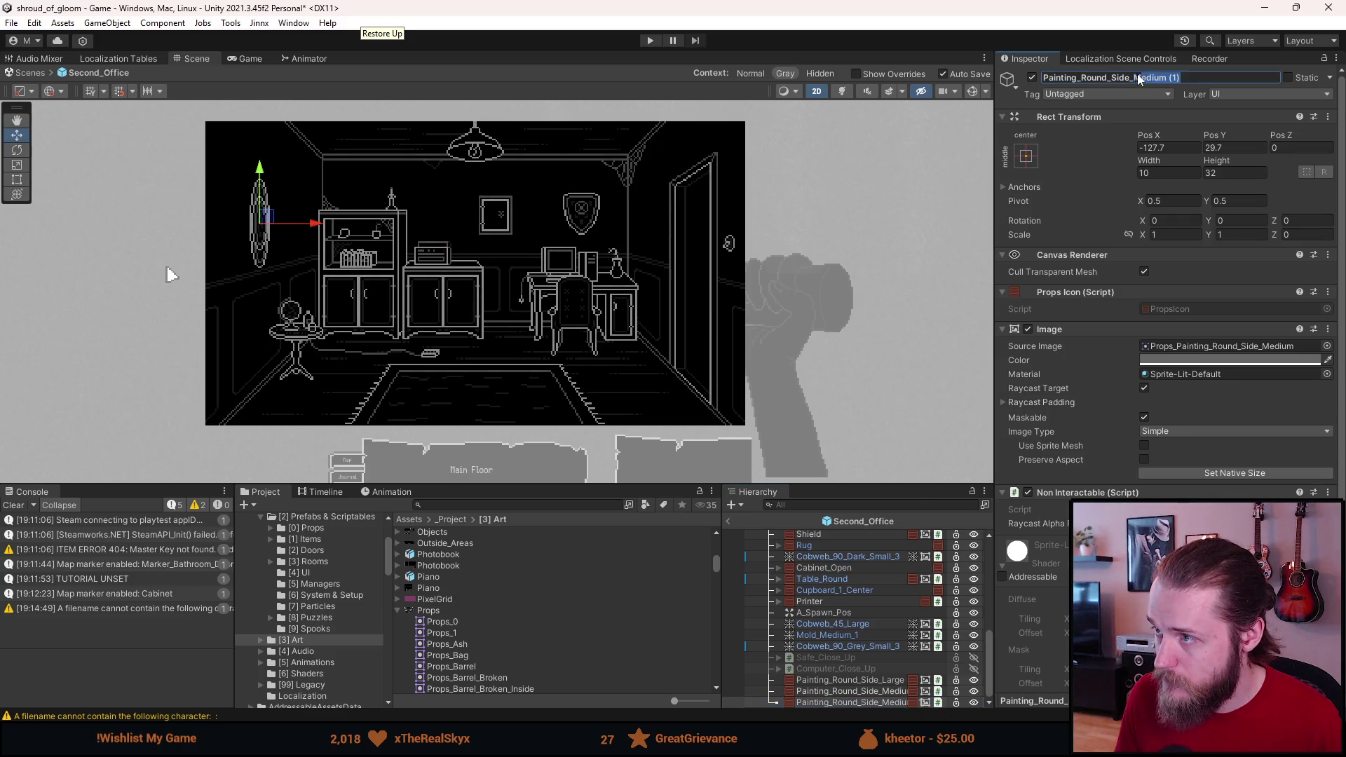
pyautogui.write('Small')
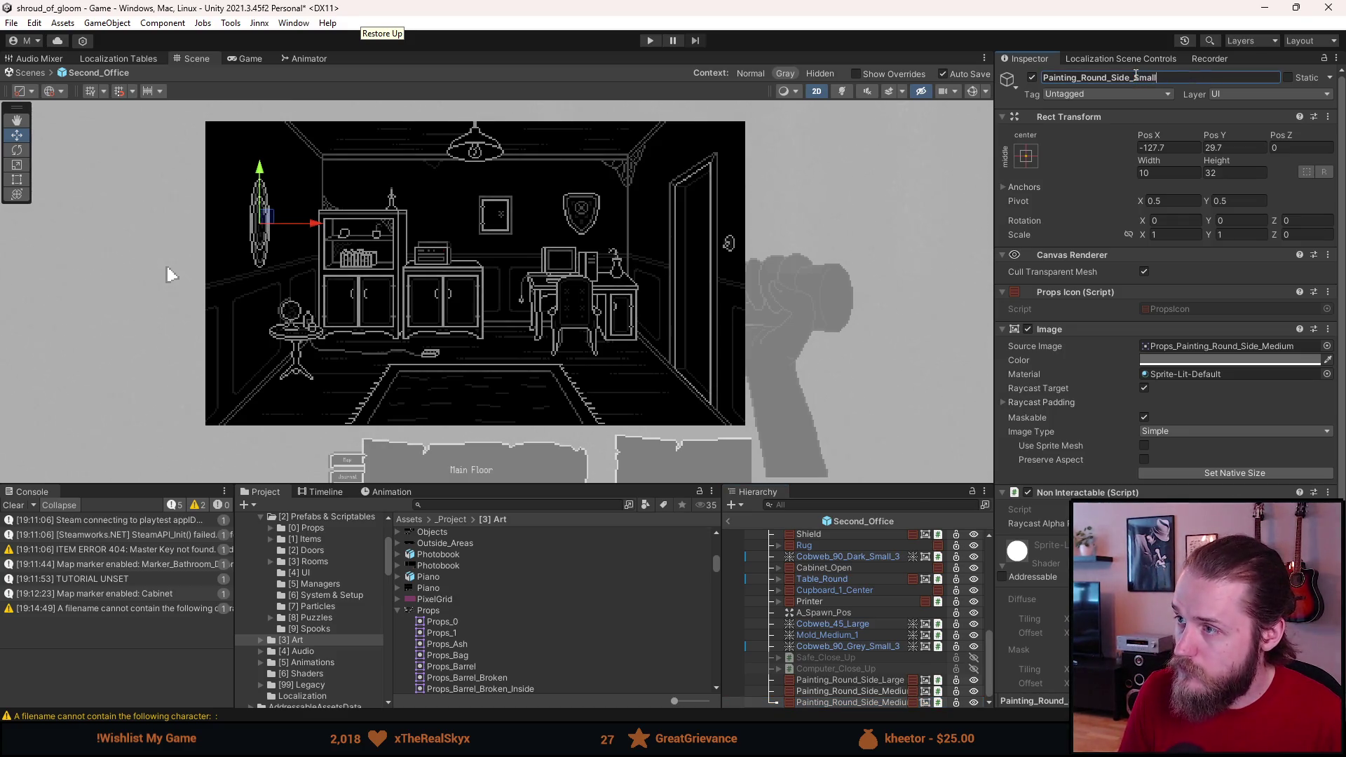
pyautogui.click(1326, 346)
pyautogui.doubleClick(1236, 474)
pyautogui.click(1236, 474)
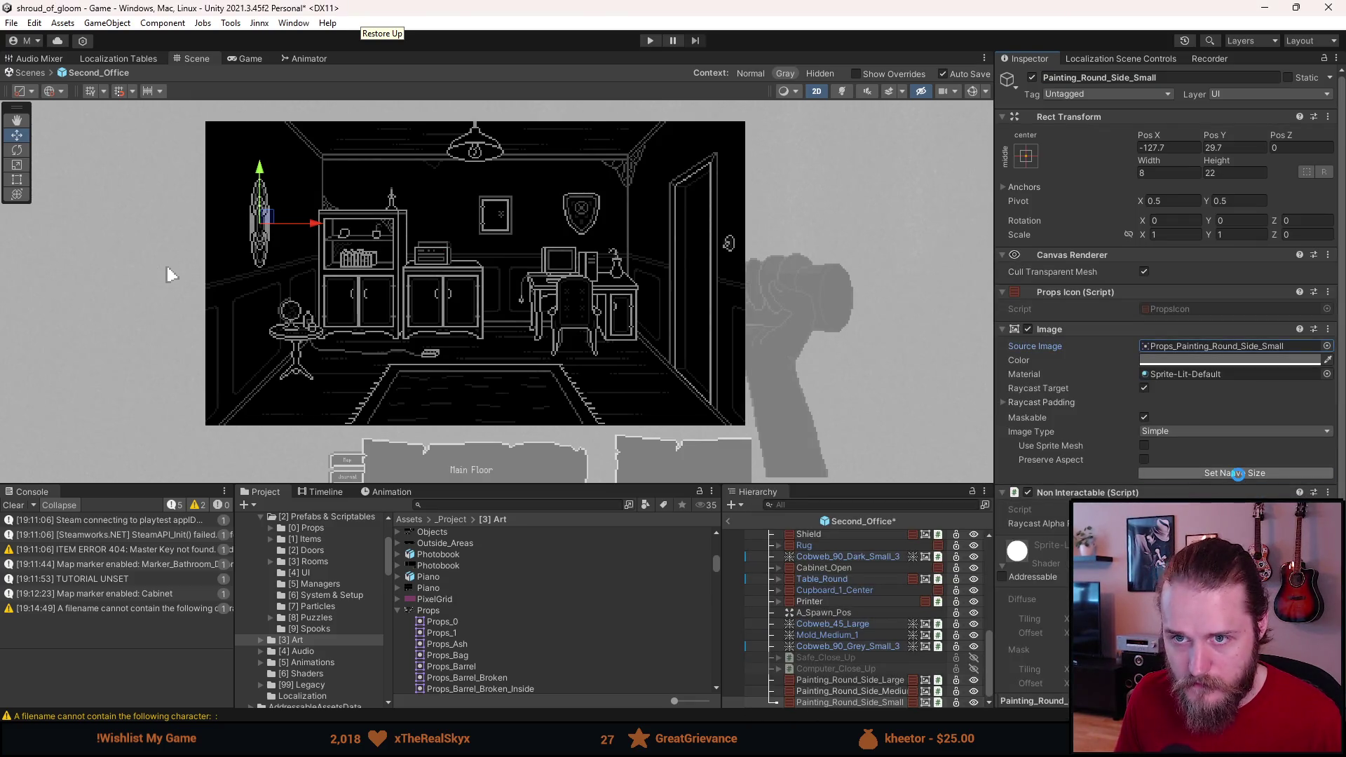
pyautogui.keyDown('shift'); pyautogui.click(862, 680); pyautogui.keyUp('shift')
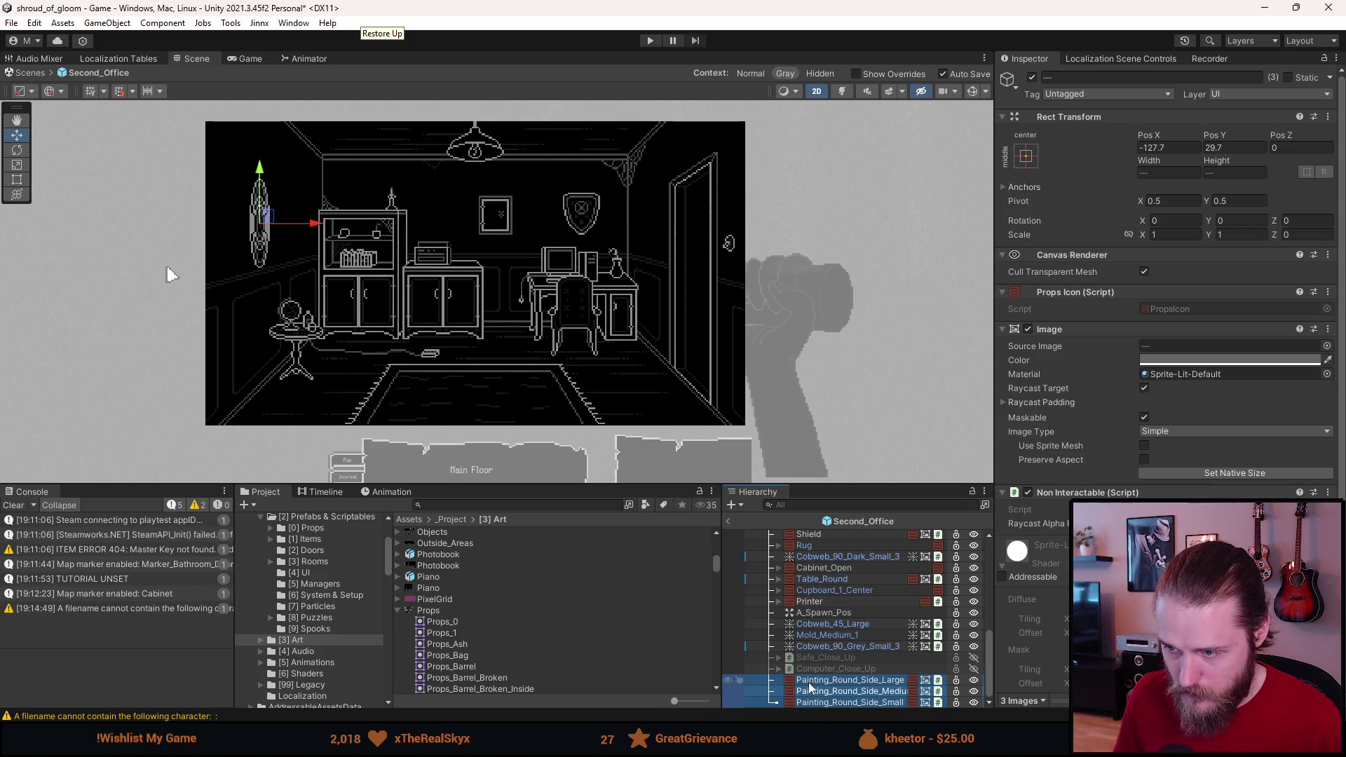
# Step: Drag the three oval paintings into [0] Props to create Large, Medium and Small prefabs
pyautogui.click(323, 529)
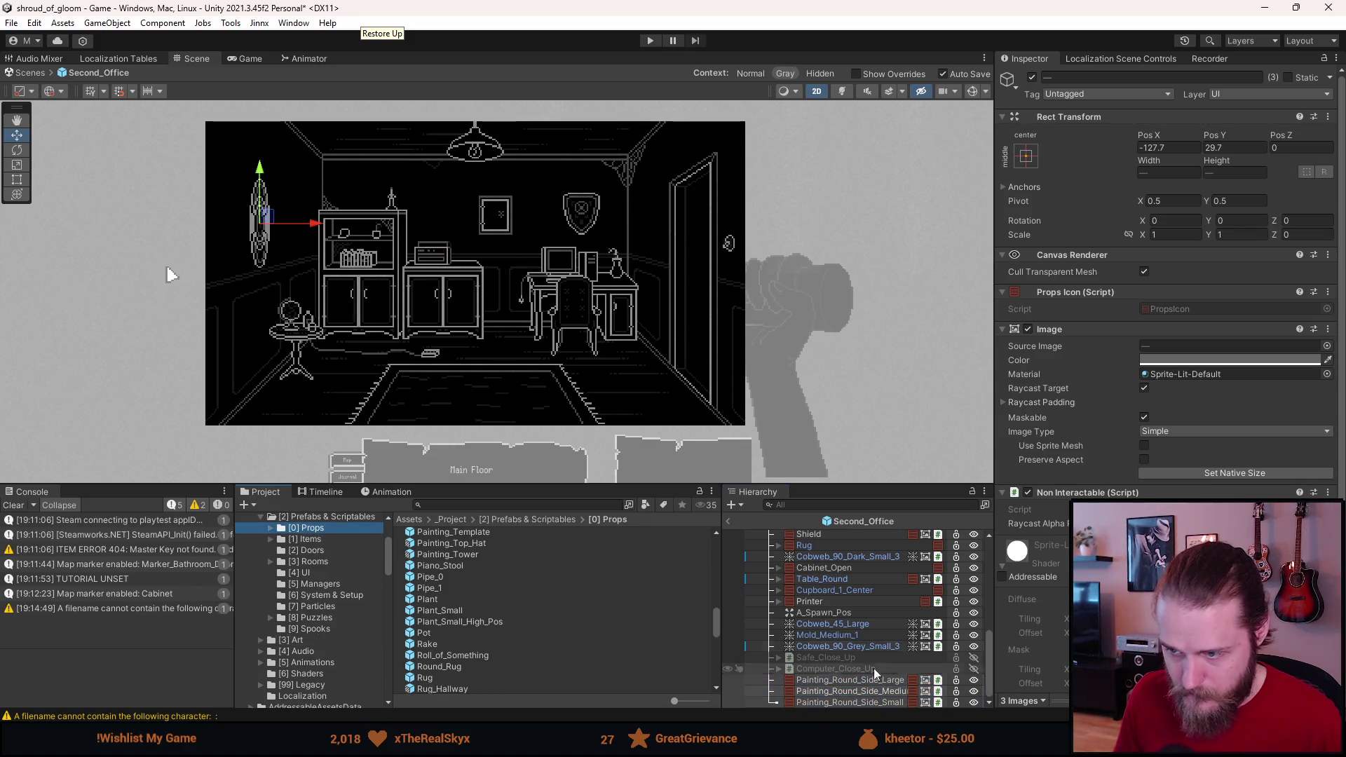
pyautogui.moveTo(868, 690)
pyautogui.mouseDown()
pyautogui.moveTo(316, 523)
pyautogui.moveTo(316, 567)
pyautogui.mouseUp()
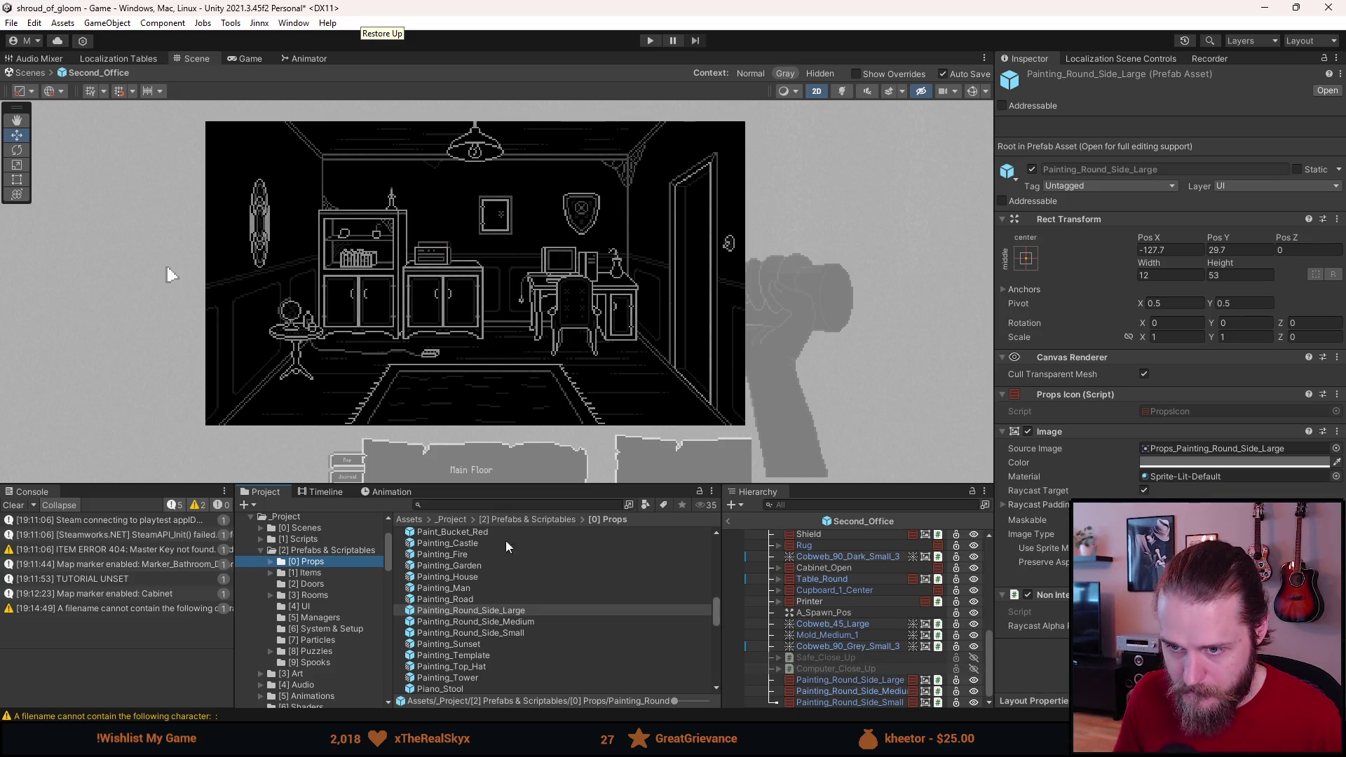
pyautogui.click(312, 551)
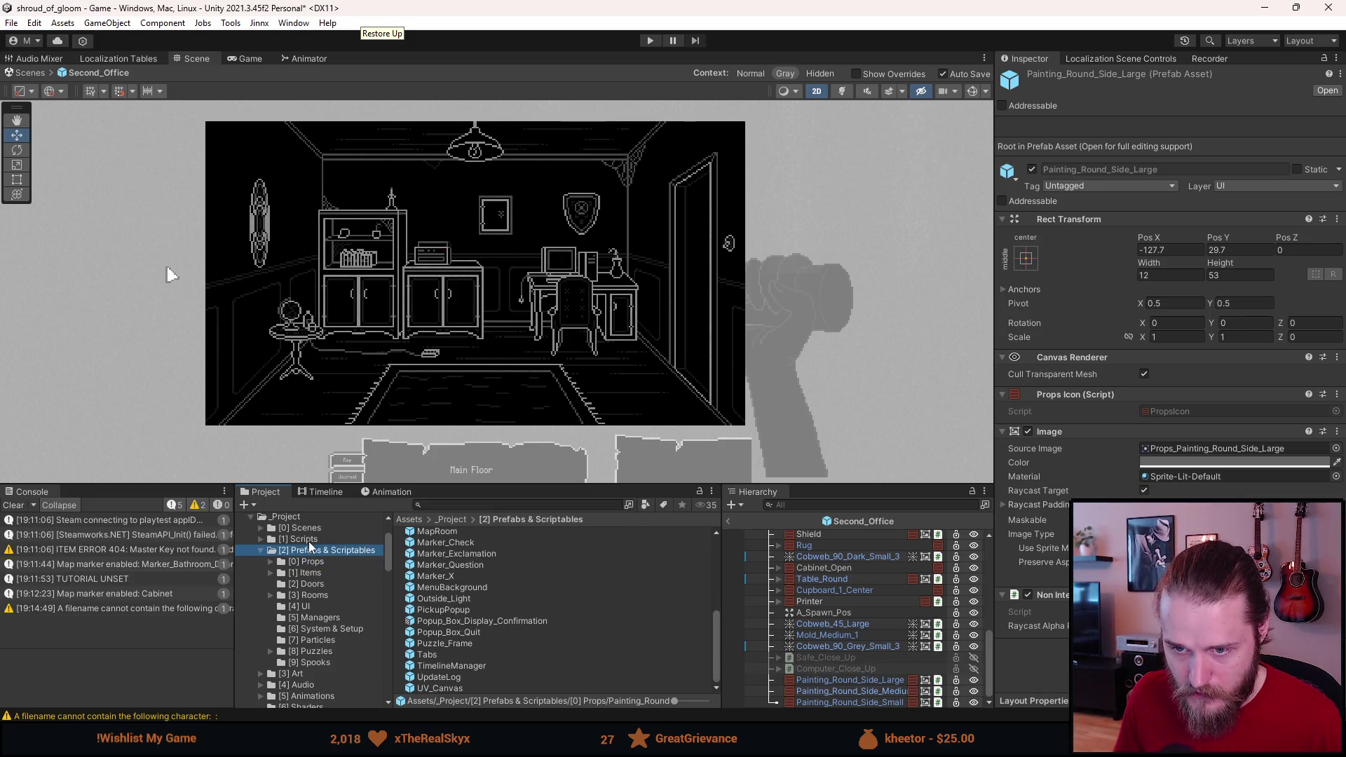
pyautogui.click(303, 530)
pyautogui.scroll(2, 324, 245)
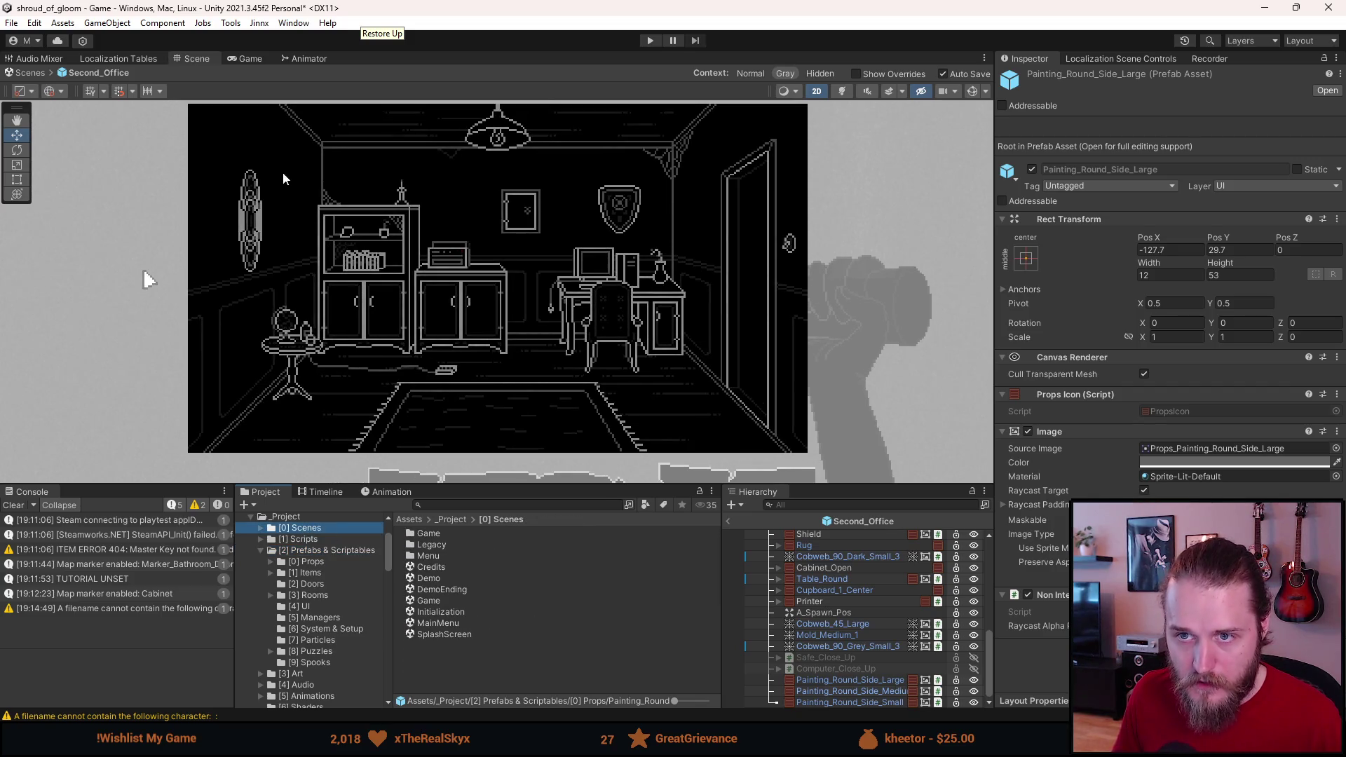
pyautogui.moveTo(285, 173); pyautogui.dragTo(439, 263)
pyautogui.scroll(4, 439, 263)
pyautogui.moveTo(479, 328); pyautogui.dragTo(422, 254)
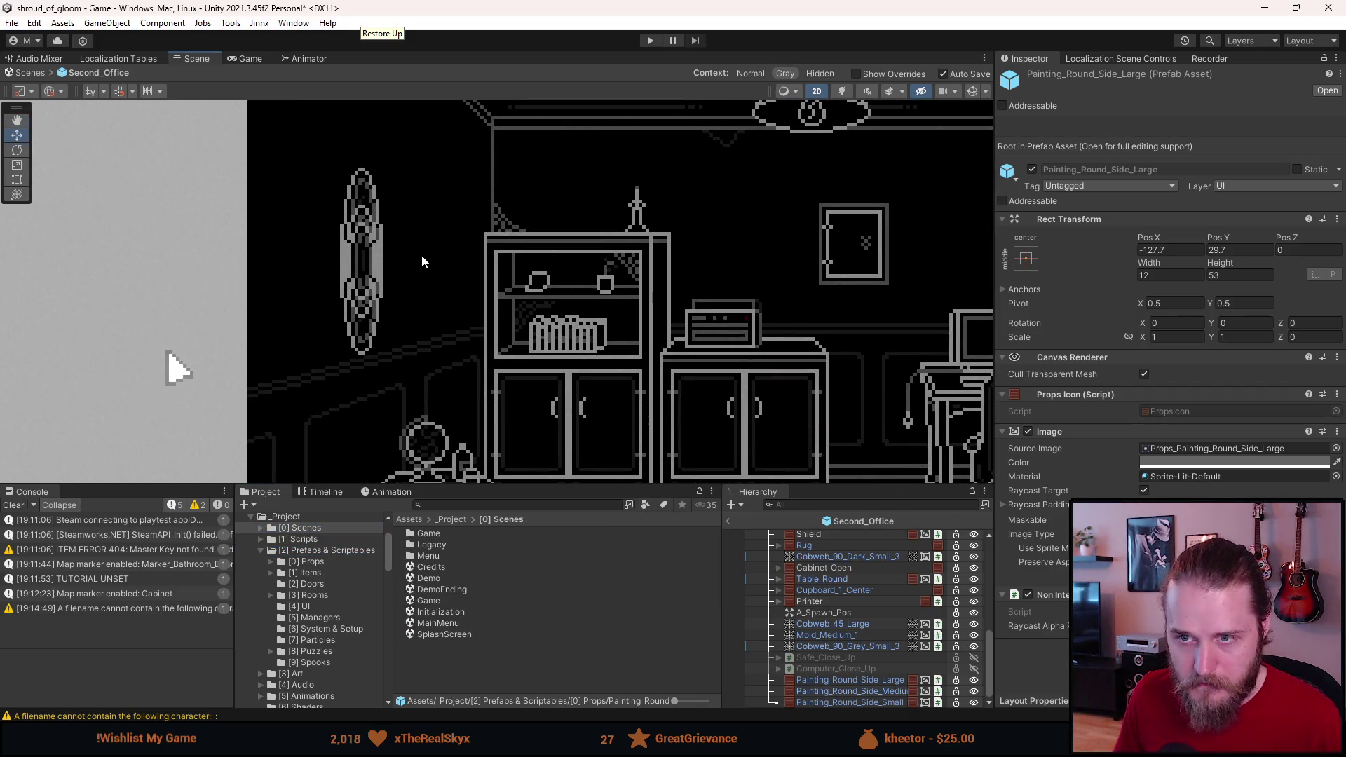
# Step: Drag the large oval painting right and higher on the left wall, clear of the others
pyautogui.click(860, 698)
pyautogui.click(852, 680)
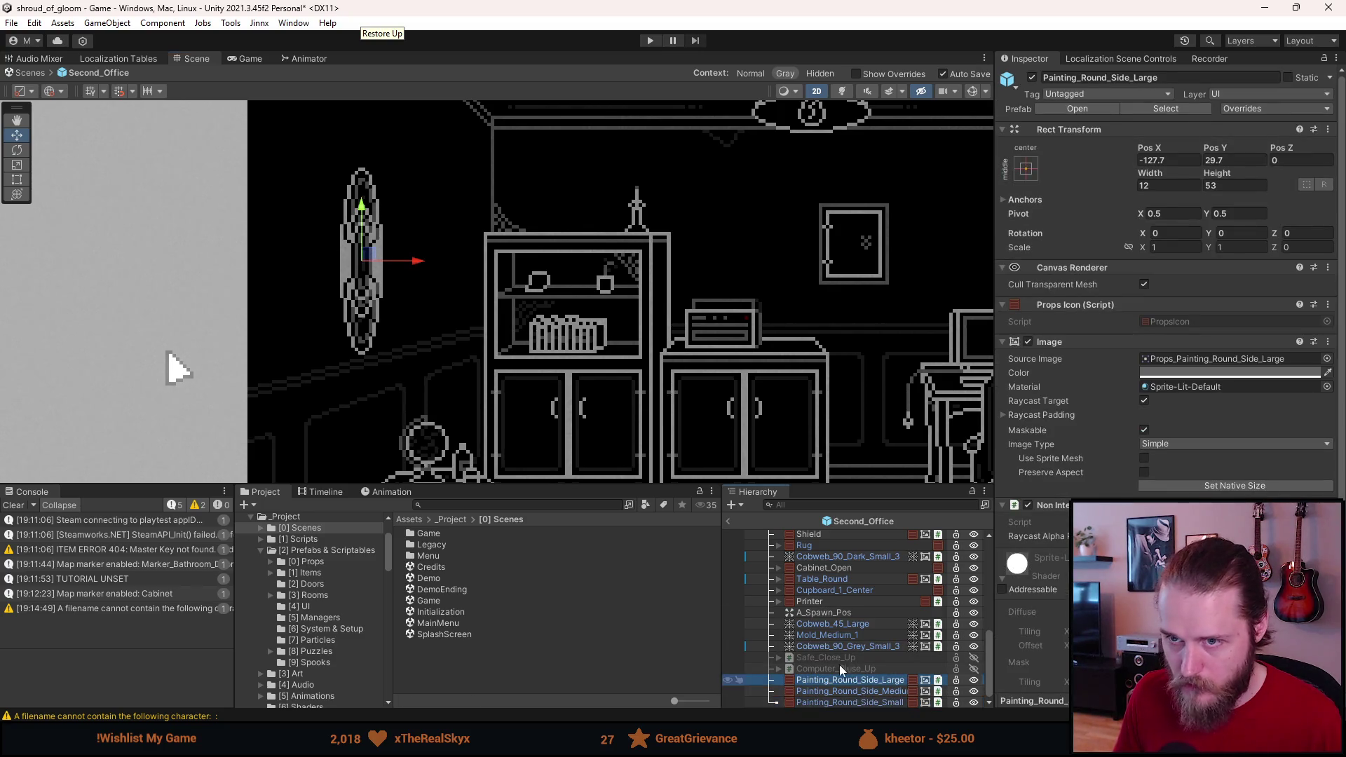
pyautogui.moveTo(414, 262); pyautogui.dragTo(469, 263)
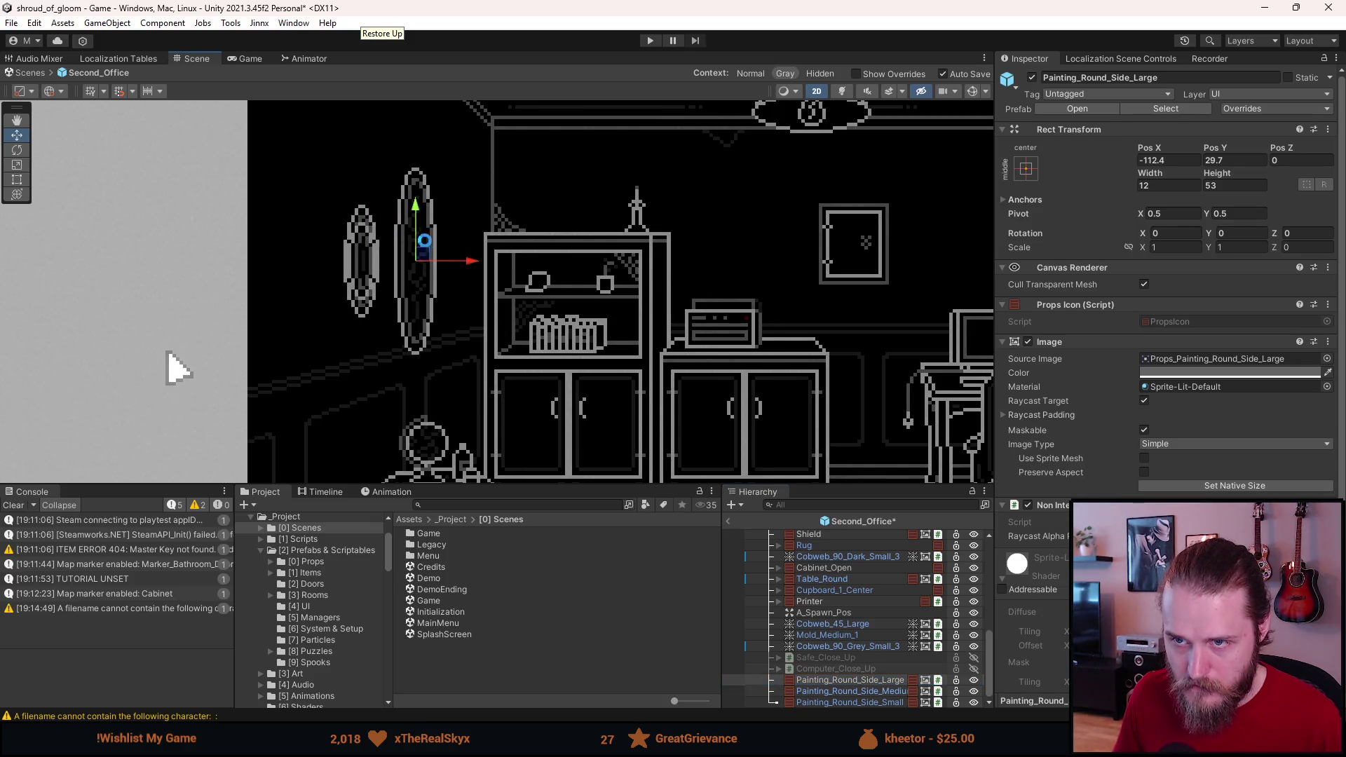
pyautogui.moveTo(416, 210); pyautogui.dragTo(416, 184)
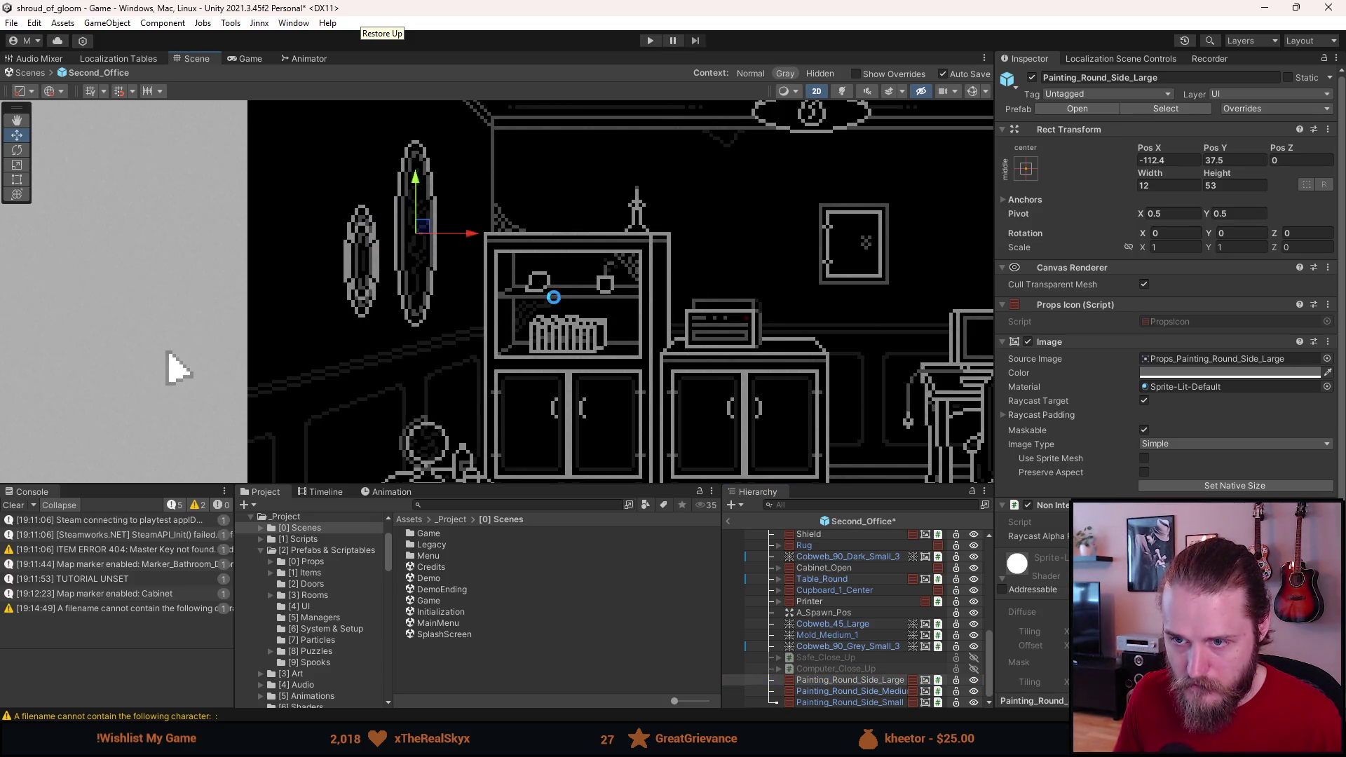
pyautogui.scroll(-5, 577, 291)
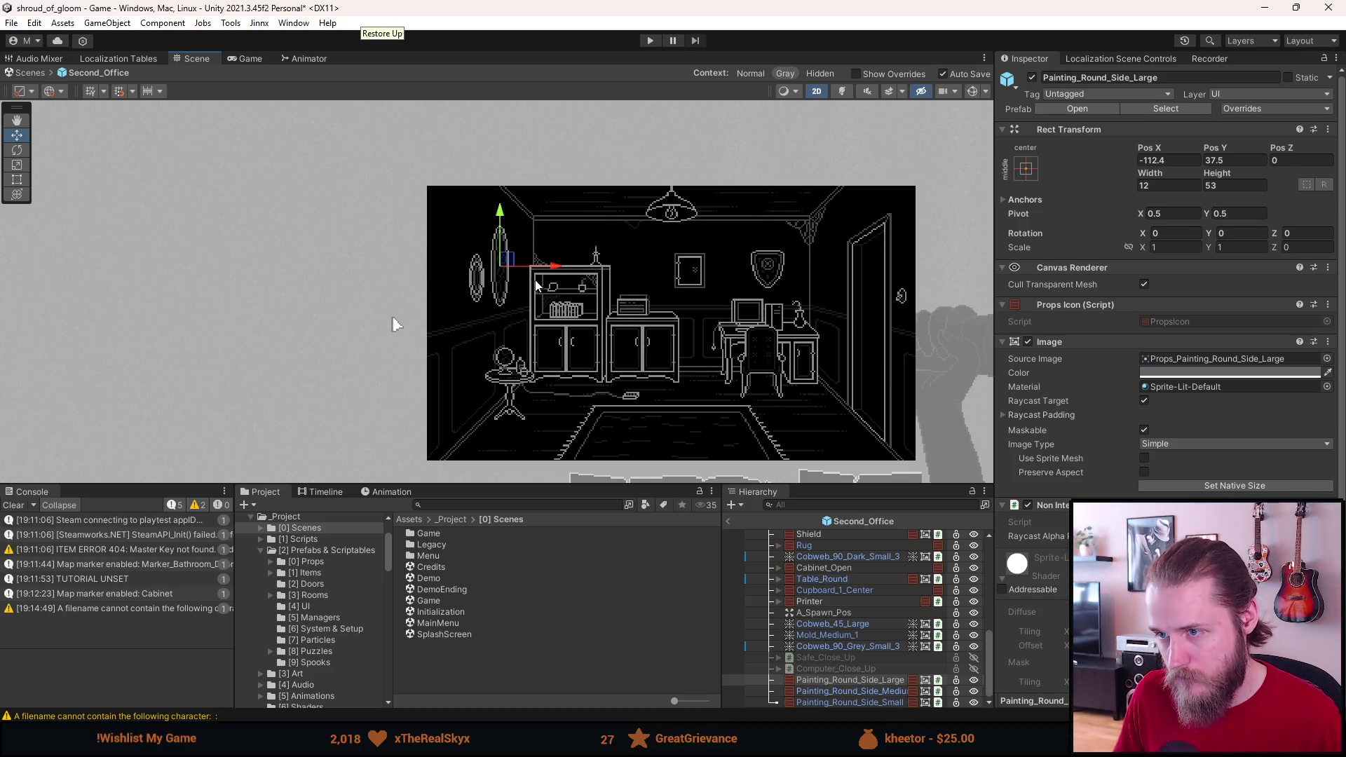
pyautogui.scroll(5, 502, 287)
pyautogui.scroll(1, 502, 287)
pyautogui.moveTo(509, 235); pyautogui.dragTo(495, 233)
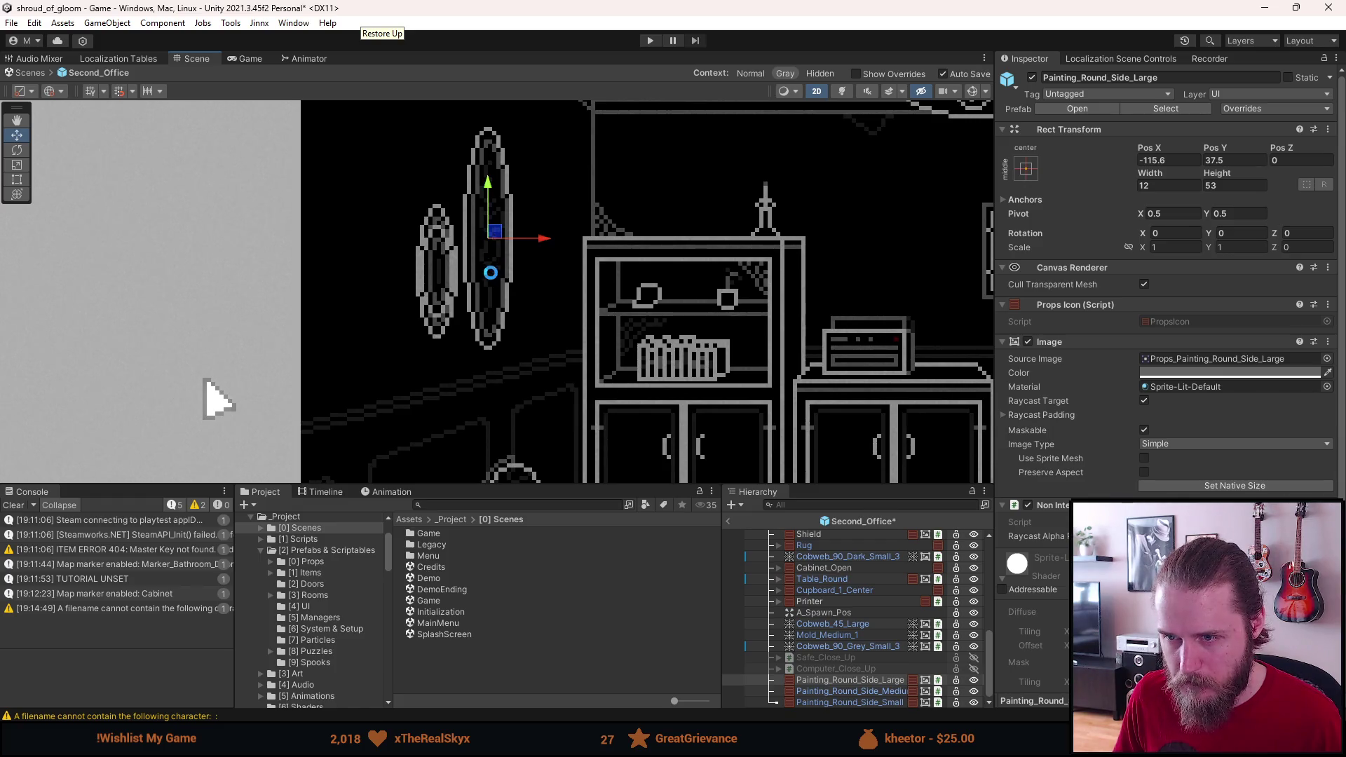
pyautogui.scroll(3, 491, 274)
pyautogui.moveTo(493, 221); pyautogui.dragTo(500, 251)
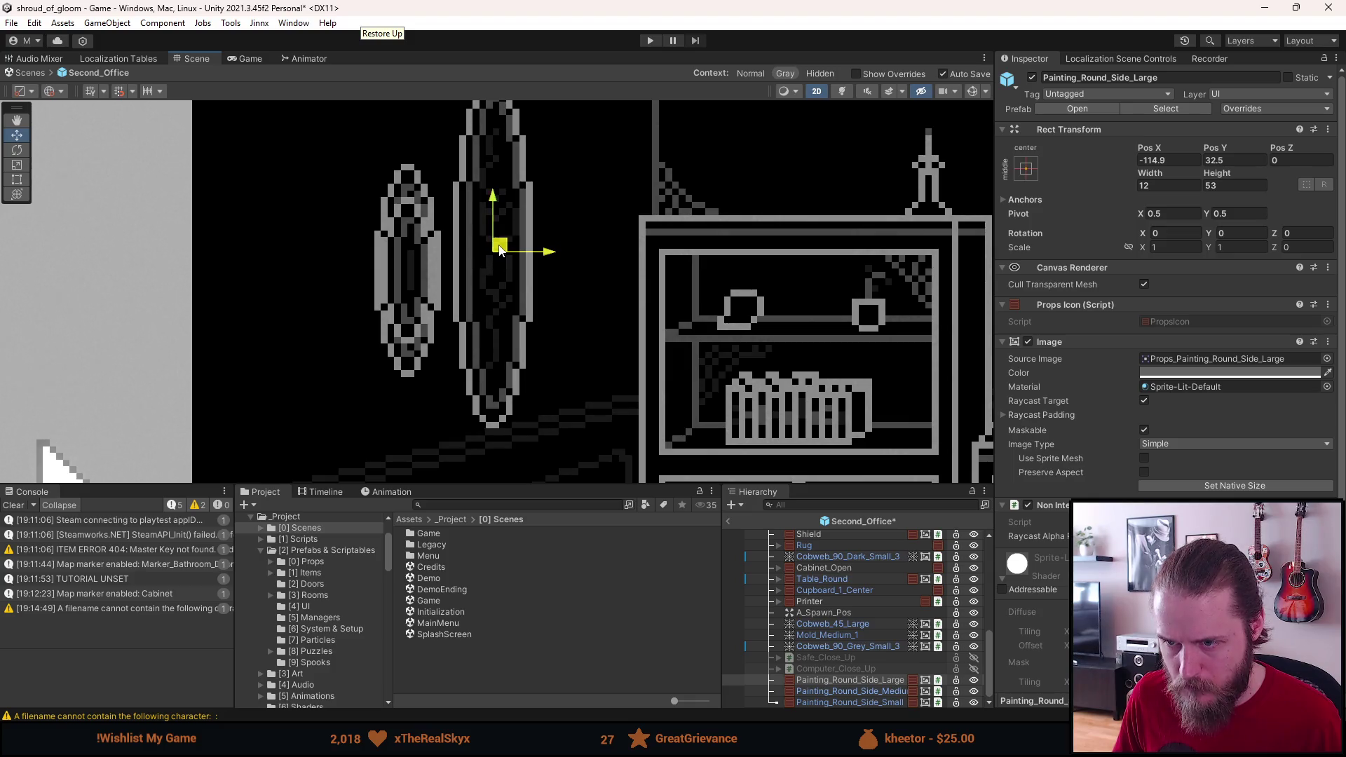
# Step: Set the large painting to Pos X -115, Pos Y 40.5 and save the scene
pyautogui.write('-115')
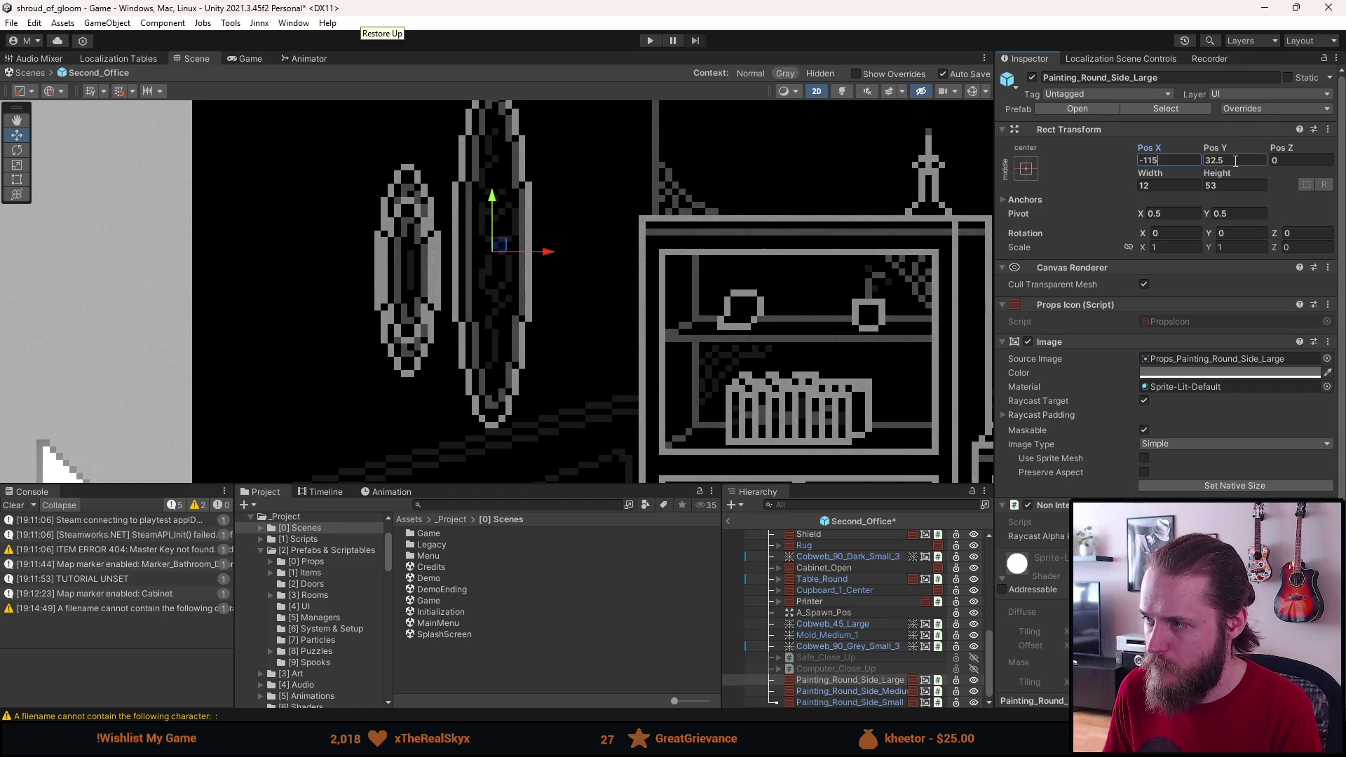
pyautogui.scroll(-5, 524, 234)
pyautogui.hotkey('ctrl', 's')
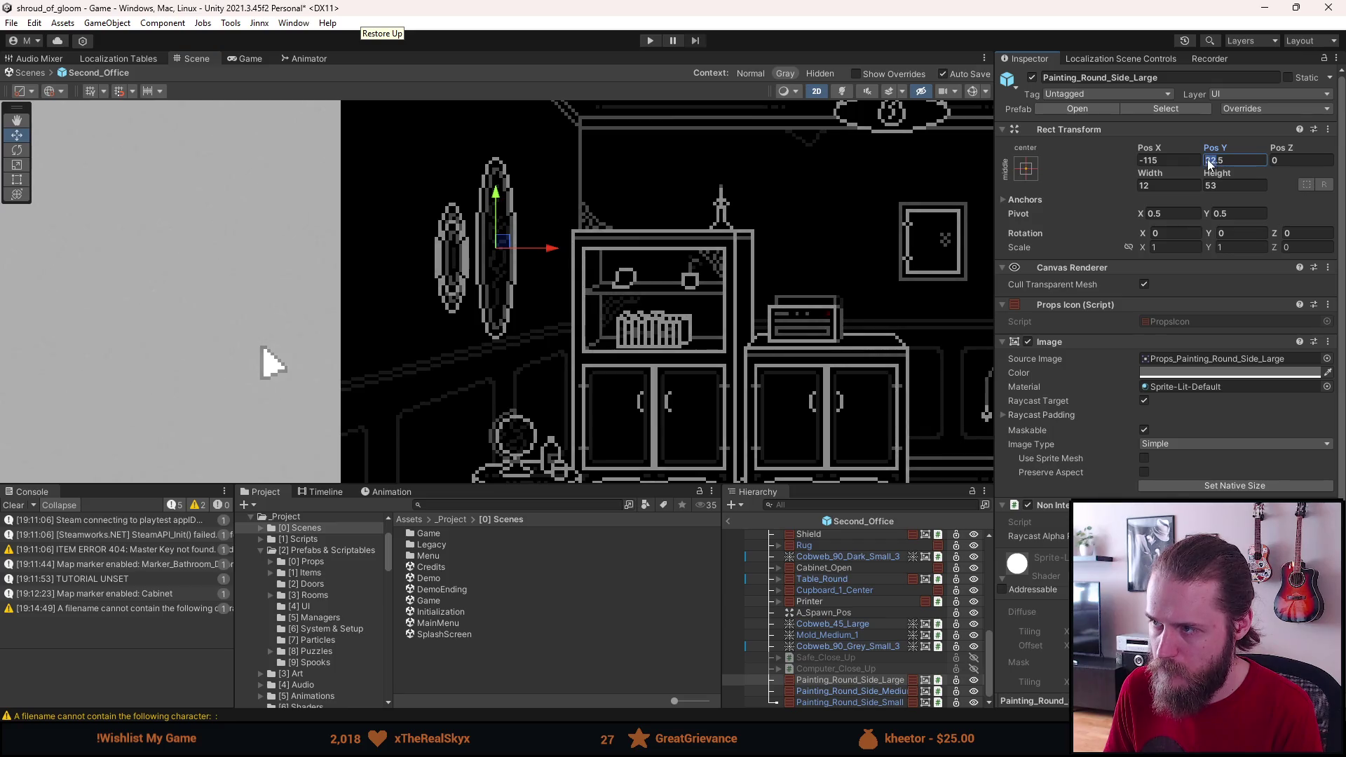
pyautogui.write('40')
pyautogui.scroll(-4, 847, 239)
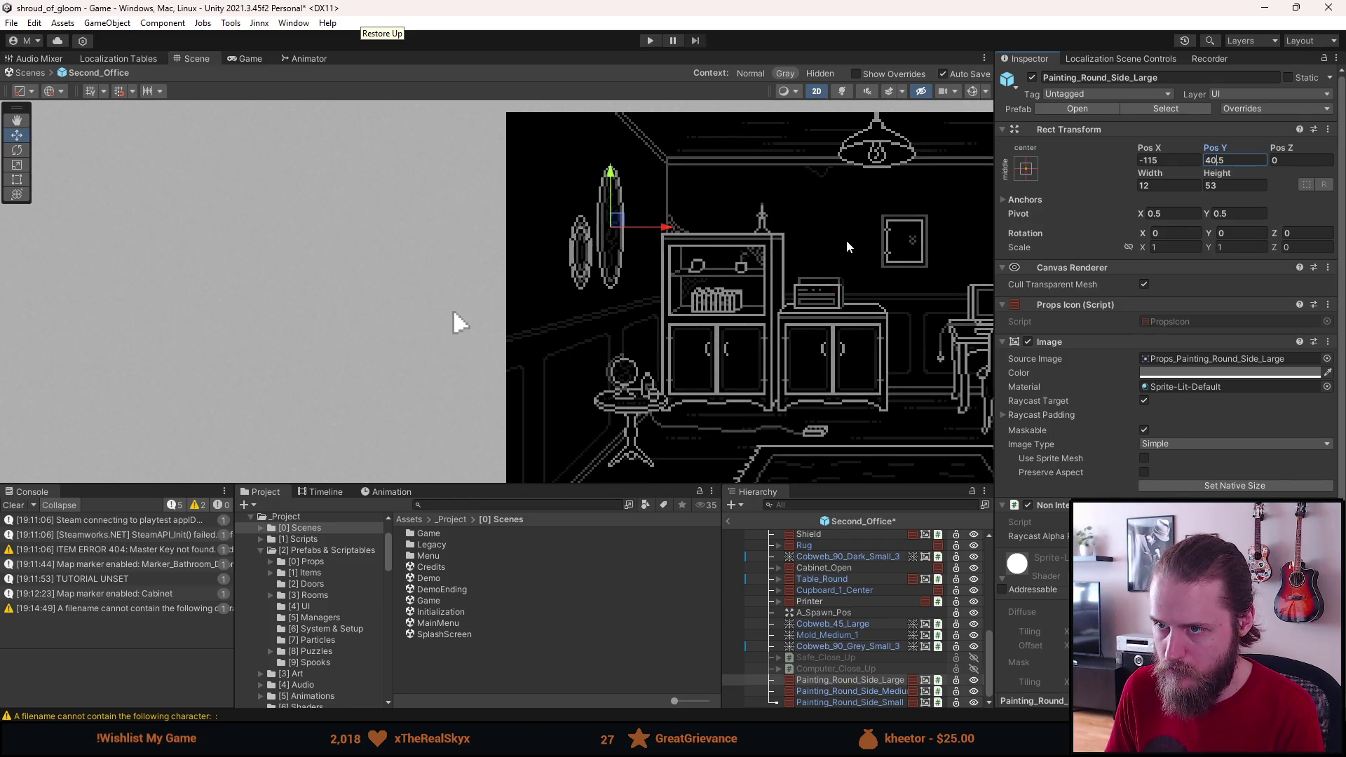
pyautogui.scroll(2, 834, 245)
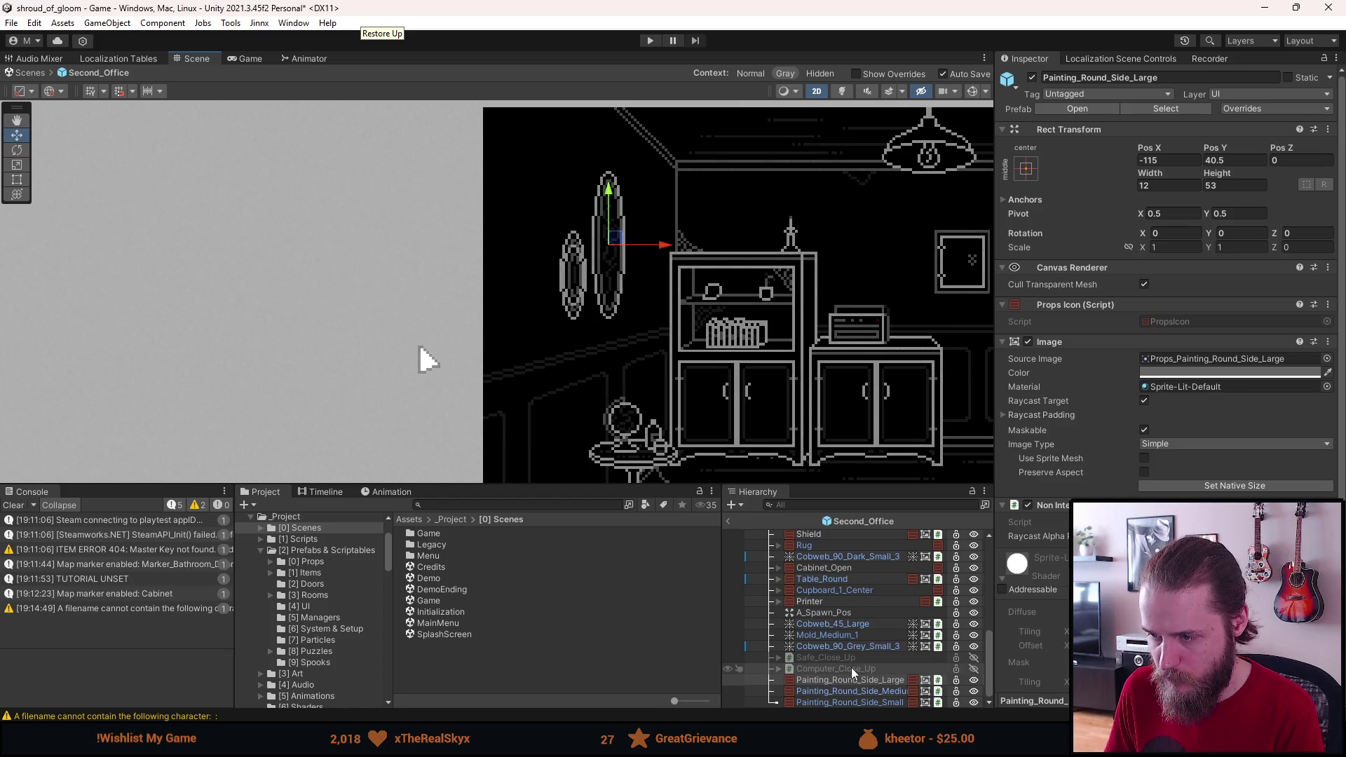
pyautogui.click(846, 691)
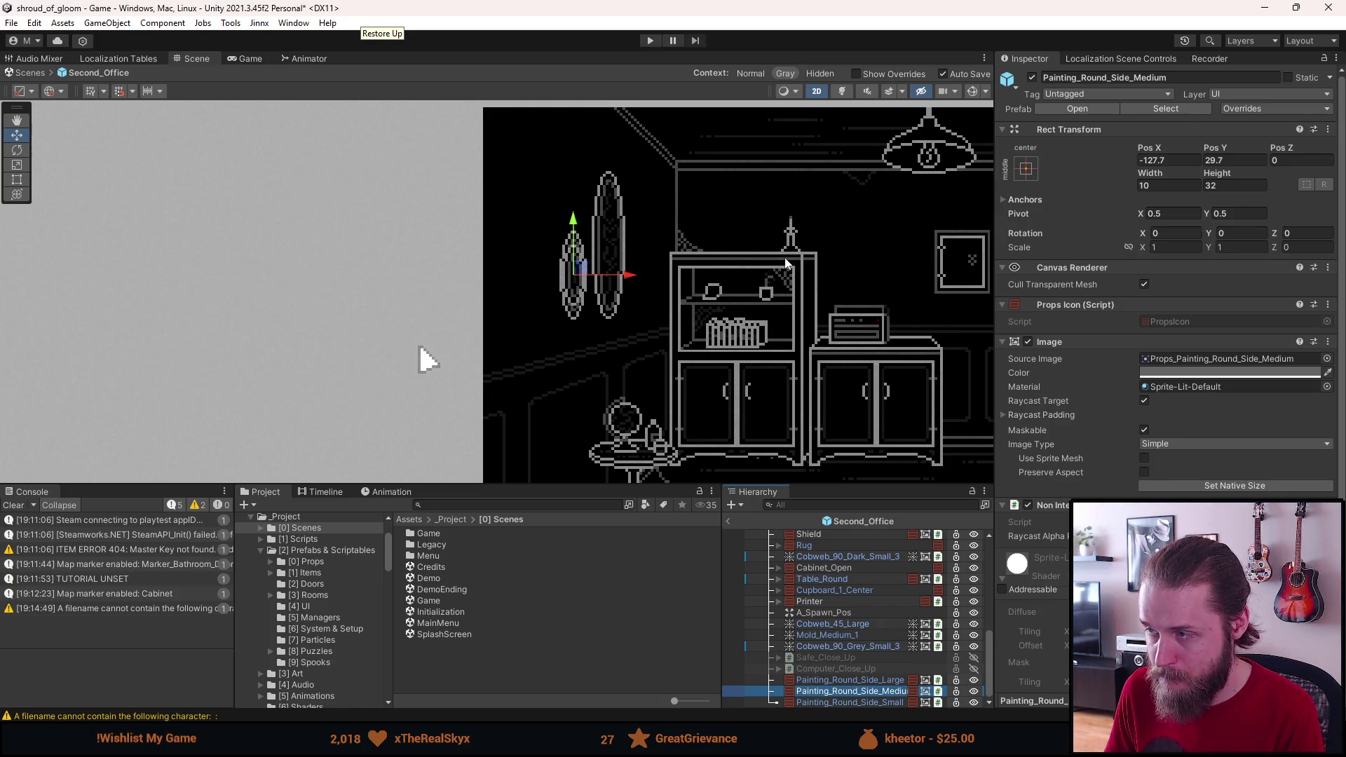
# Step: Type the medium oval painting's Rect Transform values: Pos X -132 and Pos Y 52
pyautogui.click(1159, 161)
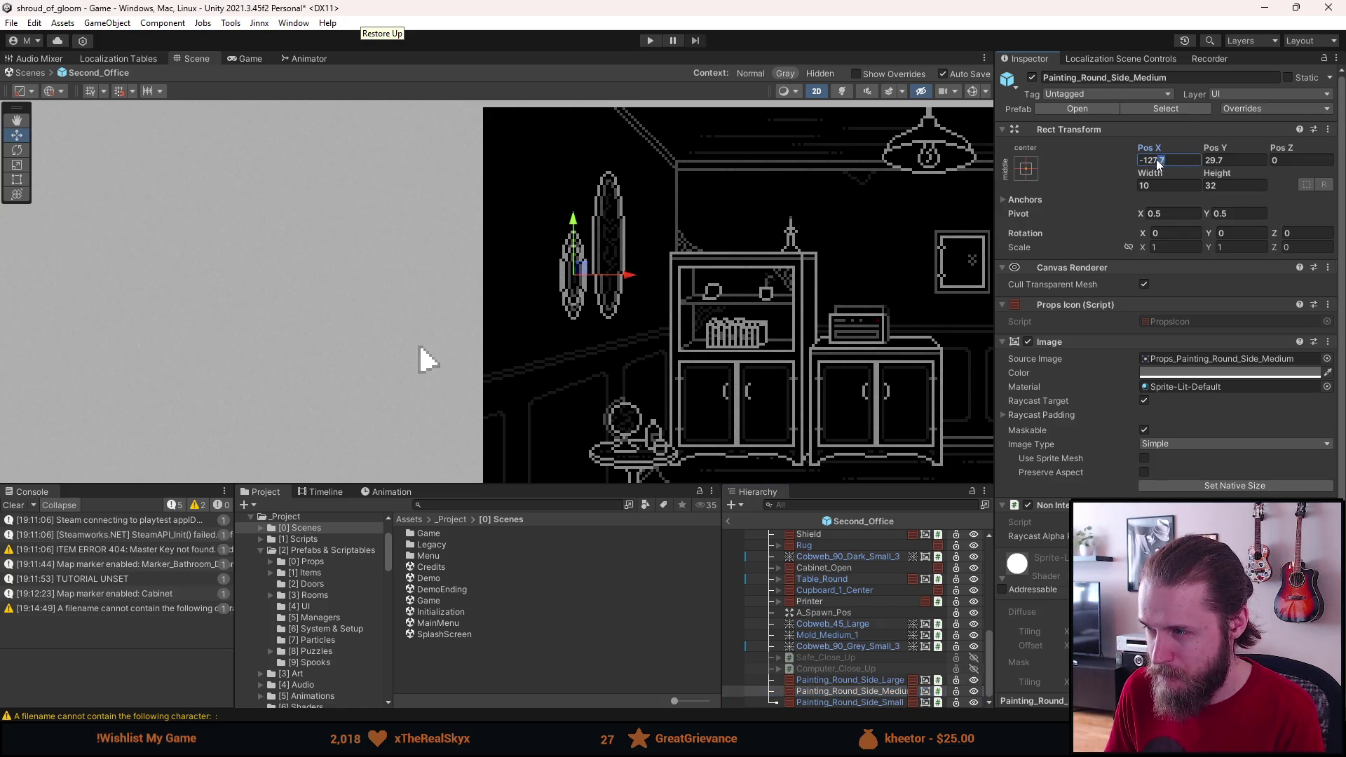
pyautogui.write('35')
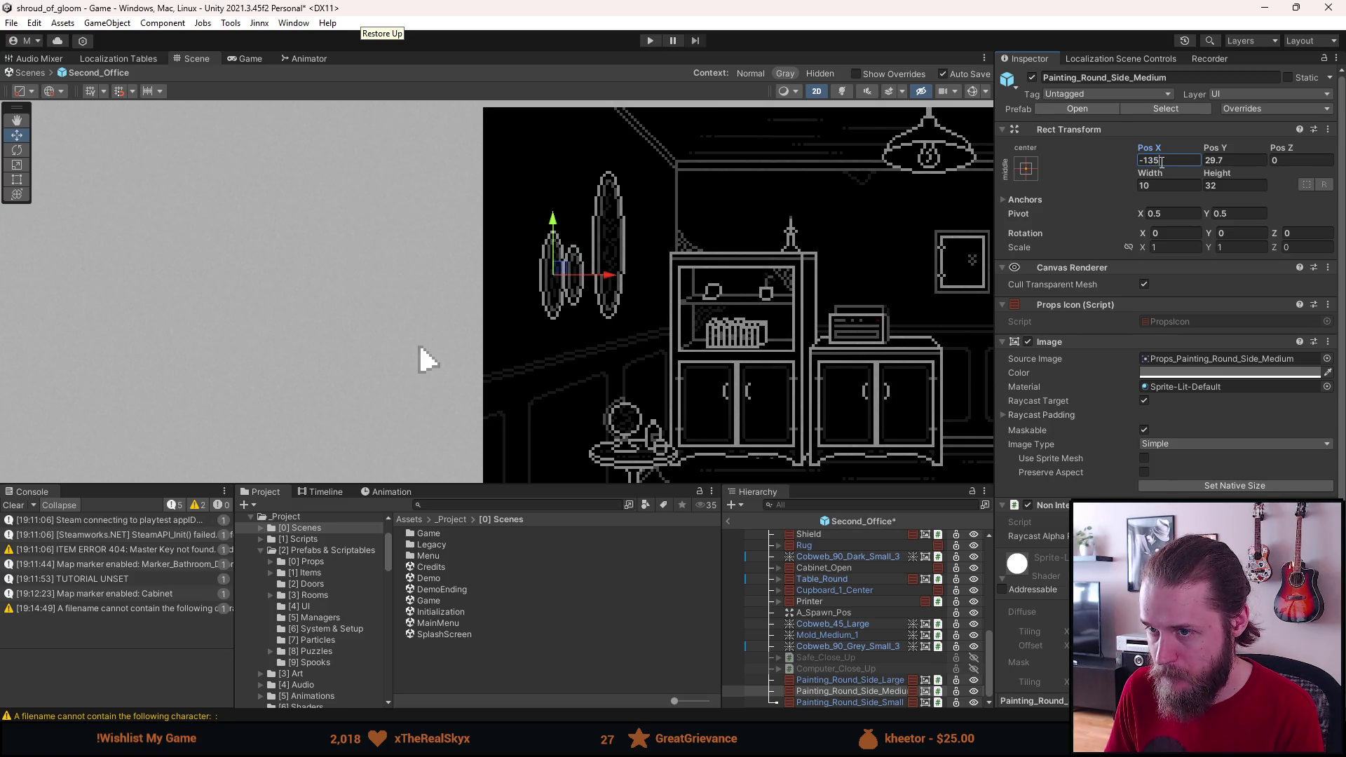
pyautogui.press('BackSpace')
pyautogui.write('0')
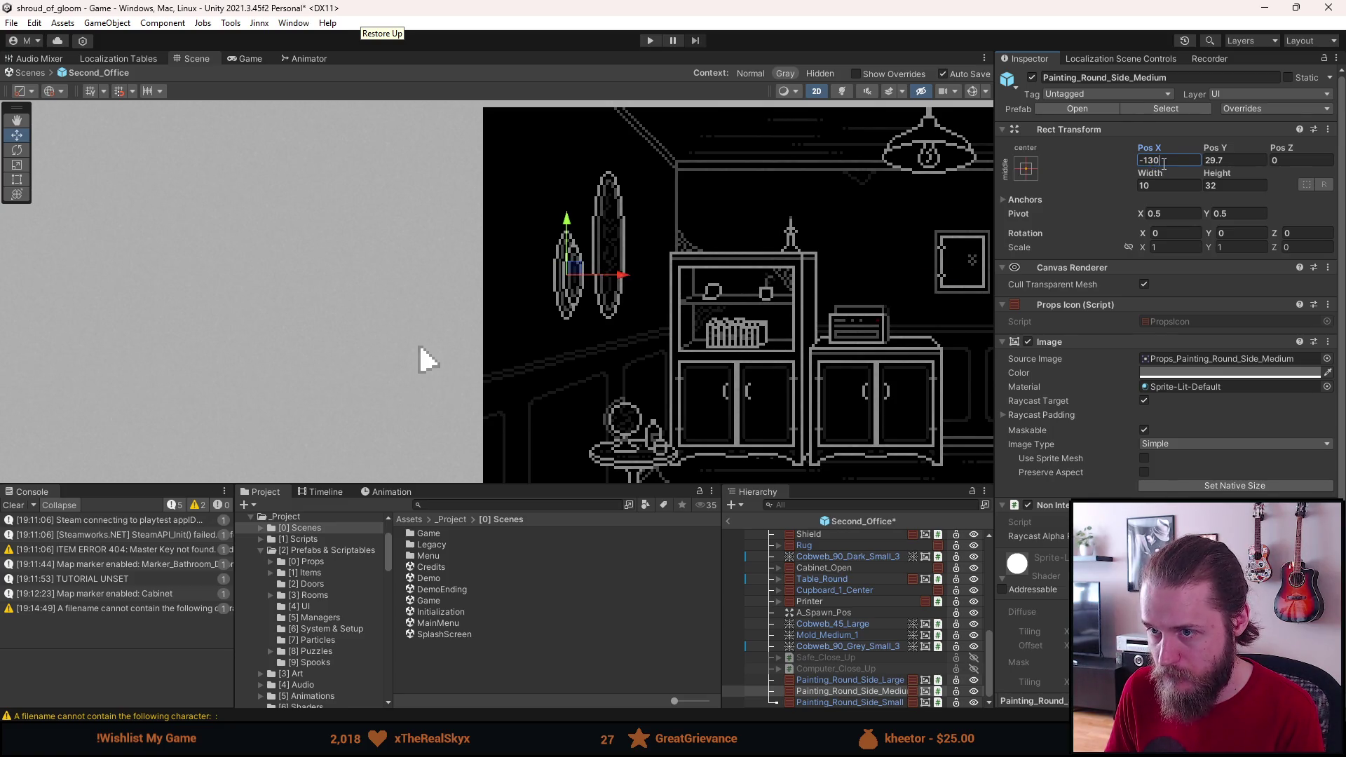
pyautogui.press('BackSpace')
pyautogui.write('2')
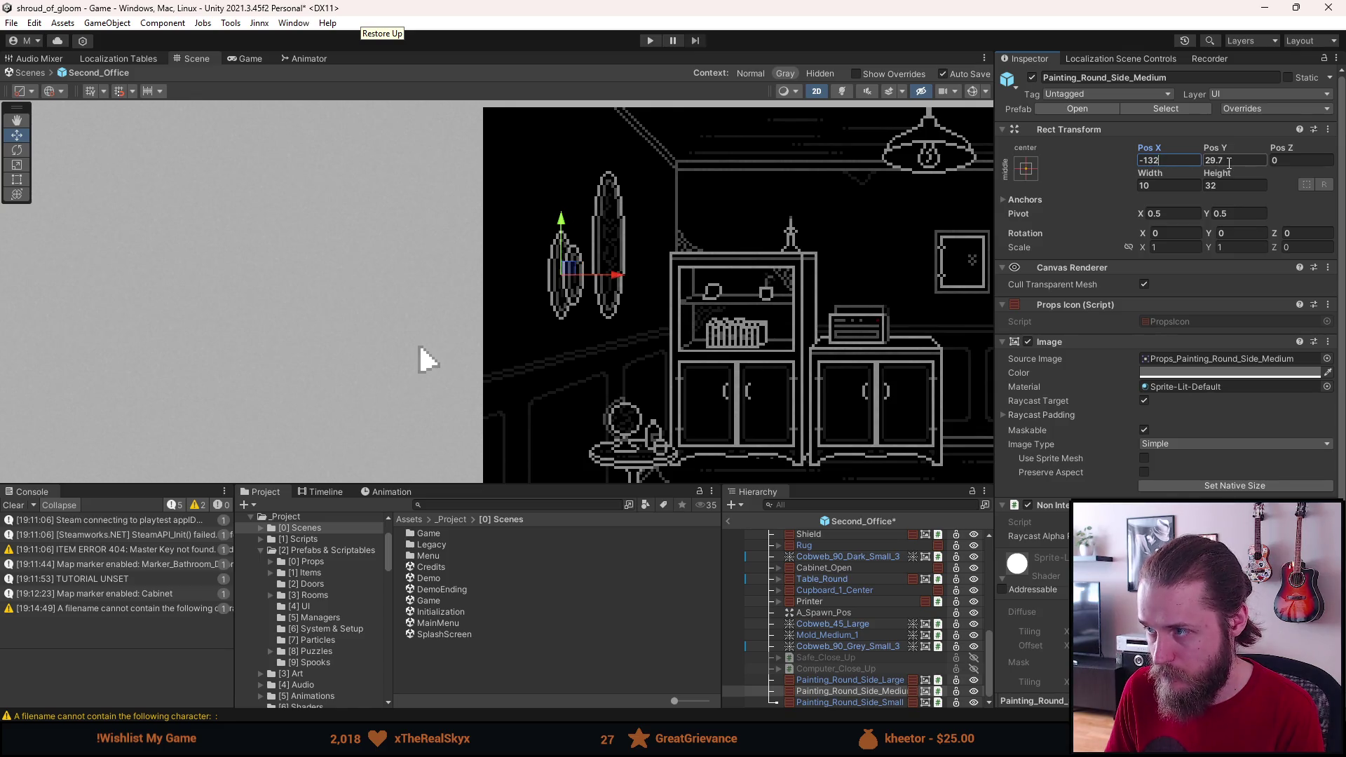
pyautogui.write('40')
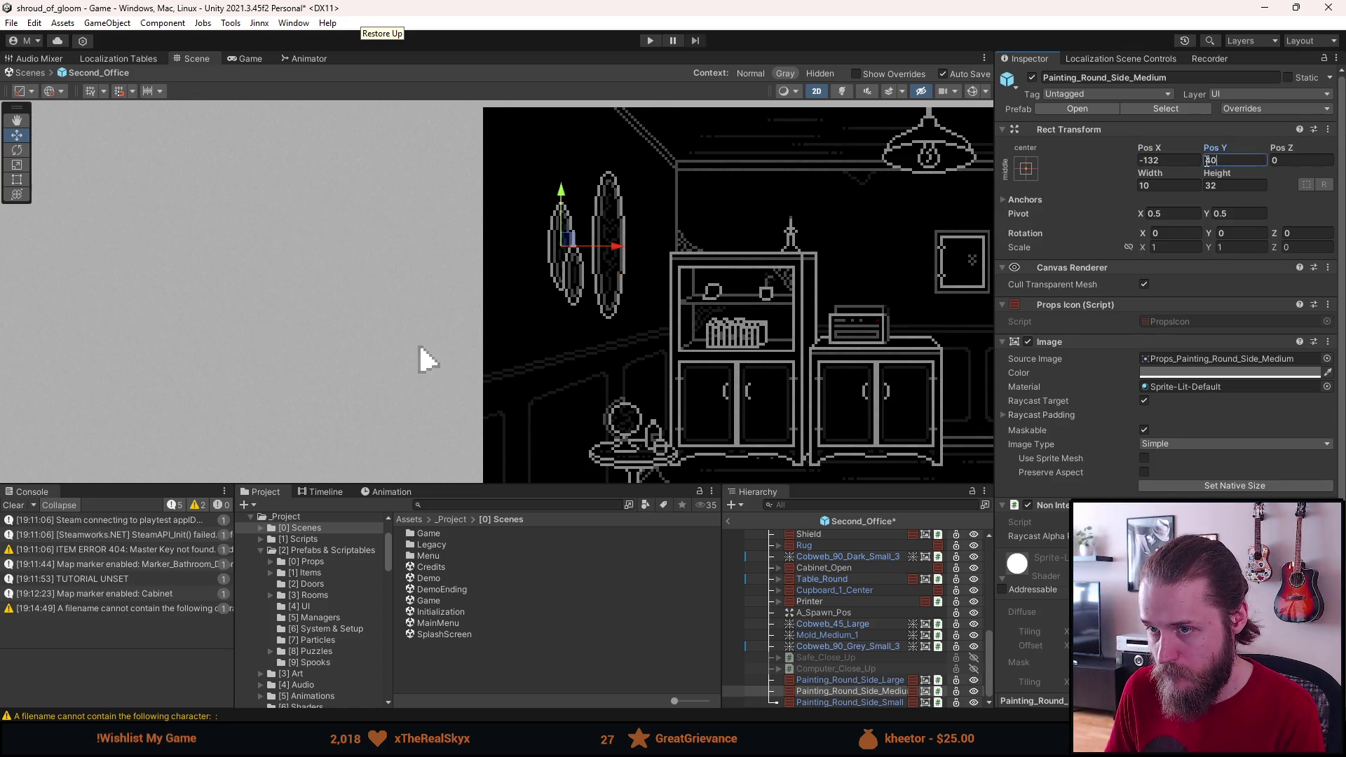
pyautogui.press('BackSpace')
pyautogui.write('5')
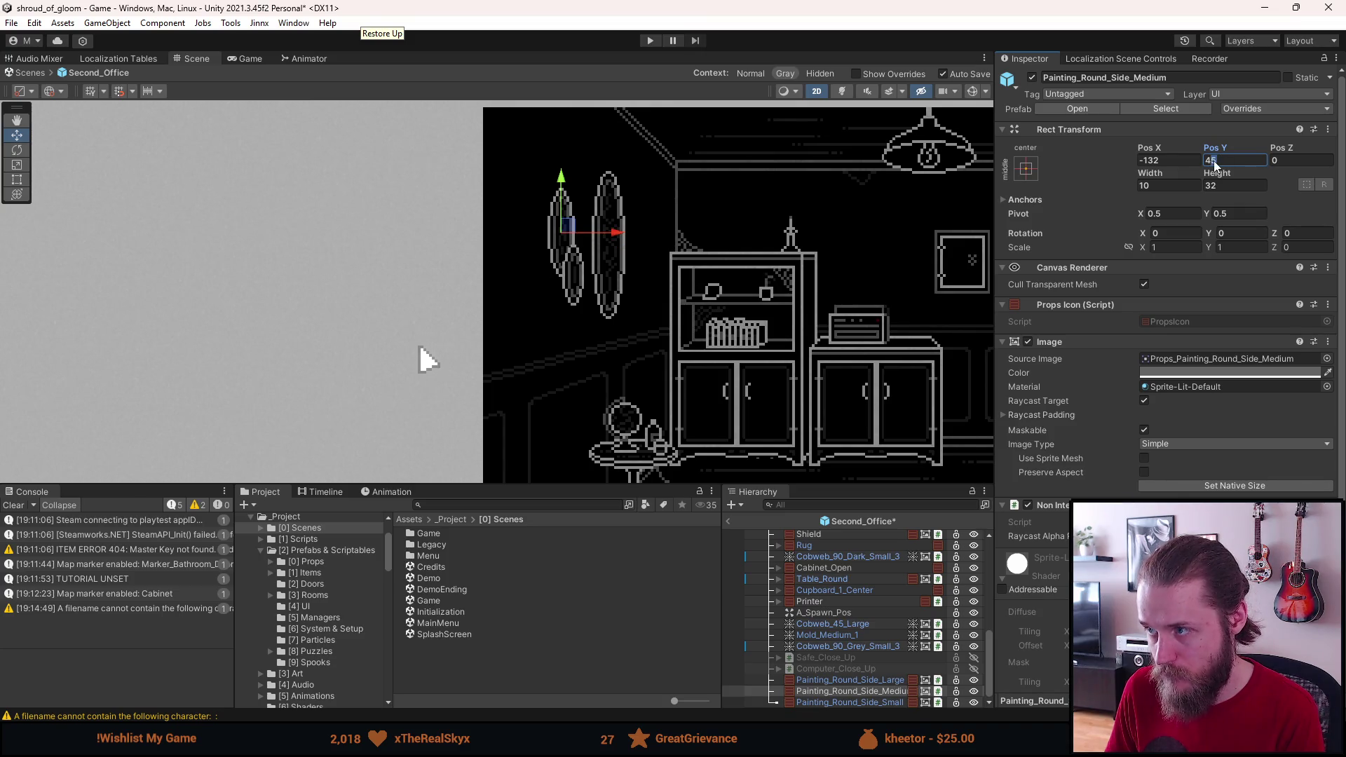
pyautogui.press('BackSpace')
pyautogui.write('7')
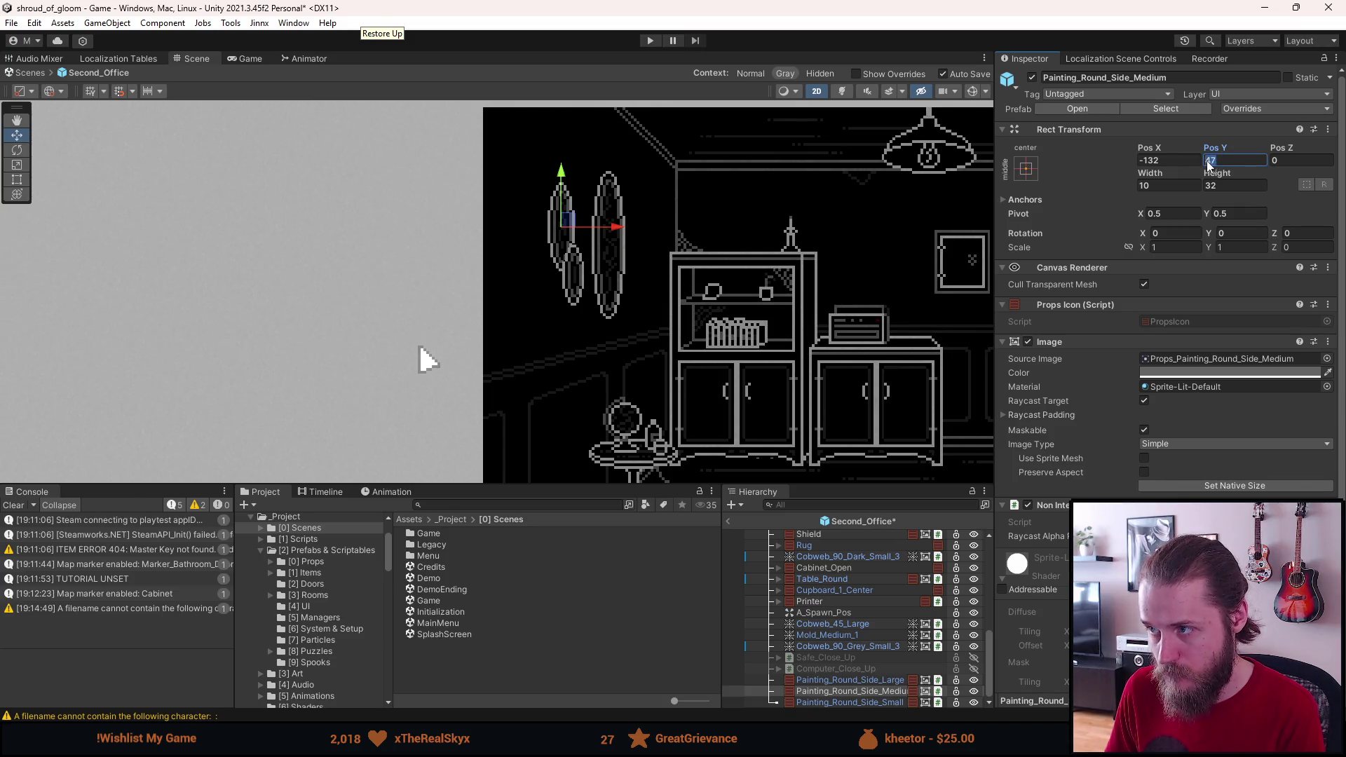
pyautogui.write('50')
pyautogui.press('BackSpace')
# Step: Position the small oval painting at Pos X -132, Pos Y 21
pyautogui.write('2')
pyautogui.click(854, 701)
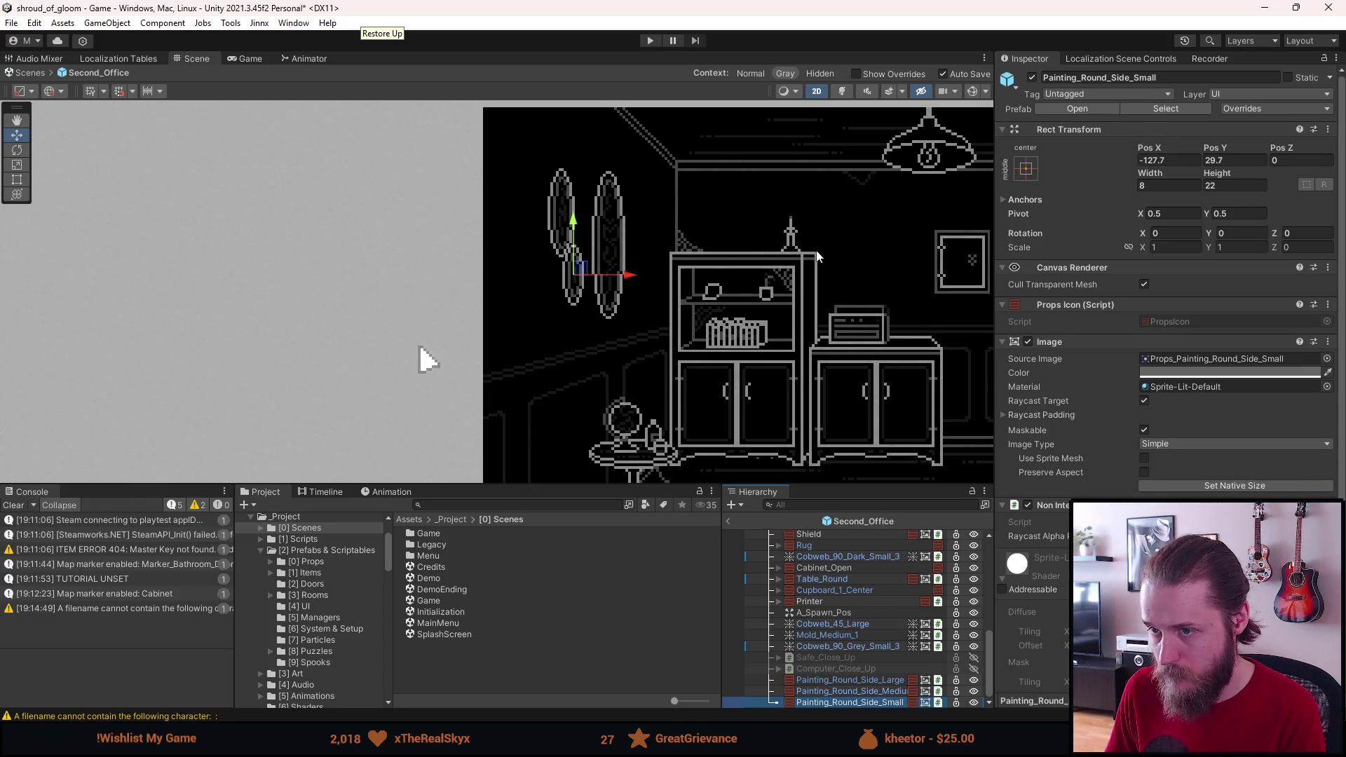
pyautogui.scroll(5, 562, 284)
pyautogui.moveTo(572, 288); pyautogui.dragTo(544, 319)
pyautogui.click(1180, 160)
pyautogui.write('-132')
pyautogui.click(1228, 160)
pyautogui.write('2')
pyautogui.scroll(-3, 732, 281)
pyautogui.write('2')
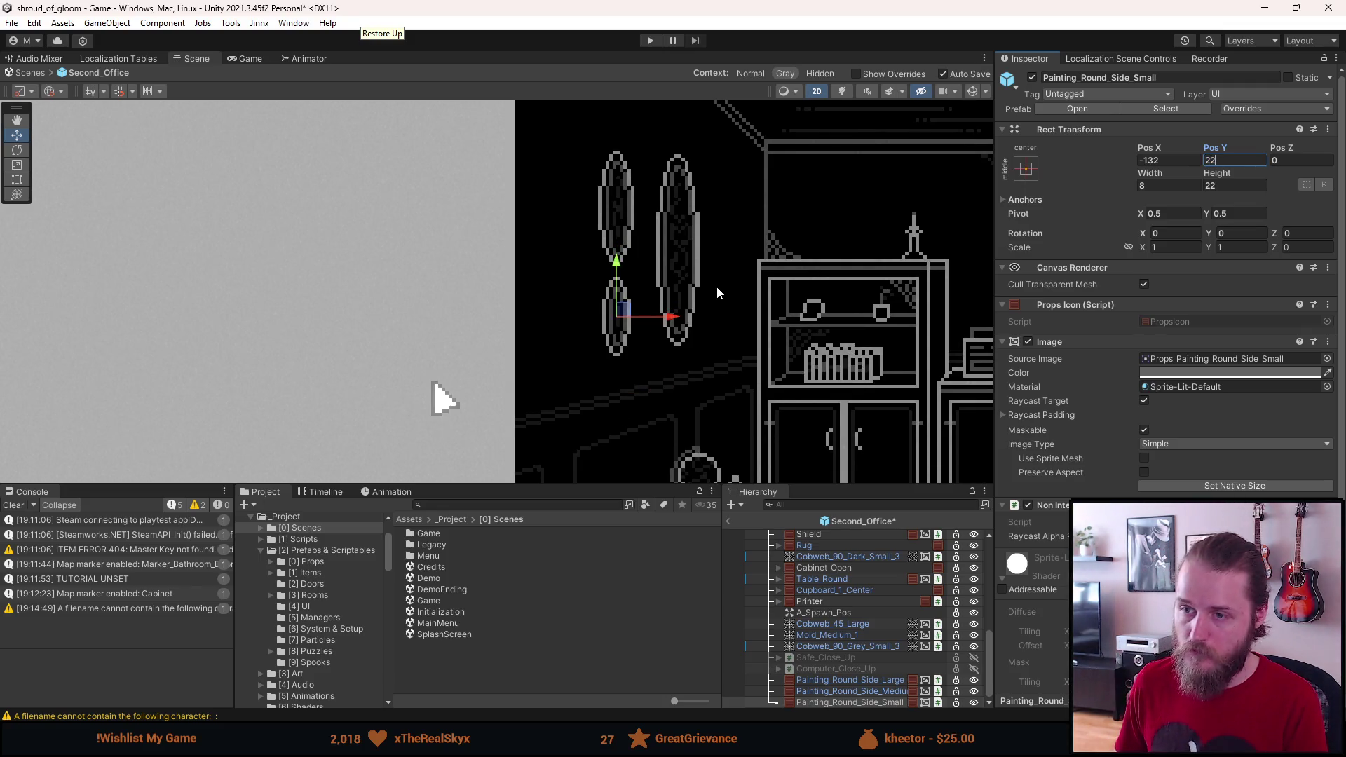
pyautogui.press('BackSpace')
pyautogui.write('1')
pyautogui.scroll(-2, 555, 272)
# Step: Try moving the small painting further left, then settle its Pos X at -128
pyautogui.moveTo(490, 345)
pyautogui.mouseDown()
pyautogui.moveTo(300, 375)
pyautogui.moveTo(259, 337)
pyautogui.moveTo(340, 328)
pyautogui.mouseUp()
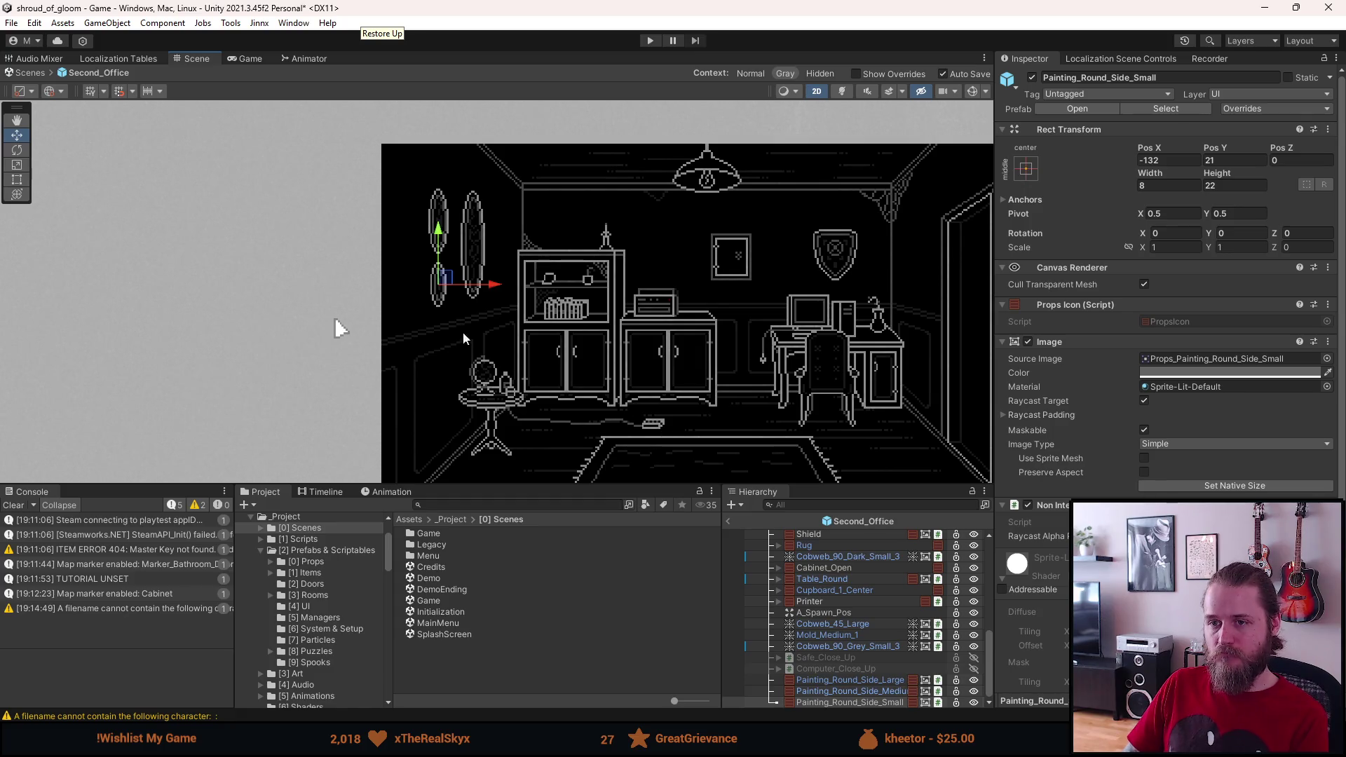
pyautogui.scroll(3, 411, 300)
pyautogui.moveTo(457, 263)
pyautogui.mouseDown()
pyautogui.moveTo(421, 272)
pyautogui.moveTo(420, 239)
pyautogui.mouseUp()
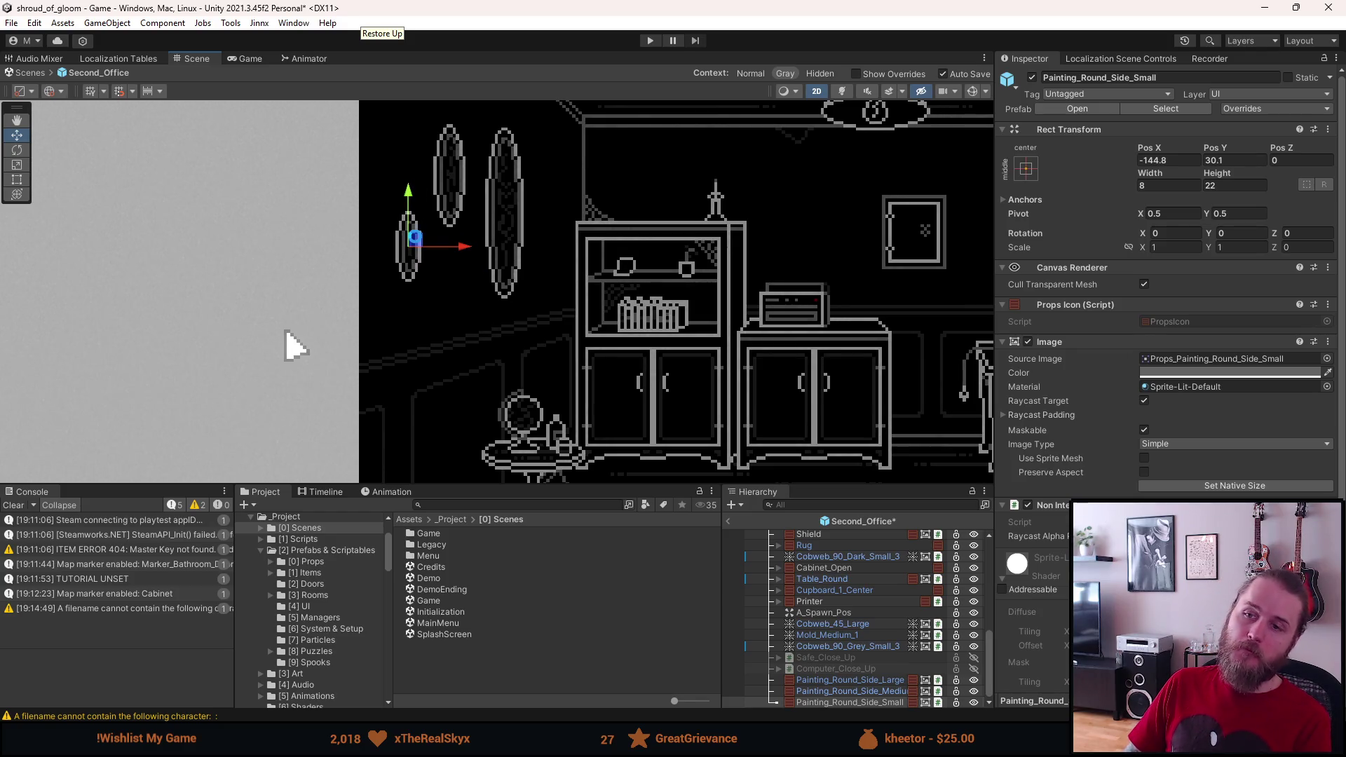
pyautogui.scroll(-2, 420, 237)
pyautogui.scroll(2, 494, 255)
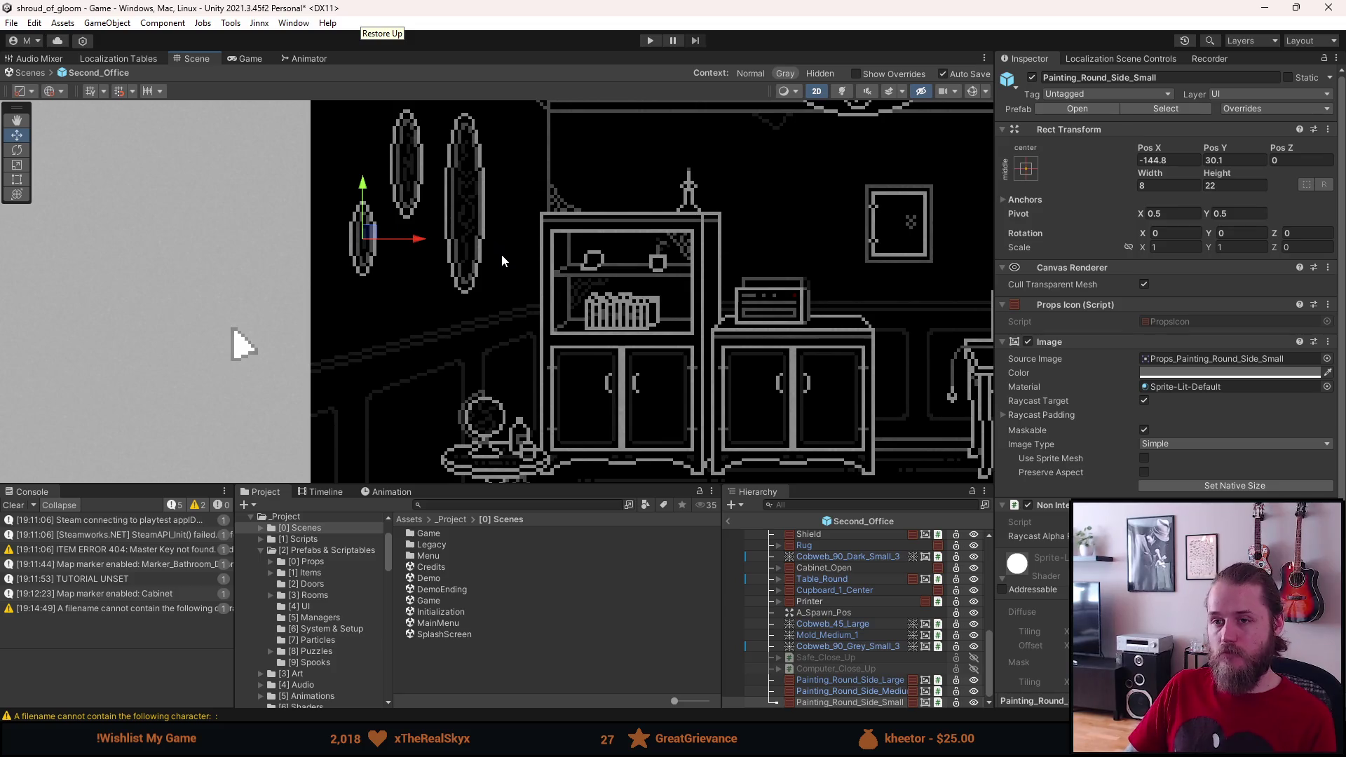
pyautogui.hotkey('ctrl', 'z')
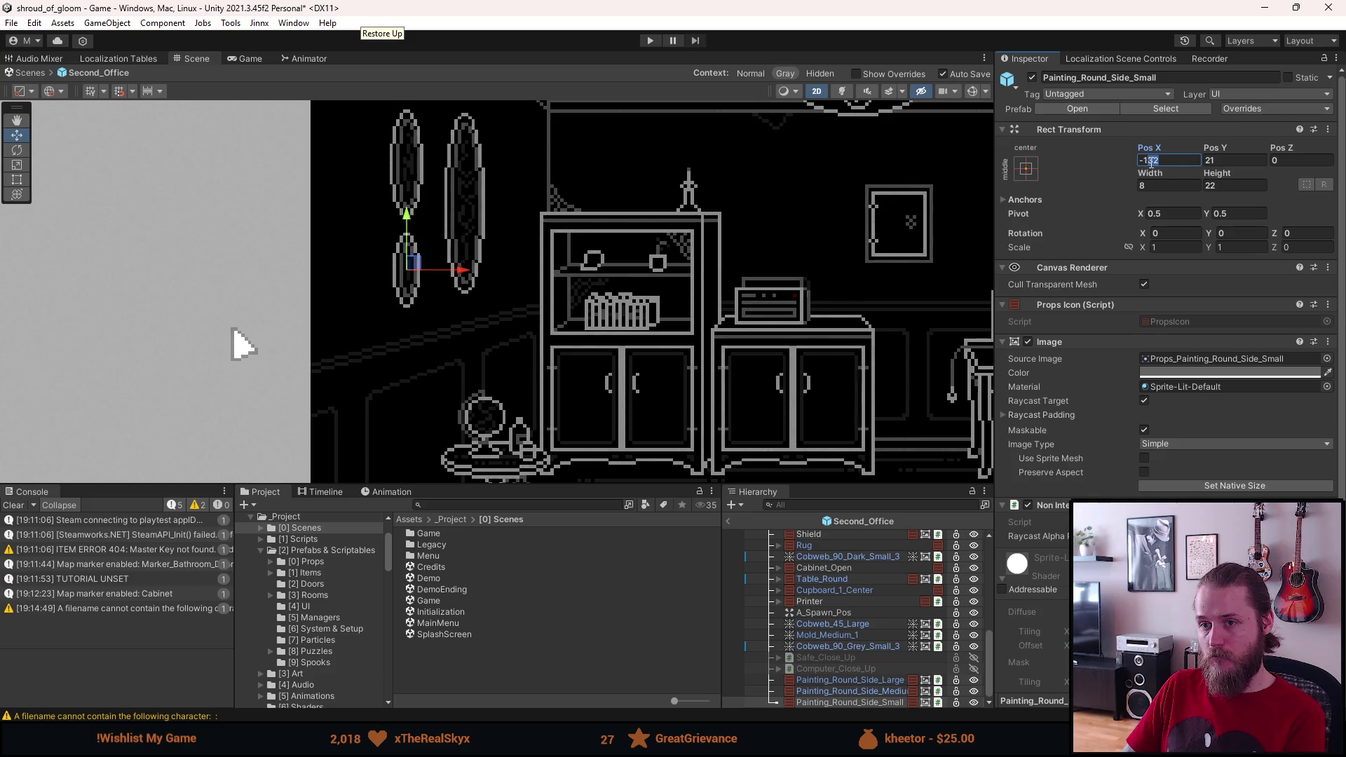
pyautogui.write('228')
pyautogui.press('BackSpace')
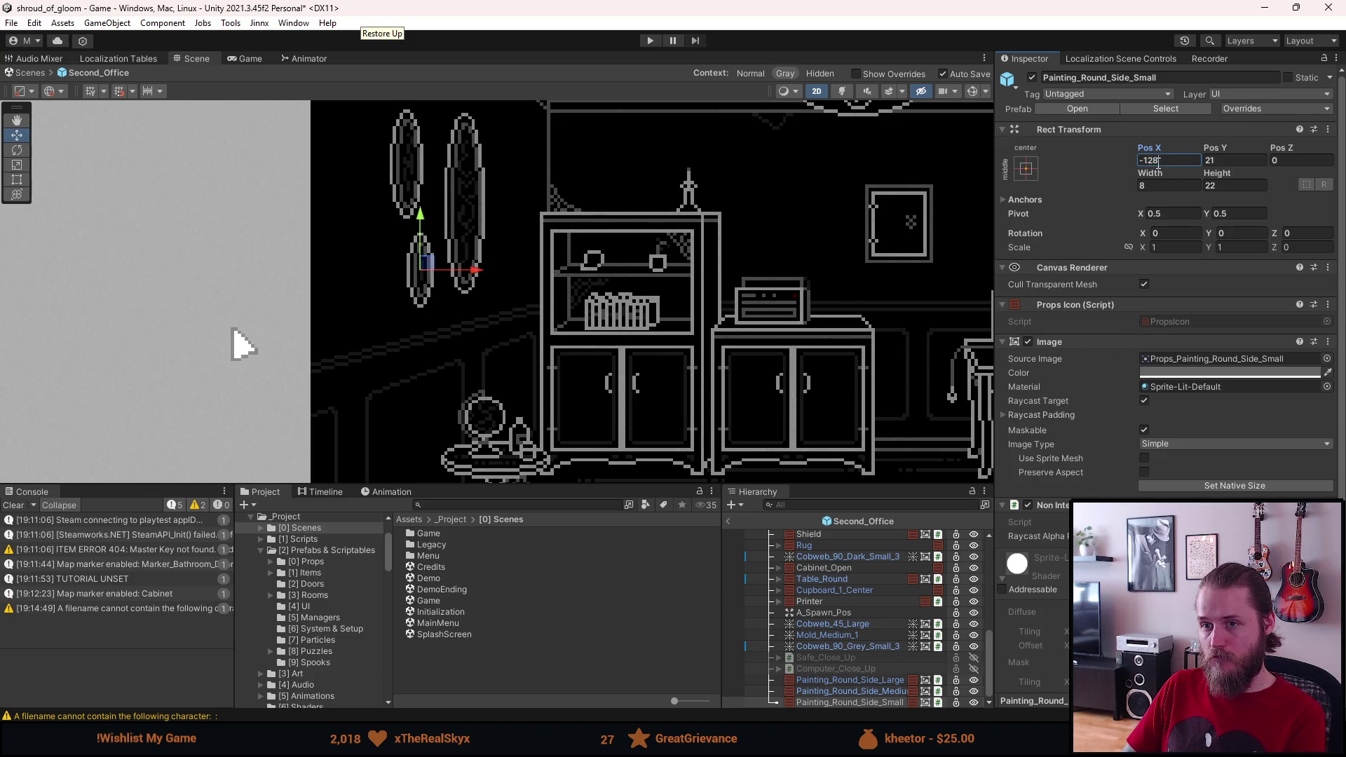
pyautogui.scroll(-5, 883, 273)
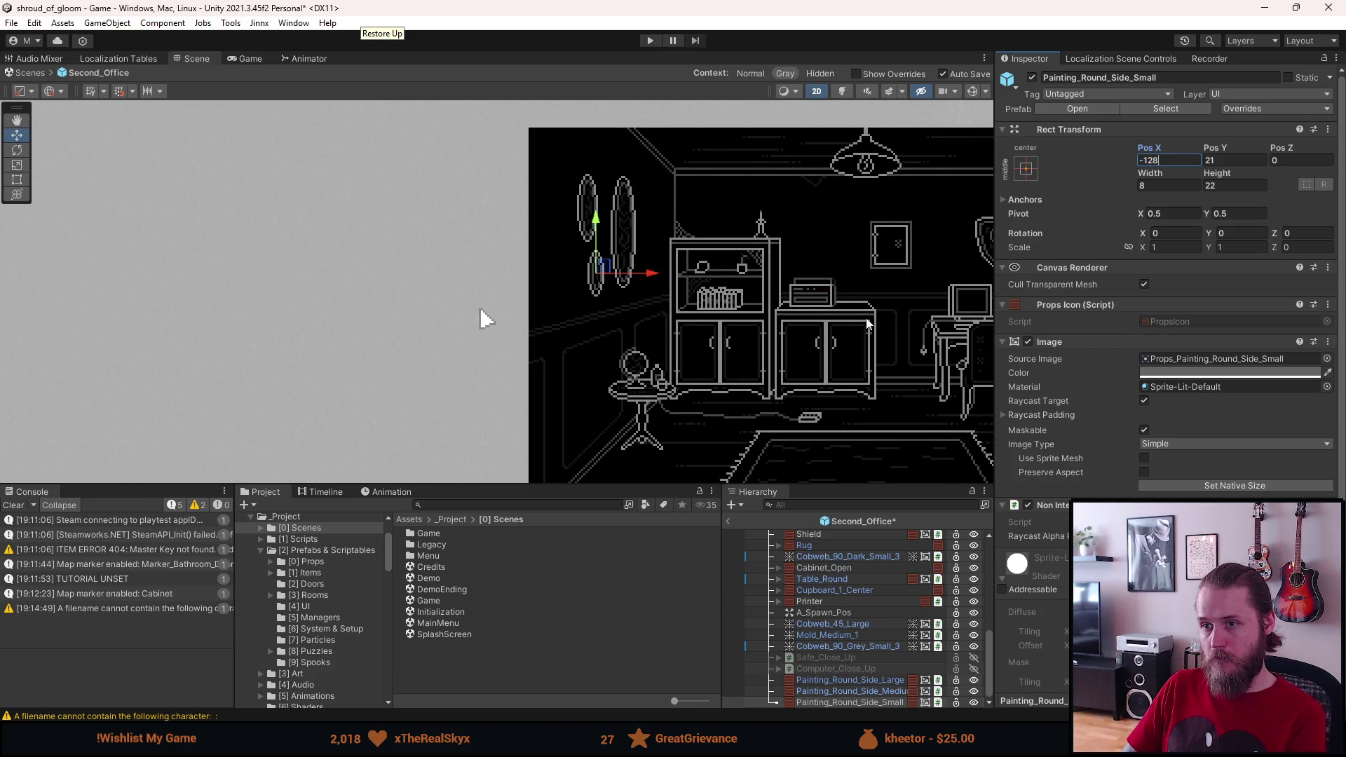
# Step: Move all three oval paintings above Safe_Close_Up in the Hierarchy and exit prefab mode
pyautogui.click(866, 323)
pyautogui.scroll(-1, 866, 322)
pyautogui.moveTo(866, 322); pyautogui.dragTo(620, 303)
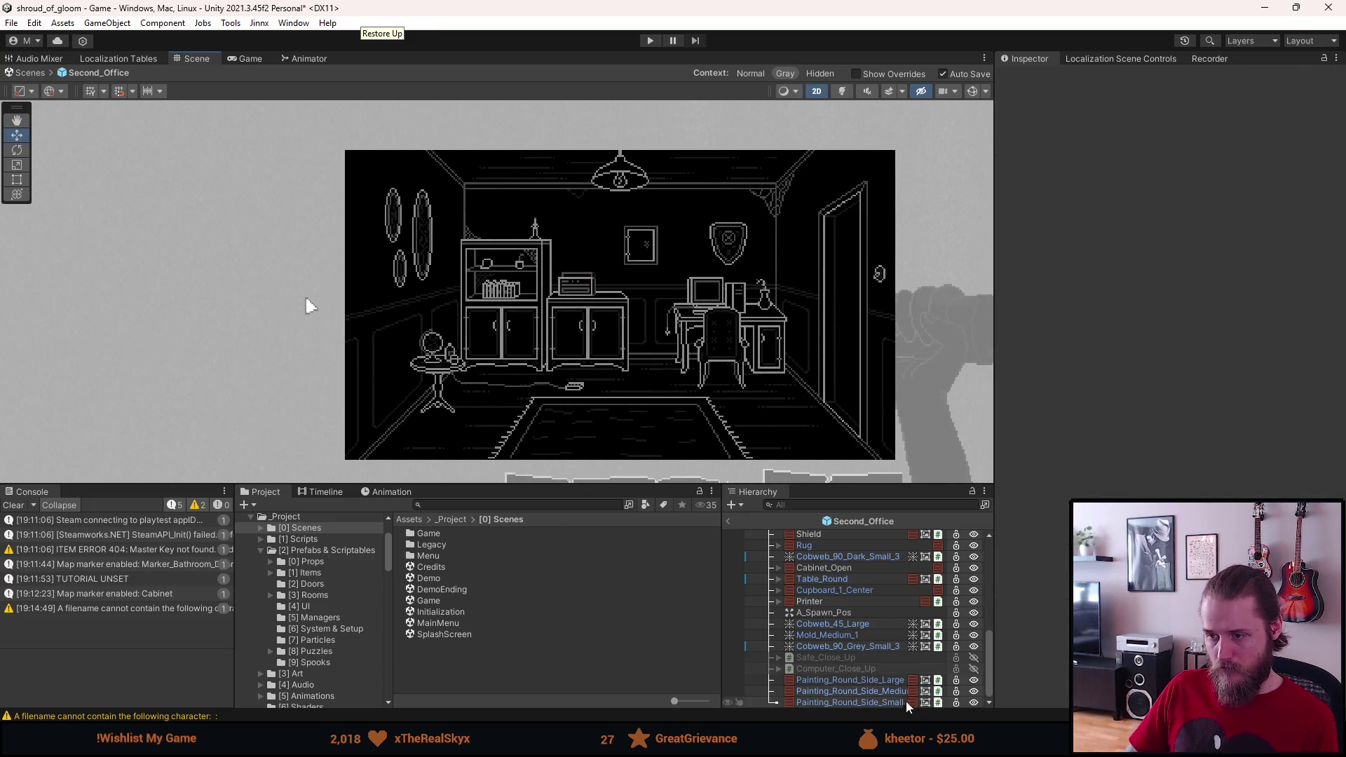
pyautogui.click(849, 680)
pyautogui.keyDown('ctrl'); pyautogui.click(873, 702); pyautogui.keyUp('ctrl')
pyautogui.keyDown('ctrl'); pyautogui.click(873, 691); pyautogui.keyUp('ctrl')
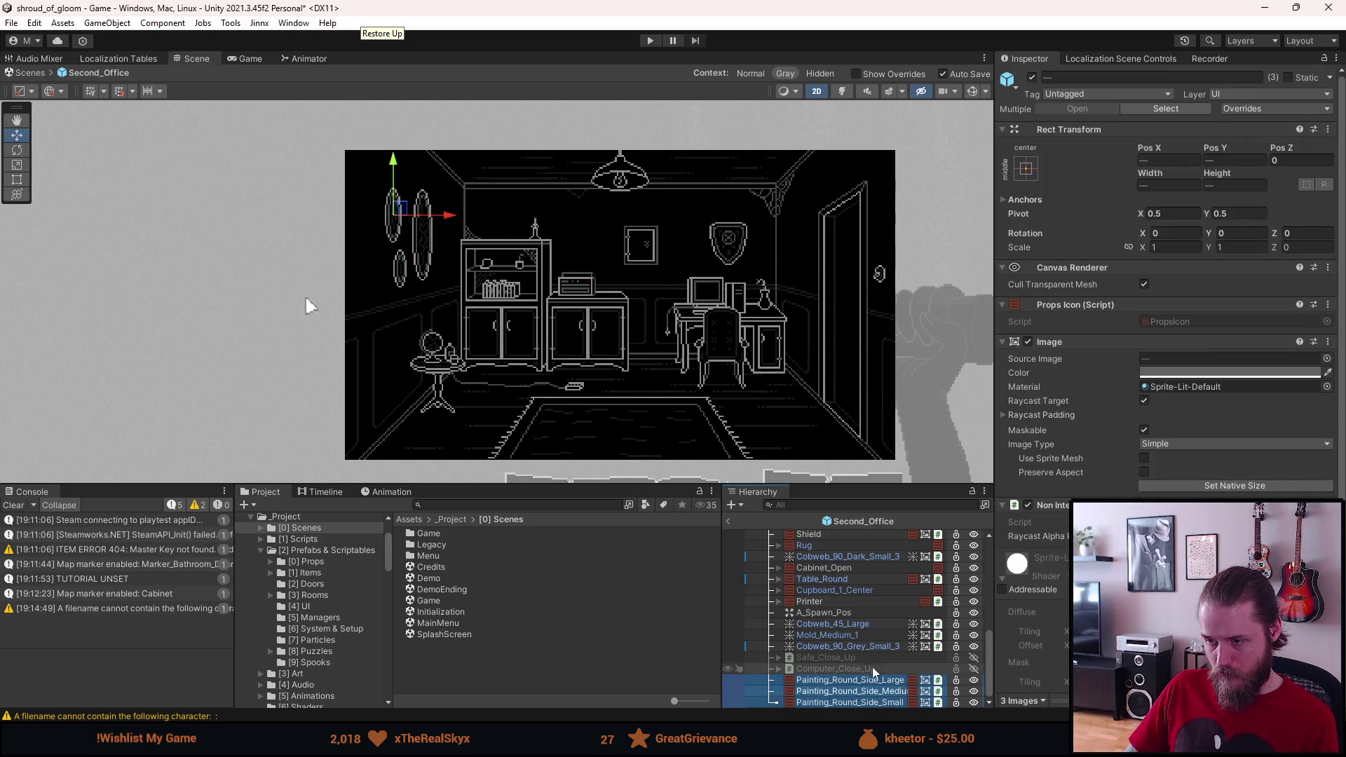
pyautogui.moveTo(865, 662); pyautogui.dragTo(867, 654)
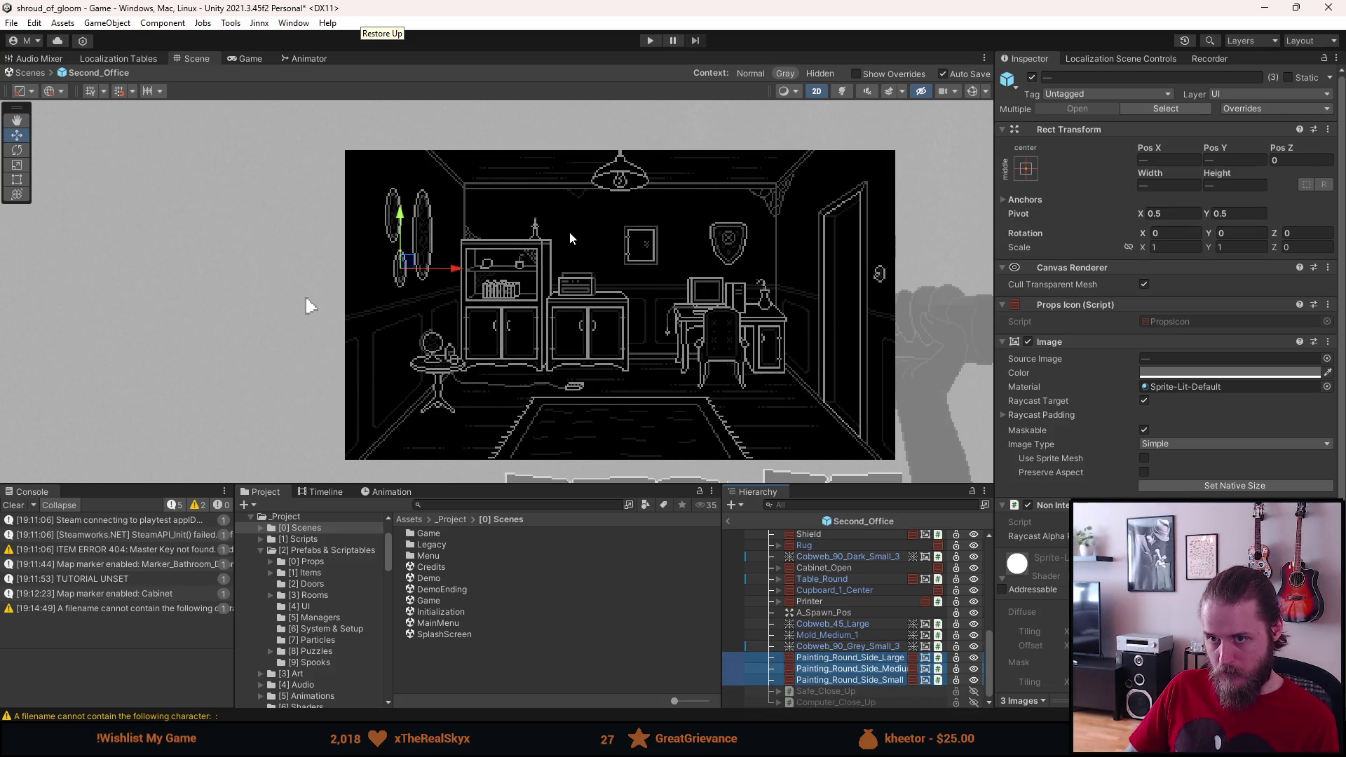
pyautogui.click(727, 521)
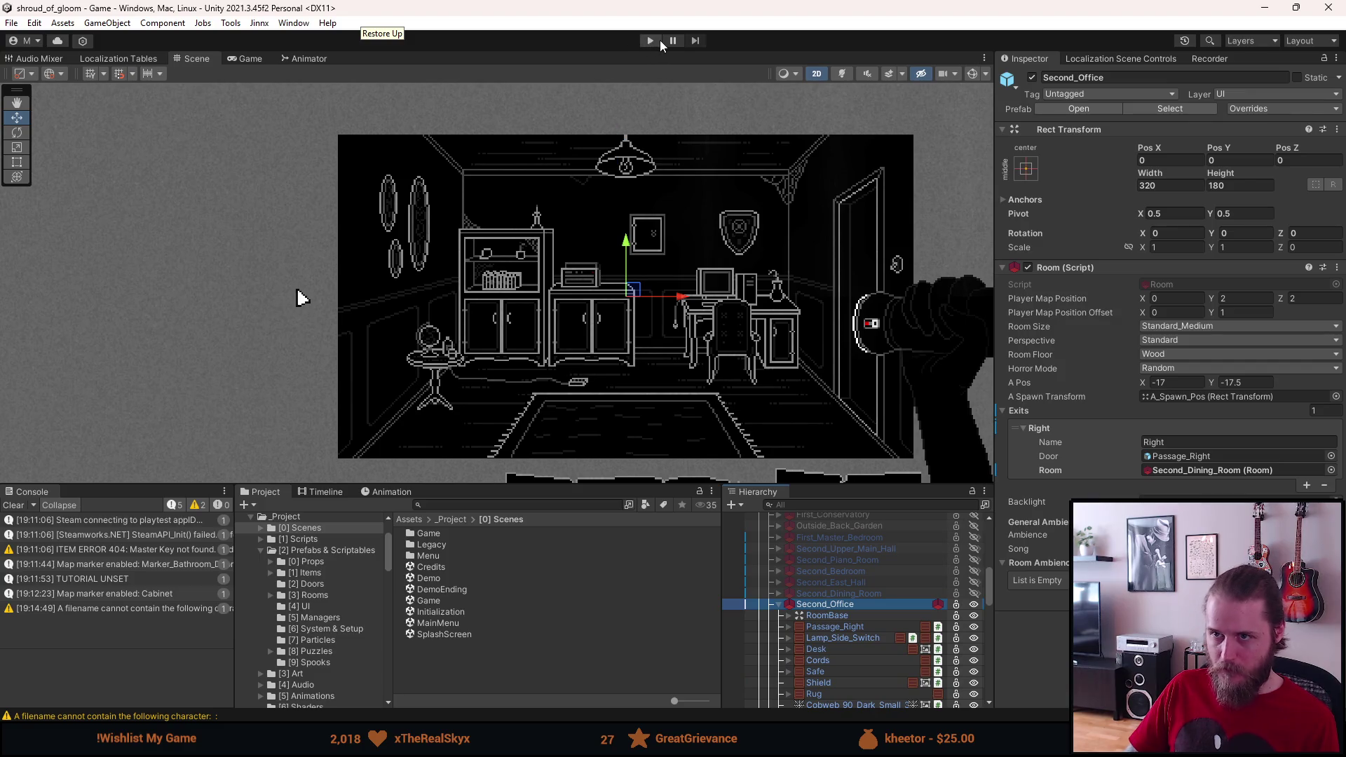
pyautogui.click(659, 40)
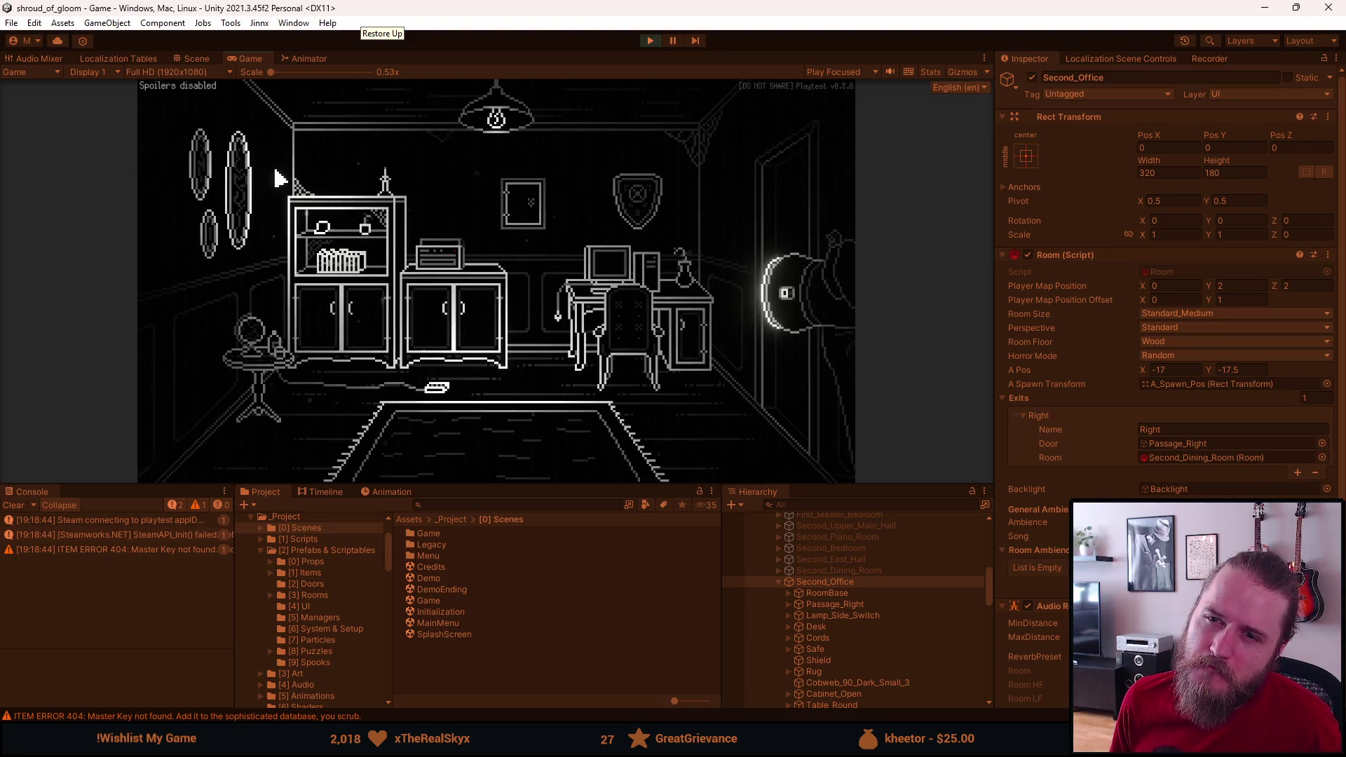
pyautogui.press('Escape')
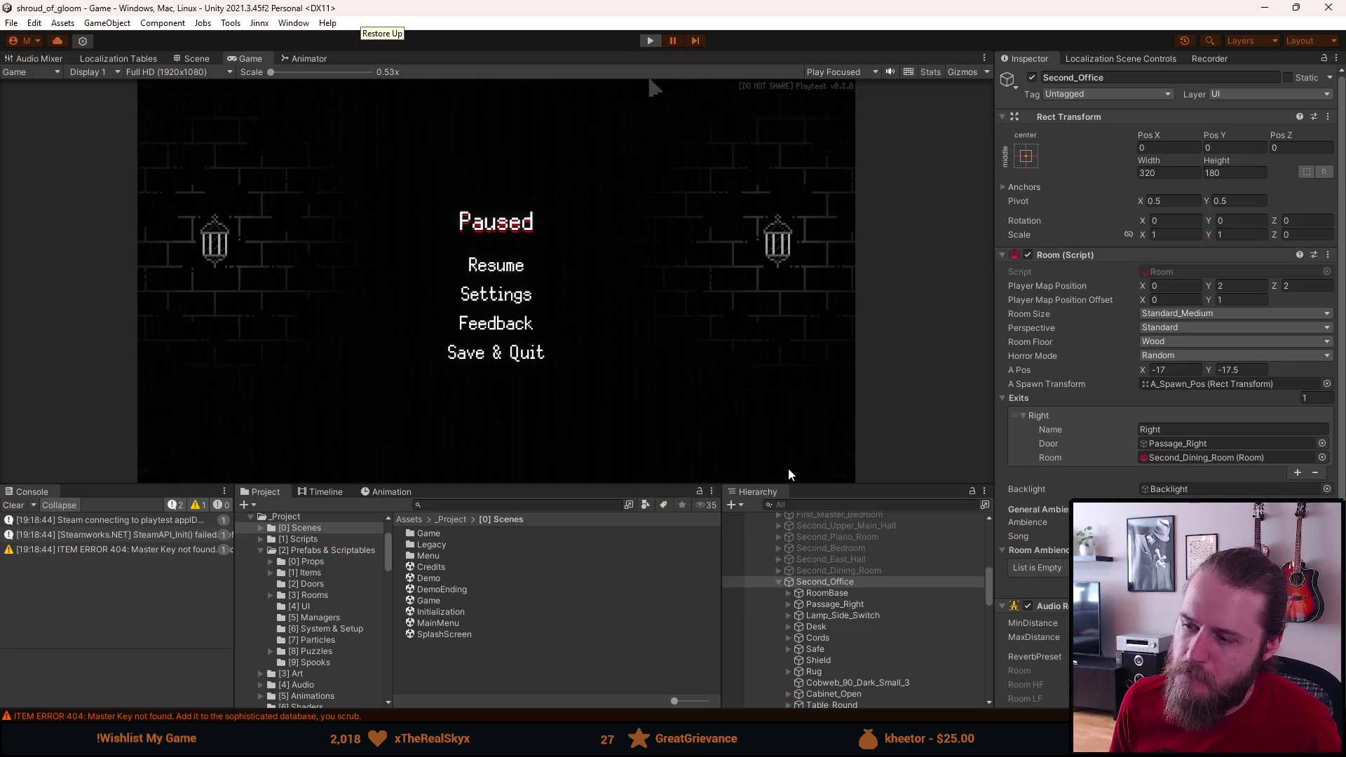
pyautogui.hotkey('ctrl', 'p')
pyautogui.scroll(-3, 848, 628)
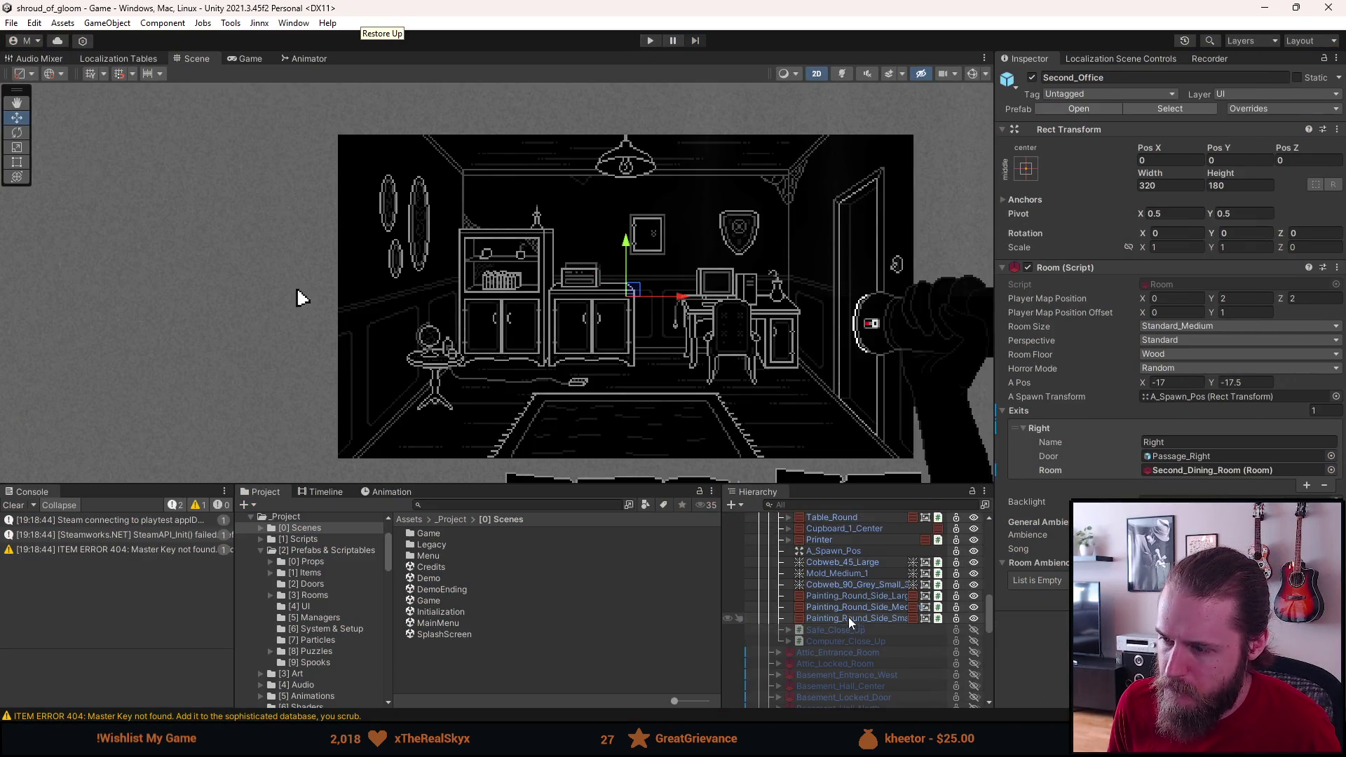
# Step: Set the medium oval painting's Pos X to -142
pyautogui.click(853, 596)
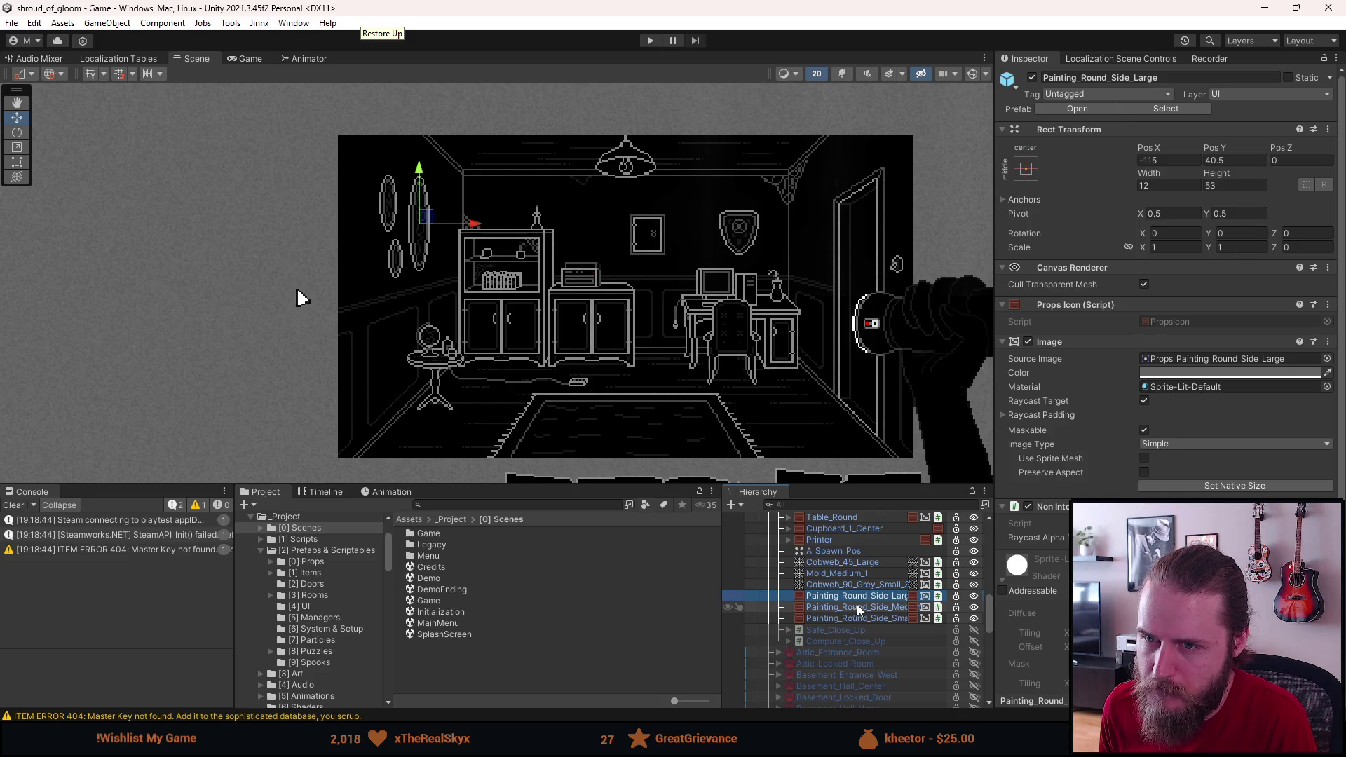
pyautogui.click(870, 609)
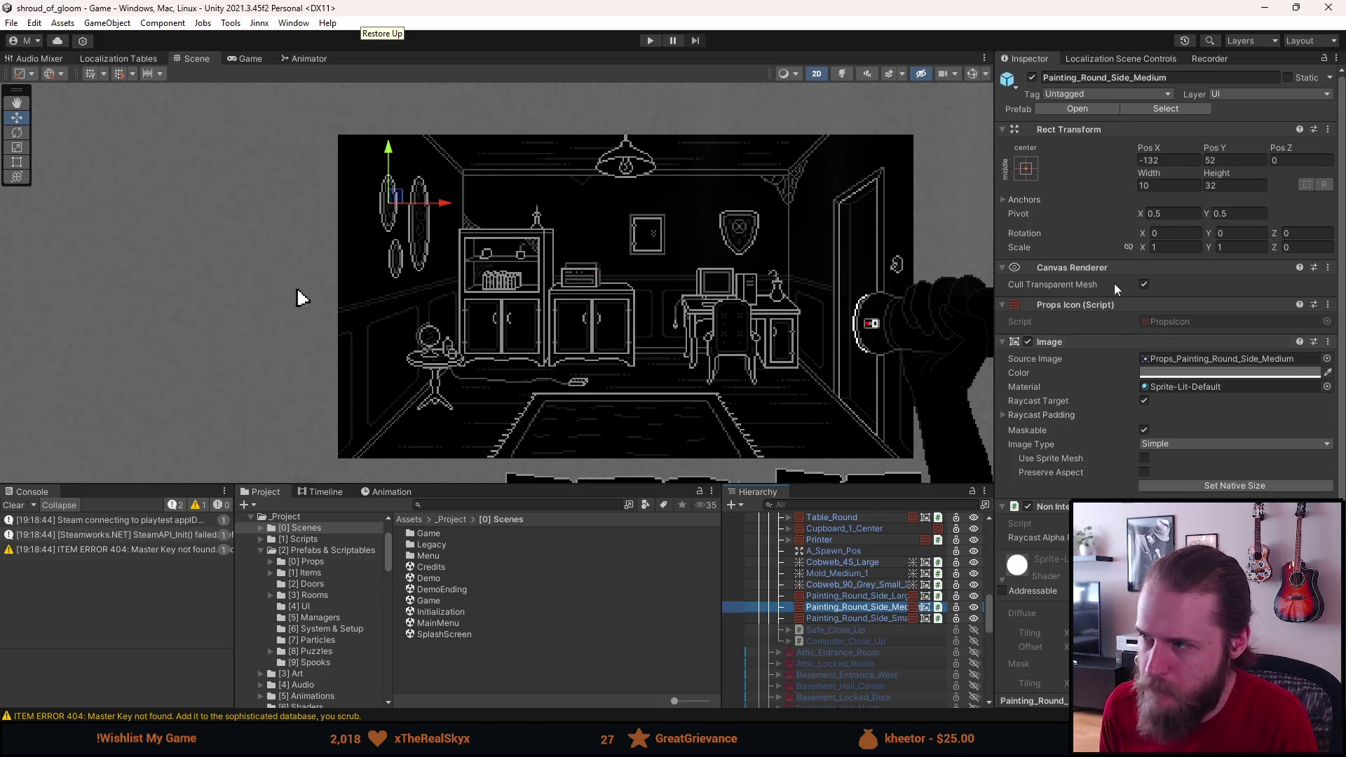
pyautogui.write('42')
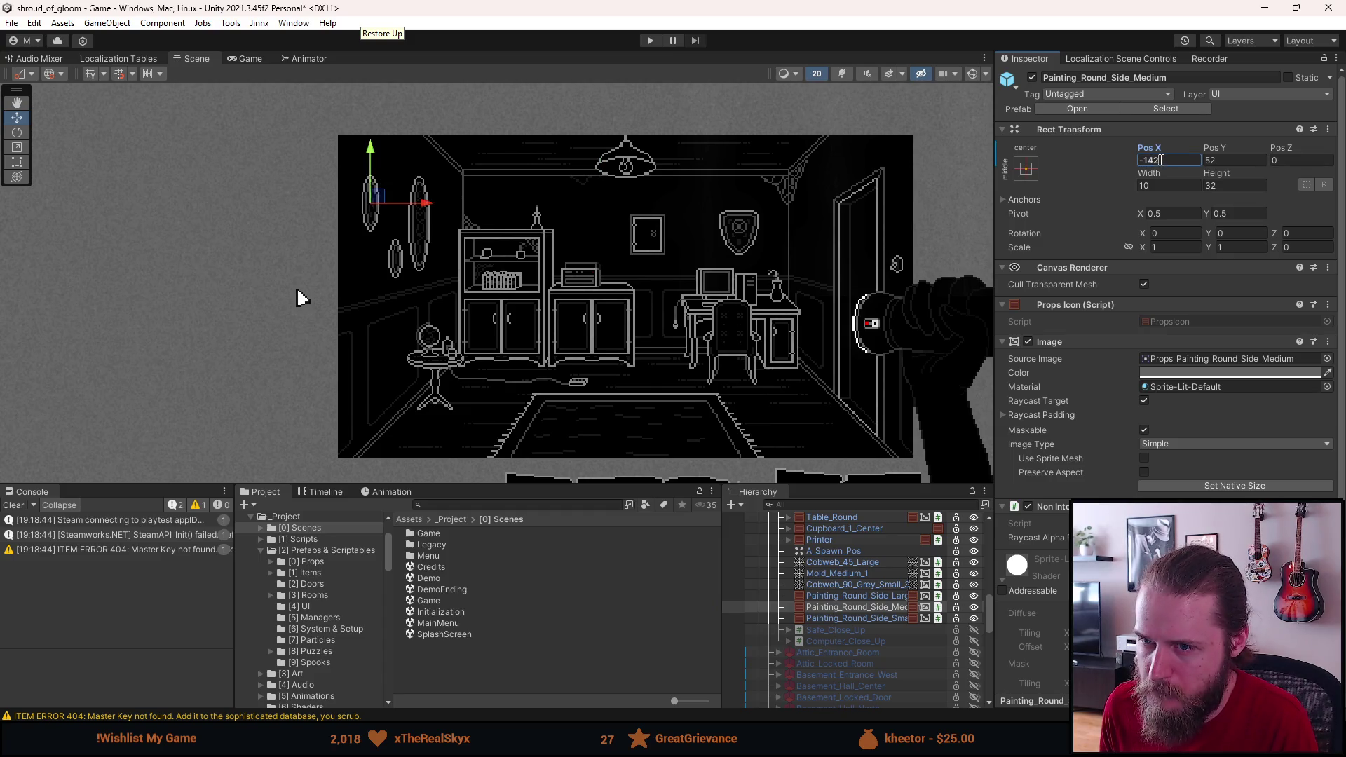
# Step: Set the small oval painting's Pos X to -132
pyautogui.click(876, 617)
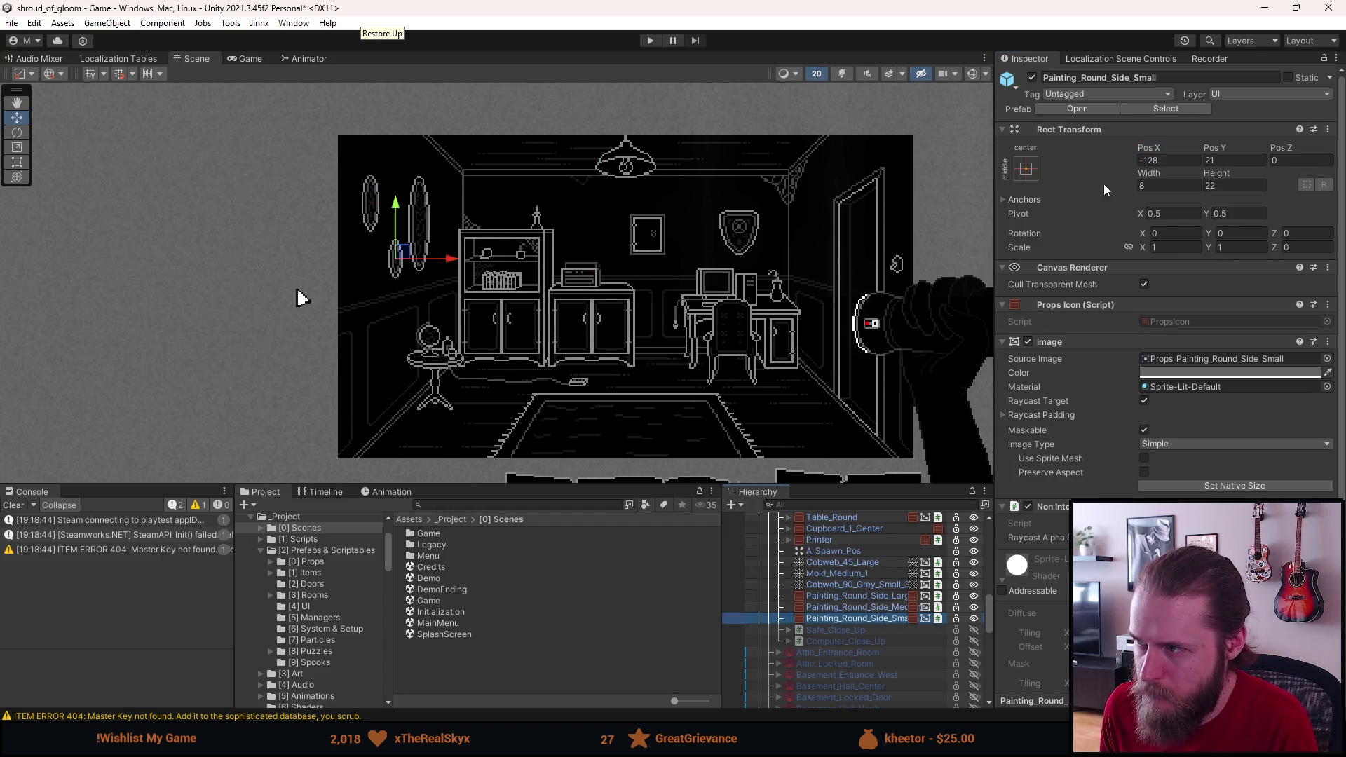
pyautogui.write('35')
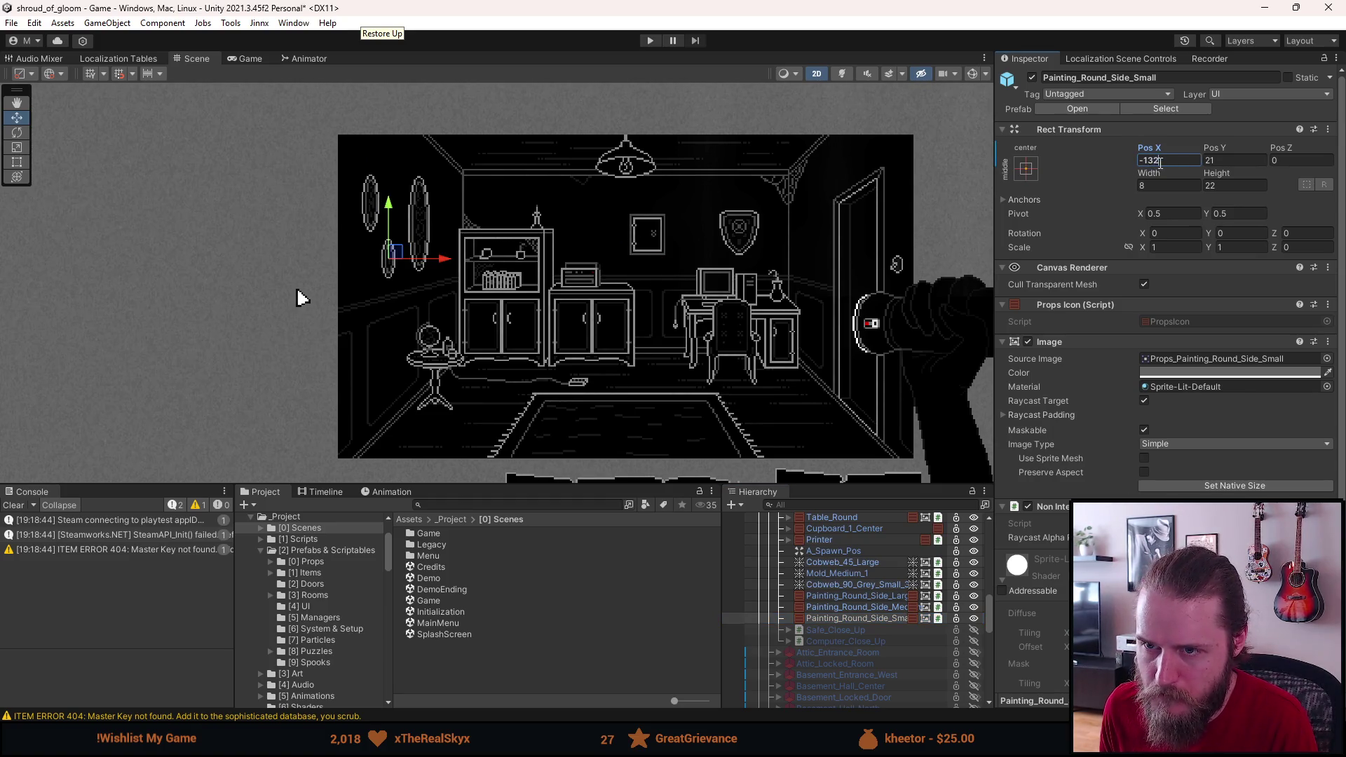
pyautogui.click(724, 269)
pyautogui.scroll(-2, 724, 269)
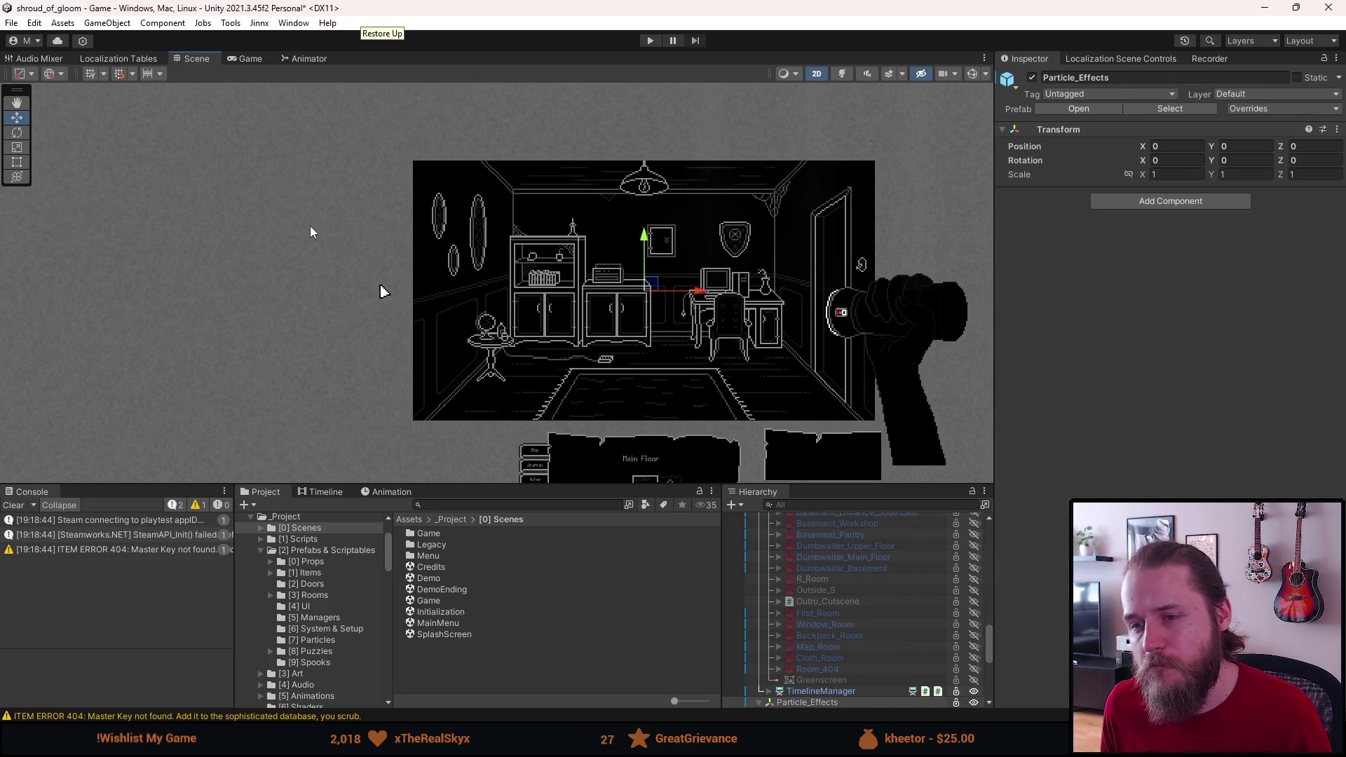
pyautogui.click(309, 226)
pyautogui.scroll(5, 831, 632)
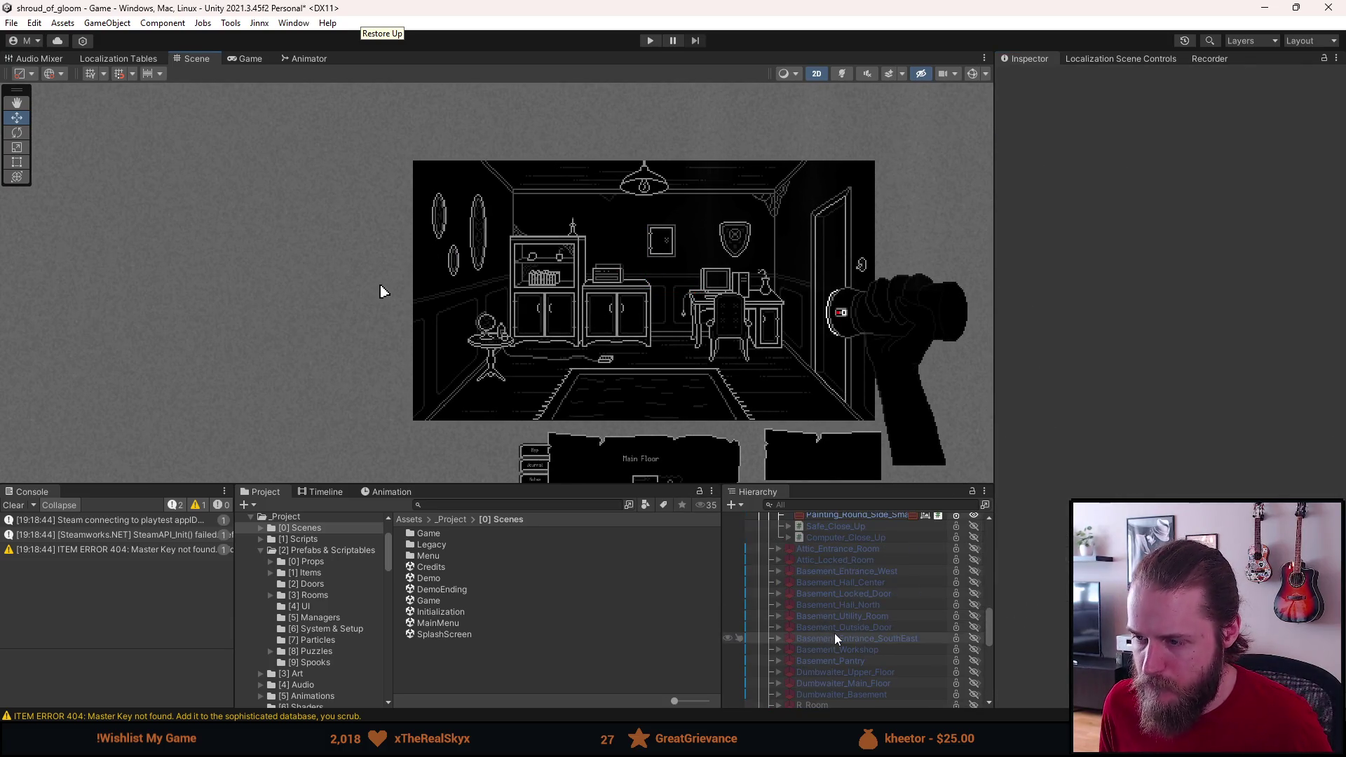
pyautogui.click(857, 597)
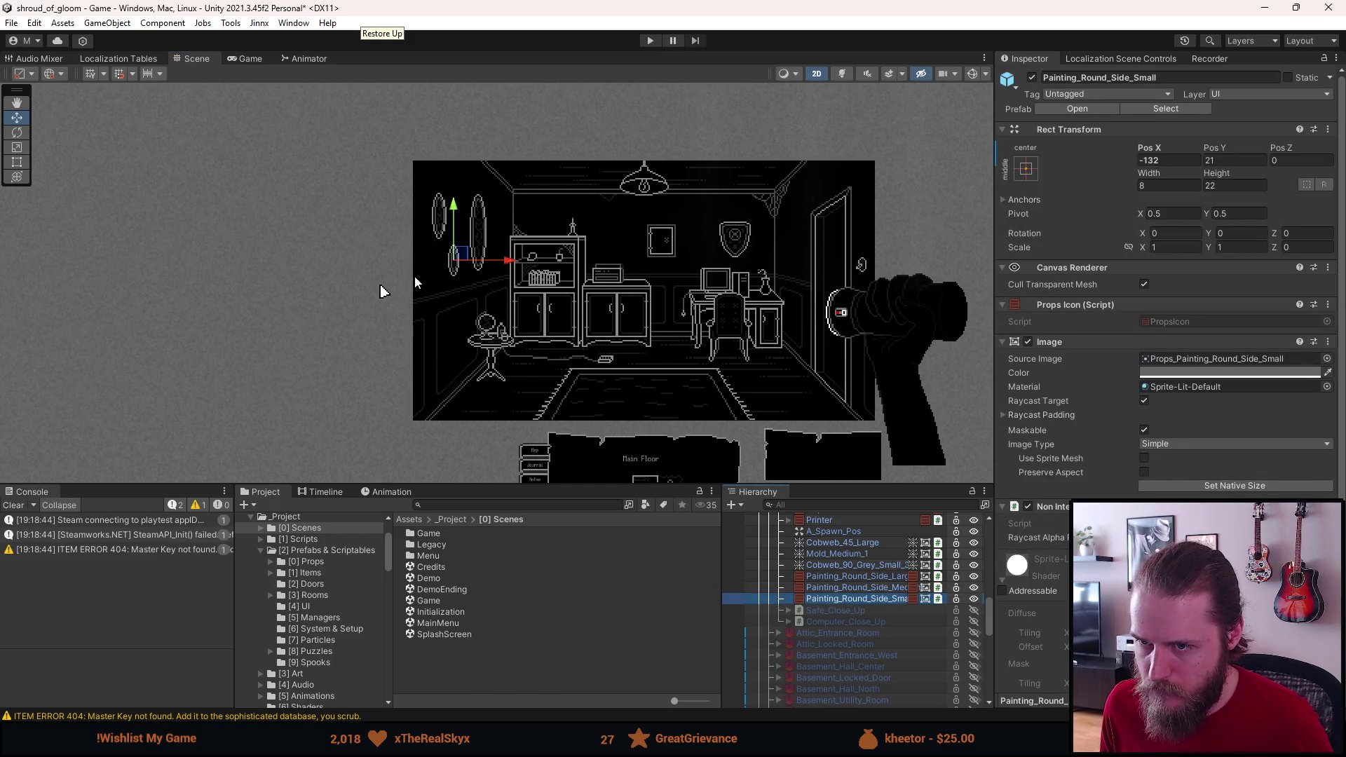
# Step: Duplicate Painting_Round_Side_Small and move the copy up above the original on the left wall
pyautogui.hotkey('ctrl', 'd')
pyautogui.scroll(3, 382, 291)
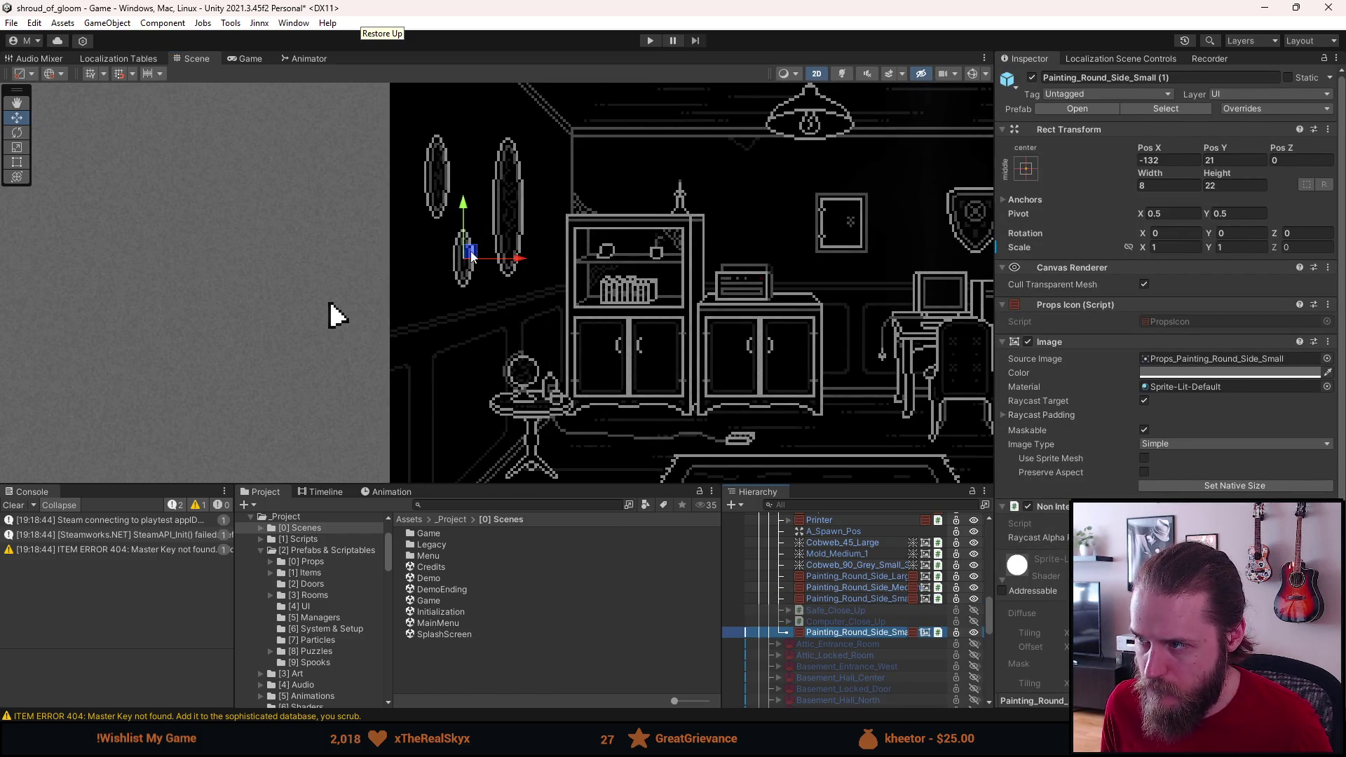
pyautogui.moveTo(472, 257); pyautogui.dragTo(477, 184)
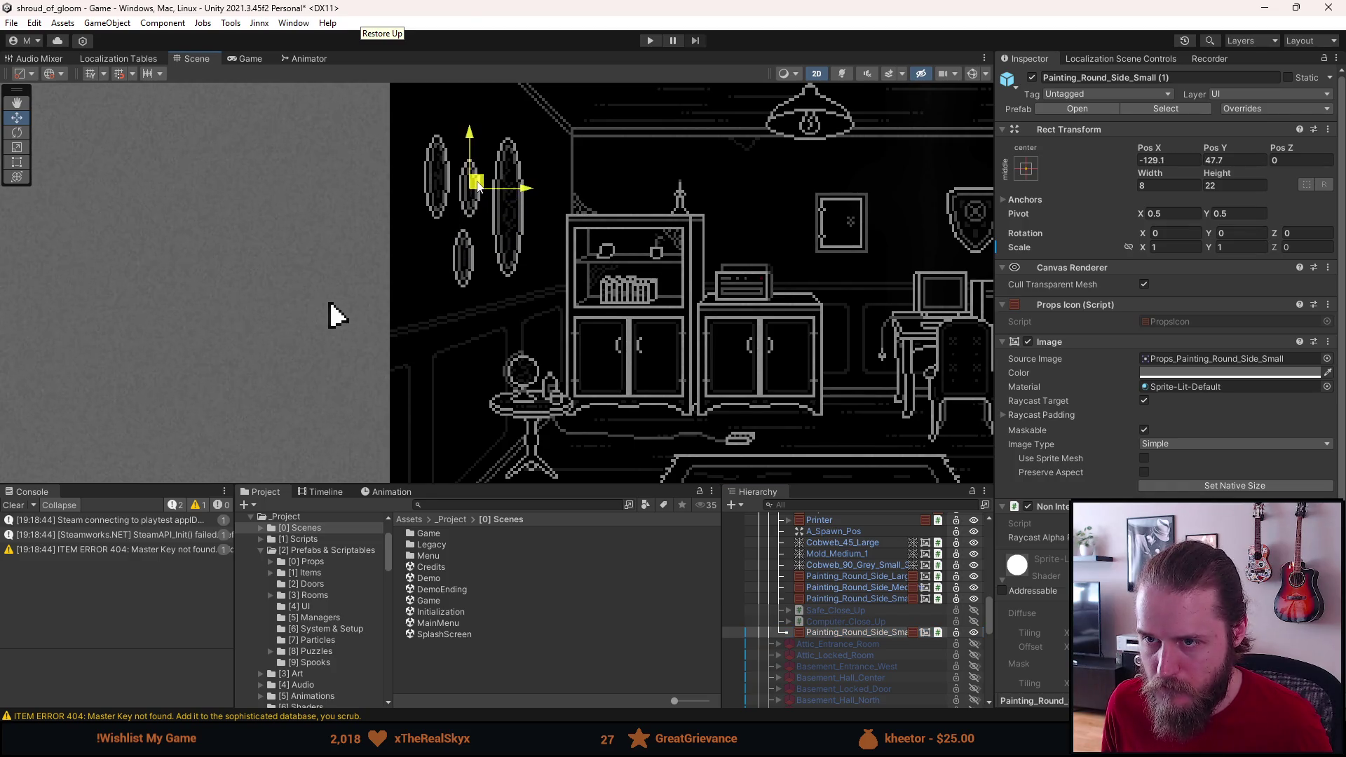
pyautogui.scroll(-3, 337, 315)
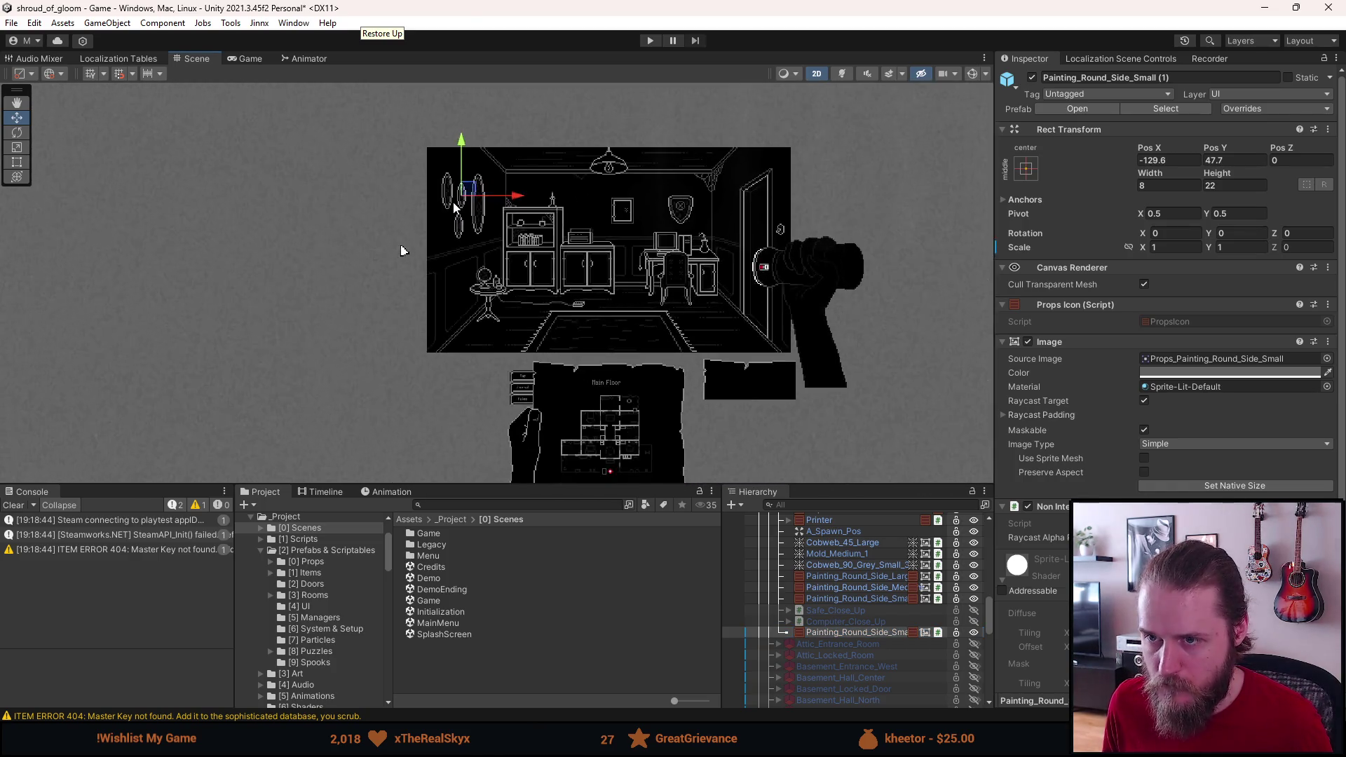
pyautogui.scroll(3, 372, 274)
pyautogui.moveTo(465, 195); pyautogui.dragTo(465, 201)
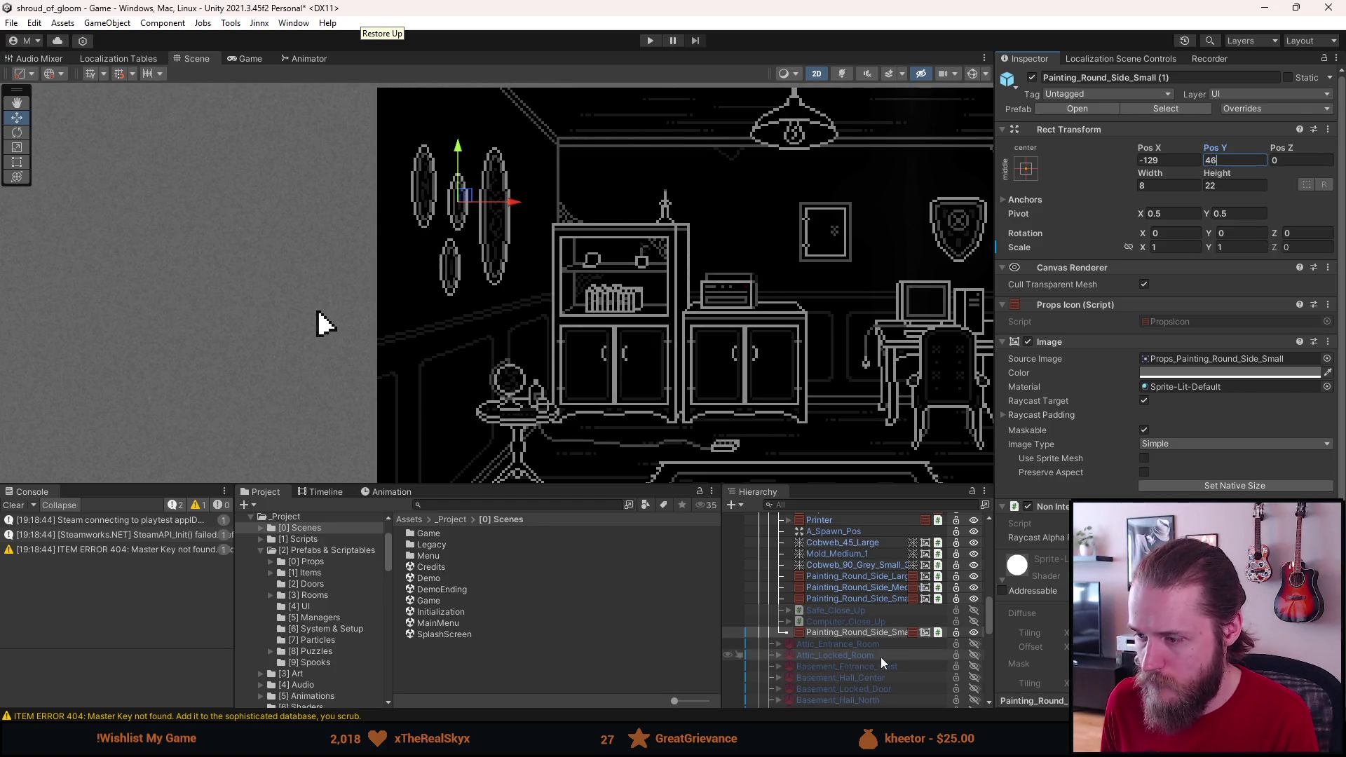
# Step: Shift the original small oval painting left by setting its Pos X to -137
pyautogui.click(870, 599)
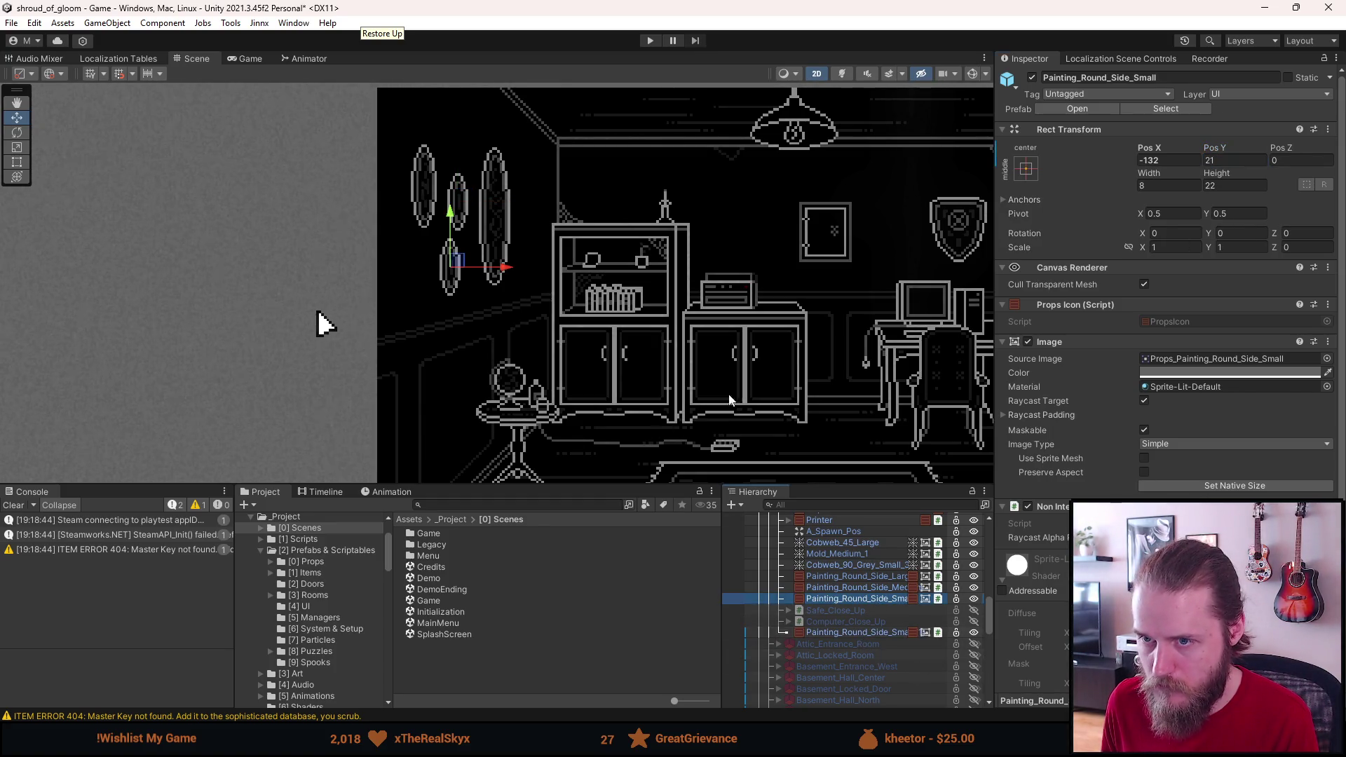
pyautogui.click(1154, 161)
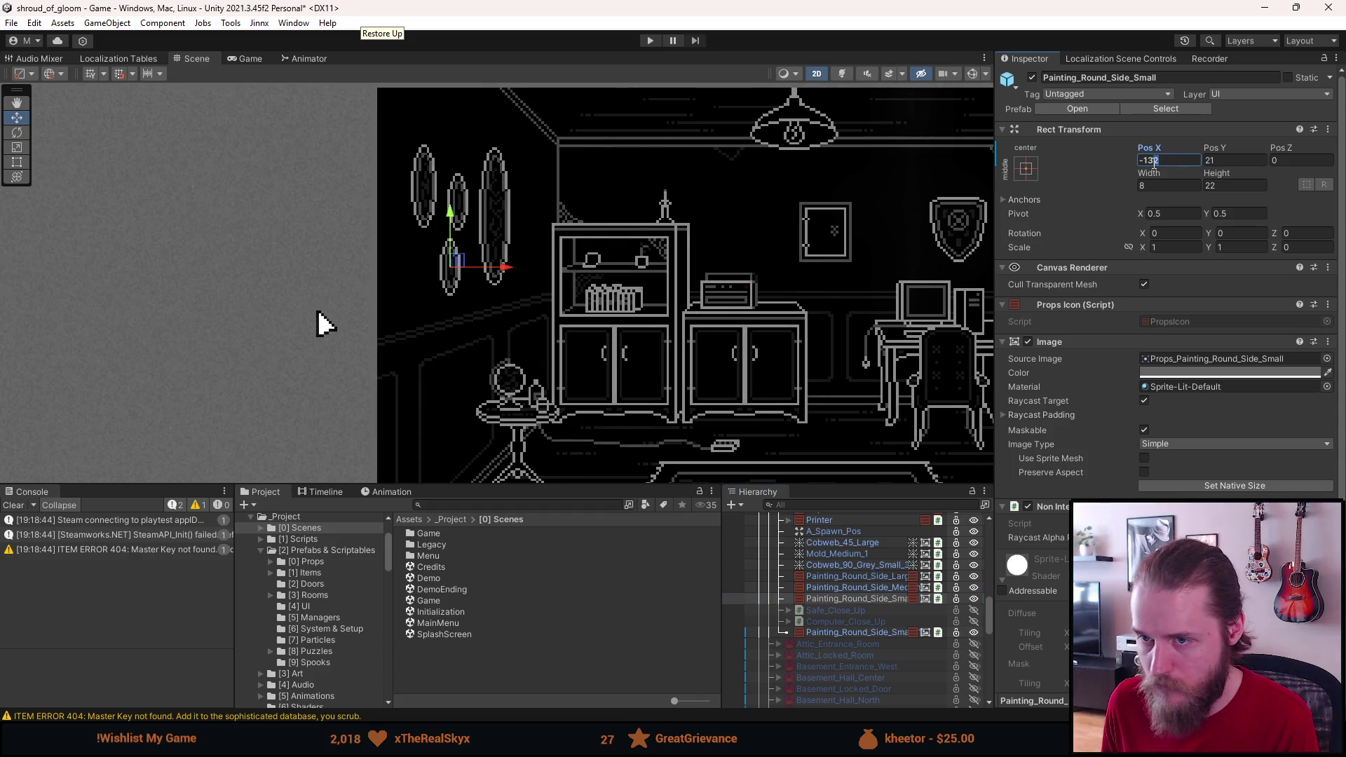
pyautogui.press('BackSpace')
pyautogui.write('8')
pyautogui.press('BackSpace')
pyautogui.write('7')
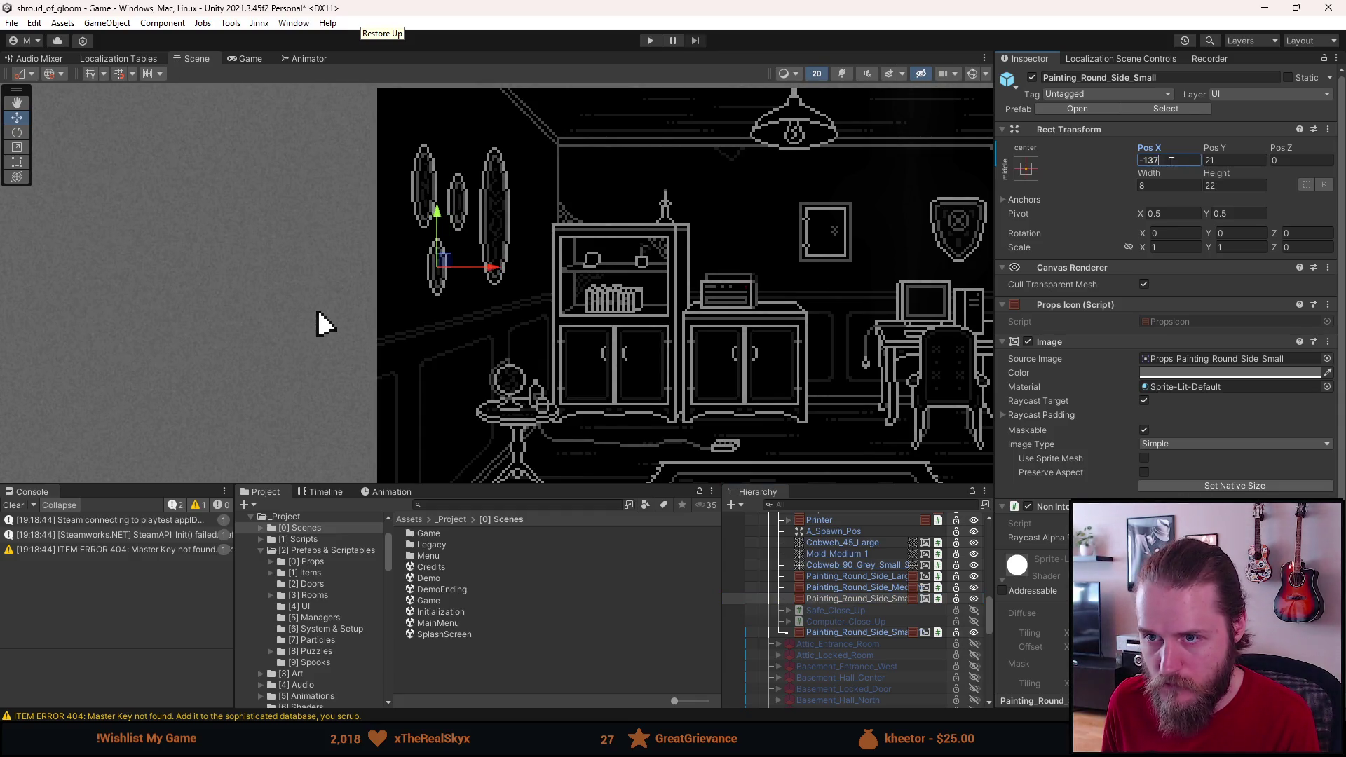
pyautogui.scroll(-5, 874, 216)
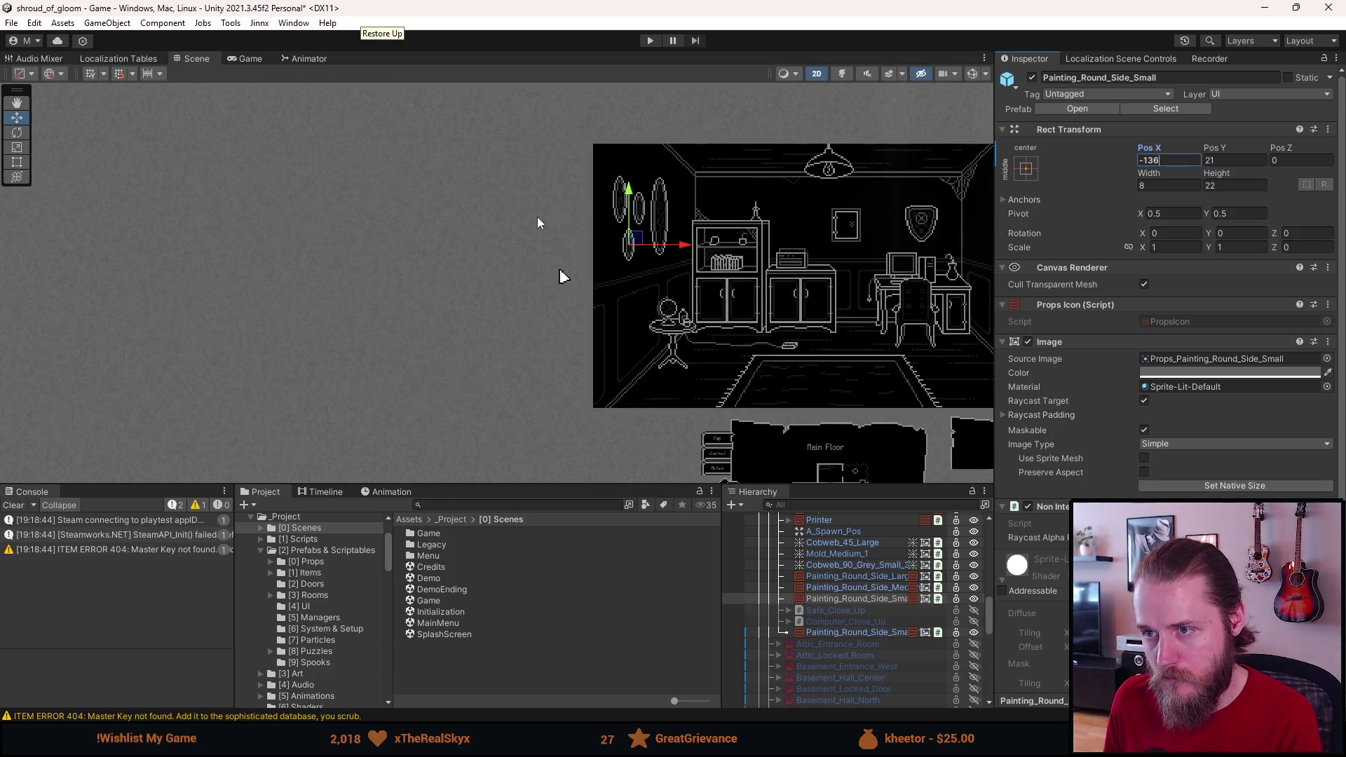
pyautogui.click(537, 217)
pyautogui.moveTo(561, 276); pyautogui.dragTo(391, 265)
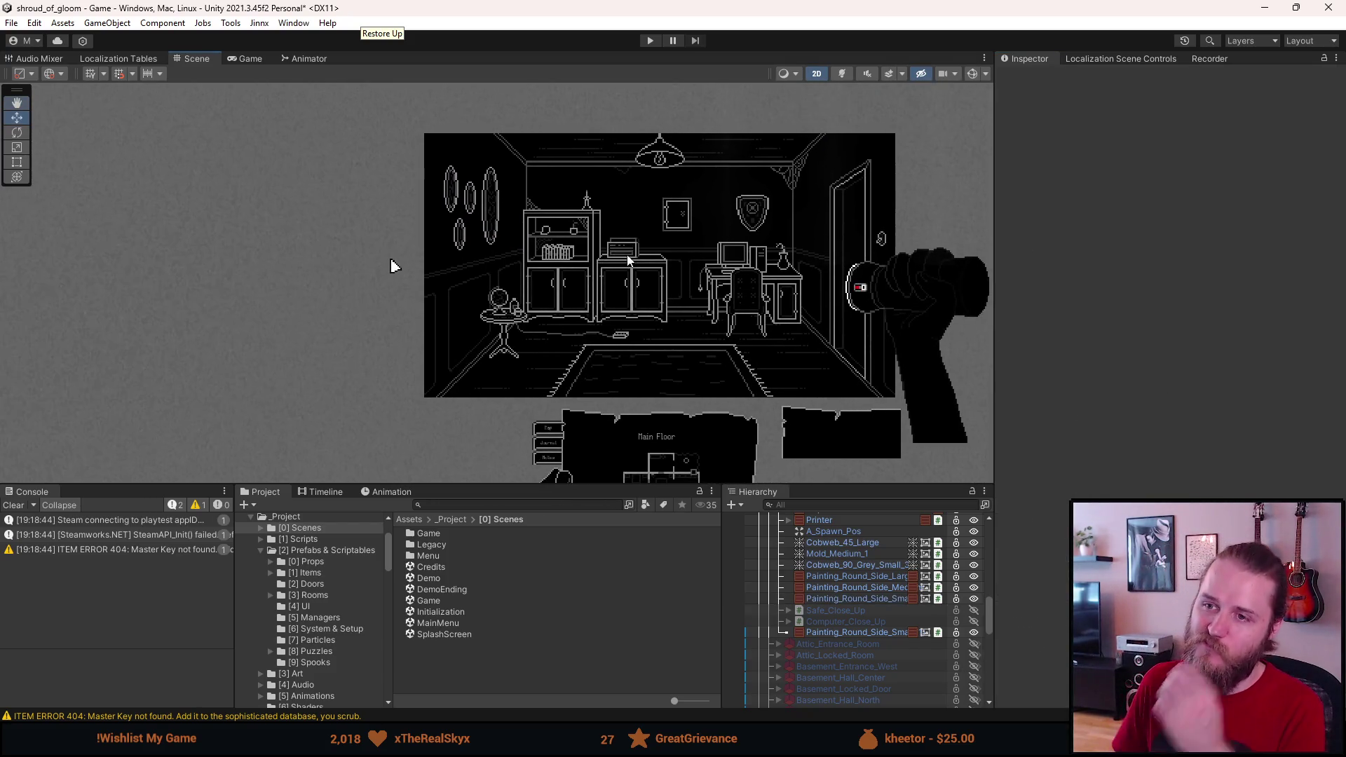
pyautogui.scroll(2, 544, 199)
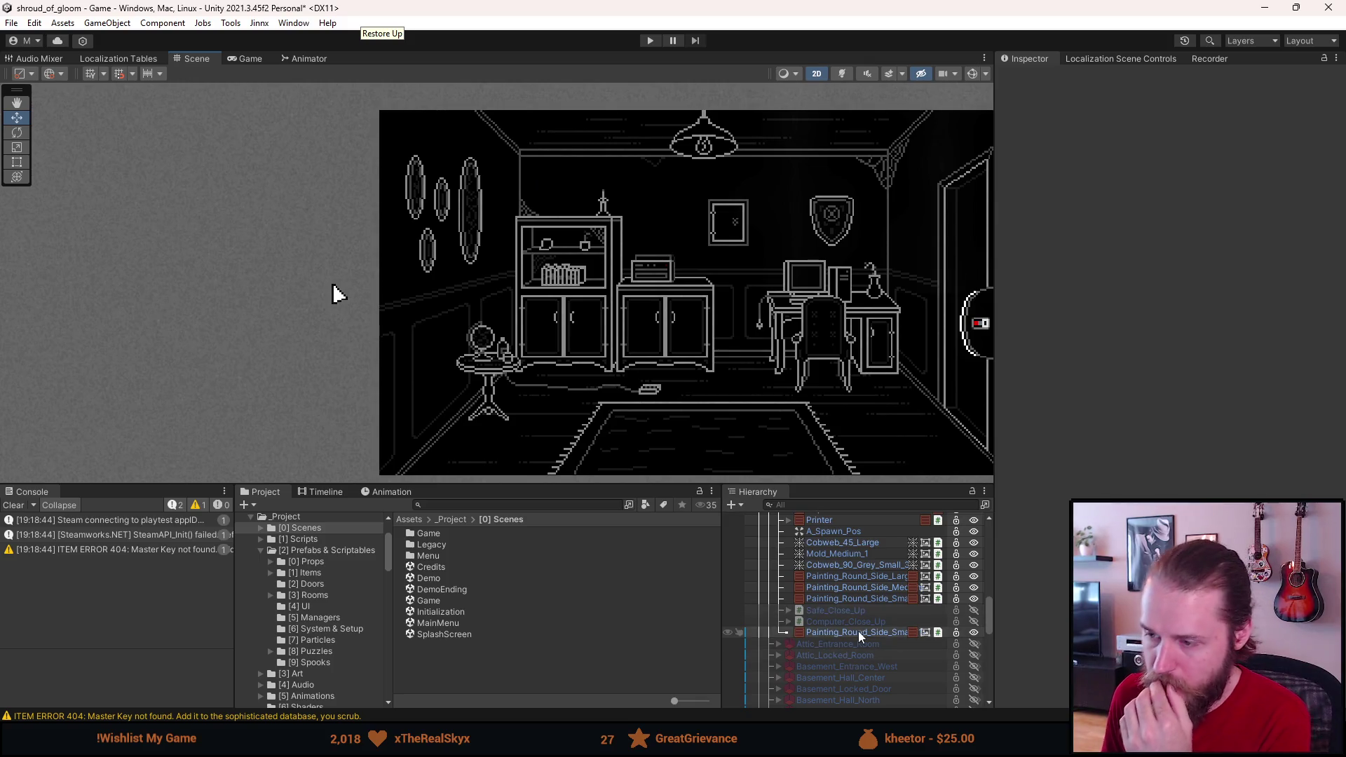
# Step: Place Painting_Round_Side_Small (1) at Pos X -108, Pos Y 40
pyautogui.click(876, 633)
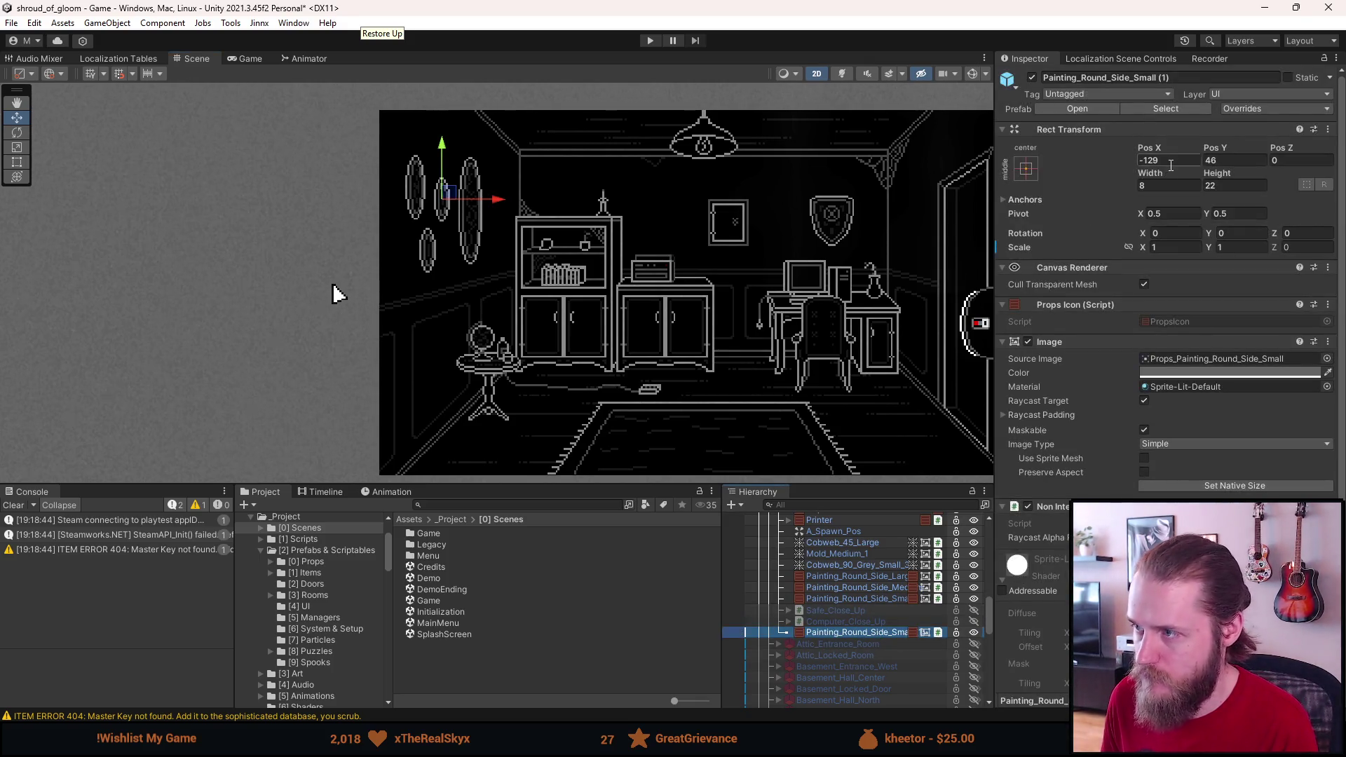
pyautogui.moveTo(1173, 161); pyautogui.dragTo(1145, 164)
pyautogui.write('100')
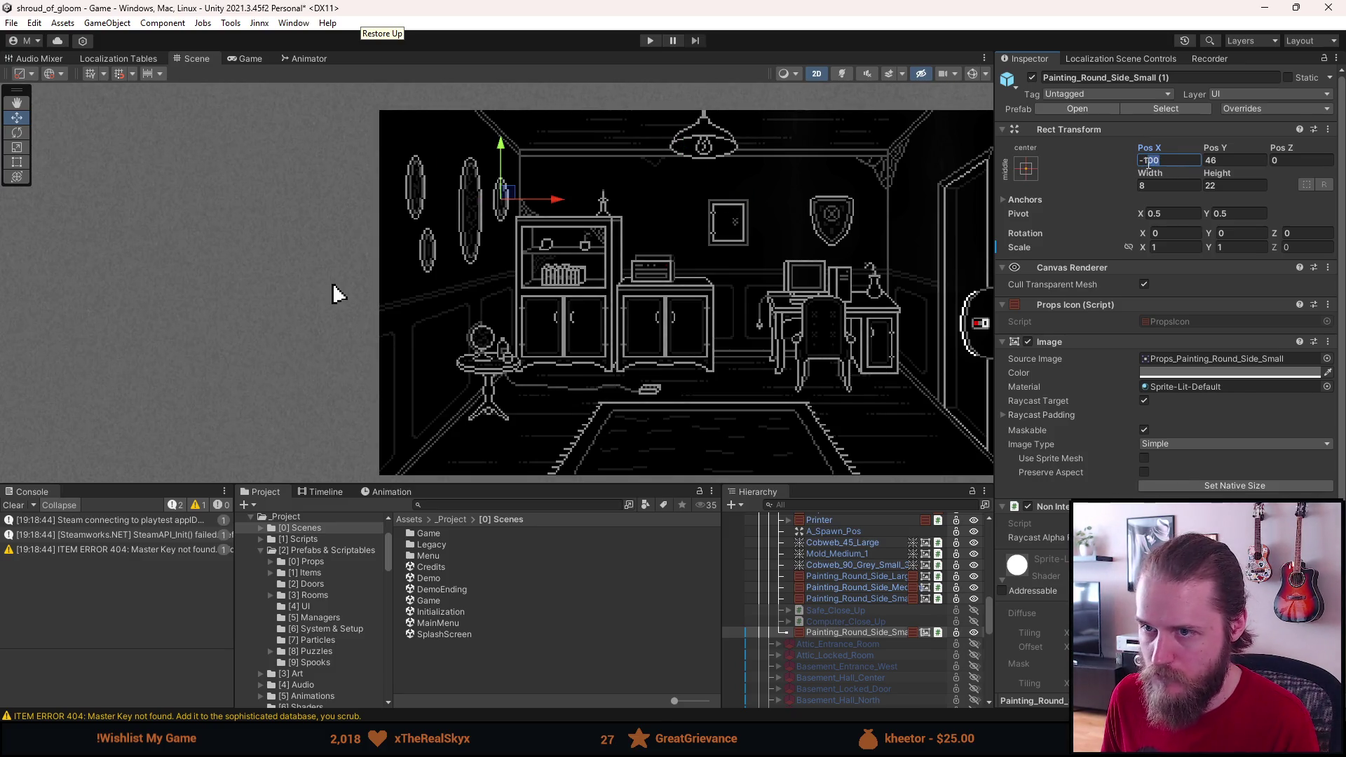
pyautogui.write('120')
pyautogui.write('10')
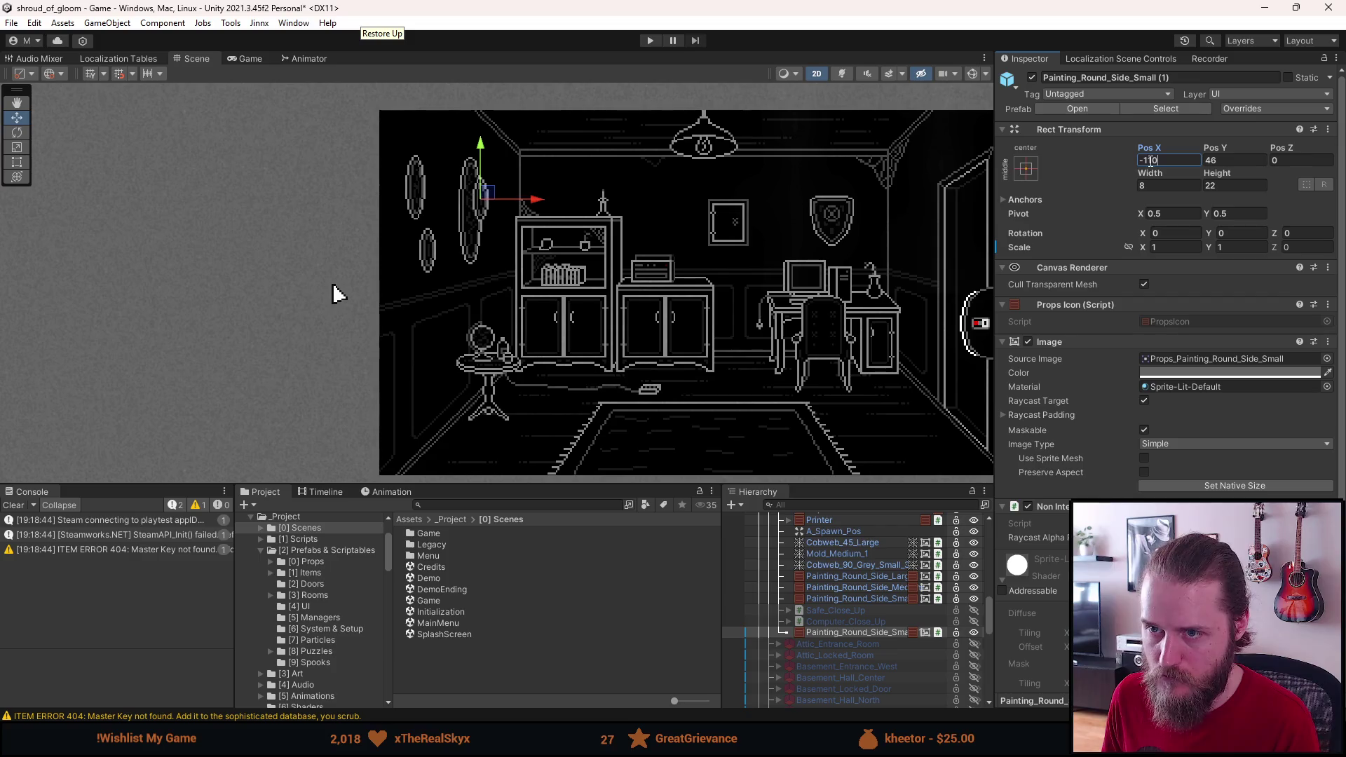
pyautogui.write('08')
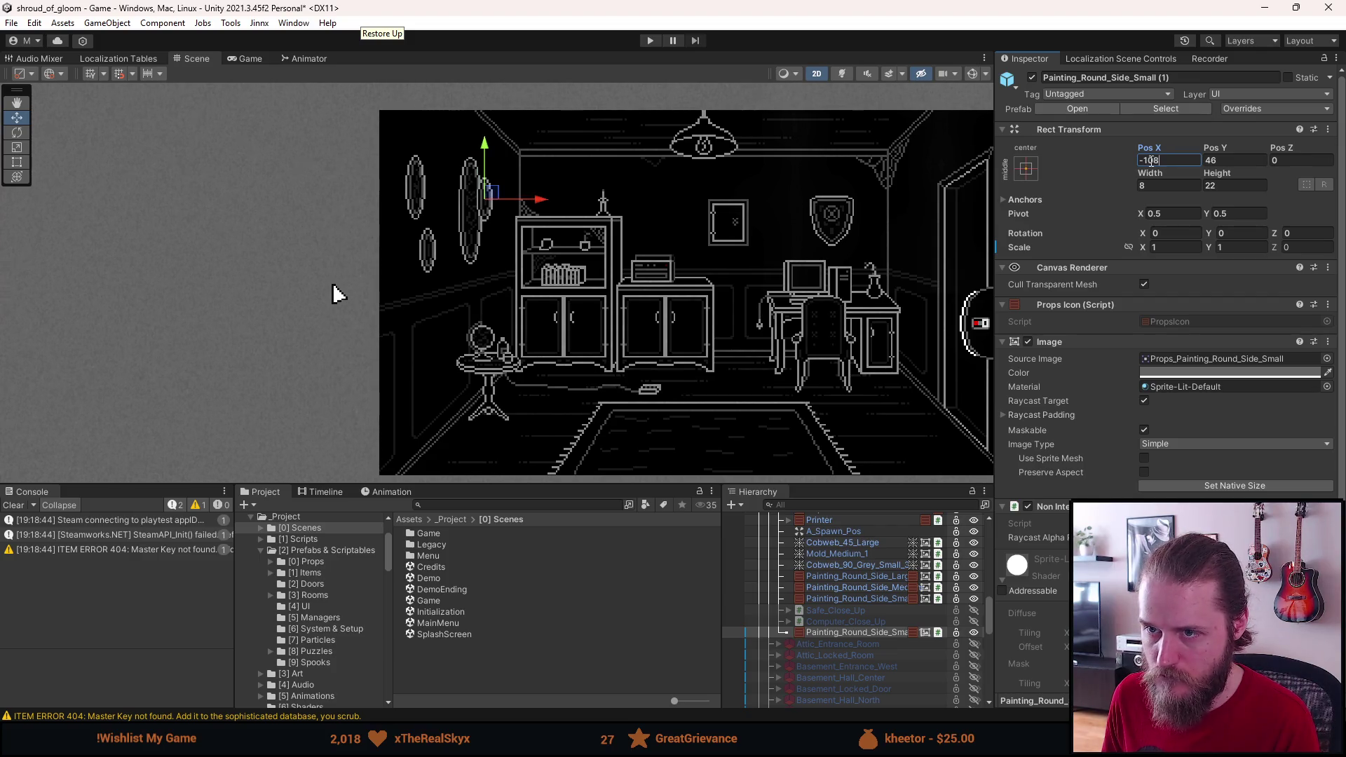
# Step: Move Painting_Round_Side_Large slightly left to Pos X -121
pyautogui.click(856, 576)
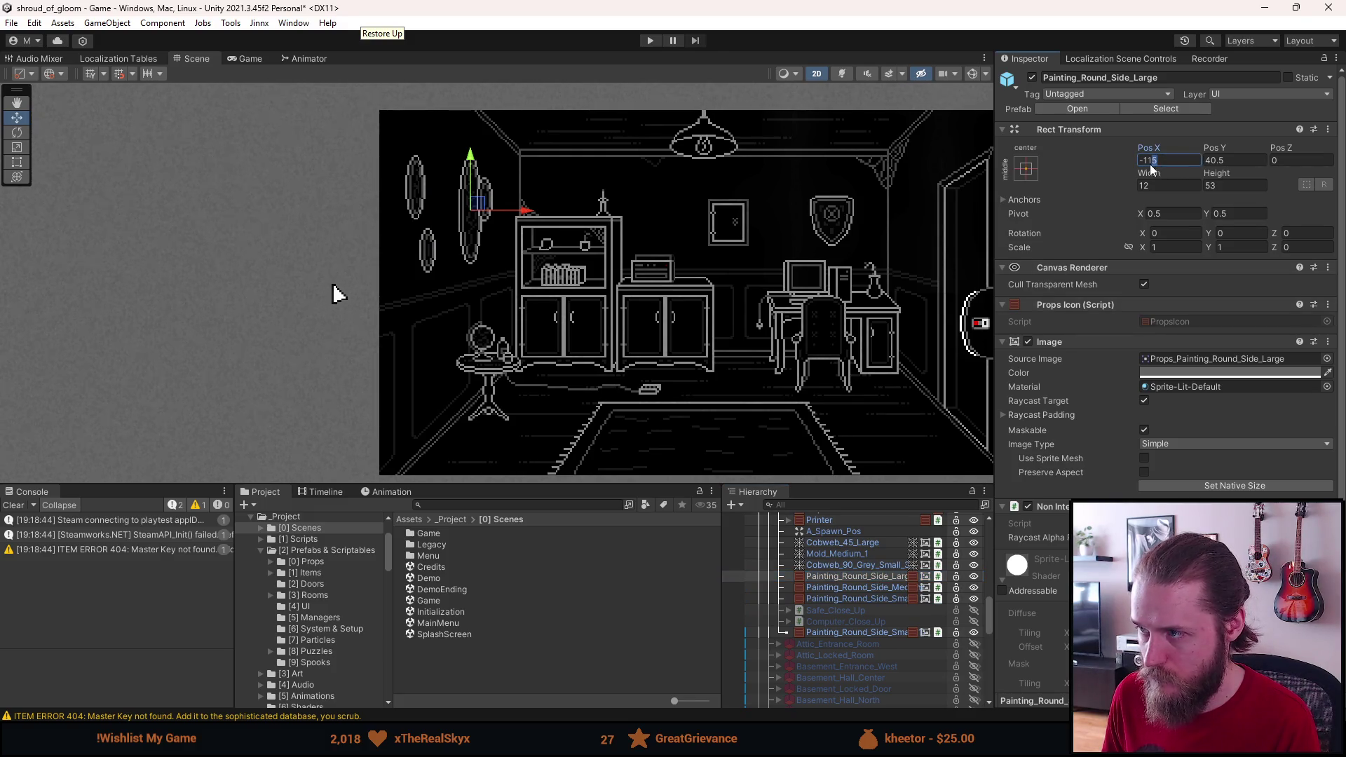
pyautogui.write('-120')
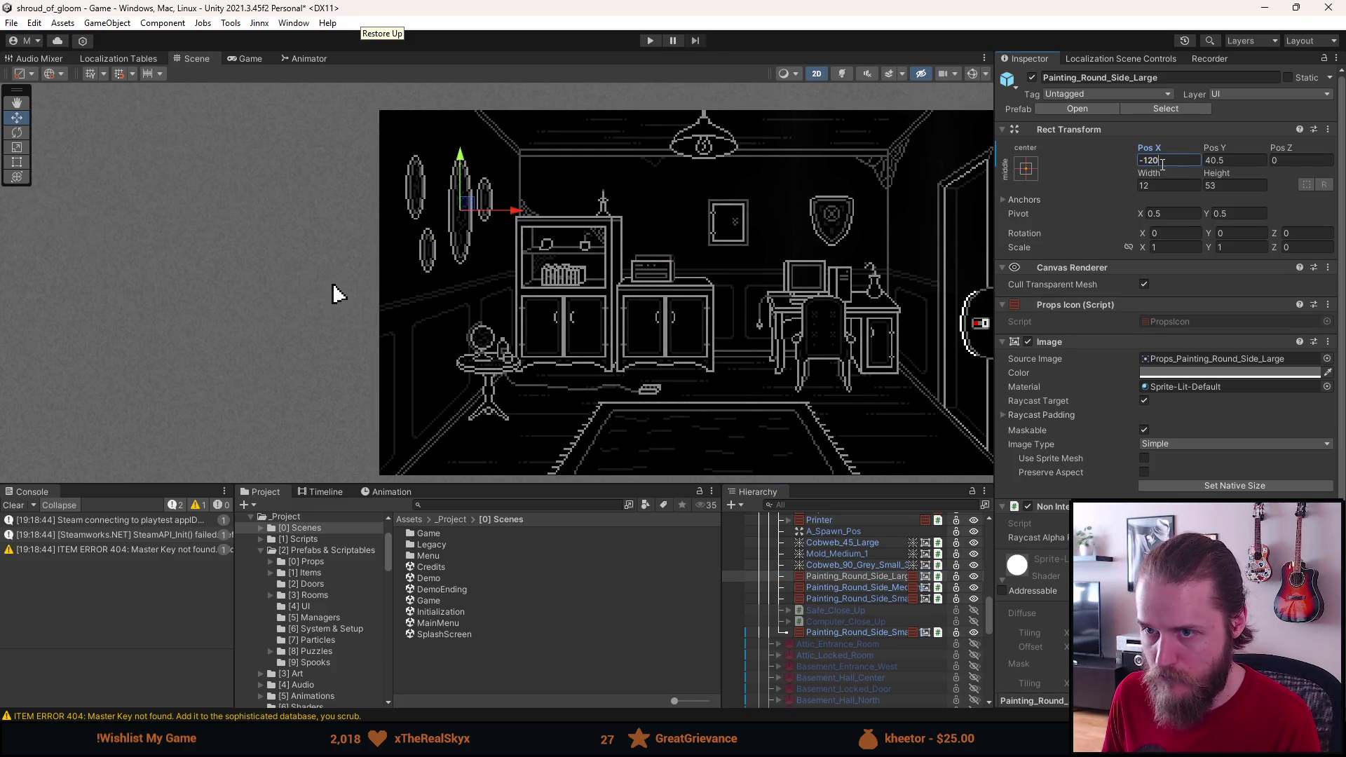
pyautogui.press('BackSpace')
pyautogui.write('1')
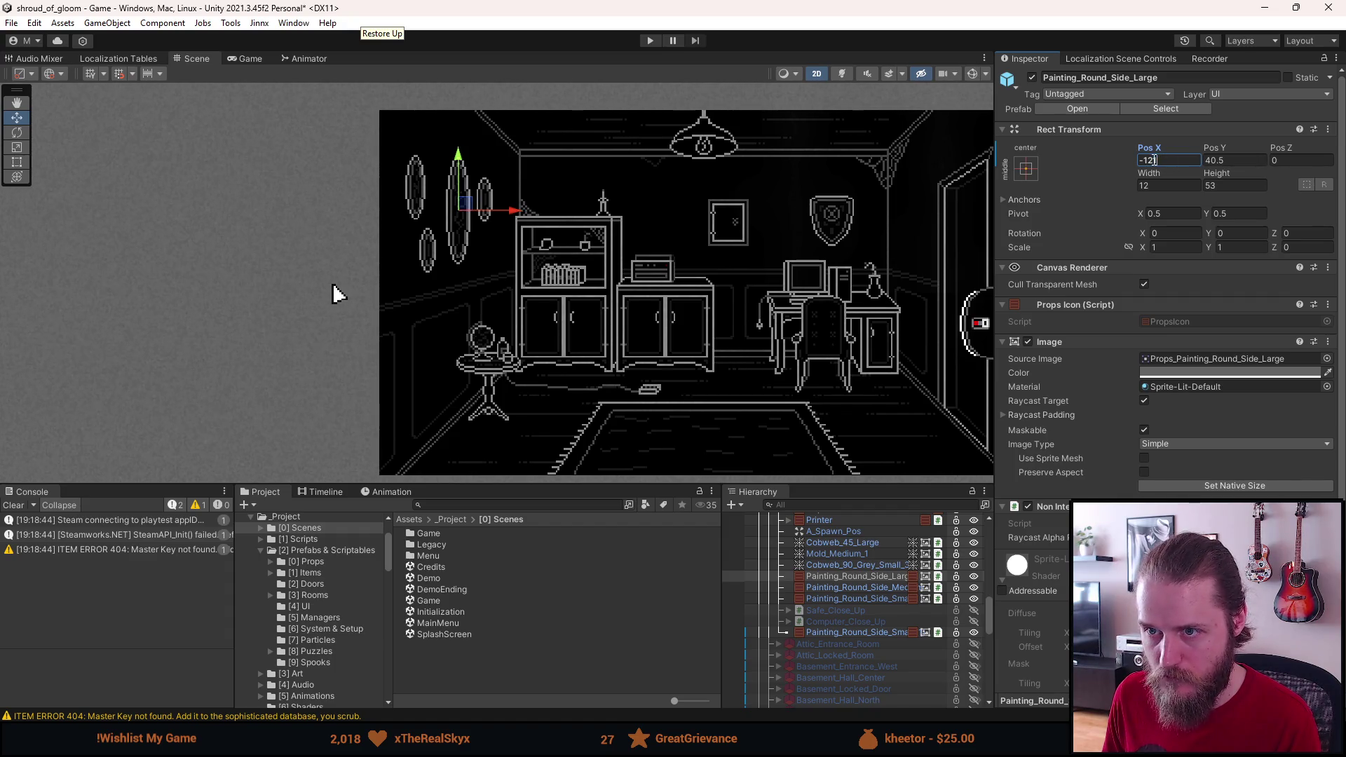
pyautogui.click(335, 293)
pyautogui.scroll(-2, 412, 294)
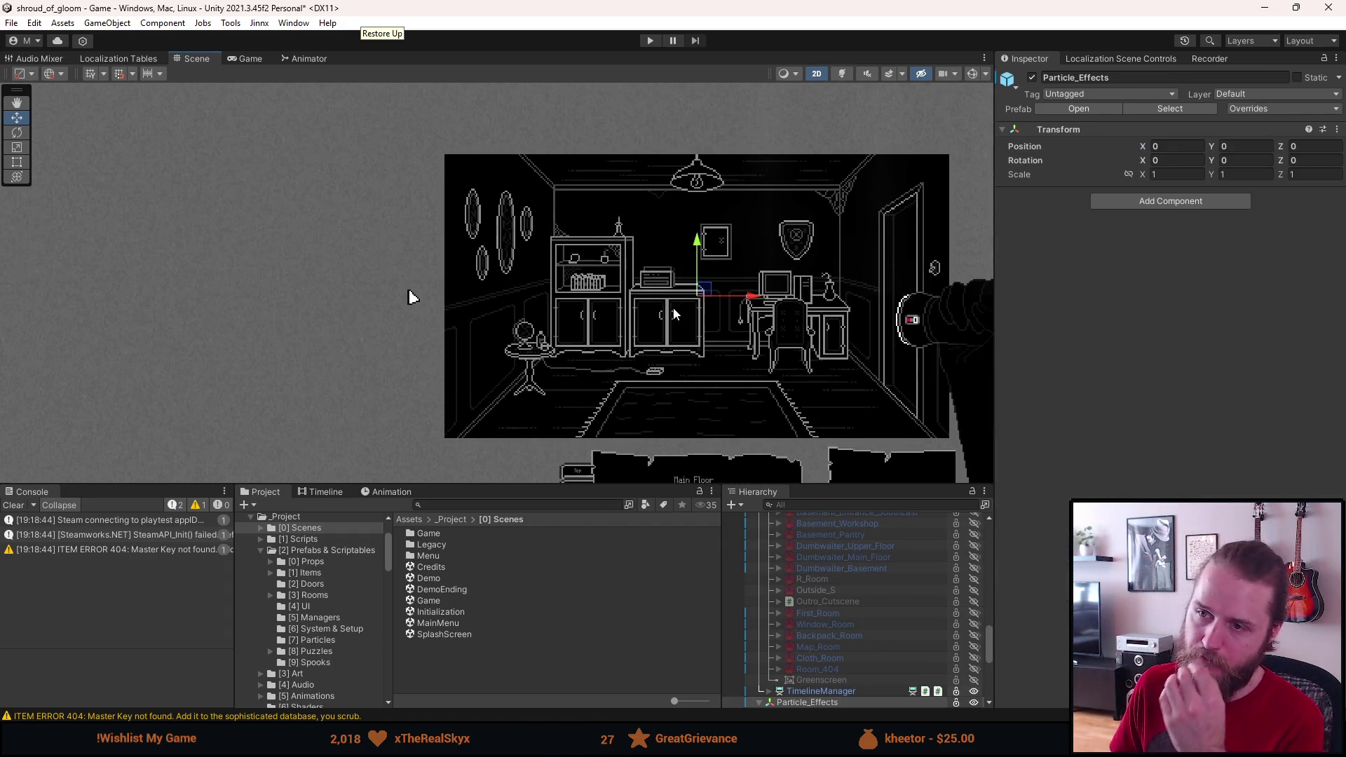
pyautogui.scroll(5, 865, 602)
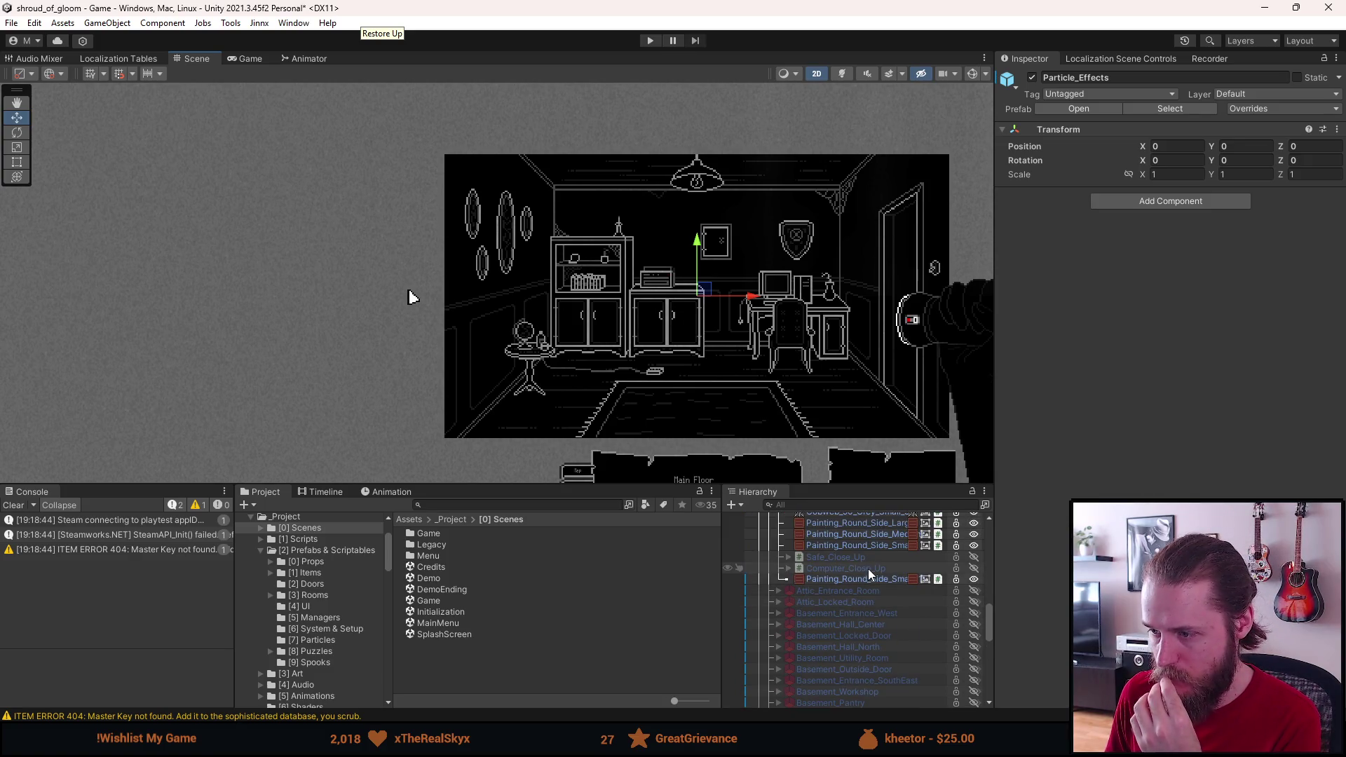
# Step: Review the painting arrangement on the wall and select the Second_Office room
pyautogui.click(867, 578)
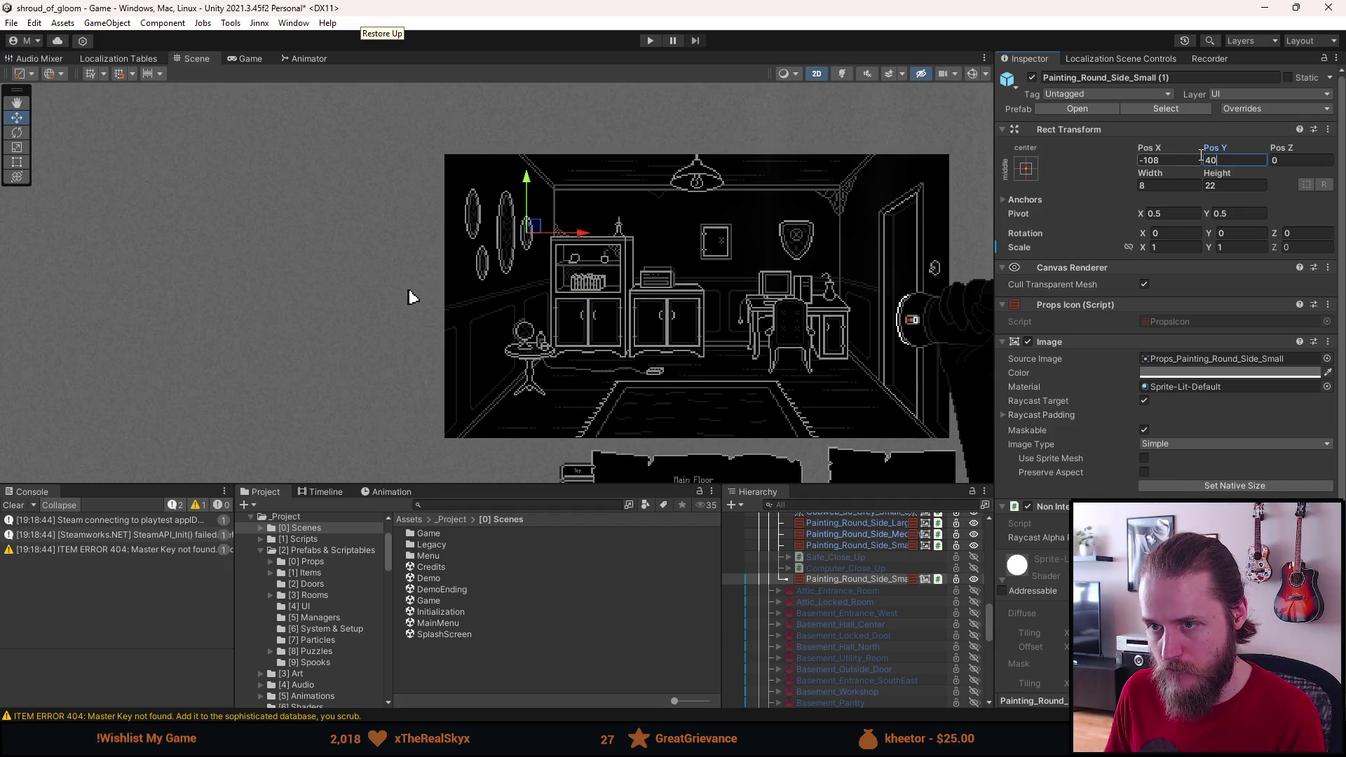
pyautogui.click(407, 258)
pyautogui.scroll(-1, 407, 258)
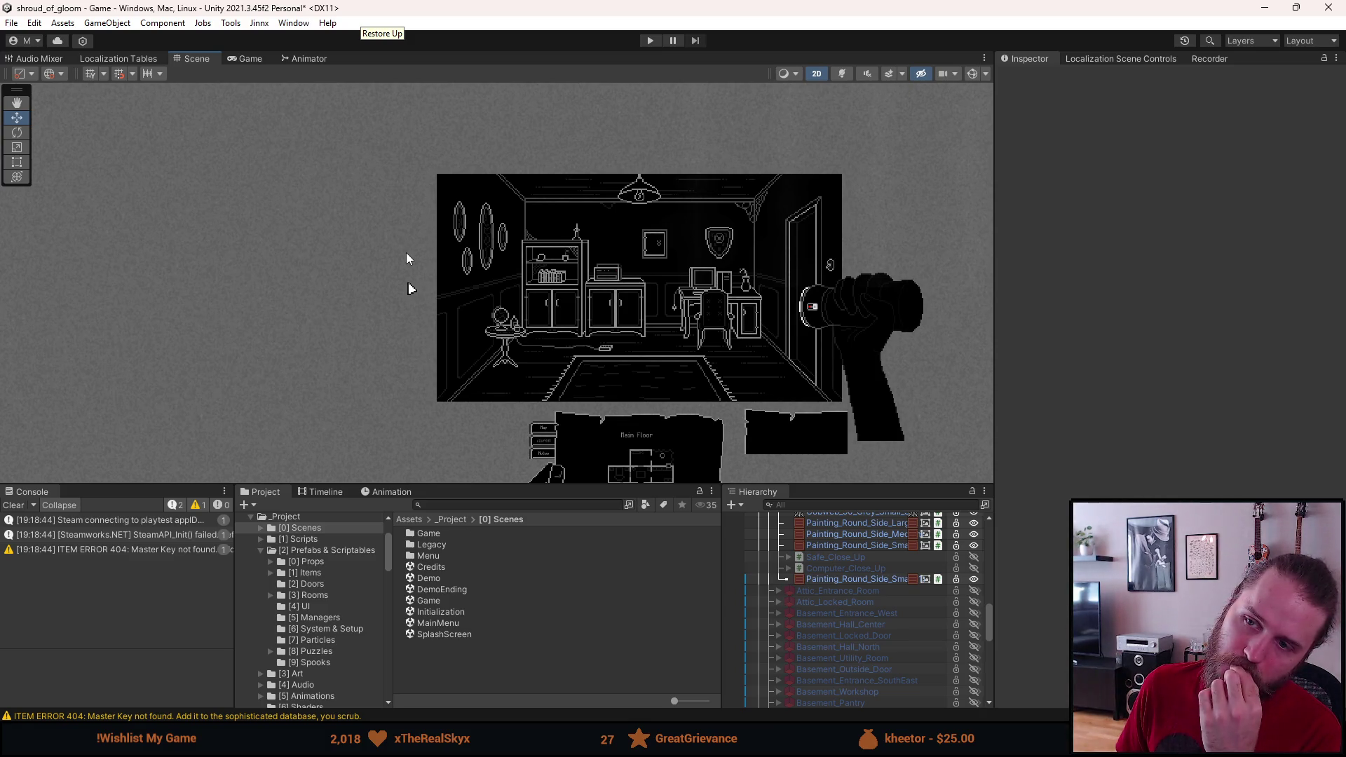
pyautogui.scroll(3, 408, 289)
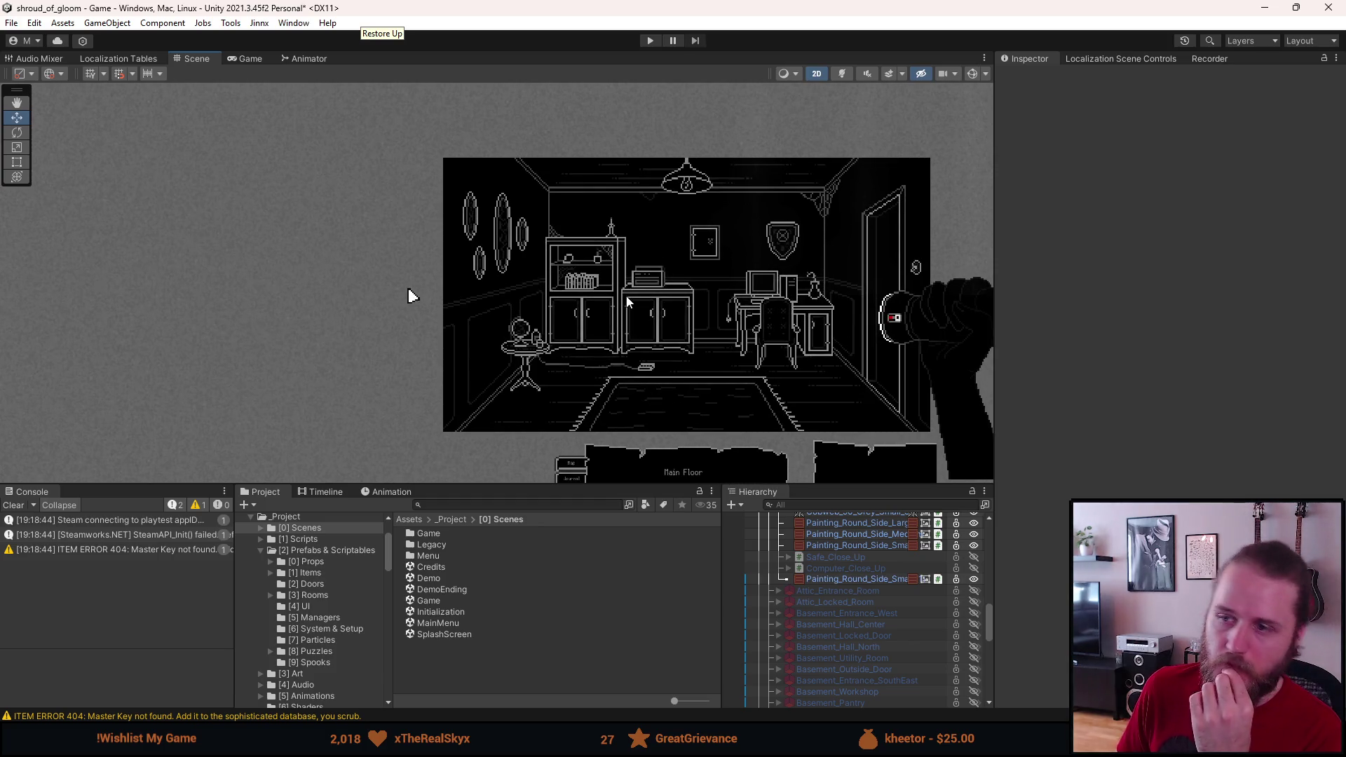
pyautogui.scroll(-5, 813, 591)
pyautogui.click(835, 611)
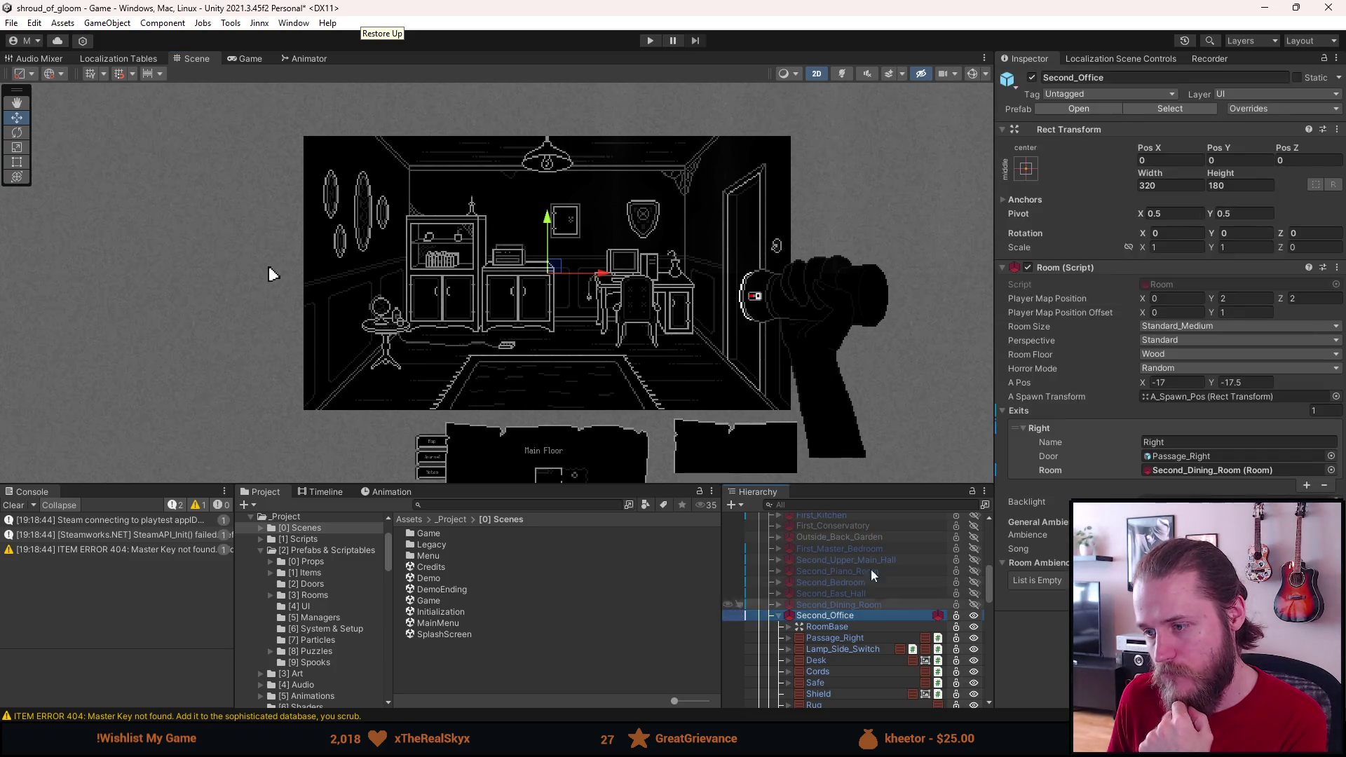
# Step: Apply all Second_Office overrides, move Painting_Round_Side_Small (1) above Safe_Close_Up, then enter Play mode
pyautogui.click(1266, 108)
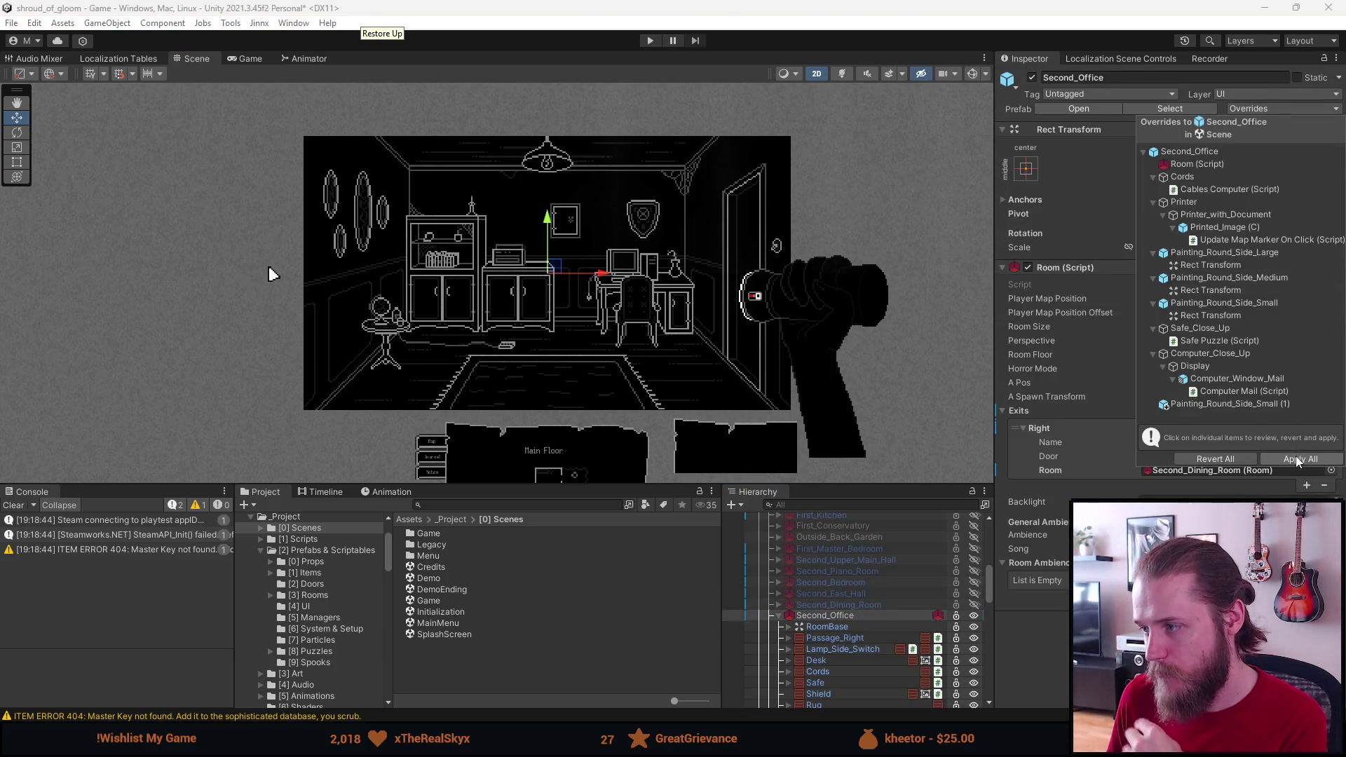
pyautogui.click(1215, 458)
pyautogui.click(1089, 107)
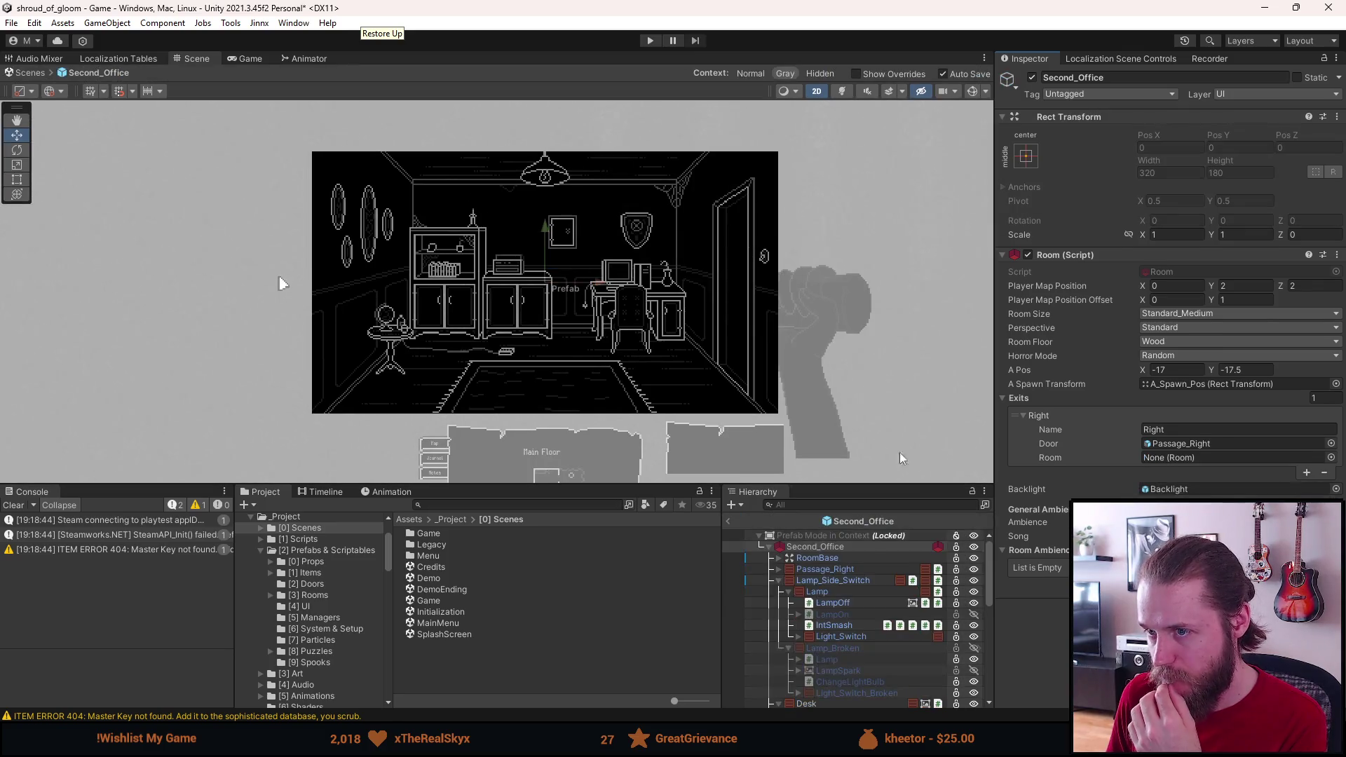
pyautogui.scroll(-5, 797, 676)
pyautogui.moveTo(818, 702); pyautogui.dragTo(818, 679)
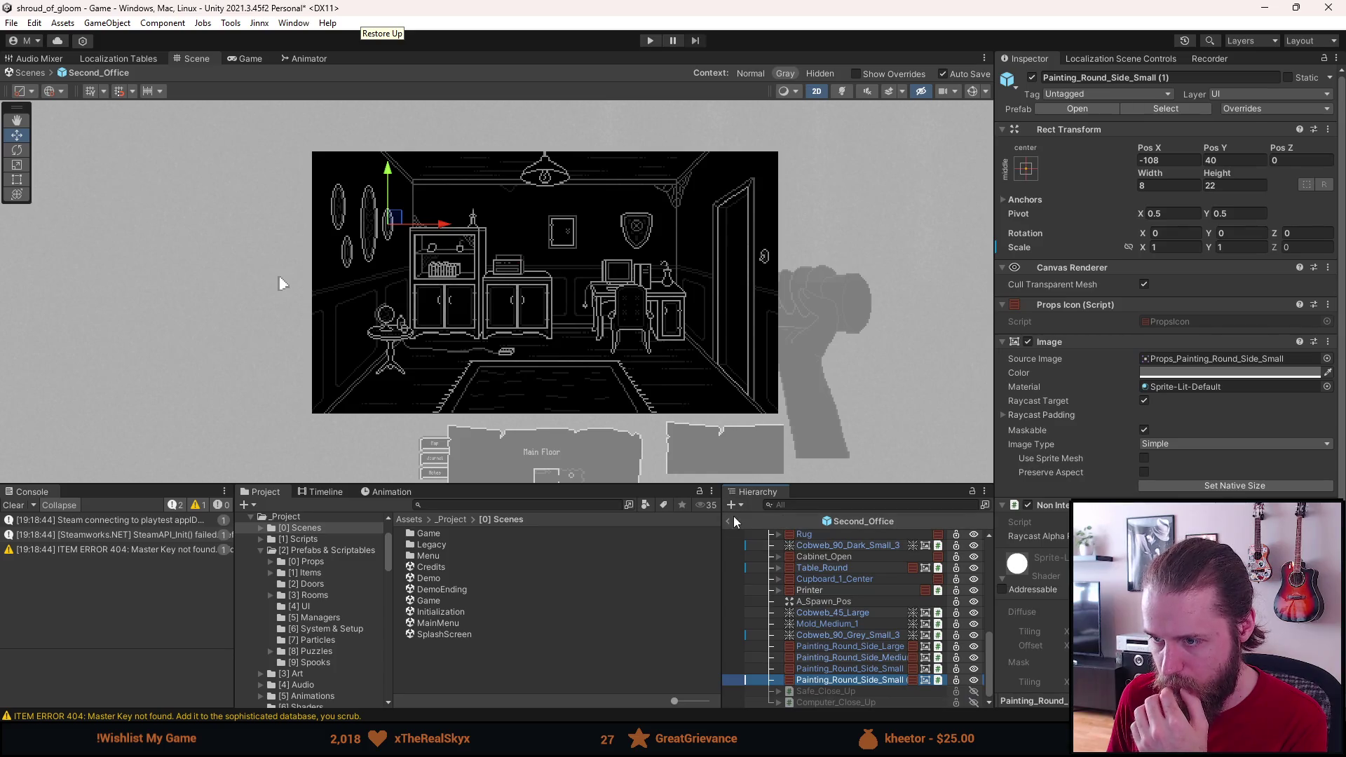
pyautogui.click(729, 522)
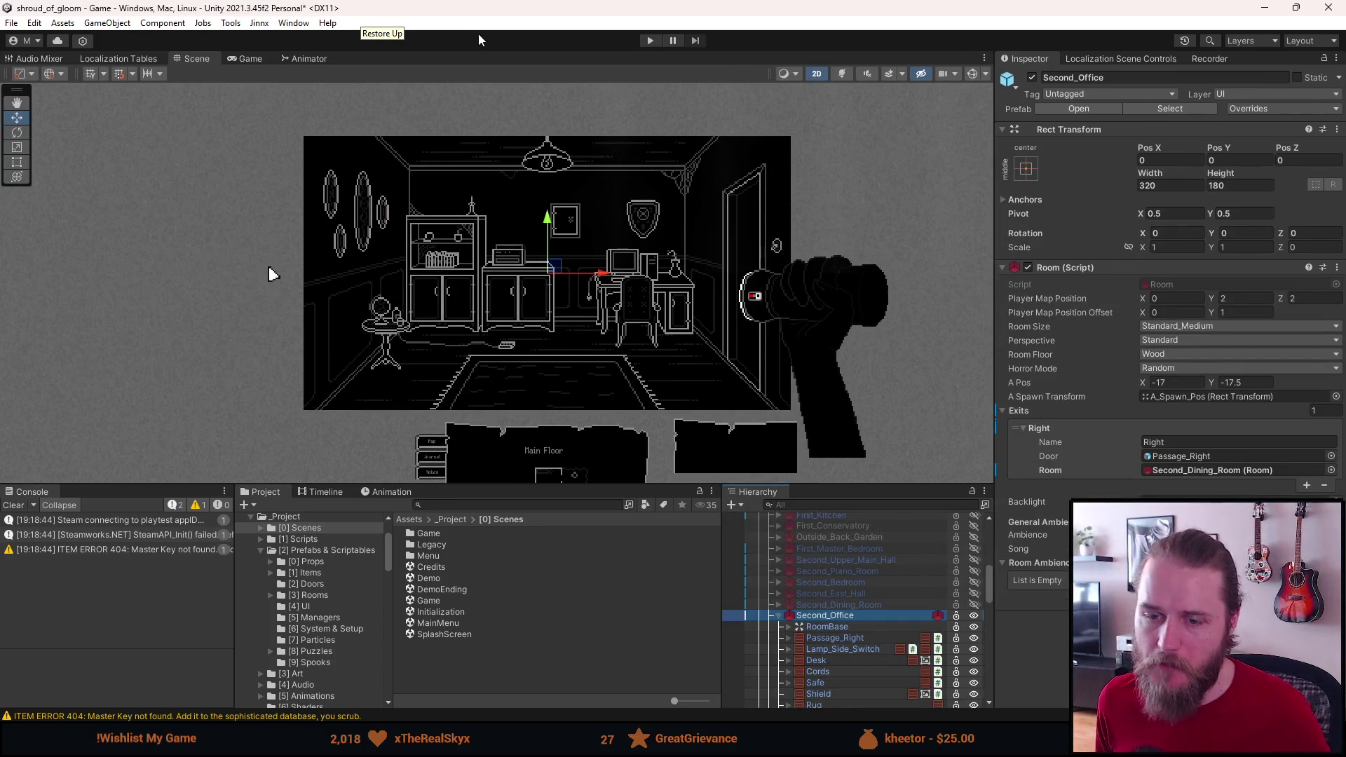
pyautogui.click(655, 40)
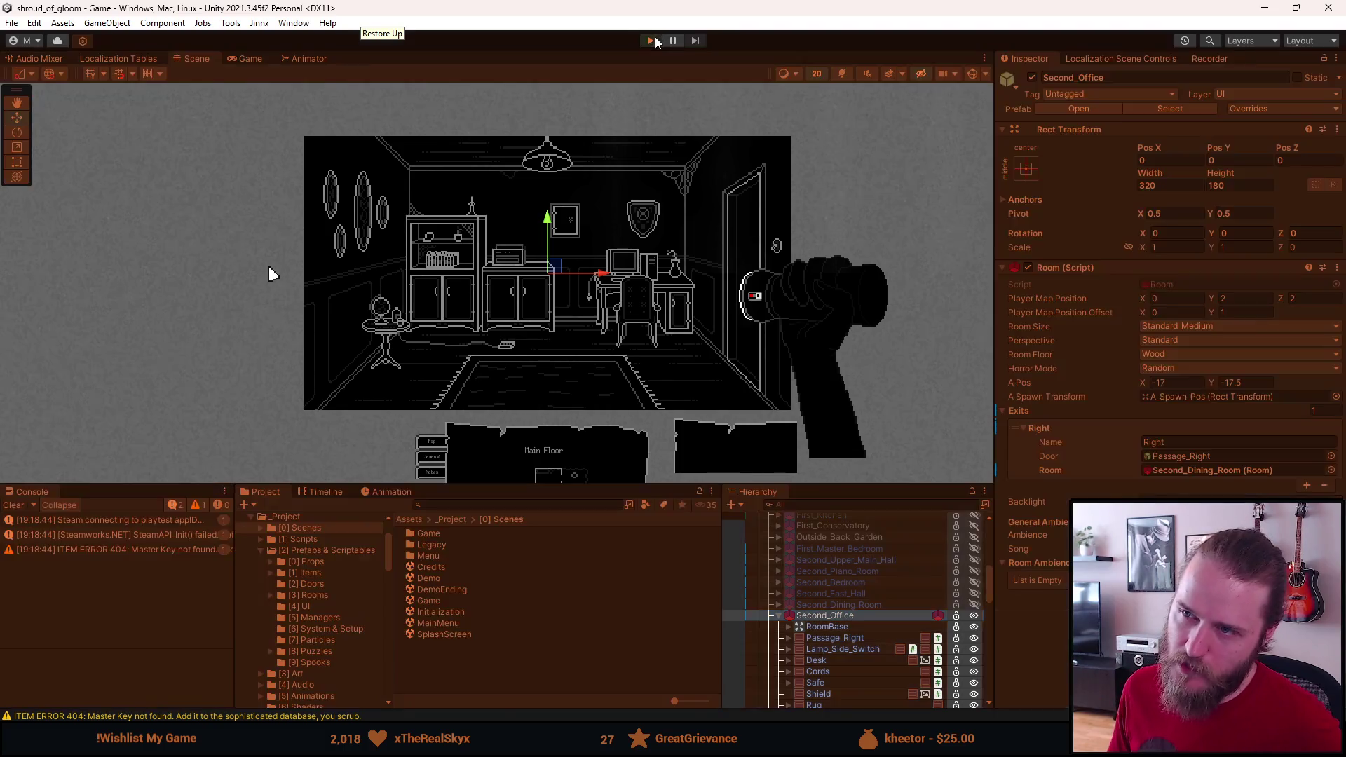
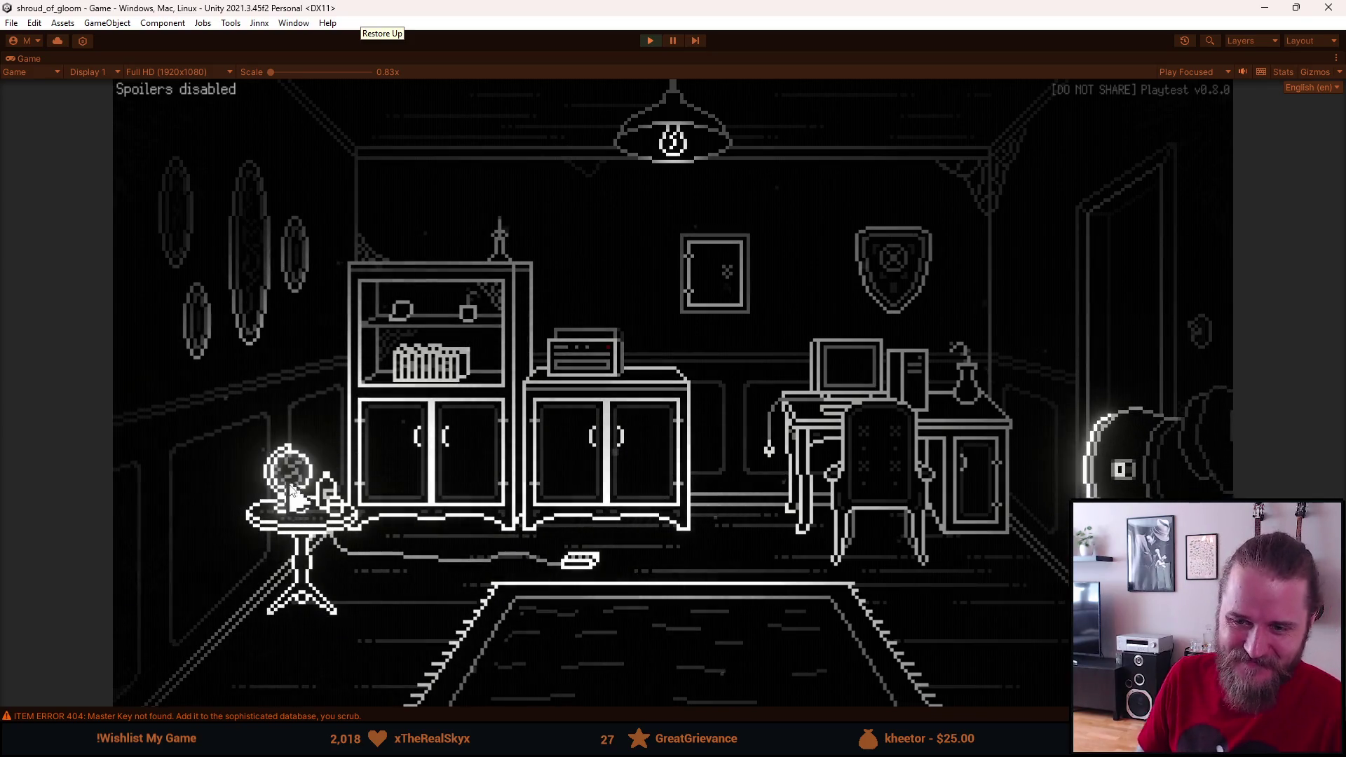
# Step: Walk from the office through the dining, fireplace and piano rooms to the staircase hall
pyautogui.click(1040, 290)
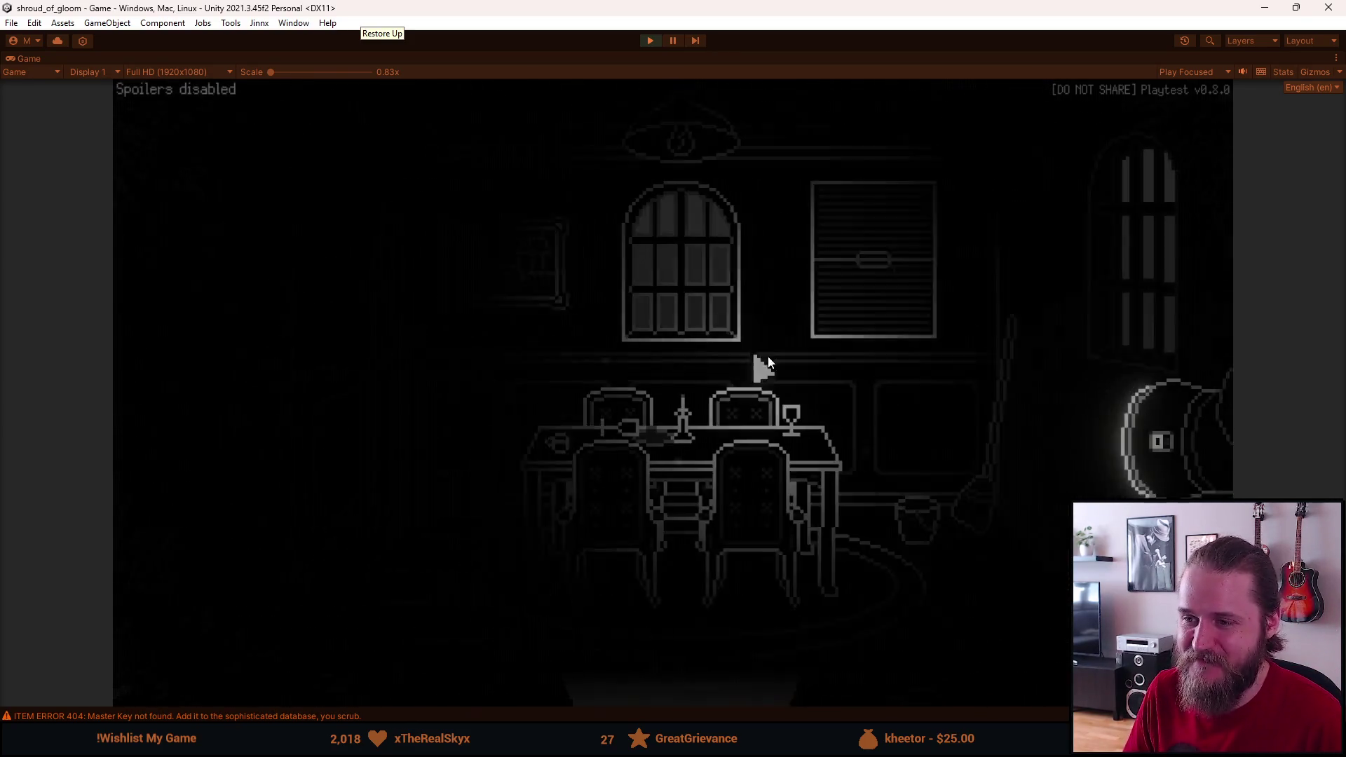
pyautogui.click(120, 379)
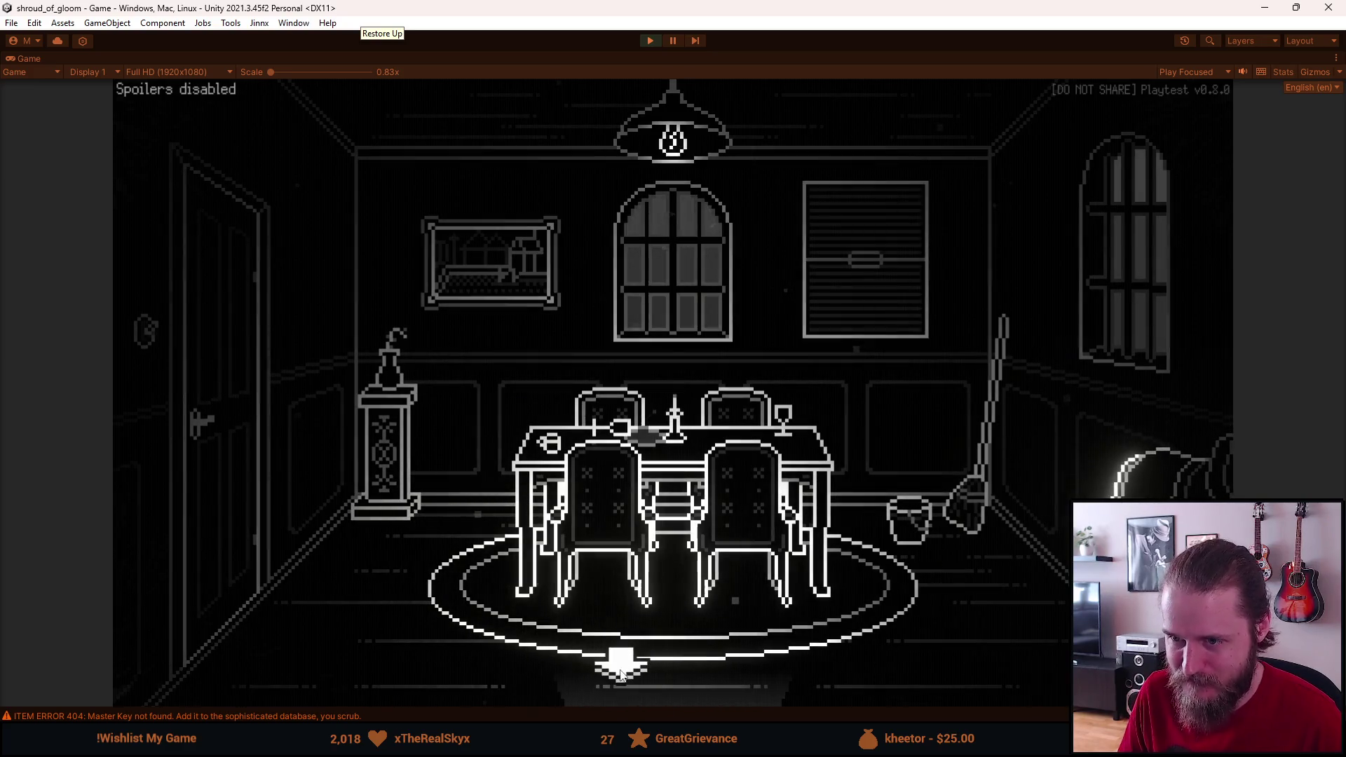
pyautogui.click(643, 676)
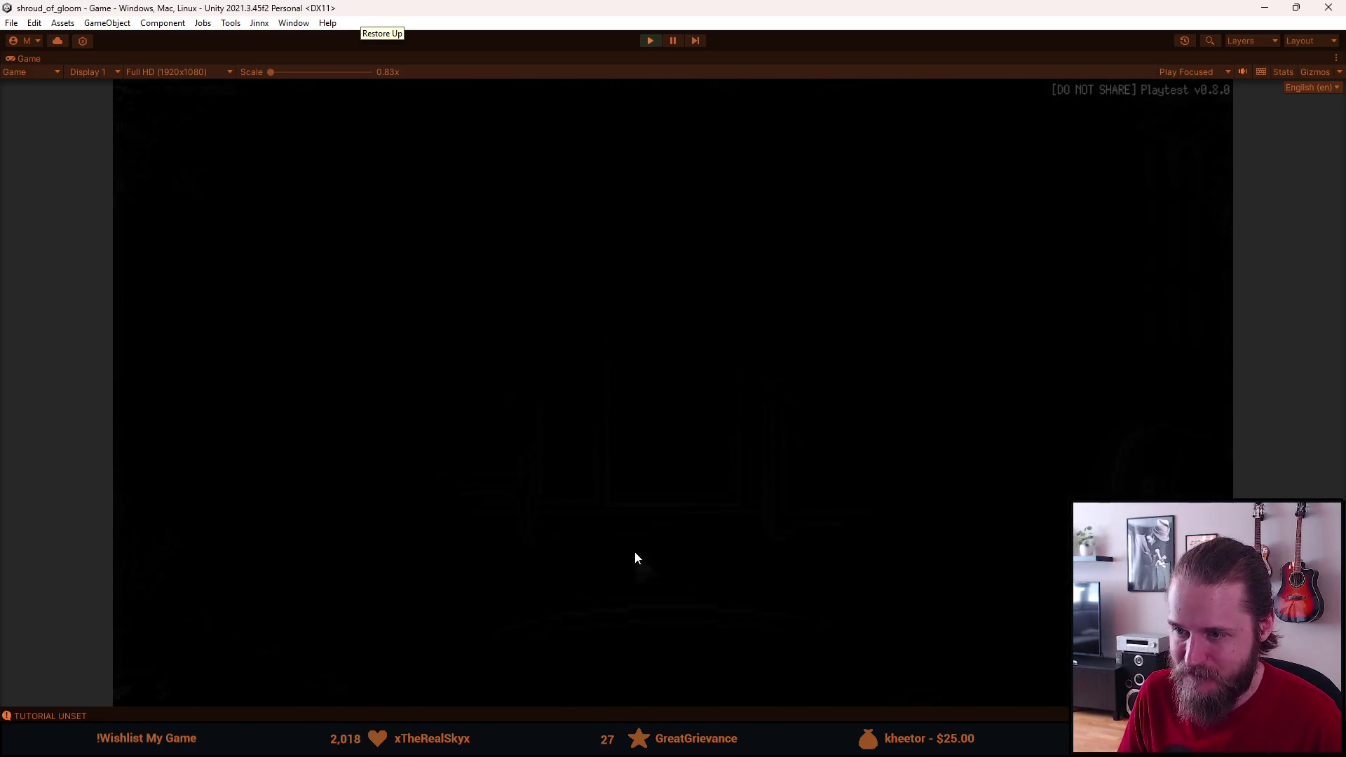
pyautogui.click(184, 343)
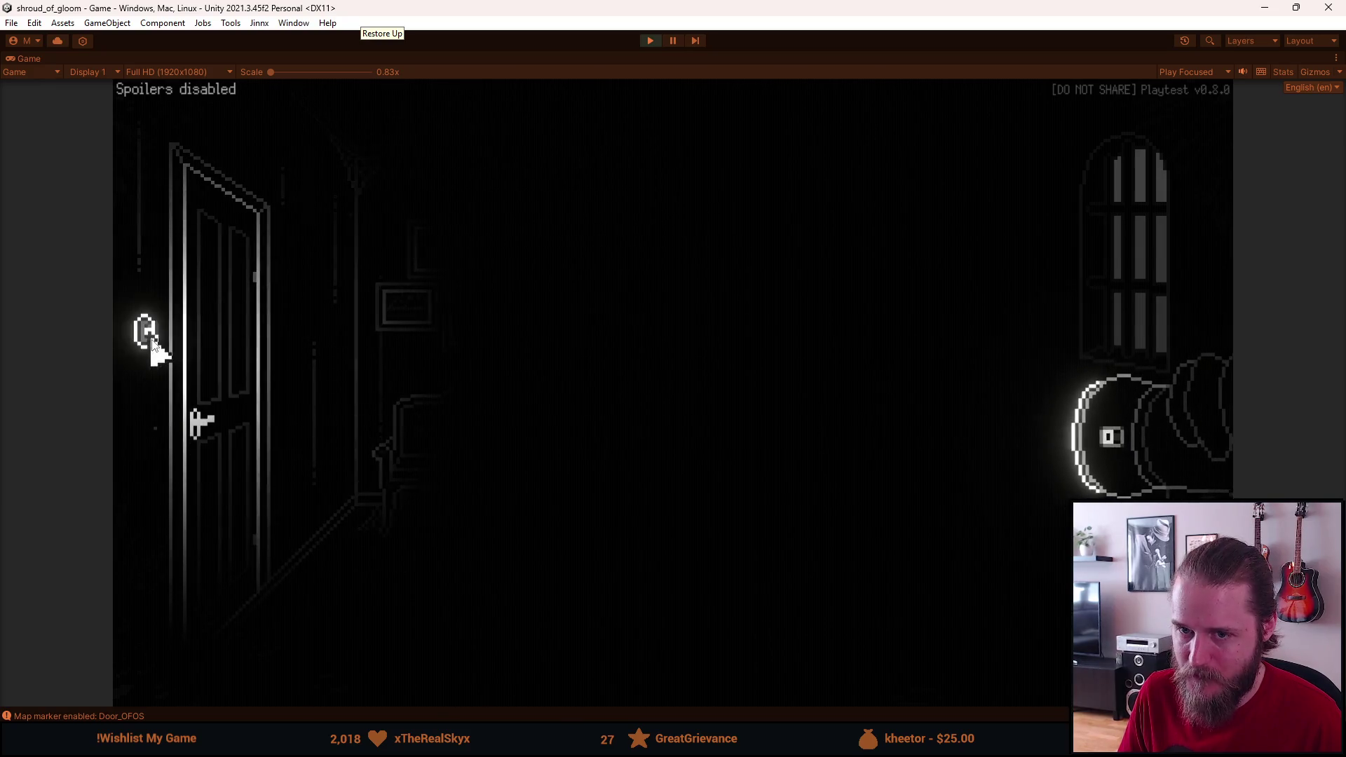
pyautogui.click(231, 353)
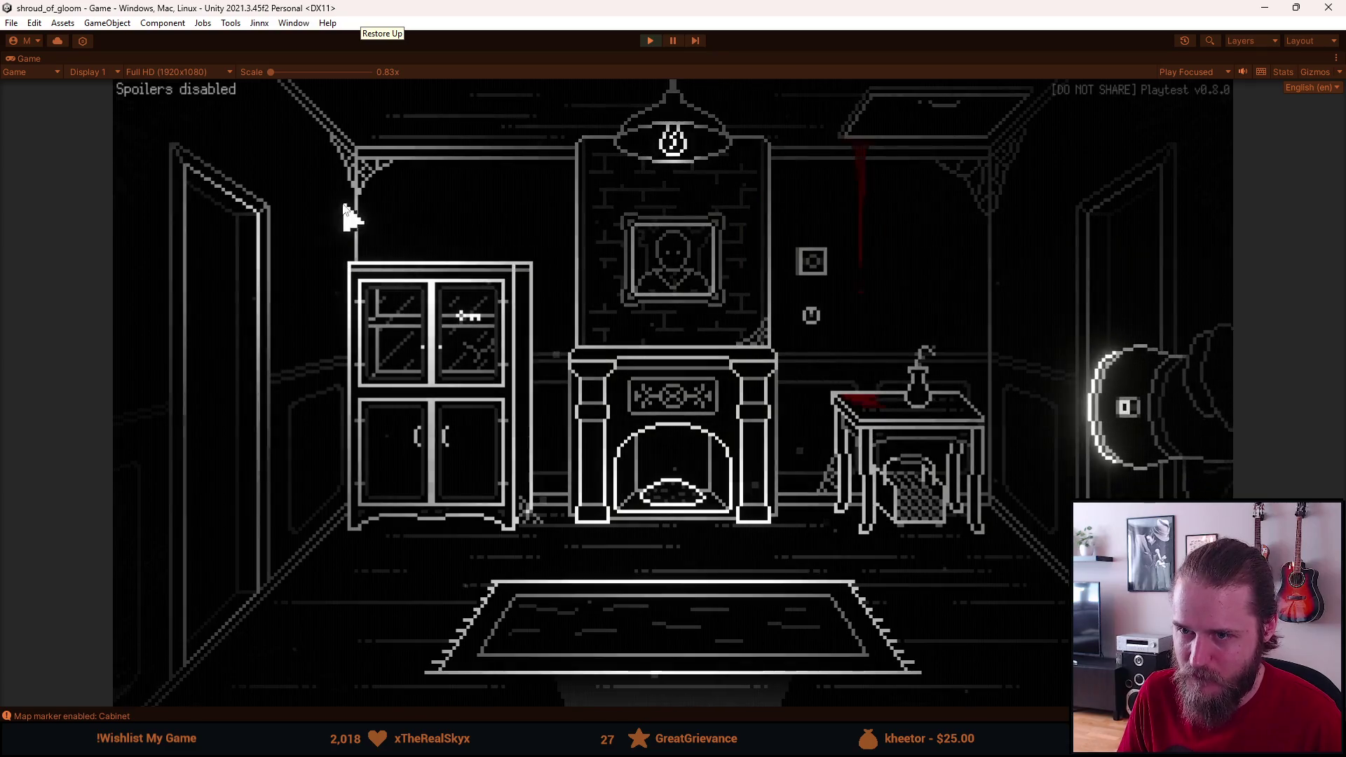
pyautogui.click(232, 348)
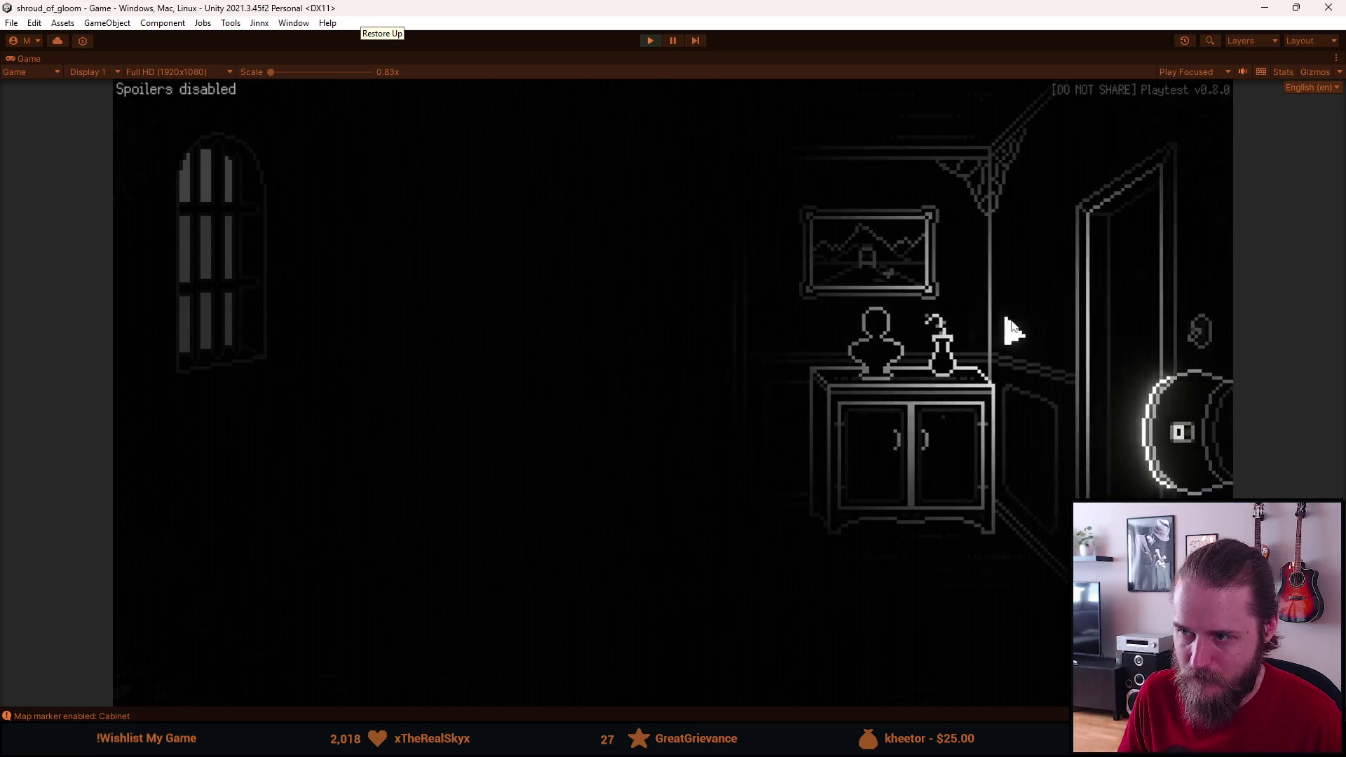
pyautogui.click(1151, 329)
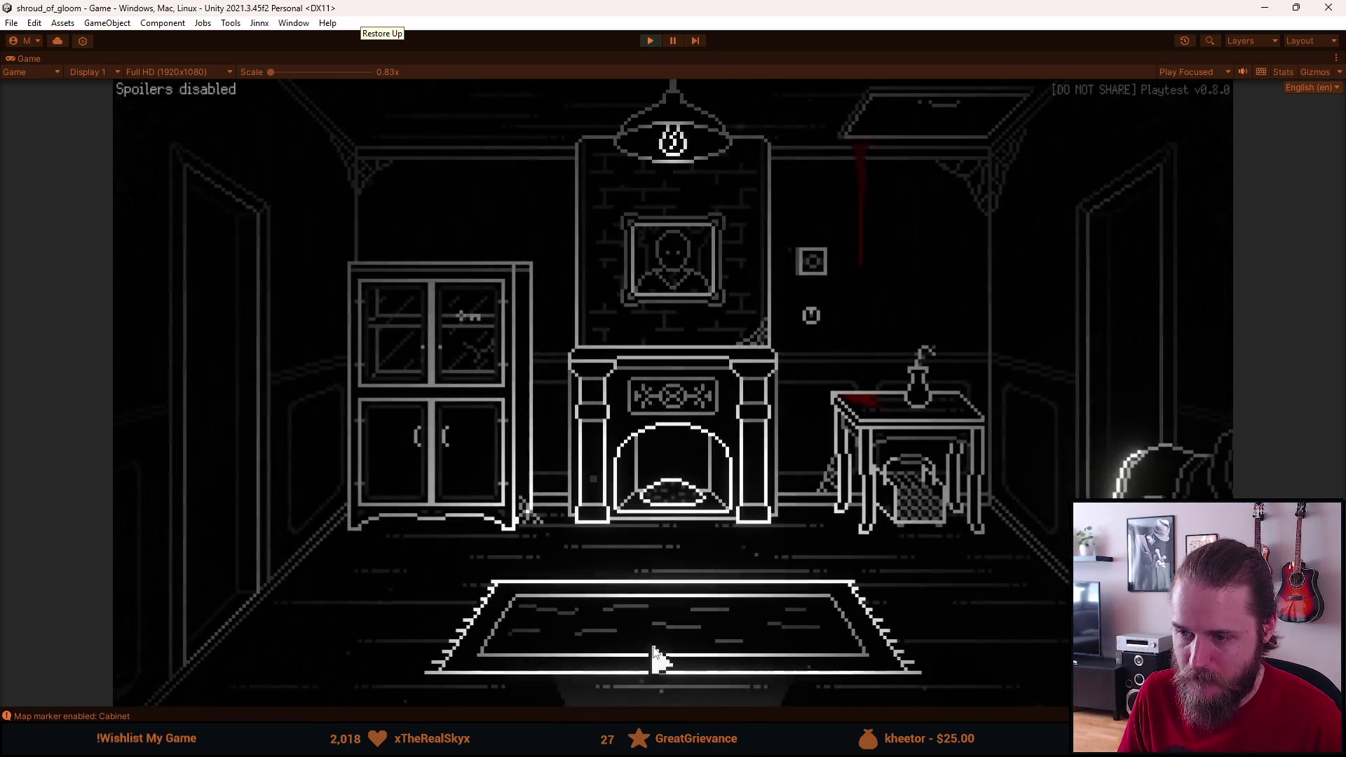
pyautogui.click(655, 675)
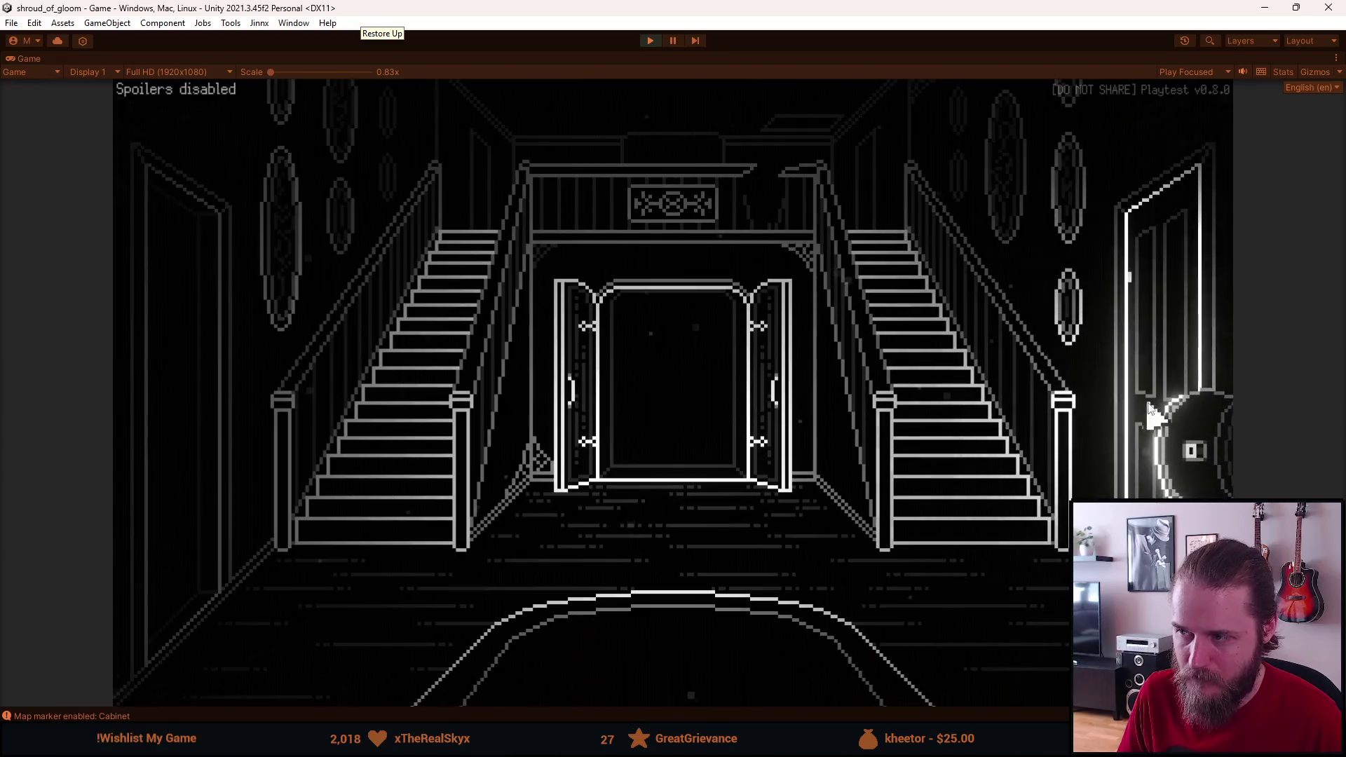
# Step: Open and close the item panel and developer tools, then visit the clock room and right-hand room
pyautogui.click(254, 683)
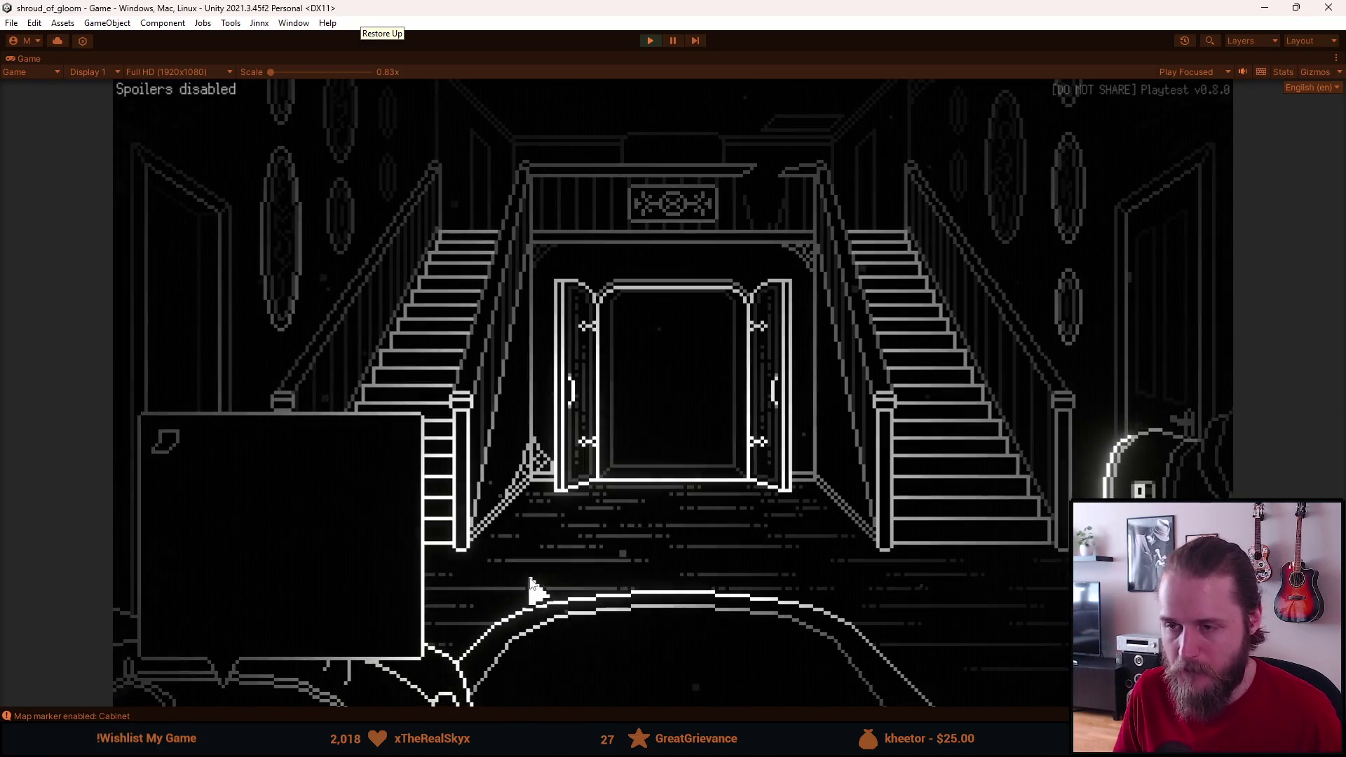
pyautogui.press('F1')
pyautogui.press('F1')
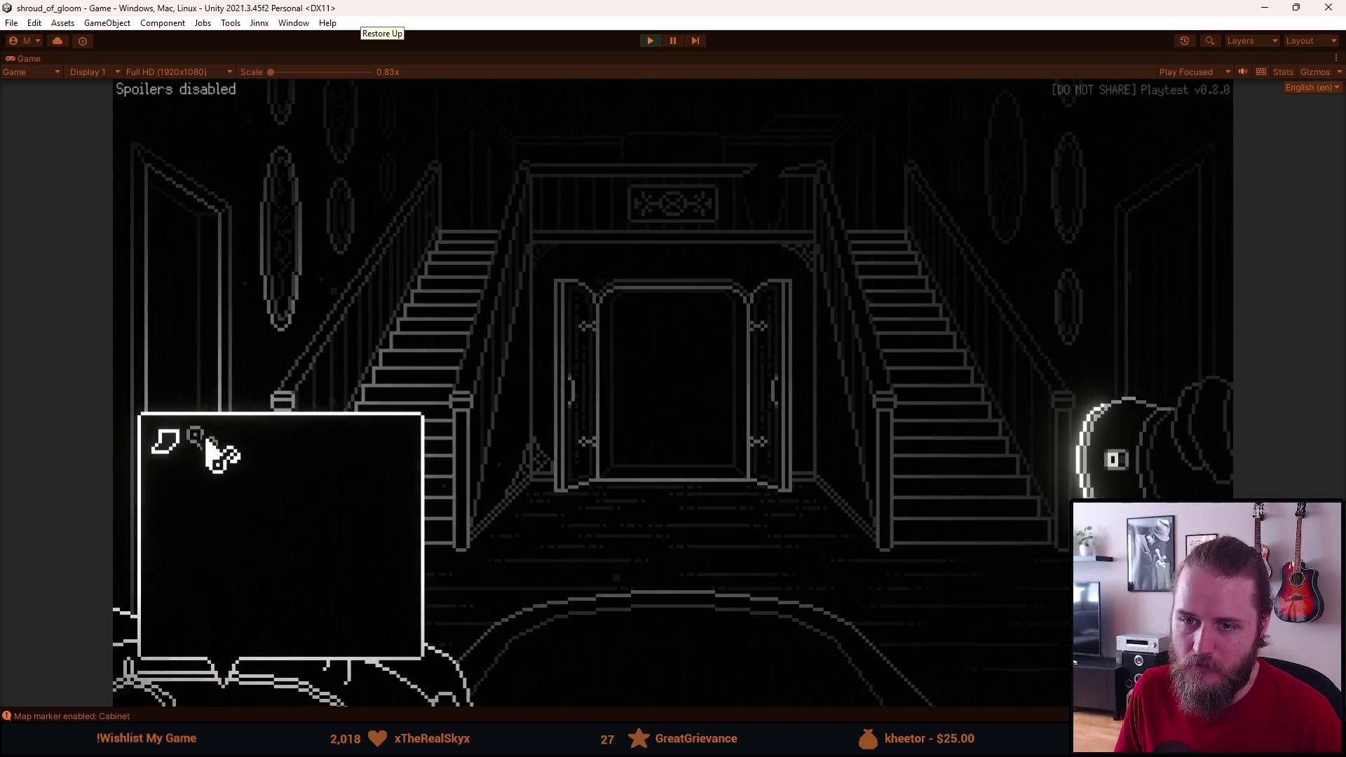
pyautogui.click(1132, 350)
pyautogui.click(1166, 341)
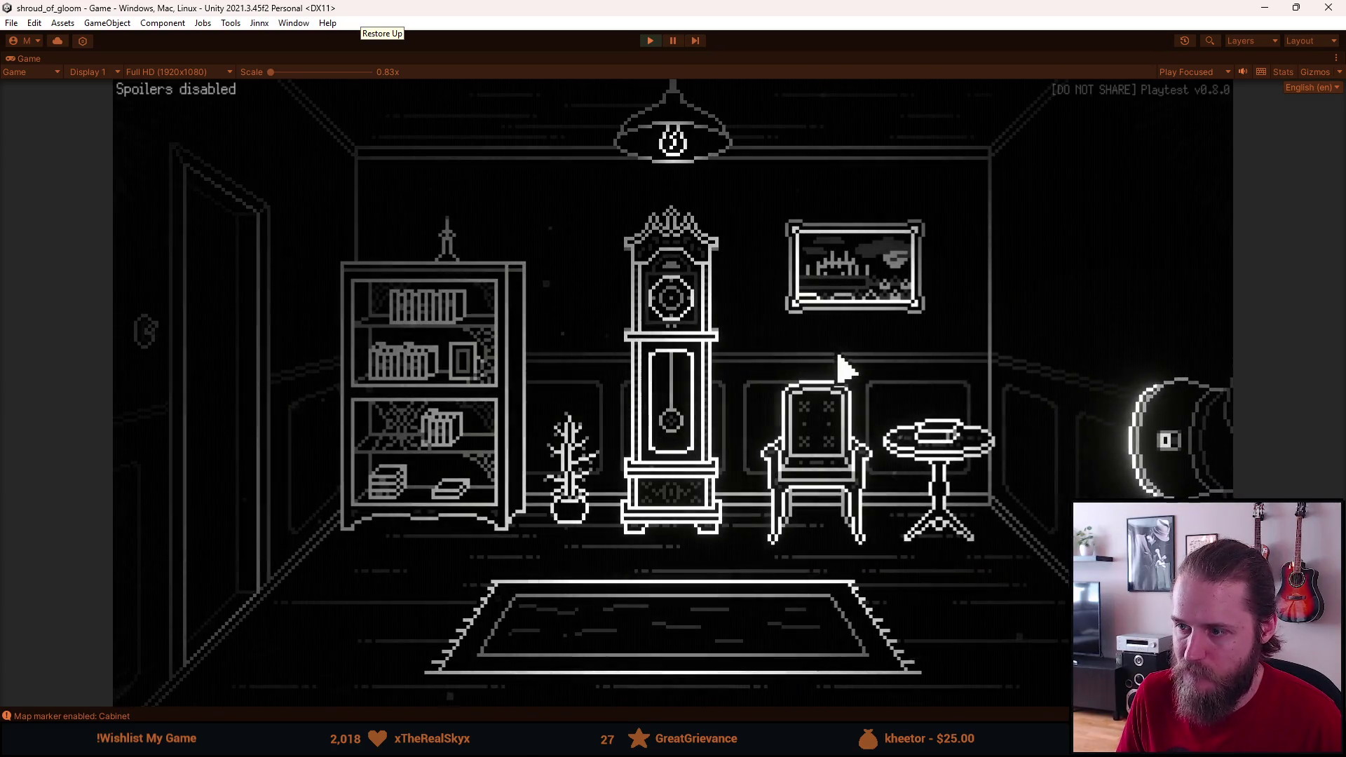
pyautogui.click(225, 306)
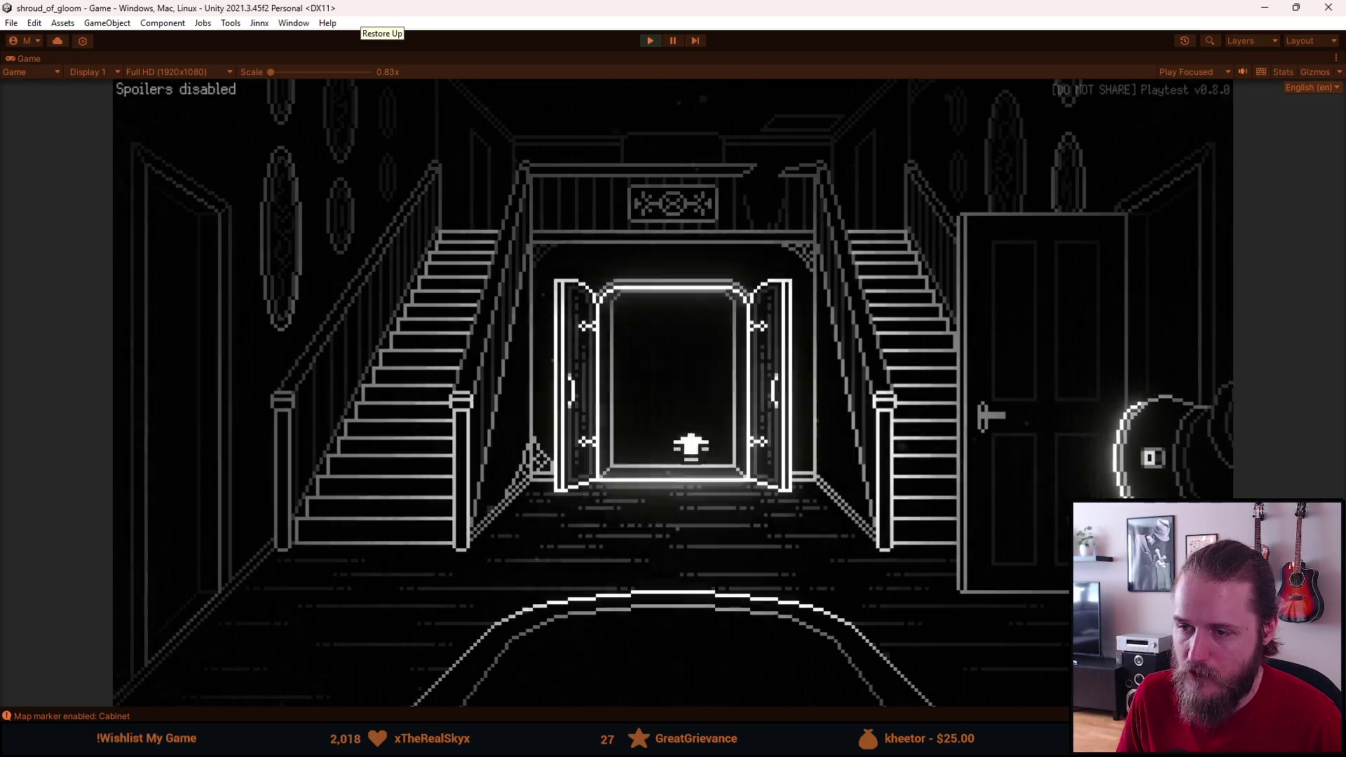
pyautogui.click(1085, 398)
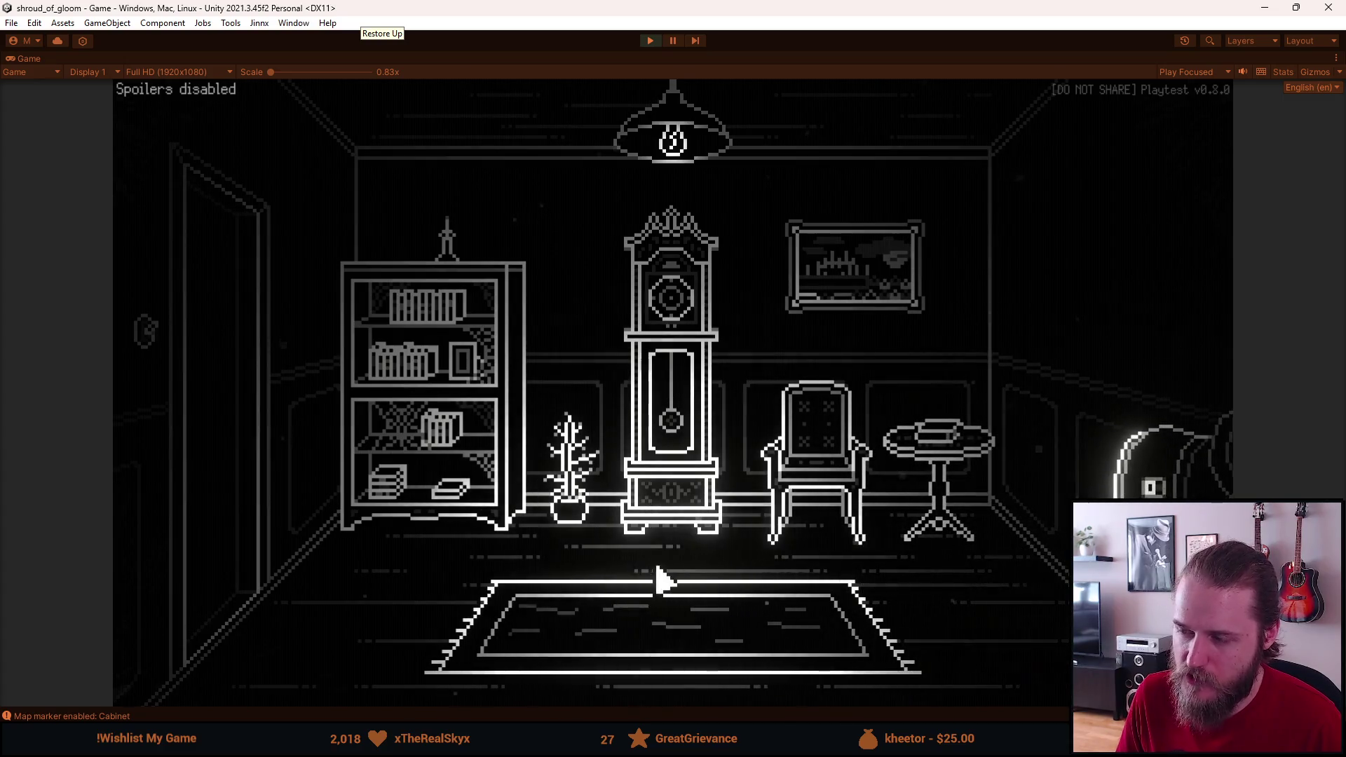
pyautogui.click(217, 444)
# Step: Inspect the VCR in the TV living room, enter the storage room, then pause and exit play mode
pyautogui.click(211, 452)
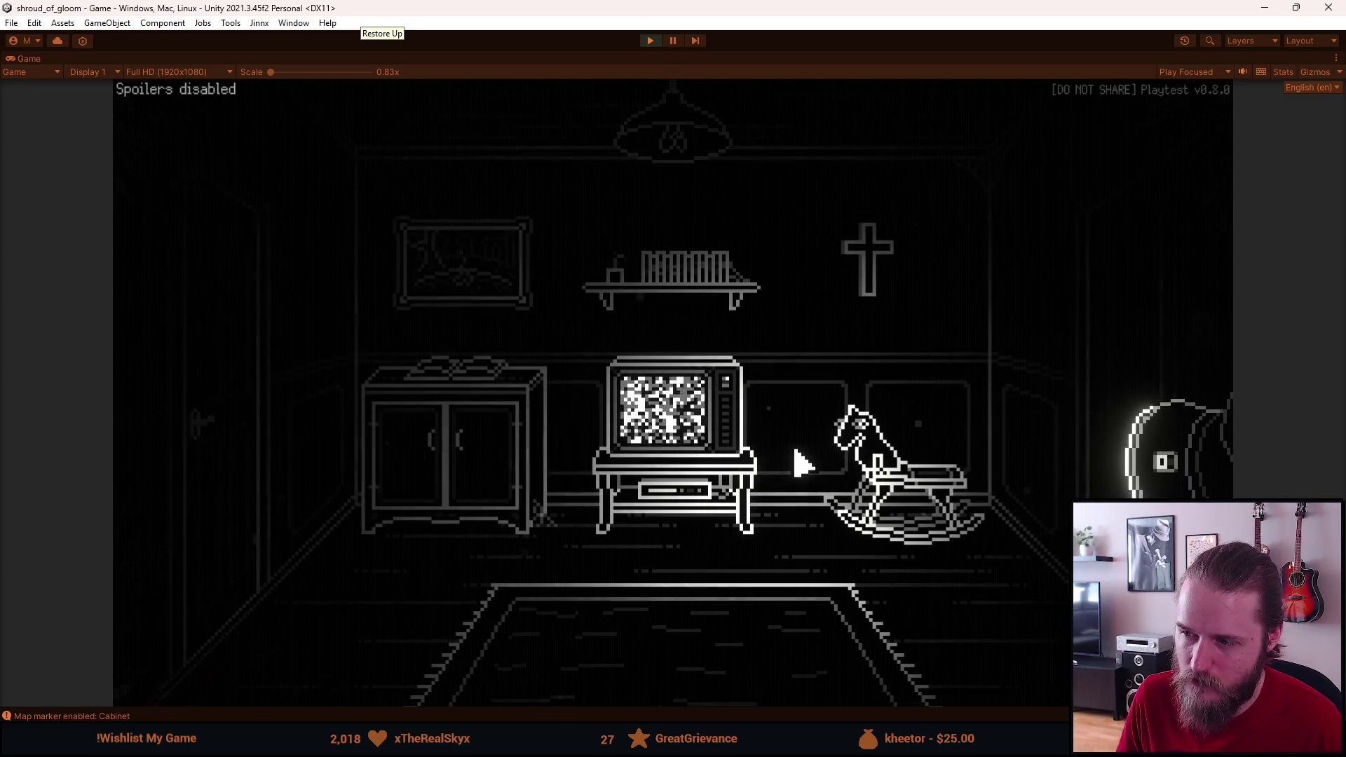
pyautogui.click(684, 515)
pyautogui.click(218, 368)
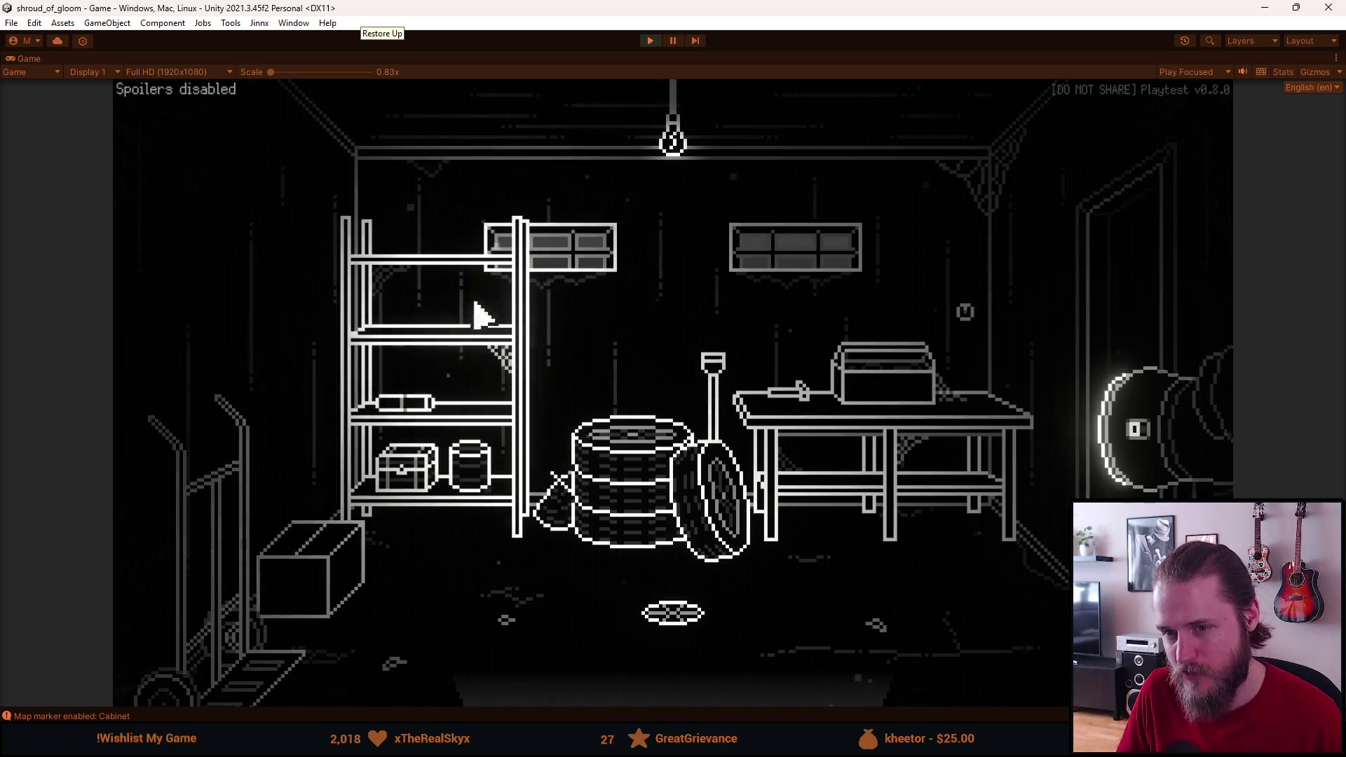
pyautogui.press('Escape')
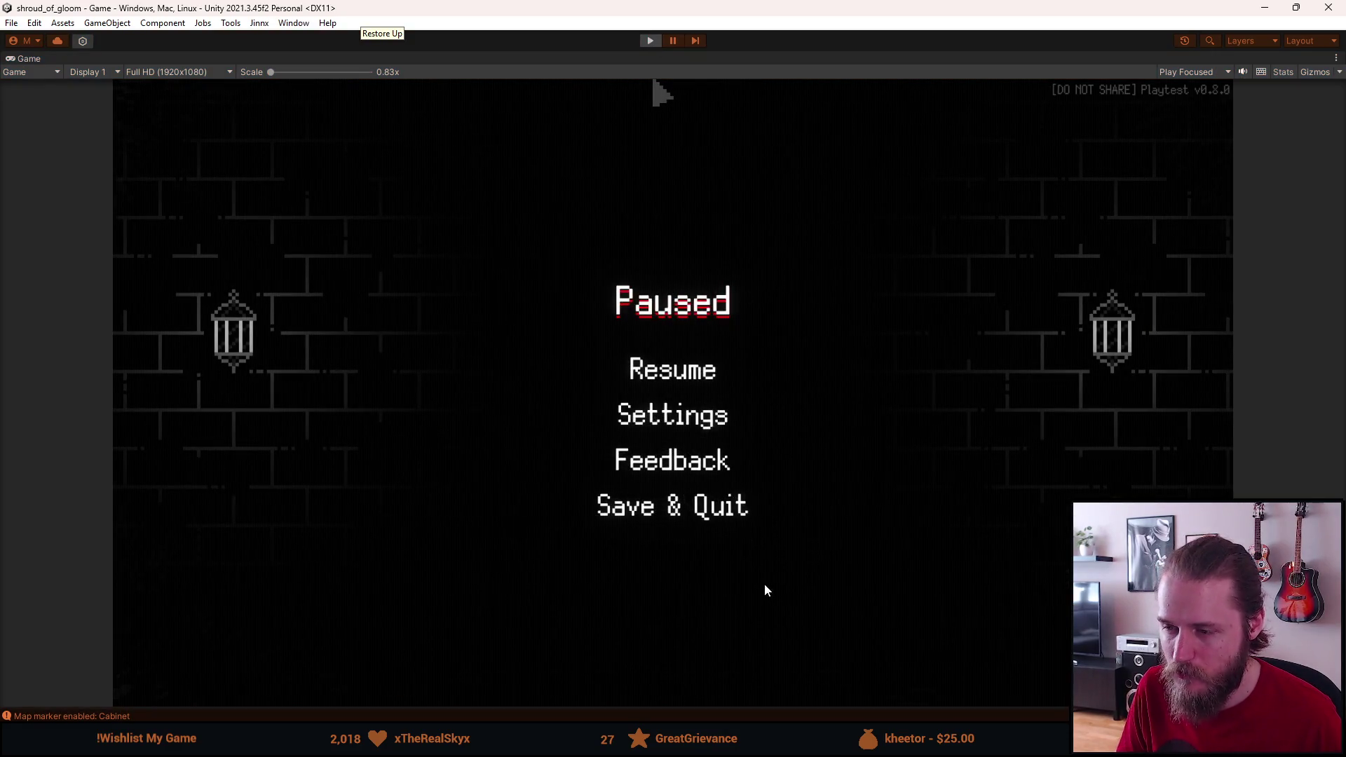
pyautogui.hotkey('ctrl', 'p')
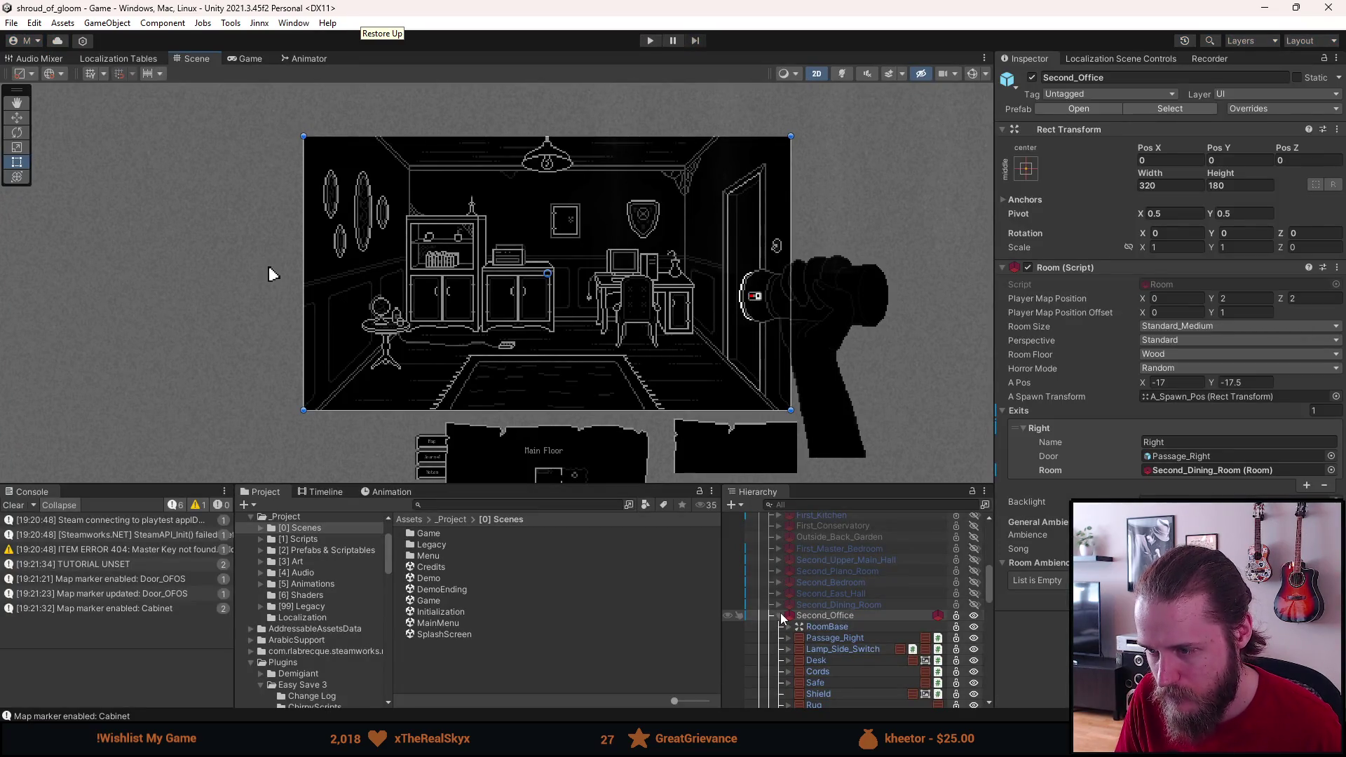
# Step: Deactivate Second_Office and toggle First_Garage's visibility on and off again
pyautogui.click(780, 616)
pyautogui.hotkey('alt', 'shift', 'a')
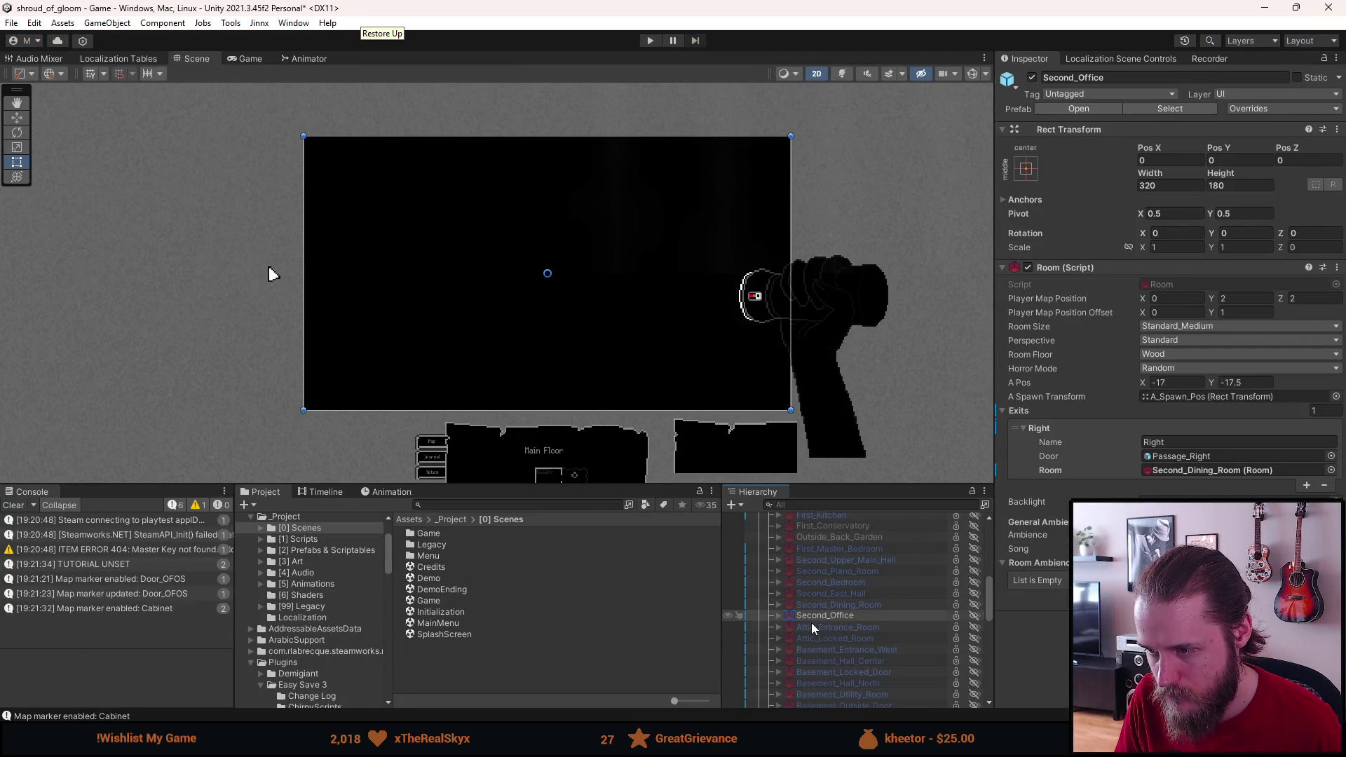
pyautogui.scroll(5, 819, 624)
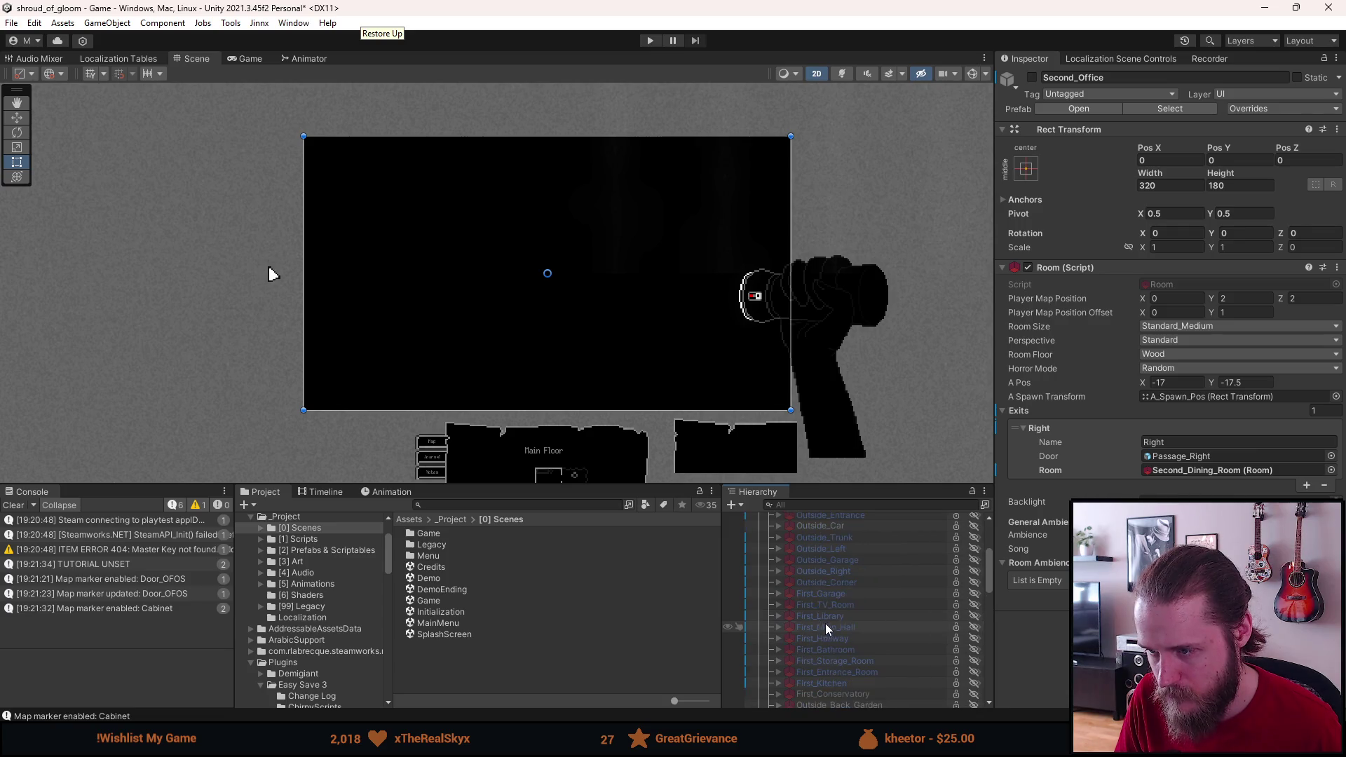
pyautogui.hotkey('alt', 'shift', 'a')
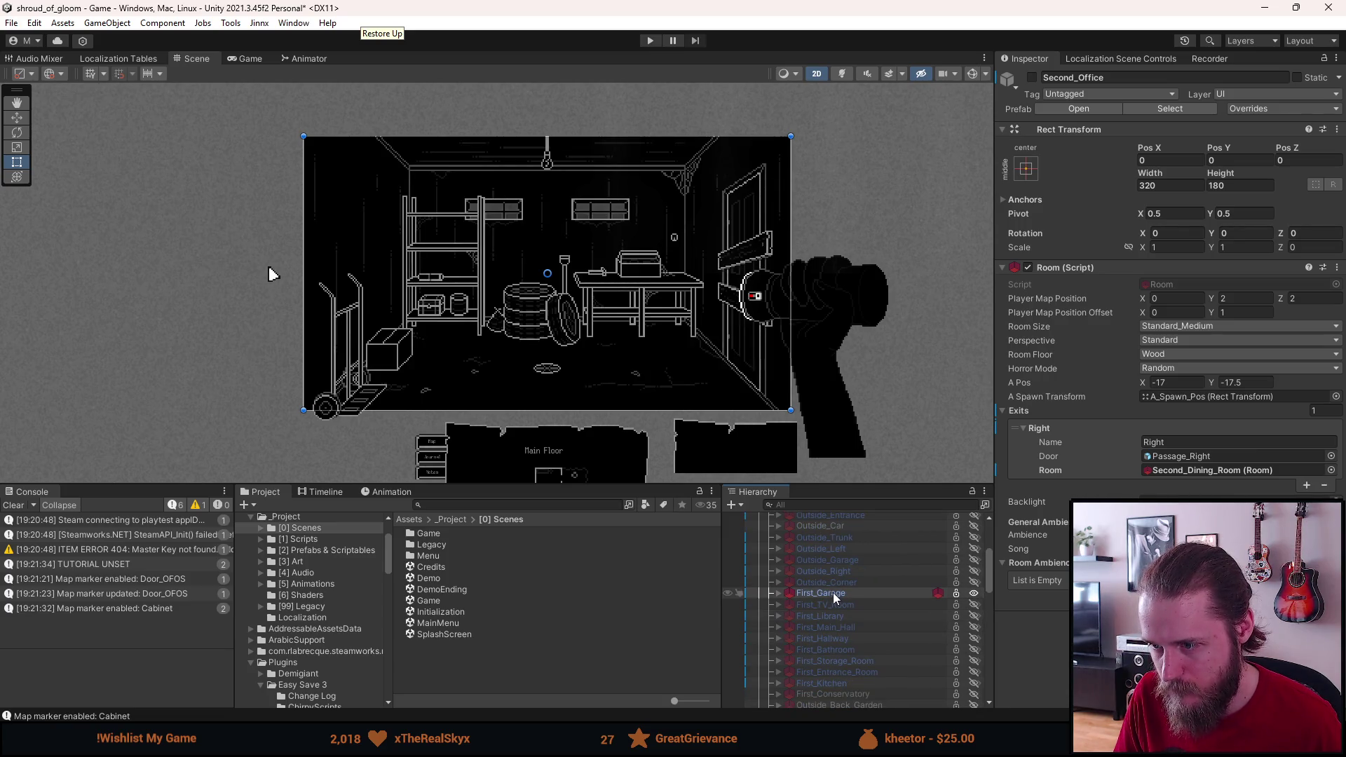
pyautogui.press('a')
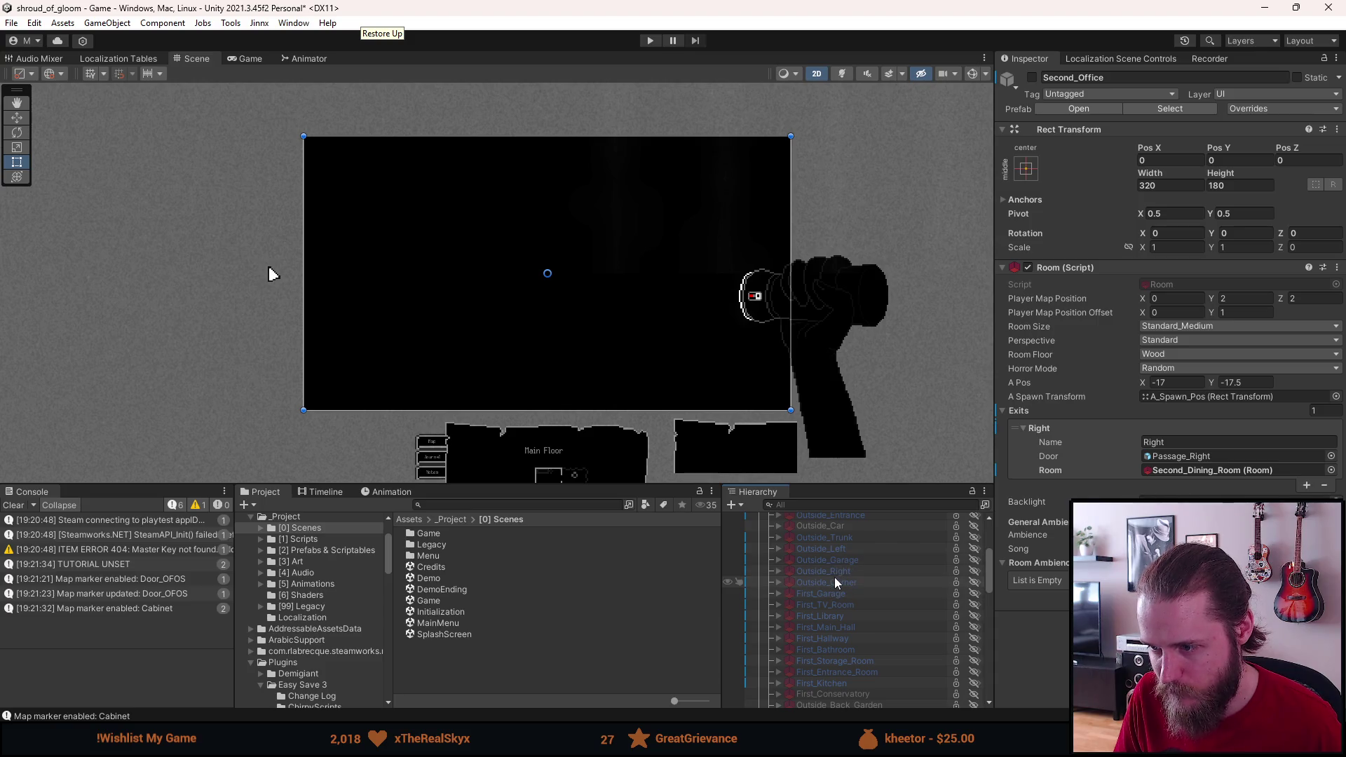
pyautogui.scroll(-2, 834, 574)
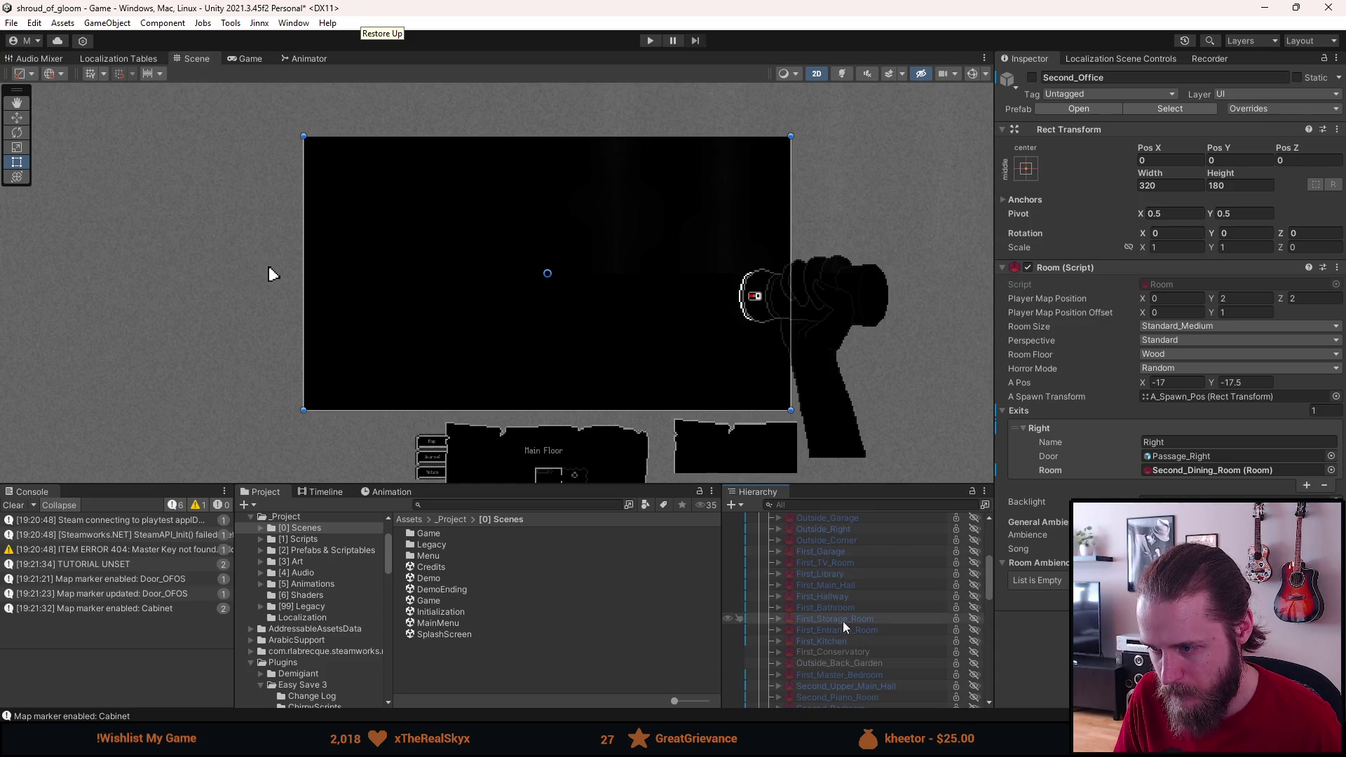
# Step: Show First_Storage_Room in the scene and open its prefab in Prefab mode
pyautogui.press('h')
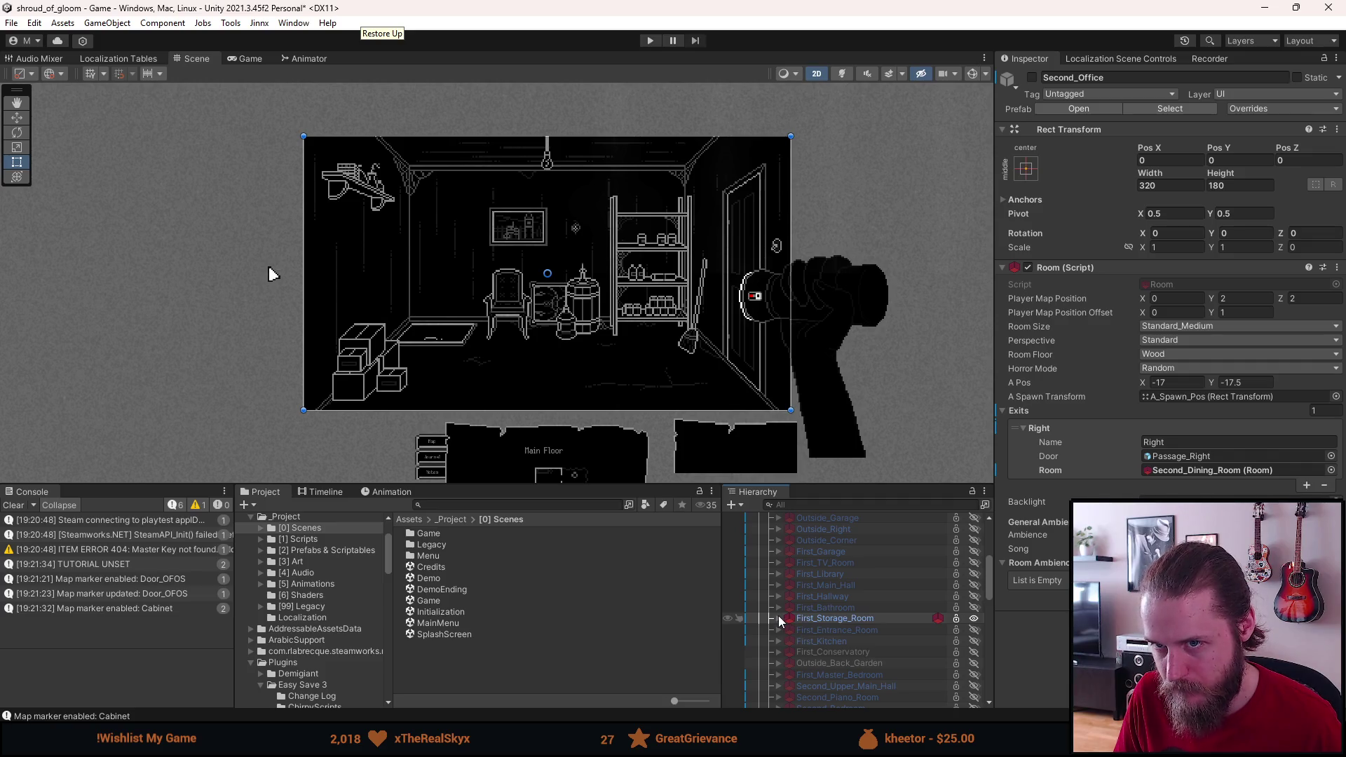
pyautogui.click(778, 619)
pyautogui.scroll(-2, 824, 656)
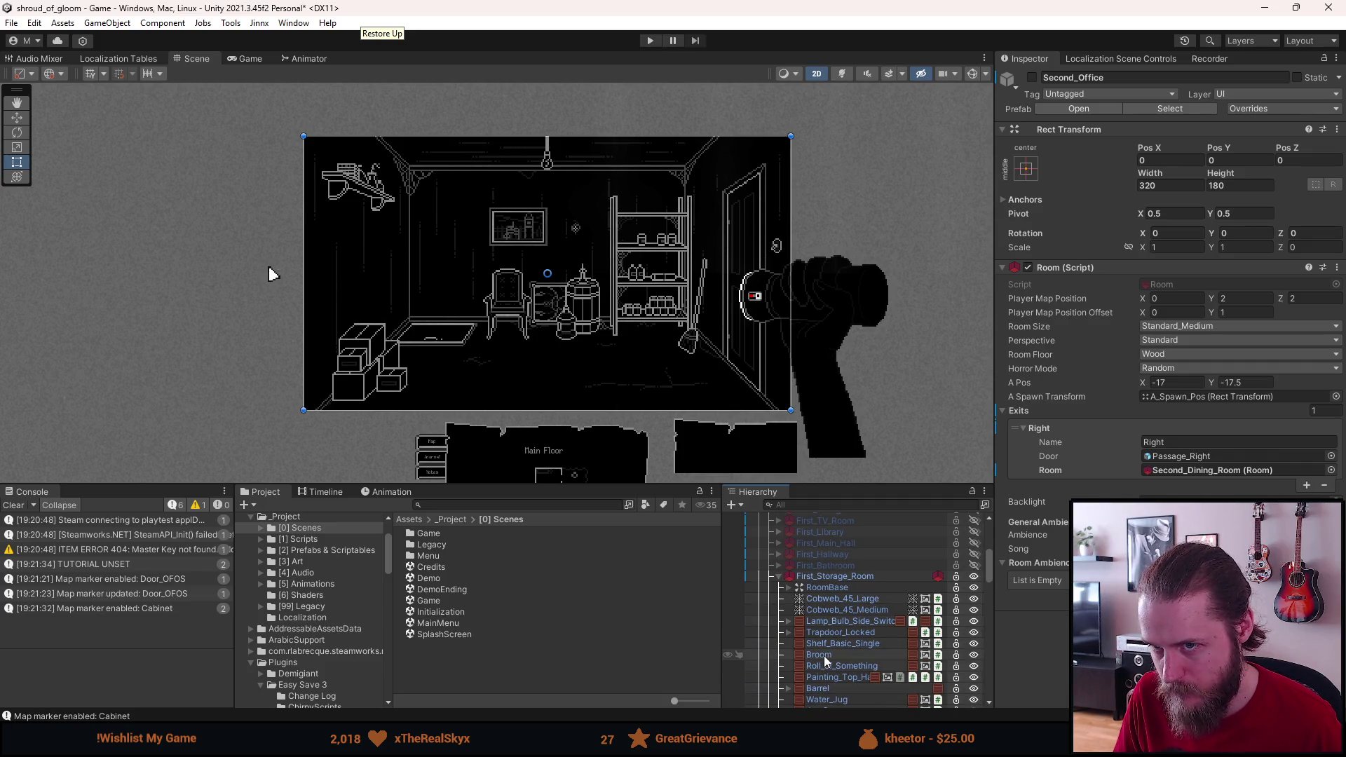
pyautogui.scroll(-6, 822, 655)
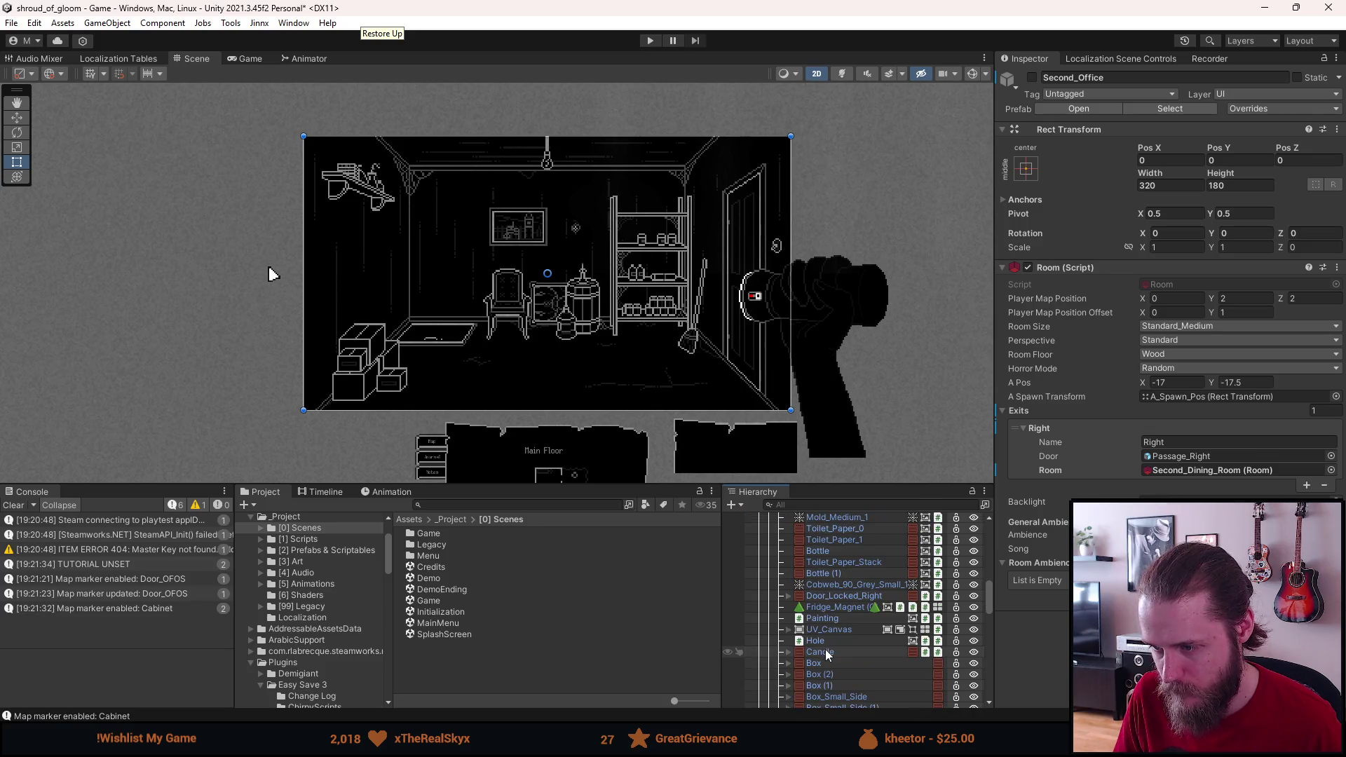
pyautogui.scroll(-6, 825, 651)
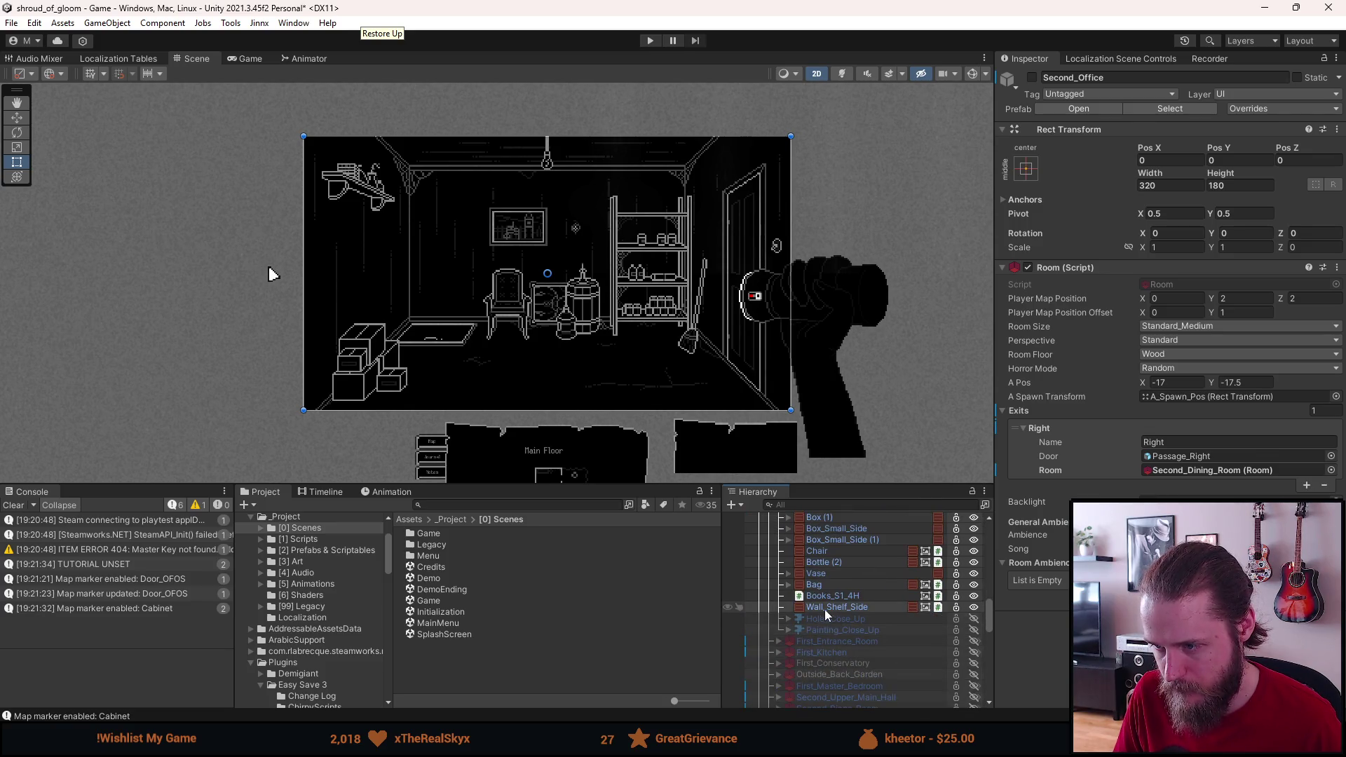
pyautogui.scroll(12, 813, 607)
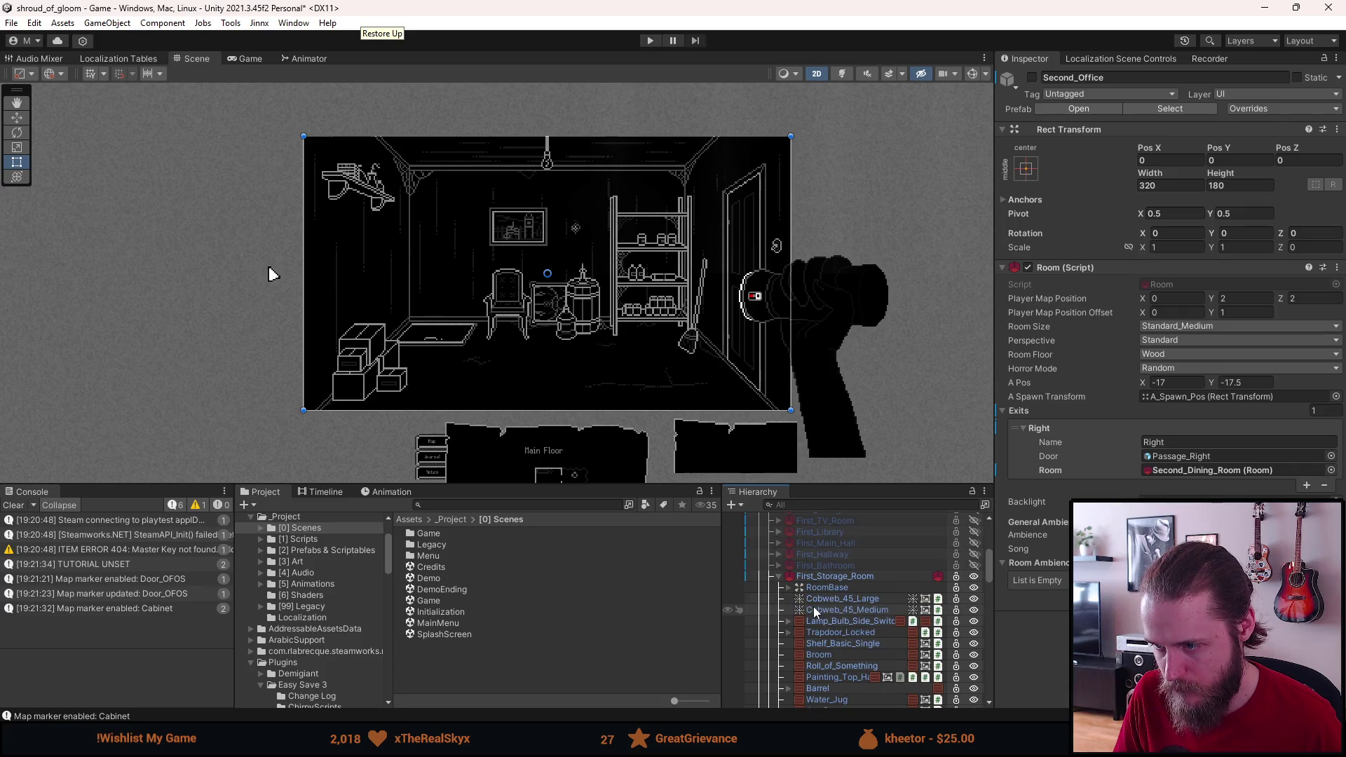
pyautogui.click(825, 577)
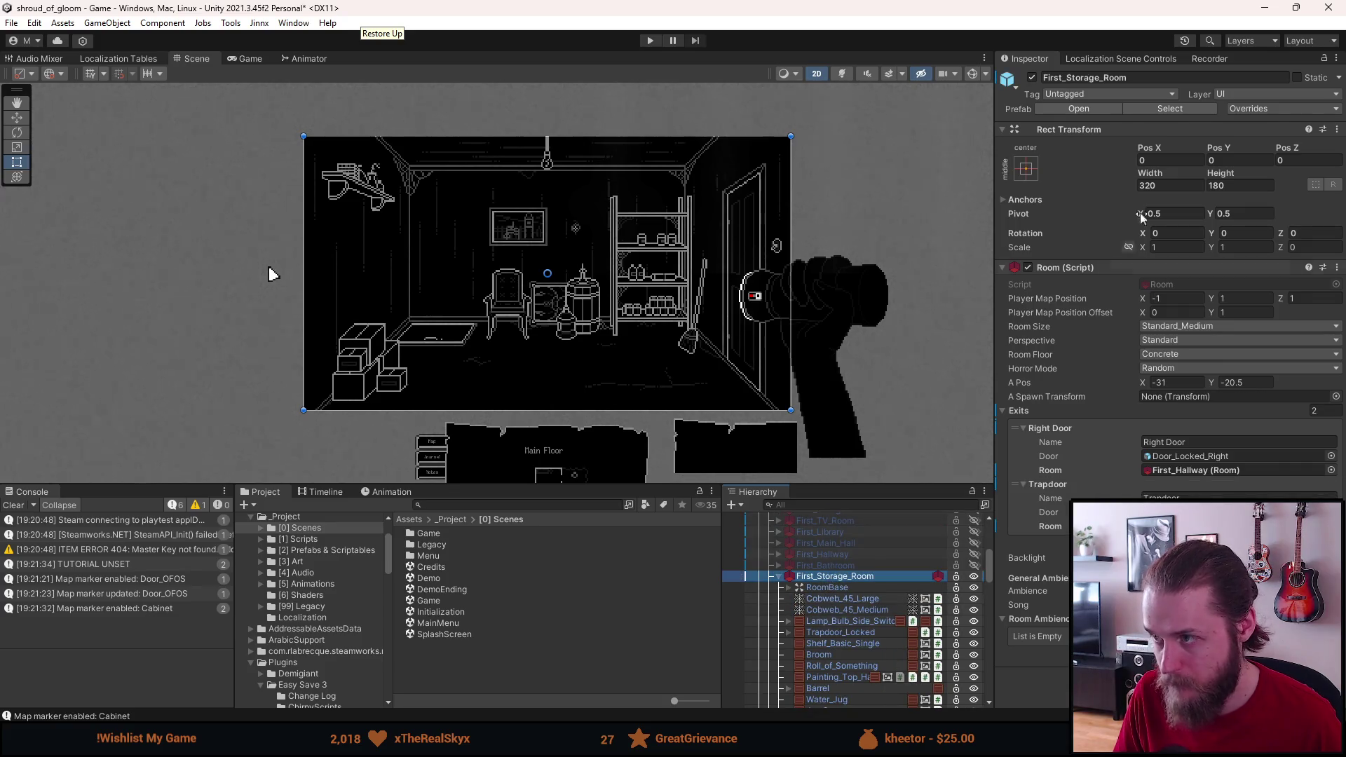
pyautogui.click(1092, 108)
pyautogui.scroll(-5, 840, 628)
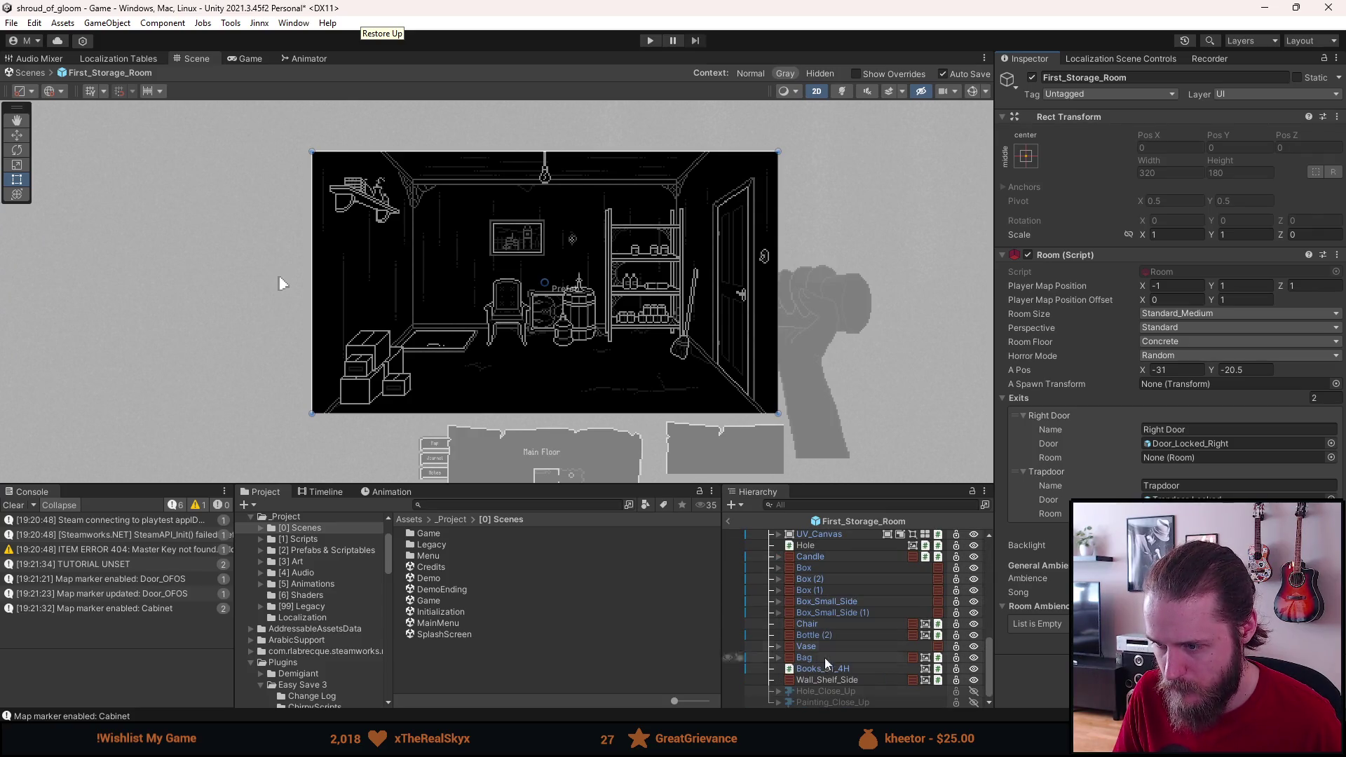
# Step: Select the five shelf objects from Bottle (2) to Wall_Shelf_Side and wrap them in an empty parent
pyautogui.click(825, 677)
pyautogui.press('Up')
pyautogui.press('Up')
pyautogui.press('Up')
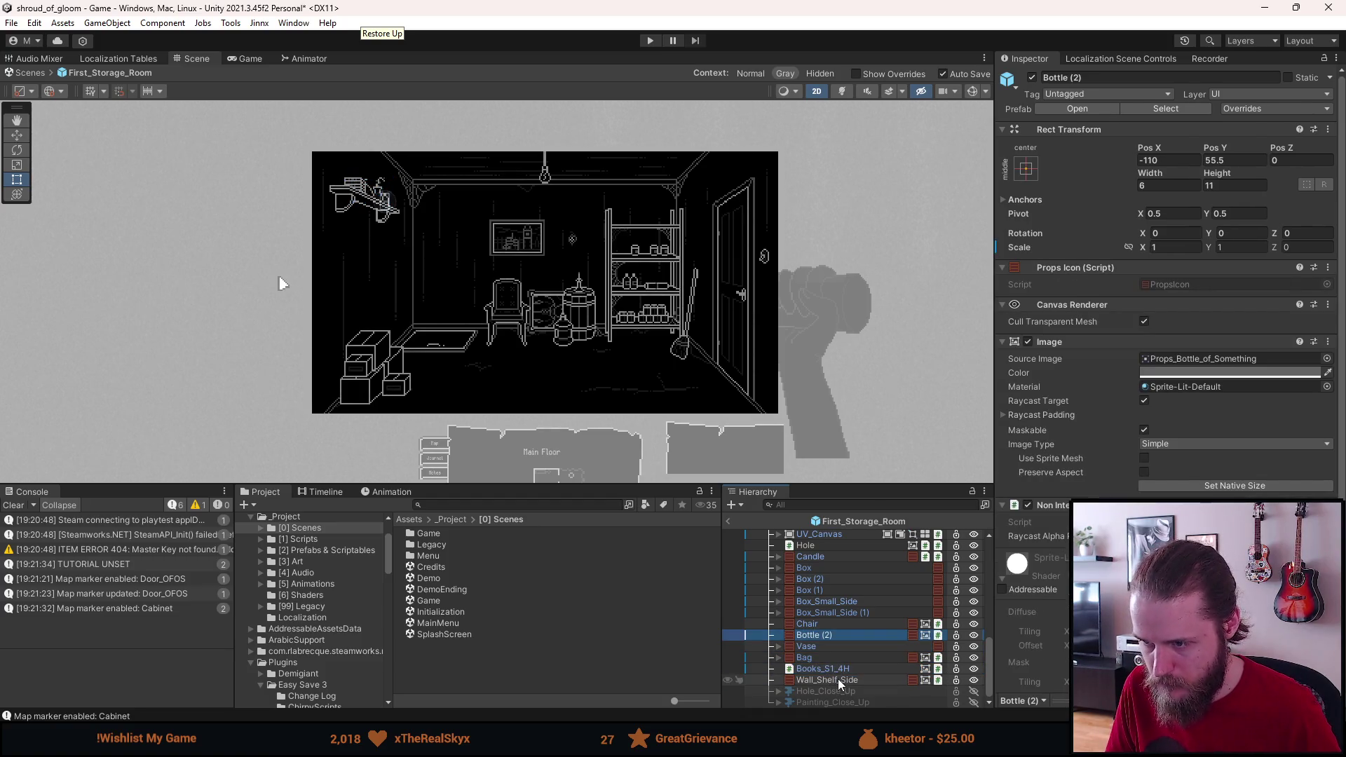
pyautogui.keyDown('shift'); pyautogui.click(839, 675); pyautogui.keyUp('shift')
pyautogui.rightClick(836, 658)
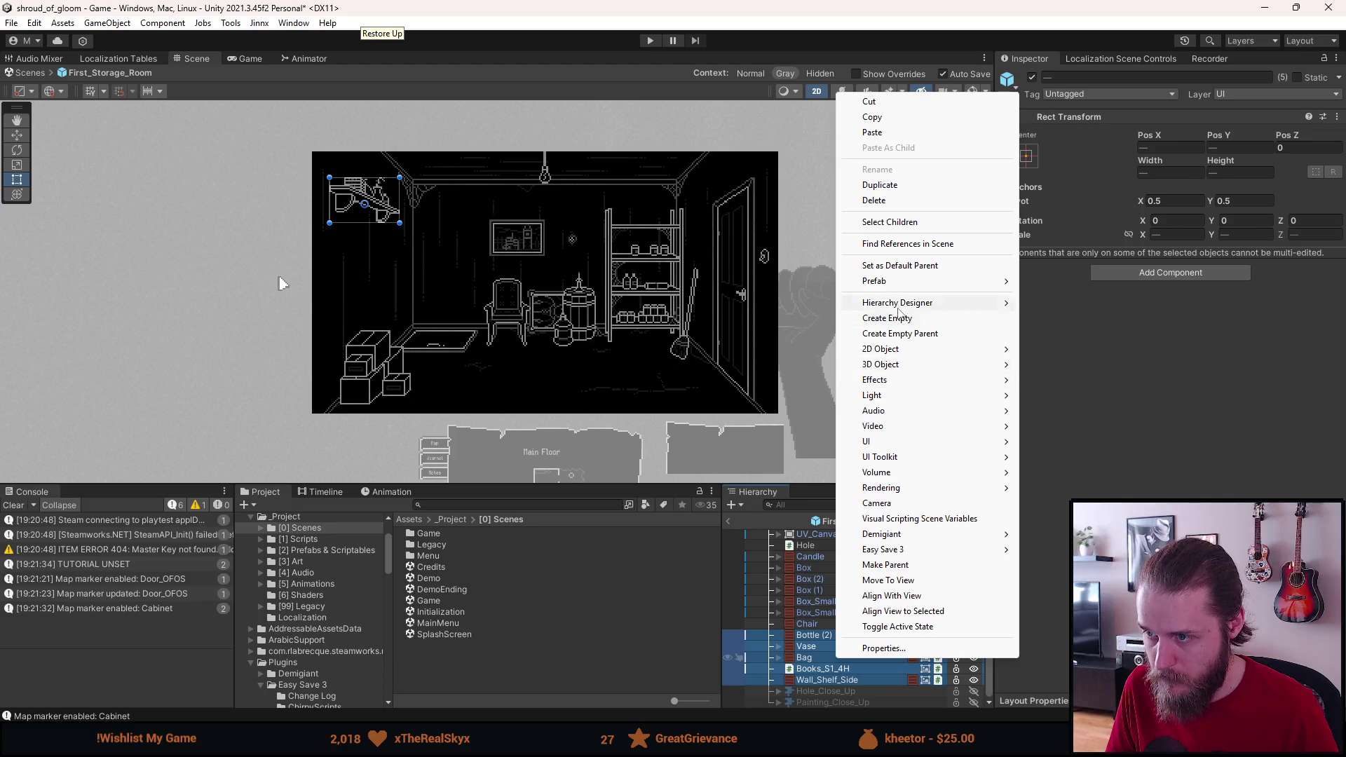
pyautogui.click(900, 334)
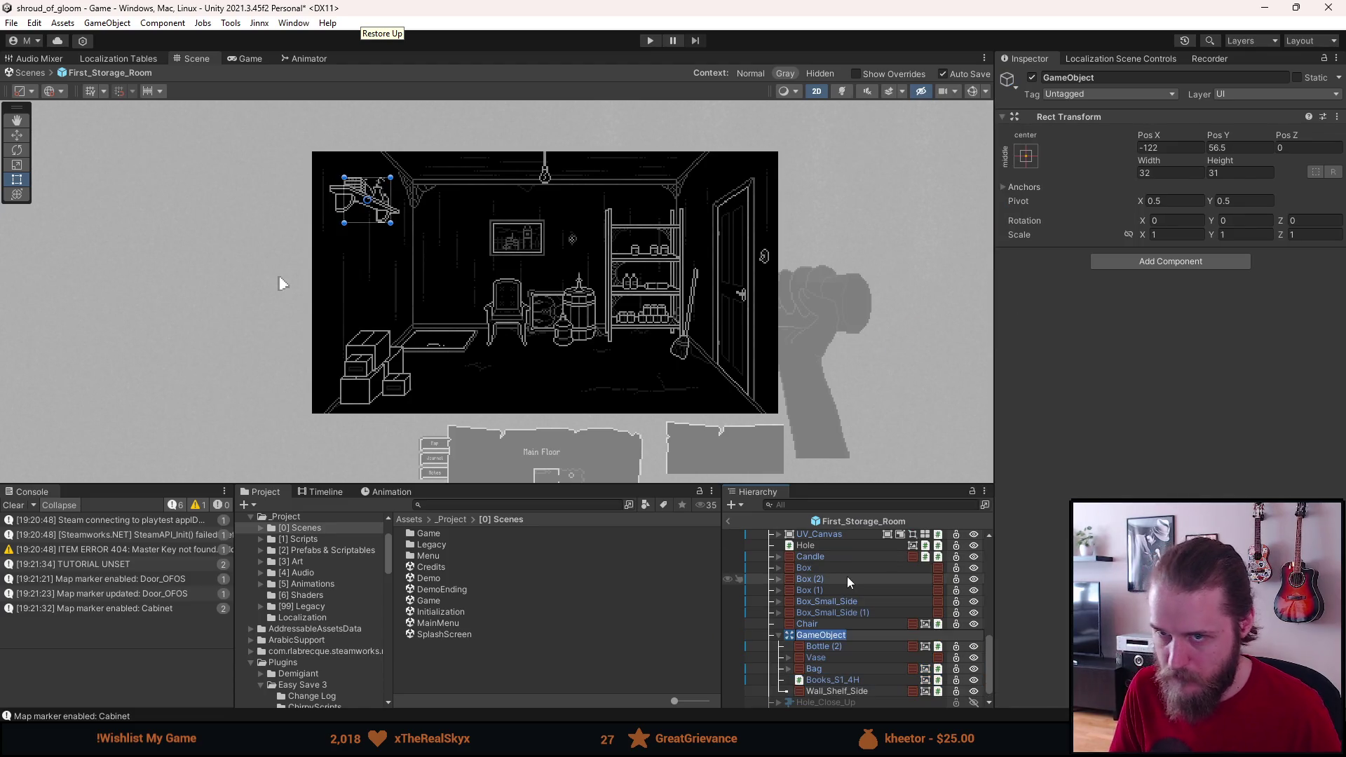
# Step: Rename the new parent to 'Shelf_Side' and return to the main scene
pyautogui.press('BackSpace')
pyautogui.write('Shelf_Side')
pyautogui.press('Return')
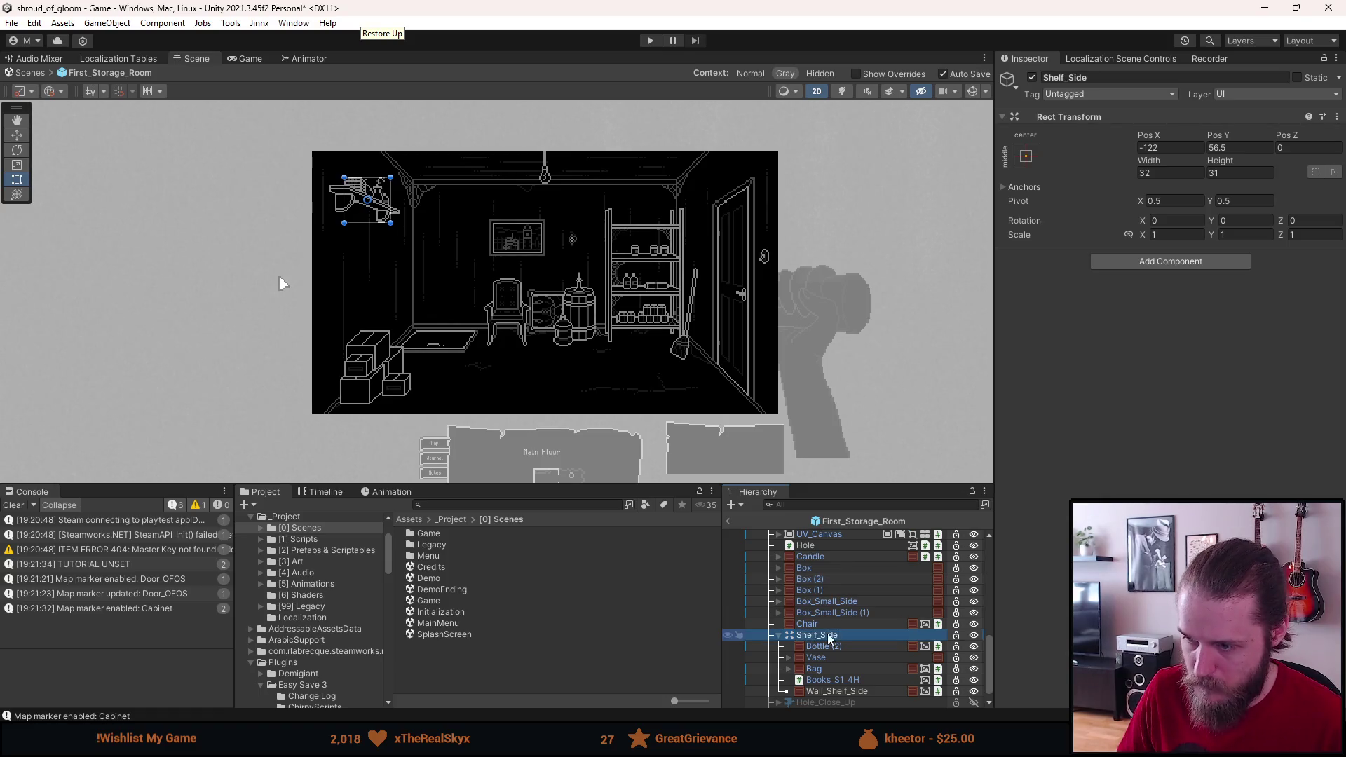
pyautogui.scroll(3, 806, 596)
pyautogui.click(727, 522)
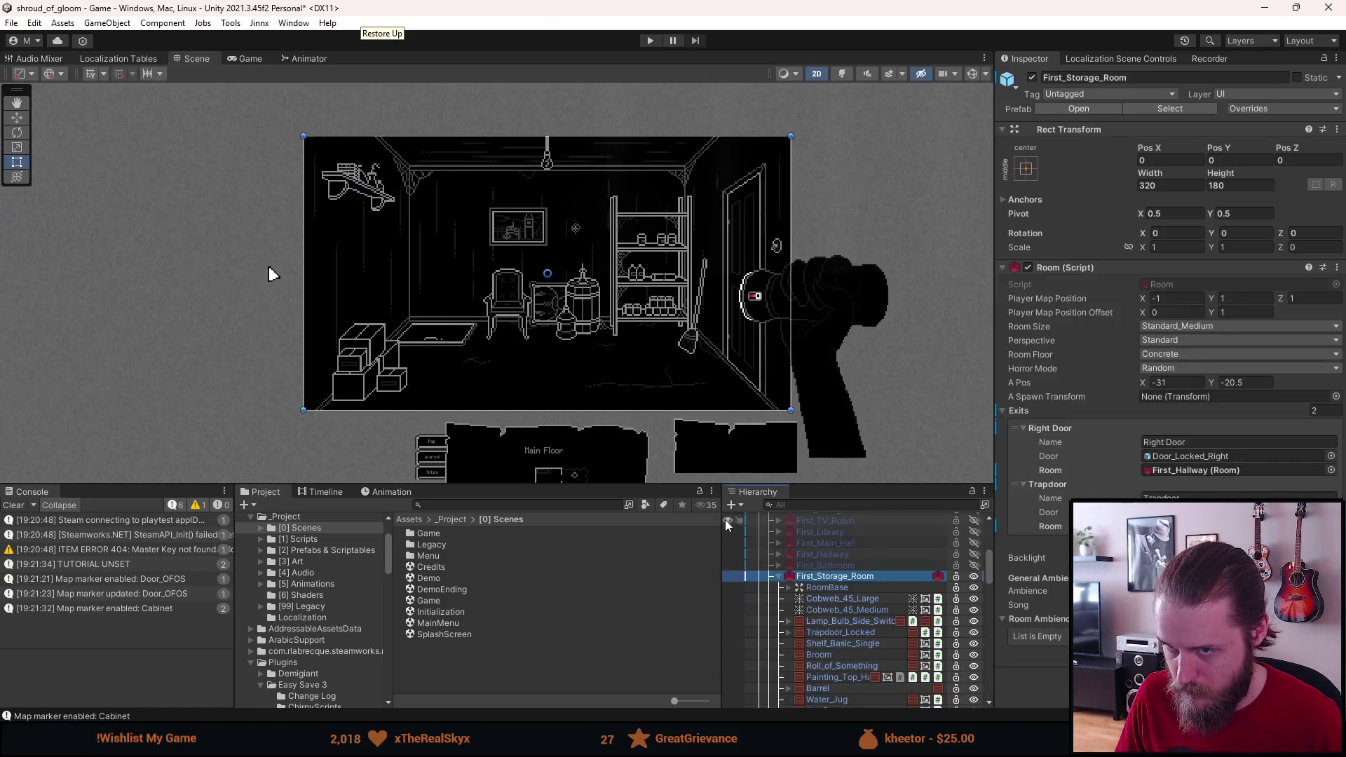
# Step: Deactivate First_Storage_Room and make First_Garage the visible room instead of Outside_Garage
pyautogui.hotkey('alt', 'shift', 'a')
pyautogui.click(776, 577)
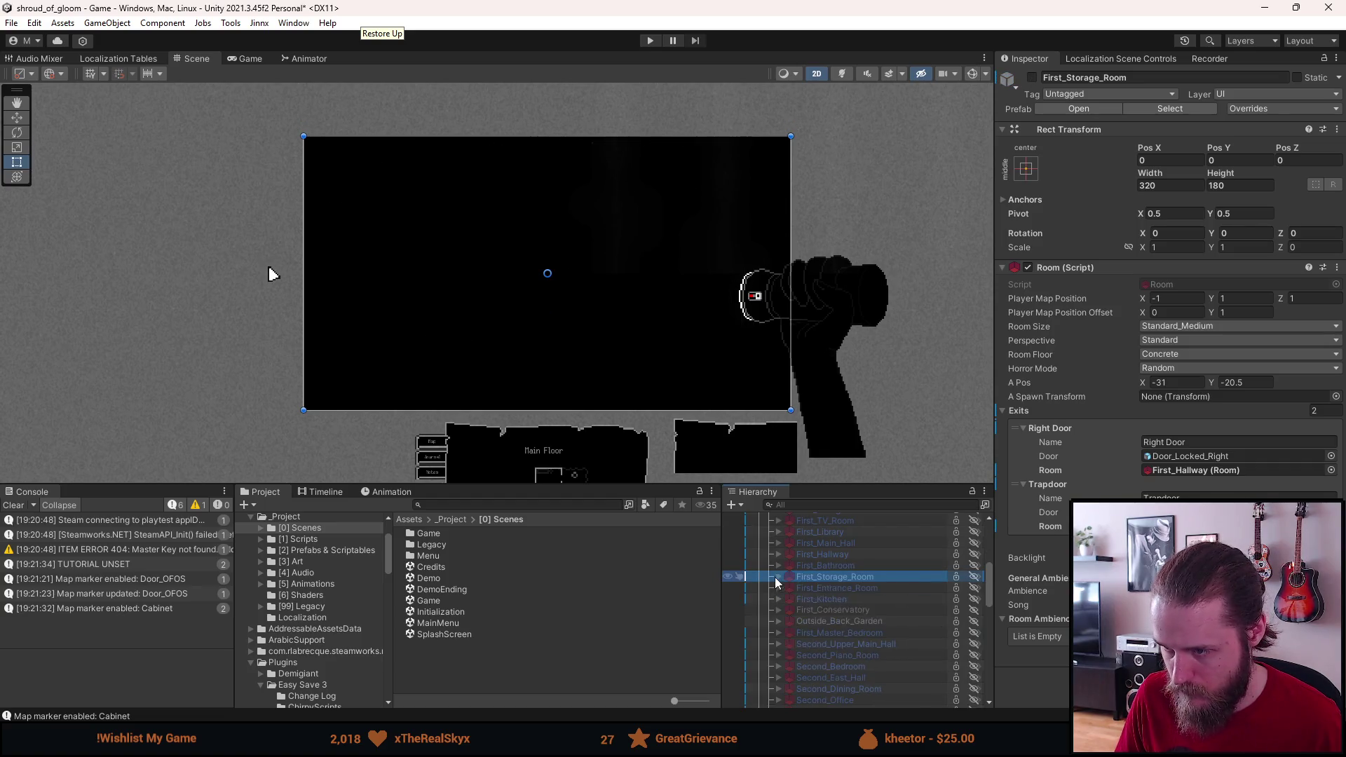
pyautogui.scroll(4, 841, 624)
pyautogui.hotkey('shift', 'a')
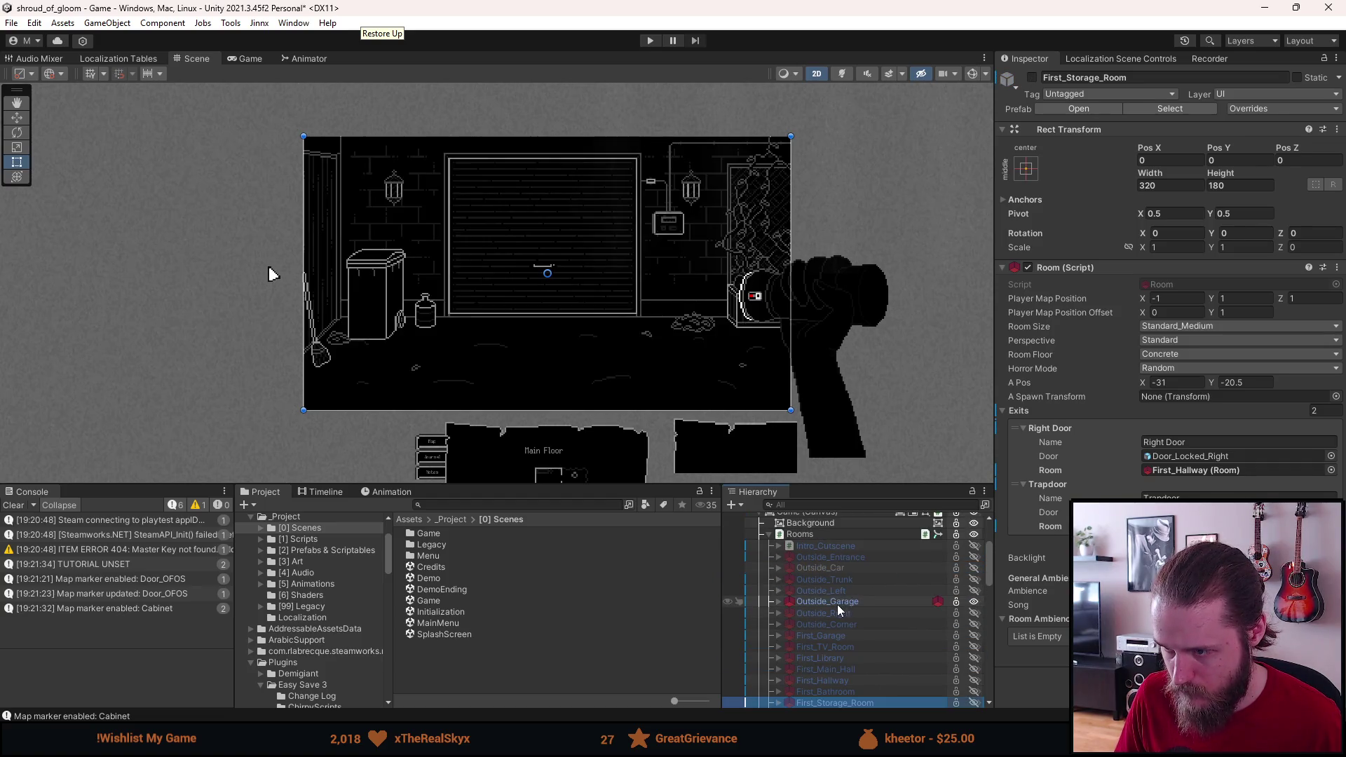
pyautogui.click(837, 604)
pyautogui.hotkey('shift', 'a')
pyautogui.hotkey('shift', 'a')
# Step: Paste Shelf_Side as a child of First_Garage and open the First_Garage prefab
pyautogui.rightClick(832, 633)
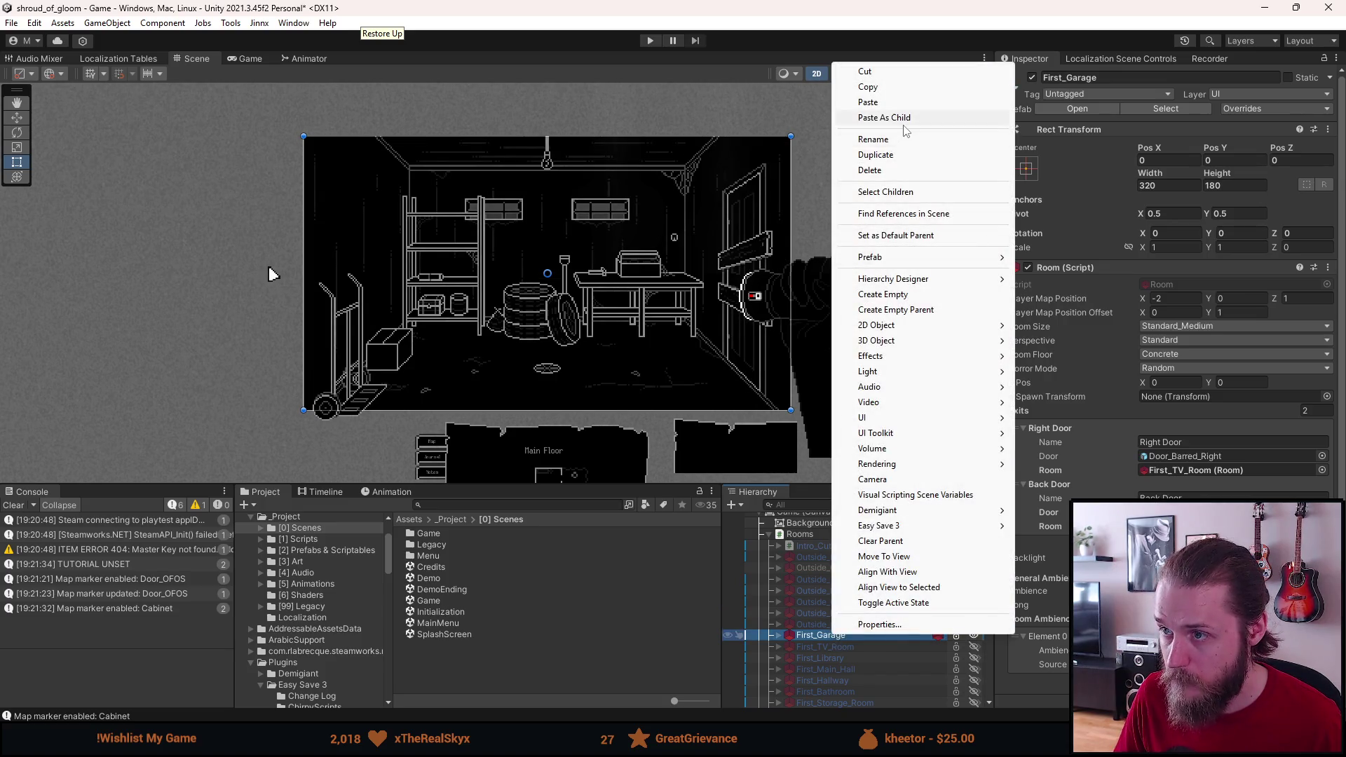
pyautogui.click(903, 119)
pyautogui.scroll(3, 826, 566)
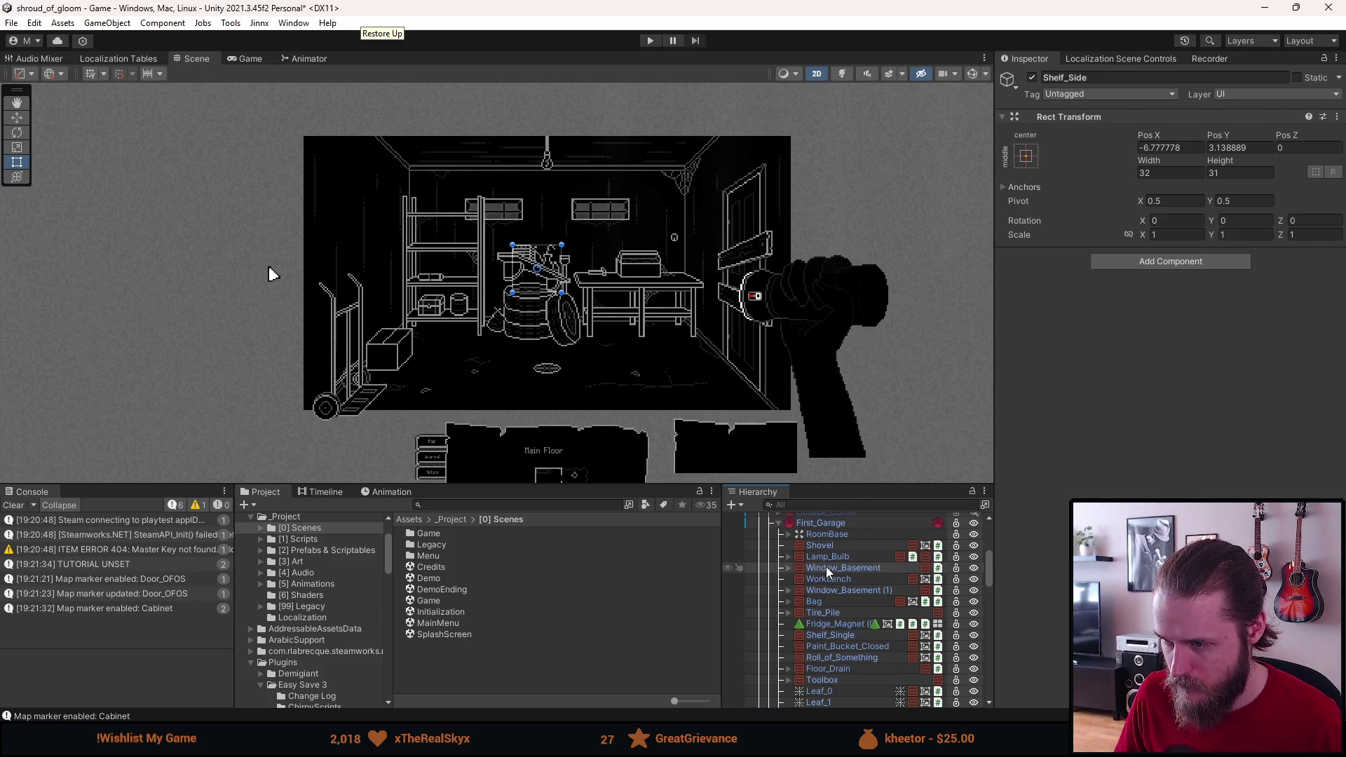
pyautogui.click(828, 522)
pyautogui.click(1252, 108)
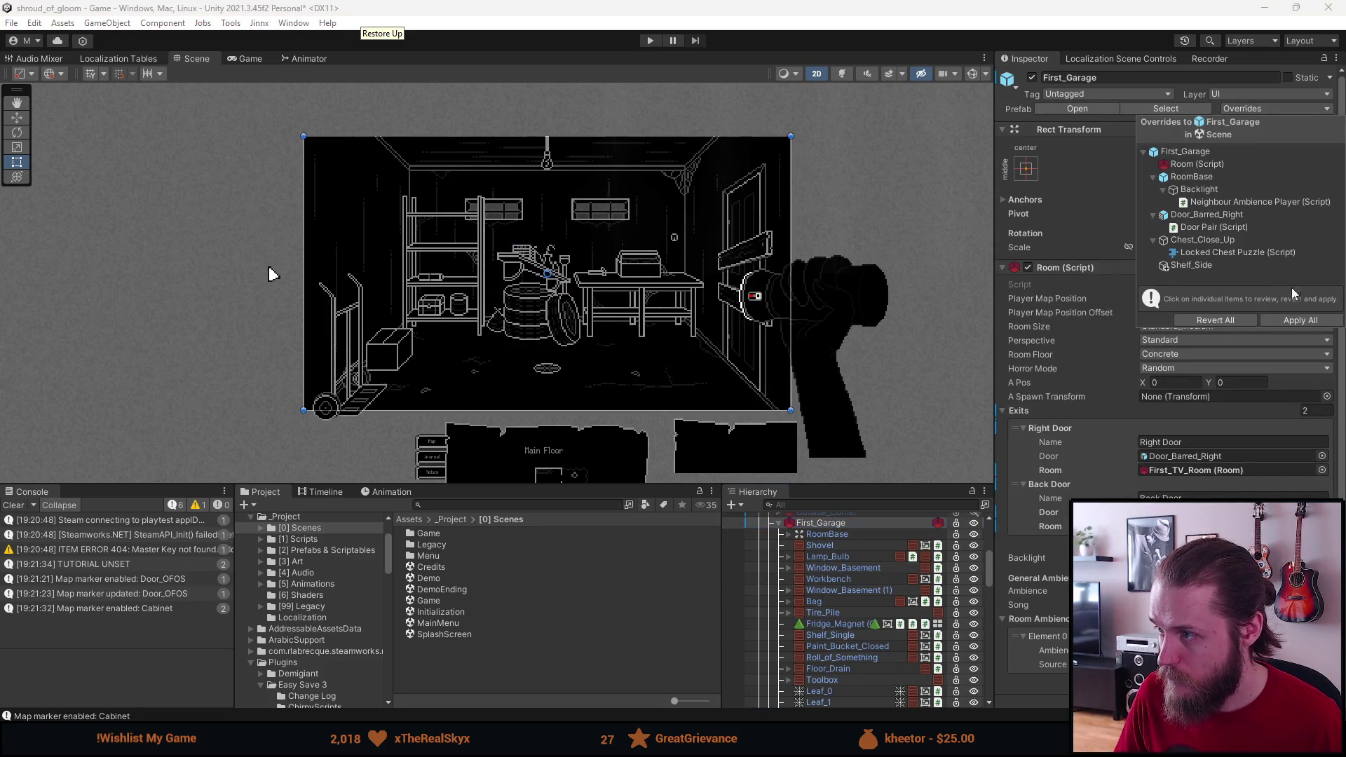
pyautogui.click(1078, 109)
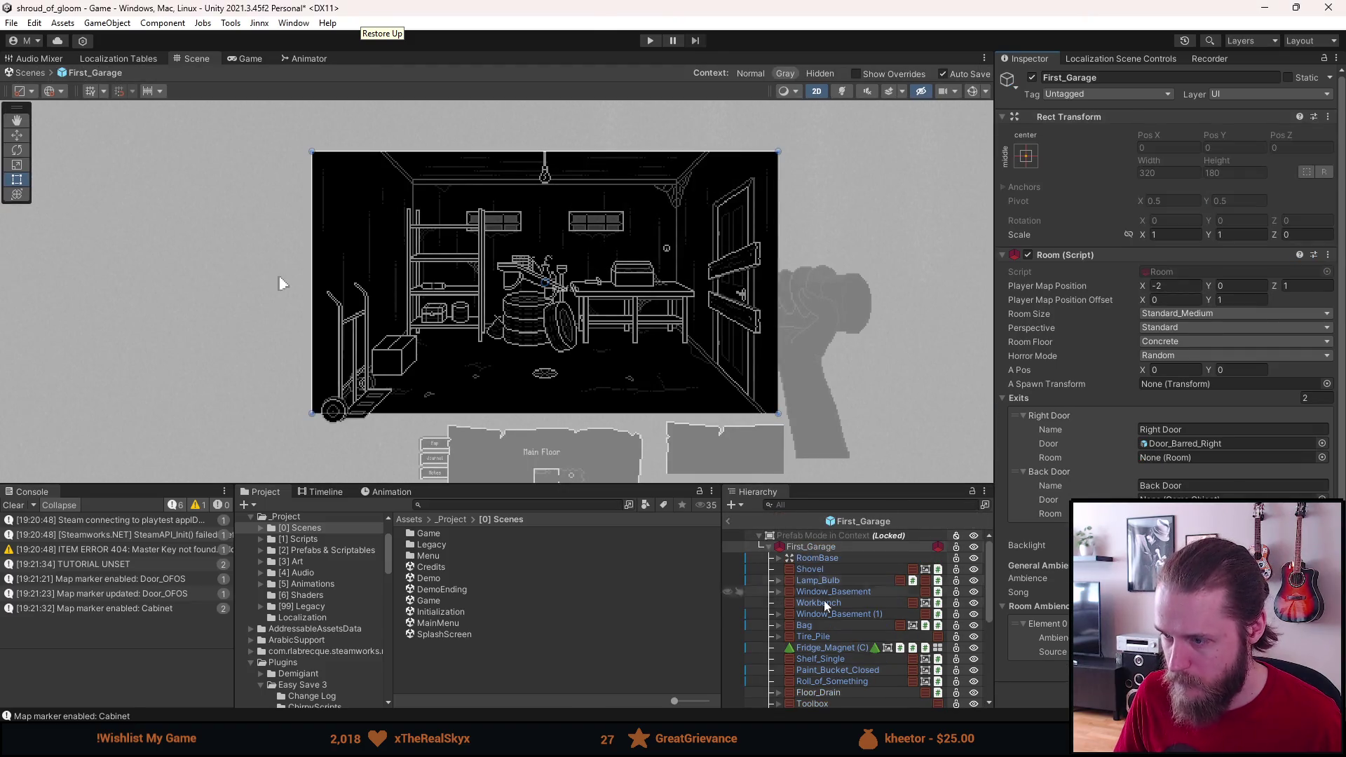
# Step: Frame Shelf_Side in the garage prefab and drag it to the upper-left wall
pyautogui.scroll(-10, 826, 592)
pyautogui.click(833, 703)
pyautogui.press('w')
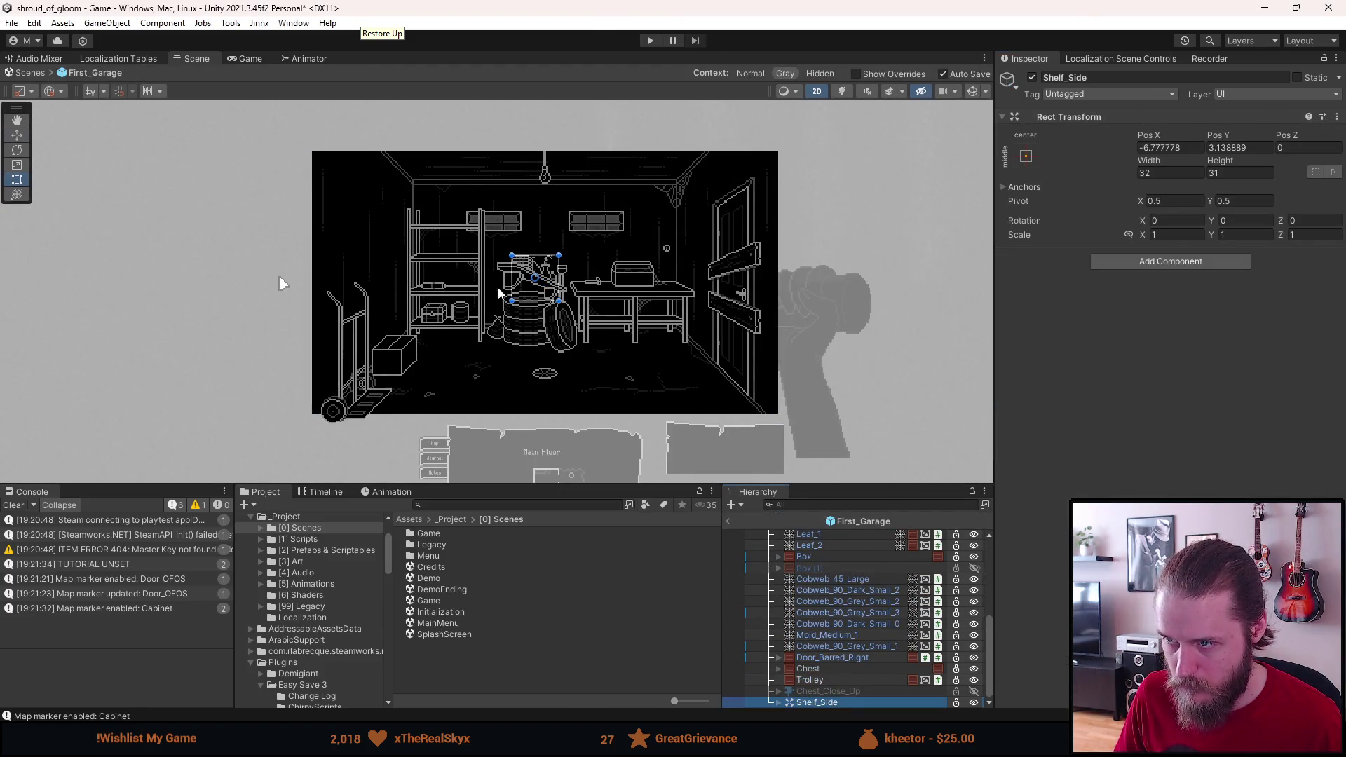
pyautogui.press('f')
pyautogui.moveTo(576, 279)
pyautogui.mouseDown()
pyautogui.moveTo(375, 175)
pyautogui.moveTo(292, 165)
pyautogui.mouseUp()
pyautogui.scroll(3, 292, 165)
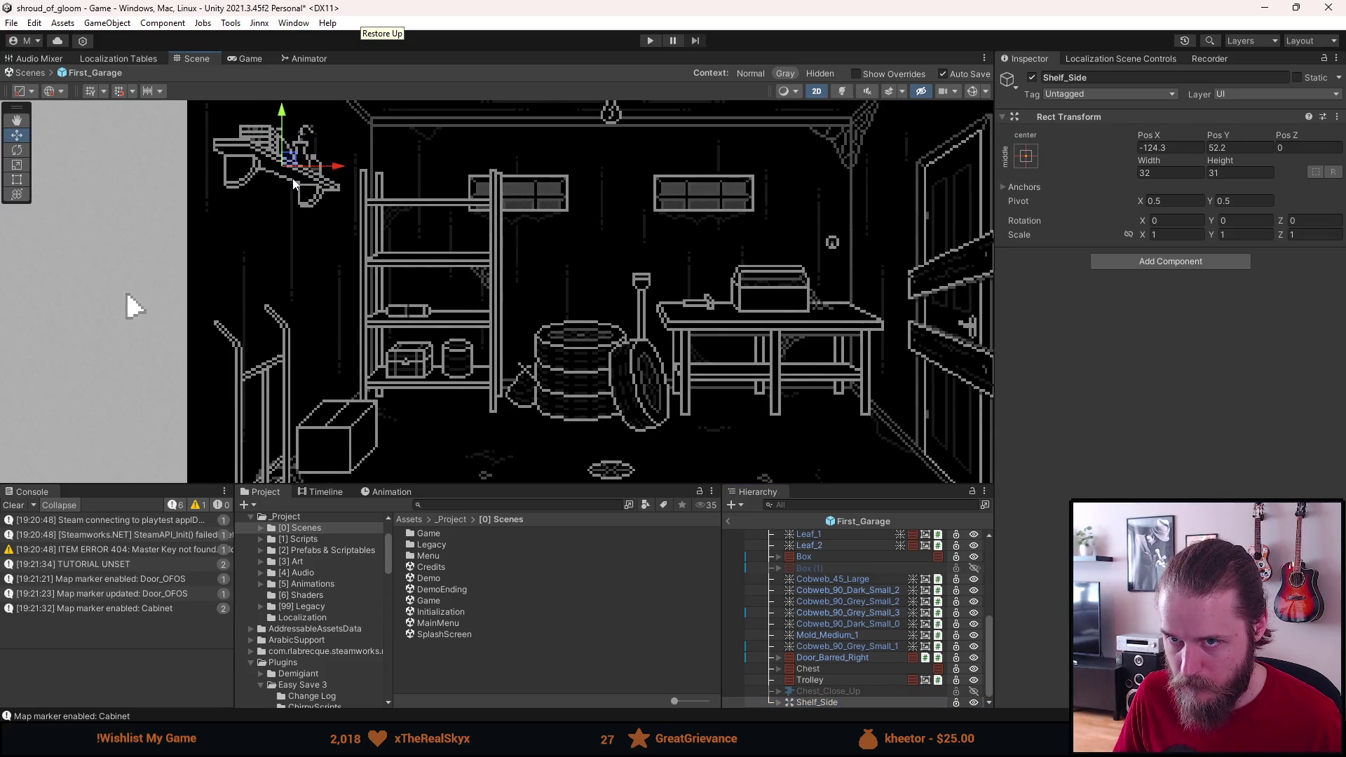
pyautogui.scroll(2, 379, 262)
pyautogui.moveTo(383, 257); pyautogui.dragTo(377, 209)
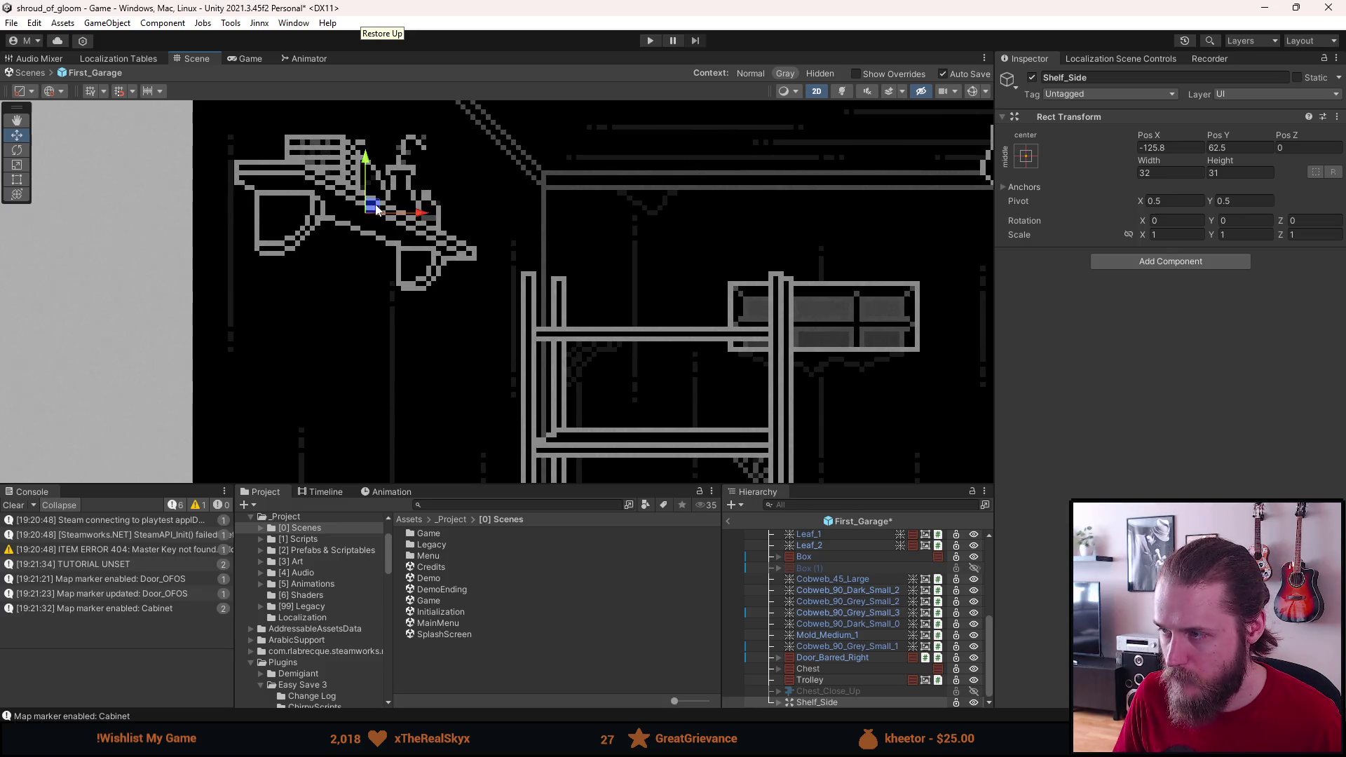
# Step: Fine-tune Shelf_Side's position to Pos X -122, Pos Y 51.5
pyautogui.click(1169, 147)
pyautogui.write('-126')
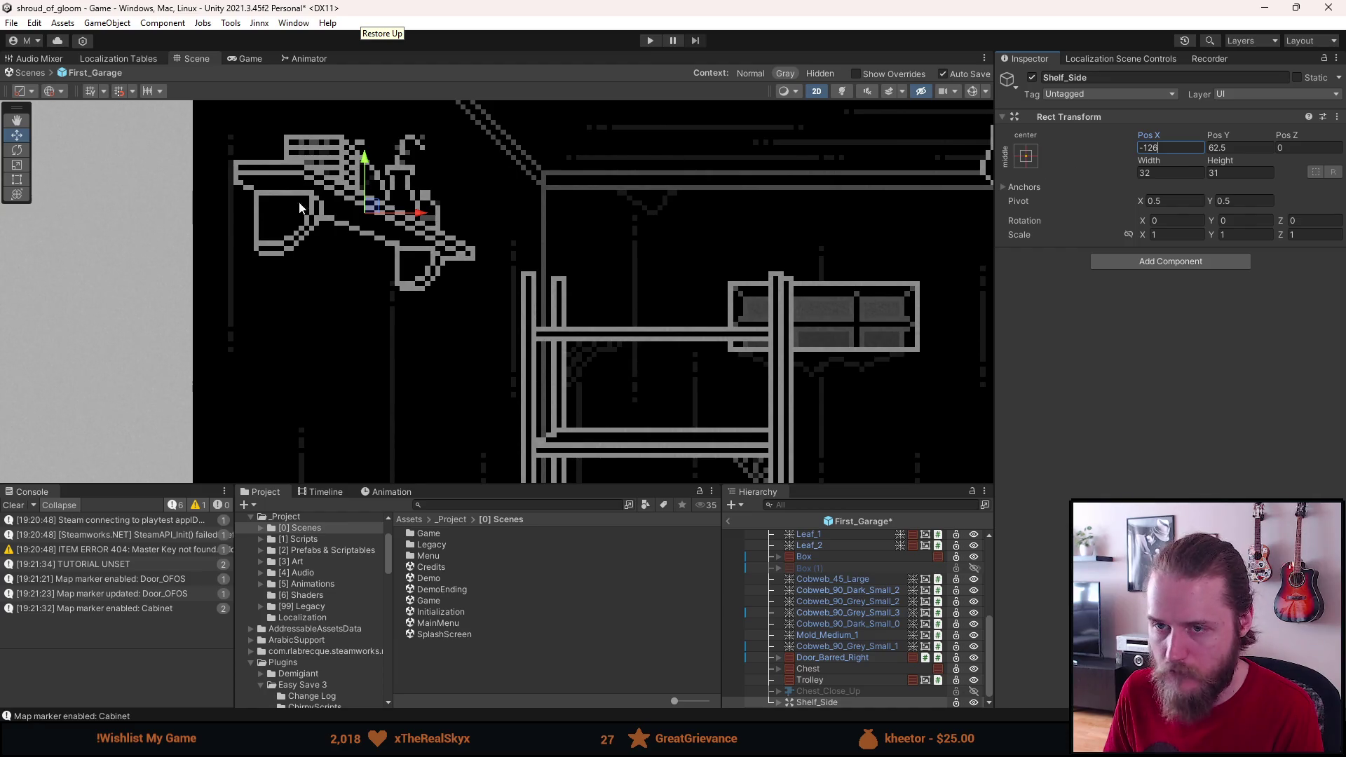
pyautogui.moveTo(370, 212)
pyautogui.mouseDown()
pyautogui.moveTo(390, 224)
pyautogui.moveTo(386, 256)
pyautogui.mouseUp()
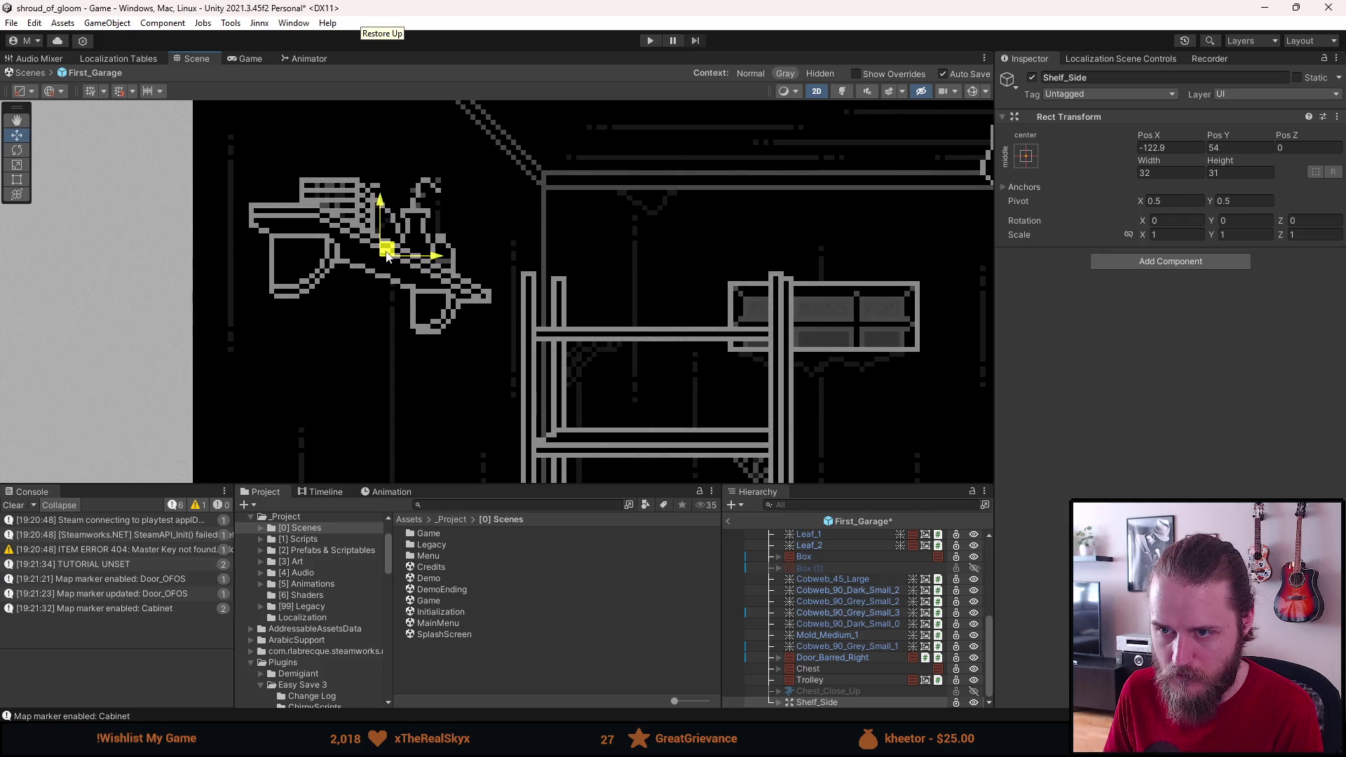
pyautogui.scroll(-5, 386, 257)
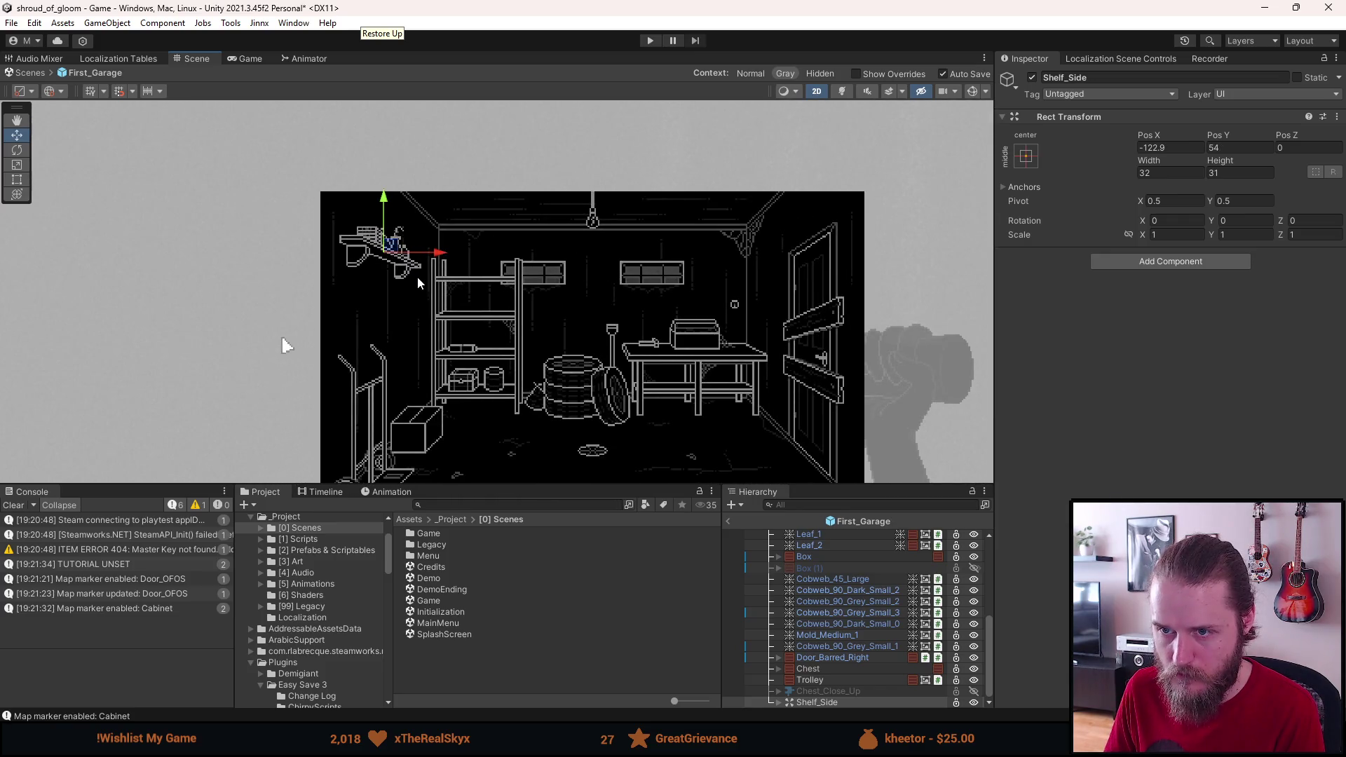
pyautogui.moveTo(398, 247); pyautogui.dragTo(388, 245)
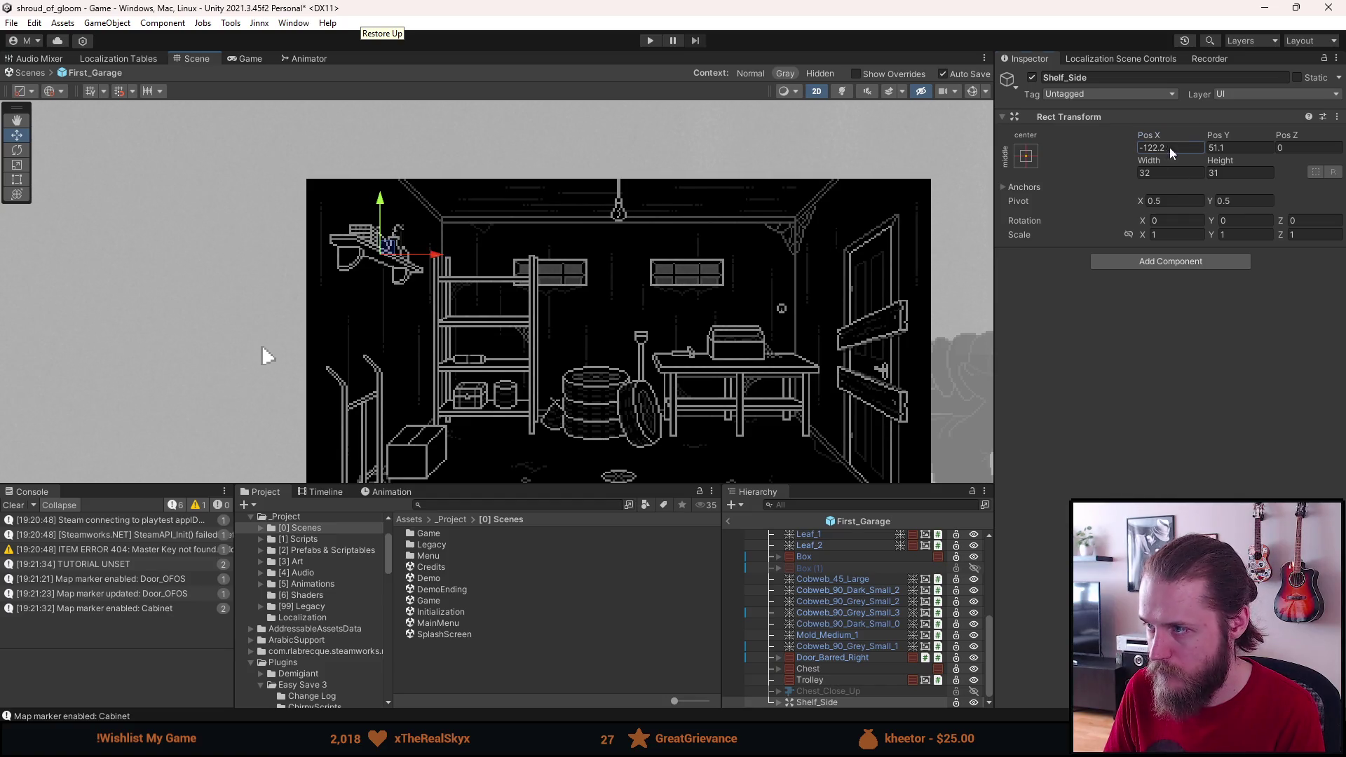
pyautogui.press('BackSpace')
pyautogui.write('5')
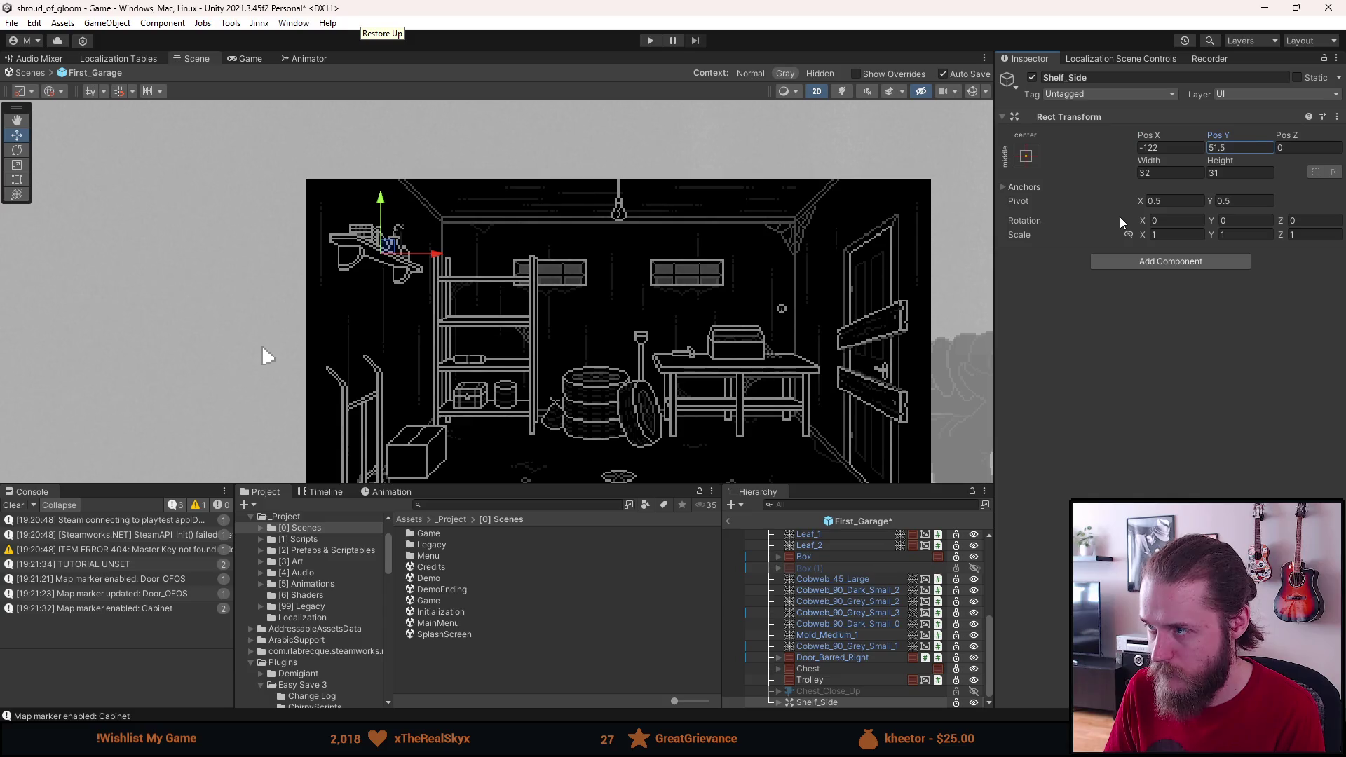
pyautogui.scroll(-2, 529, 253)
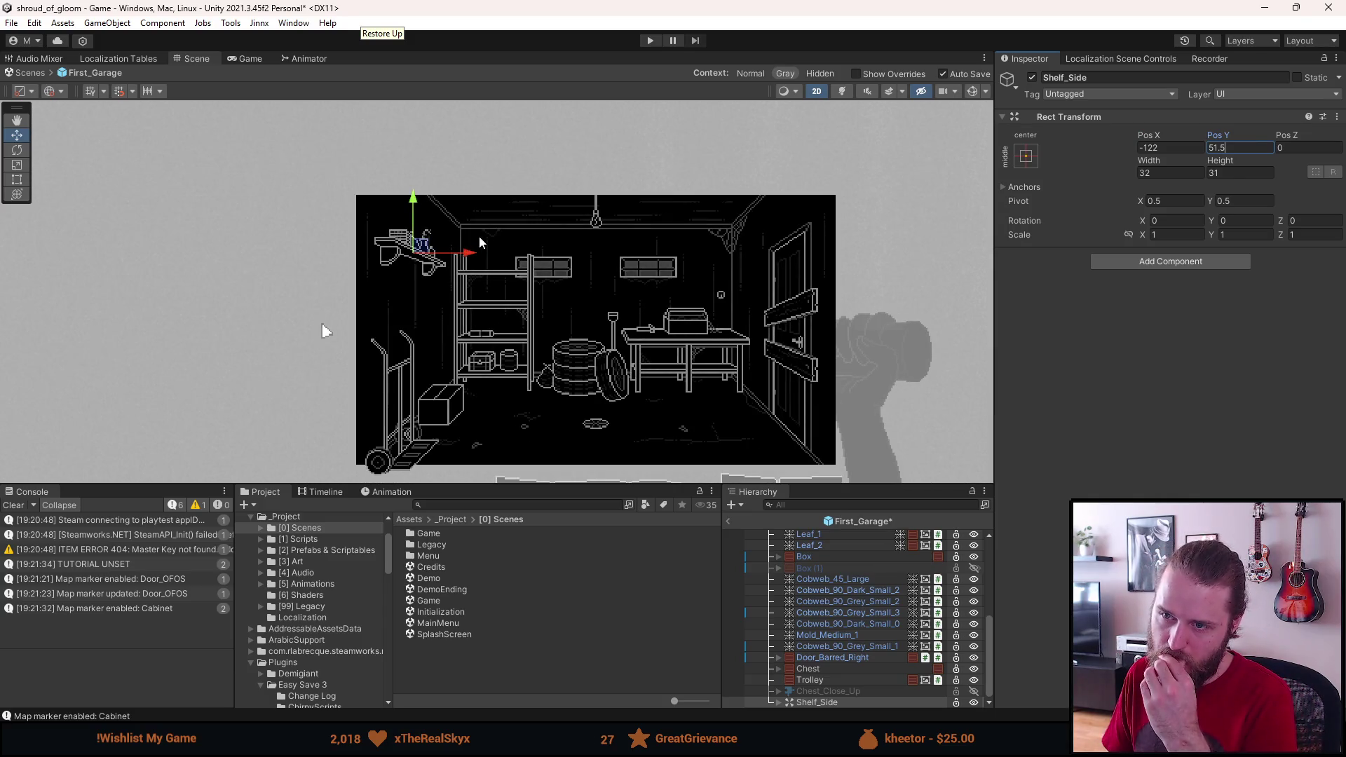
pyautogui.scroll(6, 441, 237)
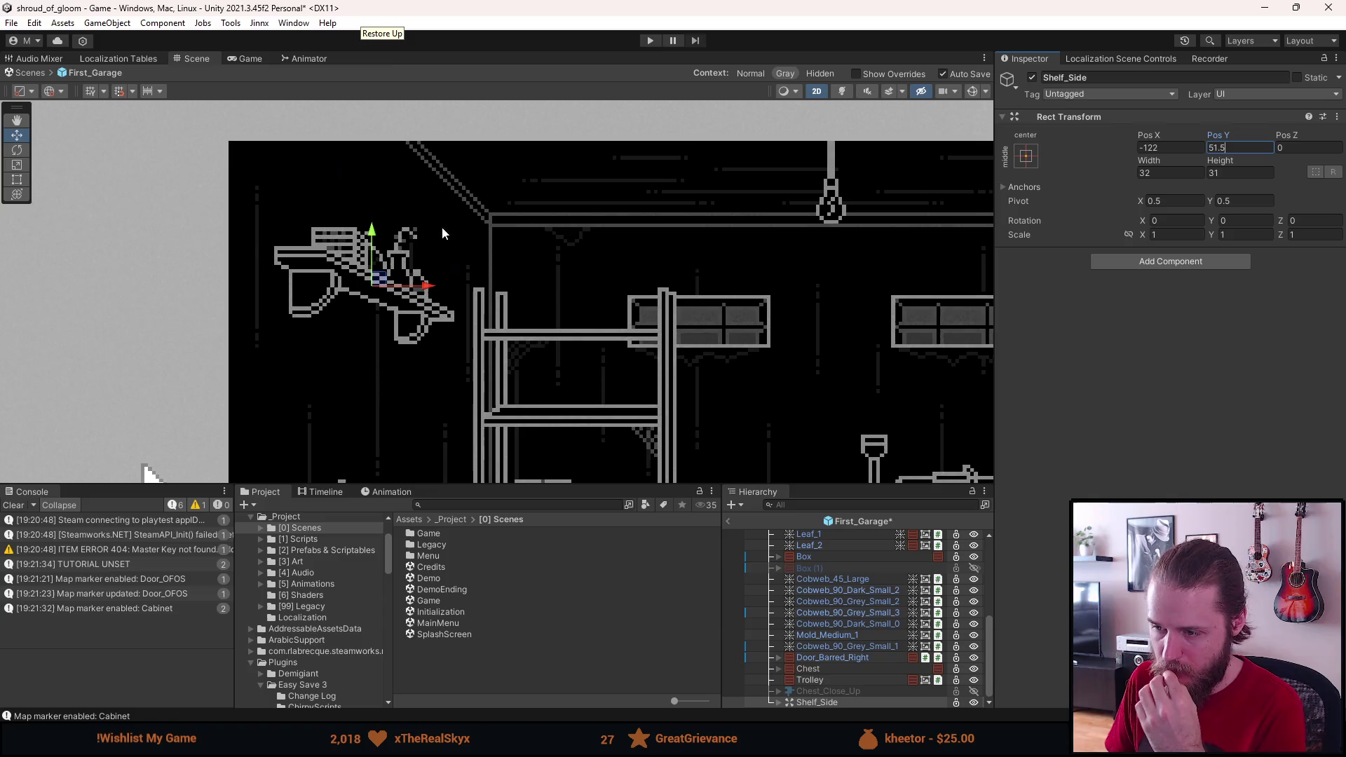
pyautogui.click(779, 701)
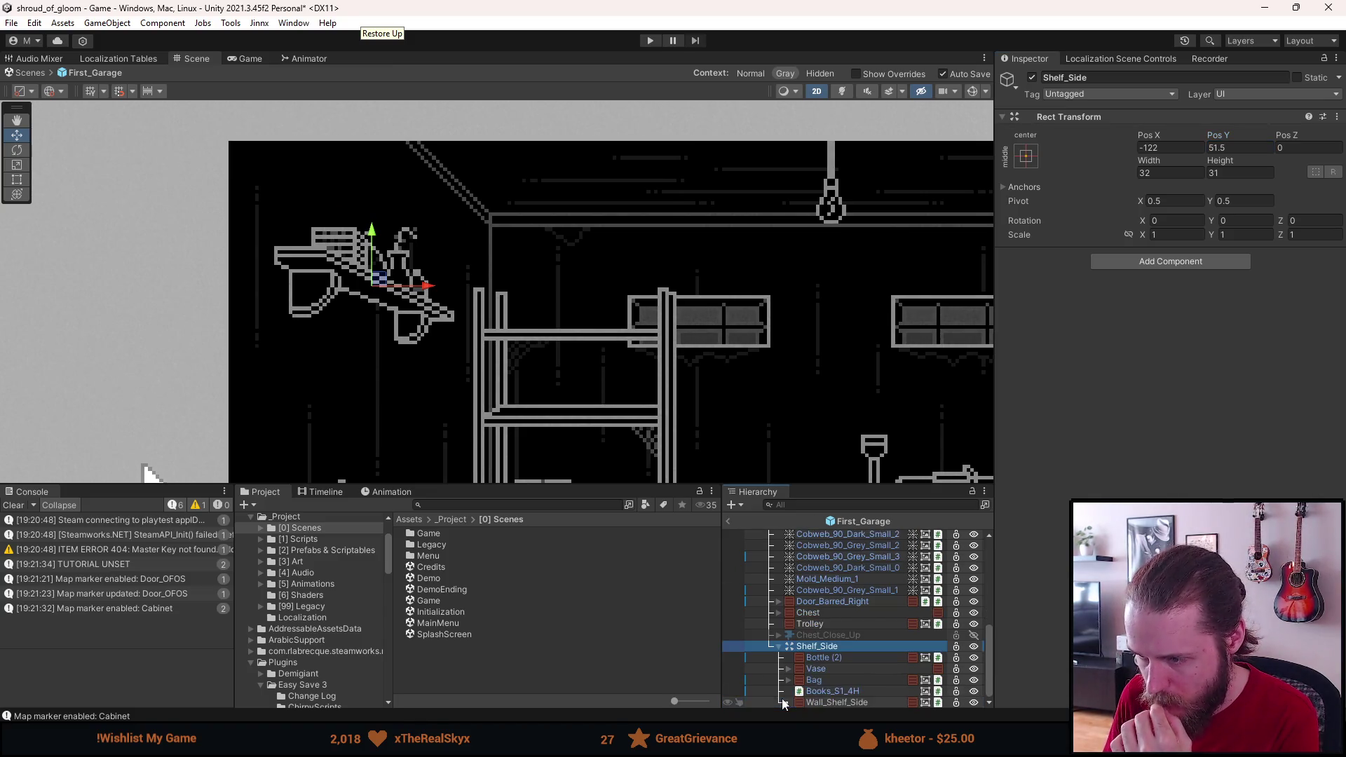
# Step: Delete the Vase from the shelf and reorder the Bag below Books_S1_4H
pyautogui.click(830, 671)
pyautogui.press('Delete')
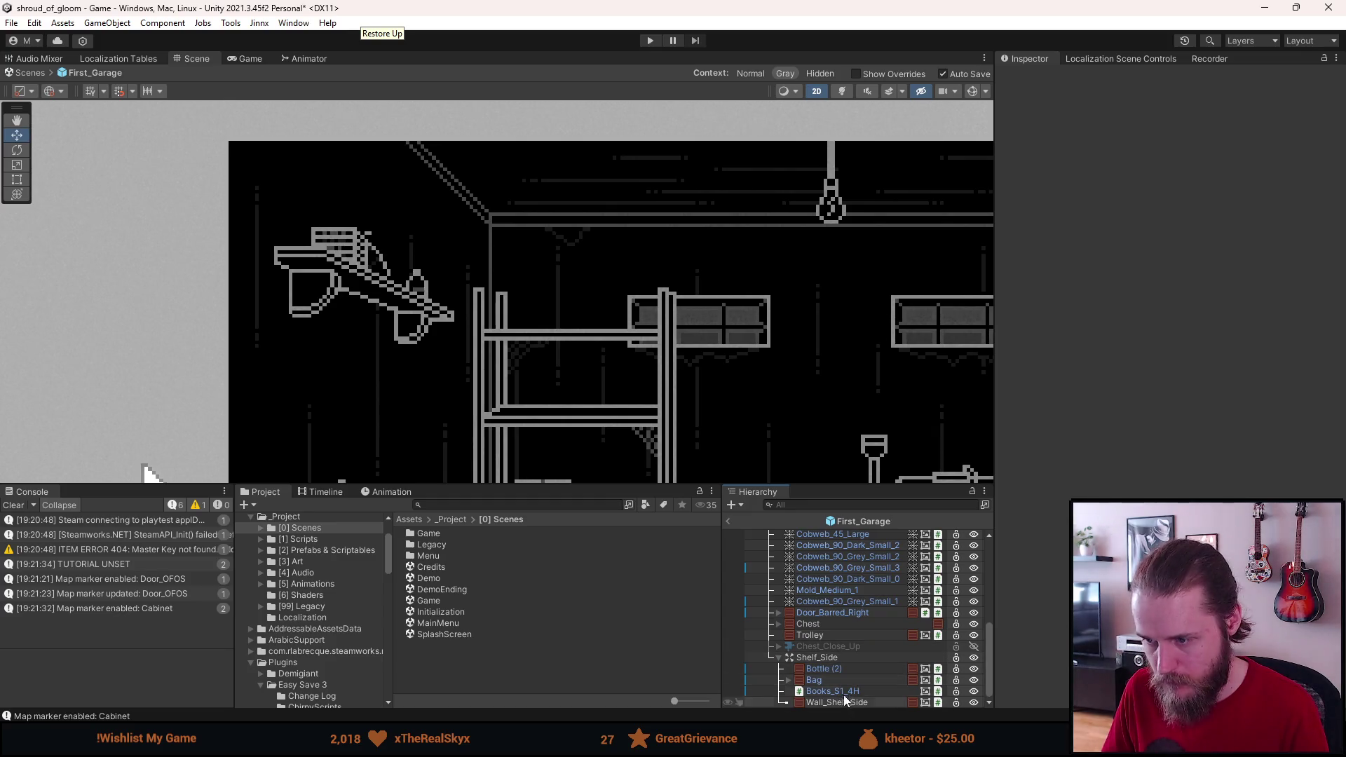
pyautogui.click(834, 671)
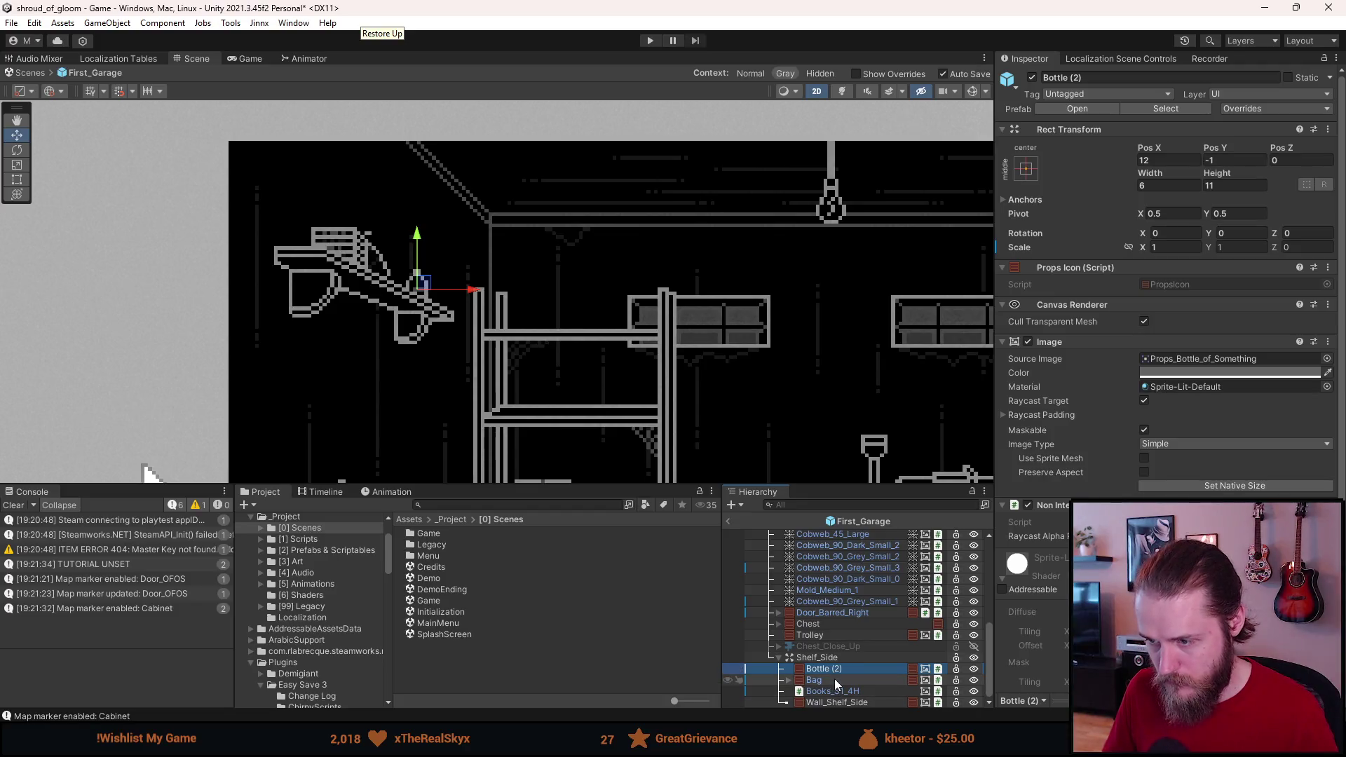
pyautogui.click(834, 679)
pyautogui.scroll(5, 365, 256)
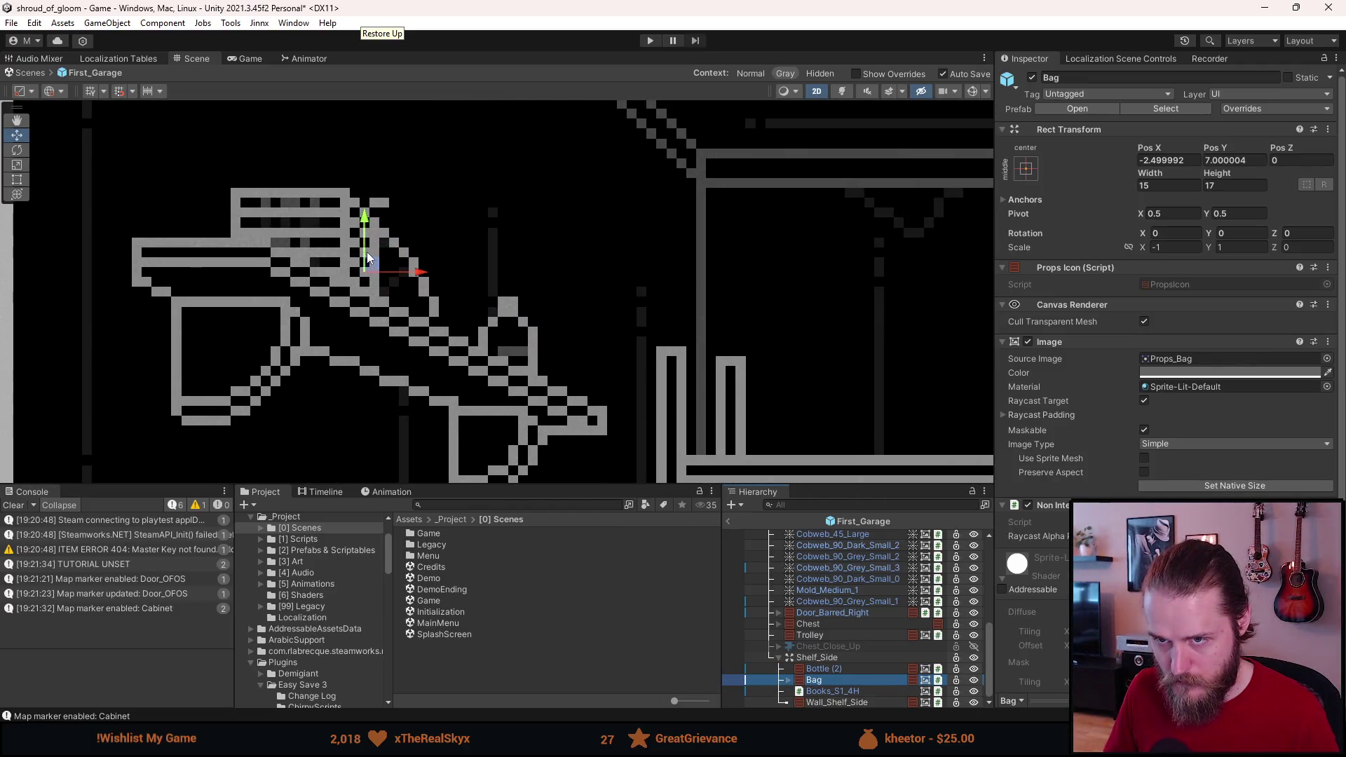
pyautogui.scroll(-2, 367, 255)
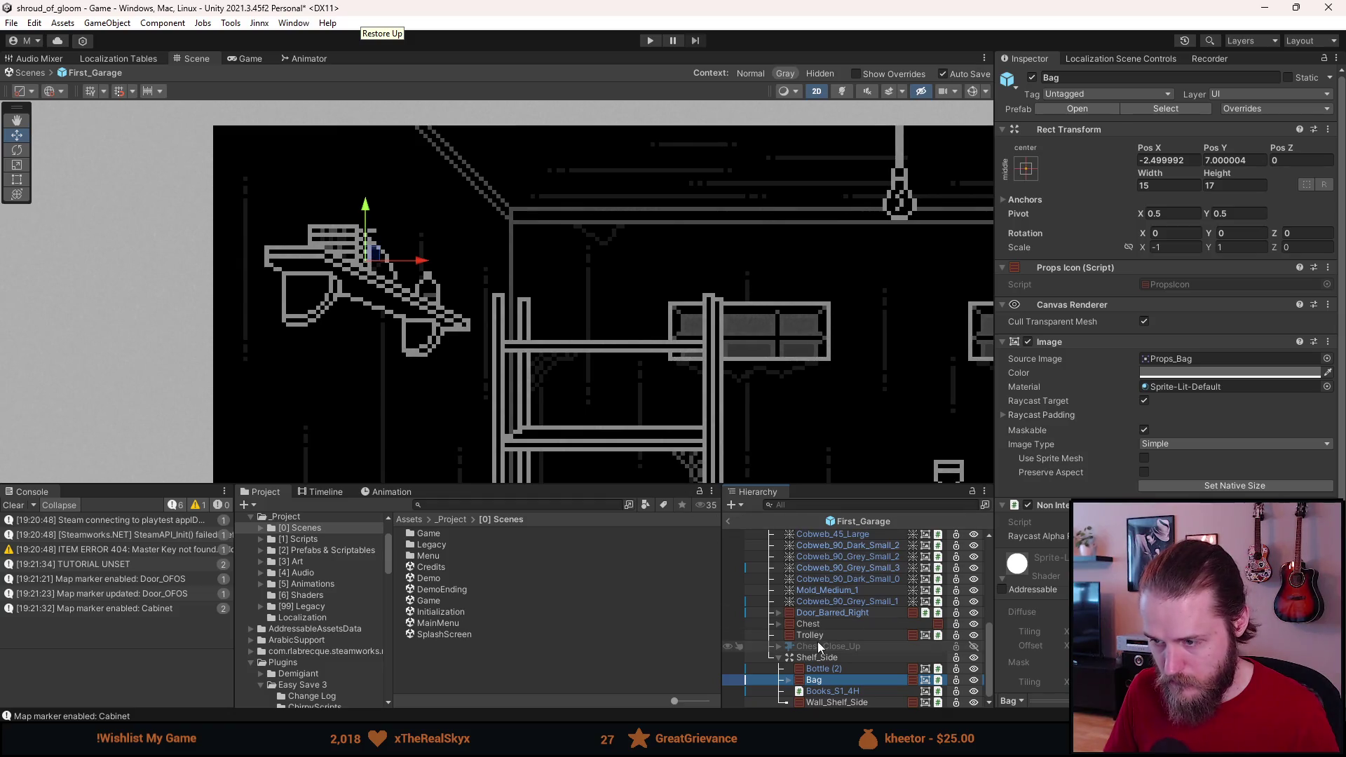
pyautogui.moveTo(826, 682); pyautogui.dragTo(829, 699)
# Step: Place the Bag on the shelf at Pos X -12.5, Pos Y 12.0
pyautogui.scroll(2, 400, 231)
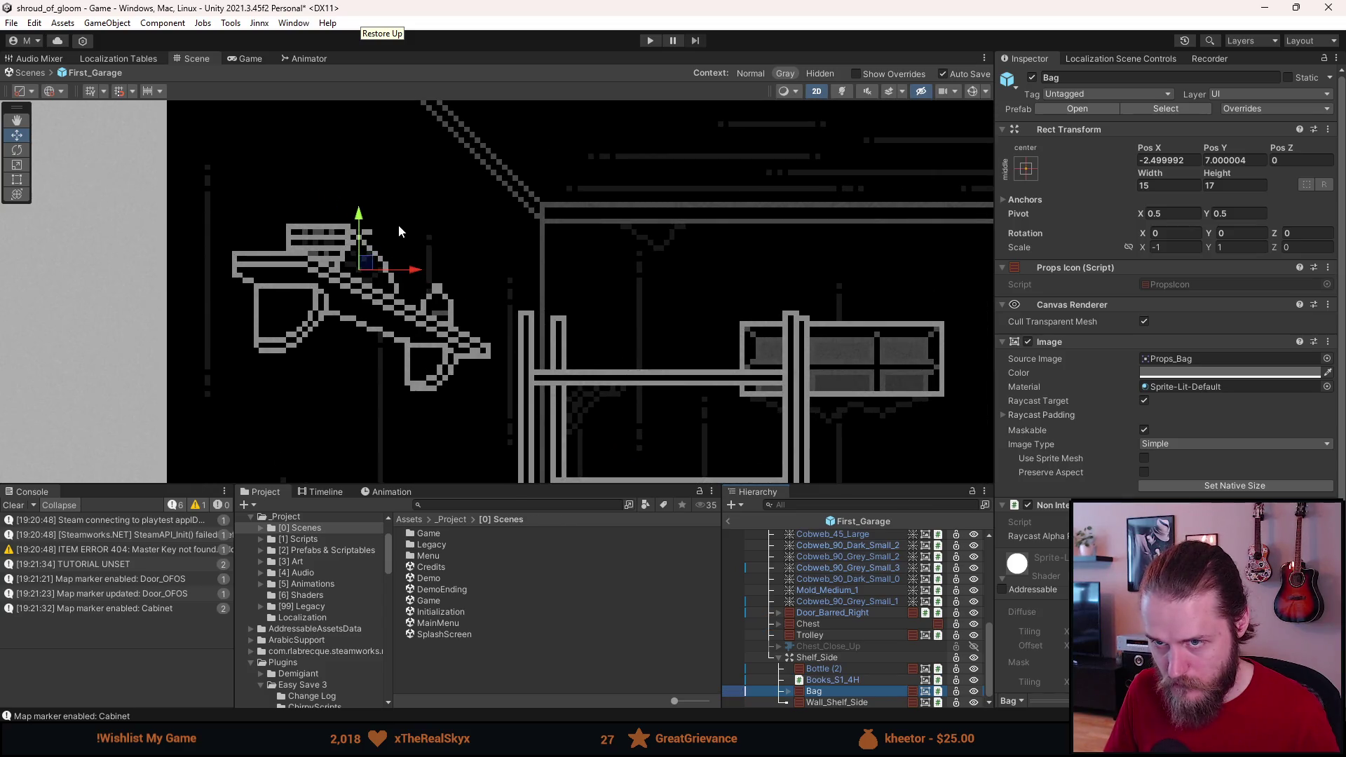
pyautogui.scroll(2, 358, 259)
pyautogui.moveTo(364, 277); pyautogui.dragTo(277, 233)
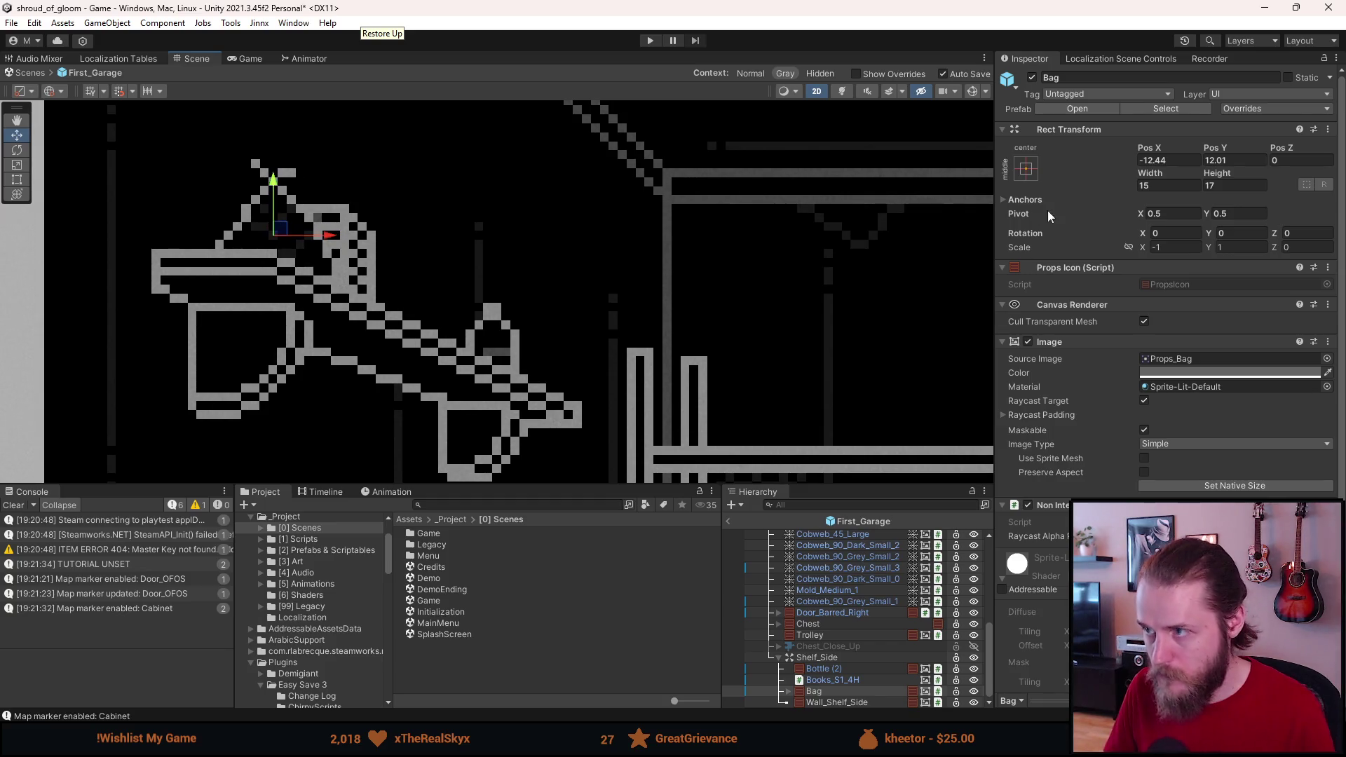
pyautogui.write('-12.5')
pyautogui.click(1217, 161)
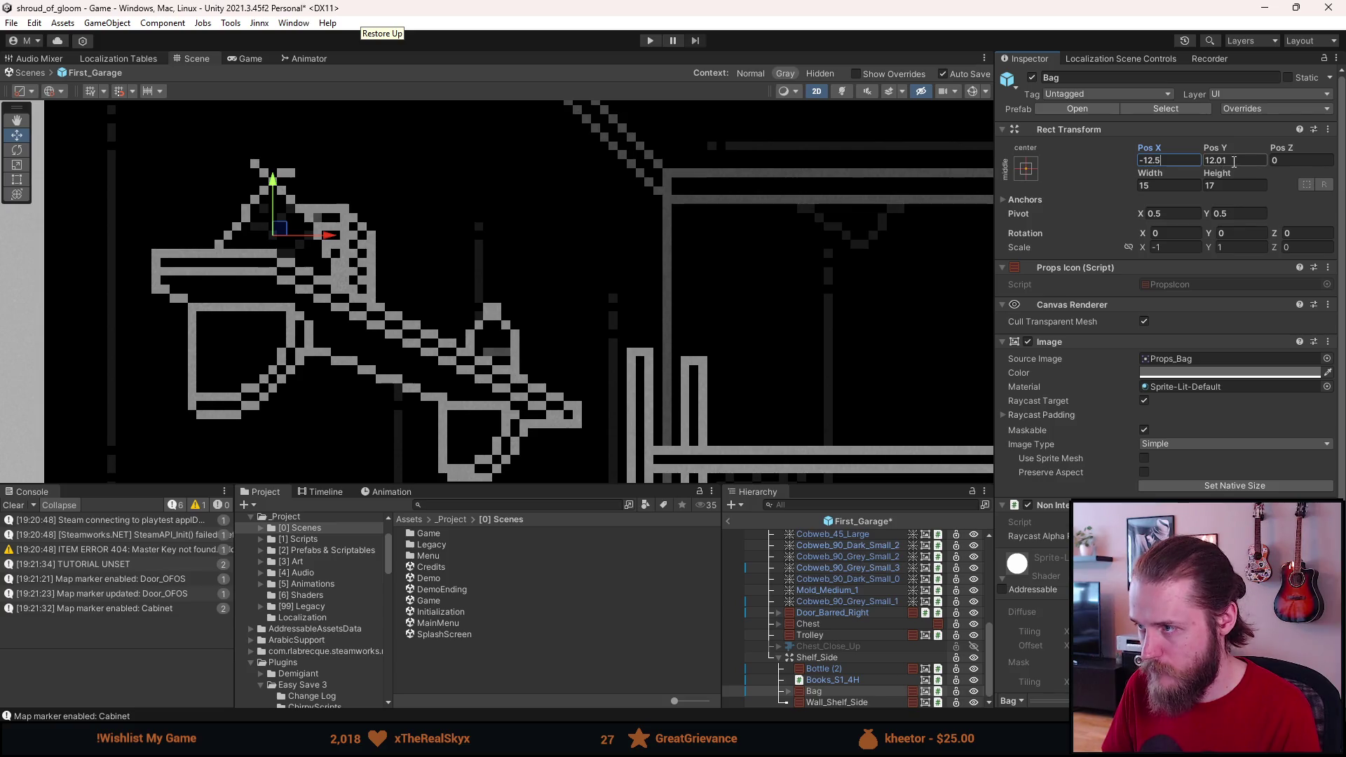
pyautogui.write('12.0')
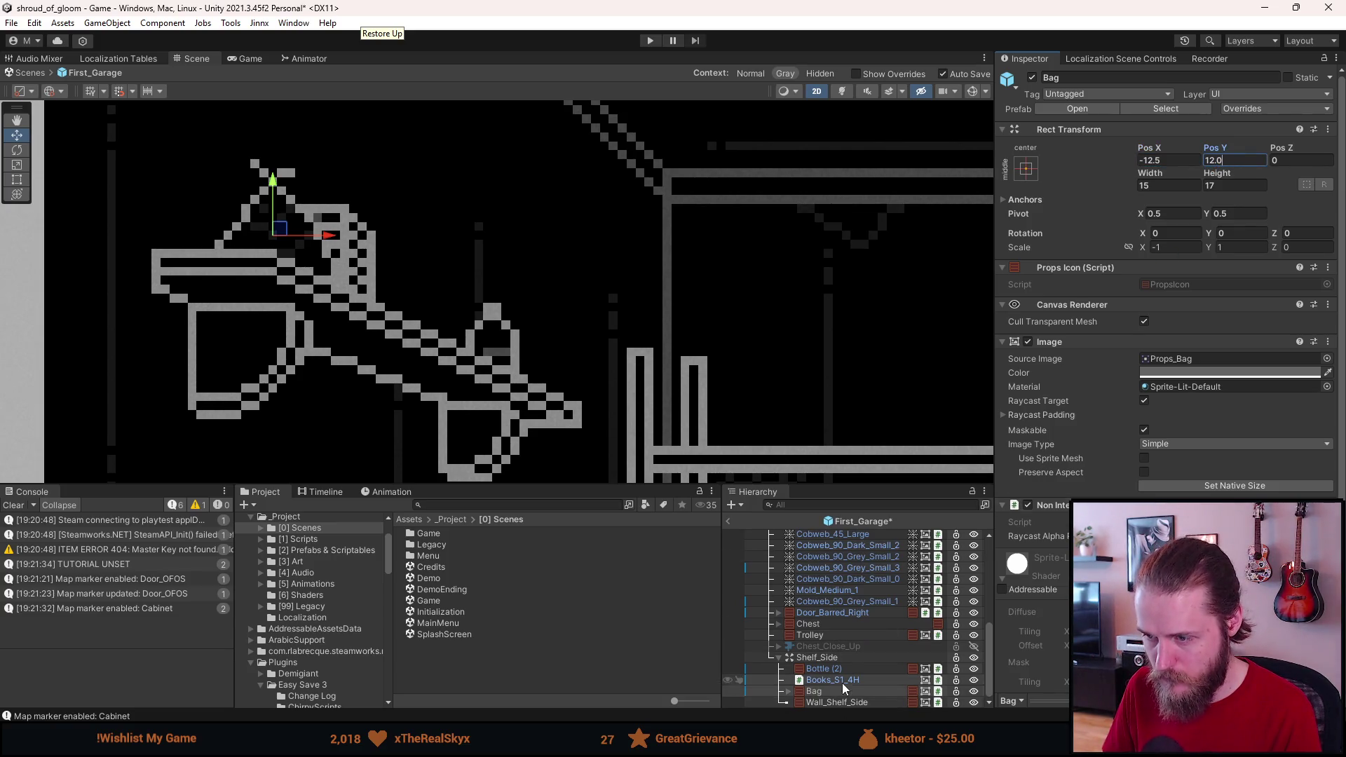
# Step: Move Books_S1_4H along the shelf to Pos X -1.5, Pos Y 5.5
pyautogui.click(841, 681)
pyautogui.moveTo(316, 255)
pyautogui.mouseDown()
pyautogui.moveTo(413, 263)
pyautogui.moveTo(364, 278)
pyautogui.moveTo(376, 285)
pyautogui.mouseUp()
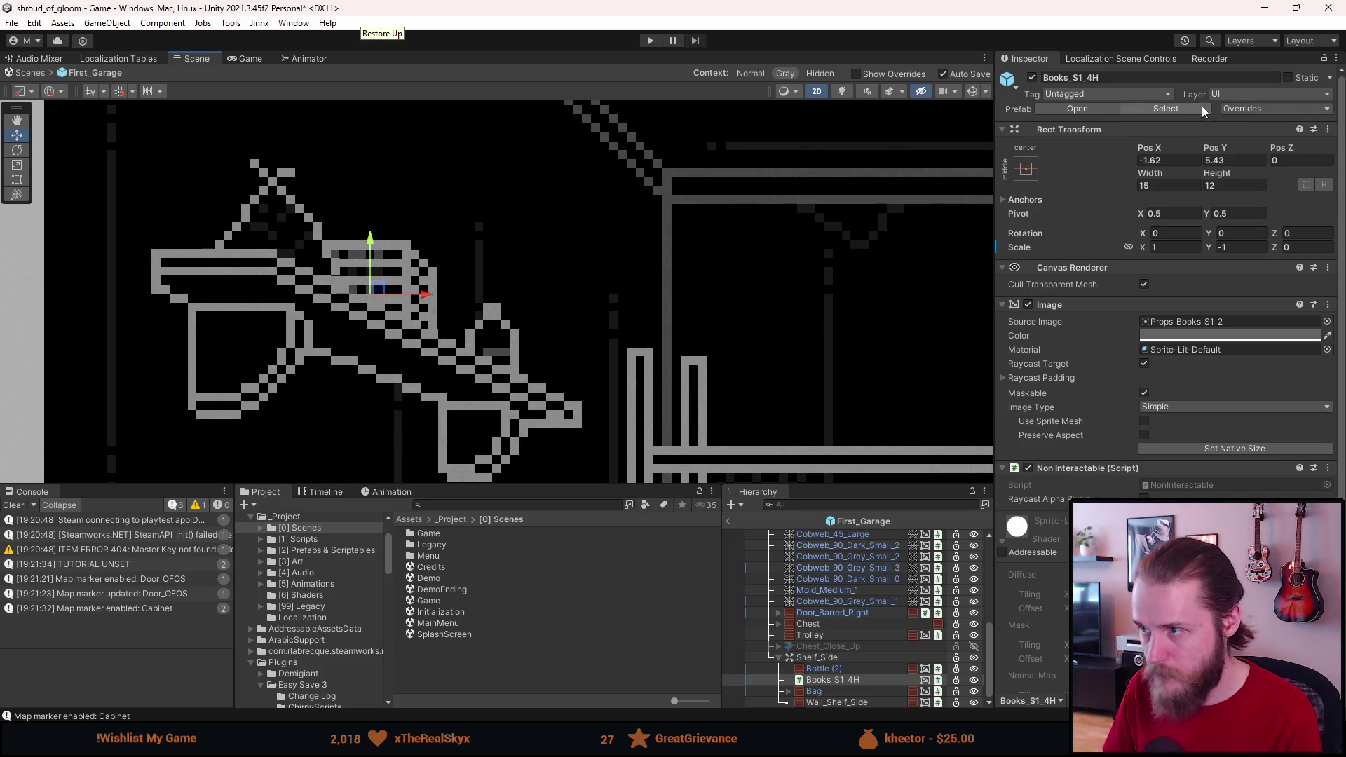
pyautogui.write('-1.5')
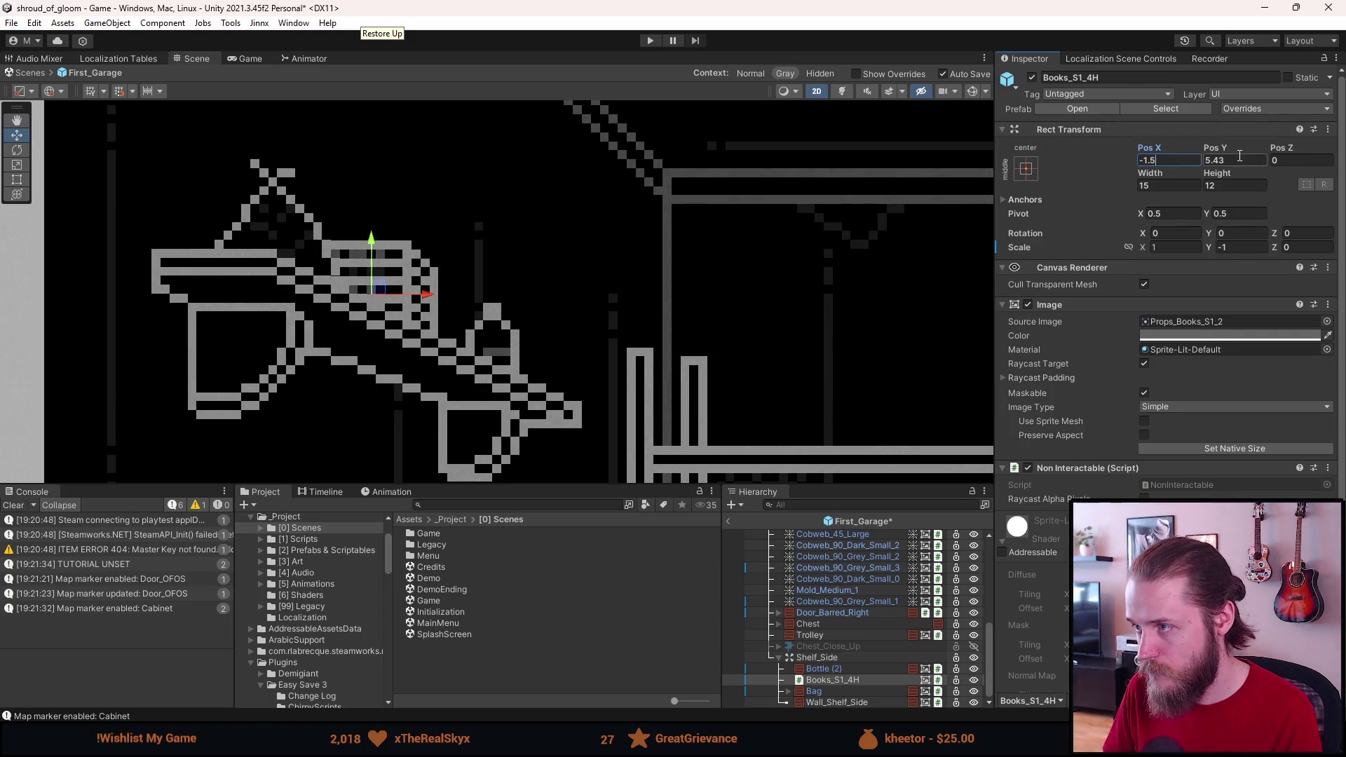
pyautogui.write('5.5')
pyautogui.scroll(-3, 730, 238)
pyautogui.scroll(2, 668, 266)
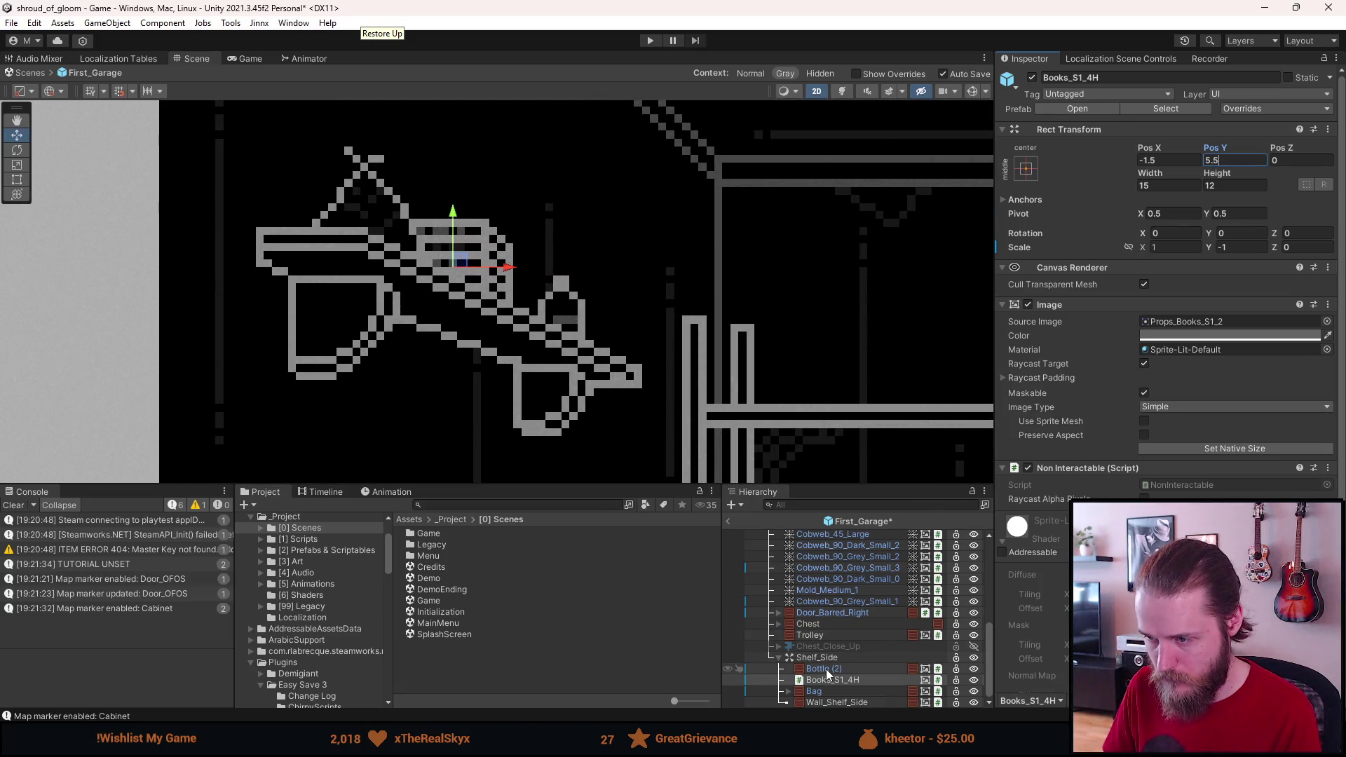
pyautogui.click(825, 669)
pyautogui.scroll(2, 568, 316)
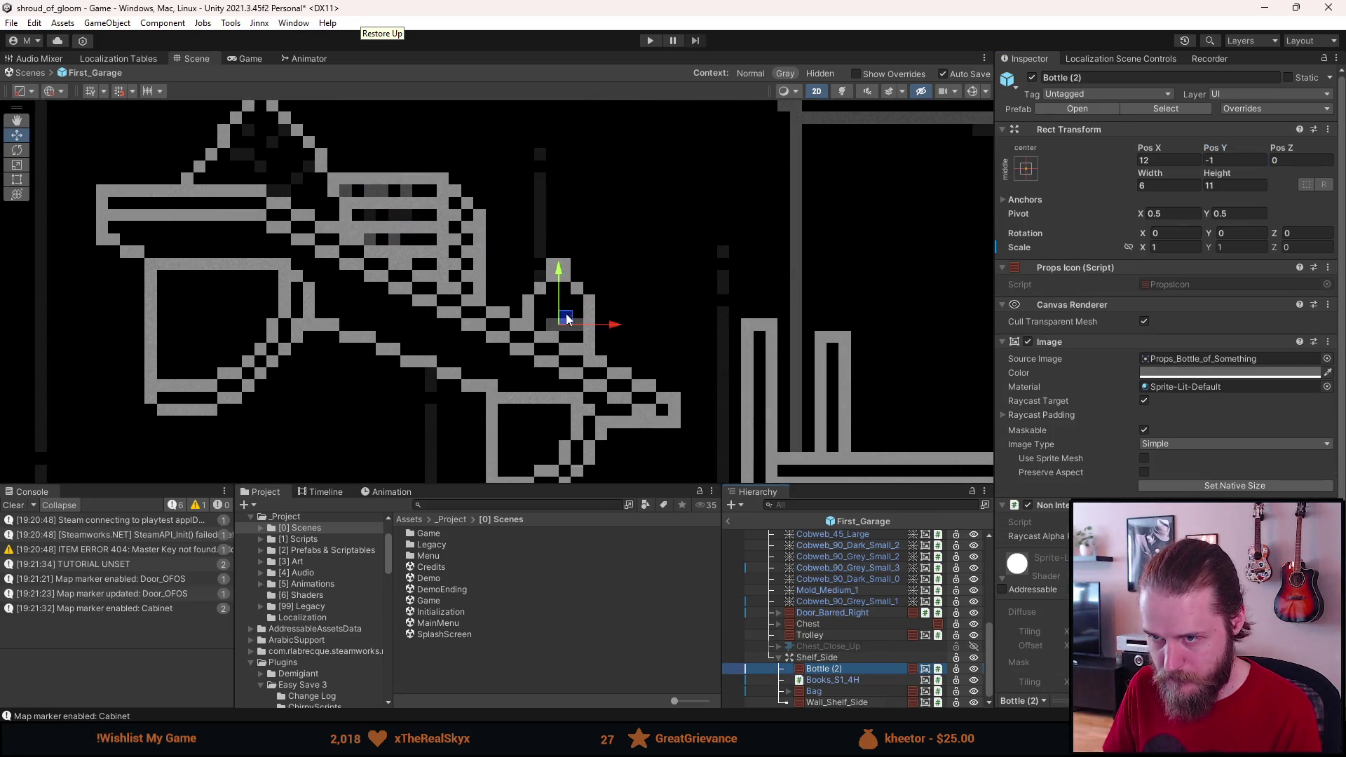
# Step: Position Bottle (2) on the side shelf at Pos X 10, Pos Y 0
pyautogui.click(568, 320)
pyautogui.moveTo(568, 319); pyautogui.dragTo(544, 307)
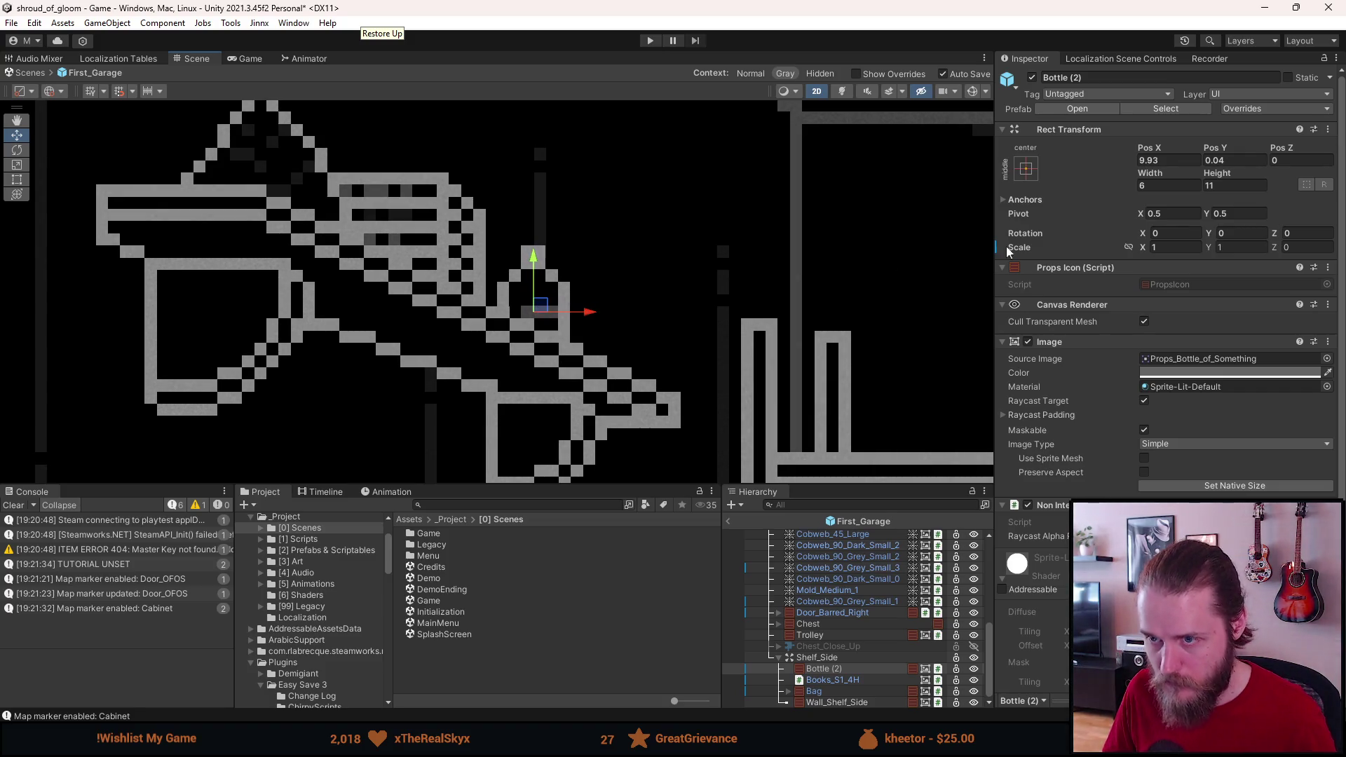
pyautogui.click(1167, 160)
pyautogui.write('10')
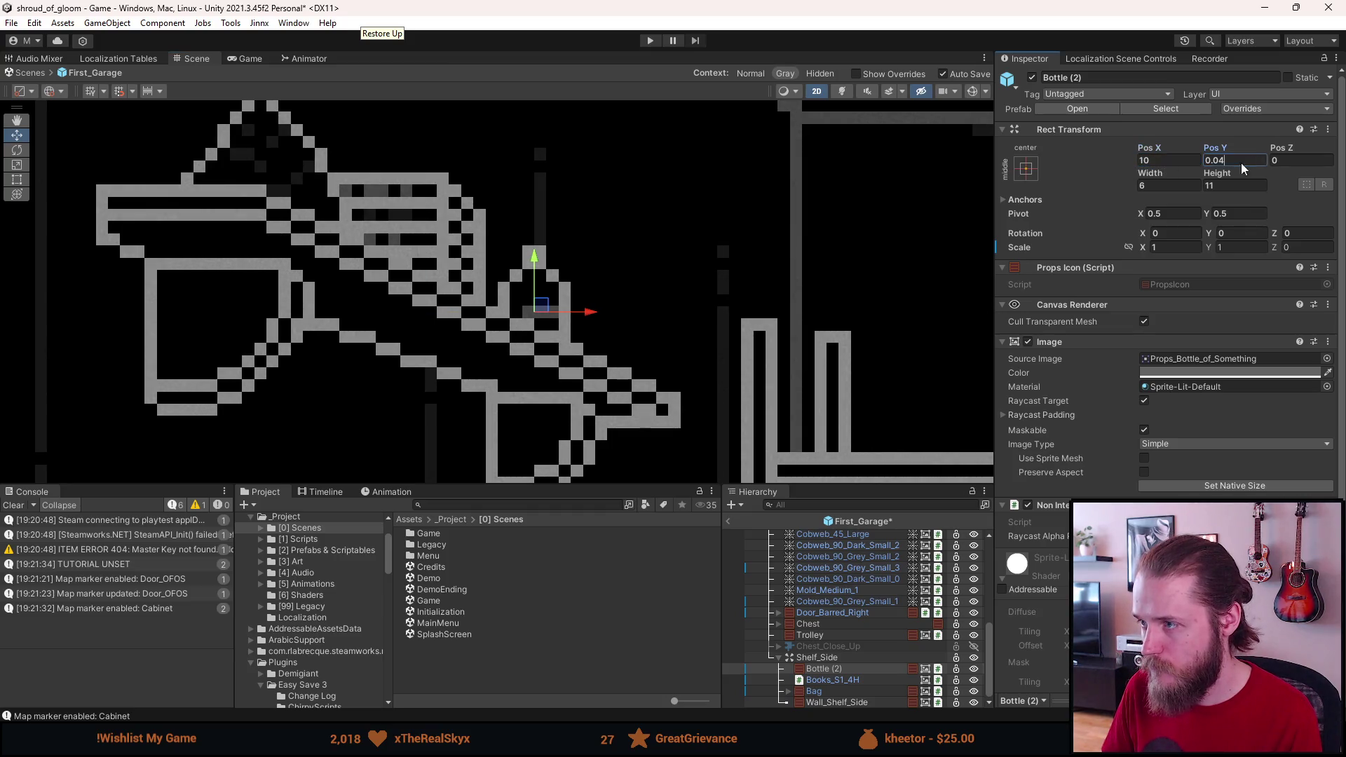
pyautogui.write('0')
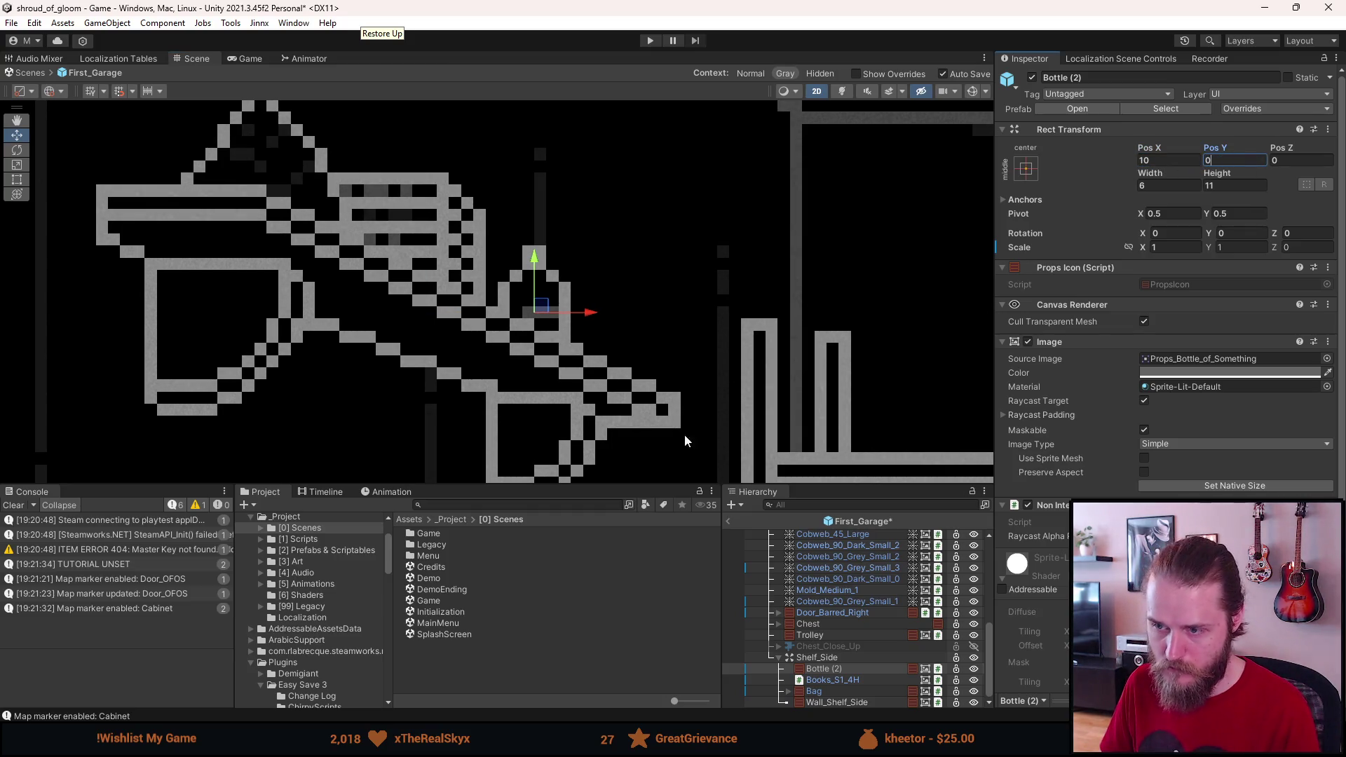
pyautogui.click(831, 670)
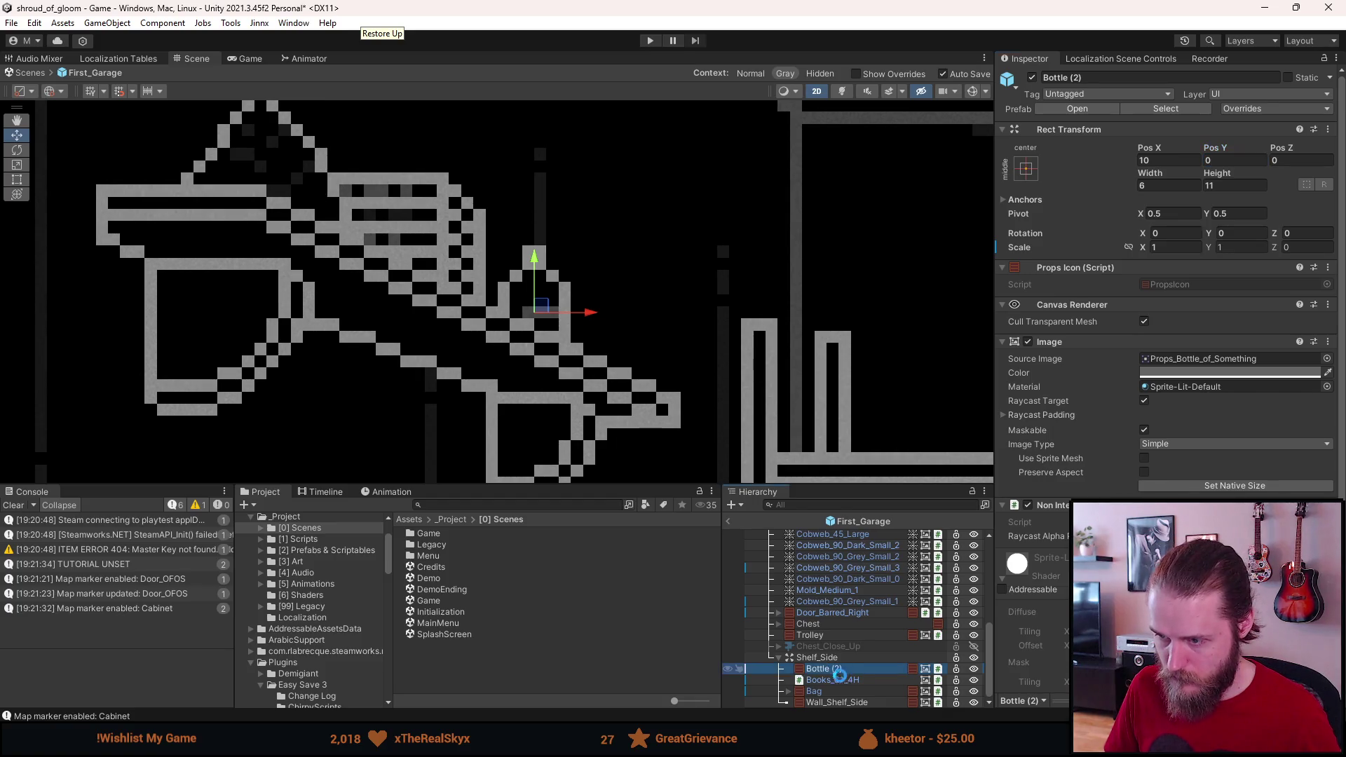
# Step: Duplicate it as Bottle (3), move it to the top of Shelf_Side's children, and place it at 15, -3
pyautogui.hotkey('ctrl', 'd')
pyautogui.moveTo(834, 702); pyautogui.dragTo(834, 654)
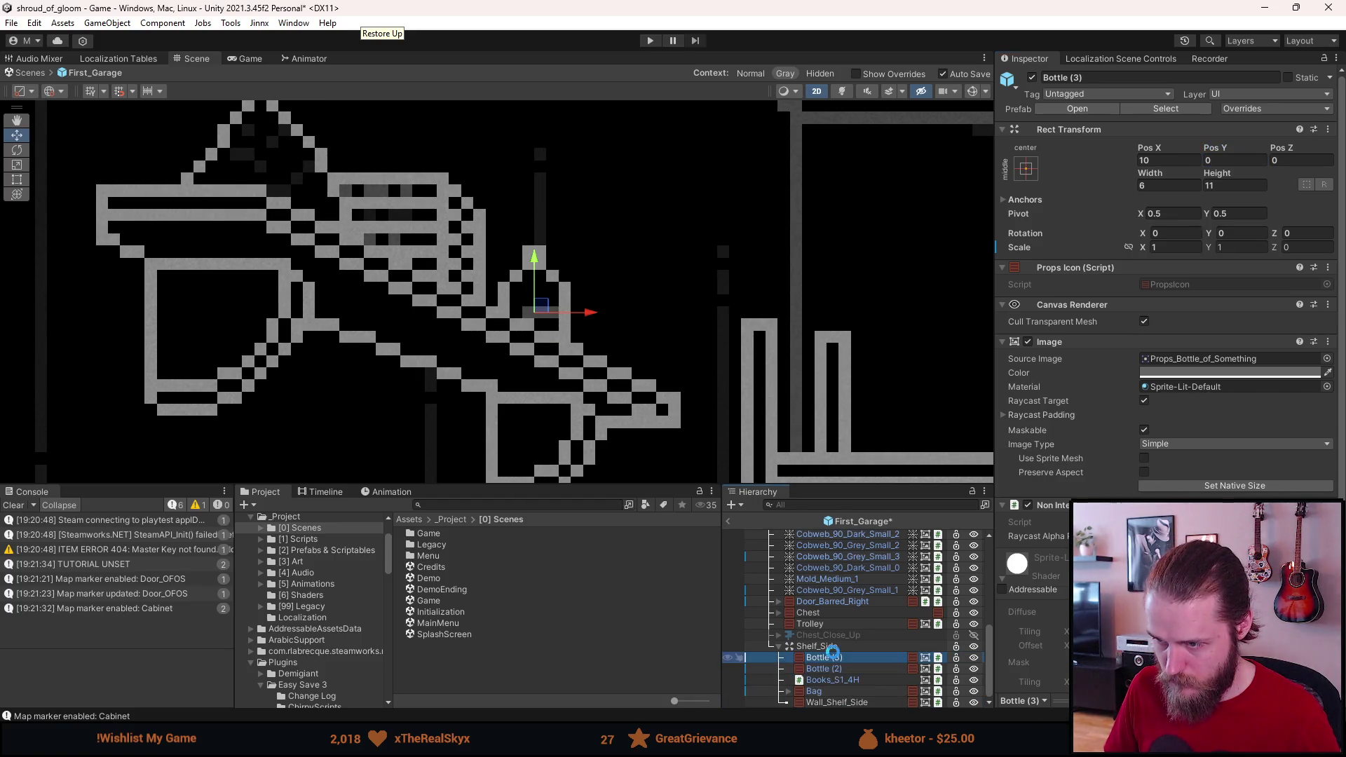
pyautogui.moveTo(545, 311)
pyautogui.mouseDown()
pyautogui.moveTo(581, 309)
pyautogui.moveTo(615, 334)
pyautogui.moveTo(605, 348)
pyautogui.mouseUp()
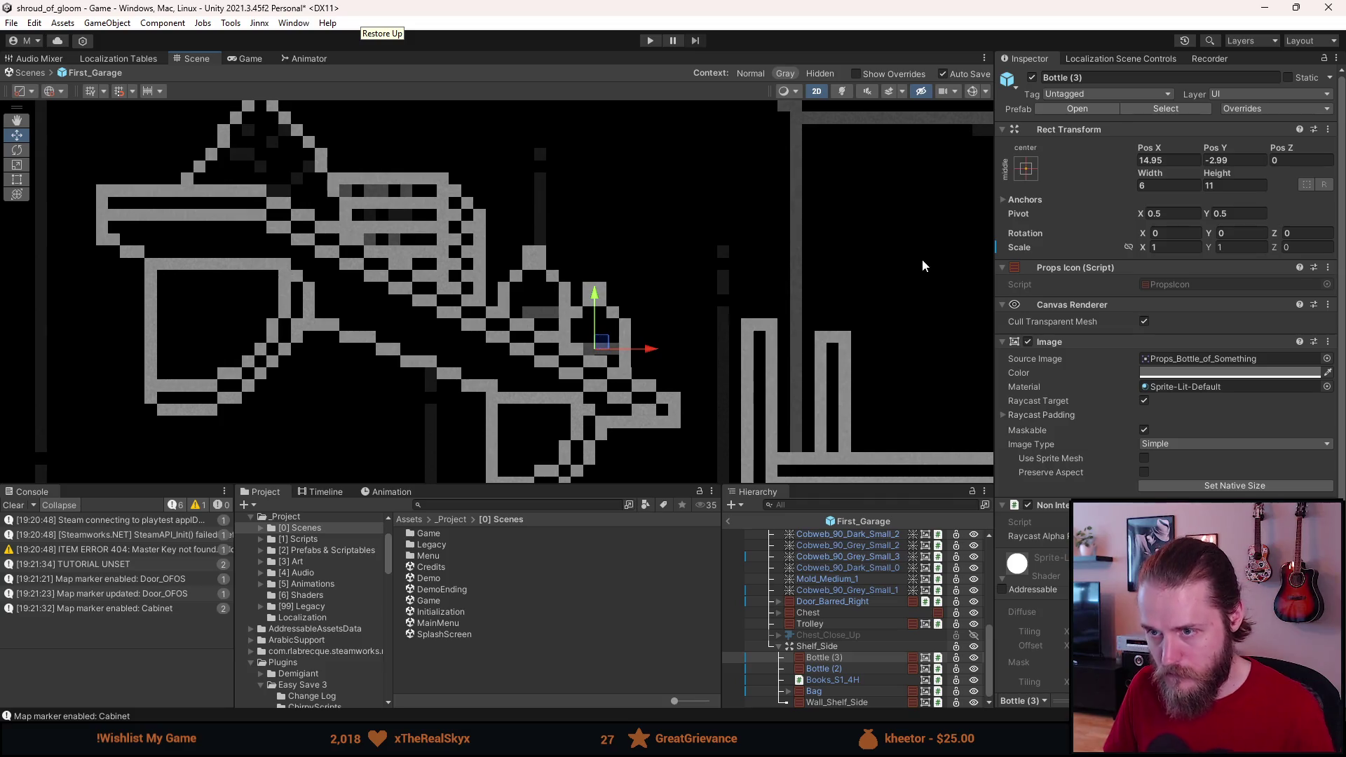
pyautogui.write('15')
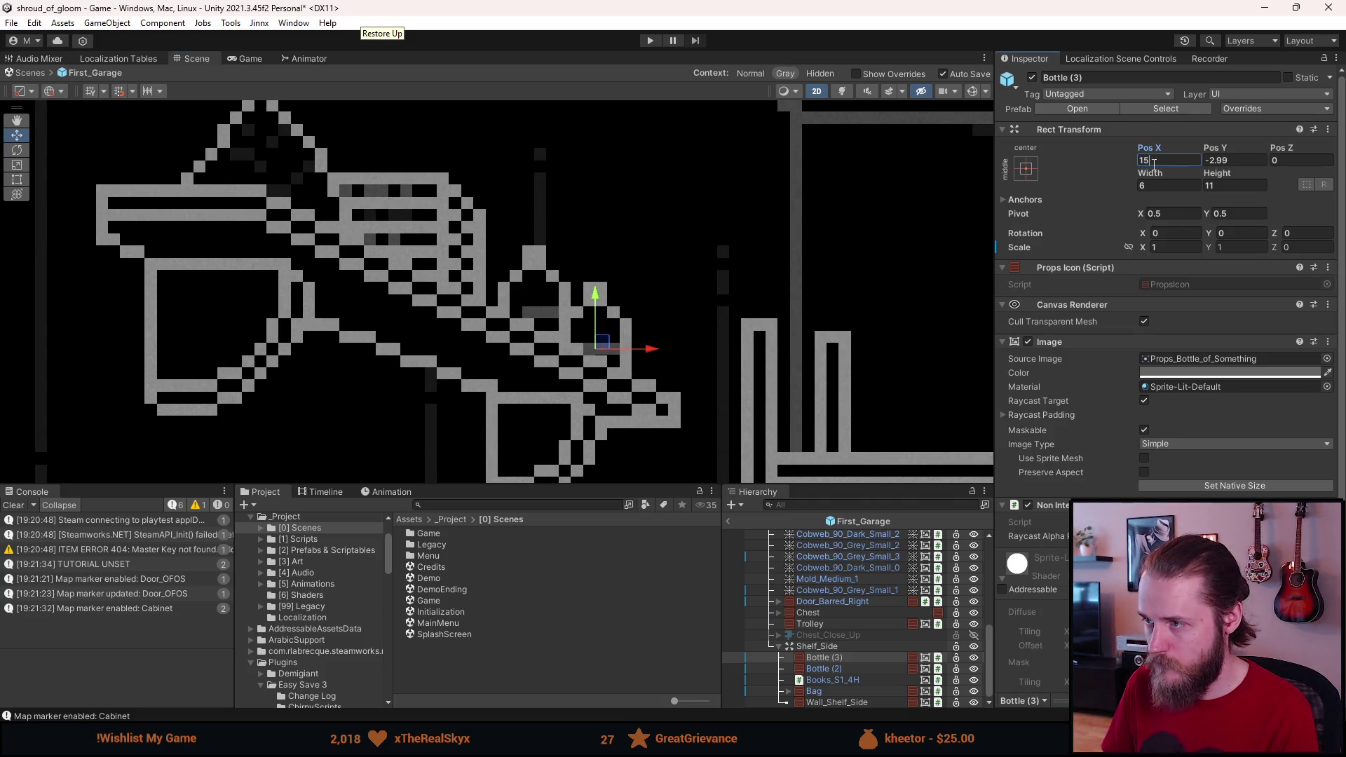
pyautogui.write('-3')
pyautogui.press('Return')
pyautogui.scroll(-6, 775, 366)
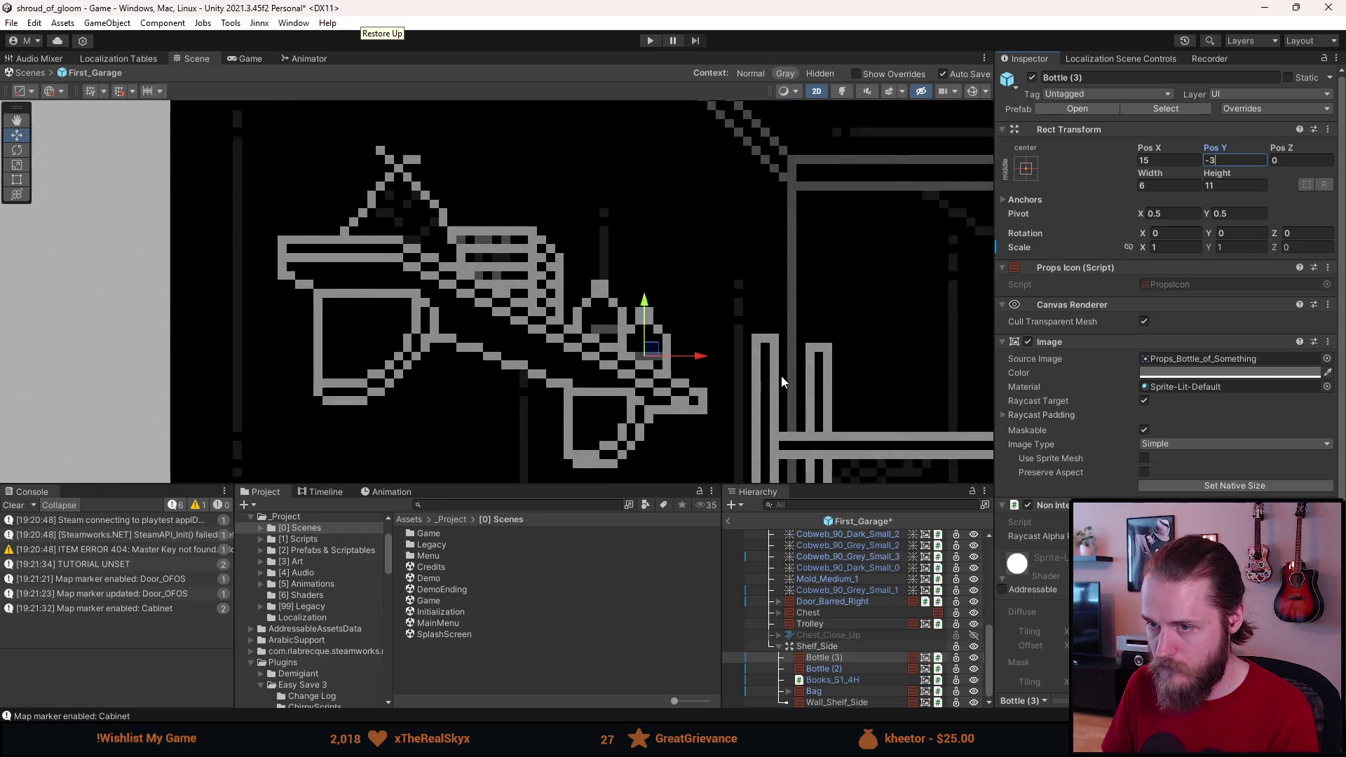
pyautogui.click(775, 365)
pyautogui.moveTo(774, 365)
pyautogui.mouseDown()
pyautogui.moveTo(698, 293)
pyautogui.moveTo(755, 345)
pyautogui.moveTo(584, 300)
pyautogui.moveTo(525, 247)
pyautogui.moveTo(538, 271)
pyautogui.mouseUp()
pyautogui.scroll(-3, 755, 344)
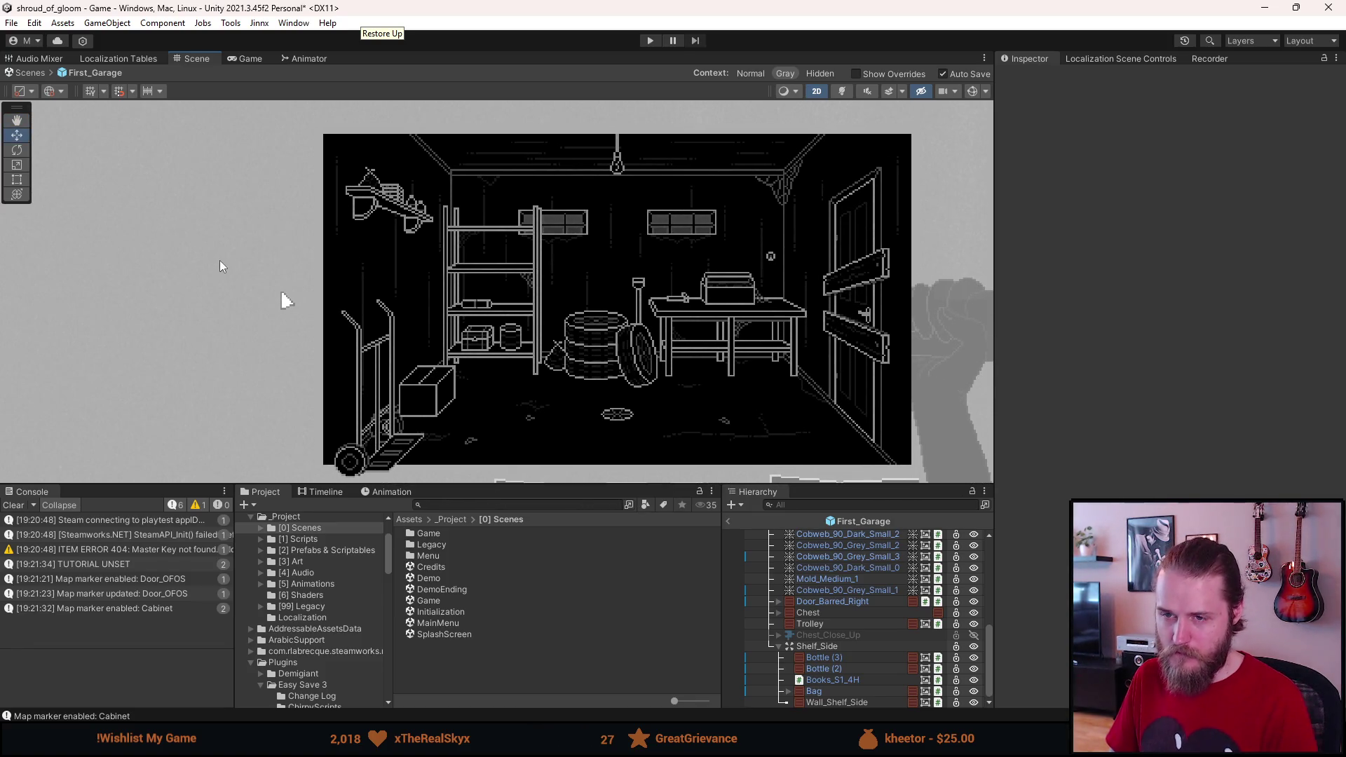
# Step: Exit the garage prefab back to the scene and start play mode
pyautogui.click(779, 646)
pyautogui.click(828, 704)
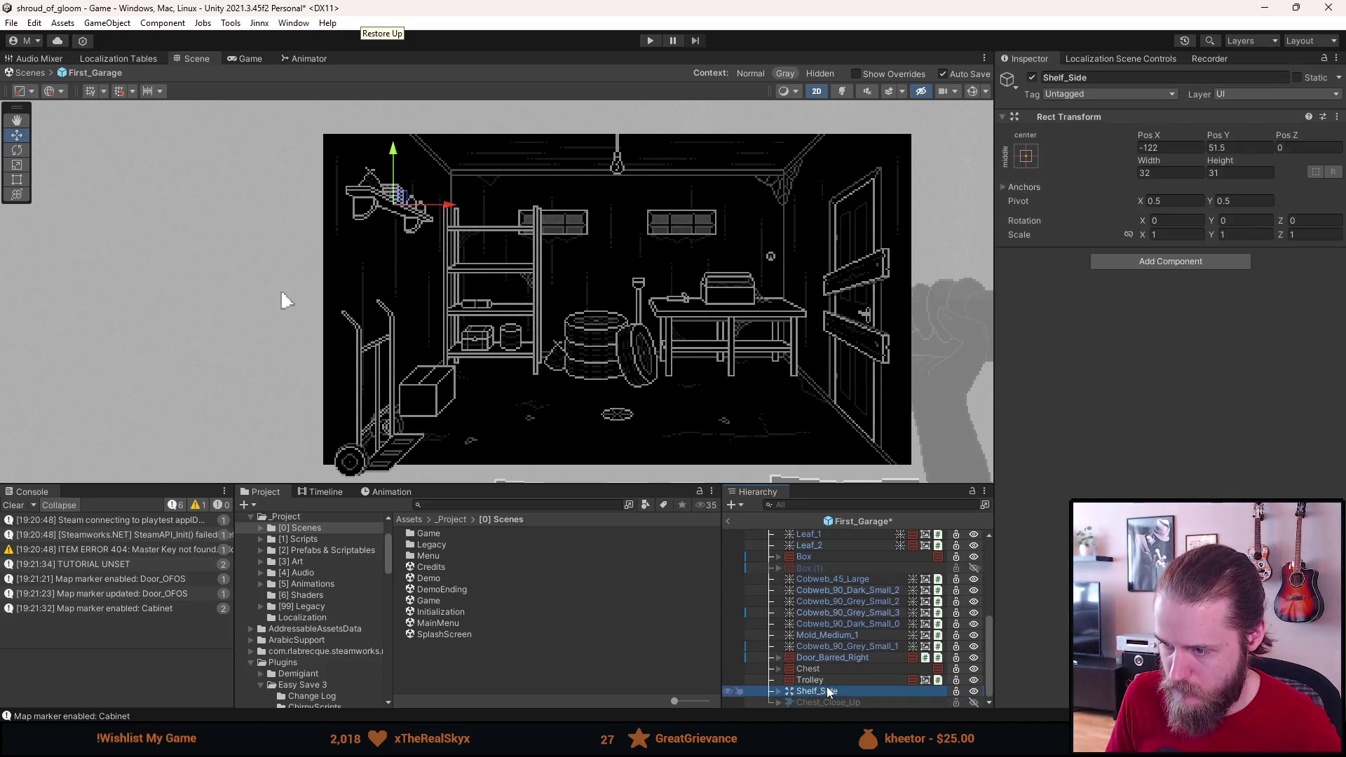
pyautogui.scroll(10, 806, 617)
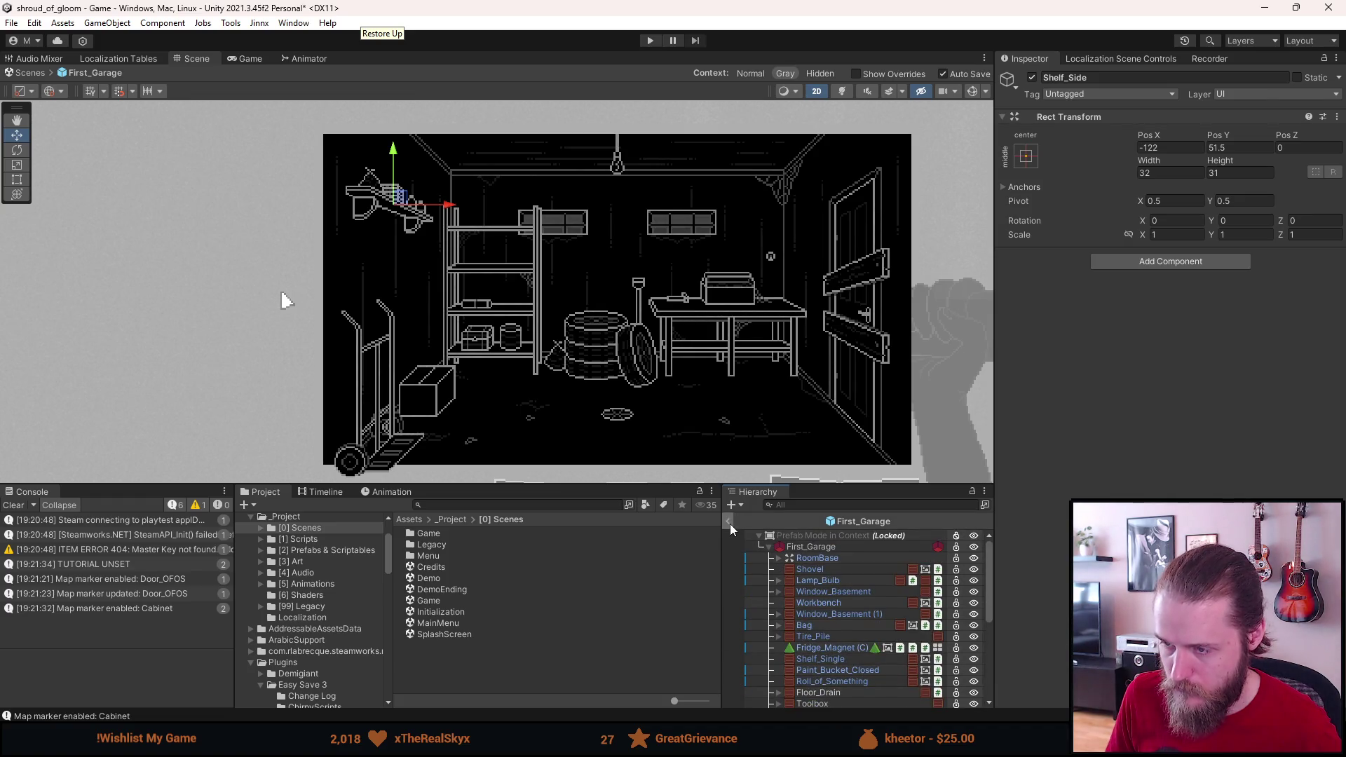
pyautogui.click(730, 523)
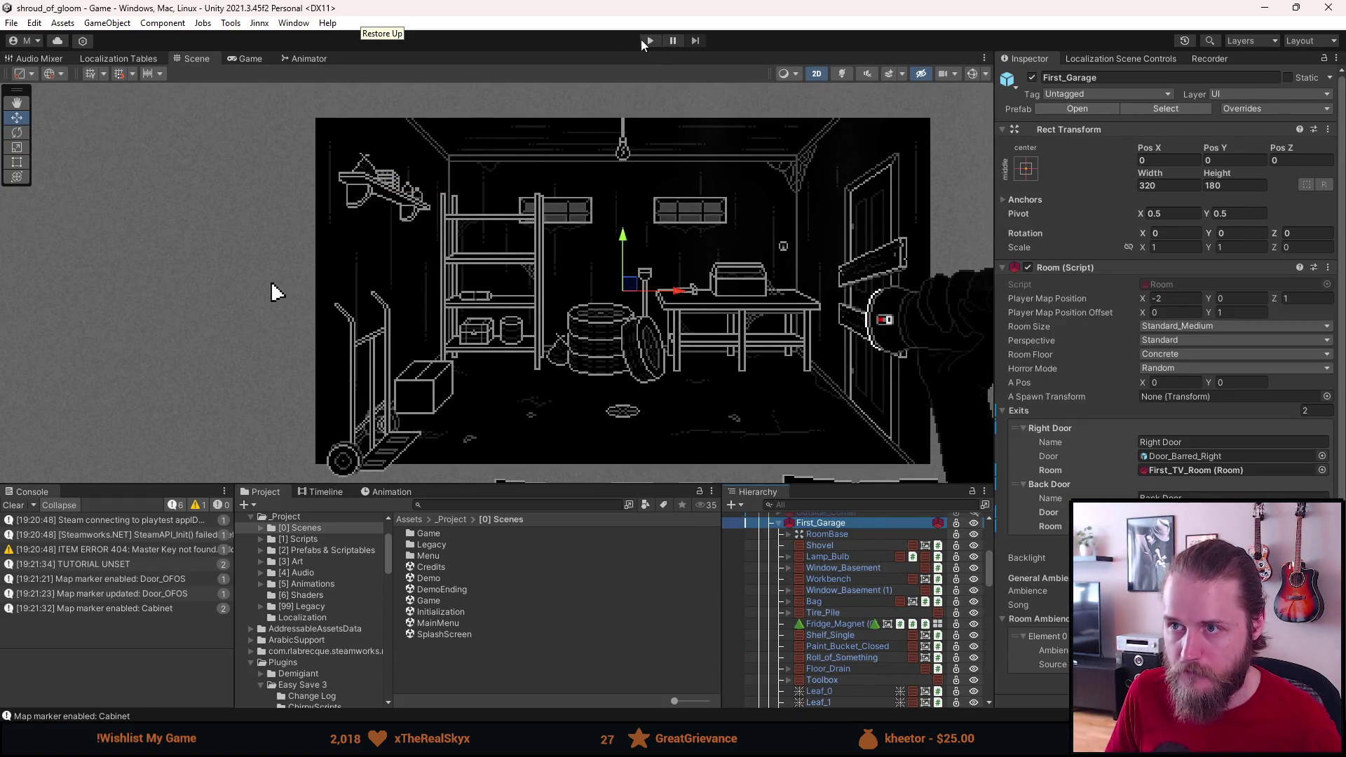
pyautogui.click(642, 42)
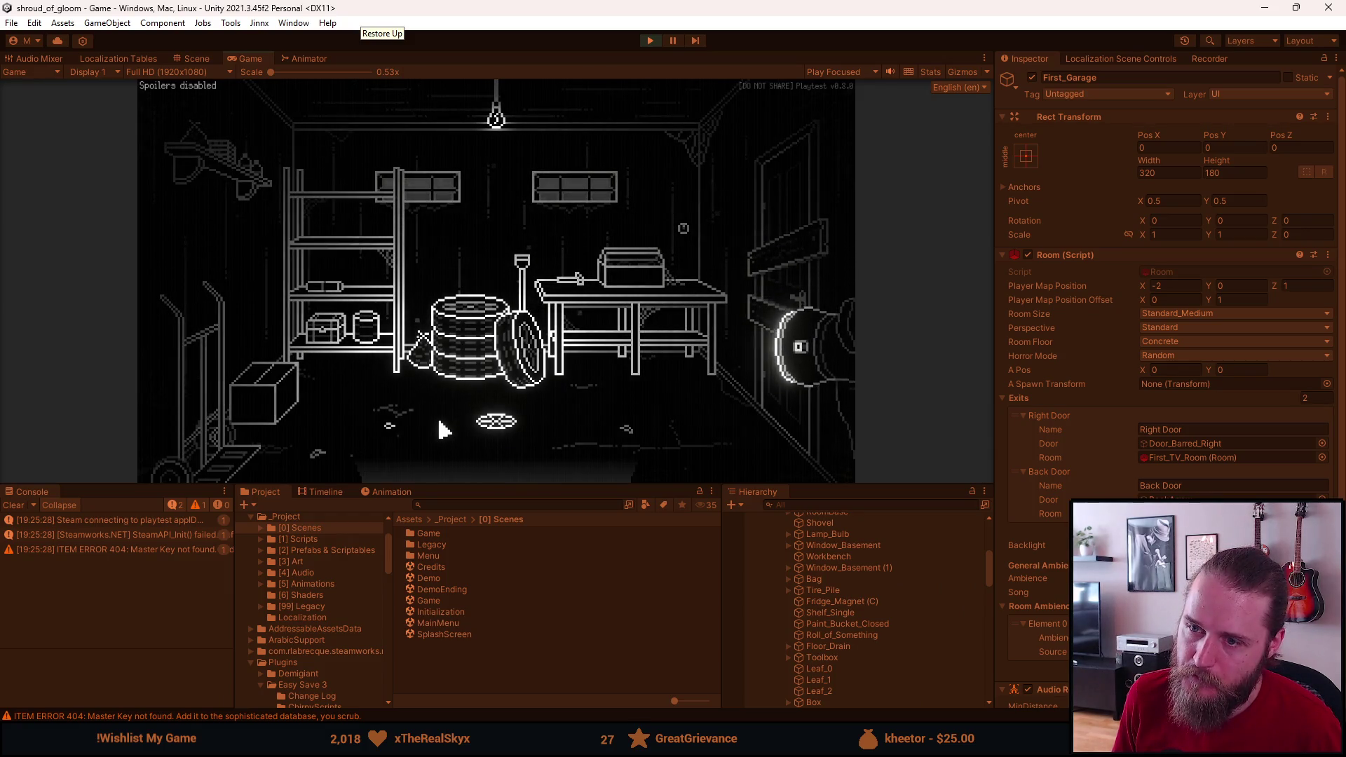
# Step: Walk from the garage through the neighbouring rooms and back inside the garage
pyautogui.click(503, 471)
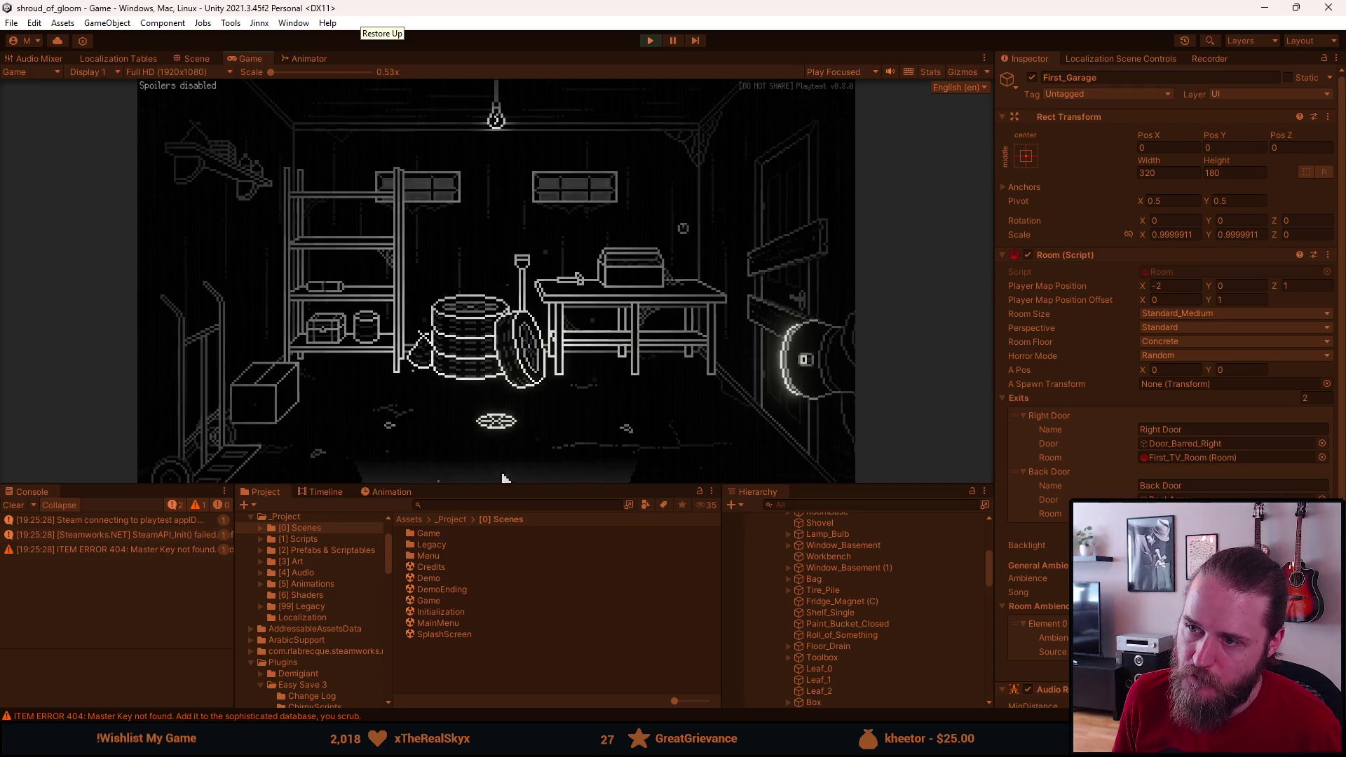
pyautogui.click(764, 239)
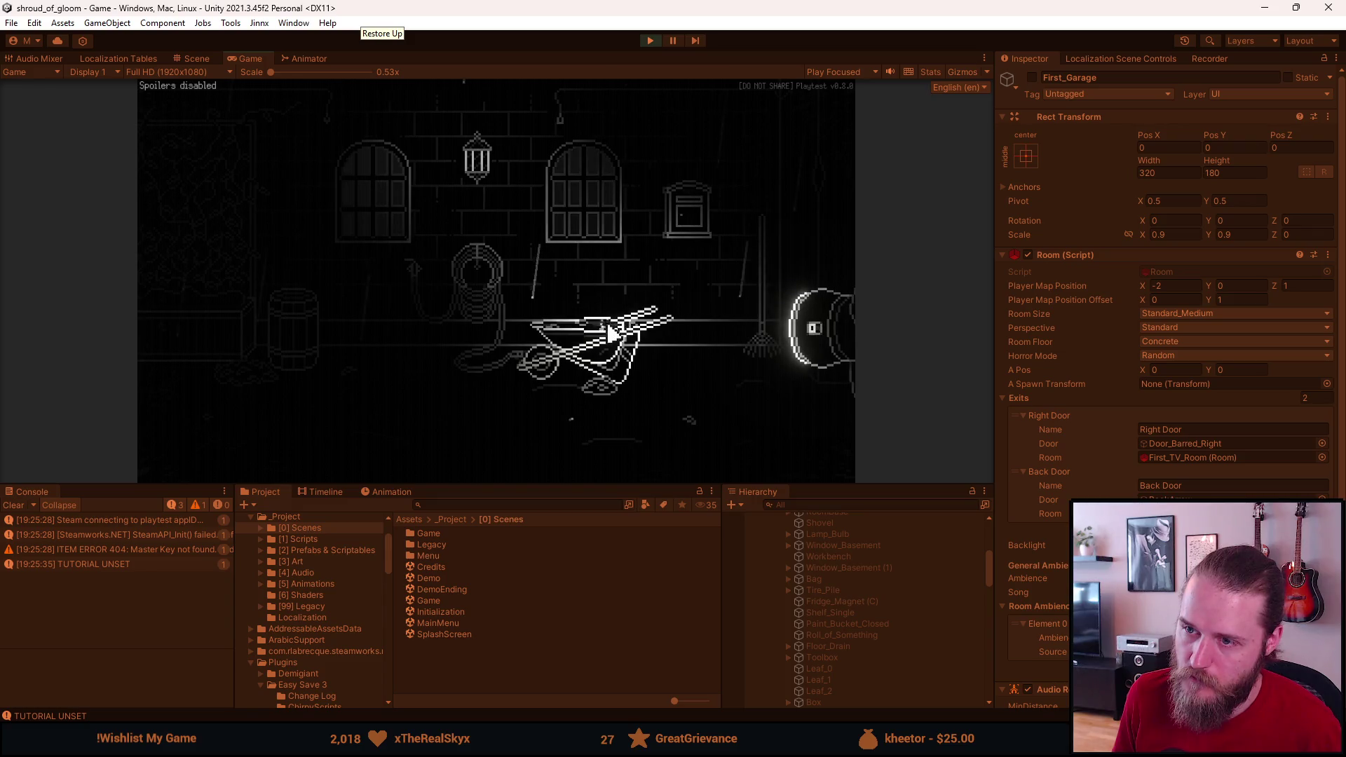
pyautogui.click(806, 168)
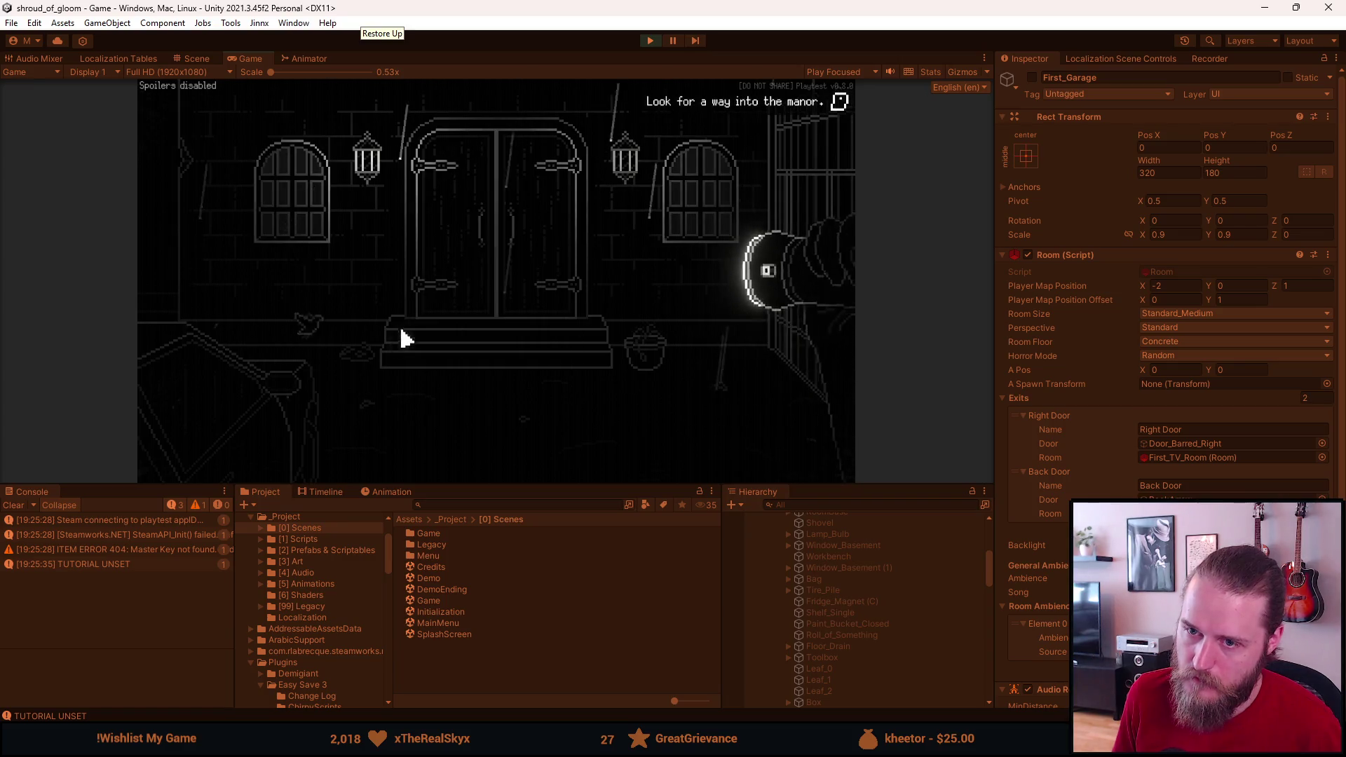
pyautogui.click(157, 201)
pyautogui.click(175, 231)
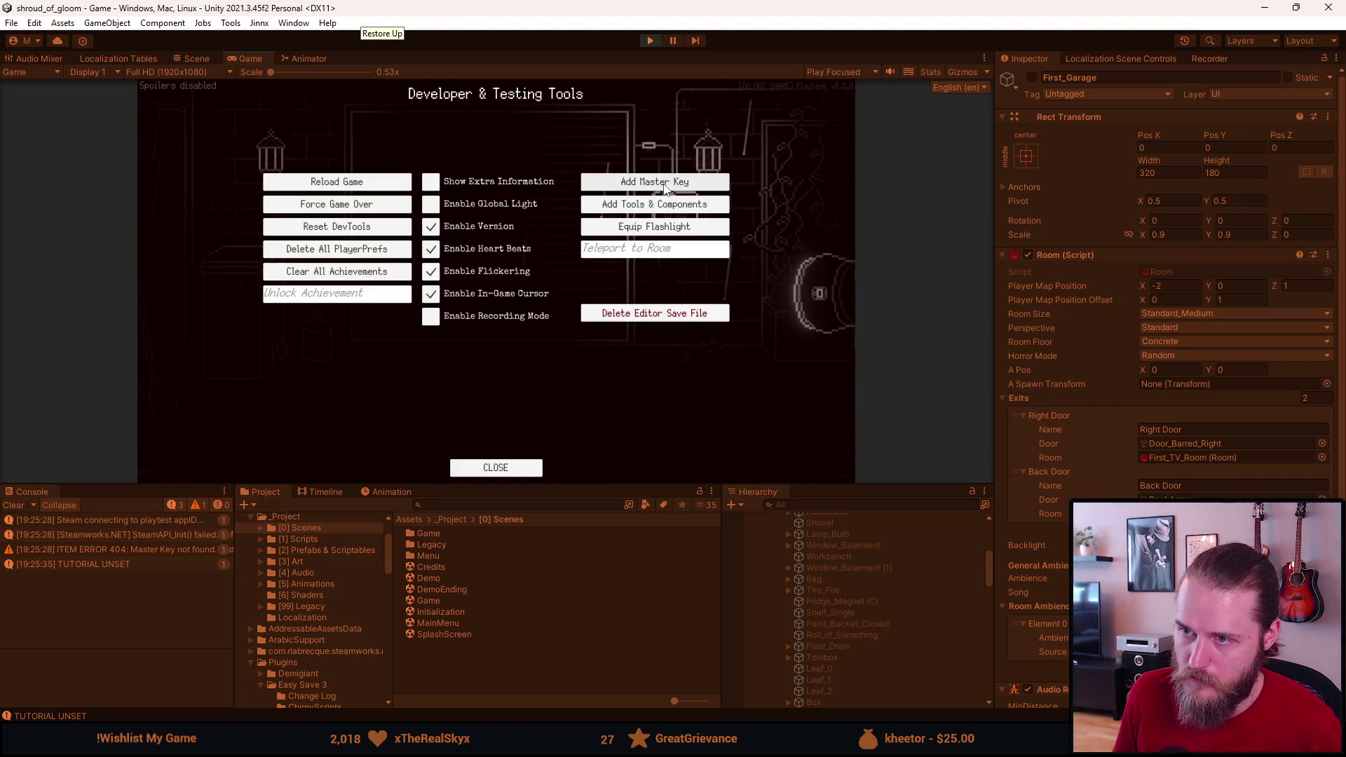
pyautogui.click(665, 189)
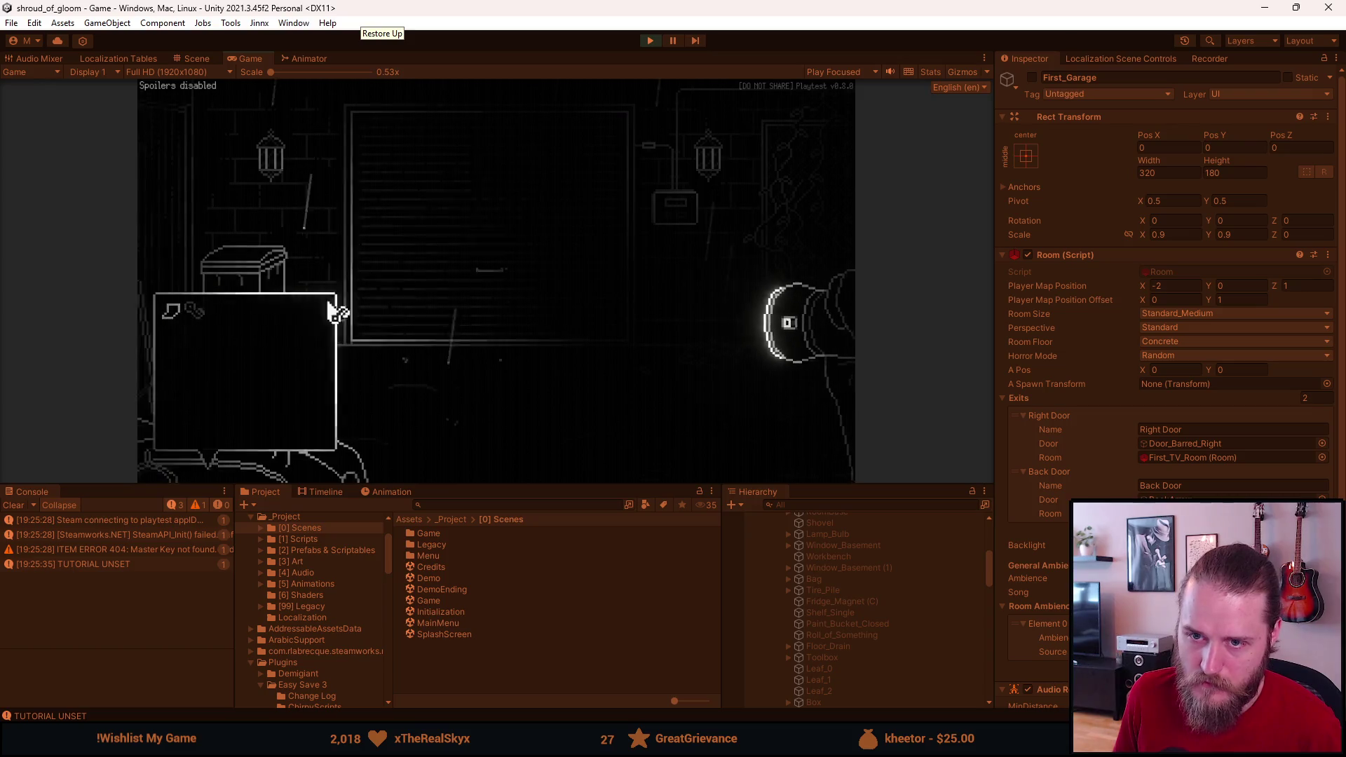
pyautogui.click(468, 309)
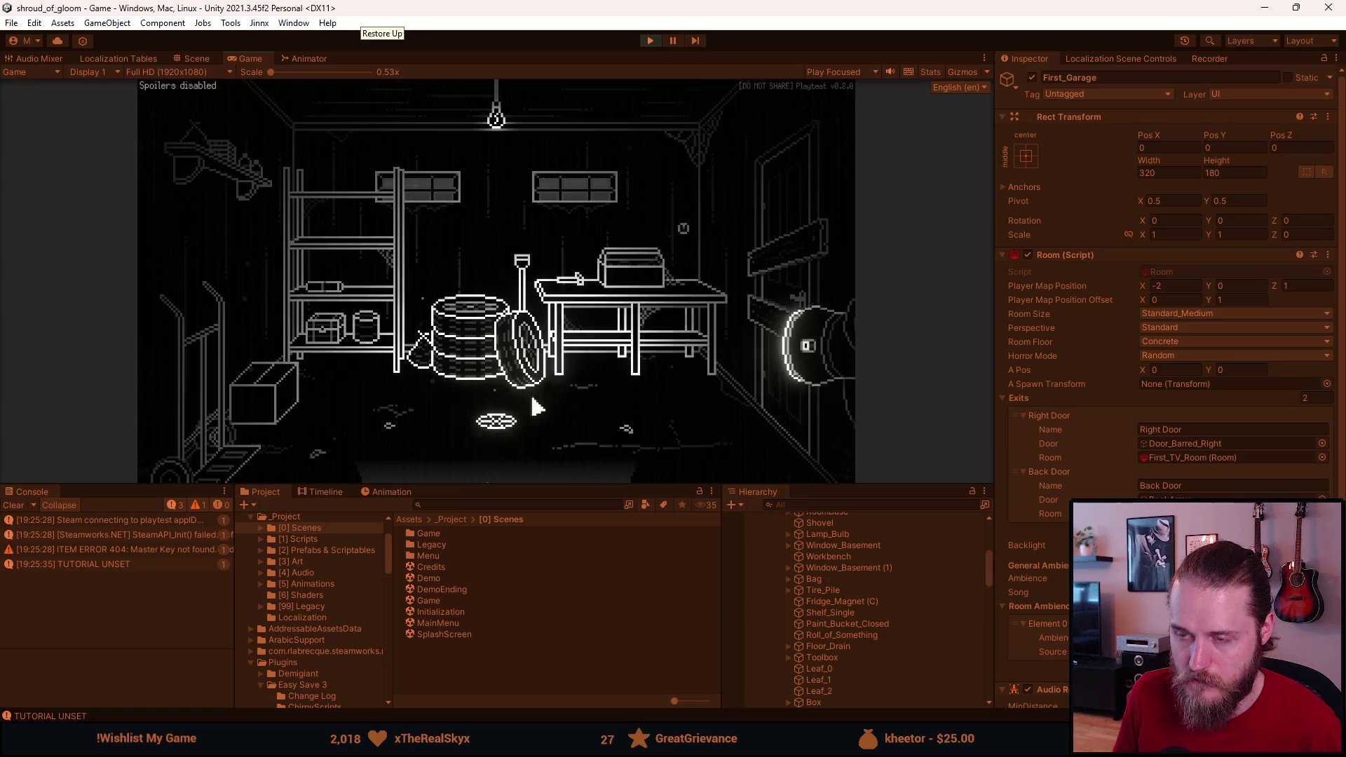
# Step: Teleport to First_Main_Hall with the developer tools and dismiss the notes page
pyautogui.press('F1')
pyautogui.click(619, 250)
pyautogui.write('First')
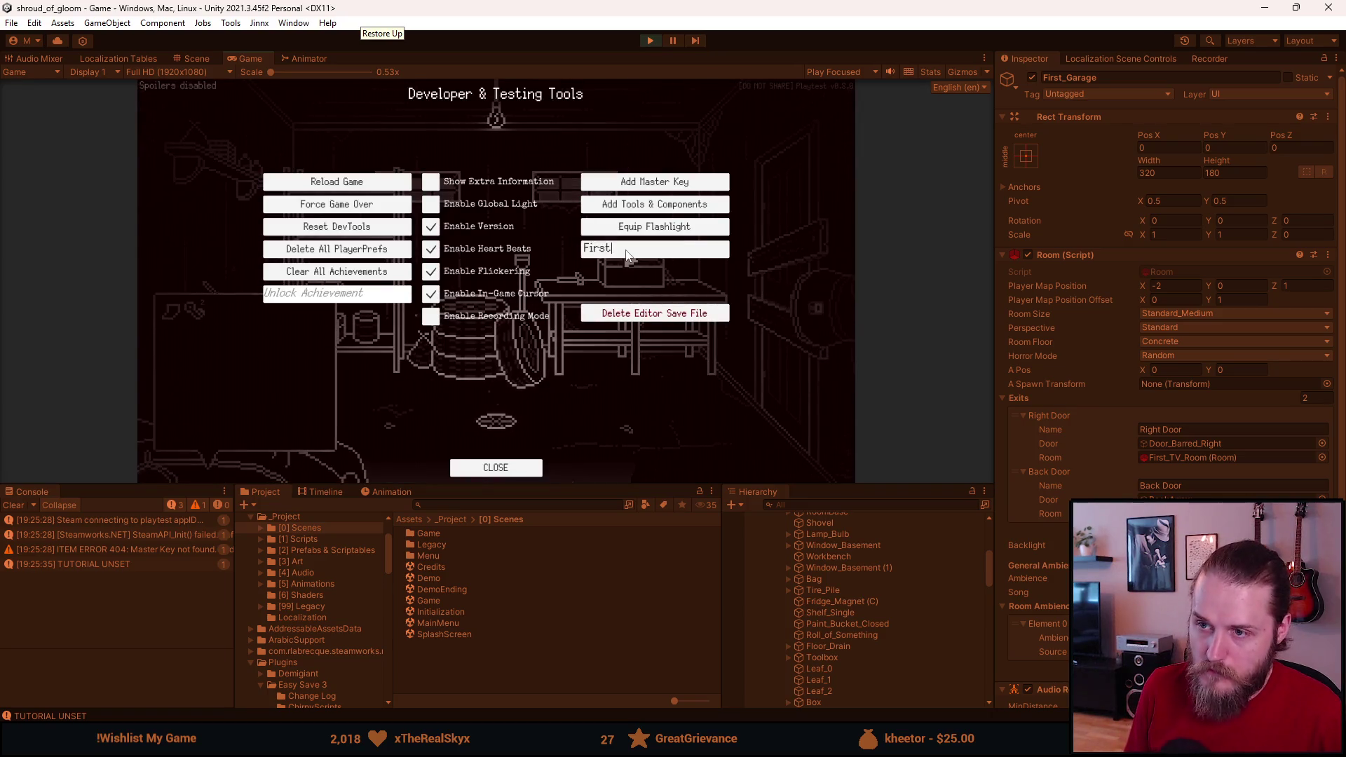
pyautogui.write('_Main_Hall')
pyautogui.press('Return')
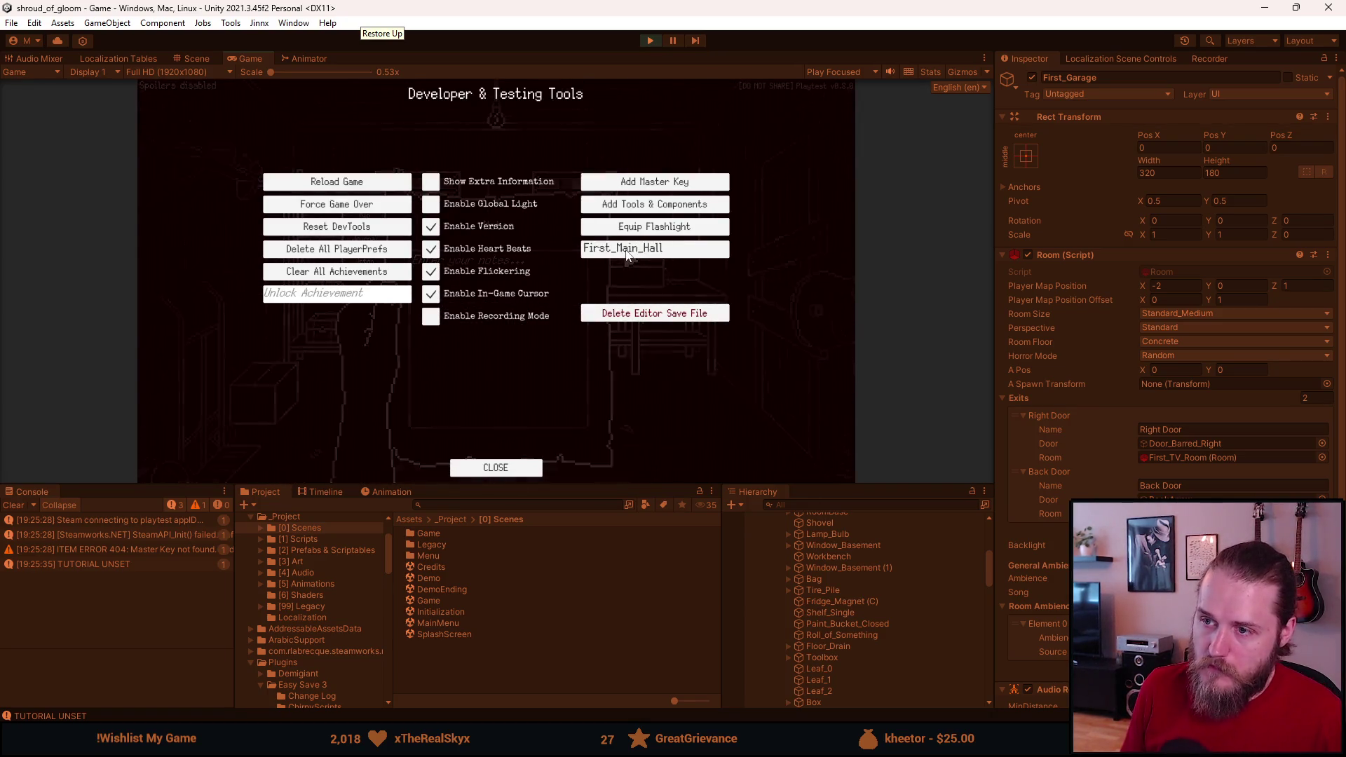
pyautogui.click(267, 294)
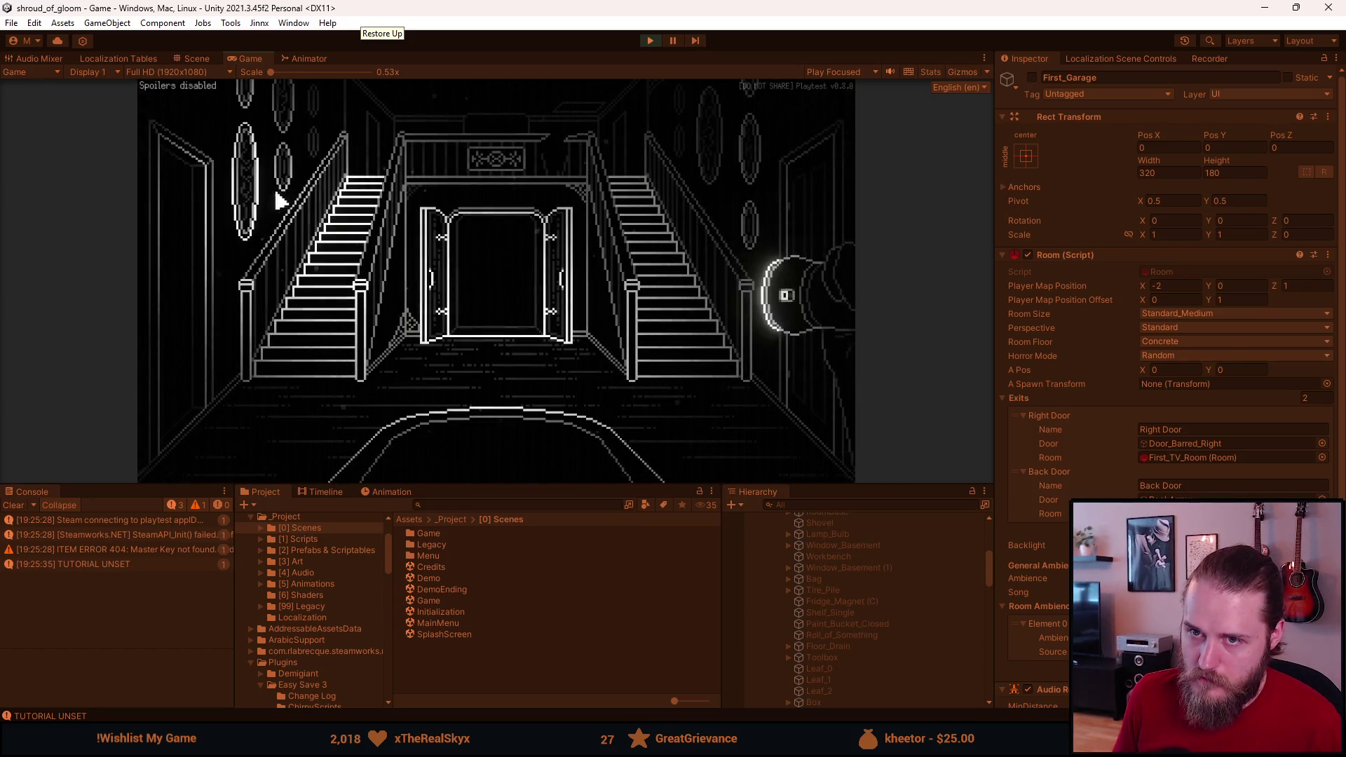
# Step: Walk through the TV room, stair hall, hallway, fireplace room and piano room
pyautogui.click(755, 252)
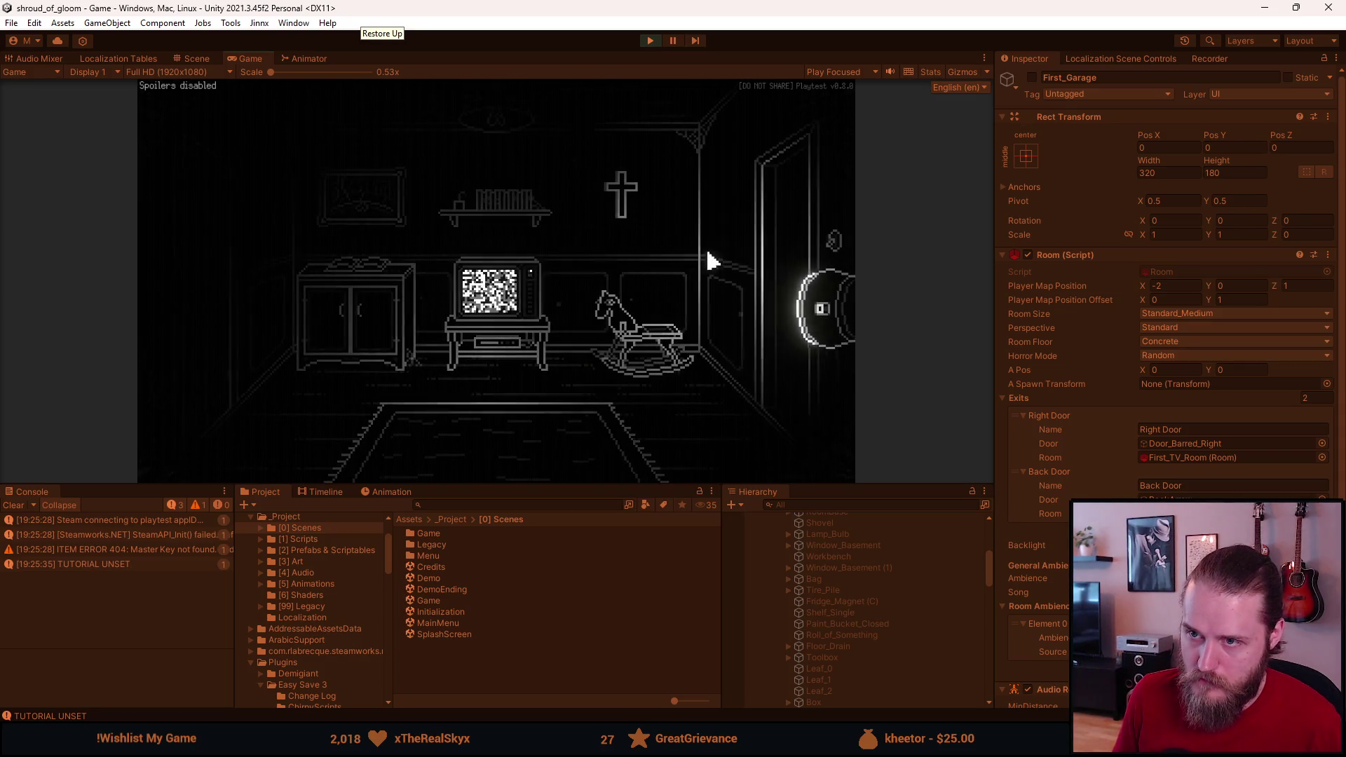
pyautogui.click(796, 246)
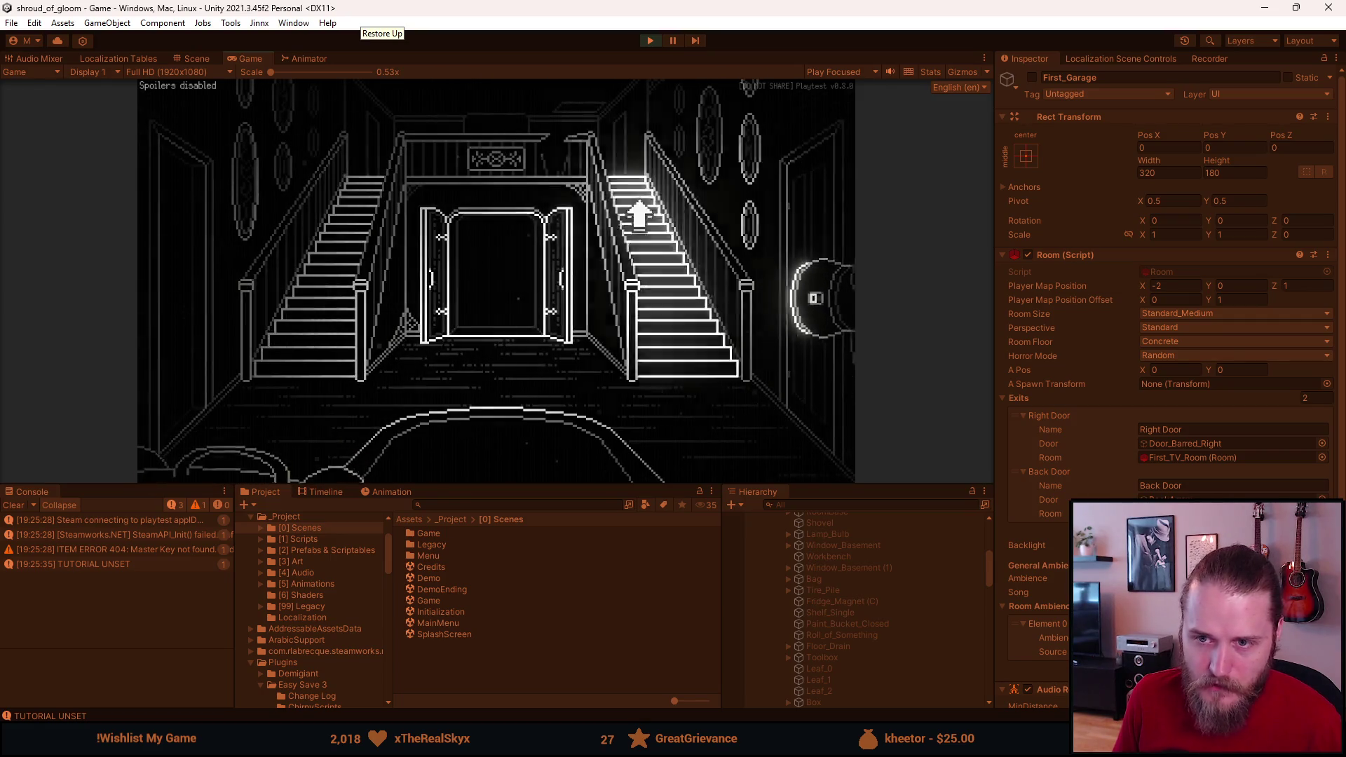
pyautogui.click(806, 212)
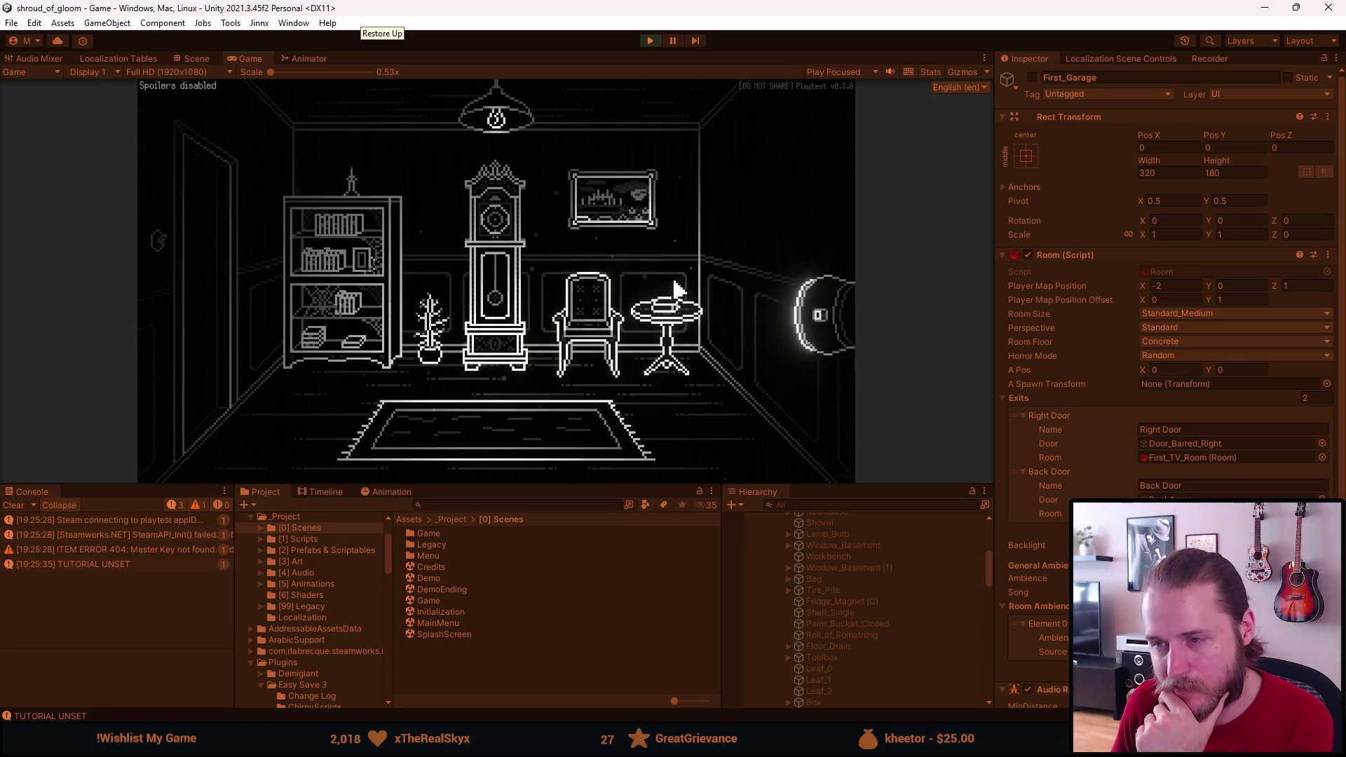
pyautogui.click(202, 260)
pyautogui.click(511, 279)
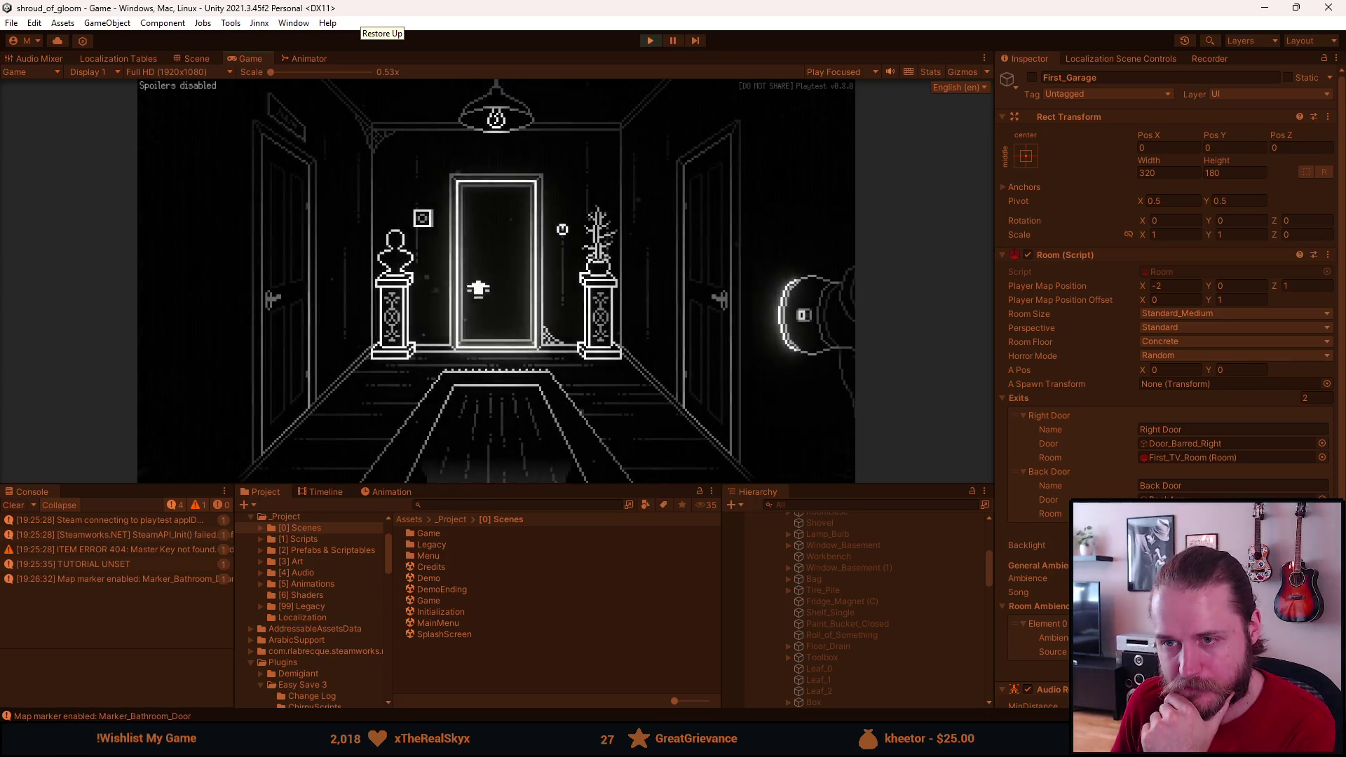
pyautogui.click(506, 454)
pyautogui.click(336, 272)
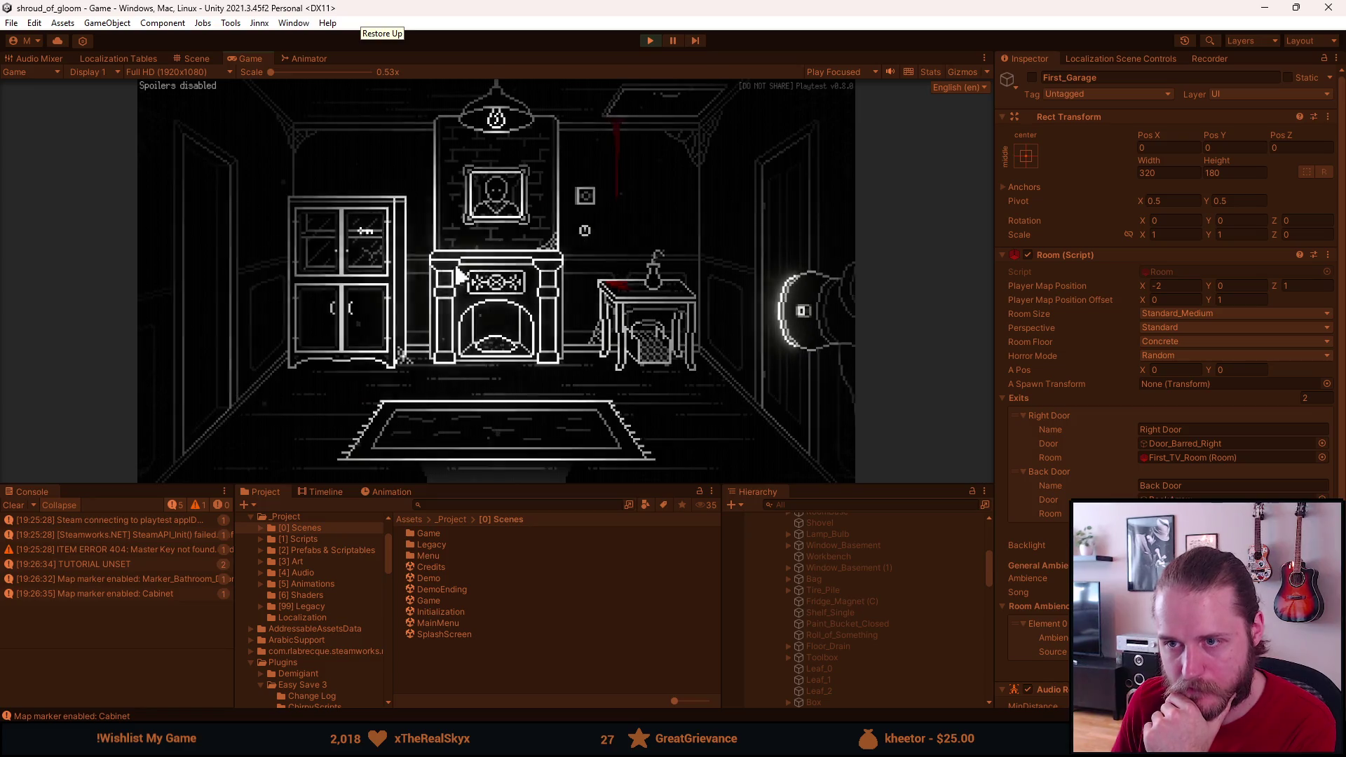
pyautogui.click(210, 301)
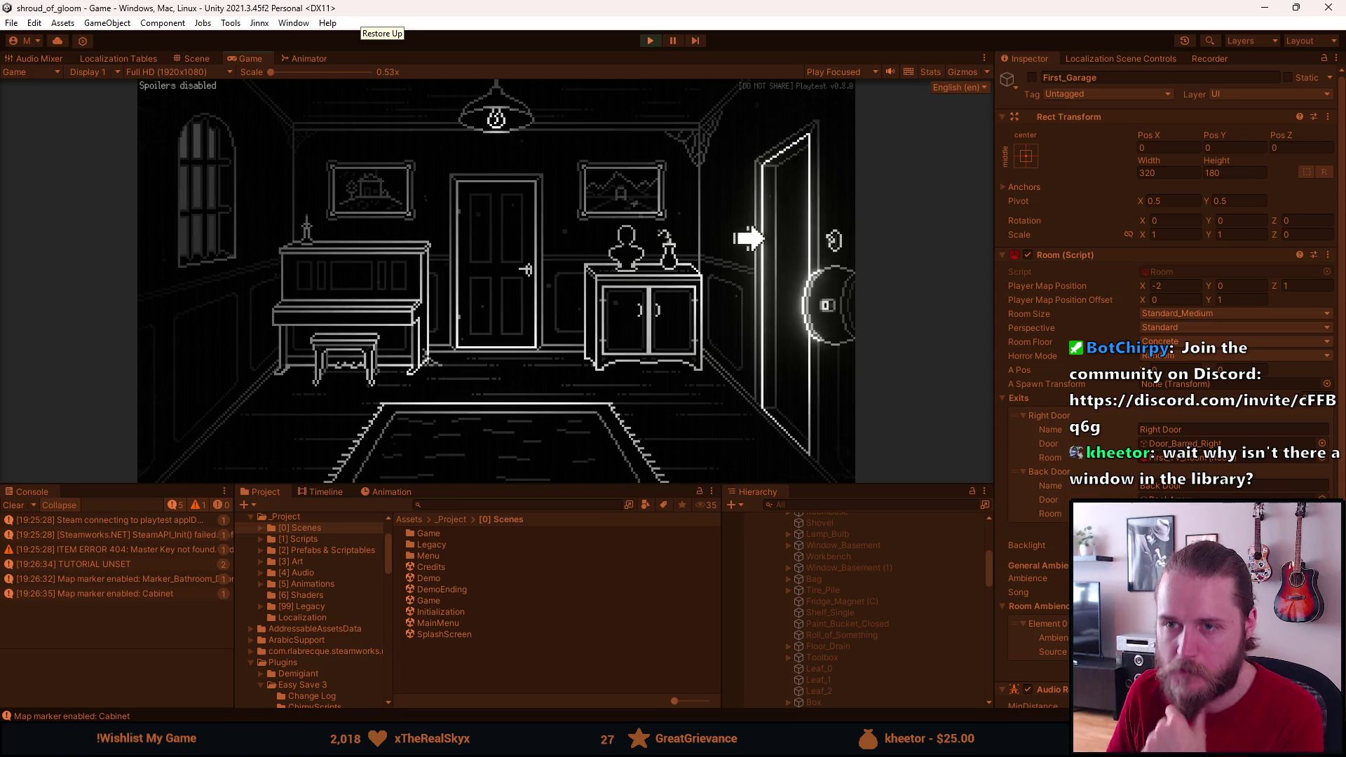
# Step: Stop play mode and deactivate First_Garage in the Hierarchy
pyautogui.click(652, 41)
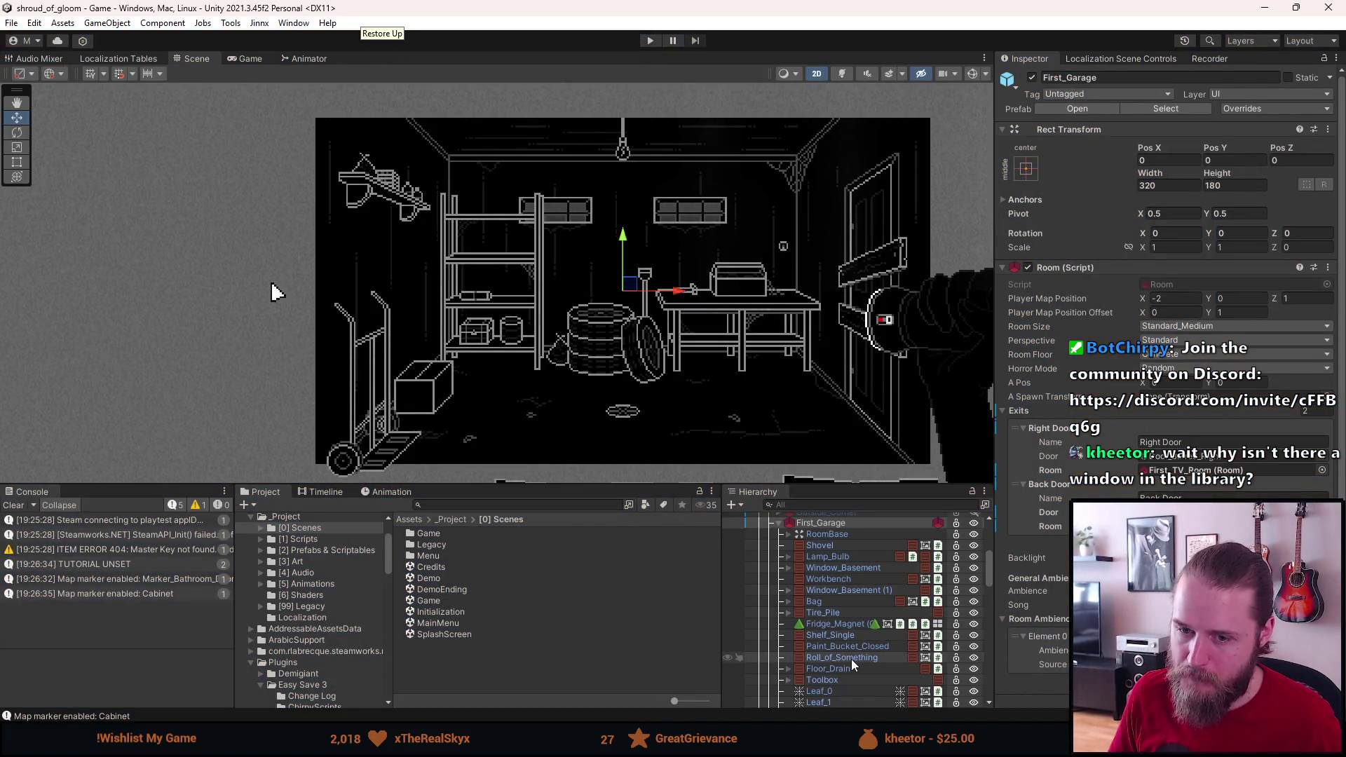
pyautogui.scroll(3, 848, 659)
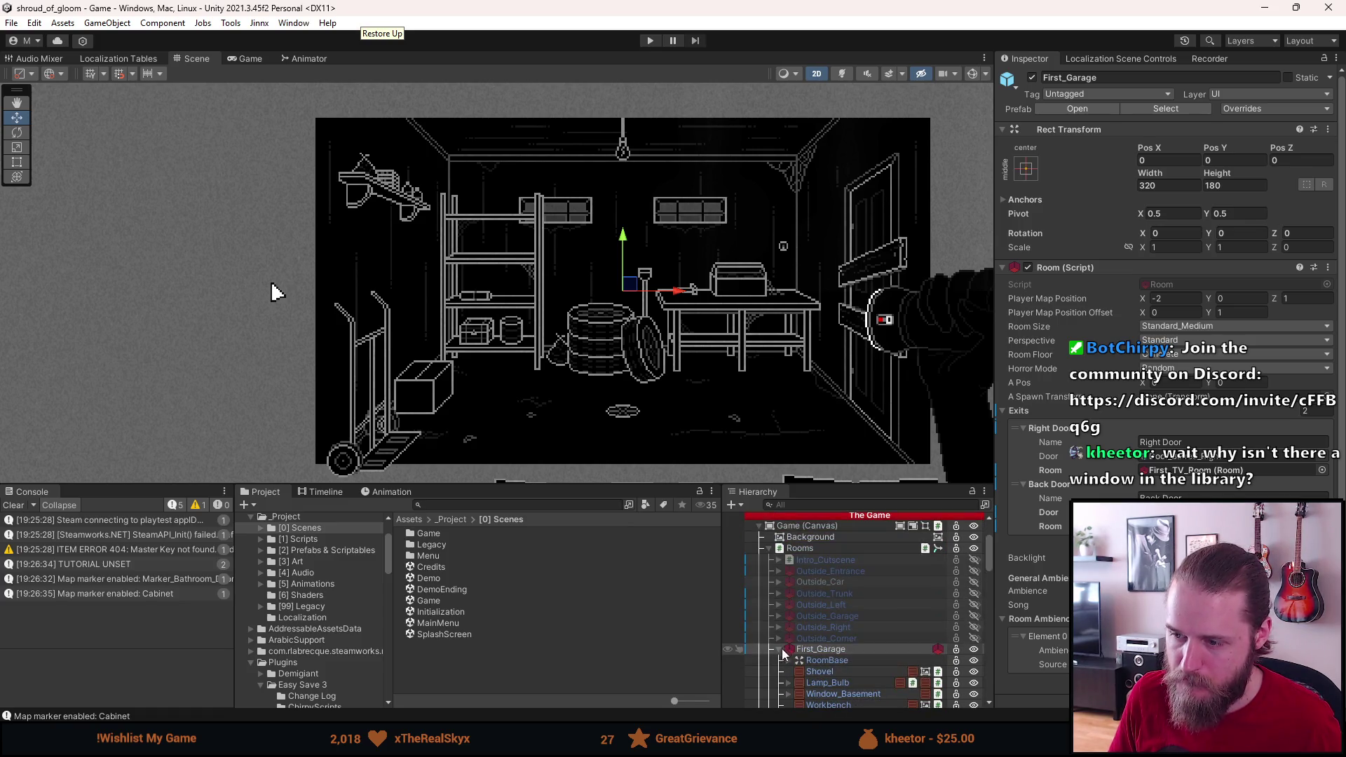
pyautogui.click(779, 651)
pyautogui.hotkey('alt', 'shift', 'a')
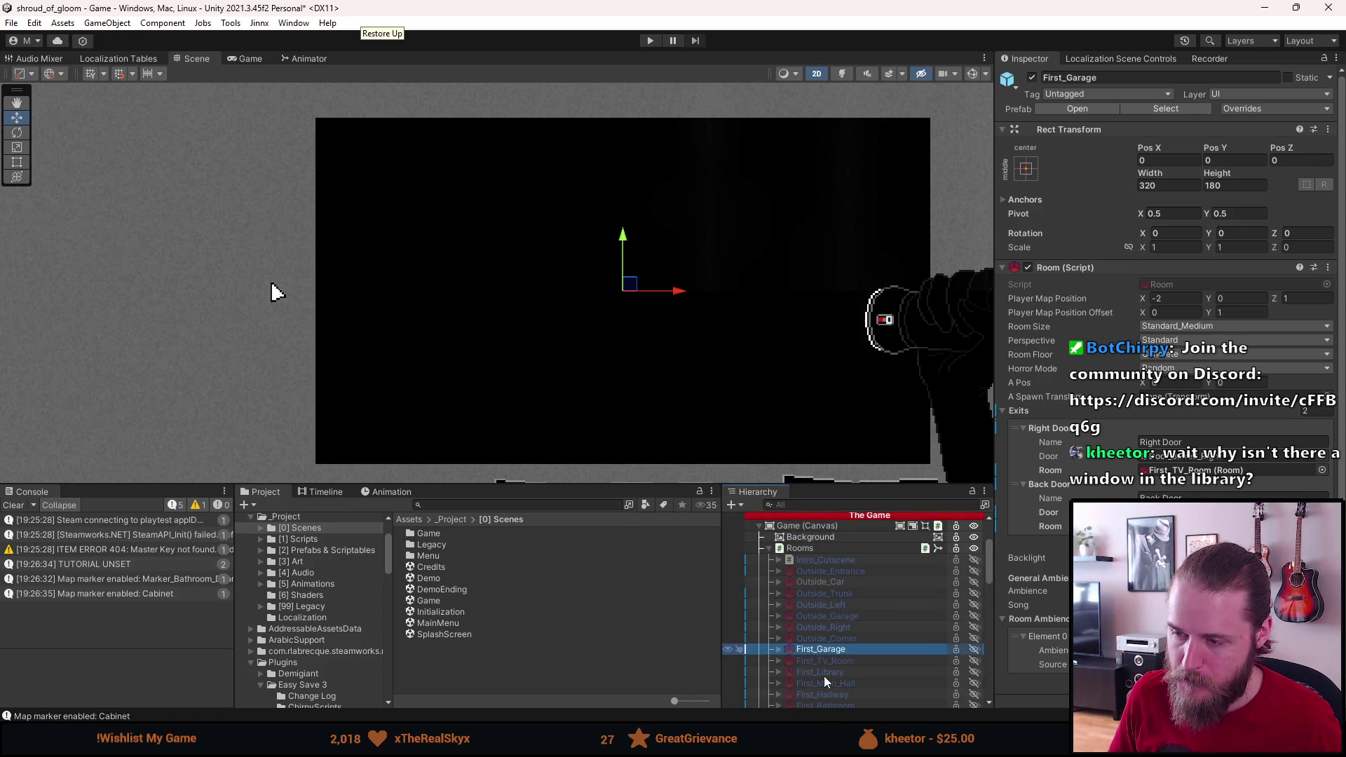
# Step: Scroll the Hierarchy to look for the First_Library room
pyautogui.scroll(-5, 823, 676)
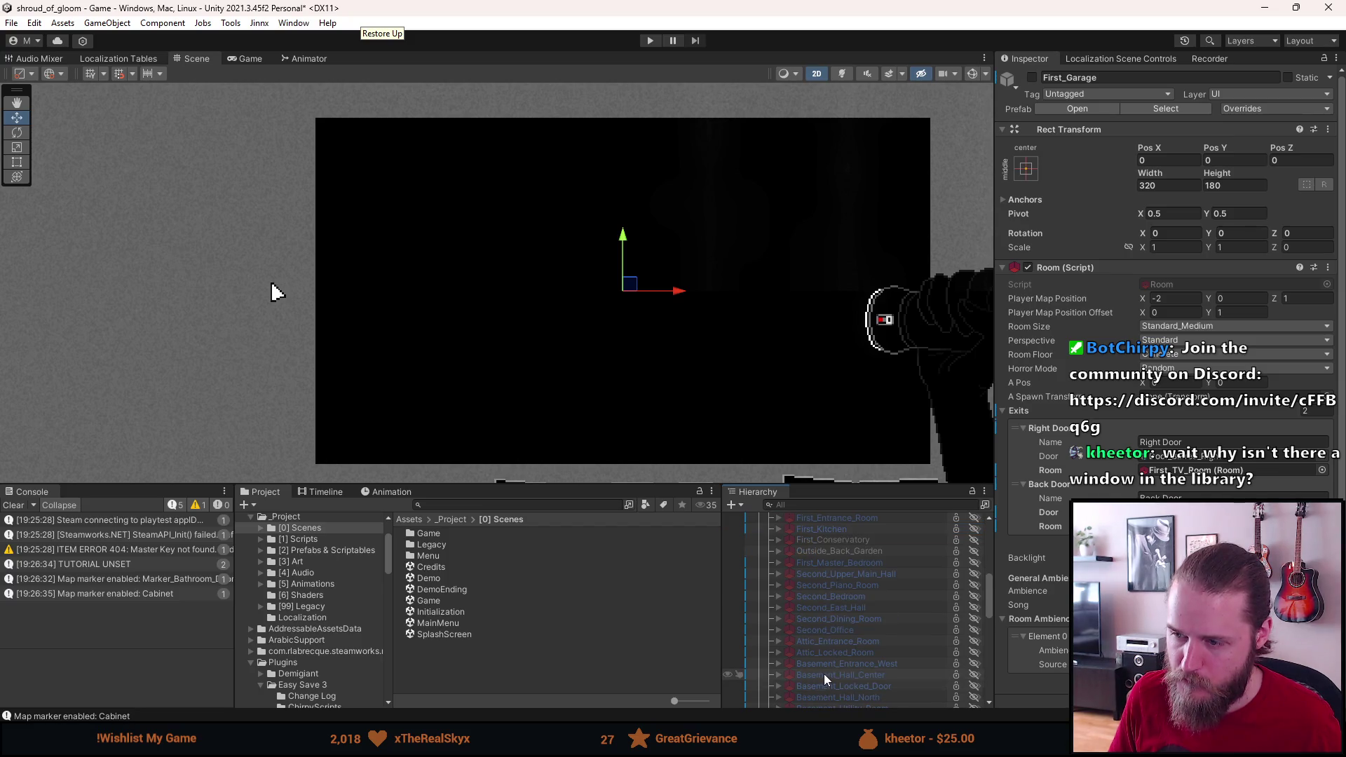
pyautogui.scroll(4, 823, 674)
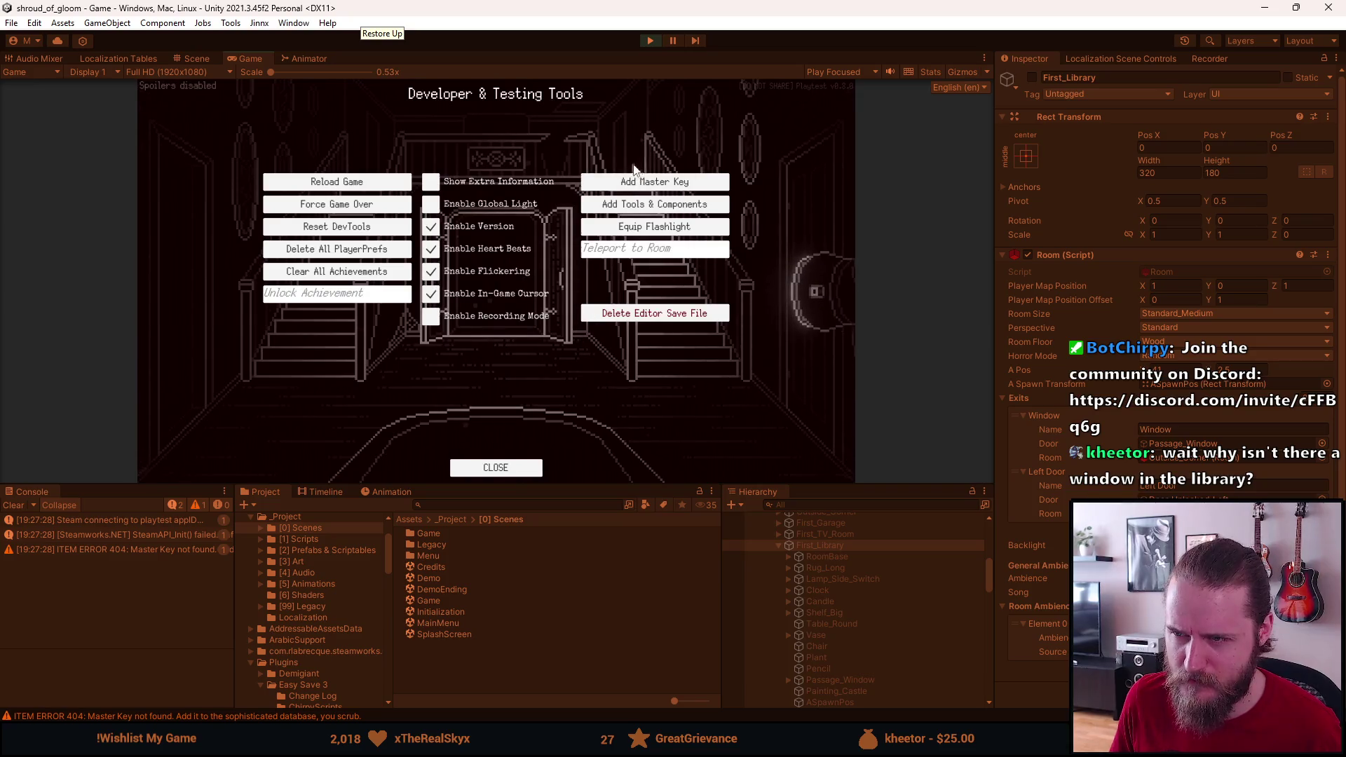
# Step: Close the developer tools overlay and walk from the library through the hallway into the kitchen
pyautogui.click(496, 467)
pyautogui.click(832, 216)
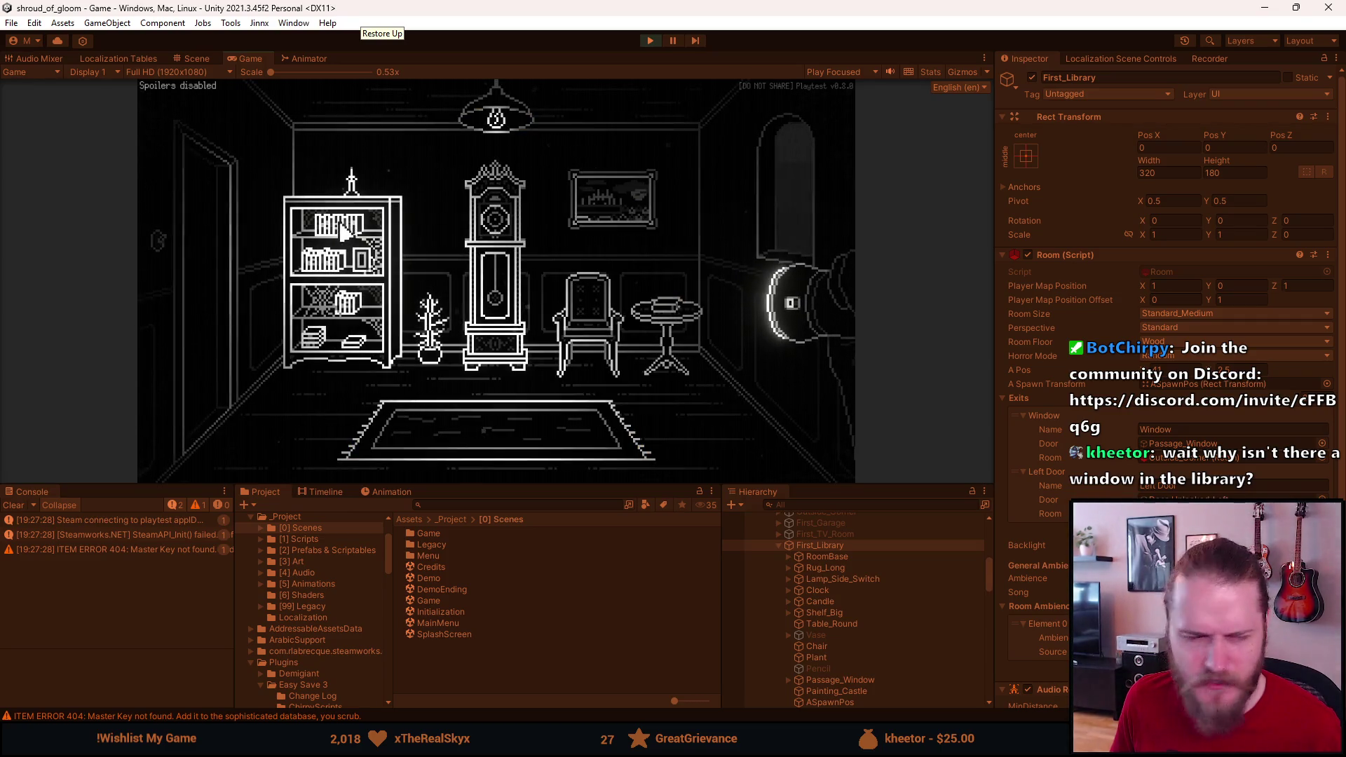
pyautogui.click(218, 291)
pyautogui.click(496, 277)
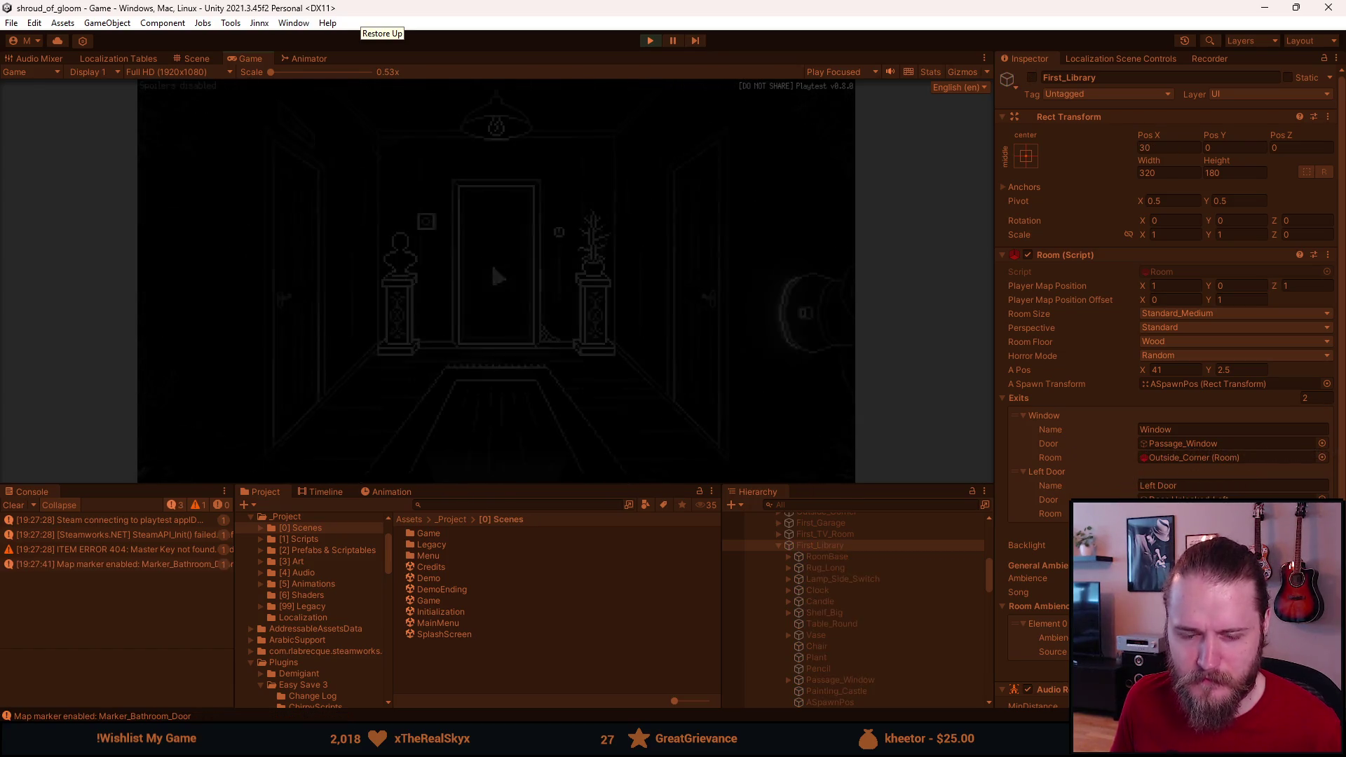
pyautogui.click(498, 284)
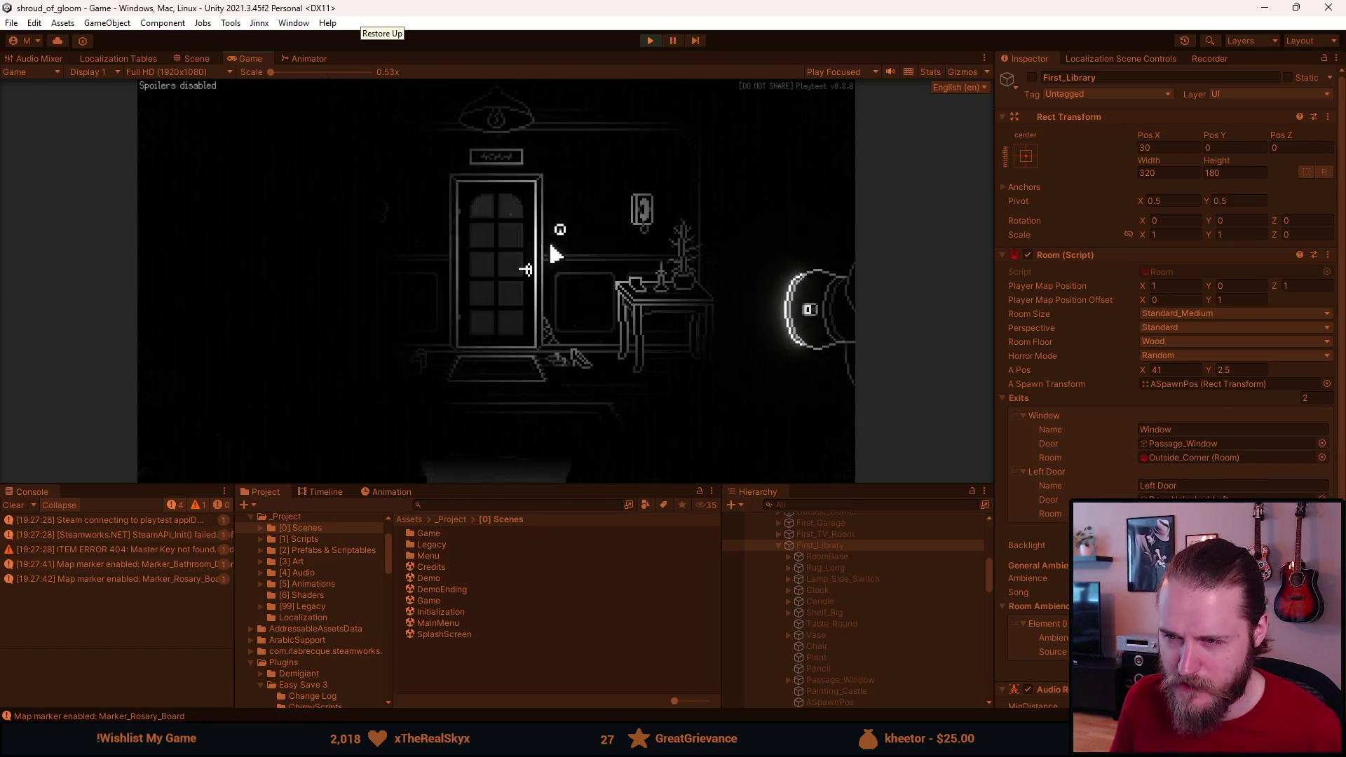
pyautogui.click(766, 225)
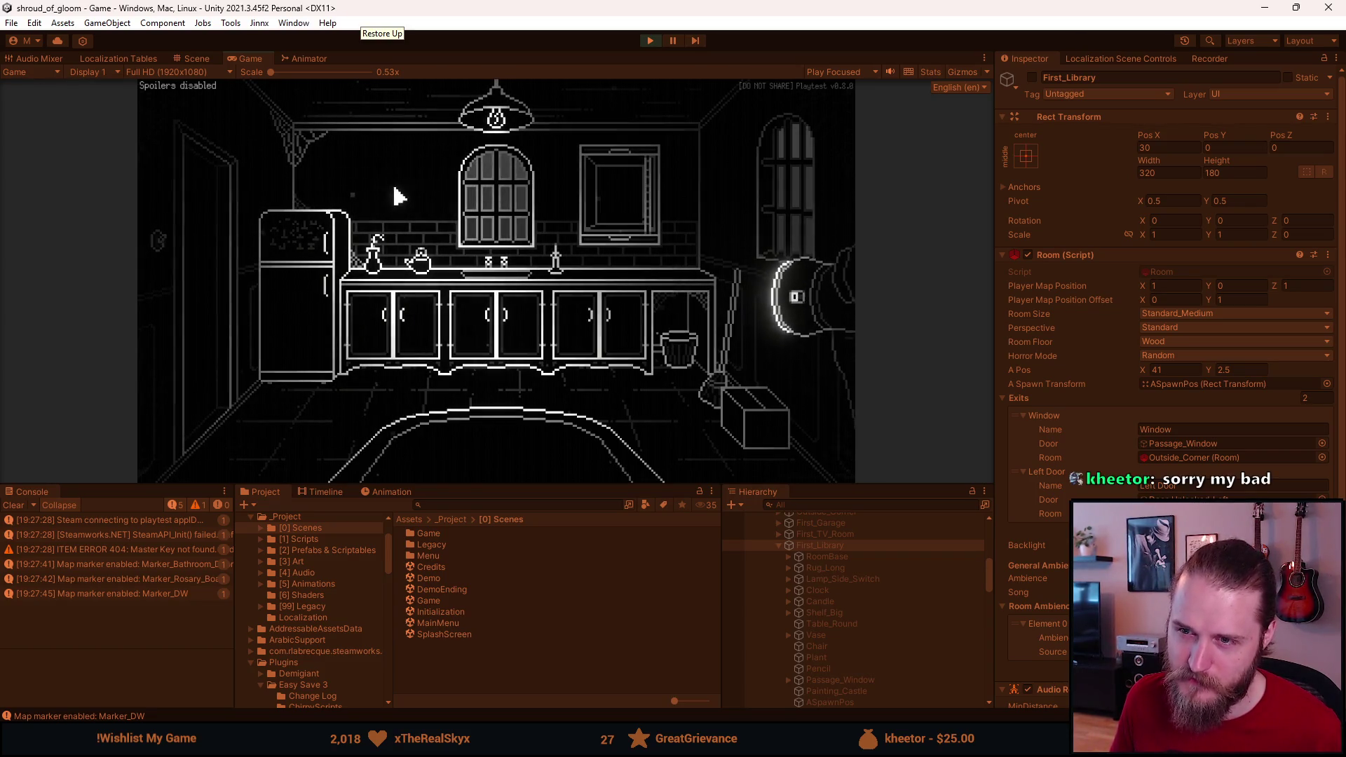
# Step: Walk from the kitchen back into the library, try its left door, then stop the playtest
pyautogui.click(208, 273)
pyautogui.click(488, 469)
pyautogui.click(489, 460)
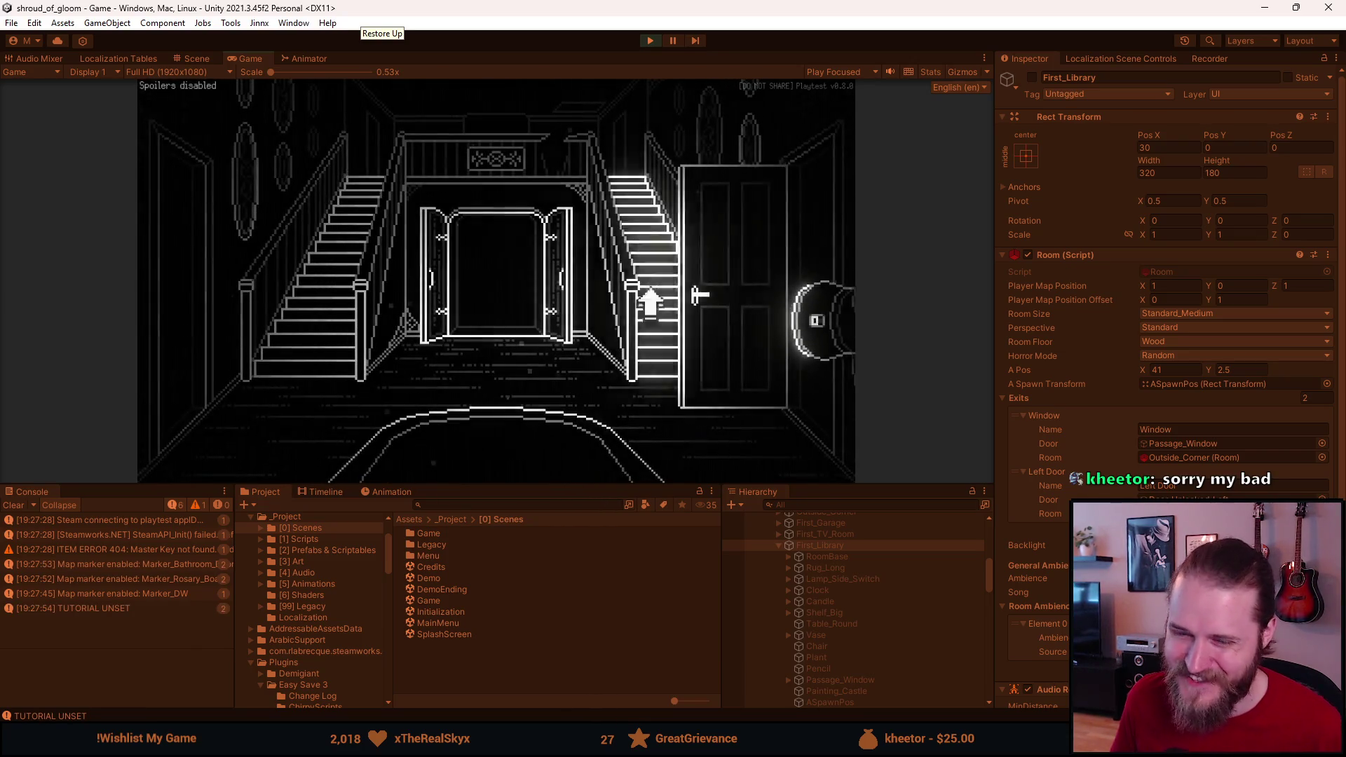
pyautogui.click(801, 238)
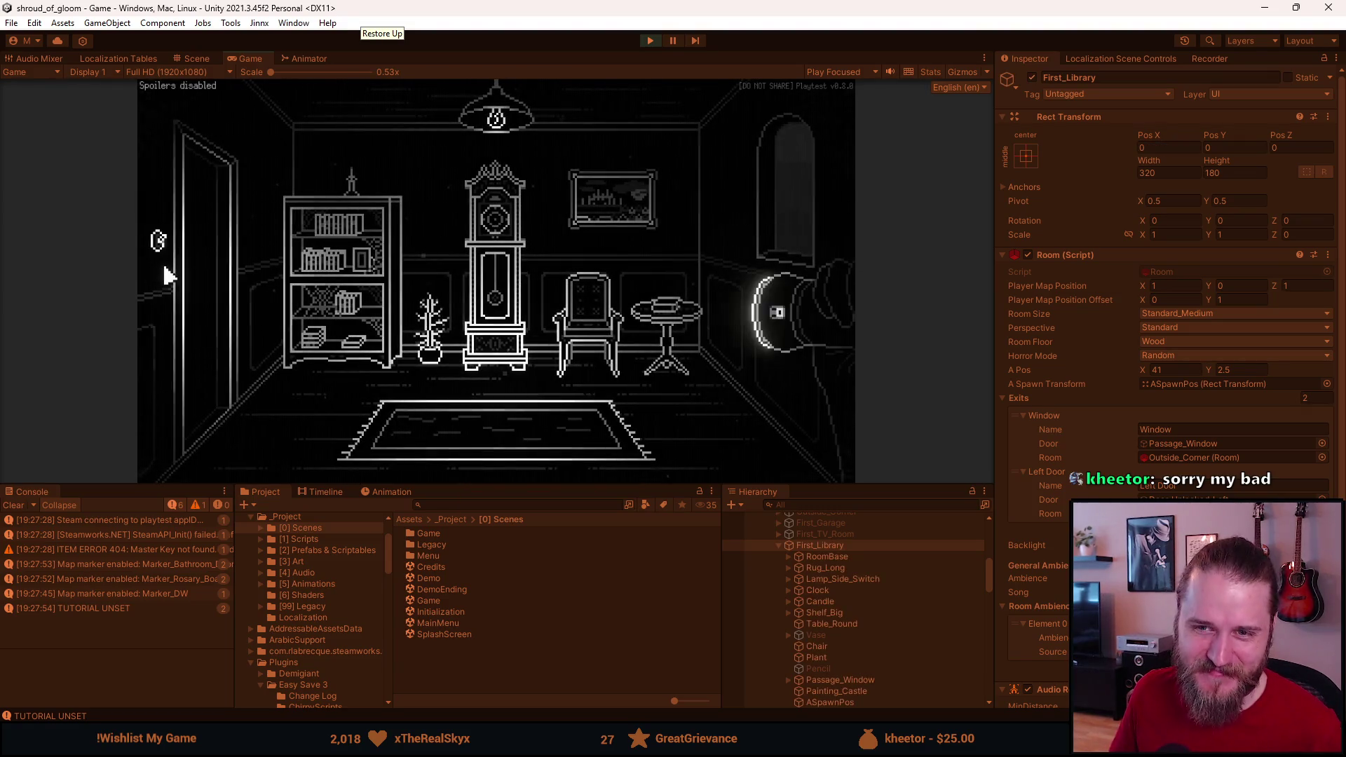
pyautogui.click(157, 246)
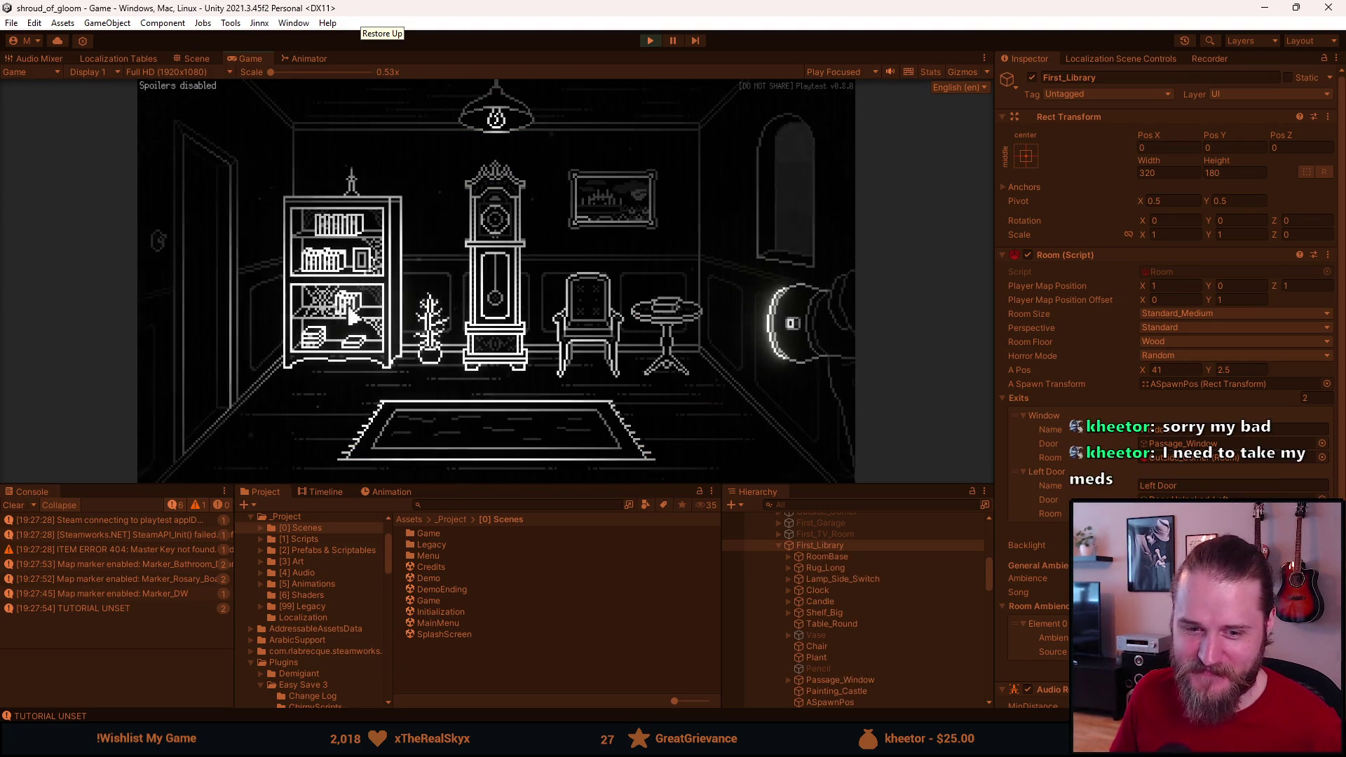
pyautogui.click(650, 41)
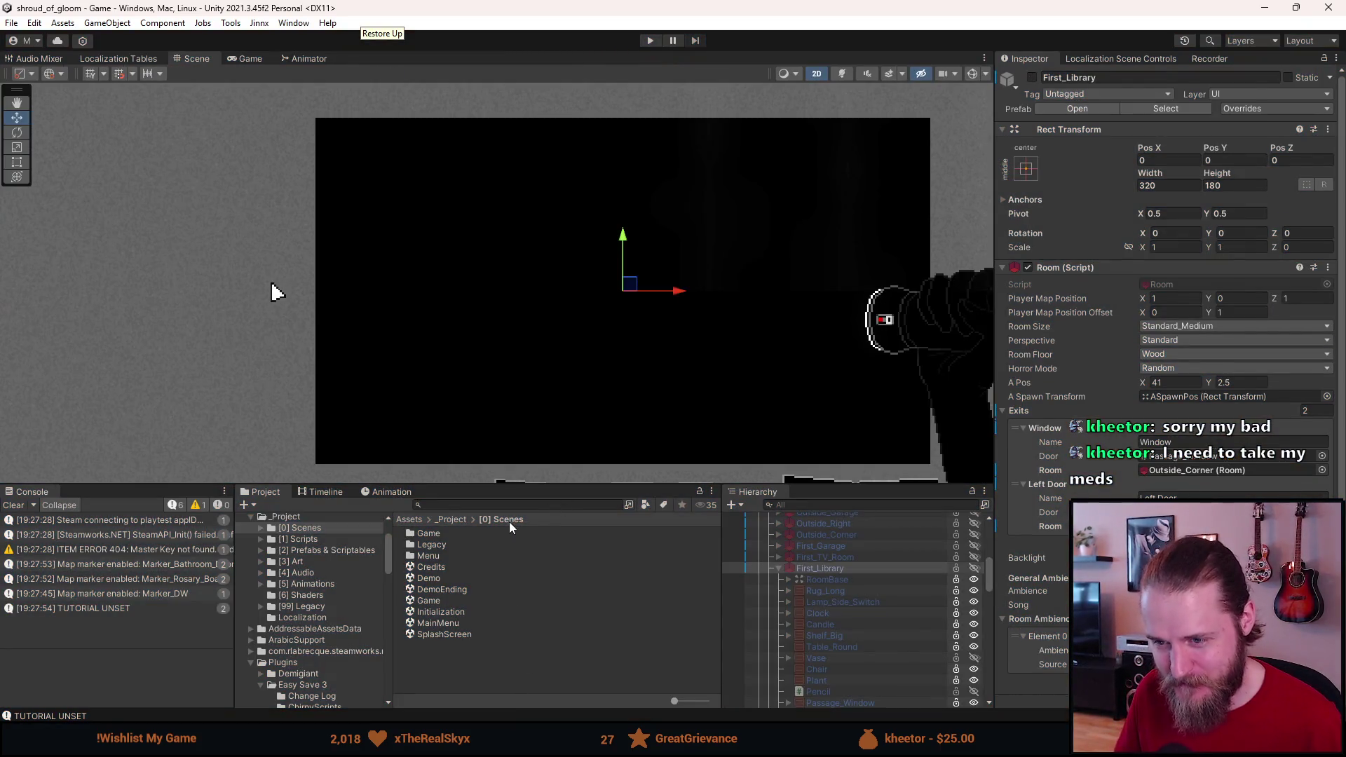
# Step: Find the Props sprite sheet and inspect its Props_Floor_Lamp sprite in the Sprite Editor
pyautogui.click(524, 505)
pyautogui.write('props')
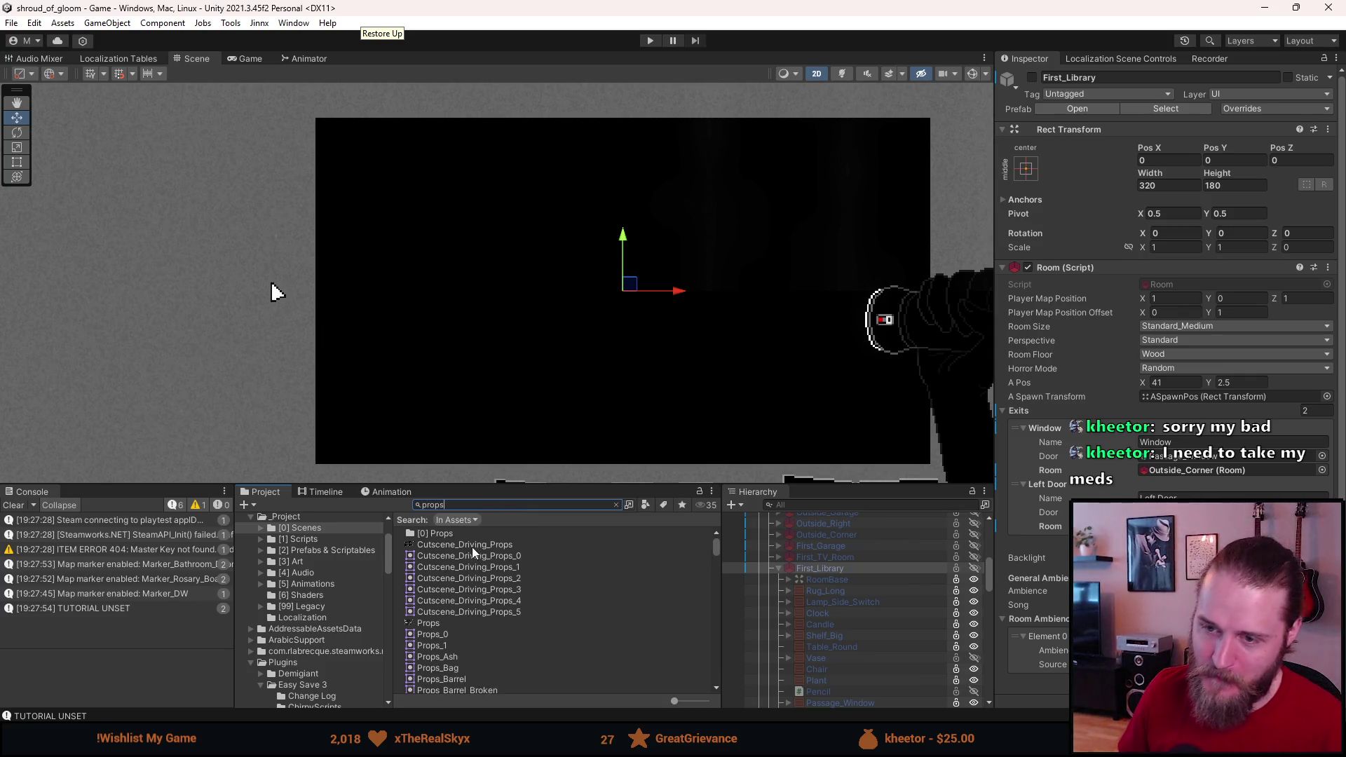
pyautogui.click(448, 623)
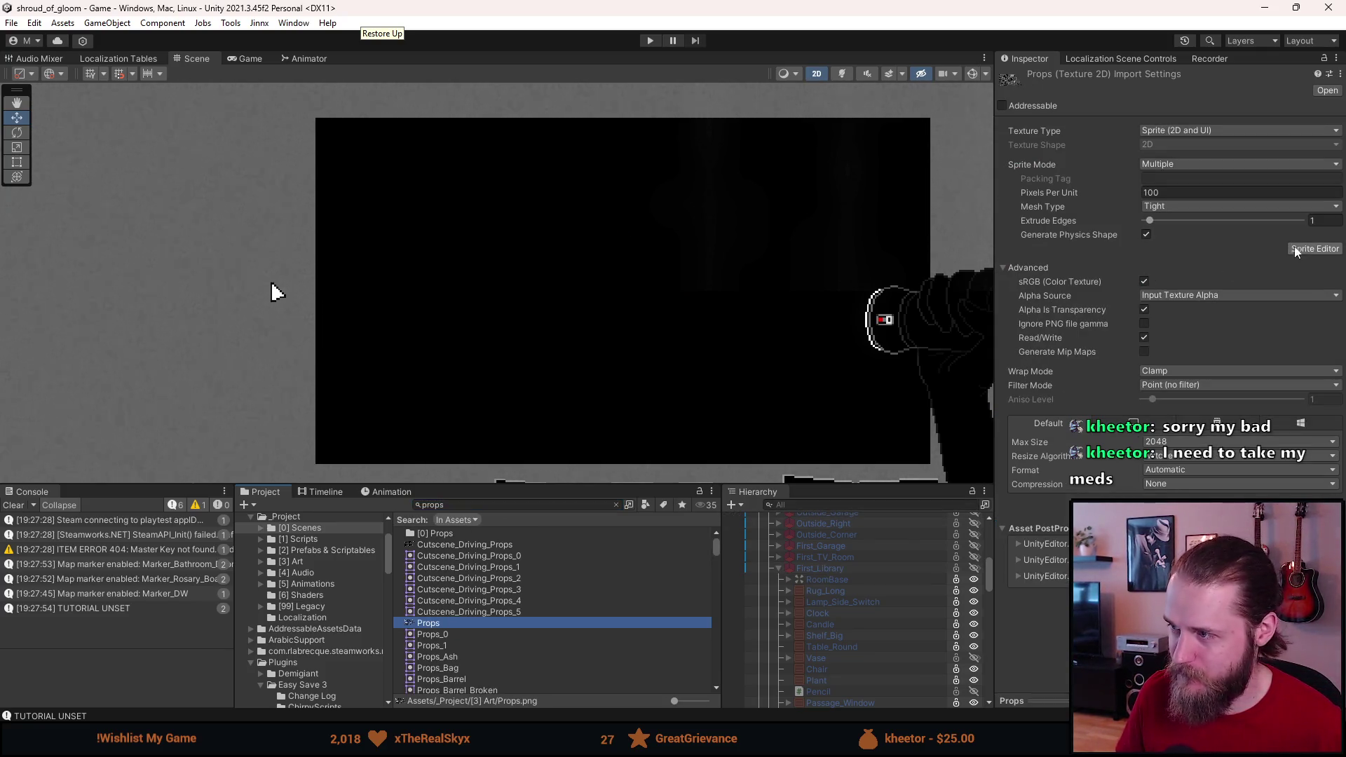
pyautogui.click(1314, 248)
pyautogui.scroll(5, 123, 305)
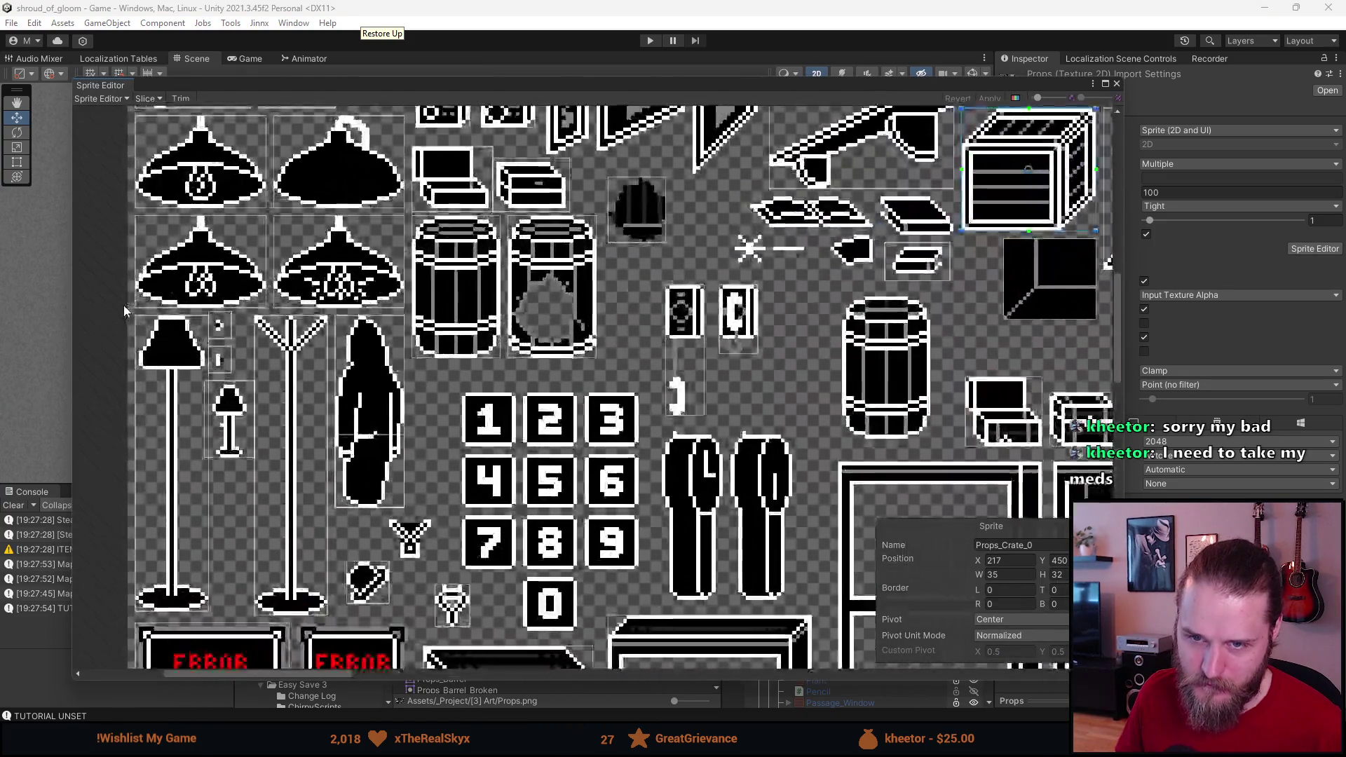
pyautogui.click(153, 377)
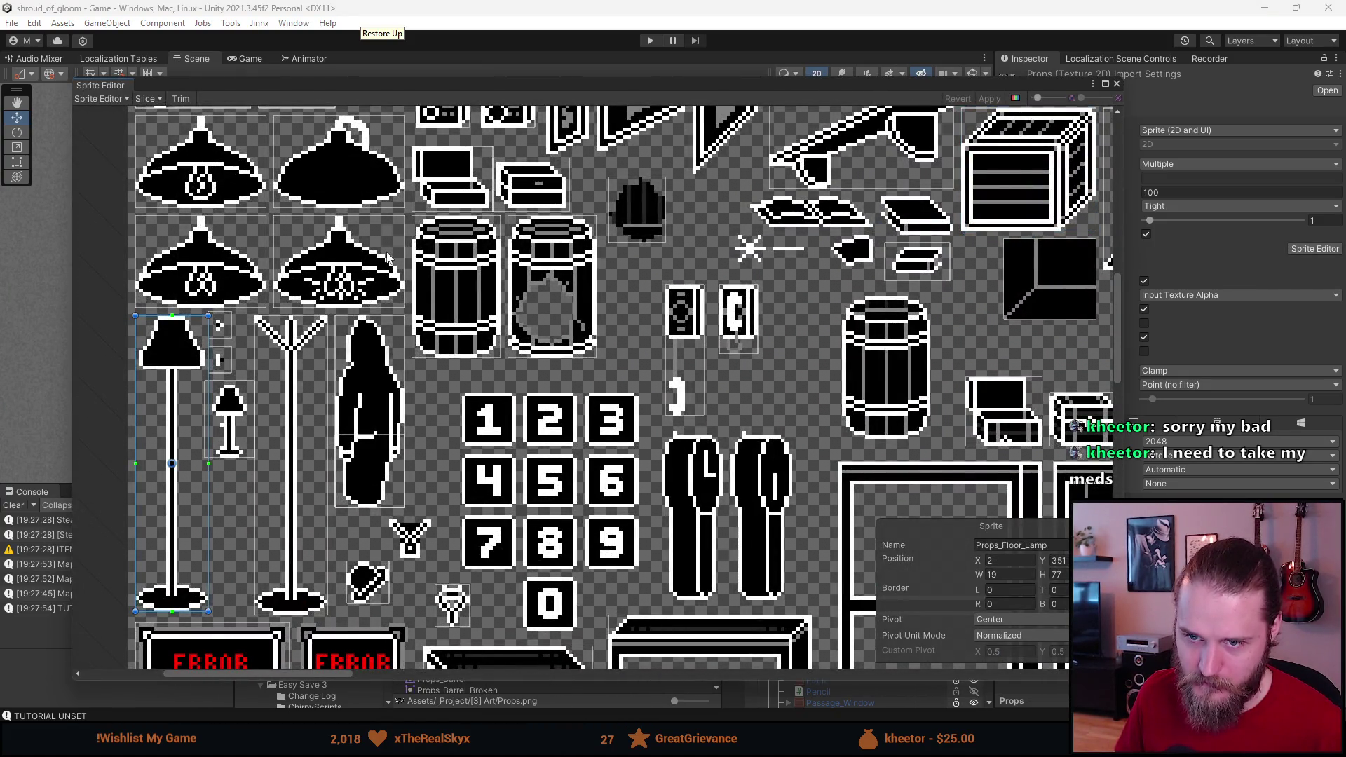
pyautogui.click(1116, 83)
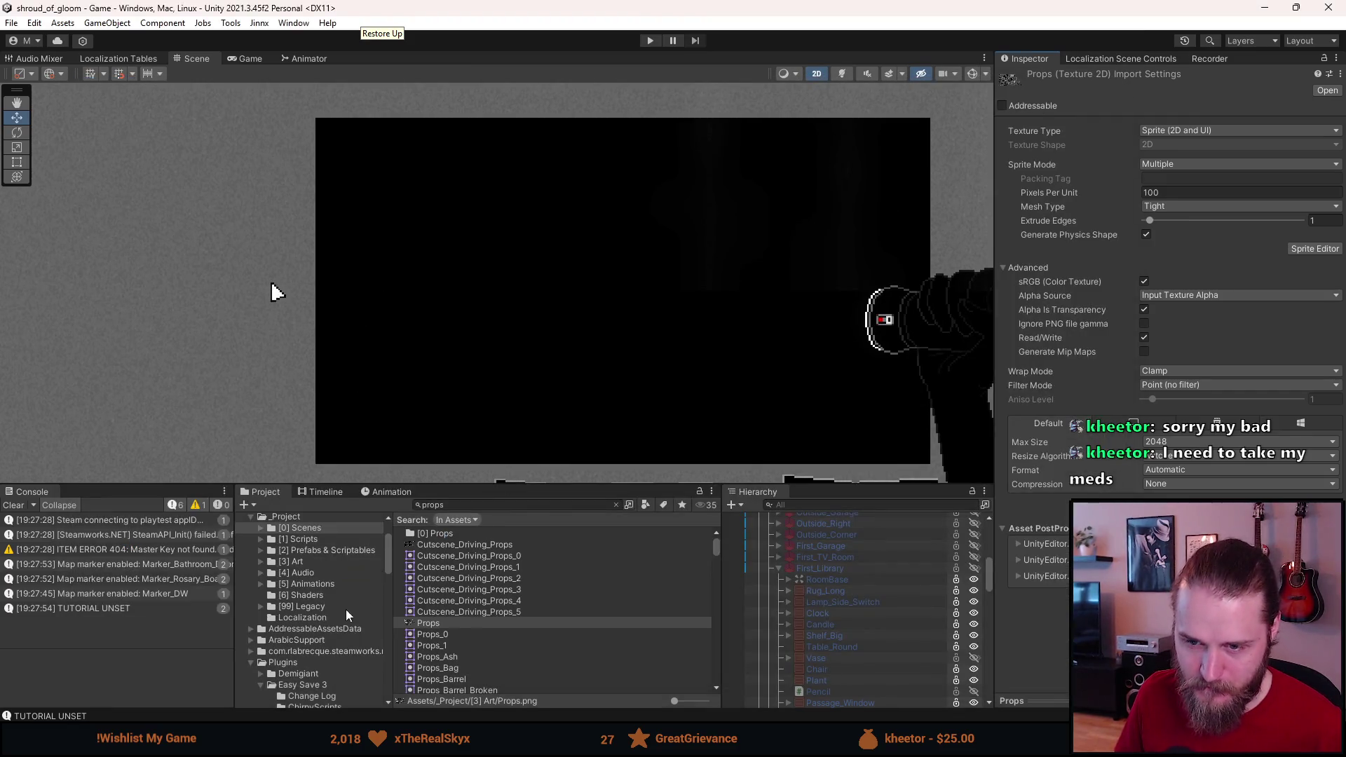
# Step: Open the Prefabs & Scriptables/[0] Props folder and enable the First_Library room in the scene
pyautogui.click(317, 549)
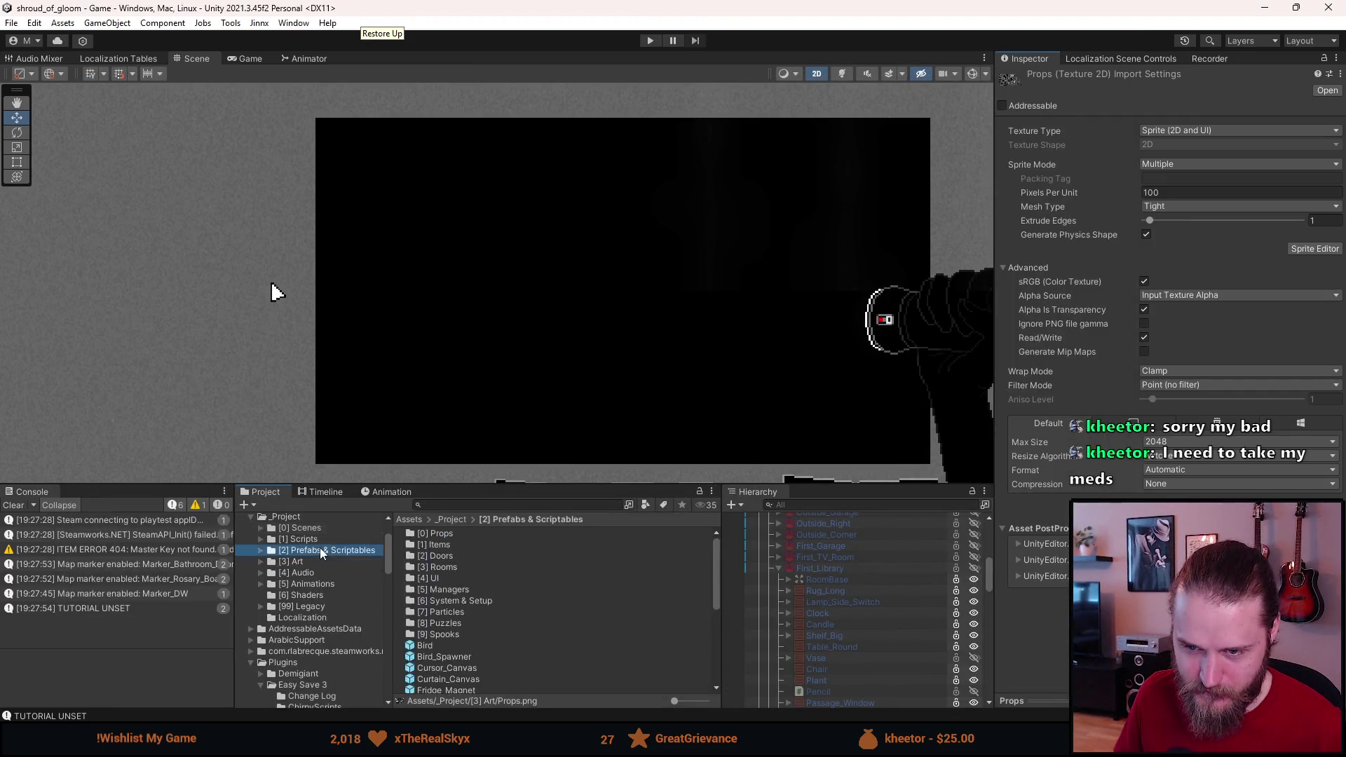
pyautogui.doubleClick(440, 533)
pyautogui.scroll(-5, 439, 608)
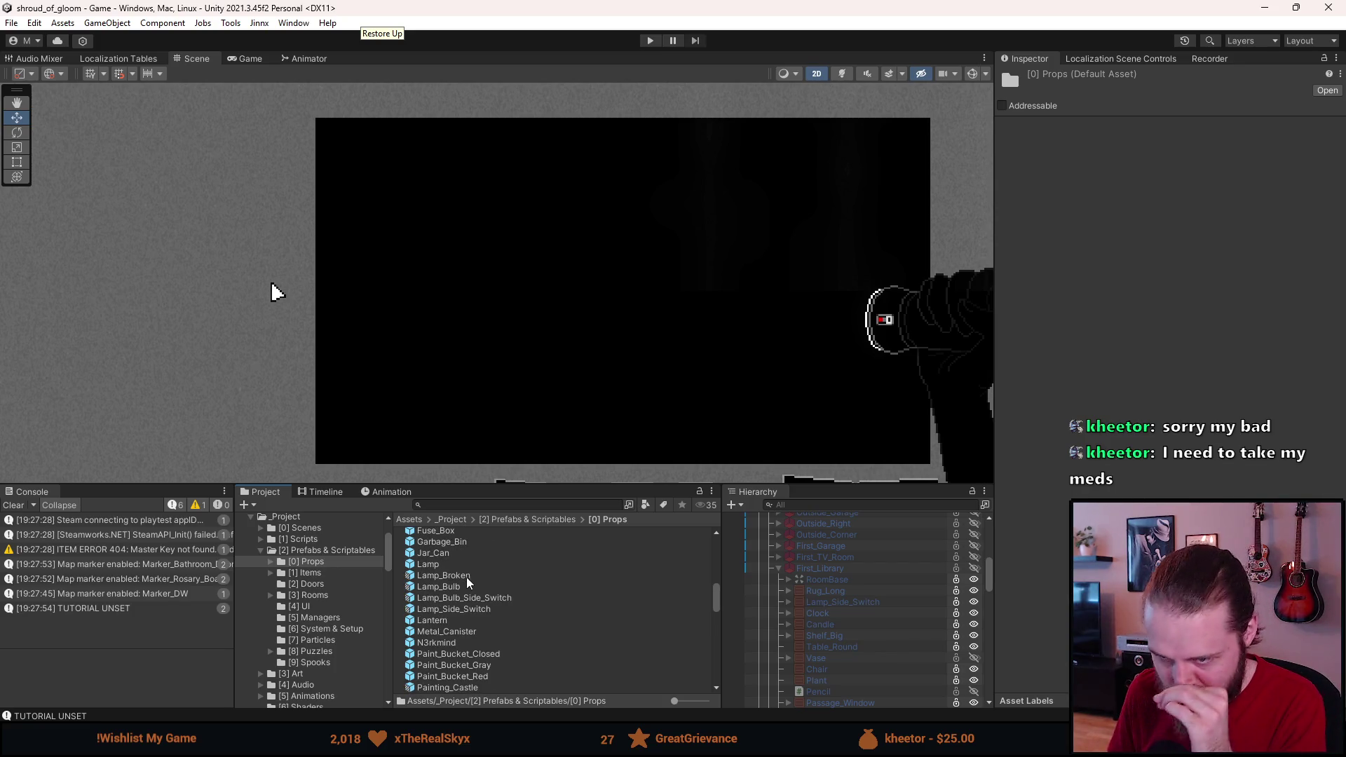
pyautogui.scroll(-5, 468, 578)
pyautogui.scroll(4, 466, 578)
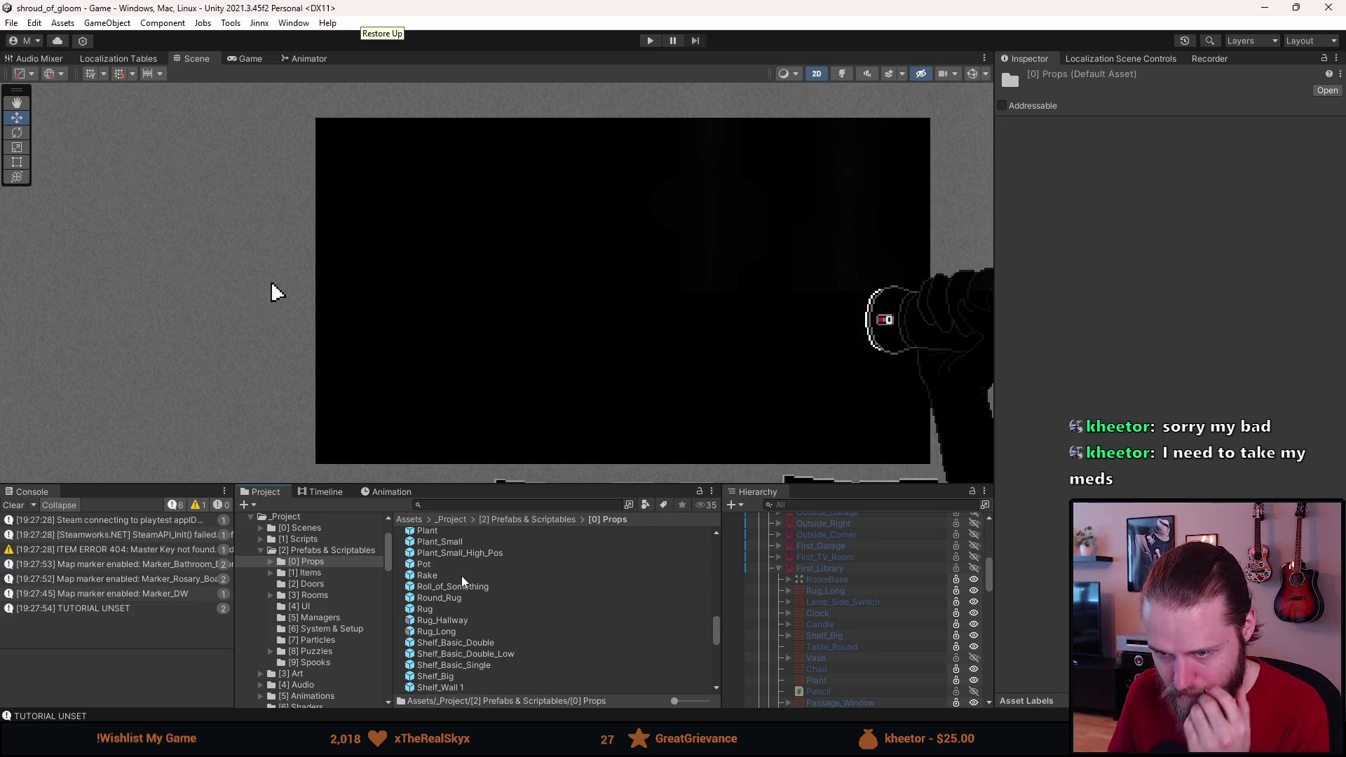
pyautogui.scroll(-10, 464, 573)
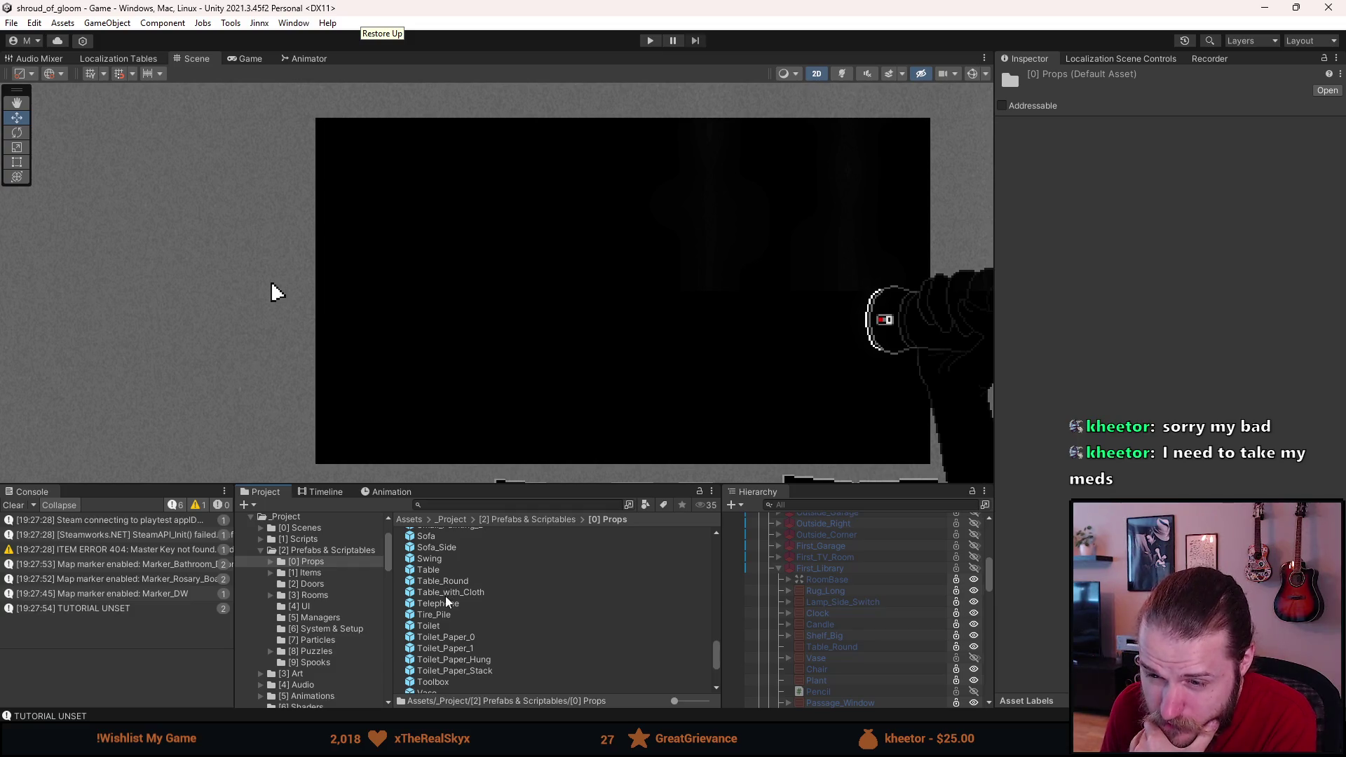
pyautogui.scroll(15, 443, 610)
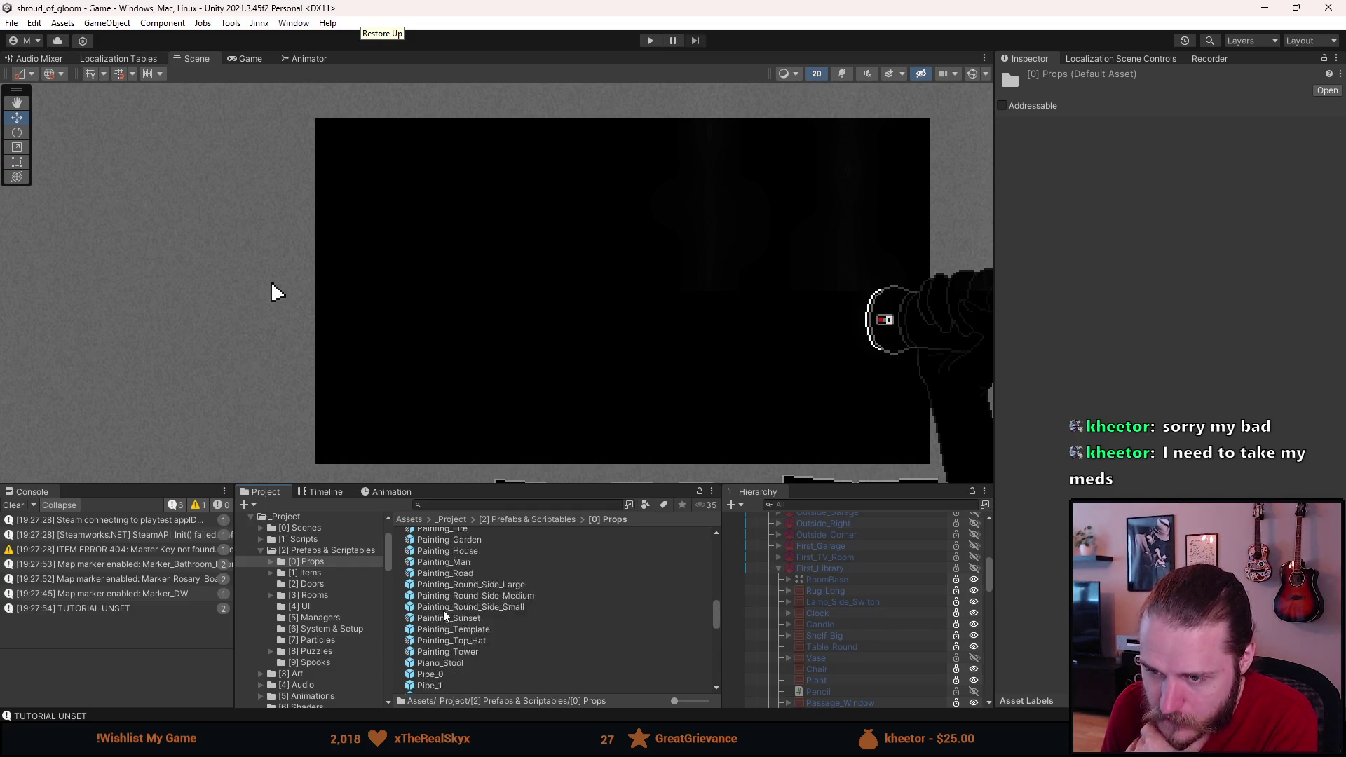
pyautogui.click(814, 569)
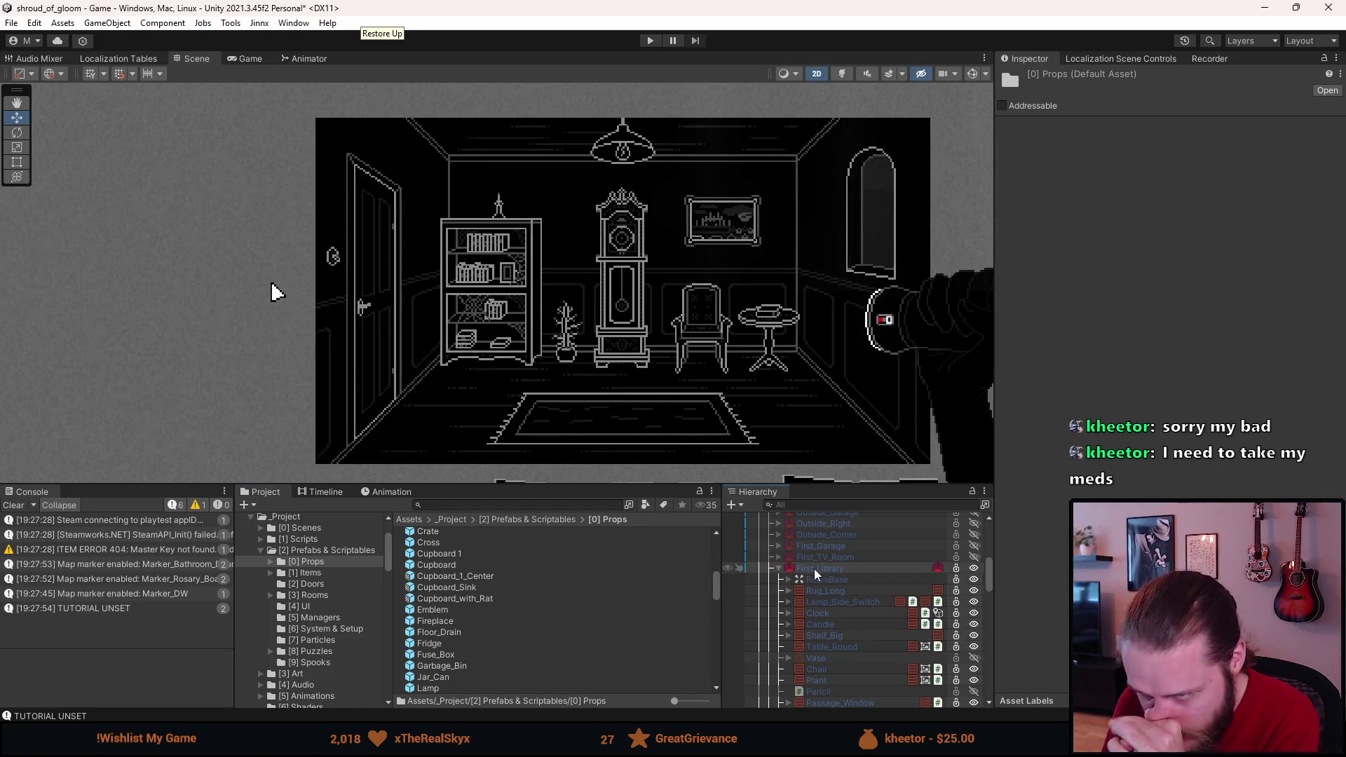
# Step: Duplicate the Plant object in the library room with Ctrl+D
pyautogui.scroll(-5, 803, 659)
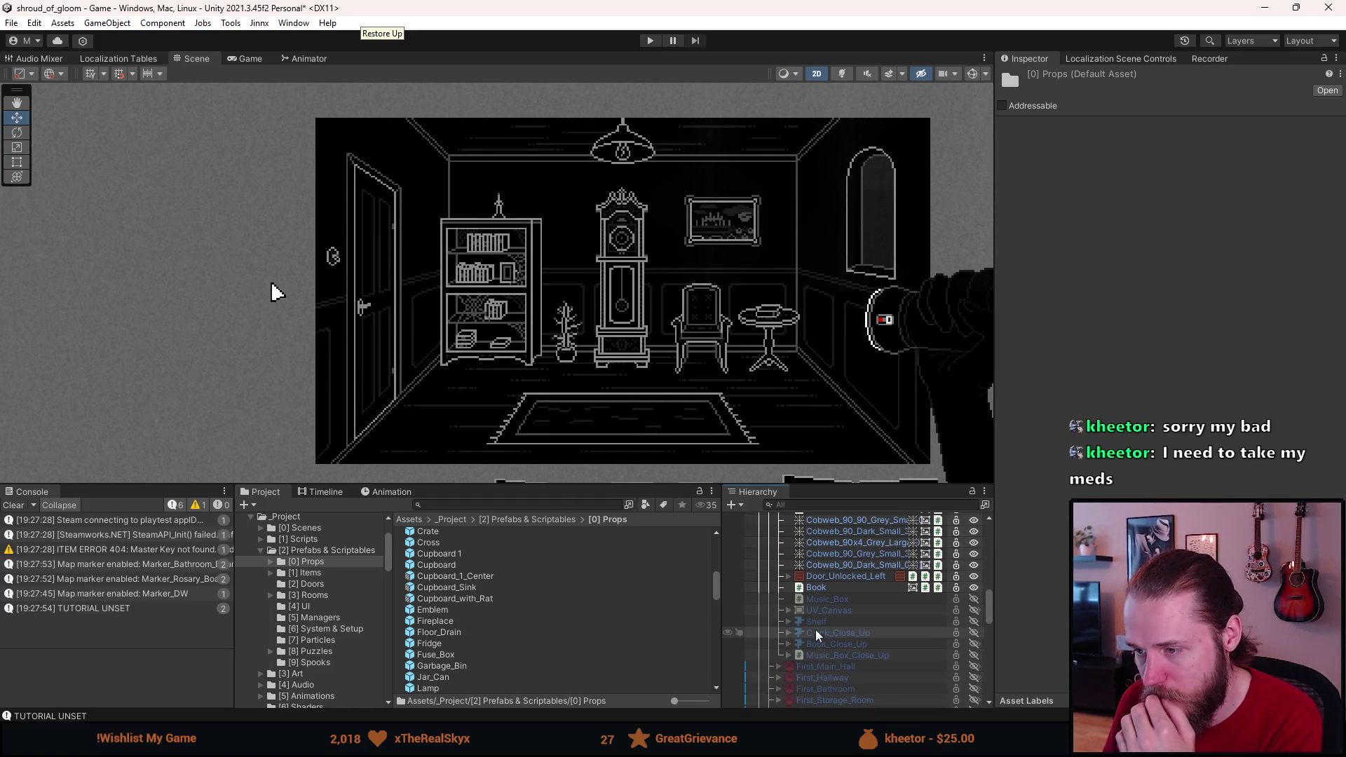
pyautogui.click(814, 591)
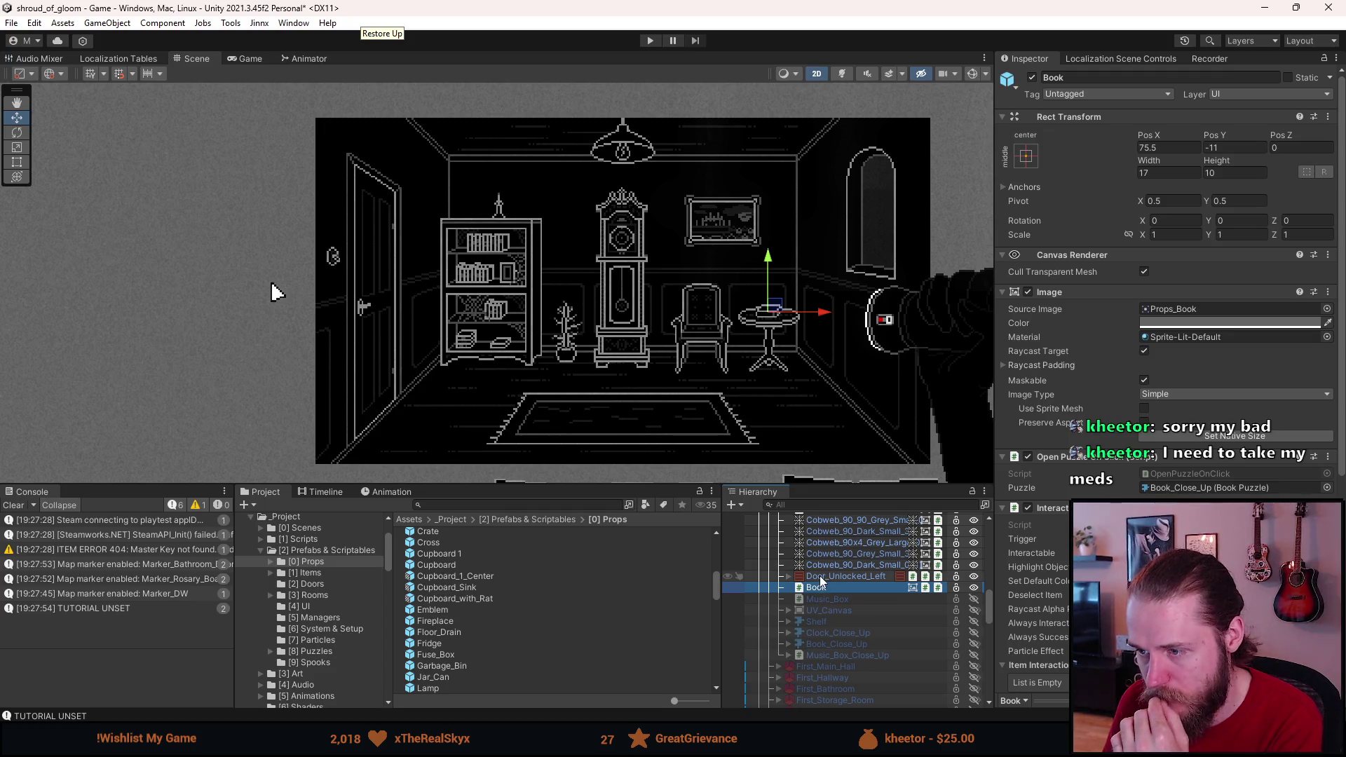
pyautogui.scroll(3, 813, 581)
pyautogui.scroll(2, 813, 580)
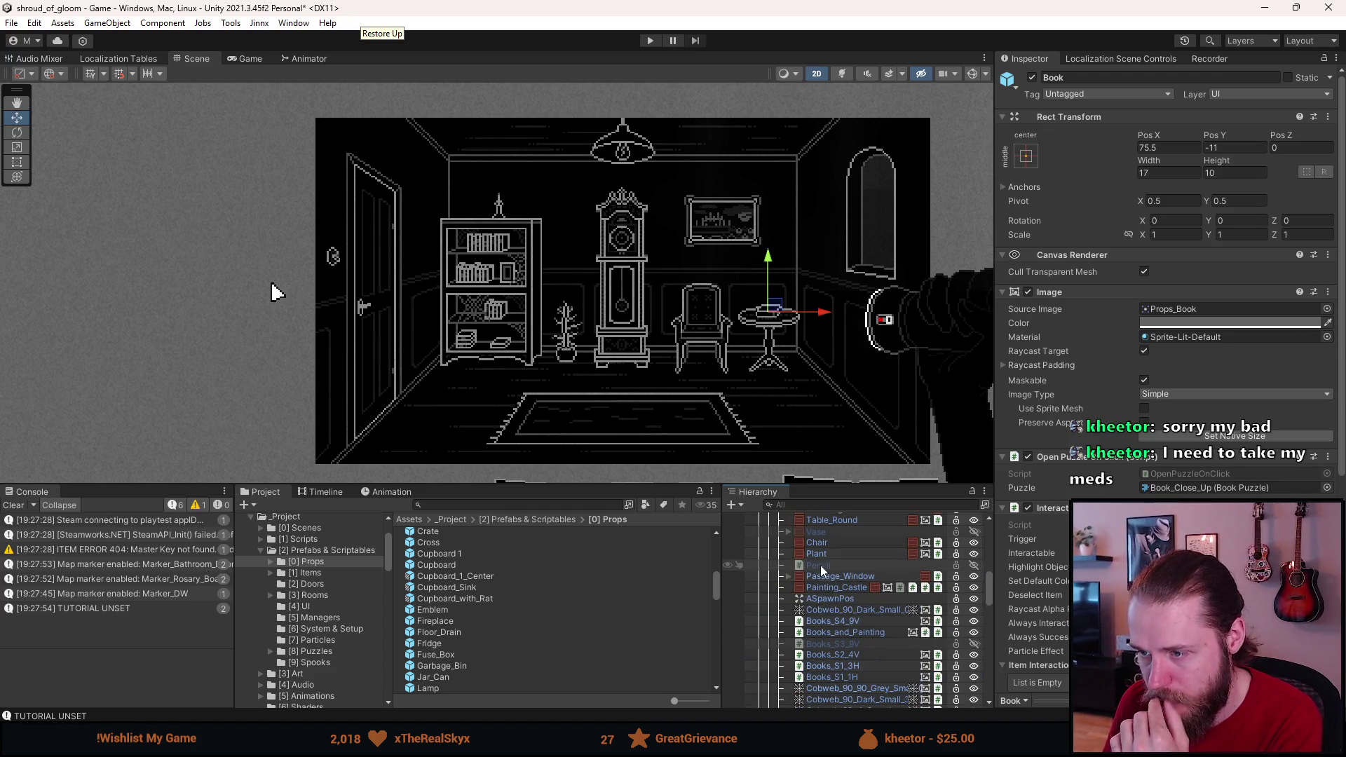
pyautogui.click(820, 554)
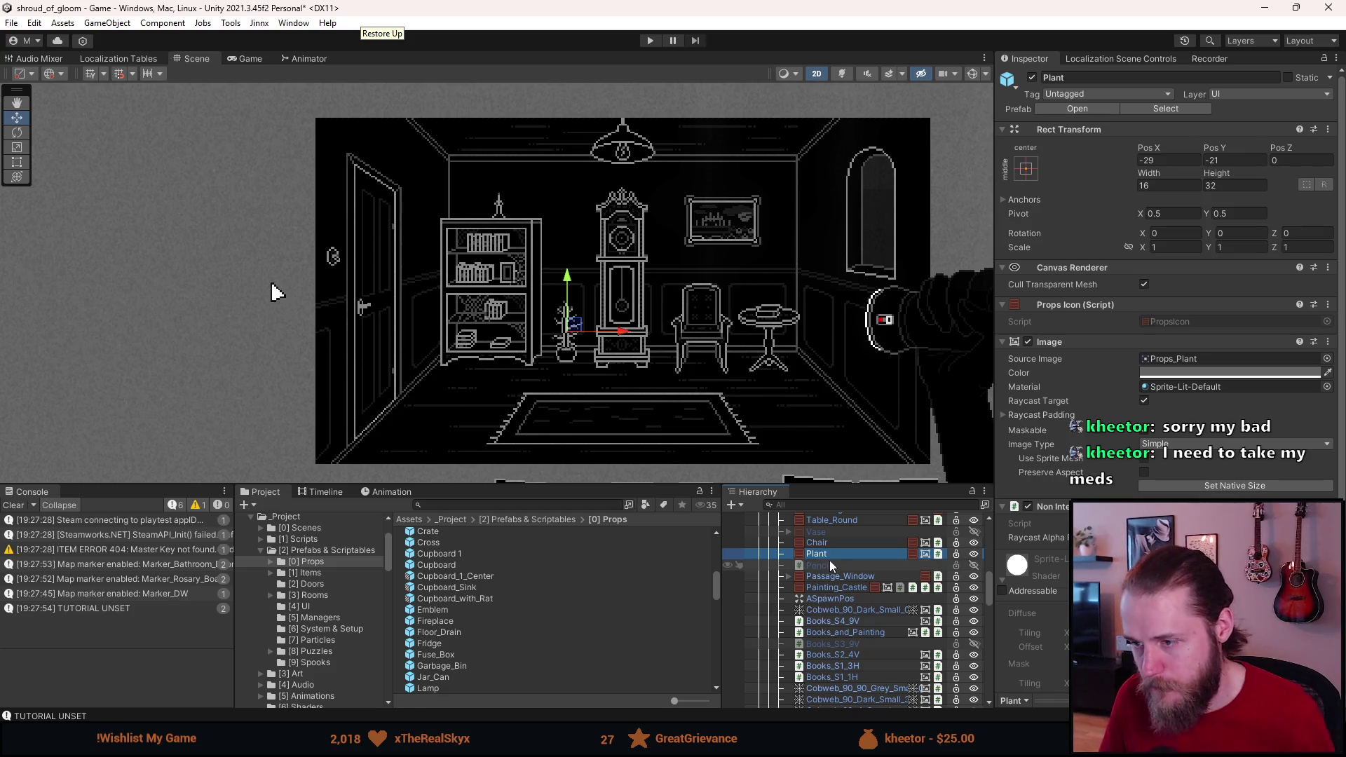
pyautogui.hotkey('ctrl', 'd')
# Step: Open the First_Library room prefab for editing
pyautogui.scroll(-1, 843, 564)
pyautogui.scroll(-2, 821, 701)
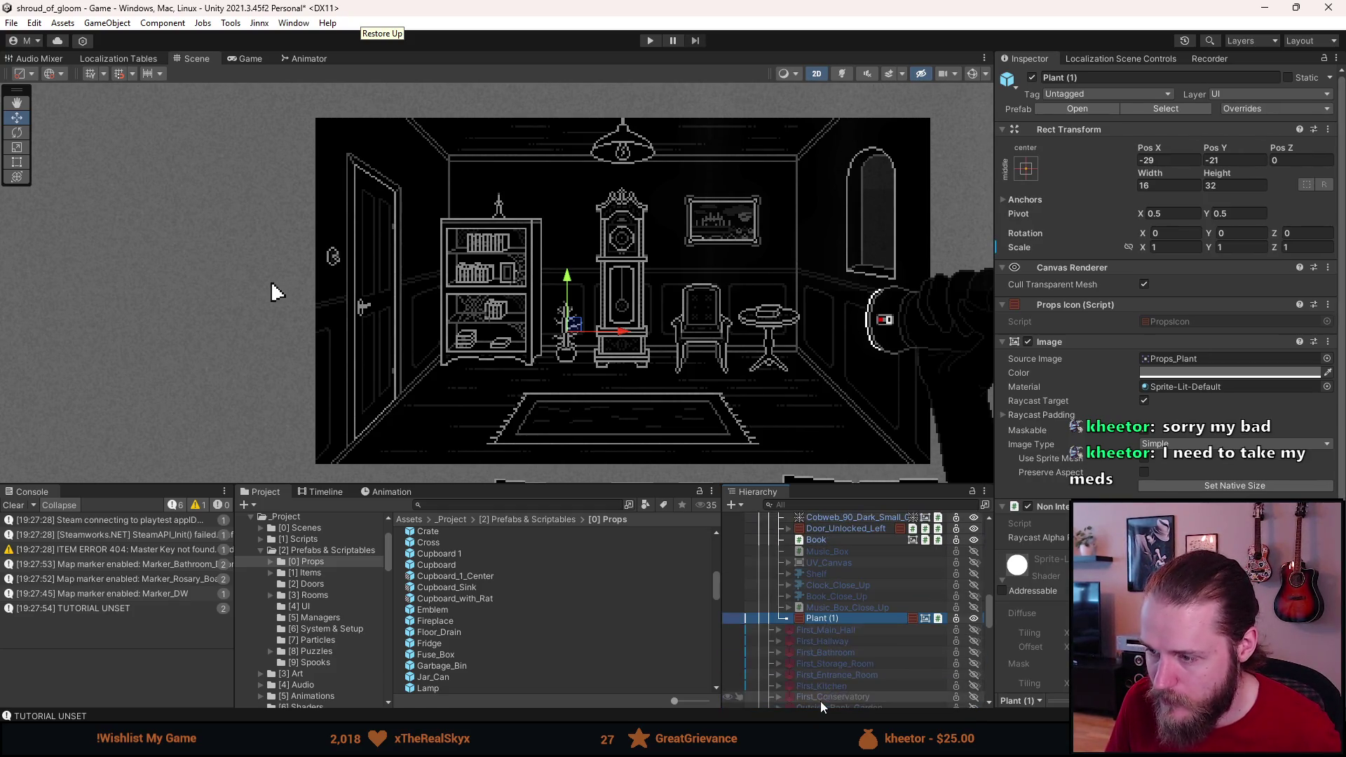
pyautogui.scroll(6, 788, 642)
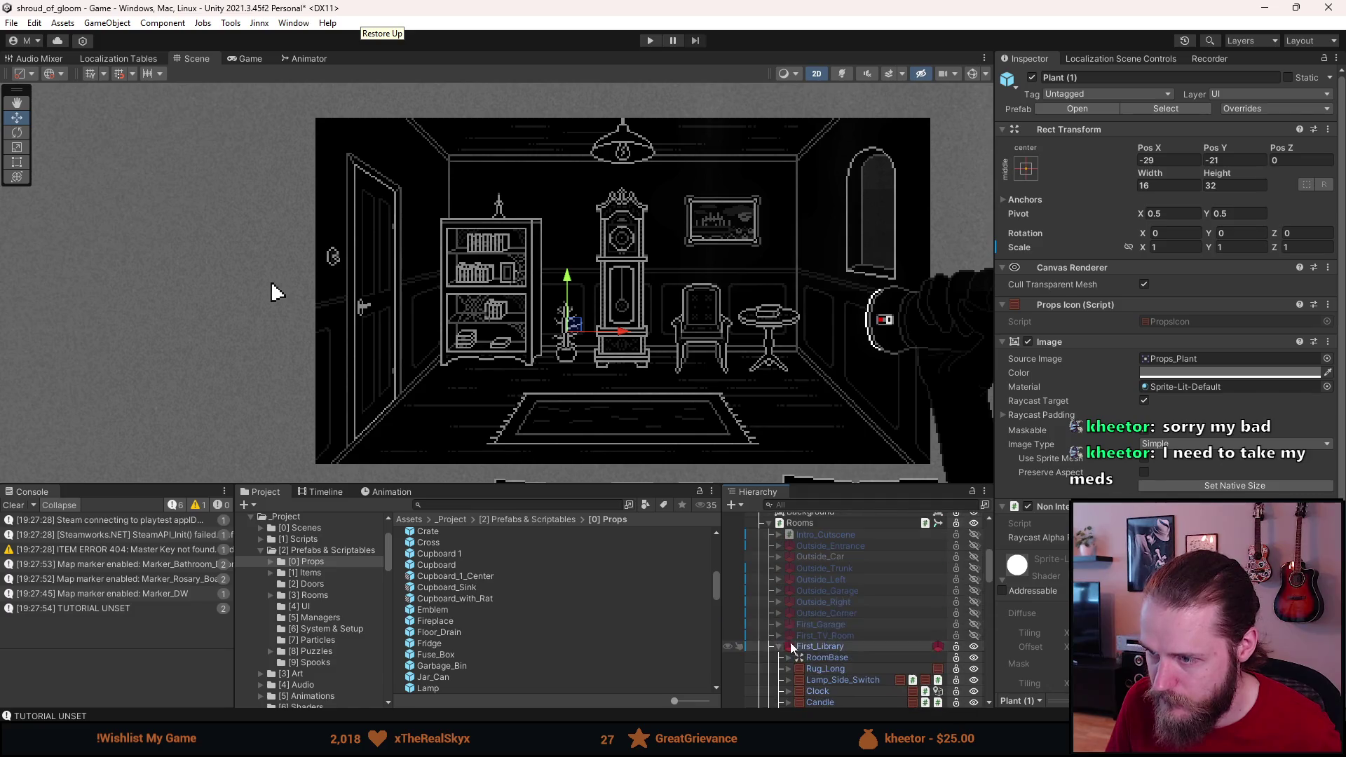
pyautogui.click(840, 645)
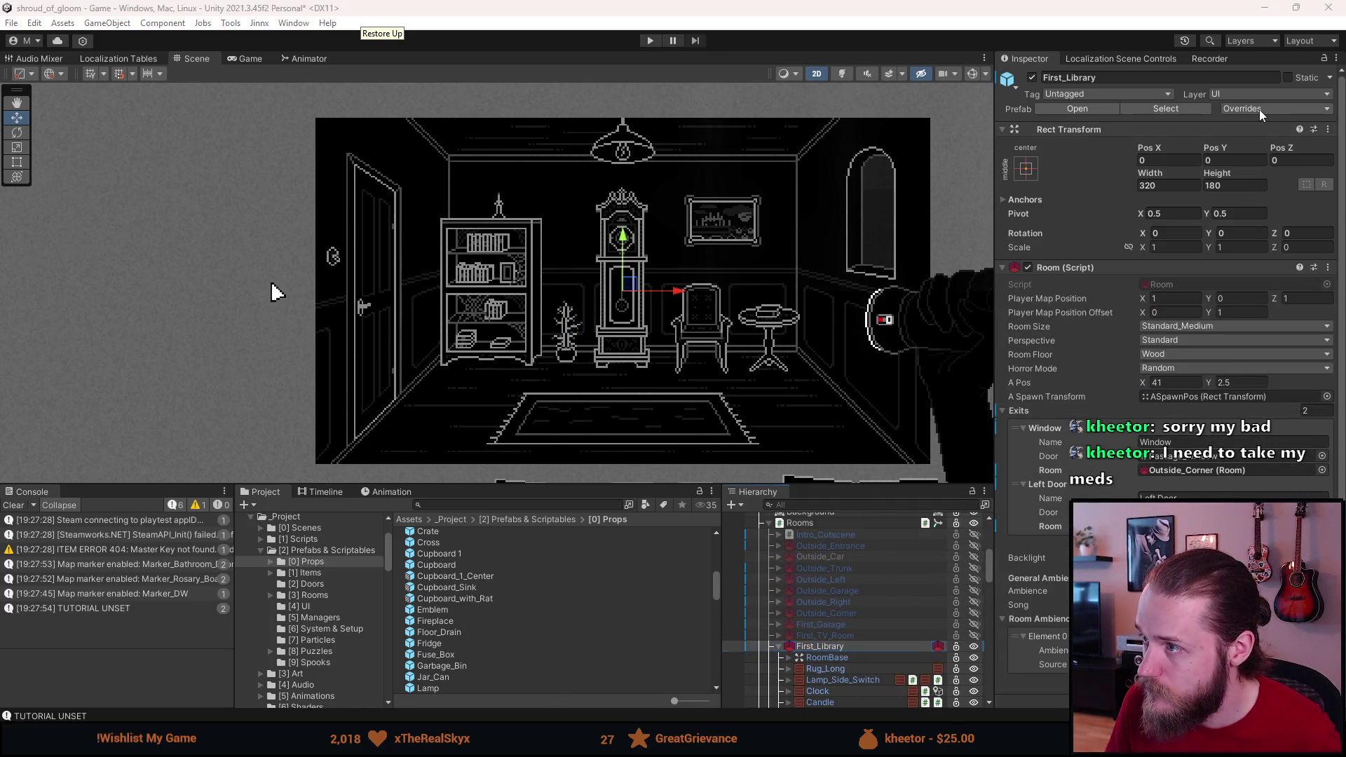
pyautogui.click(1259, 110)
pyautogui.click(1083, 110)
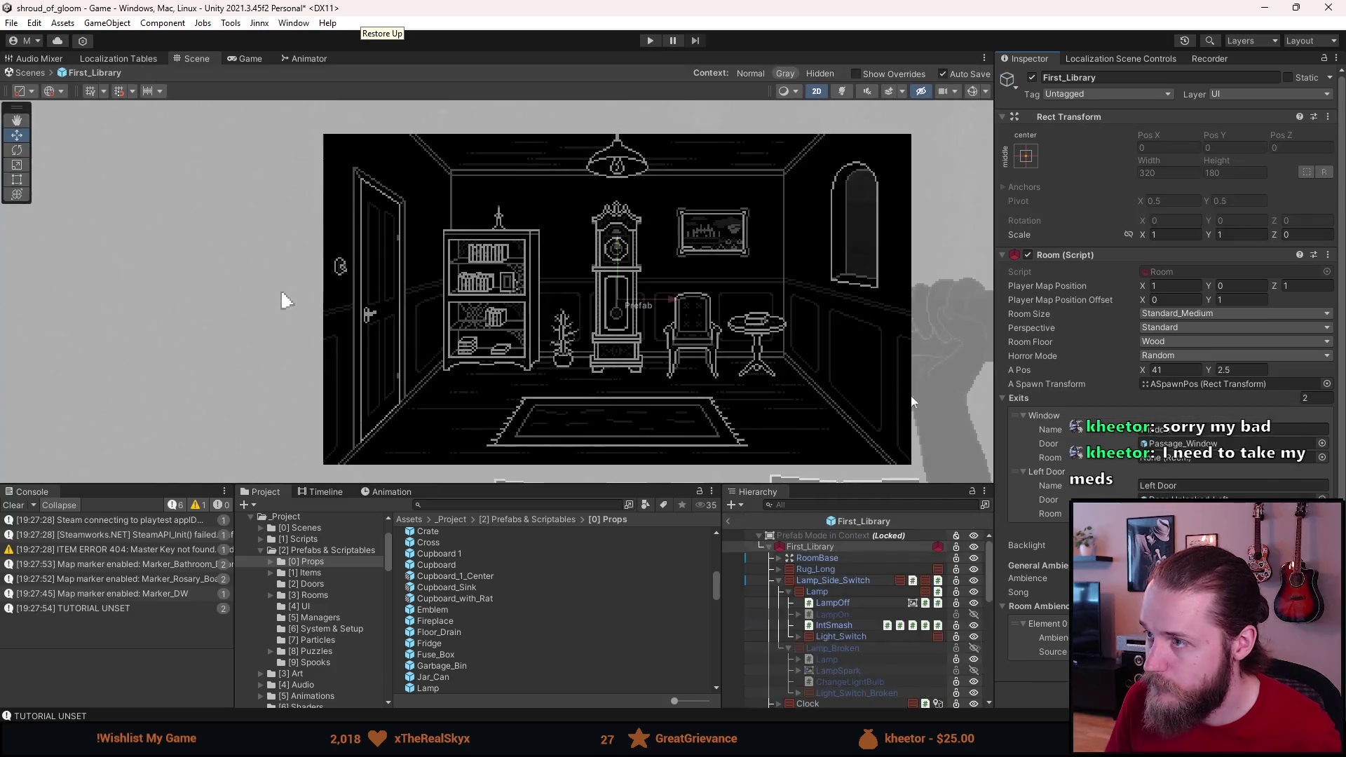
pyautogui.scroll(-5, 859, 603)
# Step: Unpack Plant (1) from its prefab and bring up its Source Image sprite chooser
pyautogui.click(805, 703)
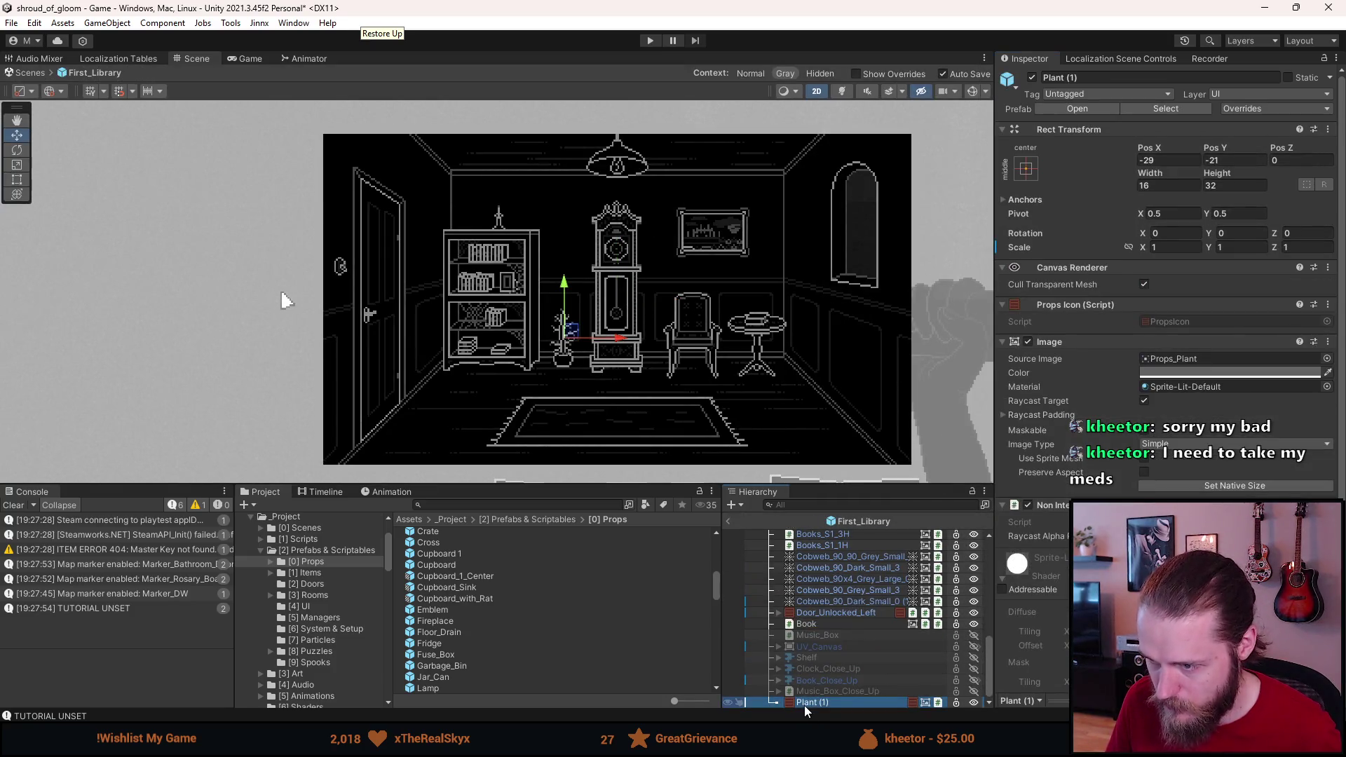
pyautogui.rightClick(804, 704)
pyautogui.click(1048, 428)
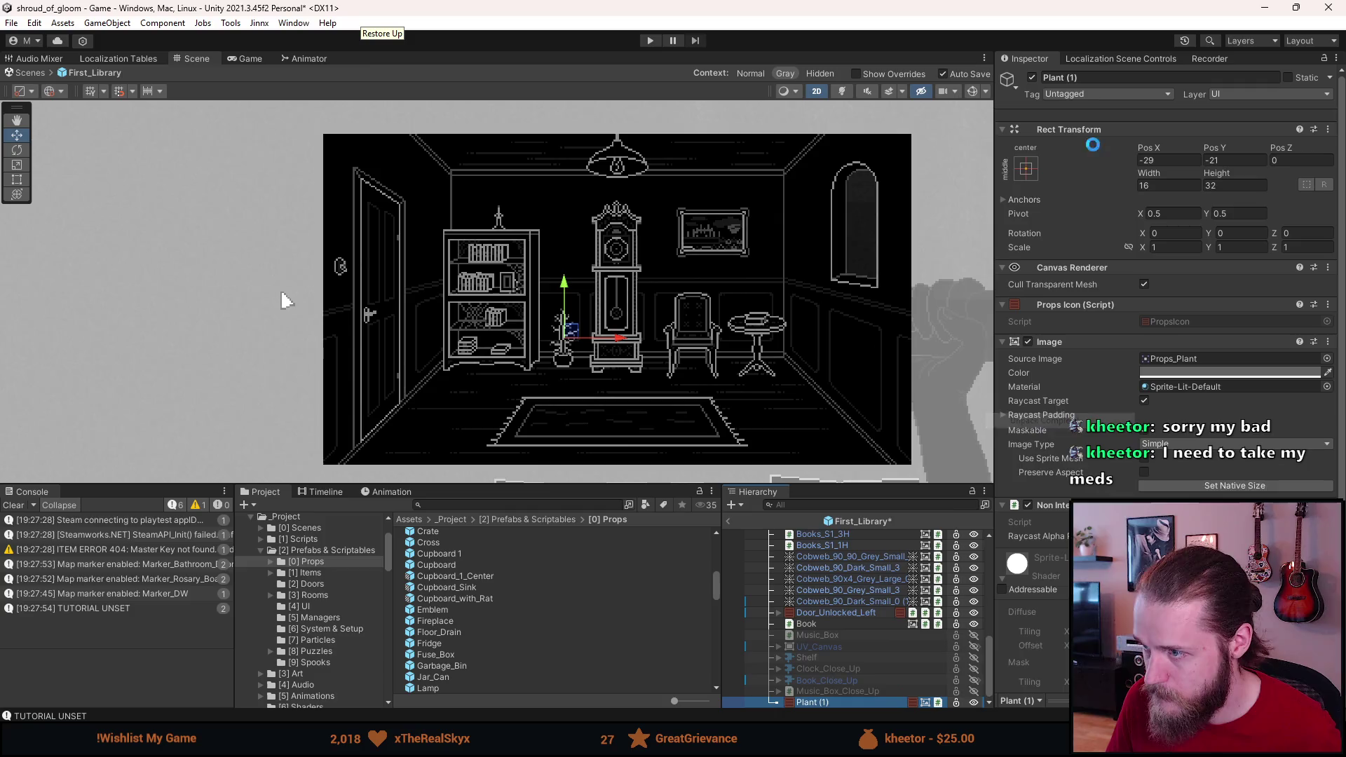
pyautogui.click(1095, 79)
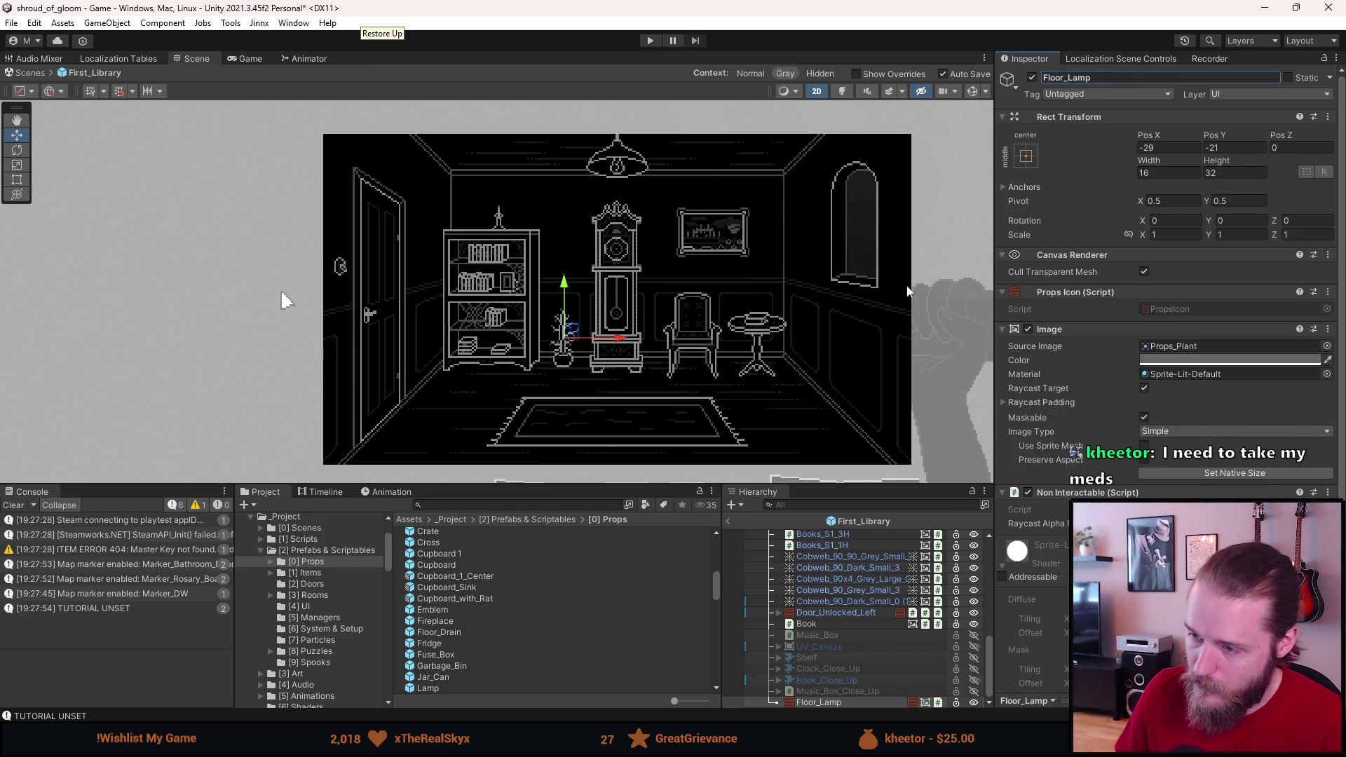
pyautogui.click(1327, 346)
# Step: Give the lamp the FloorLamp_0 sprite at its native 19×77 size
pyautogui.write('lamp')
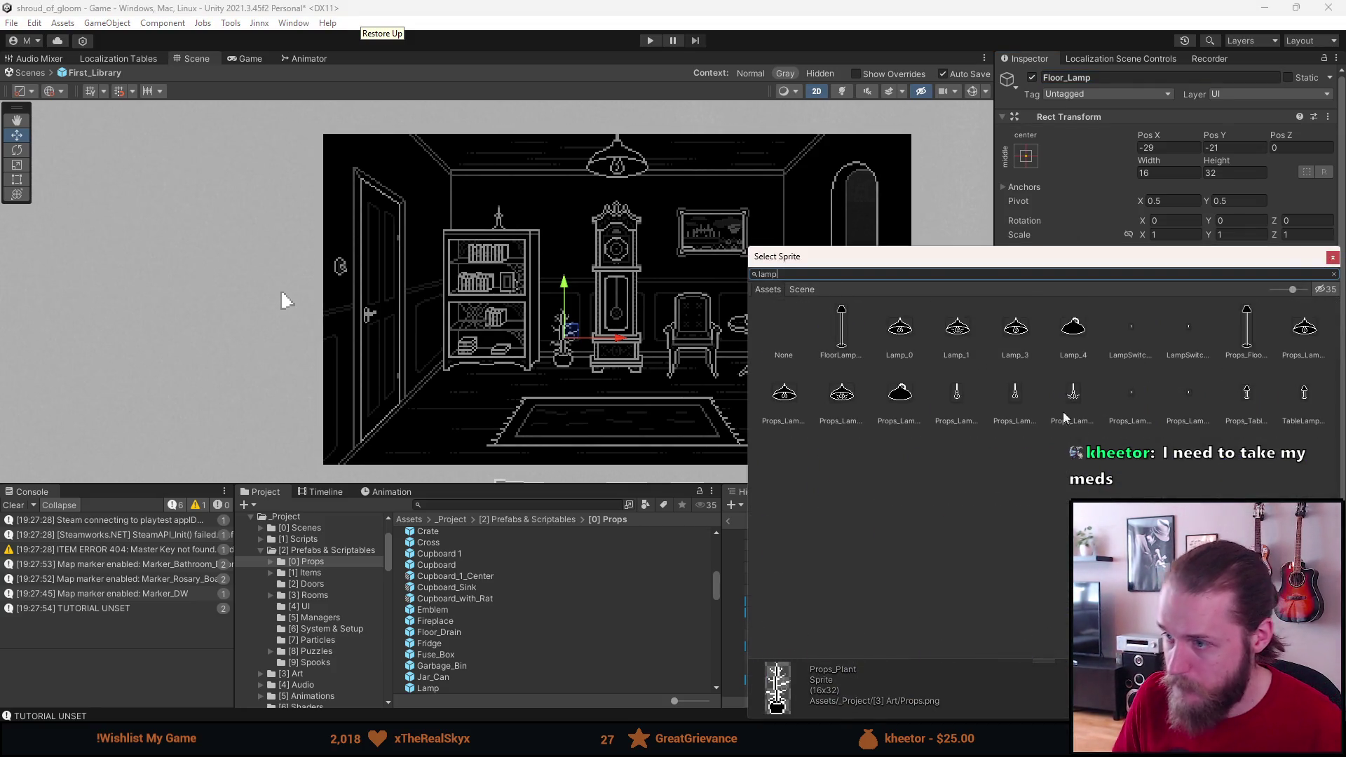
pyautogui.doubleClick(840, 334)
pyautogui.click(1223, 474)
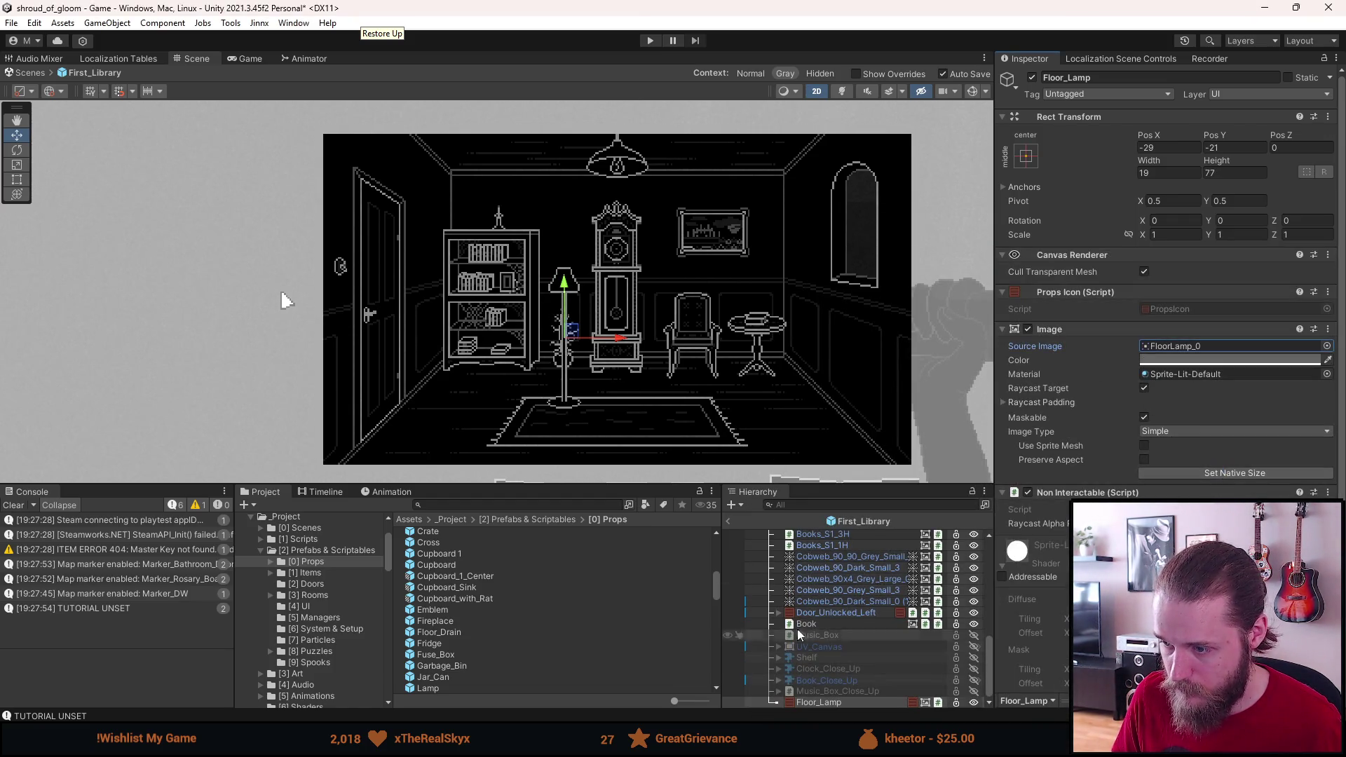
# Step: Move the floor lamp right of the chair beside the side table, at X 85.9, Y -2.4
pyautogui.scroll(2, 536, 306)
pyautogui.moveTo(587, 353)
pyautogui.mouseDown()
pyautogui.moveTo(827, 302)
pyautogui.moveTo(916, 304)
pyautogui.moveTo(872, 326)
pyautogui.moveTo(906, 300)
pyautogui.mouseUp()
pyautogui.scroll(-5, 906, 301)
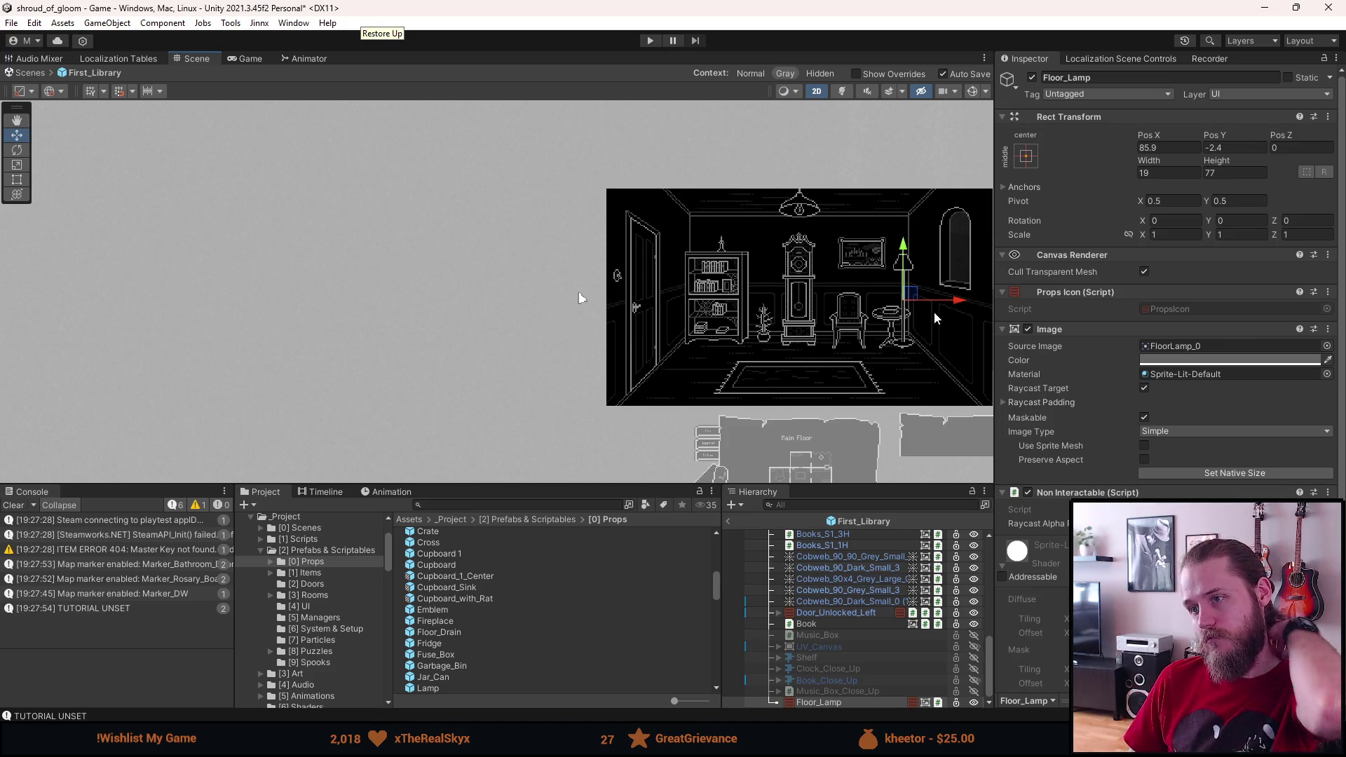
pyautogui.scroll(4, 934, 311)
pyautogui.scroll(4, 928, 314)
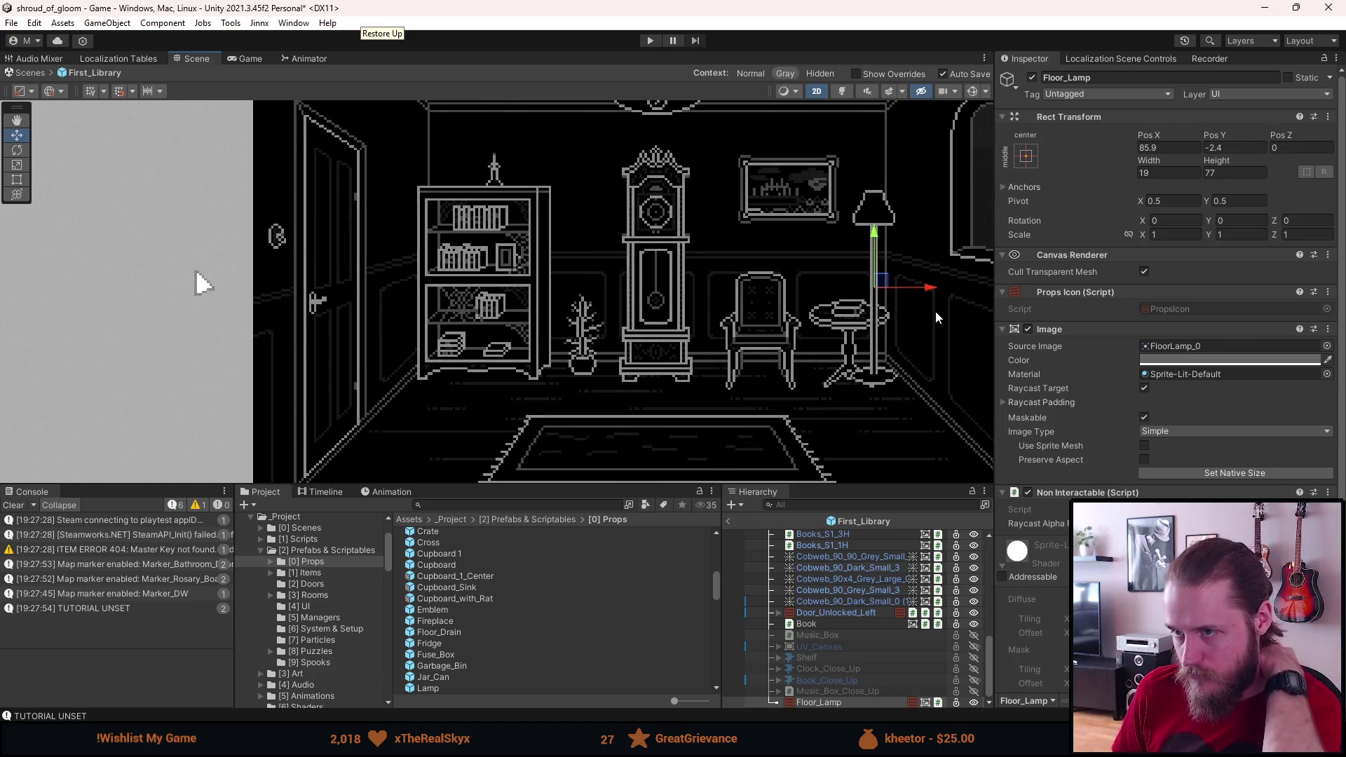
pyautogui.scroll(-2, 920, 313)
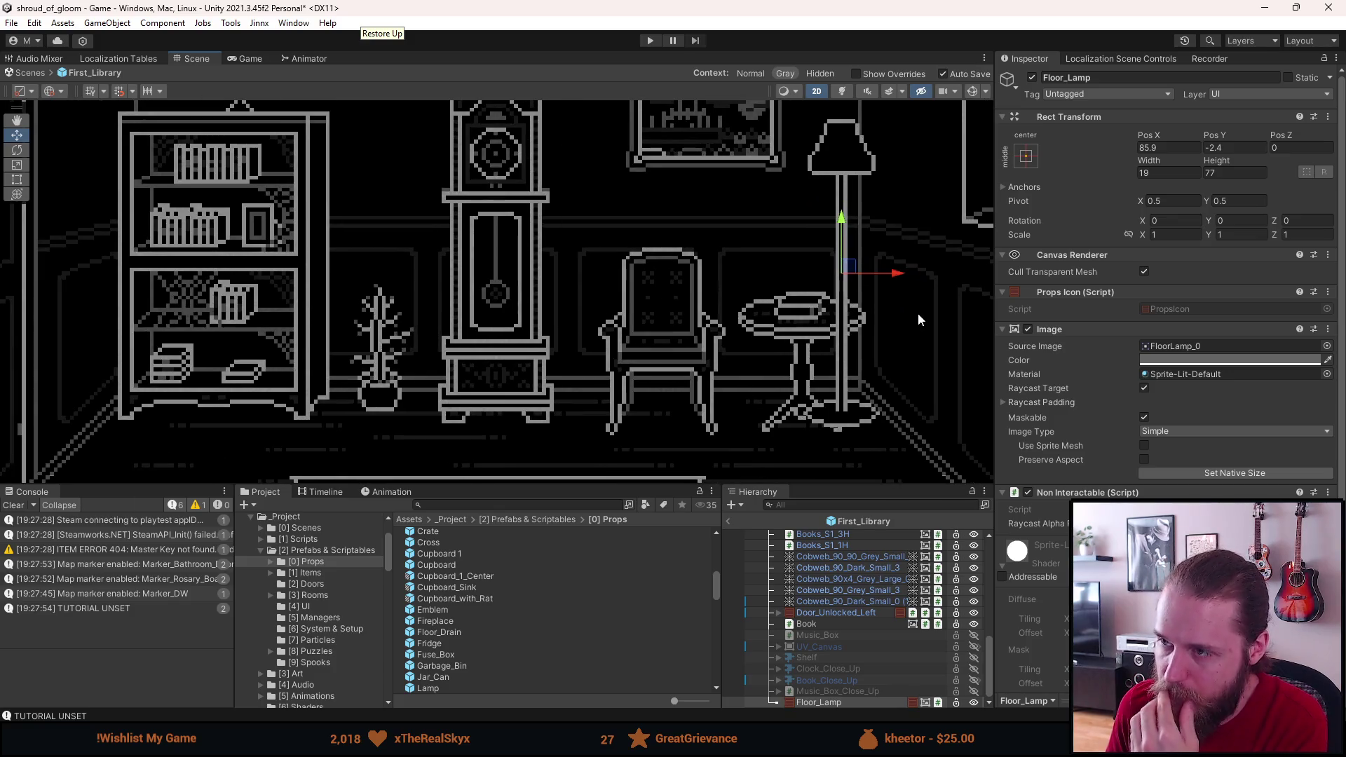
pyautogui.scroll(-2, 836, 147)
pyautogui.moveTo(835, 147)
pyautogui.mouseDown()
pyautogui.moveTo(776, 214)
pyautogui.moveTo(788, 238)
pyautogui.mouseUp()
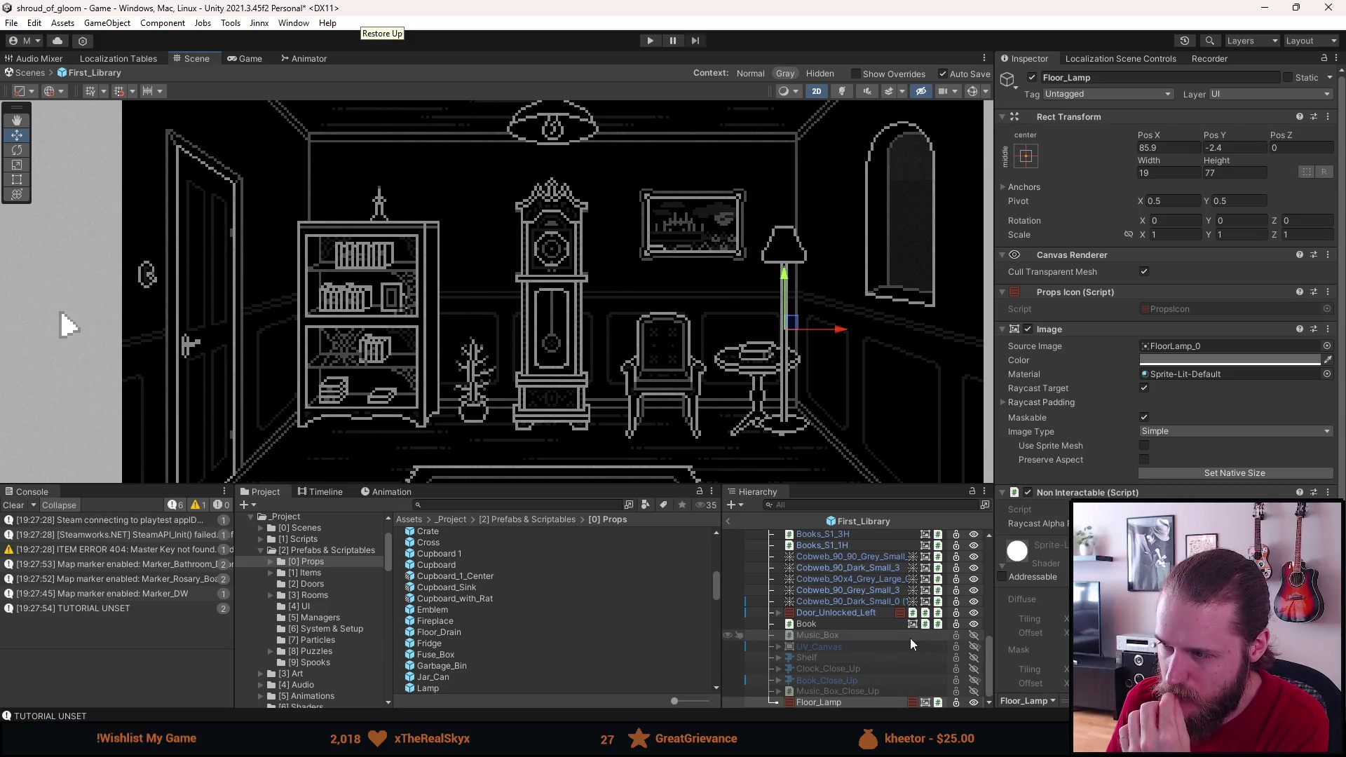
pyautogui.scroll(-3, 1053, 591)
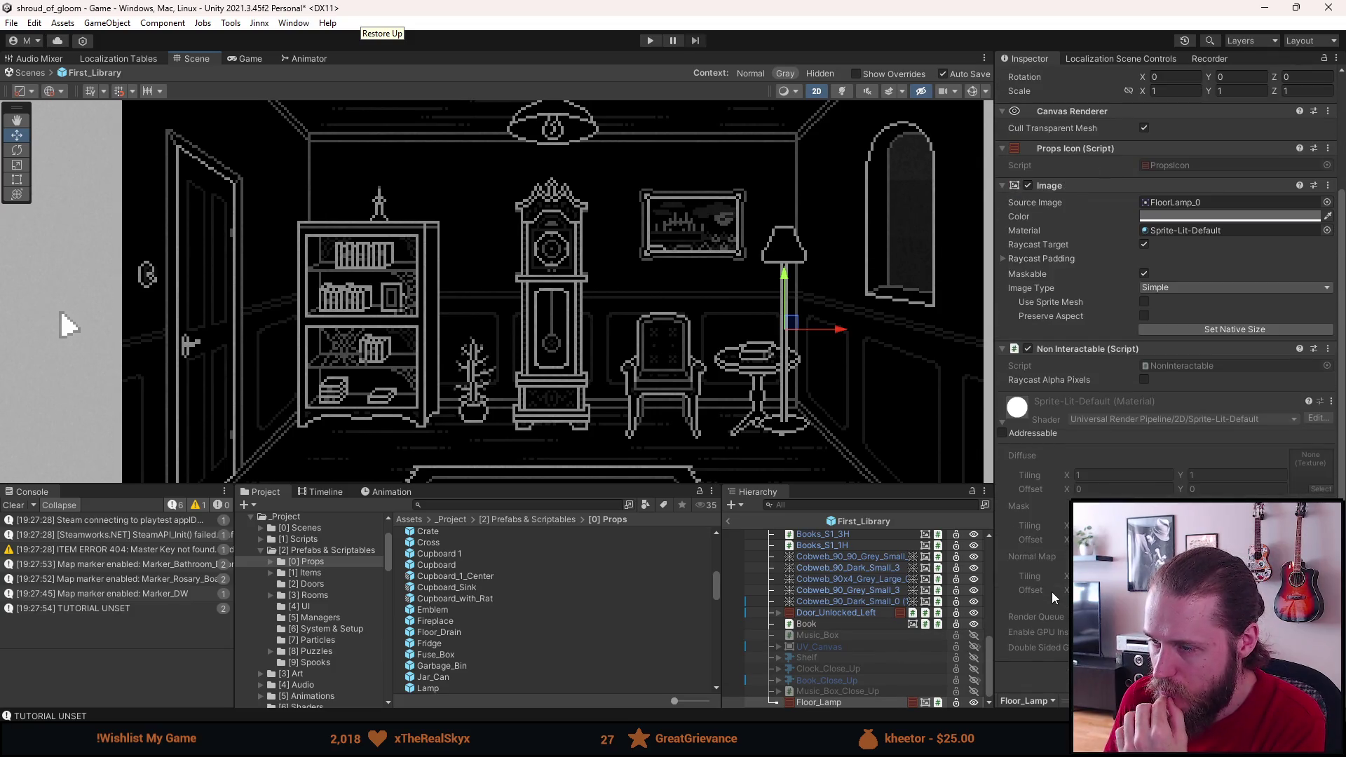
pyautogui.scroll(2, 1051, 592)
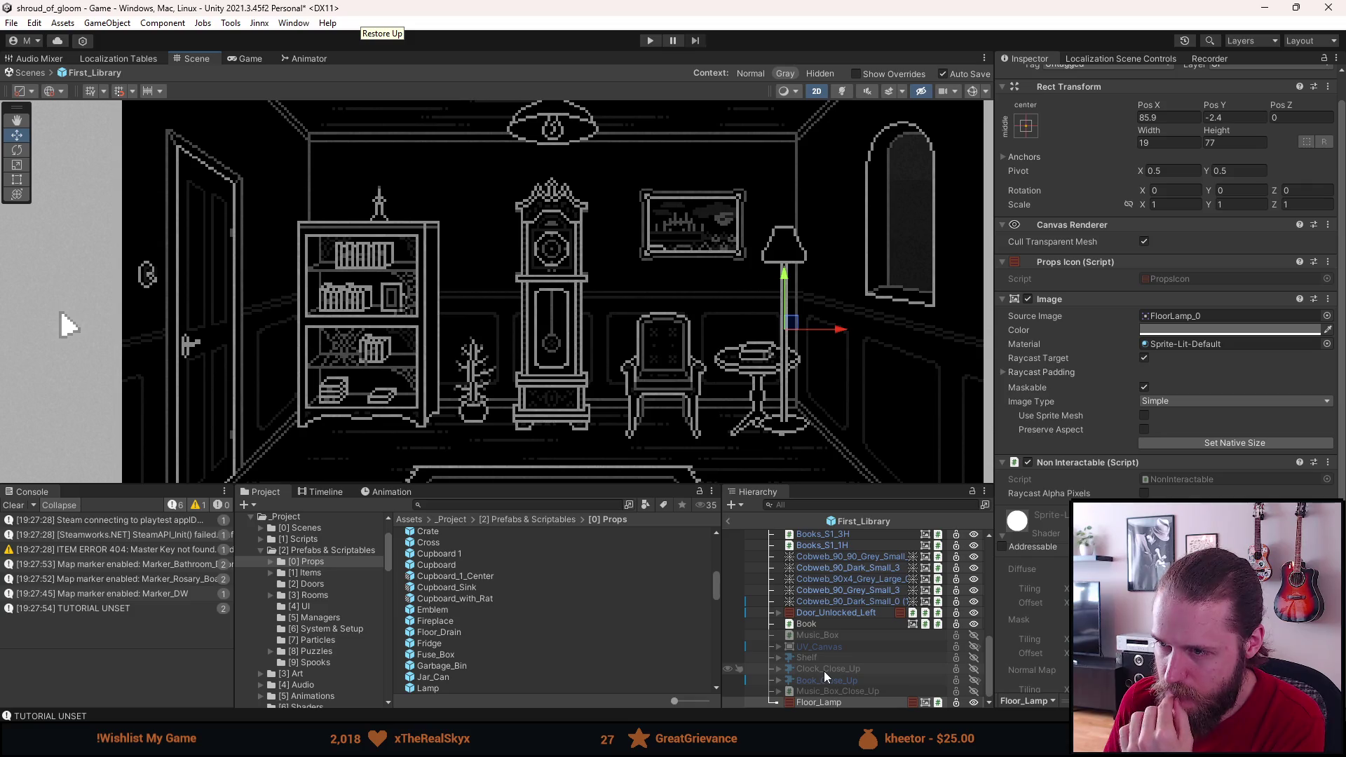
# Step: Duplicate Floor_Lamp, give the copy the Props_Table_Lamp sprite at native 13×20, and place it near the round table
pyautogui.click(823, 700)
pyautogui.hotkey('ctrl', 'd')
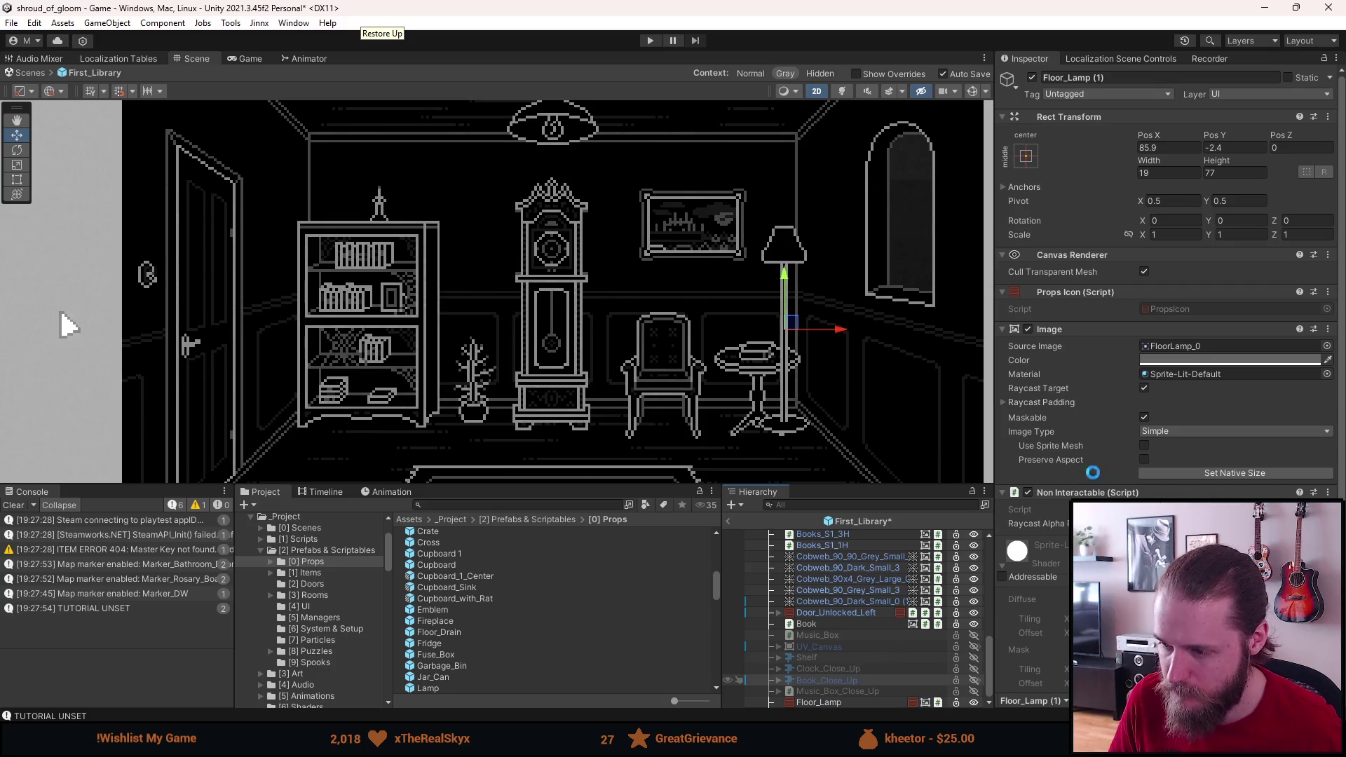
pyautogui.click(1327, 346)
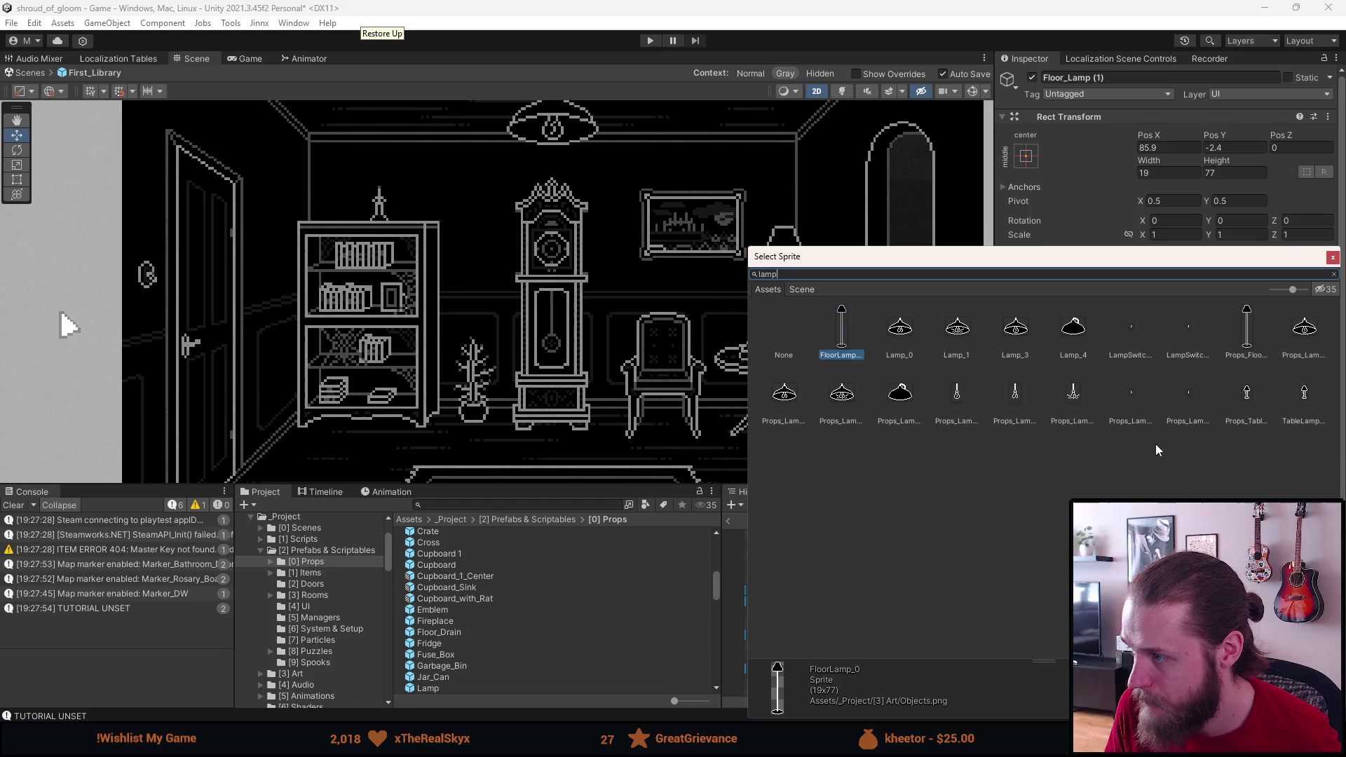
pyautogui.click(1238, 401)
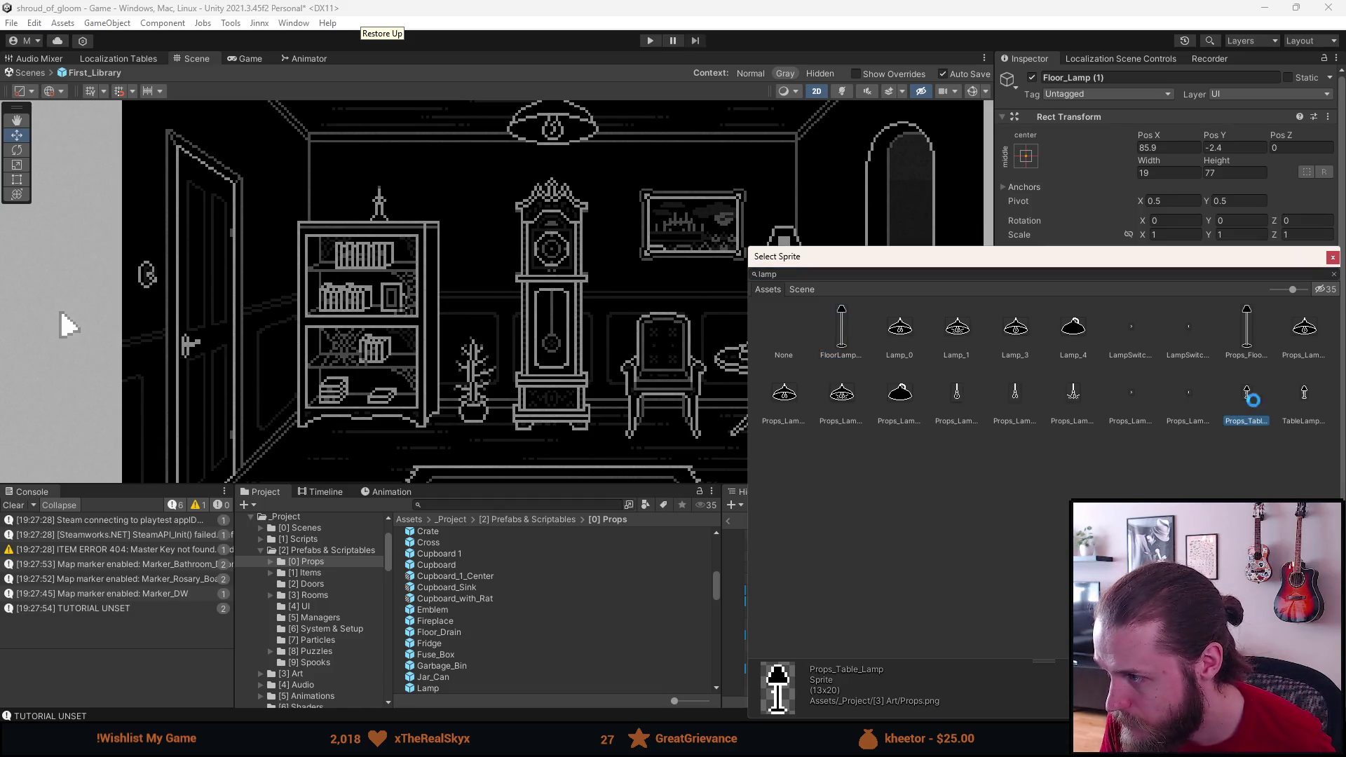
pyautogui.click(1298, 403)
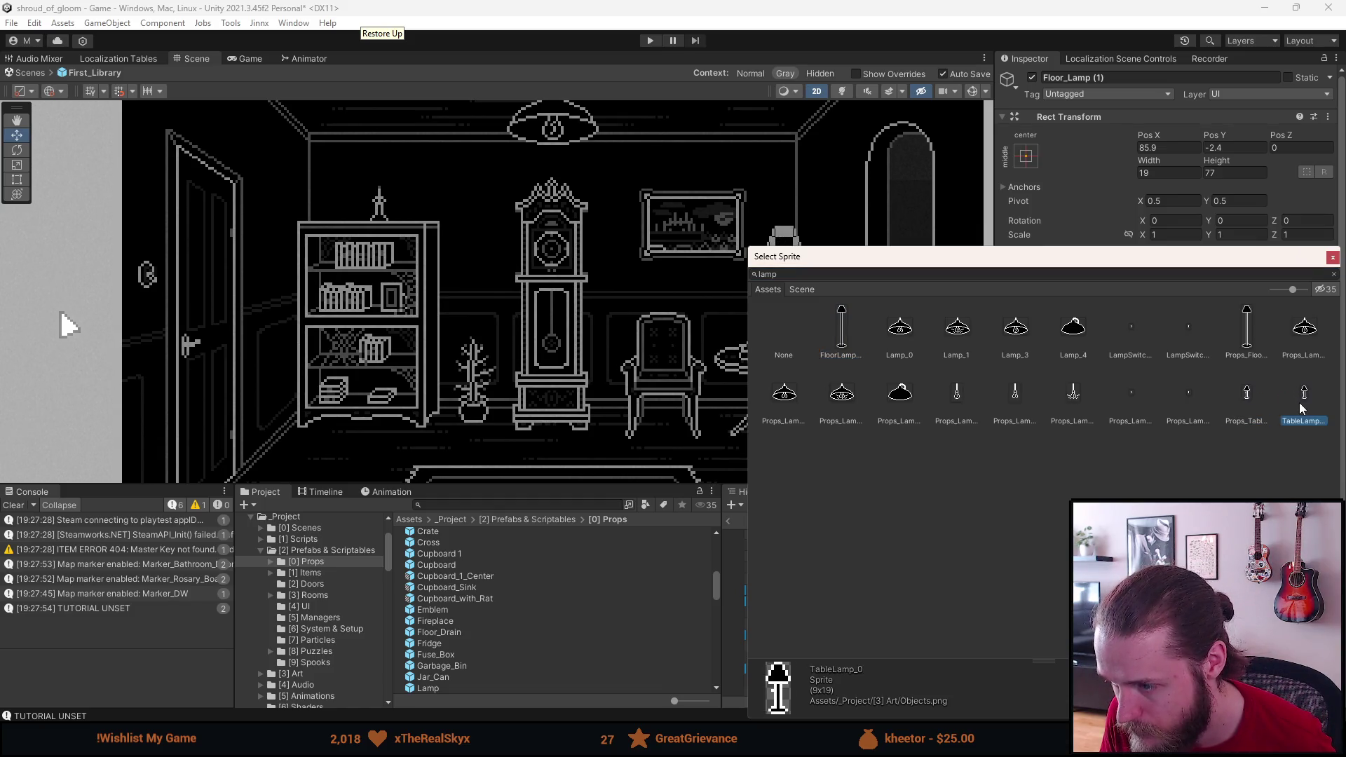
pyautogui.click(1247, 401)
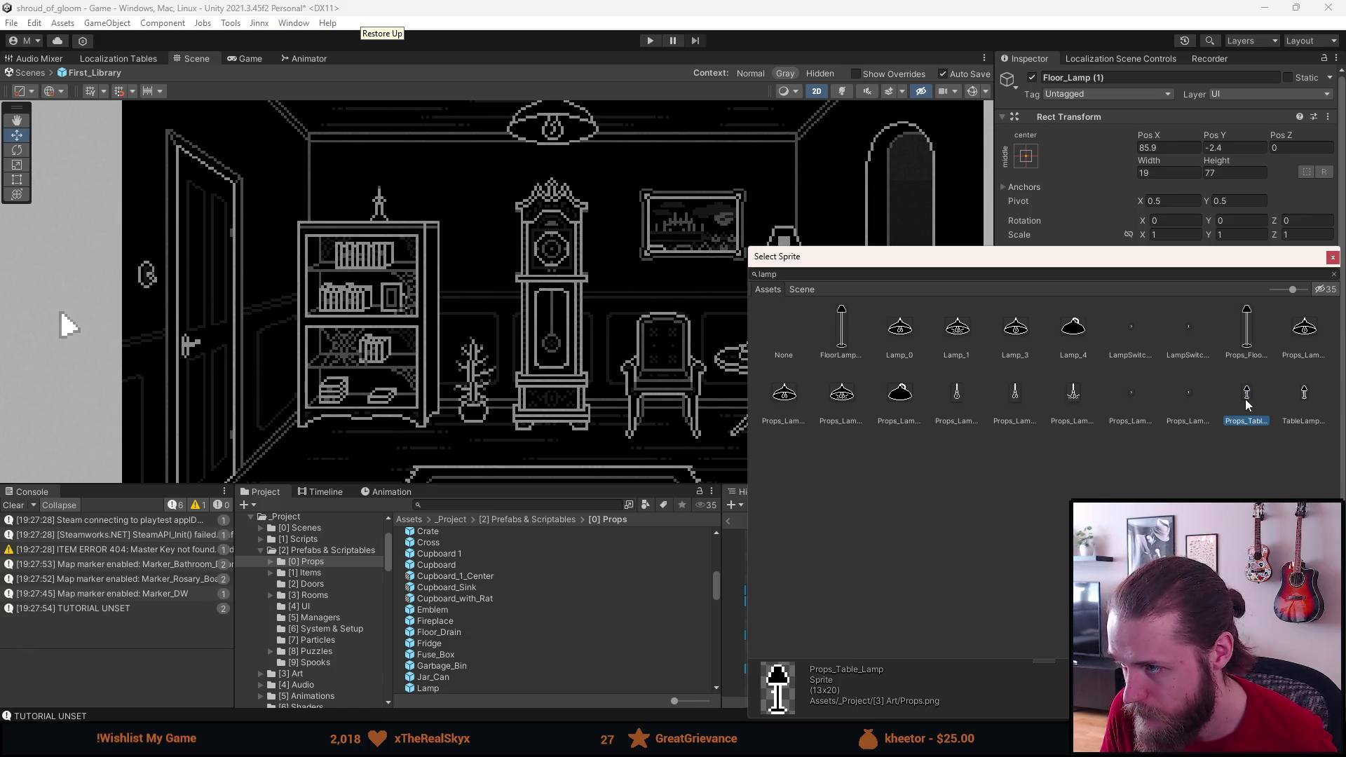
pyautogui.doubleClick(1247, 401)
pyautogui.click(1235, 473)
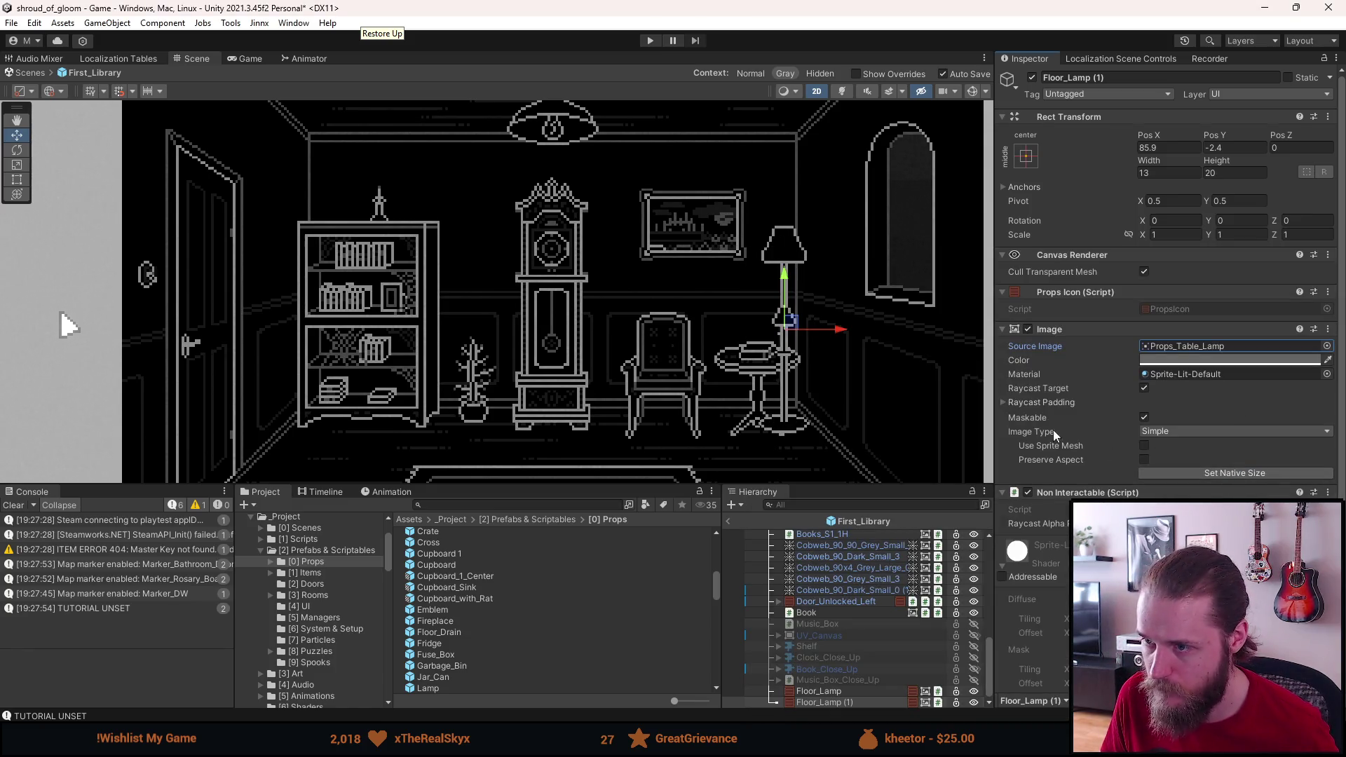
pyautogui.moveTo(778, 327); pyautogui.dragTo(718, 305)
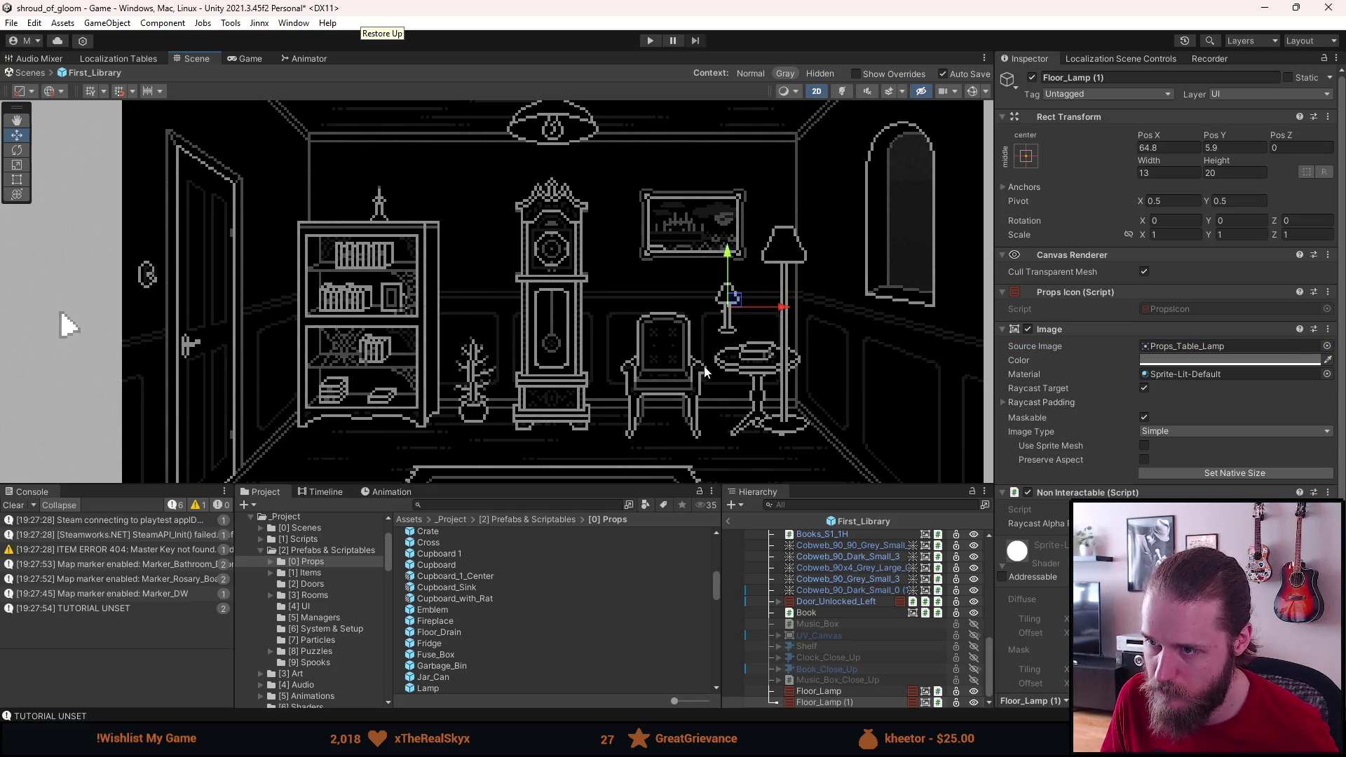
pyautogui.scroll(-1, 703, 371)
# Step: Rename the copy to Table_Lamp and select it together with Floor_Lamp
pyautogui.click(1105, 77)
pyautogui.write('Table_')
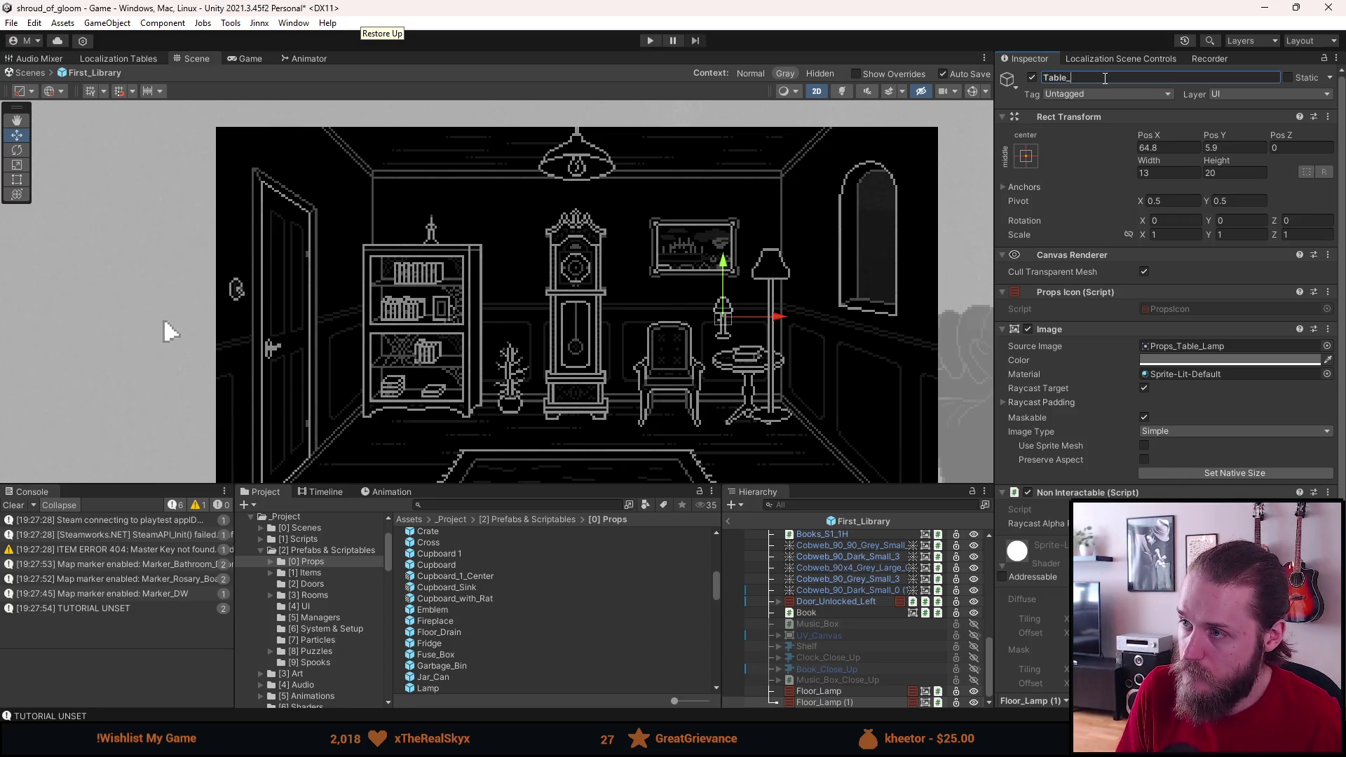
pyautogui.write('Lamp')
pyautogui.press('Return')
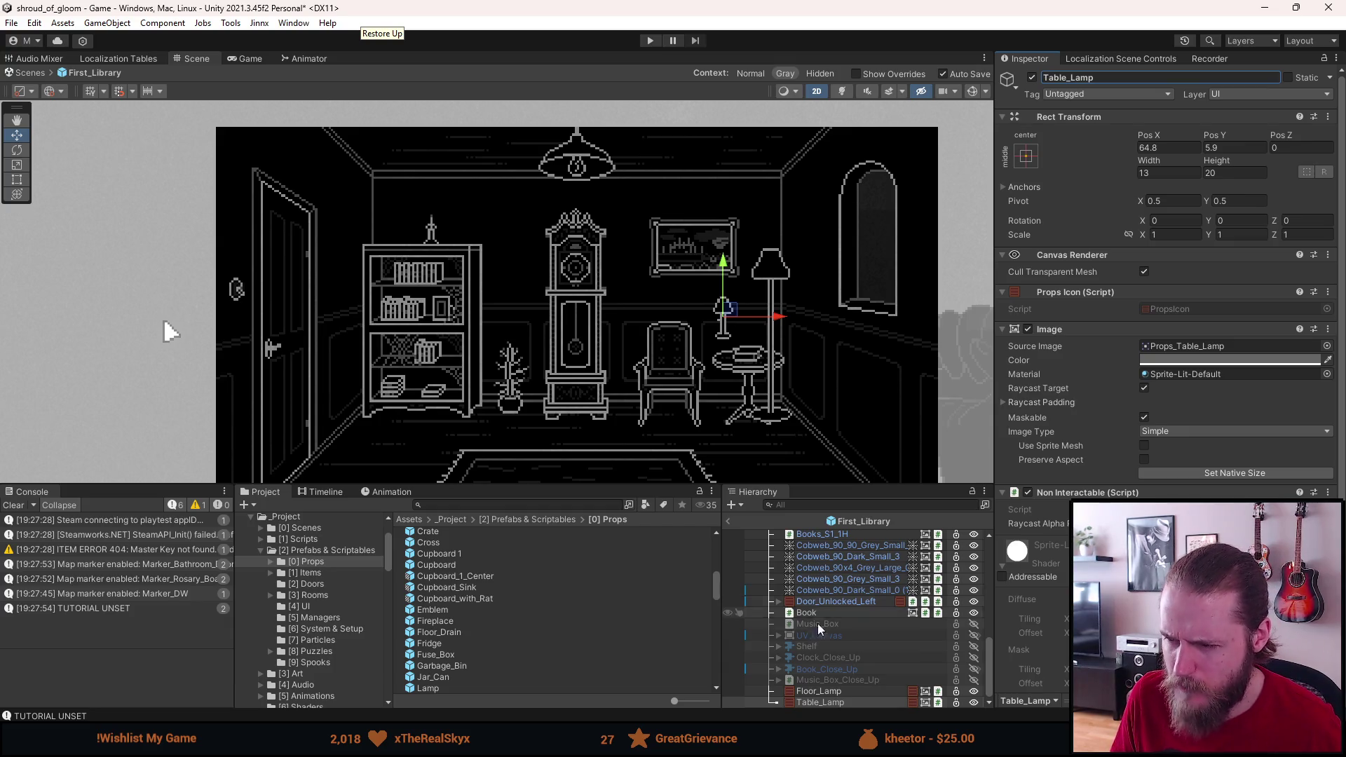
pyautogui.keyDown('ctrl'); pyautogui.click(827, 694); pyautogui.keyUp('ctrl')
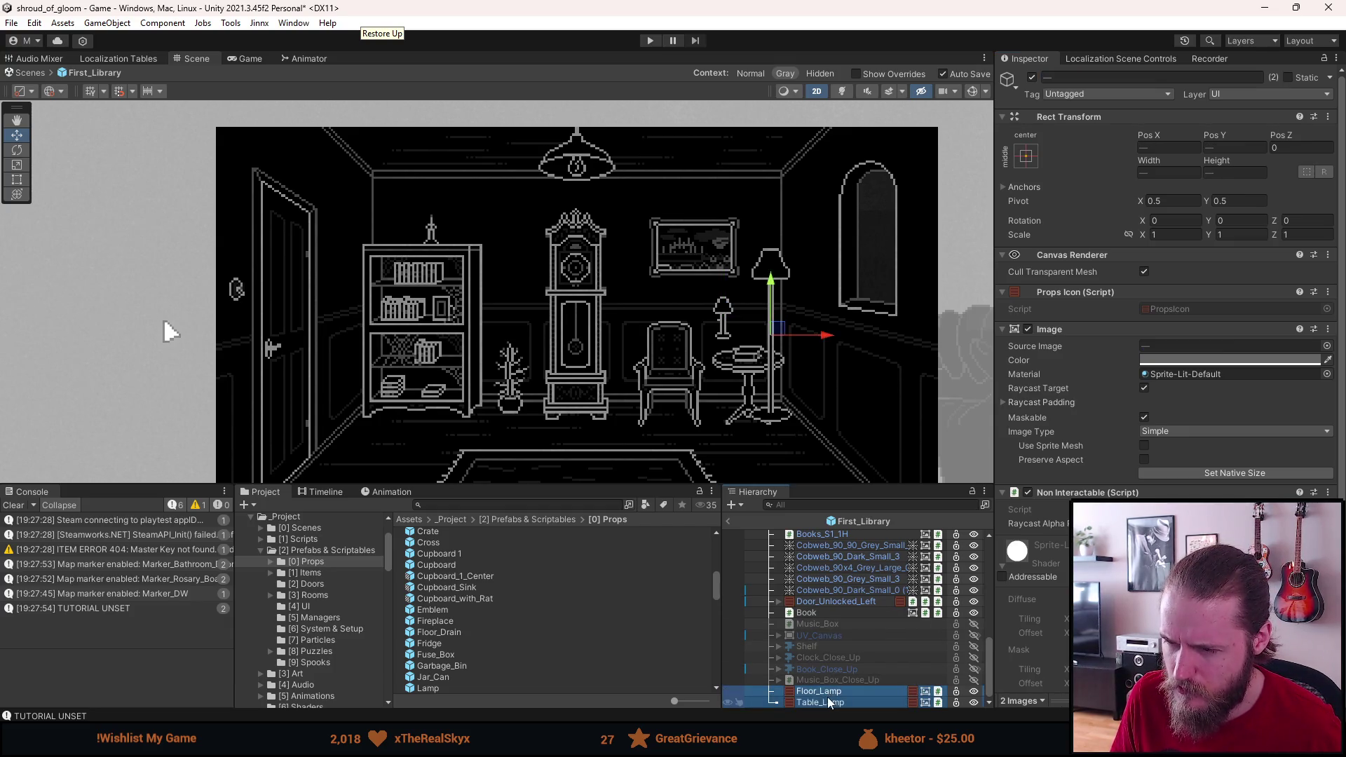
# Step: Save both lamps as prefabs in [0] Props, delete Table_Lamp, and move Floor_Lamp beside Table_Round
pyautogui.moveTo(813, 694); pyautogui.dragTo(366, 562)
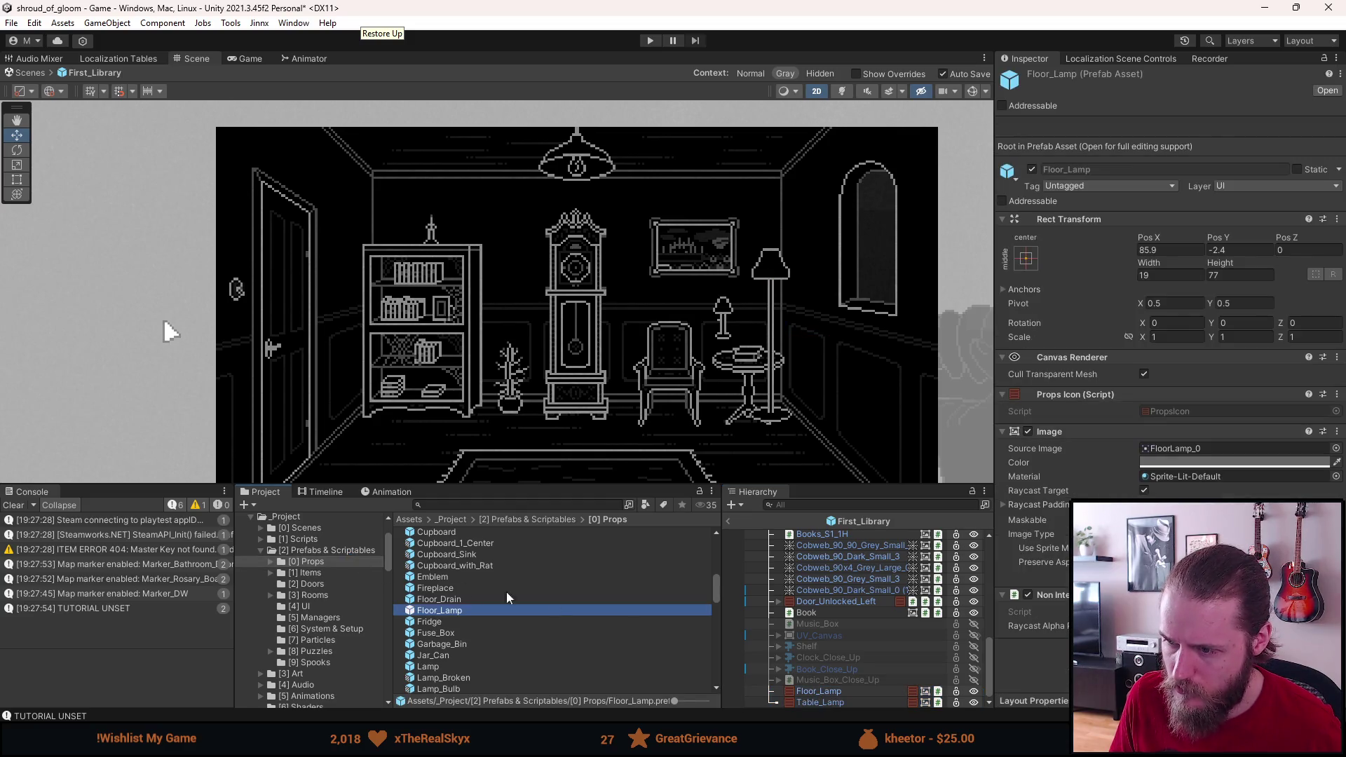
pyautogui.click(834, 693)
pyautogui.click(839, 705)
pyautogui.press('Delete')
pyautogui.click(834, 704)
pyautogui.moveTo(834, 705)
pyautogui.mouseDown()
pyautogui.moveTo(855, 643)
pyautogui.moveTo(858, 539)
pyautogui.moveTo(848, 600)
pyautogui.moveTo(850, 563)
pyautogui.mouseUp()
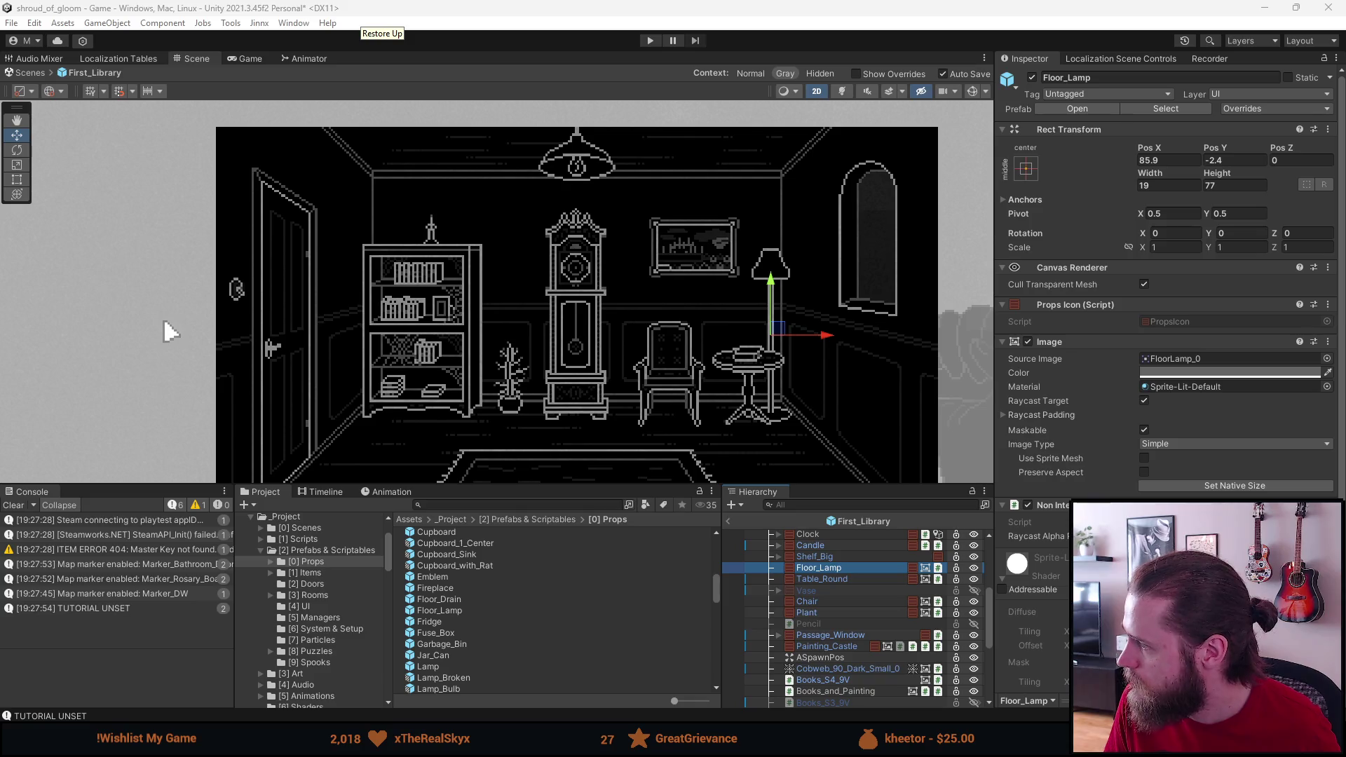
# Step: Nudge Floor_Lamp slightly up and left, then save the scene
pyautogui.scroll(5, 790, 362)
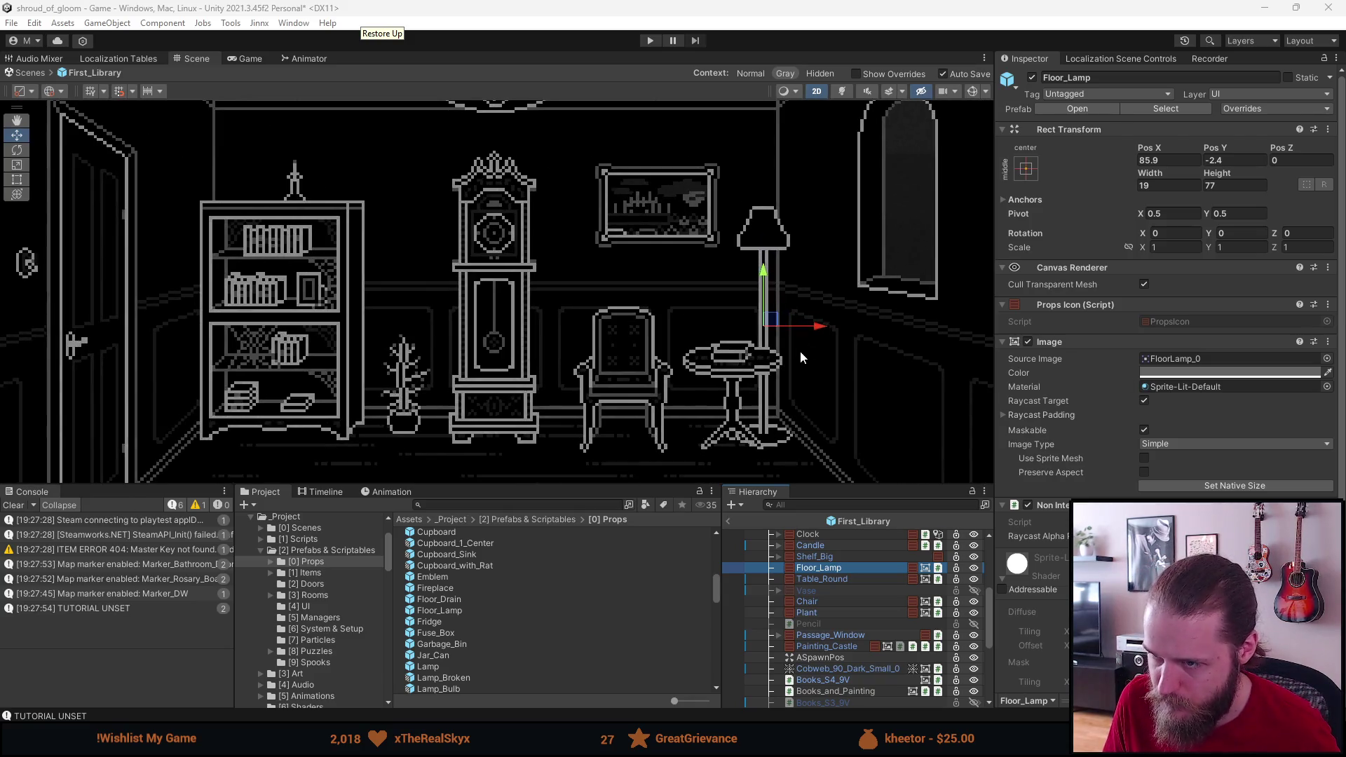
pyautogui.moveTo(770, 319); pyautogui.dragTo(765, 310)
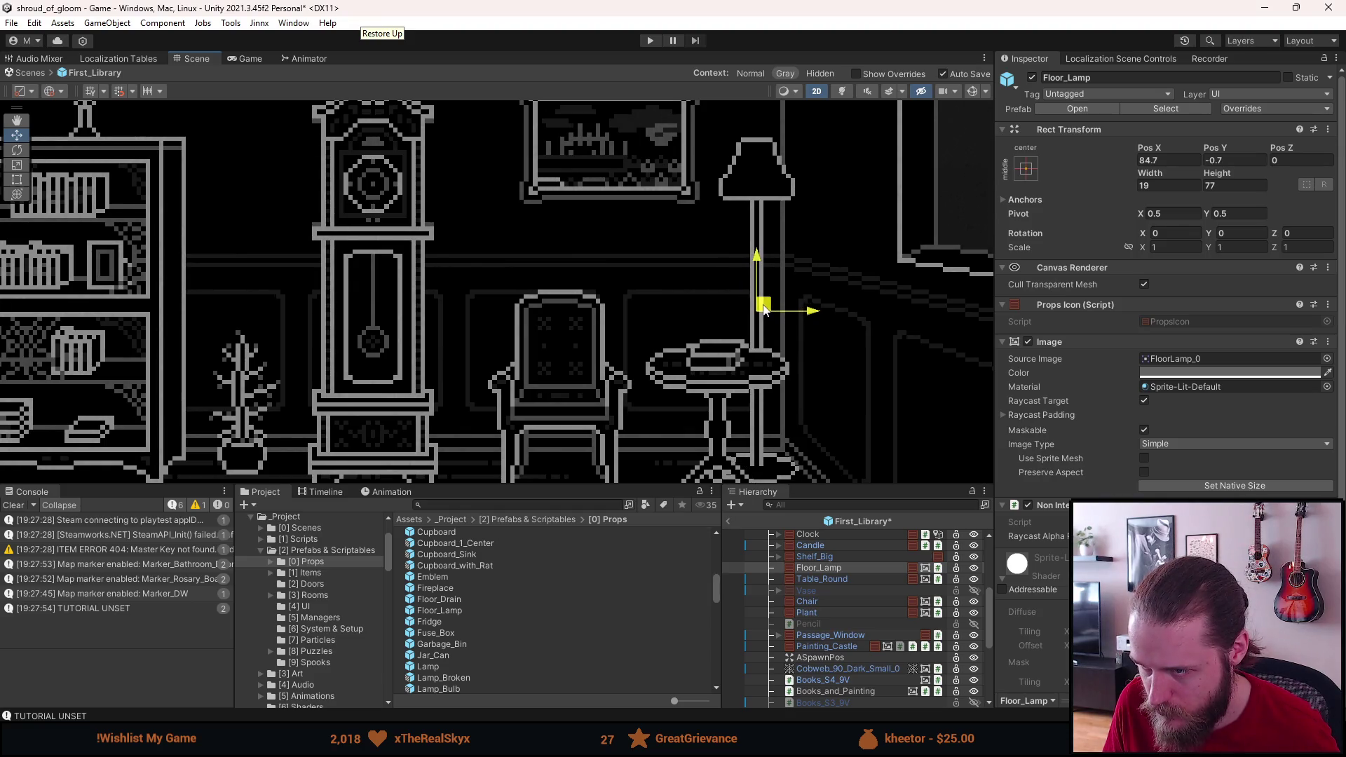
pyautogui.scroll(-5, 764, 311)
pyautogui.hotkey('ctrl', 's')
# Step: Nudge Floor_Lamp into place and set its Pos X to 83.5, leaving Y at -0.5
pyautogui.scroll(5, 769, 349)
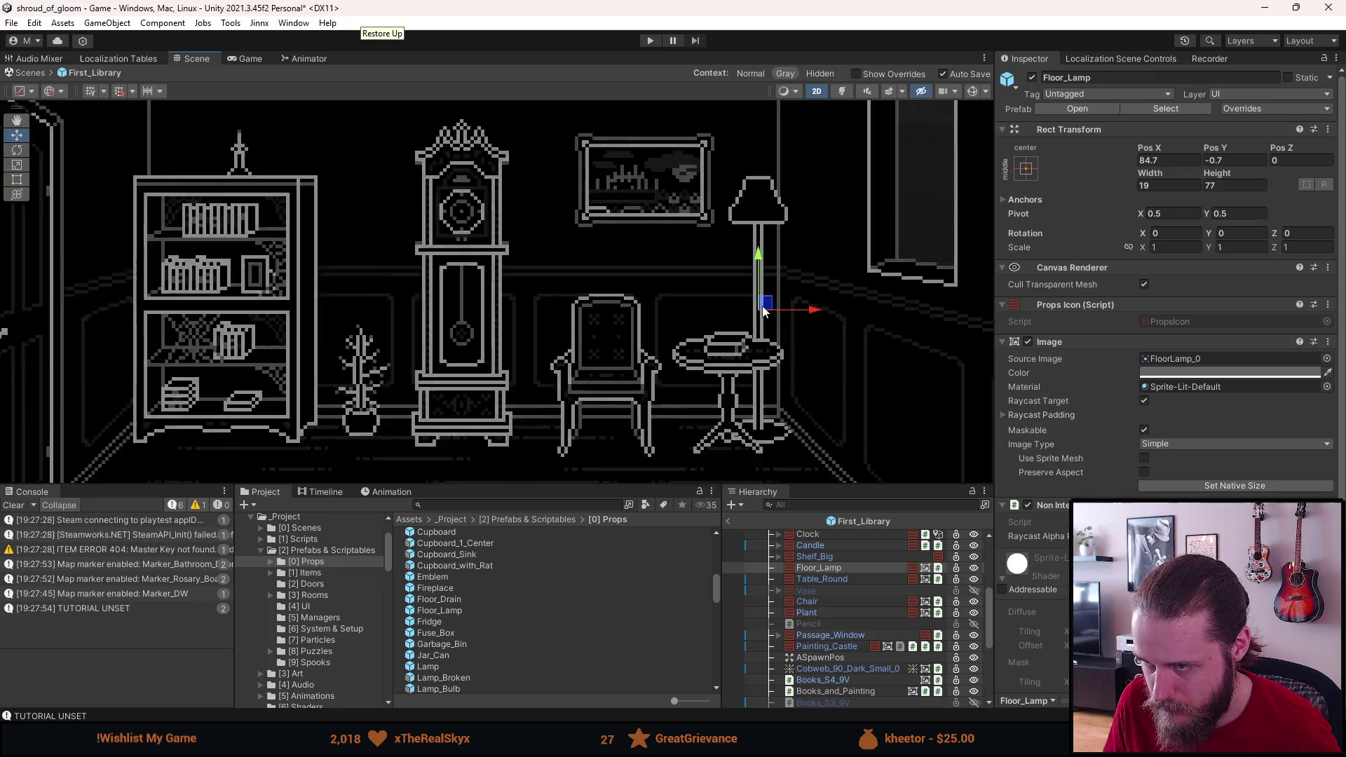
pyautogui.moveTo(769, 349)
pyautogui.mouseDown()
pyautogui.moveTo(758, 251)
pyautogui.moveTo(736, 210)
pyautogui.moveTo(780, 210)
pyautogui.moveTo(740, 207)
pyautogui.mouseUp()
pyautogui.scroll(-5, 741, 205)
pyautogui.scroll(5, 744, 202)
pyautogui.moveTo(736, 214); pyautogui.dragTo(740, 223)
pyautogui.scroll(8, 762, 350)
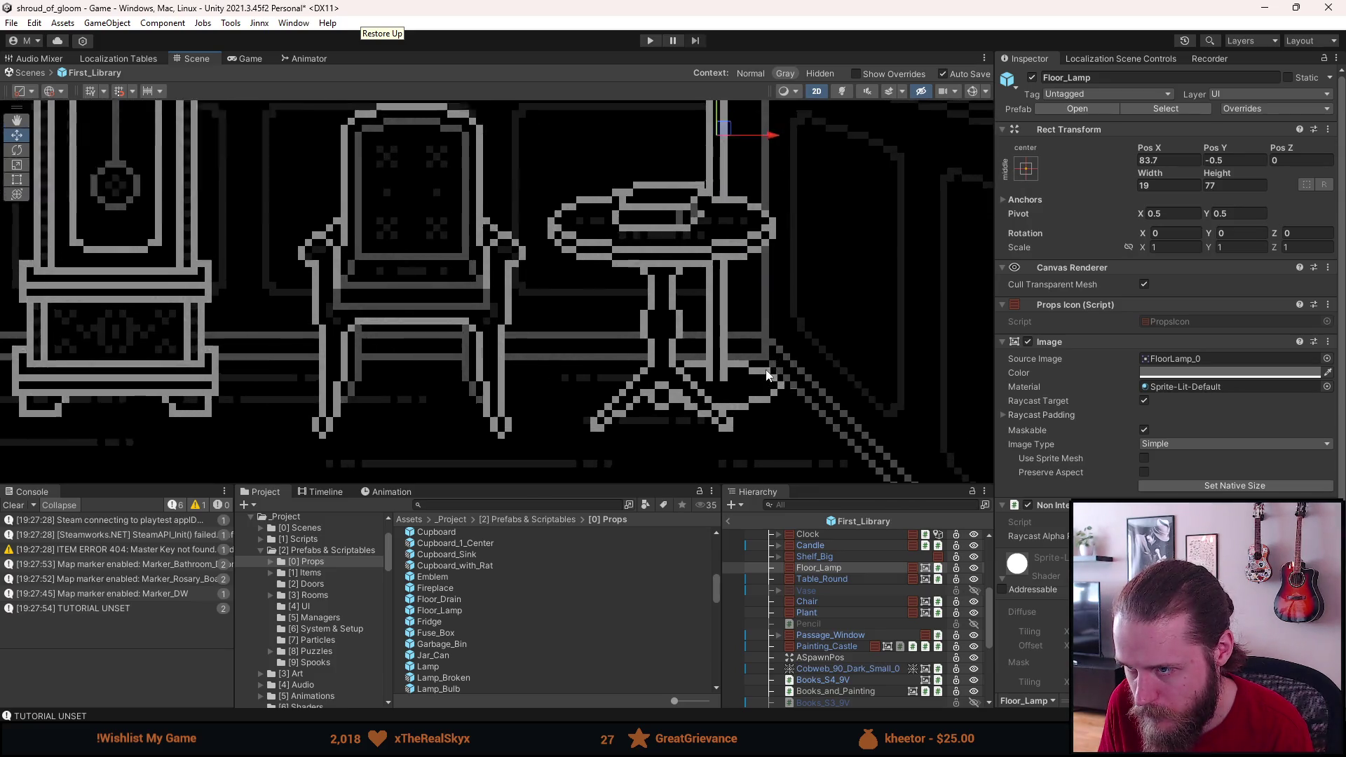
pyautogui.scroll(-10, 805, 369)
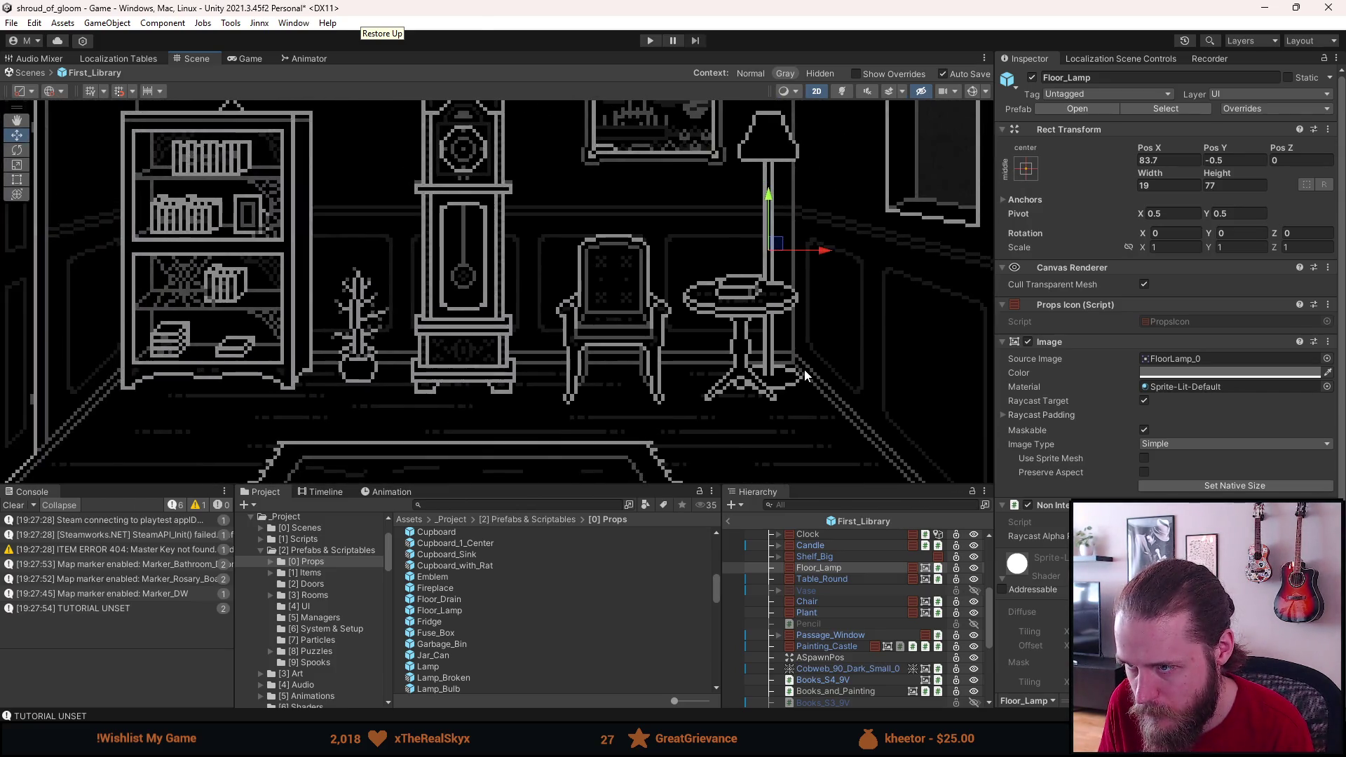
pyautogui.click(1167, 160)
pyautogui.press('BackSpace')
pyautogui.write('5')
pyautogui.scroll(5, 808, 393)
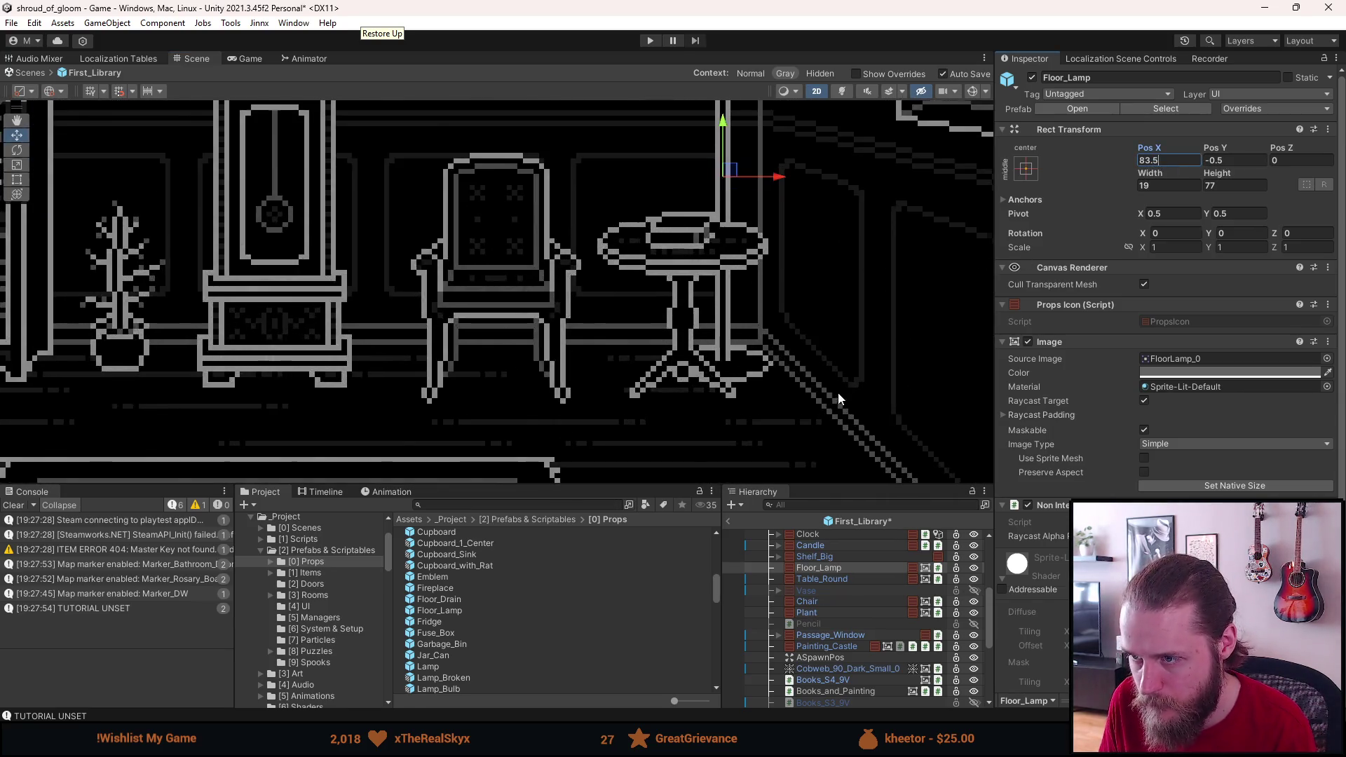
pyautogui.scroll(-8, 809, 368)
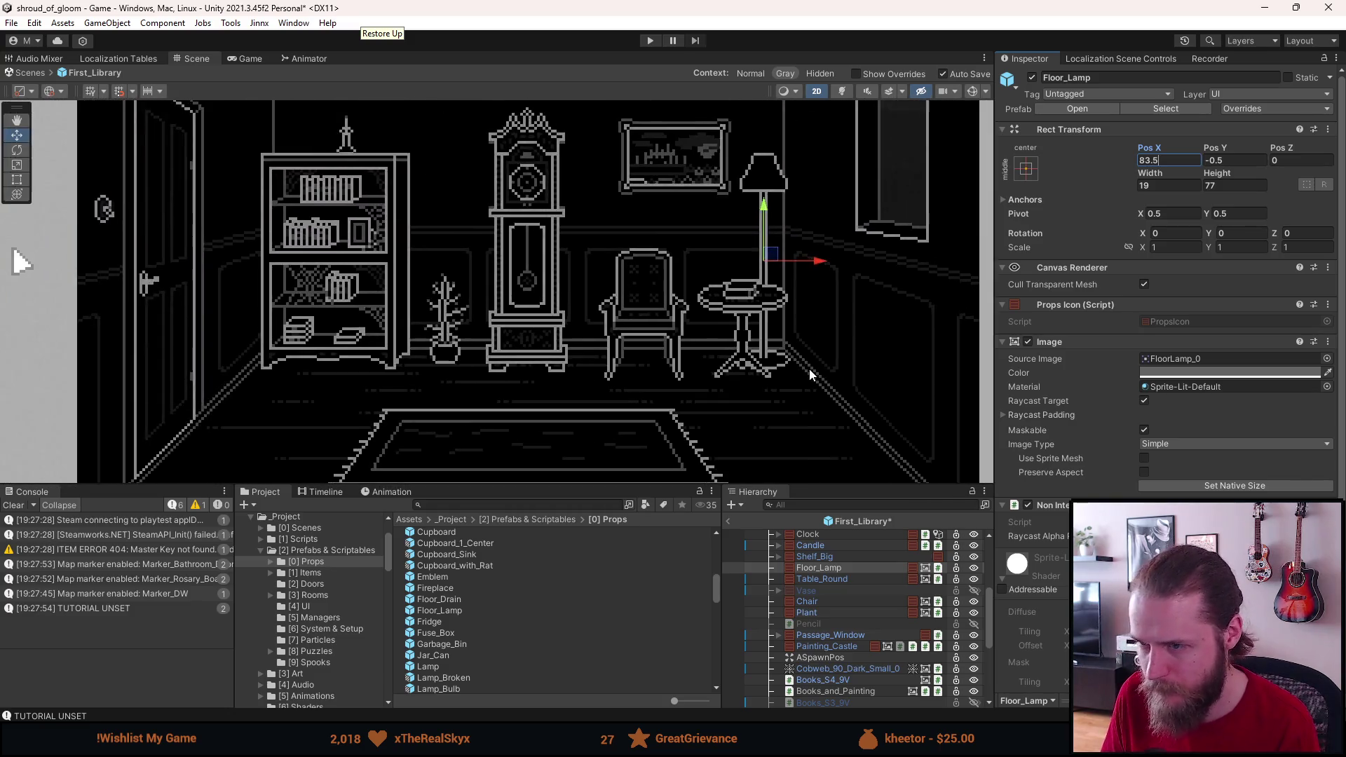
pyautogui.moveTo(814, 305)
pyautogui.mouseDown()
pyautogui.moveTo(809, 339)
pyautogui.moveTo(808, 327)
pyautogui.mouseUp()
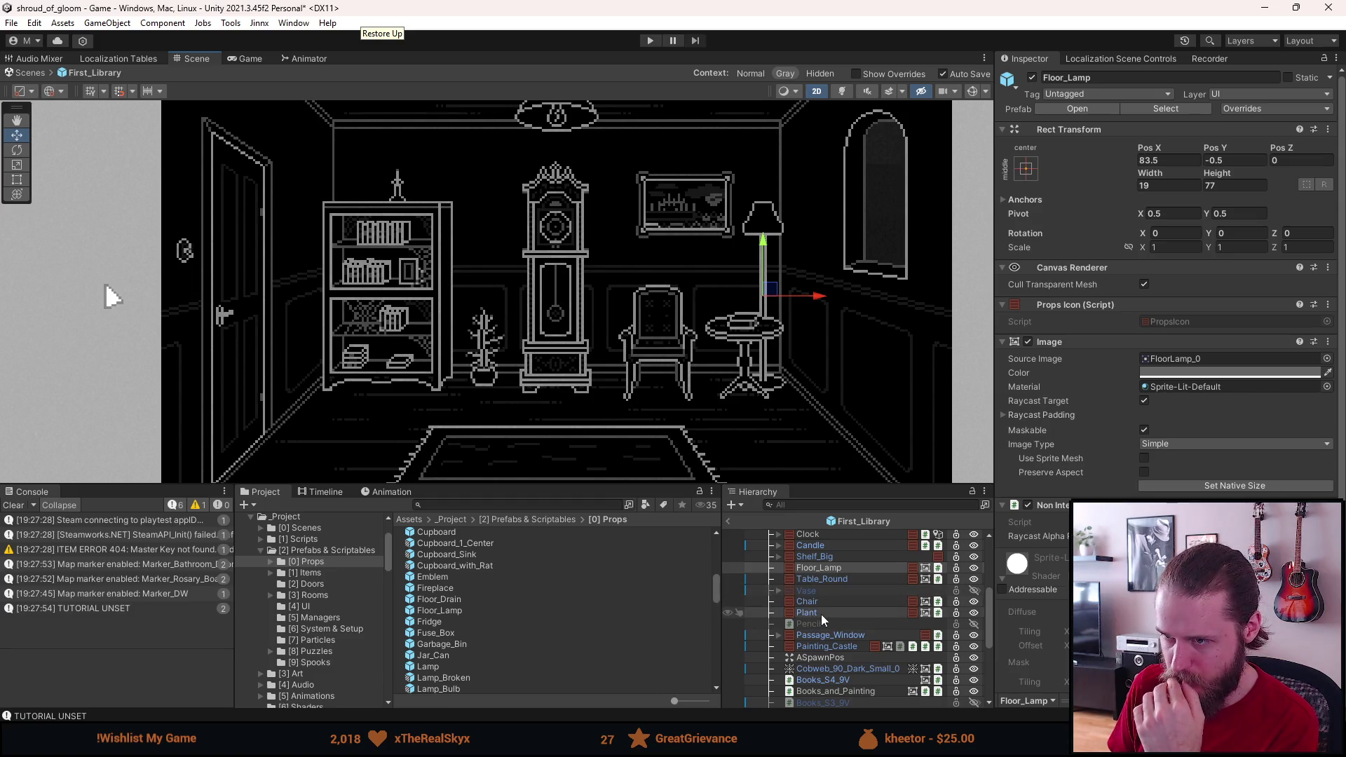
# Step: Frame the Chair and set its Pos X to 38
pyautogui.click(834, 601)
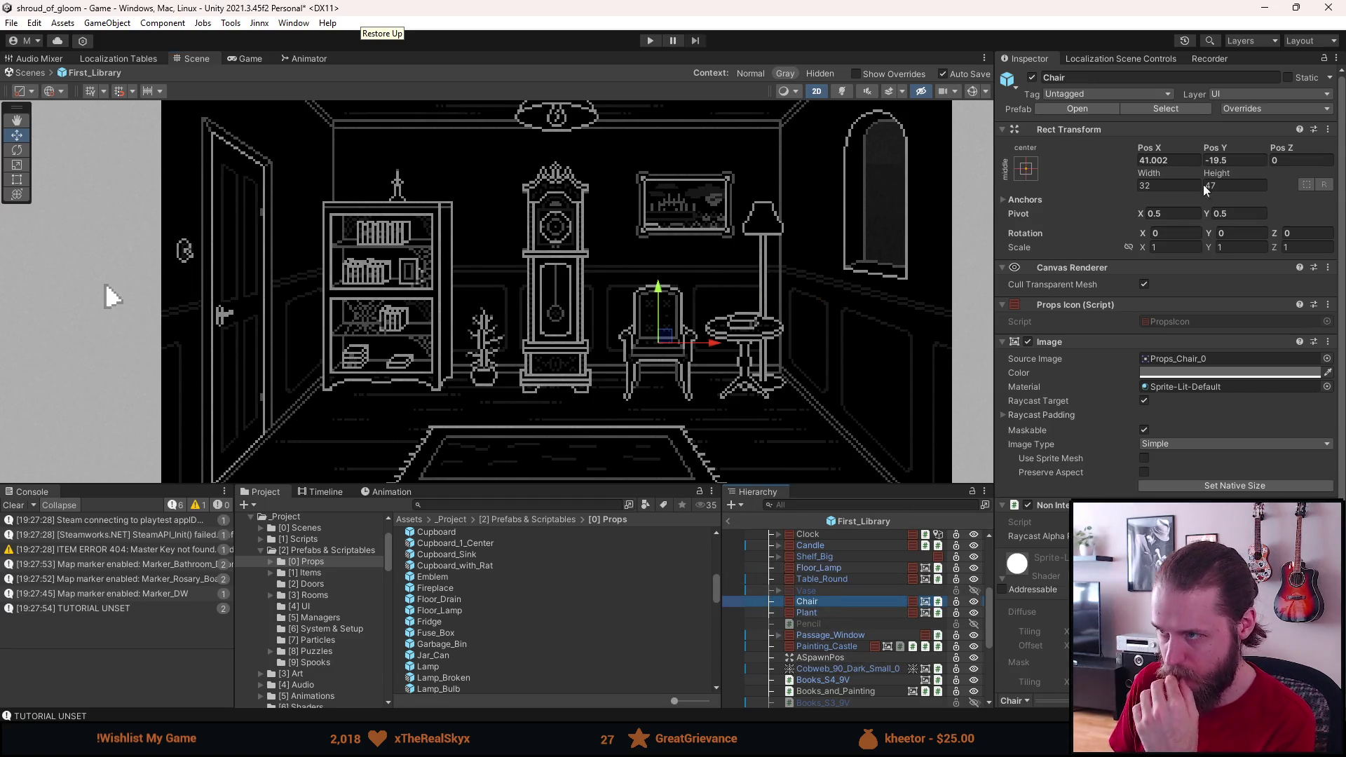
pyautogui.press('f')
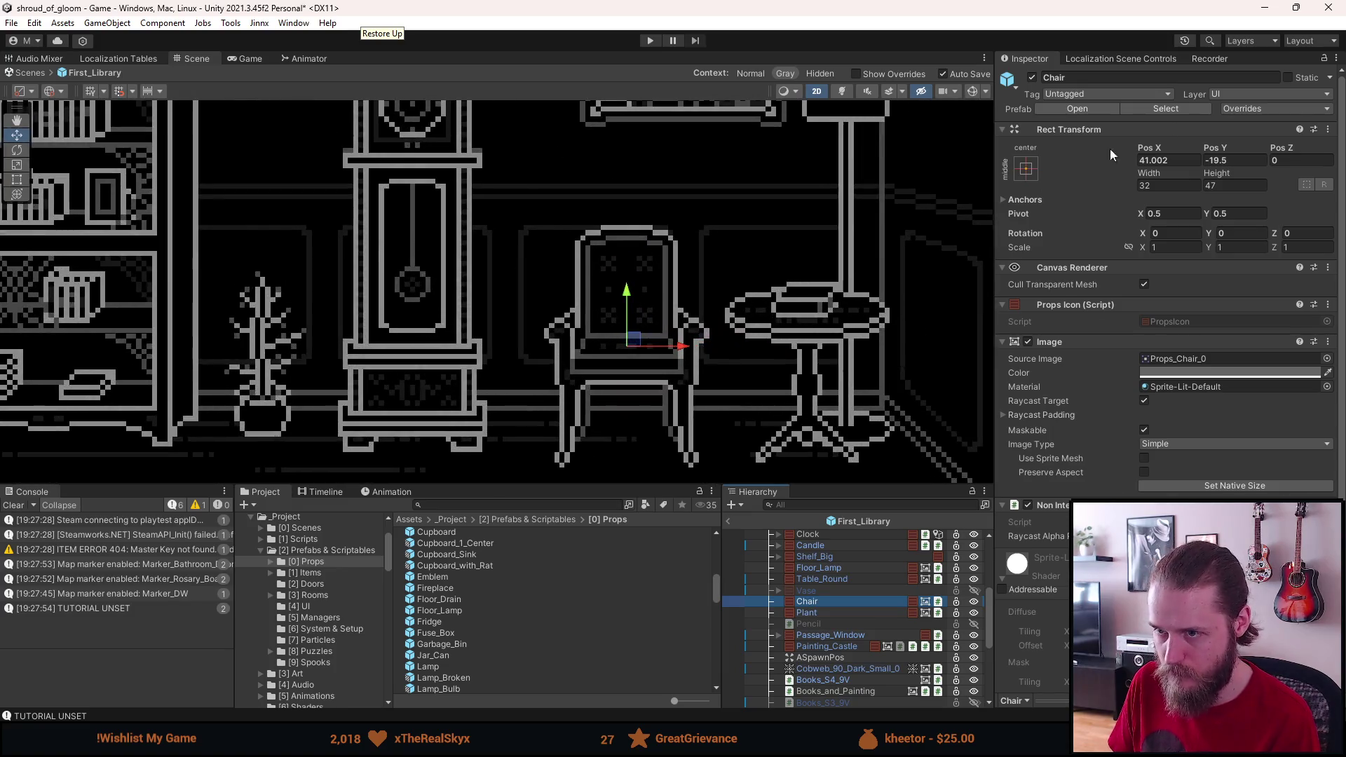
pyautogui.click(1184, 160)
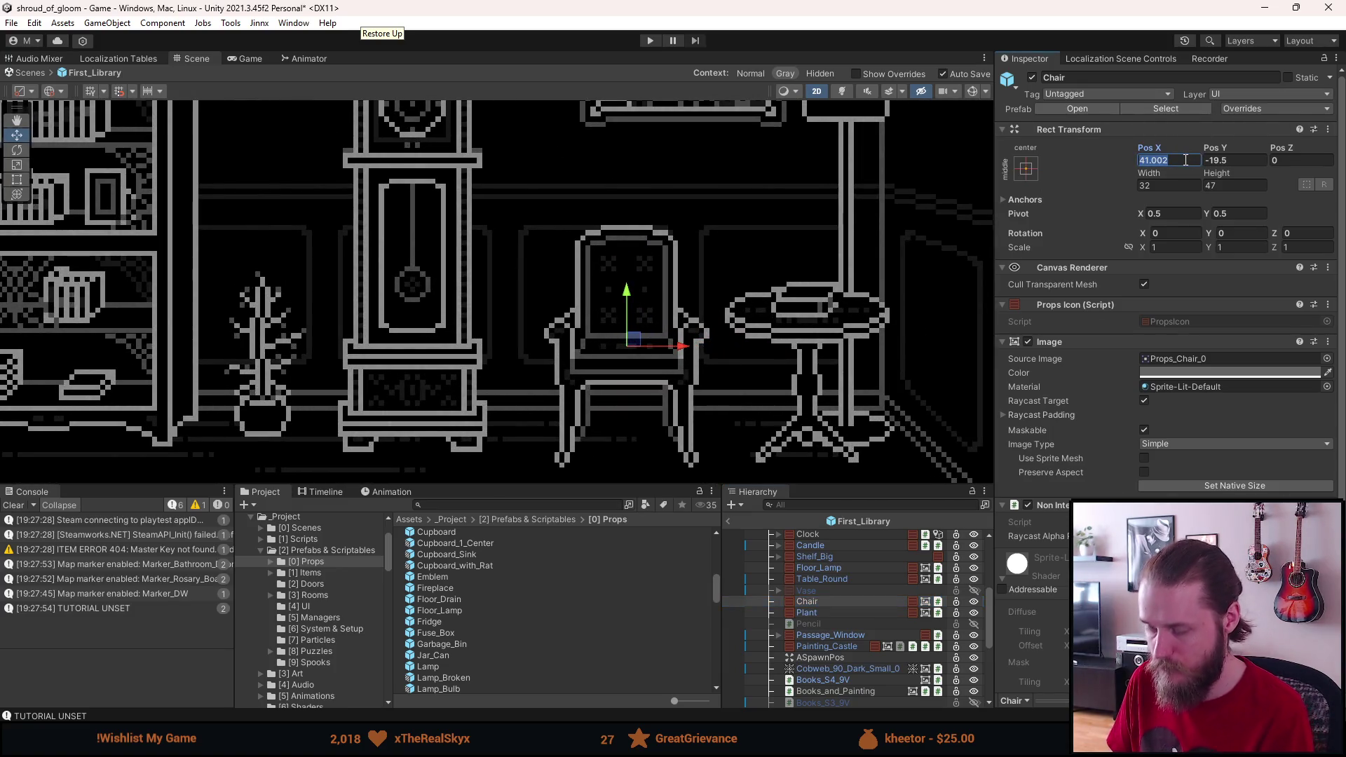
pyautogui.write('39')
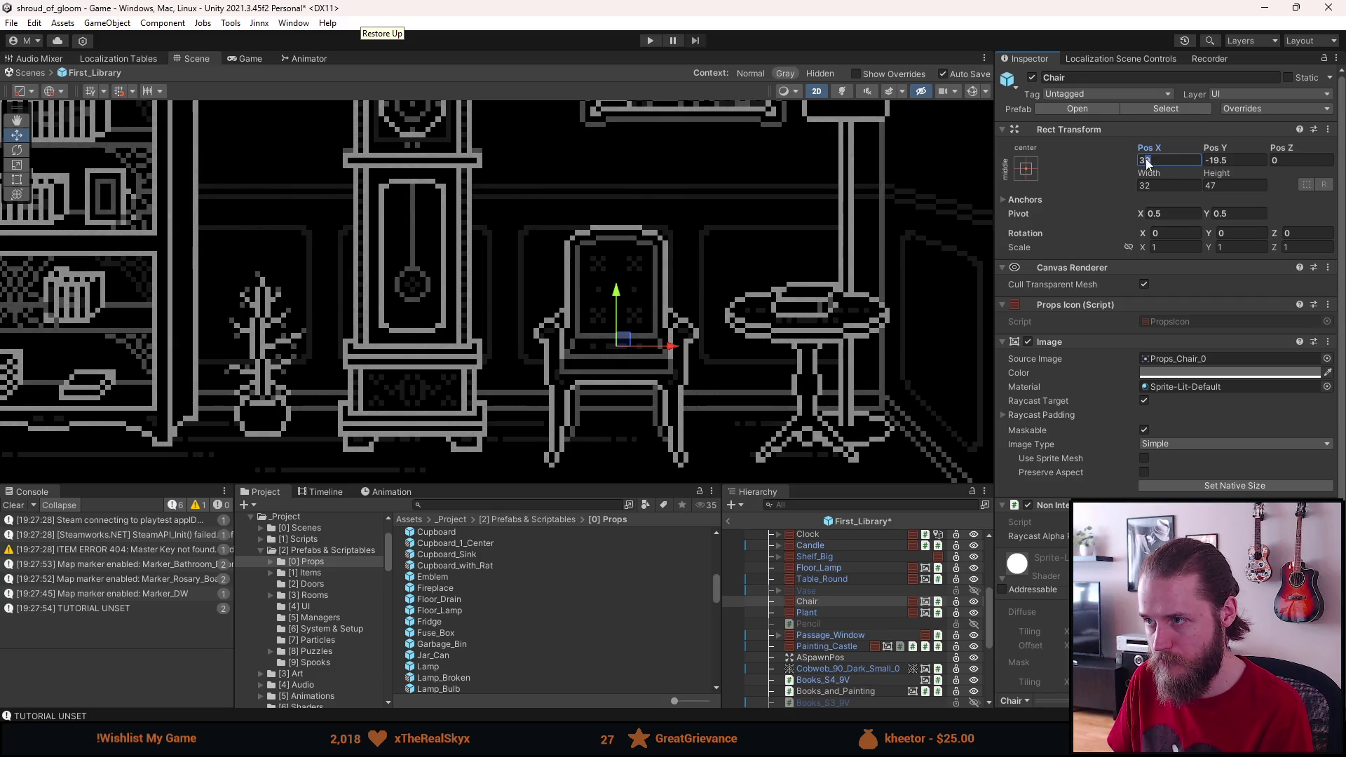
pyautogui.press('BackSpace')
pyautogui.write('8')
pyautogui.scroll(-4, 764, 394)
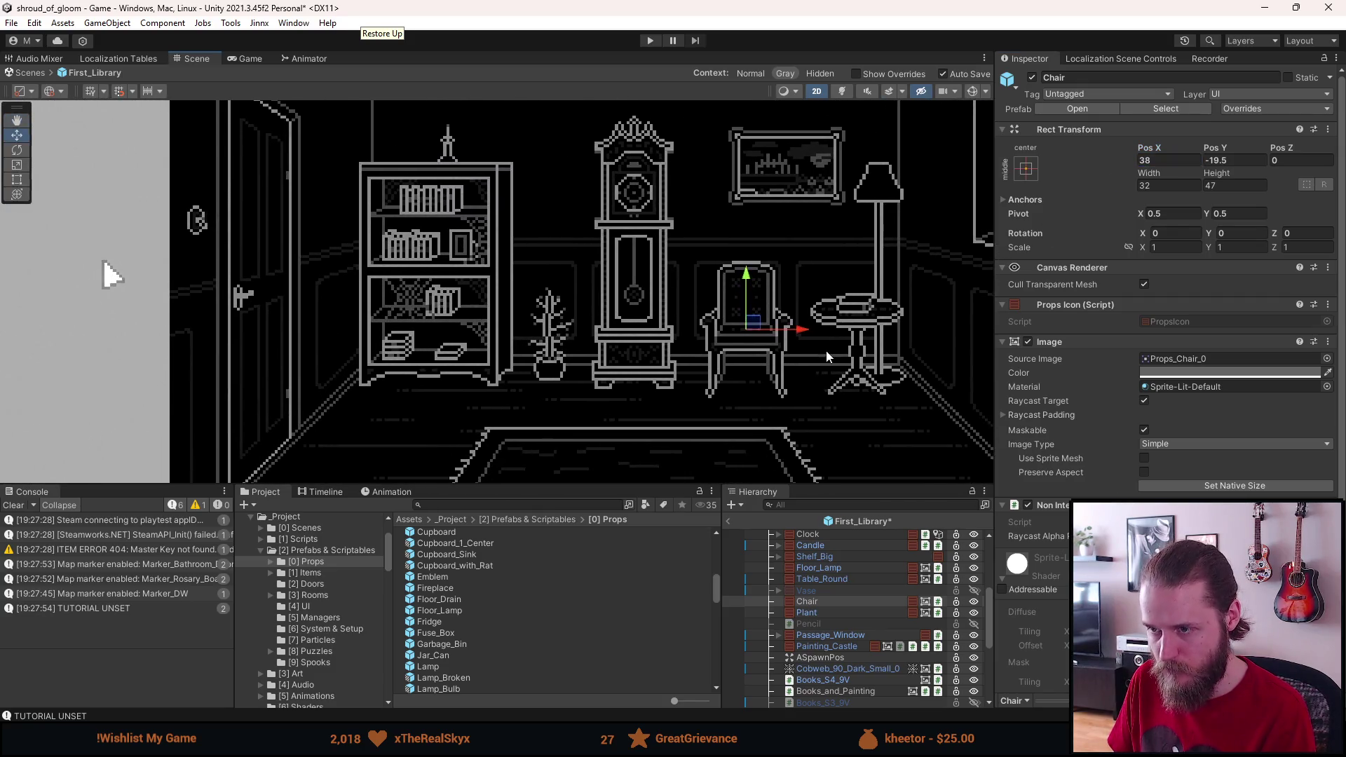
pyautogui.scroll(-8, 823, 630)
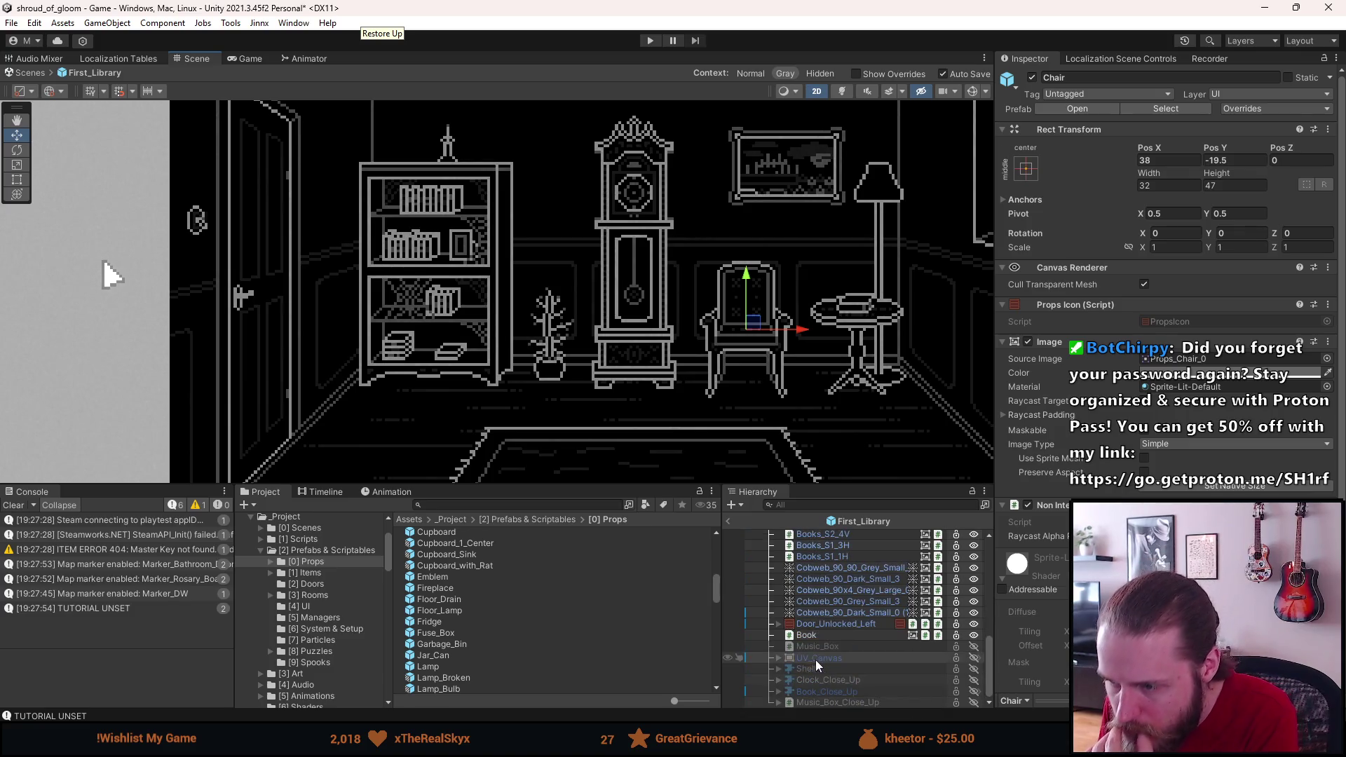
# Step: Check the Book (X 75.5, Y -11) and Table_Round (X 76.002, Y -25) positions
pyautogui.click(817, 633)
pyautogui.scroll(5, 819, 633)
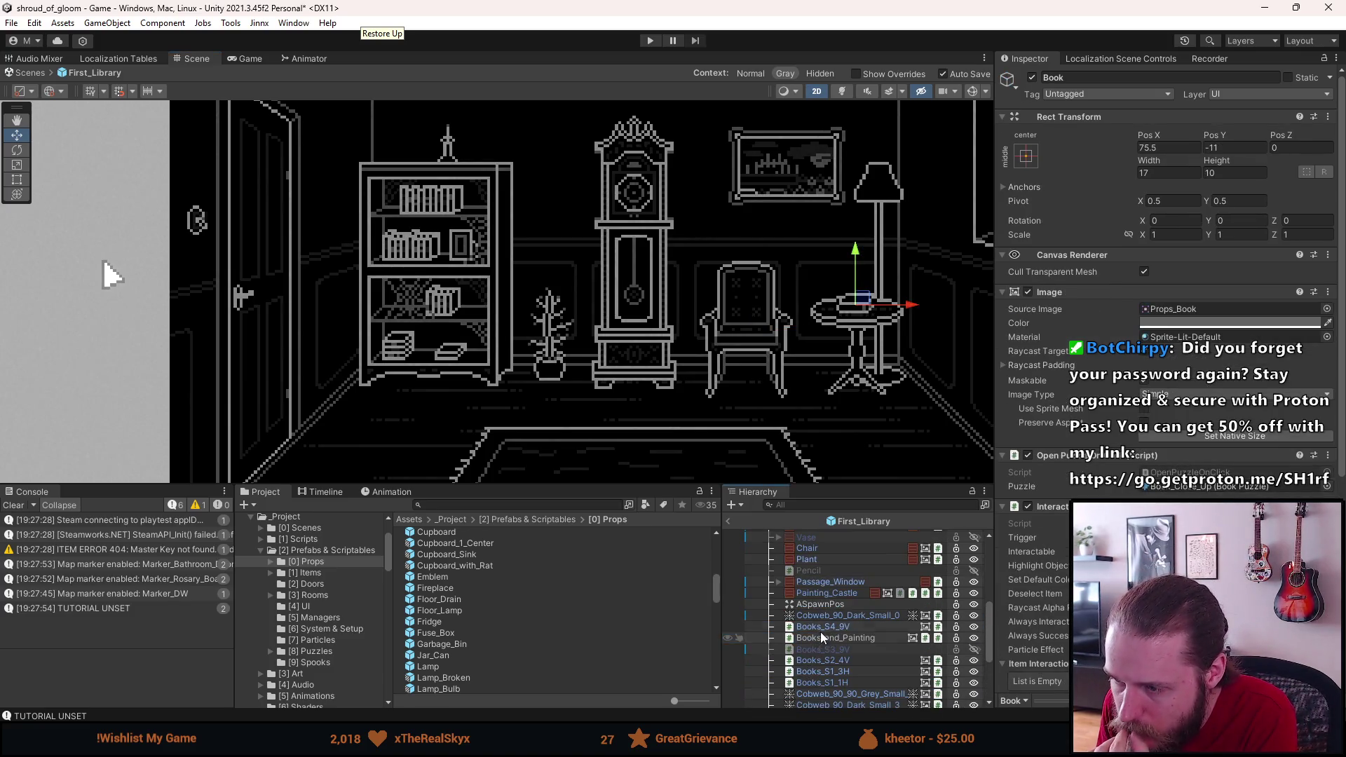
pyautogui.scroll(3, 823, 628)
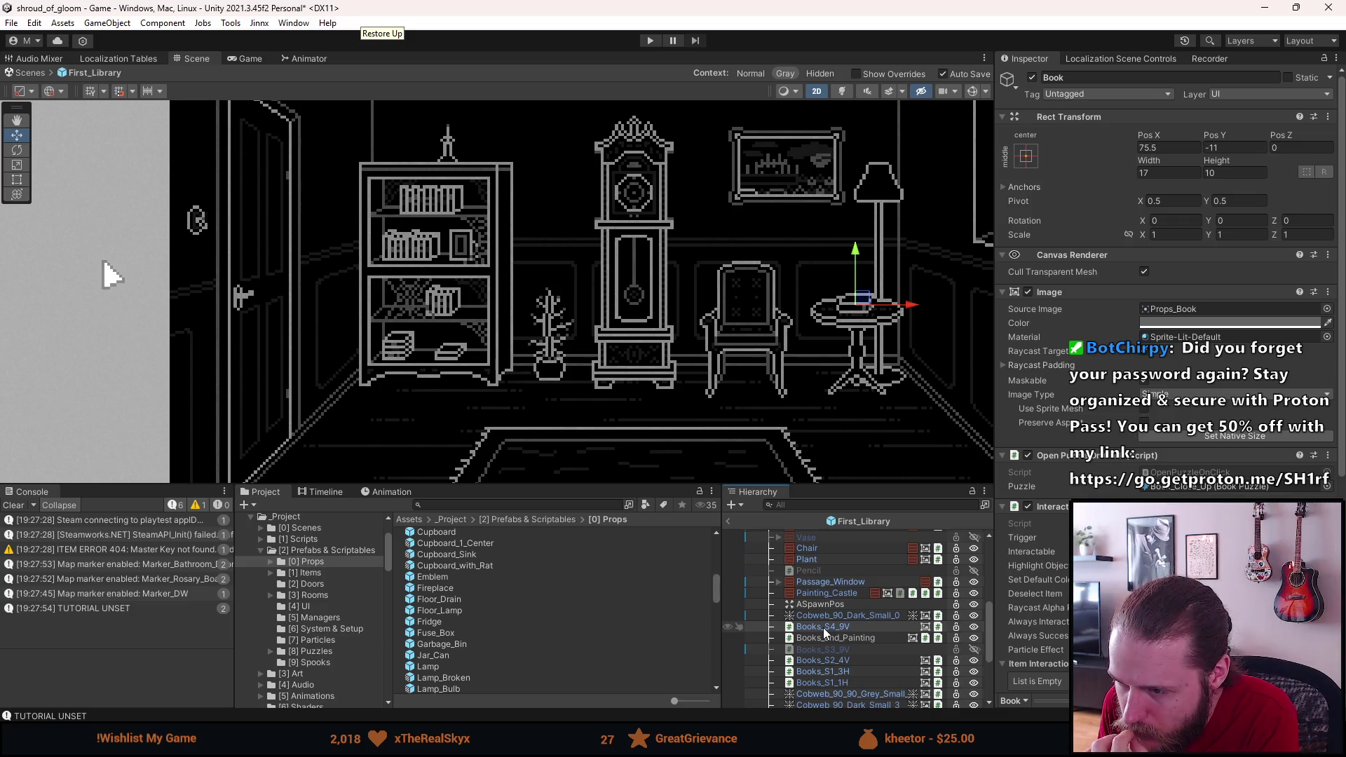
pyautogui.scroll(3, 823, 609)
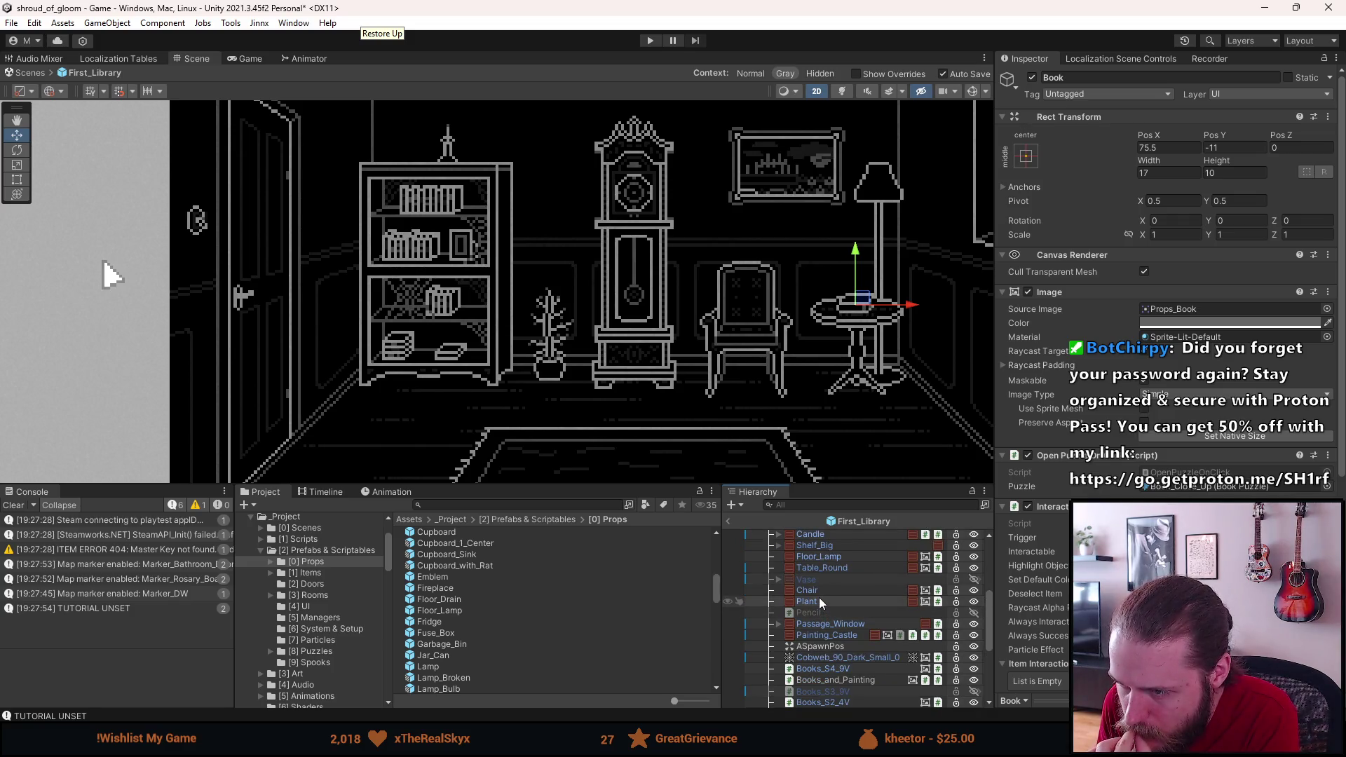
pyautogui.scroll(3, 818, 601)
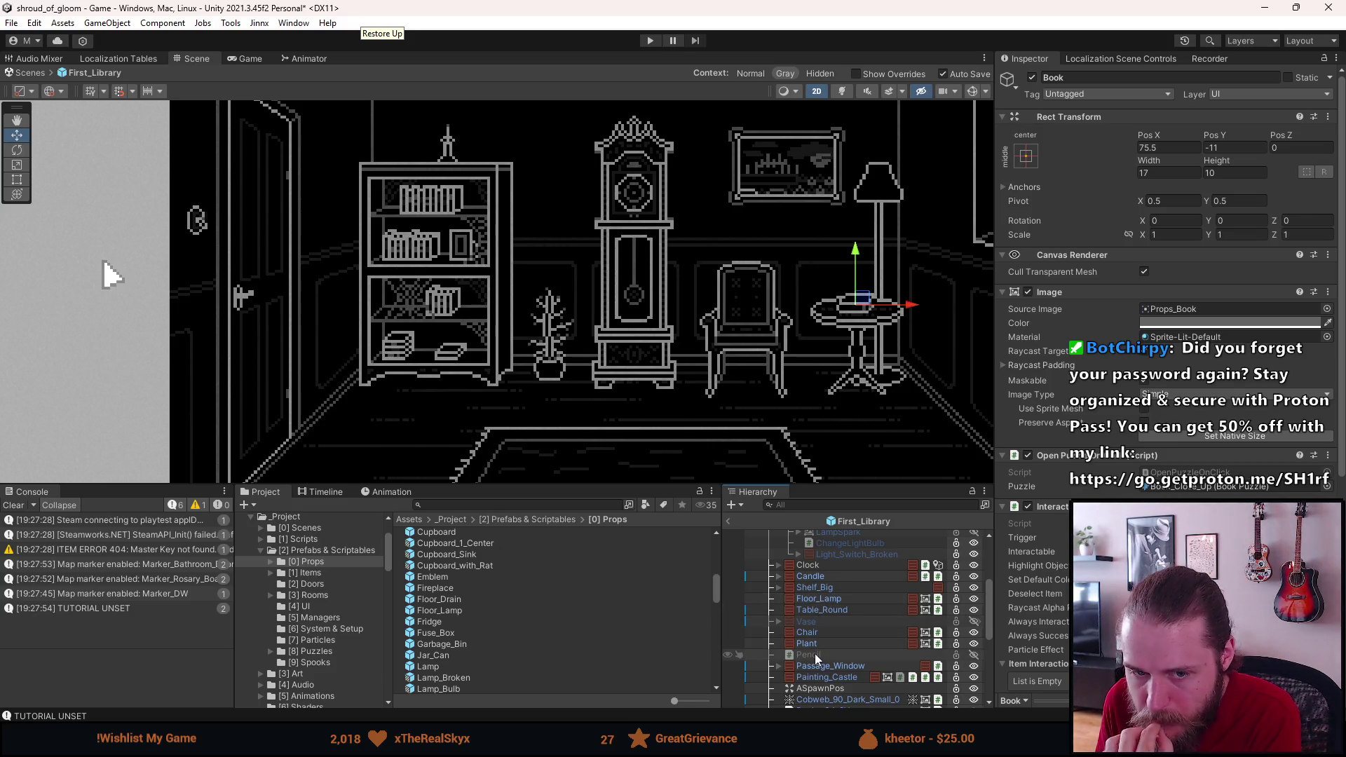
pyautogui.scroll(3, 815, 653)
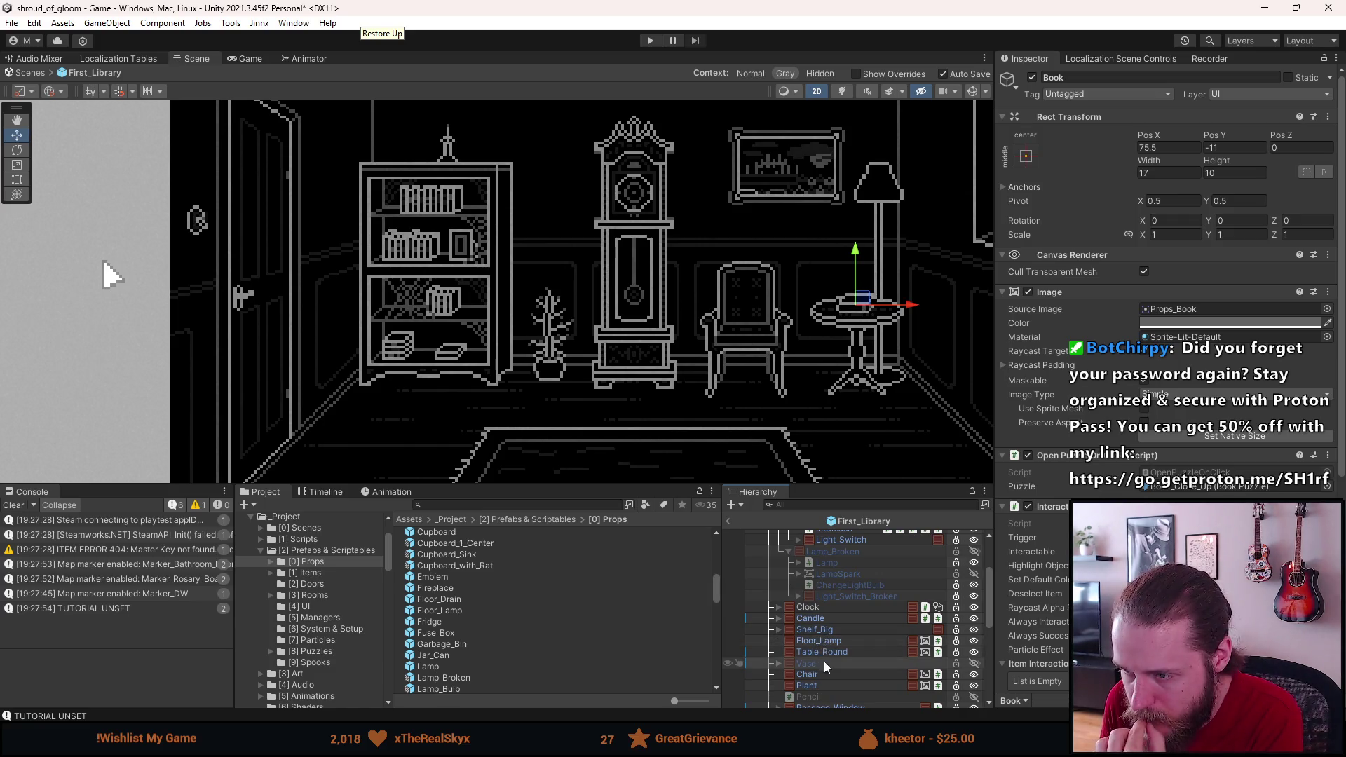
pyautogui.click(826, 650)
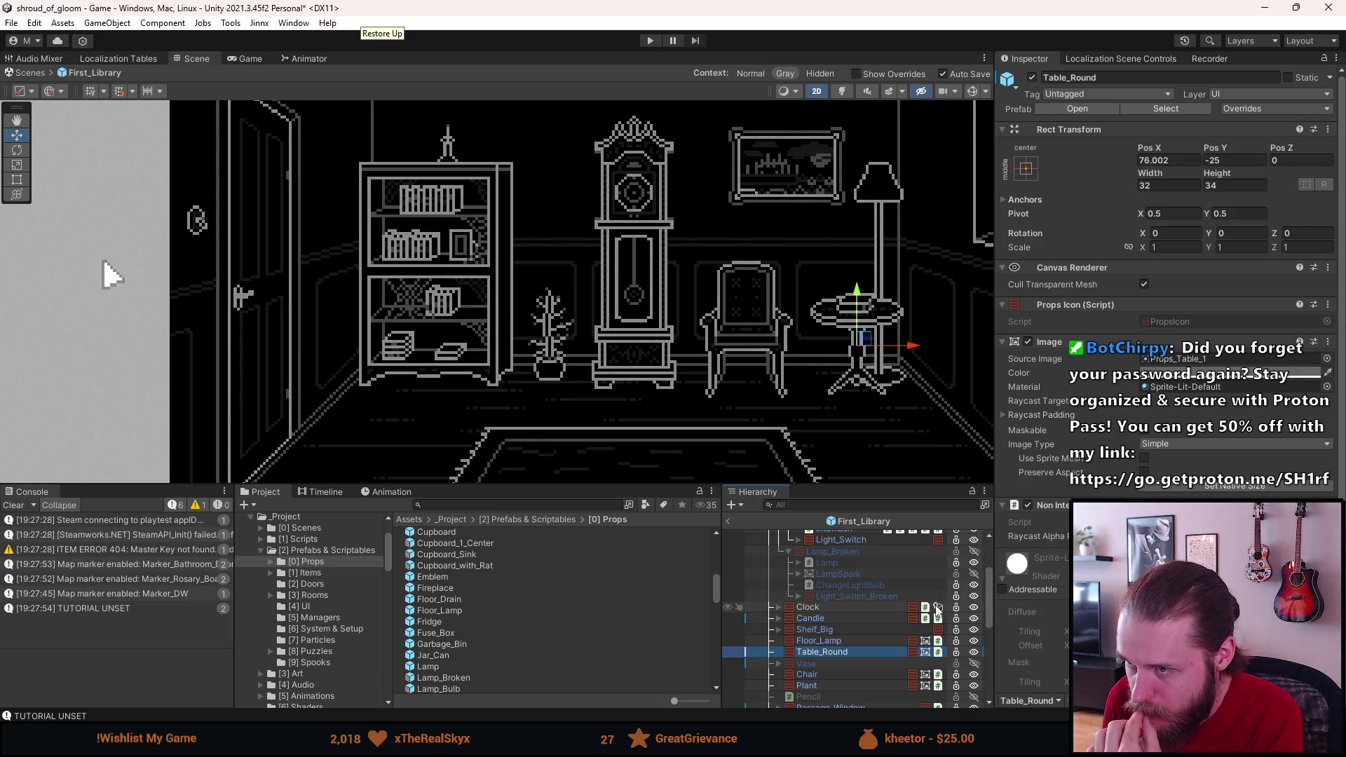
# Step: Set Table_Round's position to Pos X 65, Pos Y -30
pyautogui.scroll(2, 874, 318)
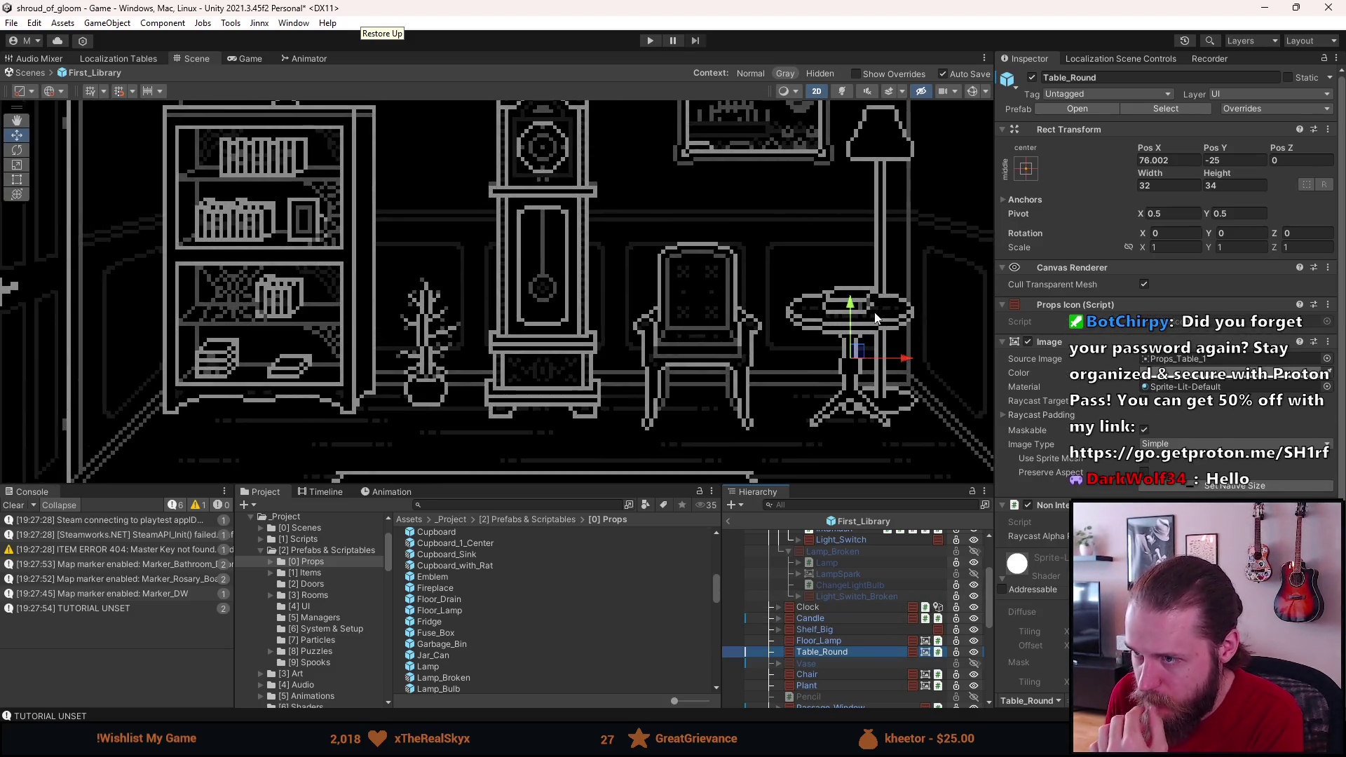
pyautogui.scroll(2, 831, 420)
pyautogui.scroll(-5, 830, 419)
pyautogui.click(1170, 160)
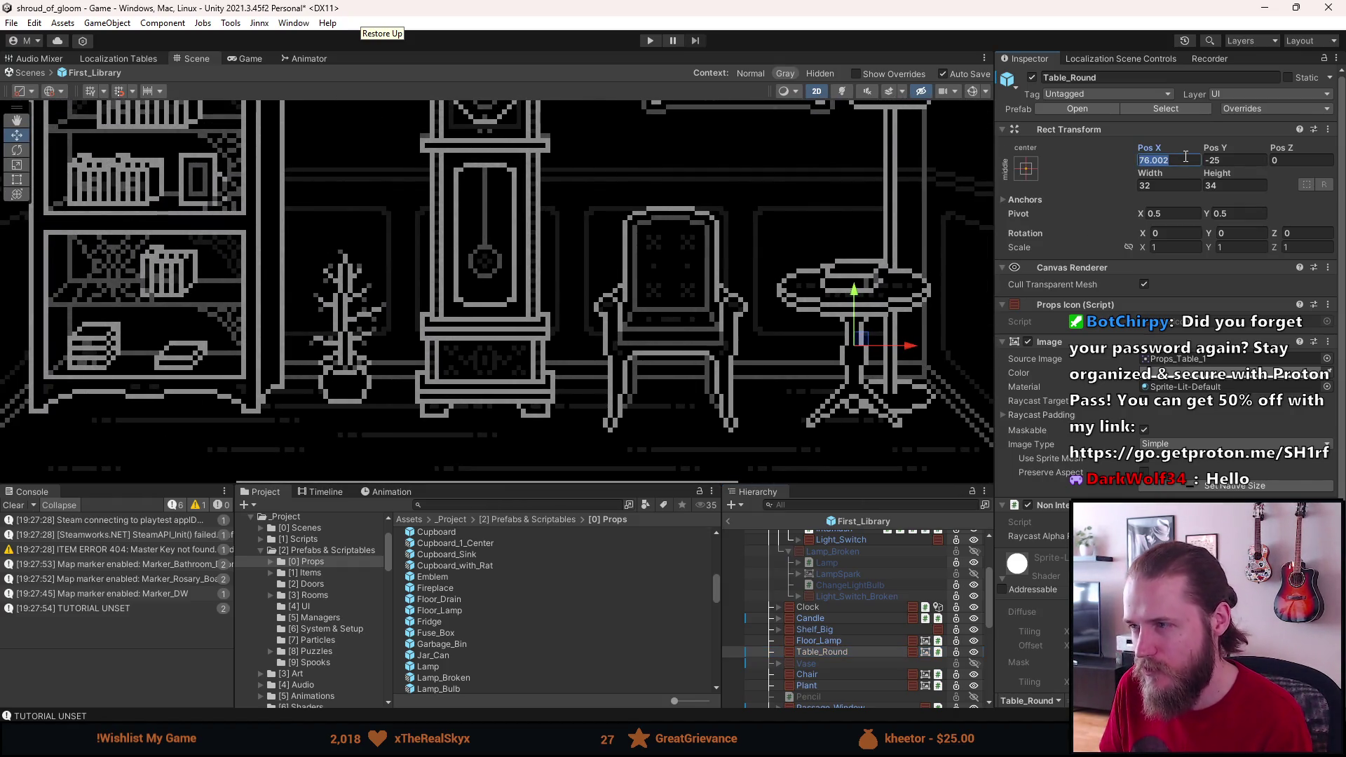
pyautogui.write('70')
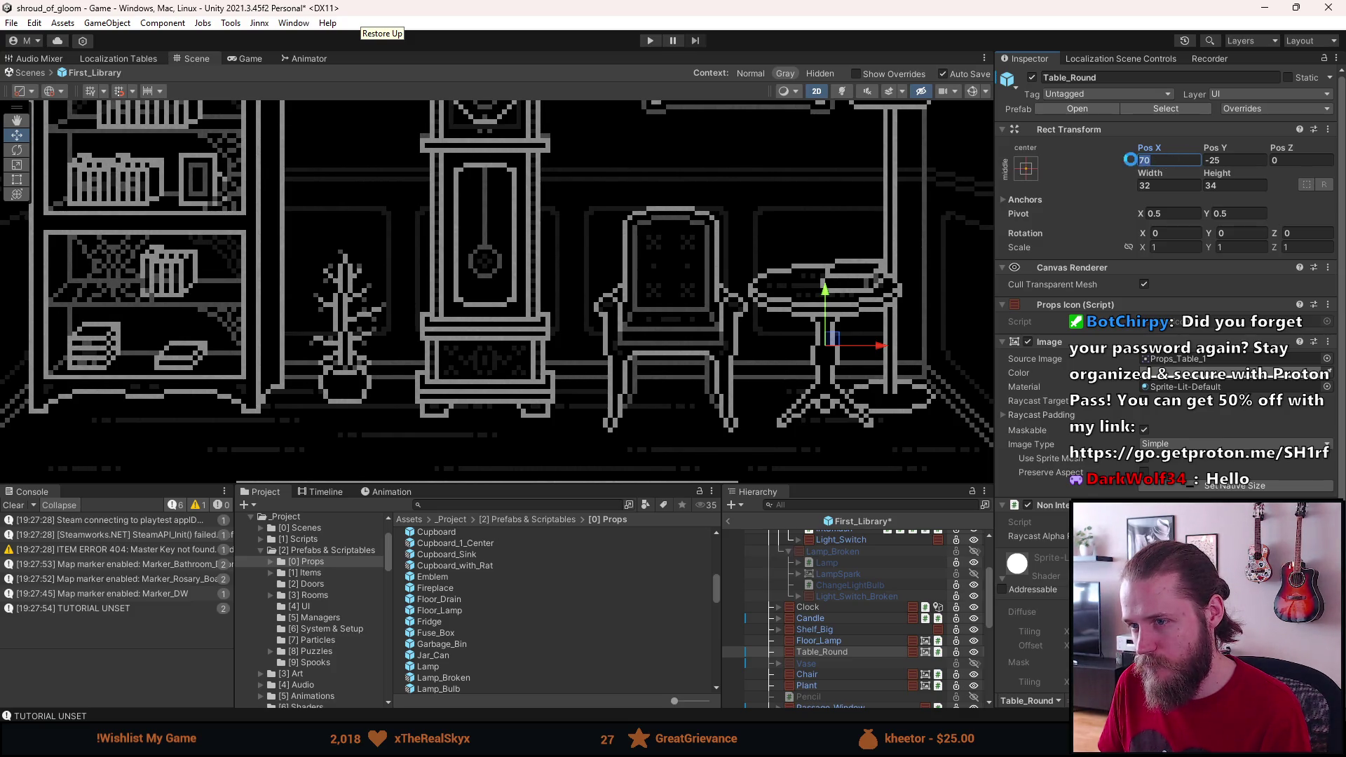
pyautogui.write('65')
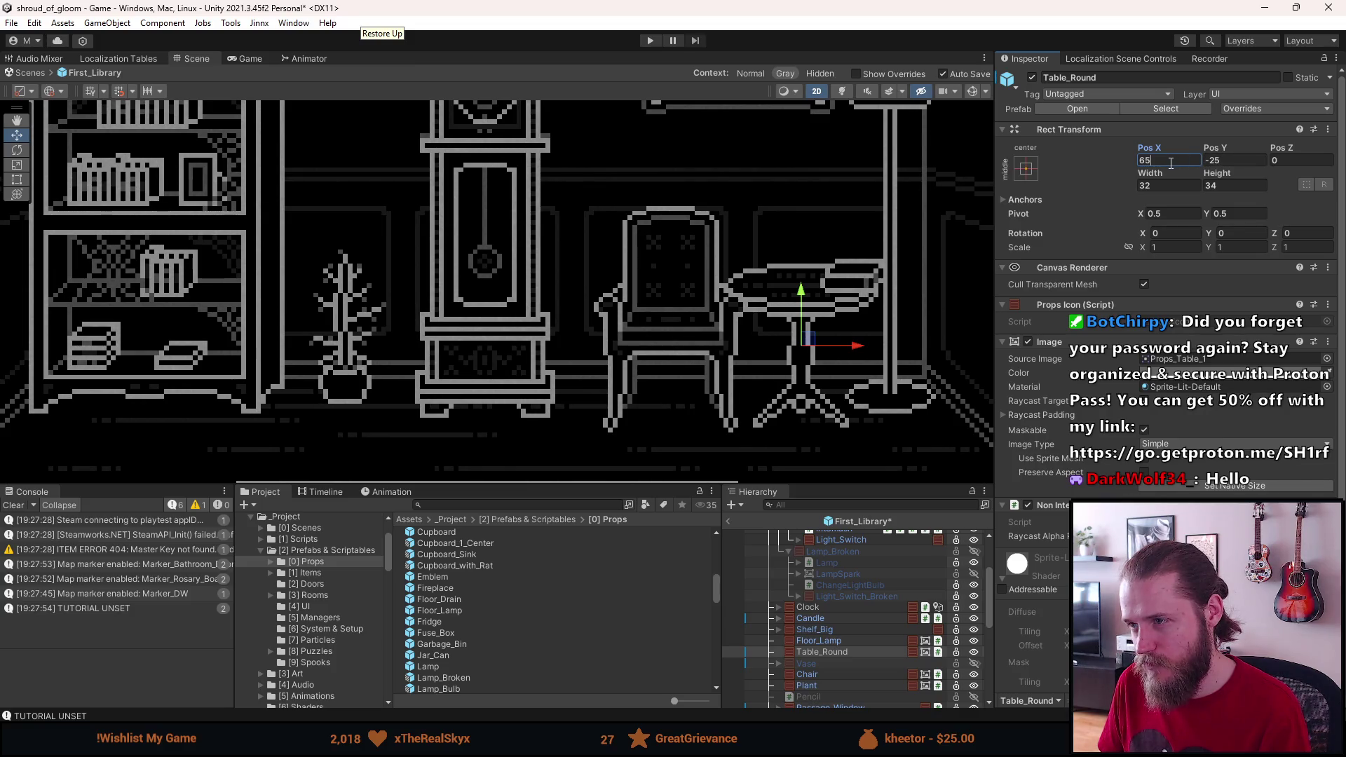
pyautogui.click(1215, 162)
pyautogui.write('-15')
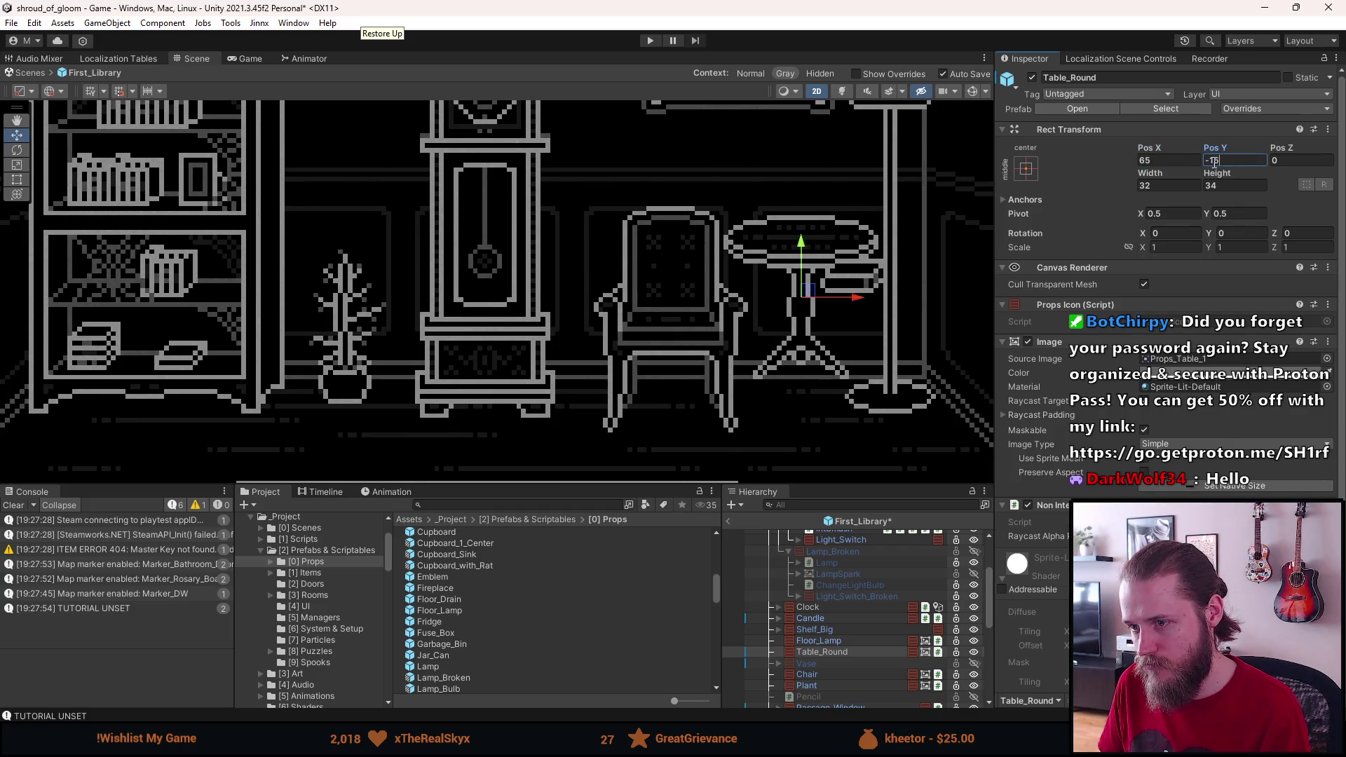
pyautogui.write('-35')
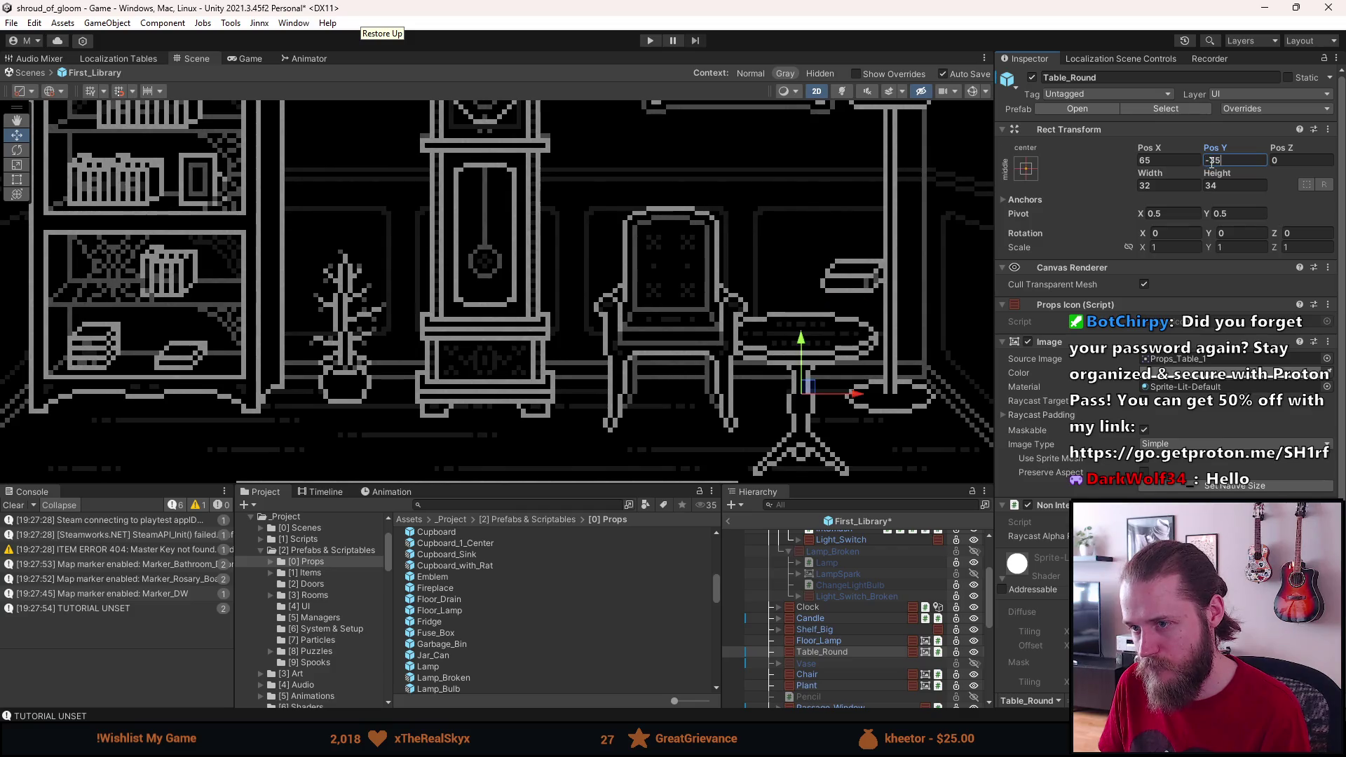
pyautogui.doubleClick(1213, 167)
pyautogui.write('25')
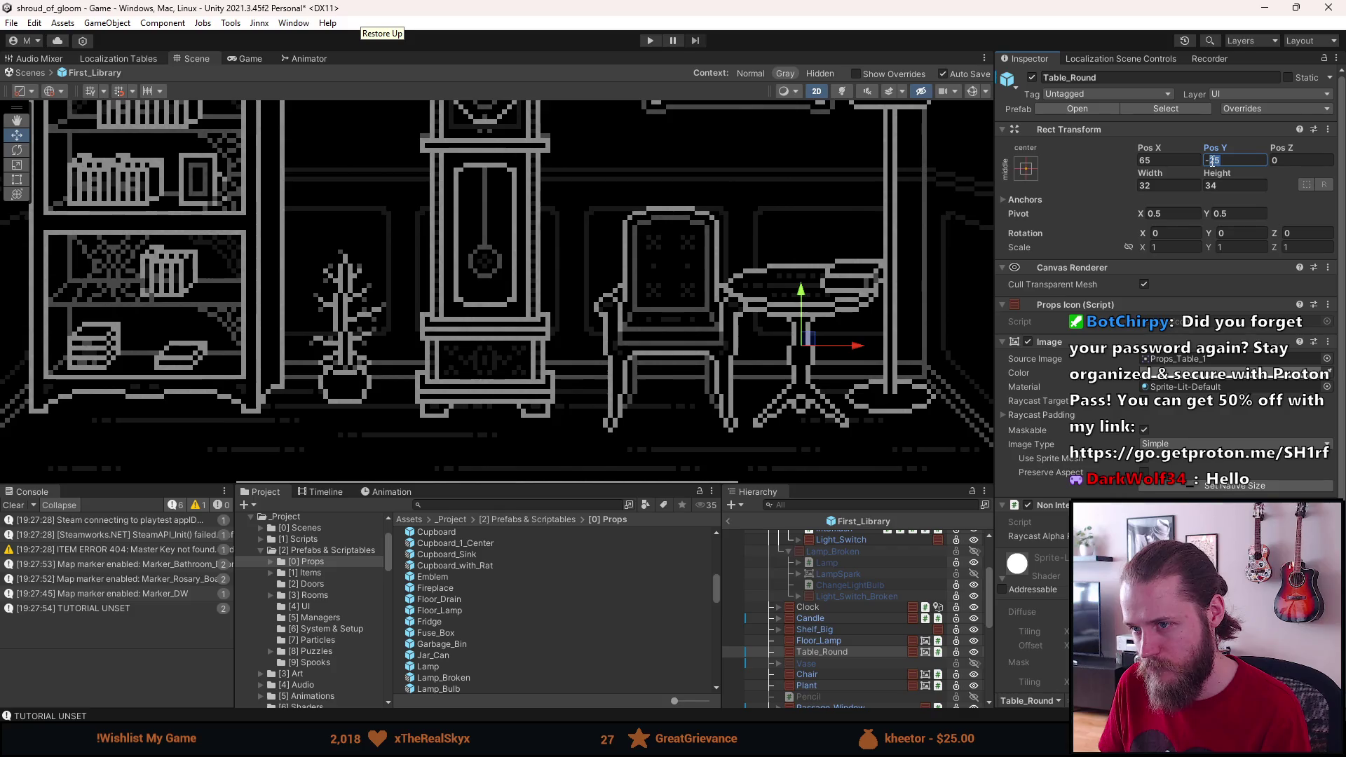
pyautogui.write('30')
pyautogui.press('Return')
# Step: Reorder Table_Round in the Hierarchy to sit between Chair and Plant
pyautogui.scroll(-5, 940, 263)
pyautogui.scroll(3, 927, 270)
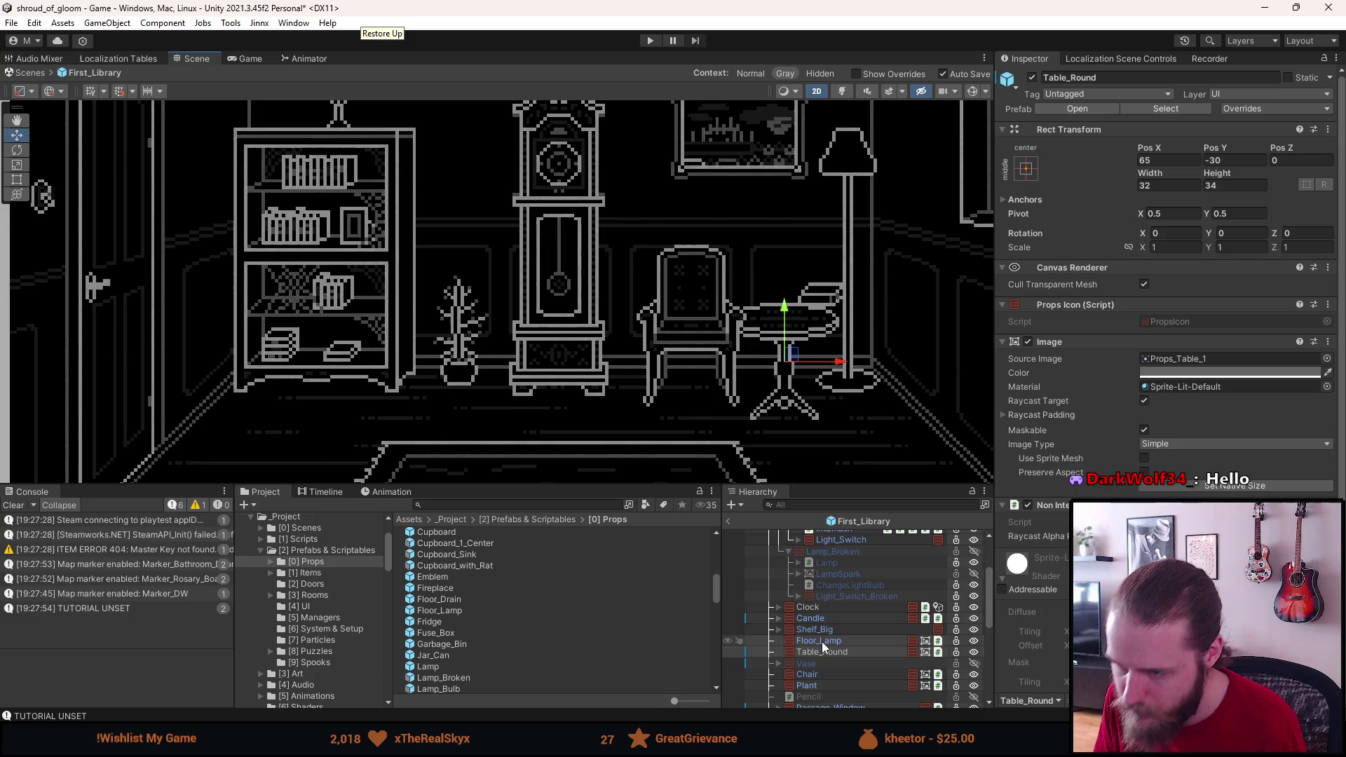
pyautogui.moveTo(823, 649); pyautogui.dragTo(818, 679)
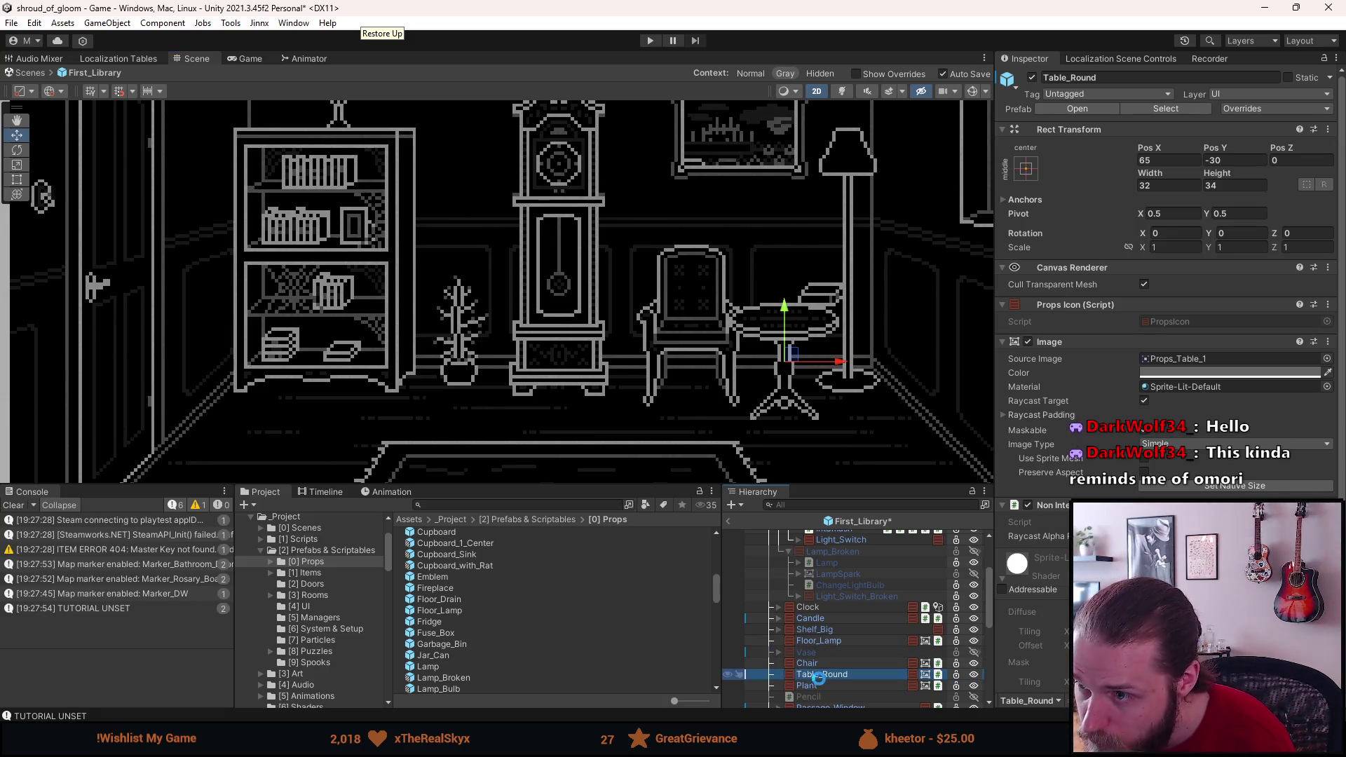
pyautogui.scroll(-3, 740, 399)
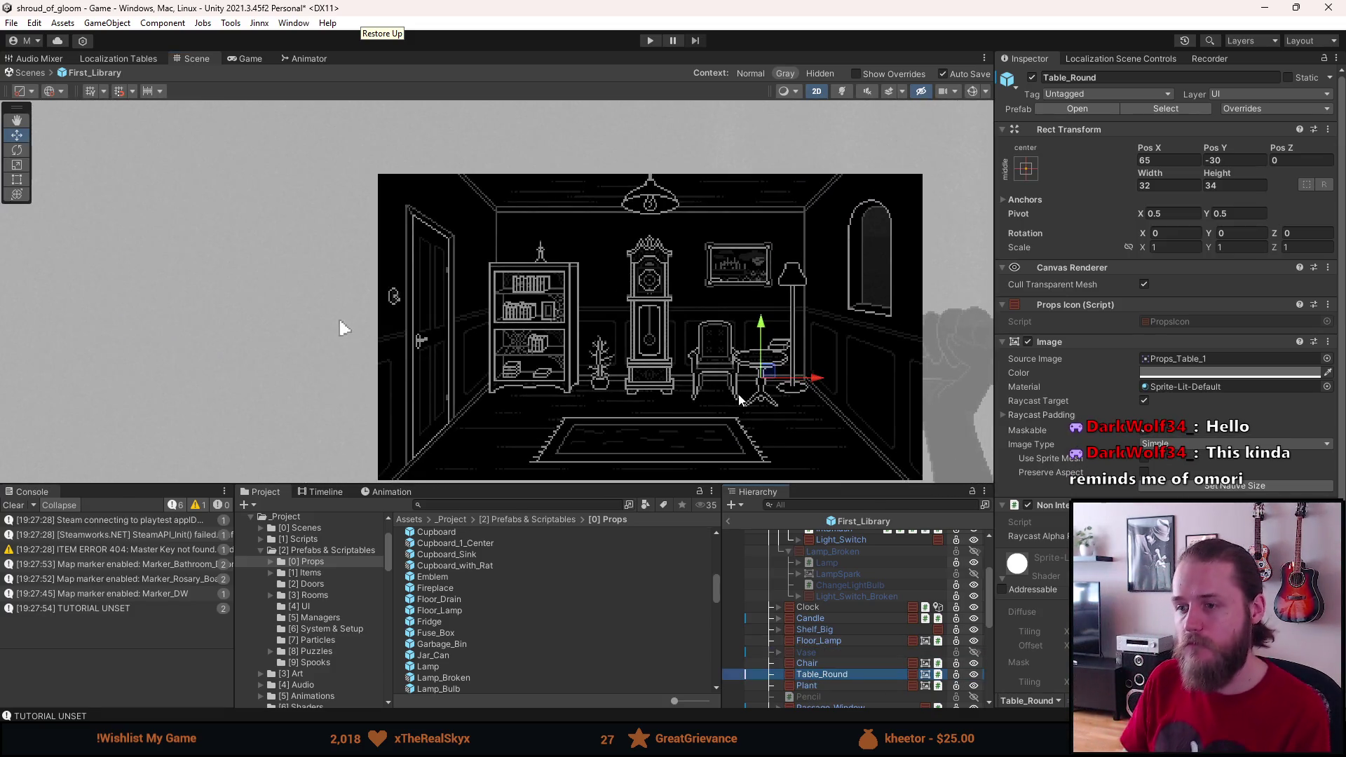
pyautogui.scroll(4, 743, 398)
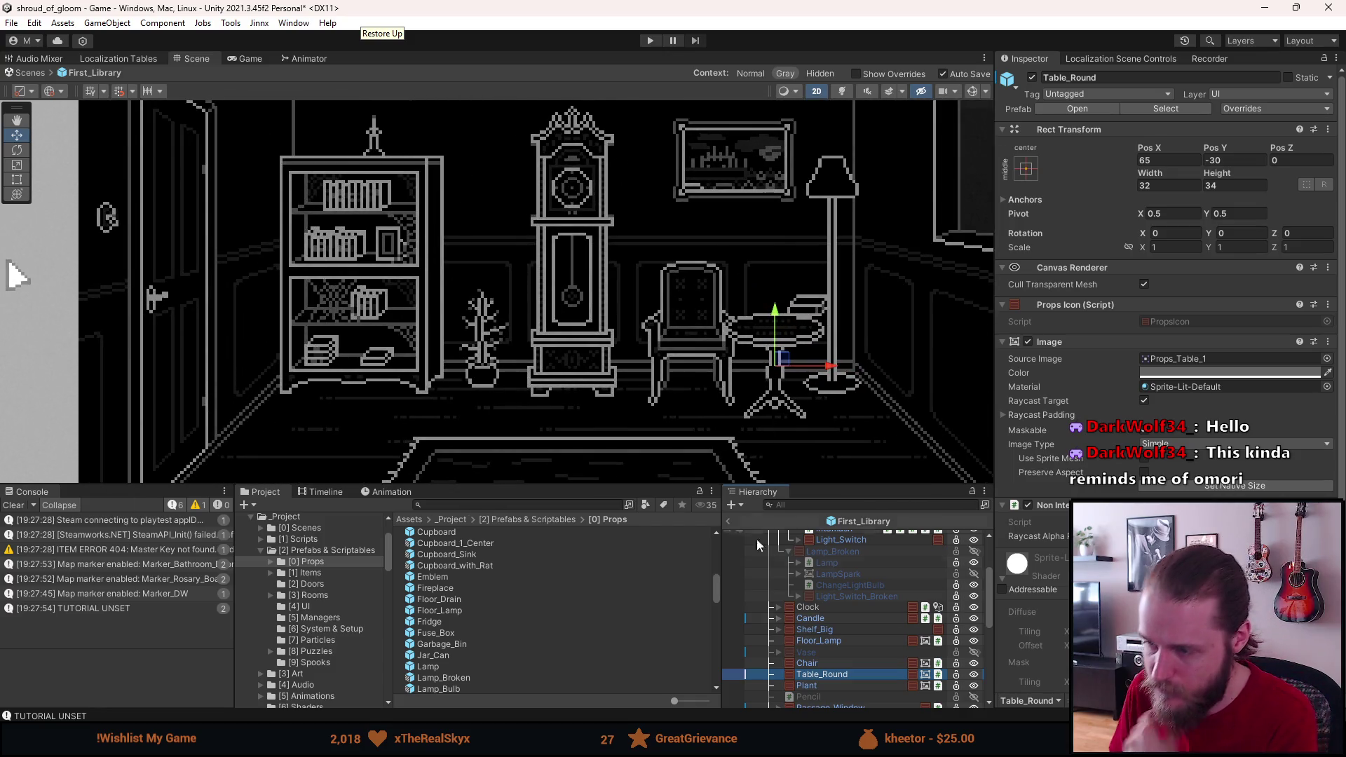
pyautogui.scroll(-5, 812, 680)
# Step: Place the Book at X 64.5, Y -8 over the moved table and save with Ctrl+S
pyautogui.doubleClick(832, 638)
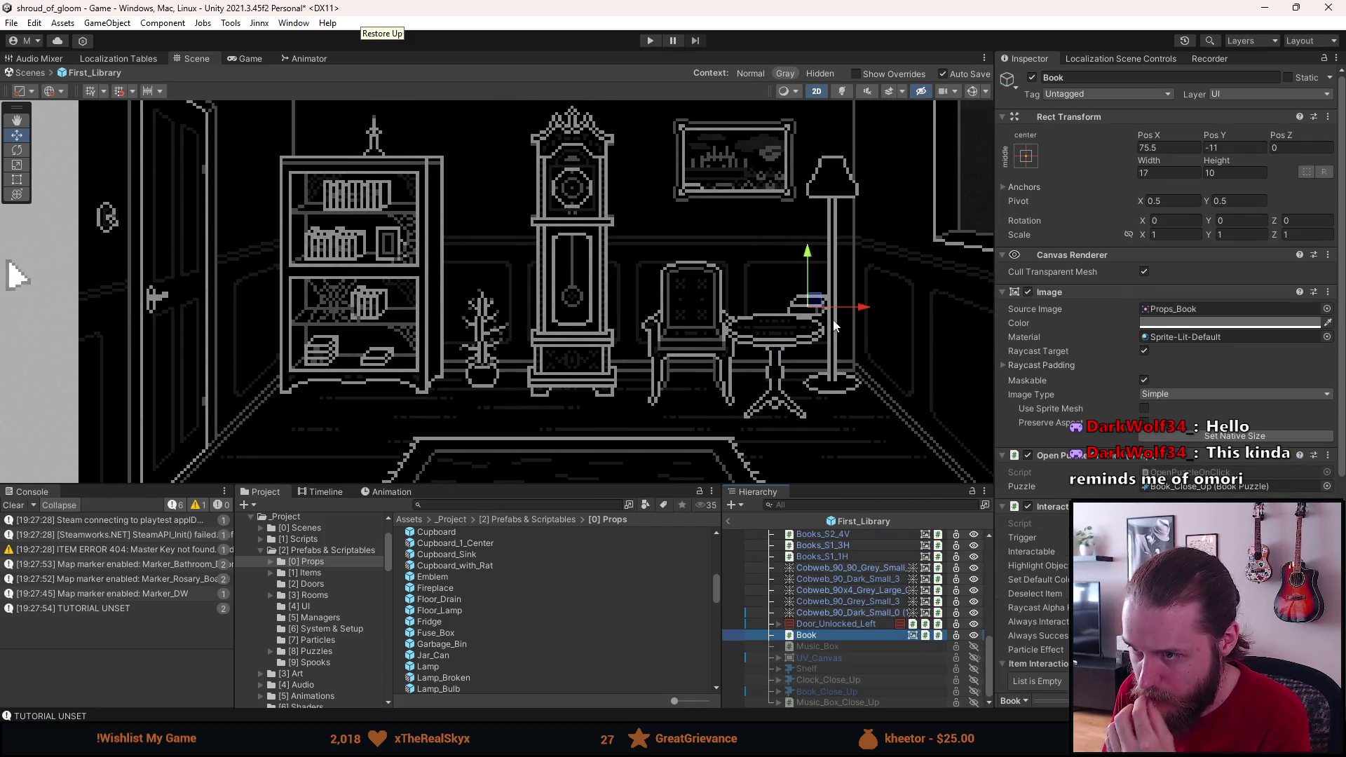
pyautogui.click(1150, 147)
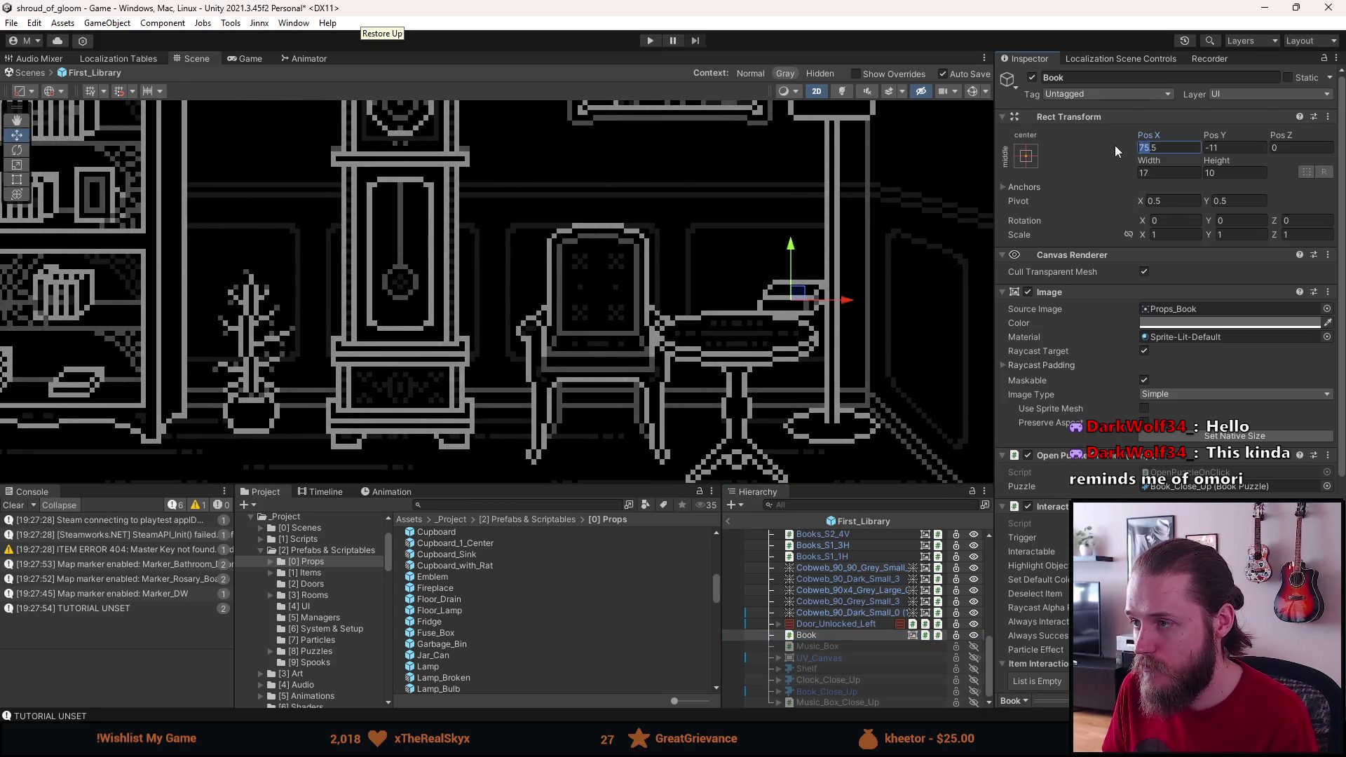
pyautogui.write('64.5')
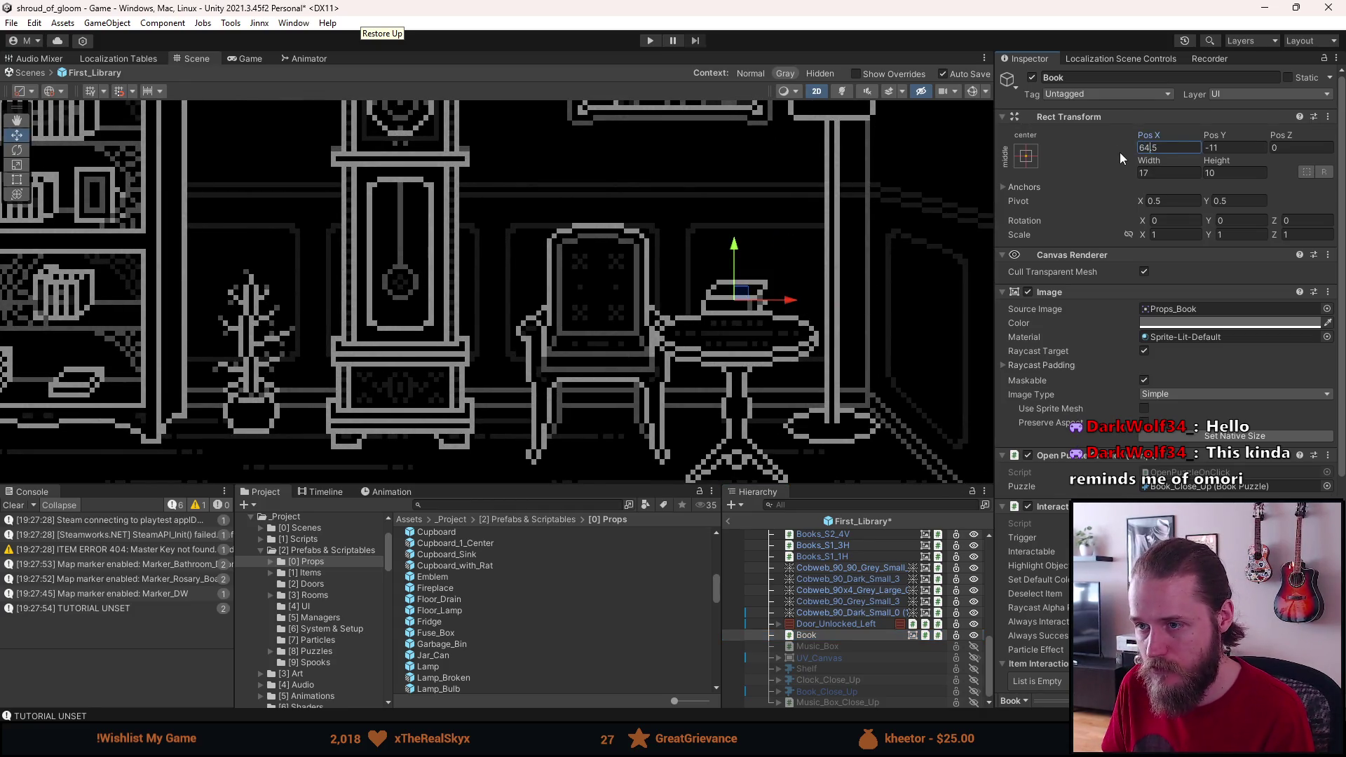
pyautogui.click(1227, 148)
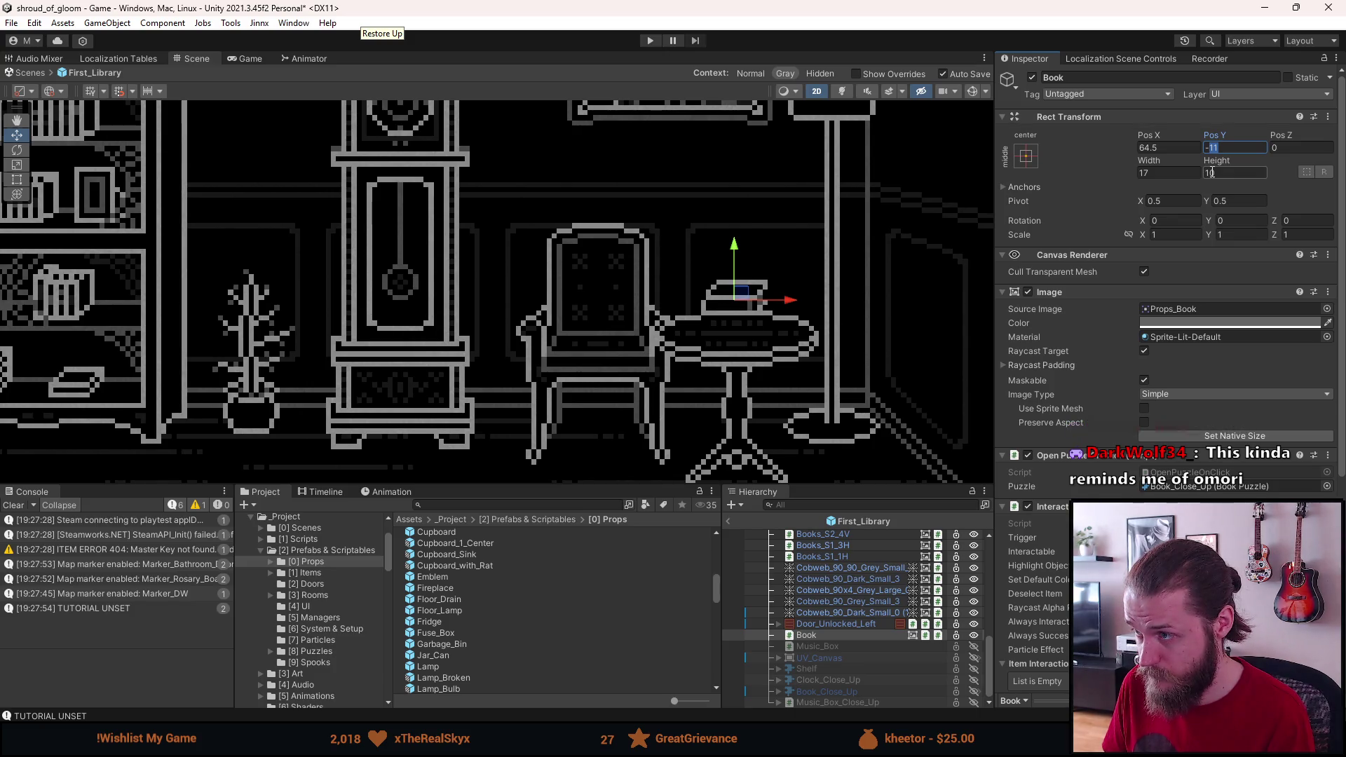
pyautogui.write('-8')
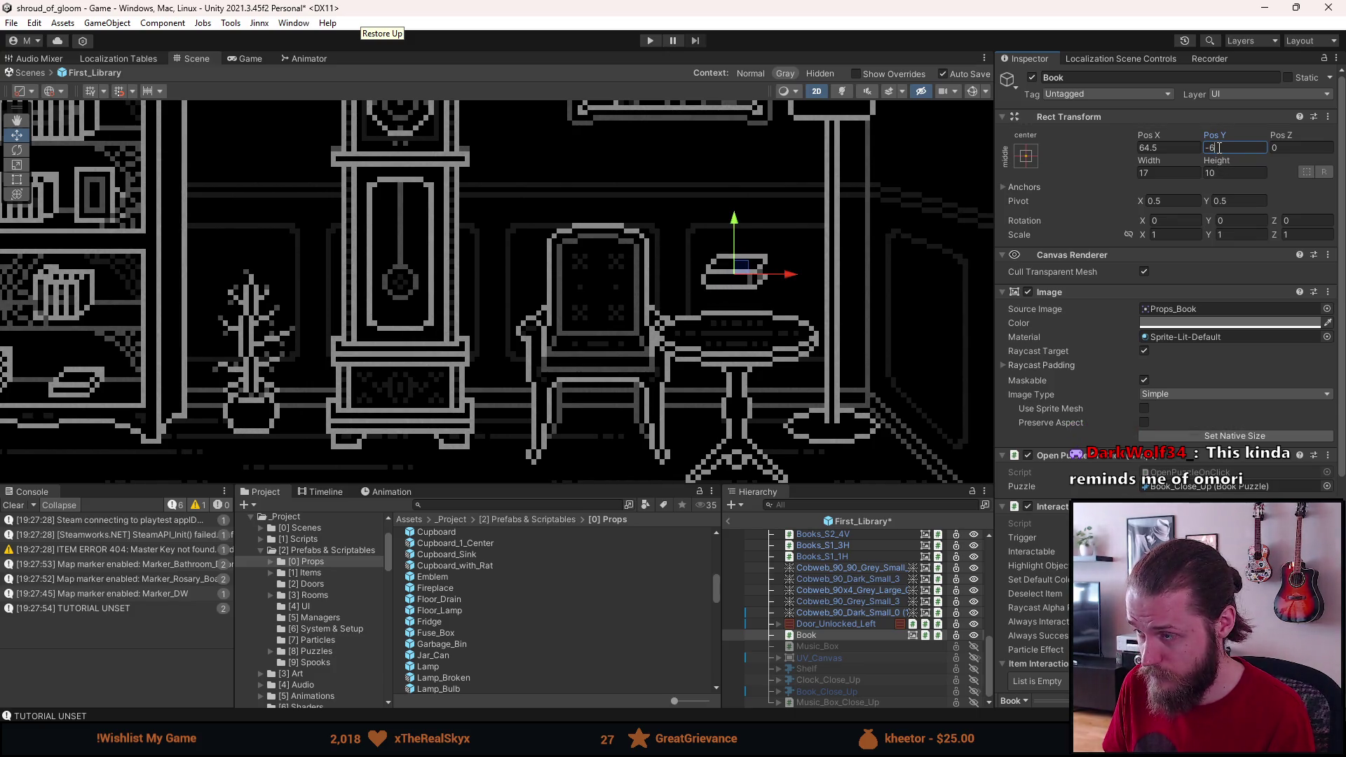
pyautogui.hotkey('ctrl', 's')
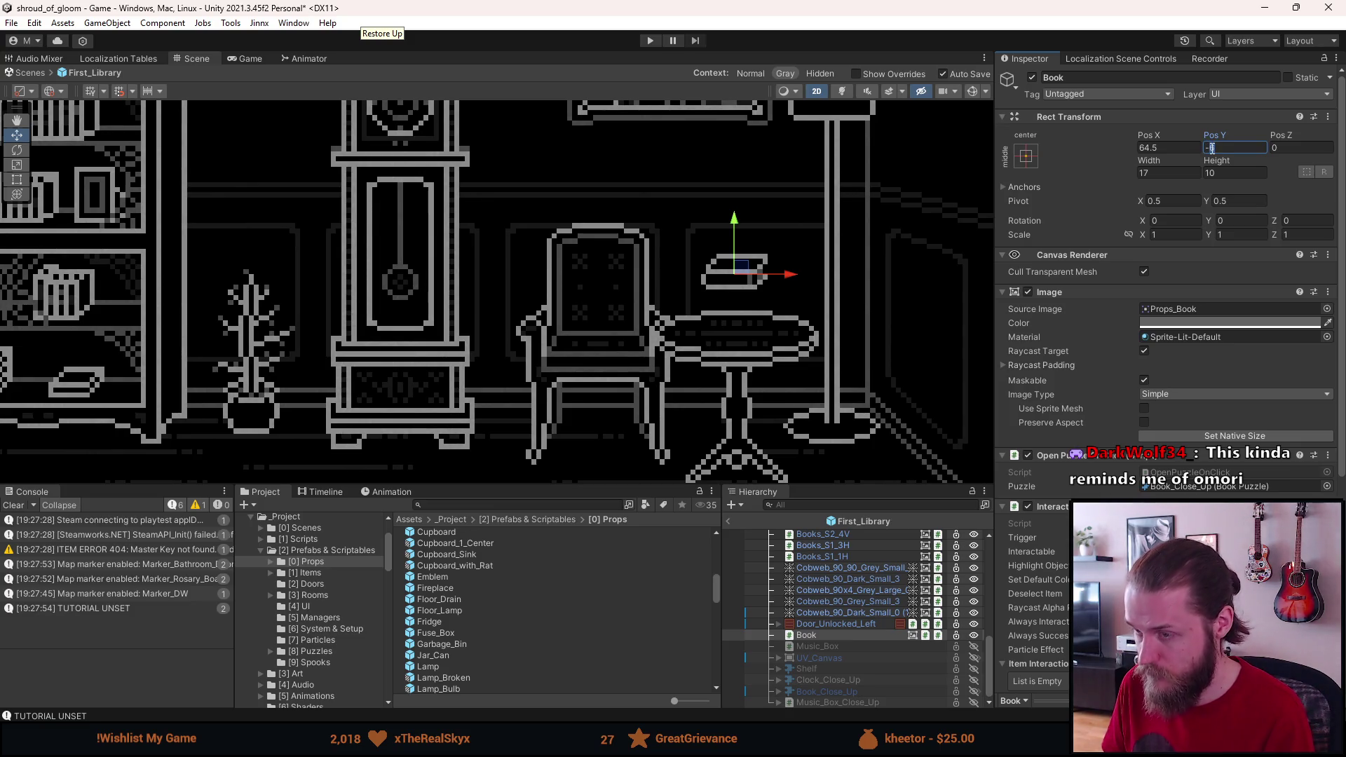
pyautogui.scroll(-5, 978, 231)
pyautogui.click(655, 313)
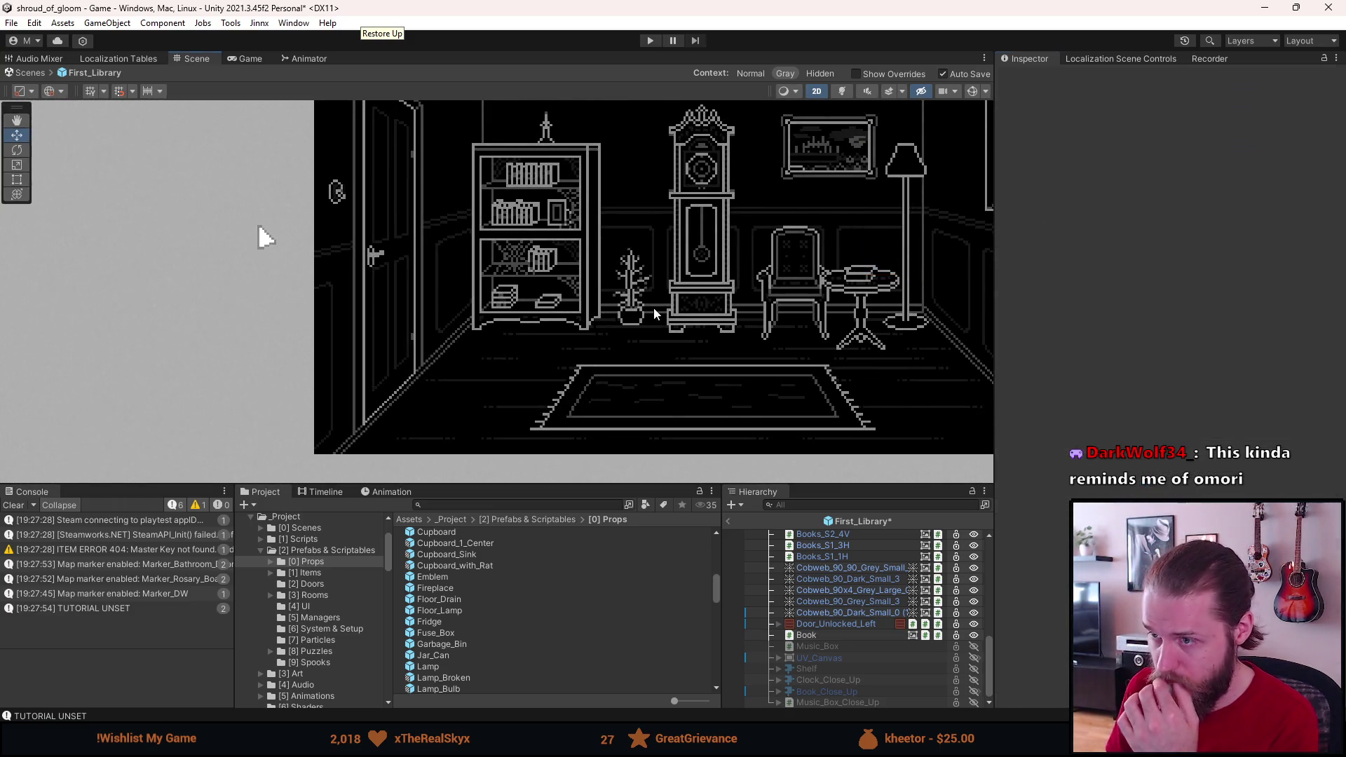
pyautogui.scroll(-2, 655, 313)
pyautogui.scroll(-2, 589, 311)
pyautogui.hotkey('ctrl', 's')
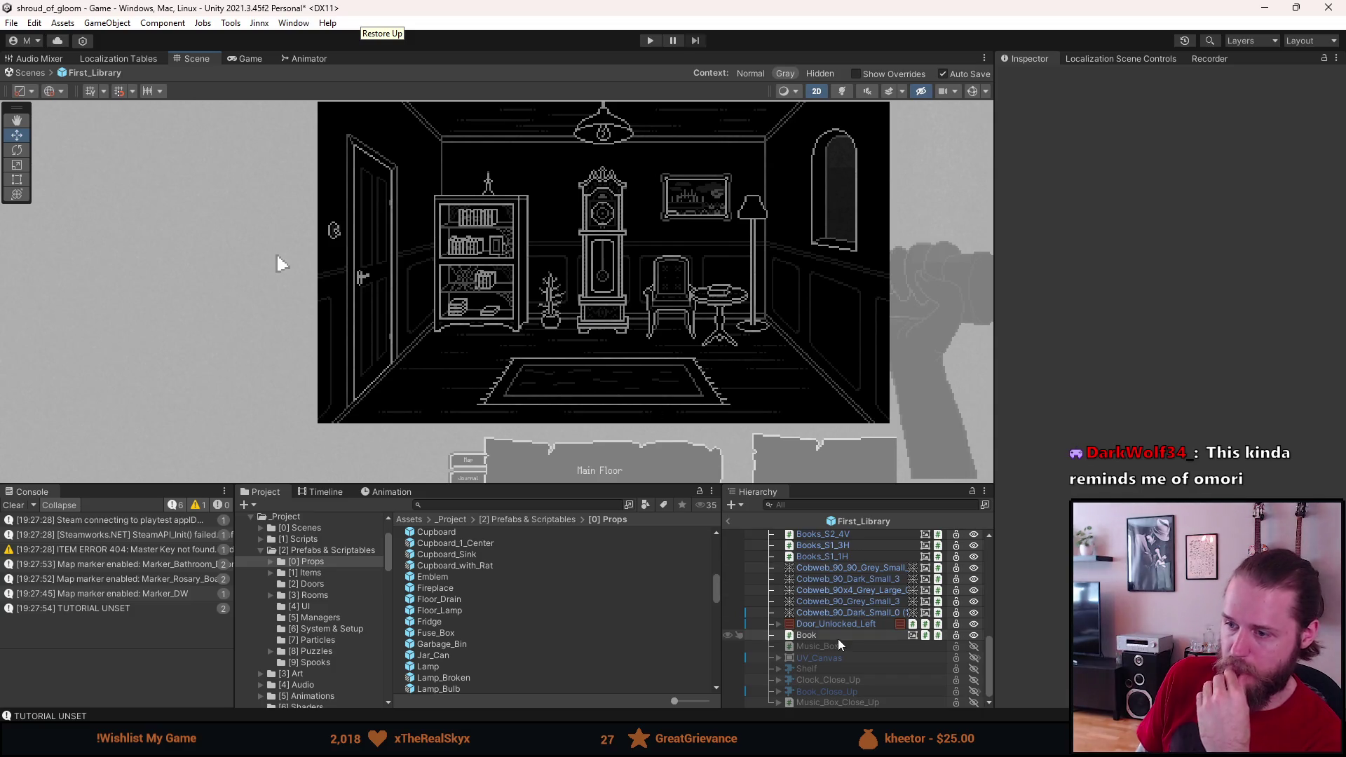
pyautogui.scroll(2, 839, 639)
pyautogui.scroll(2, 712, 232)
pyautogui.moveTo(705, 217); pyautogui.dragTo(714, 245)
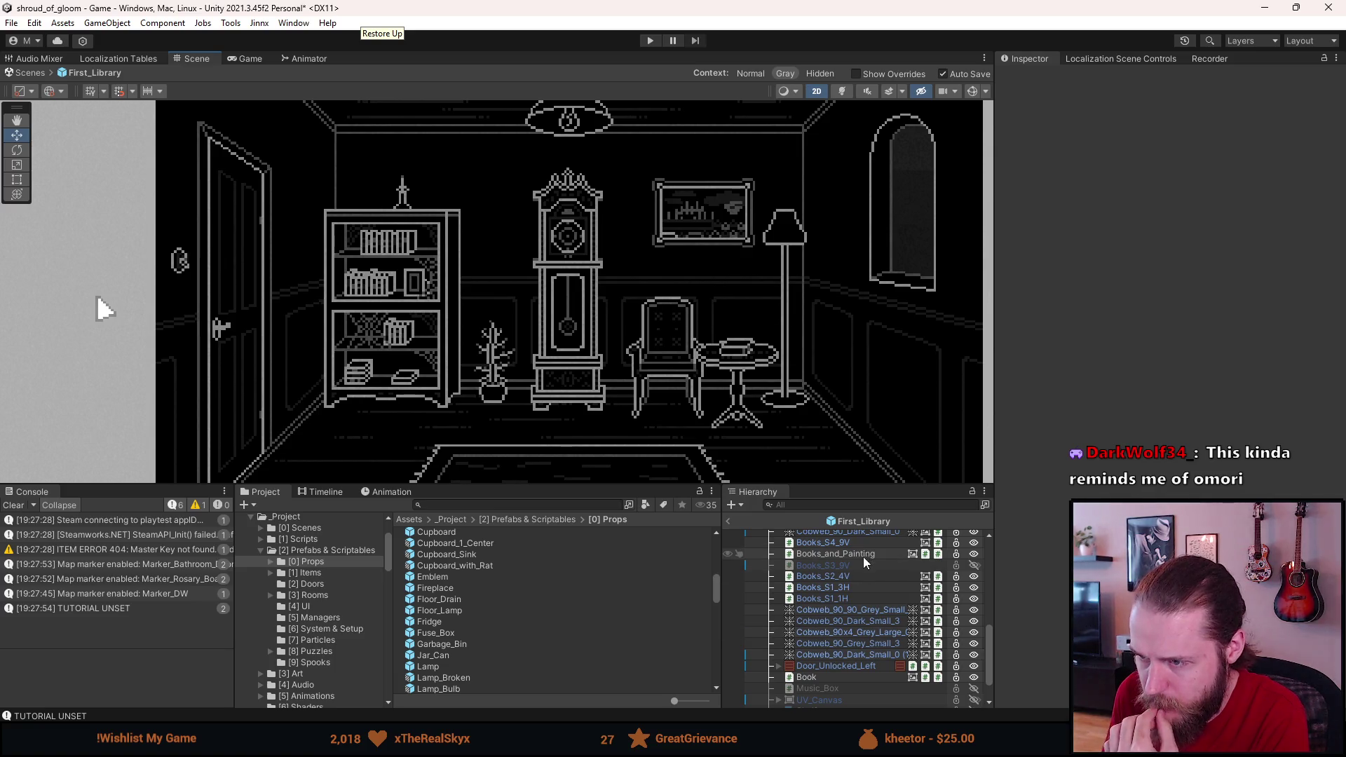
pyautogui.scroll(5, 809, 552)
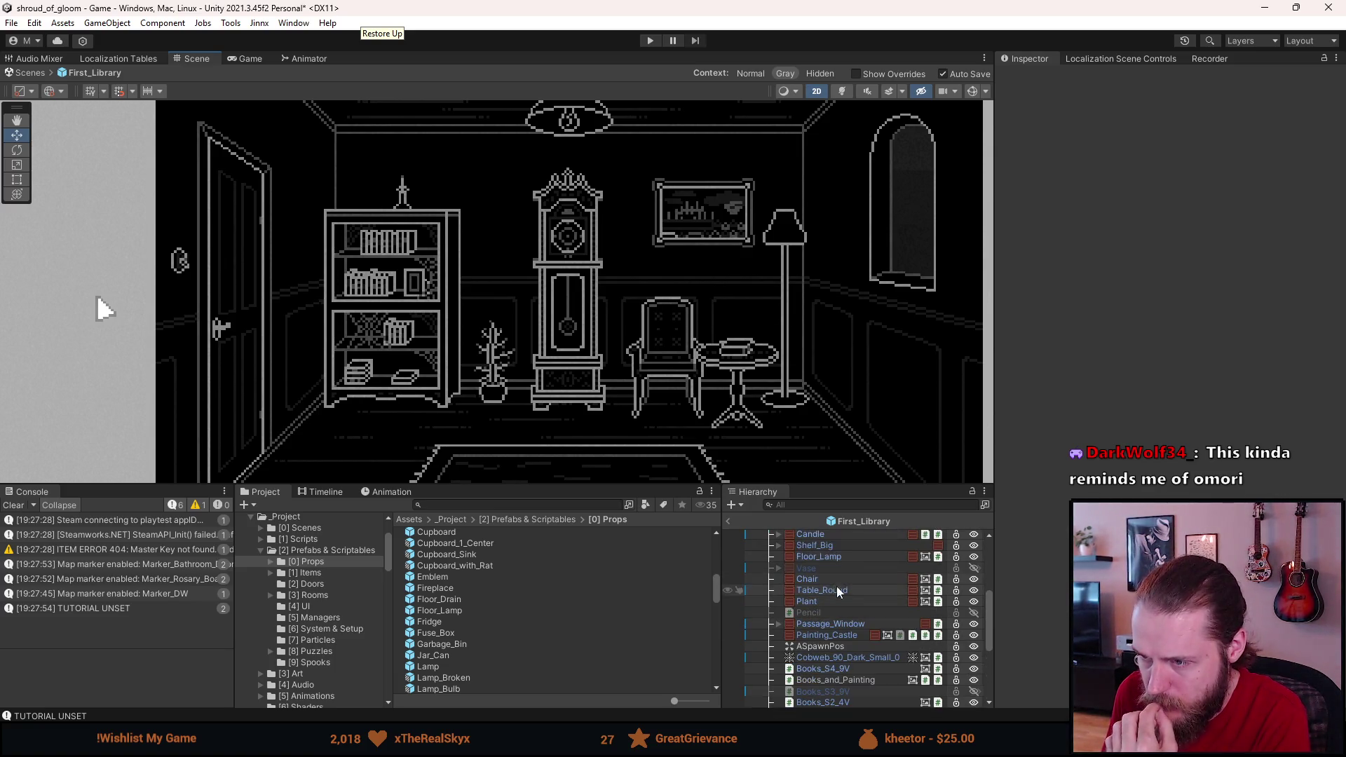
pyautogui.scroll(3, 823, 619)
pyautogui.scroll(-1, 840, 663)
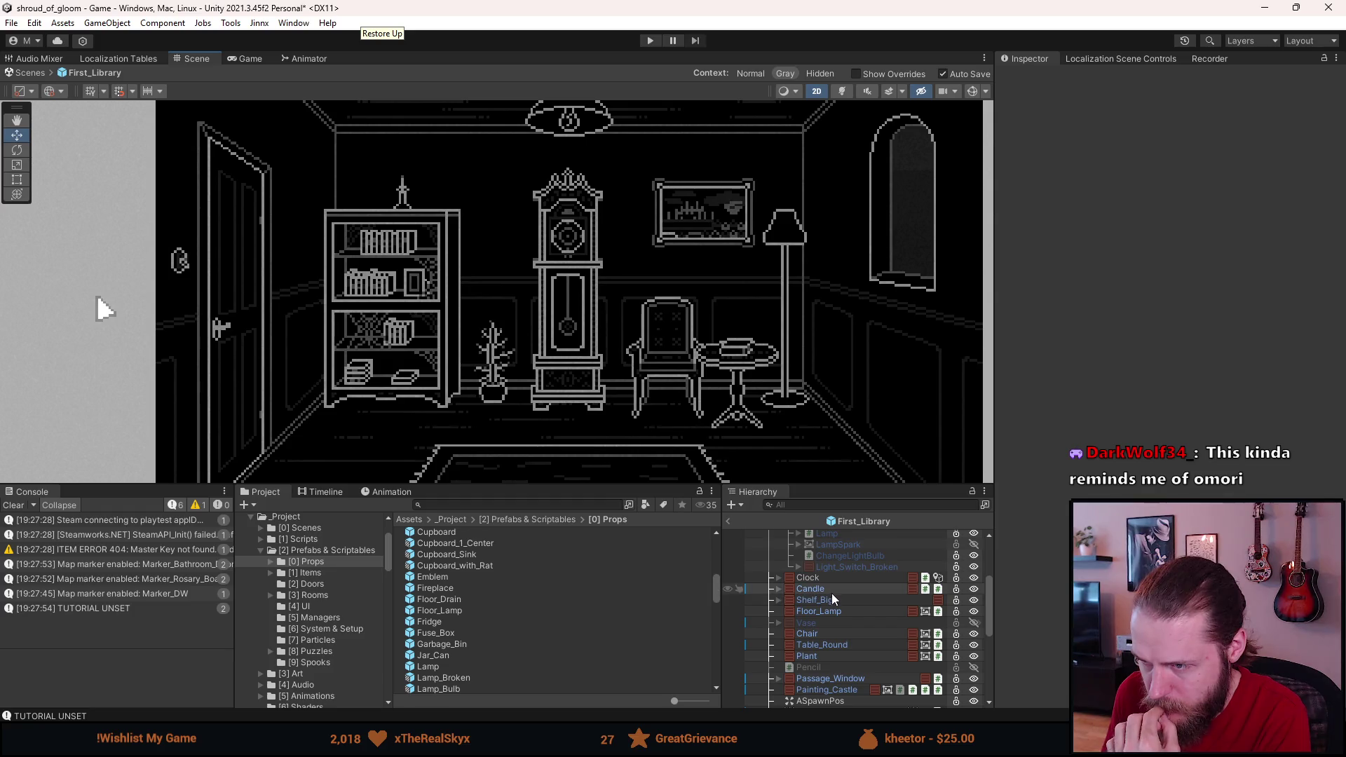
# Step: Move Painting_Castle to Rect Transform Pos X 45 and save the scene
pyautogui.click(840, 690)
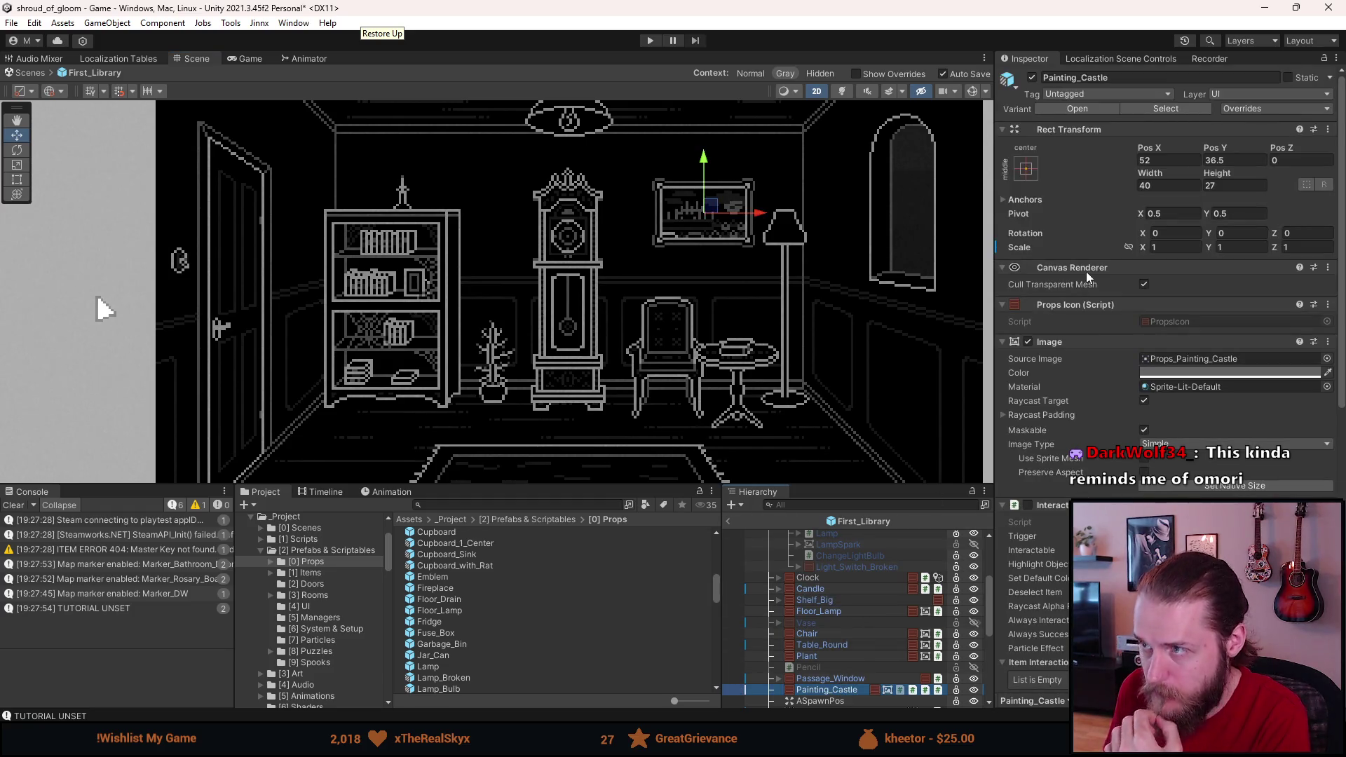
pyautogui.click(1166, 159)
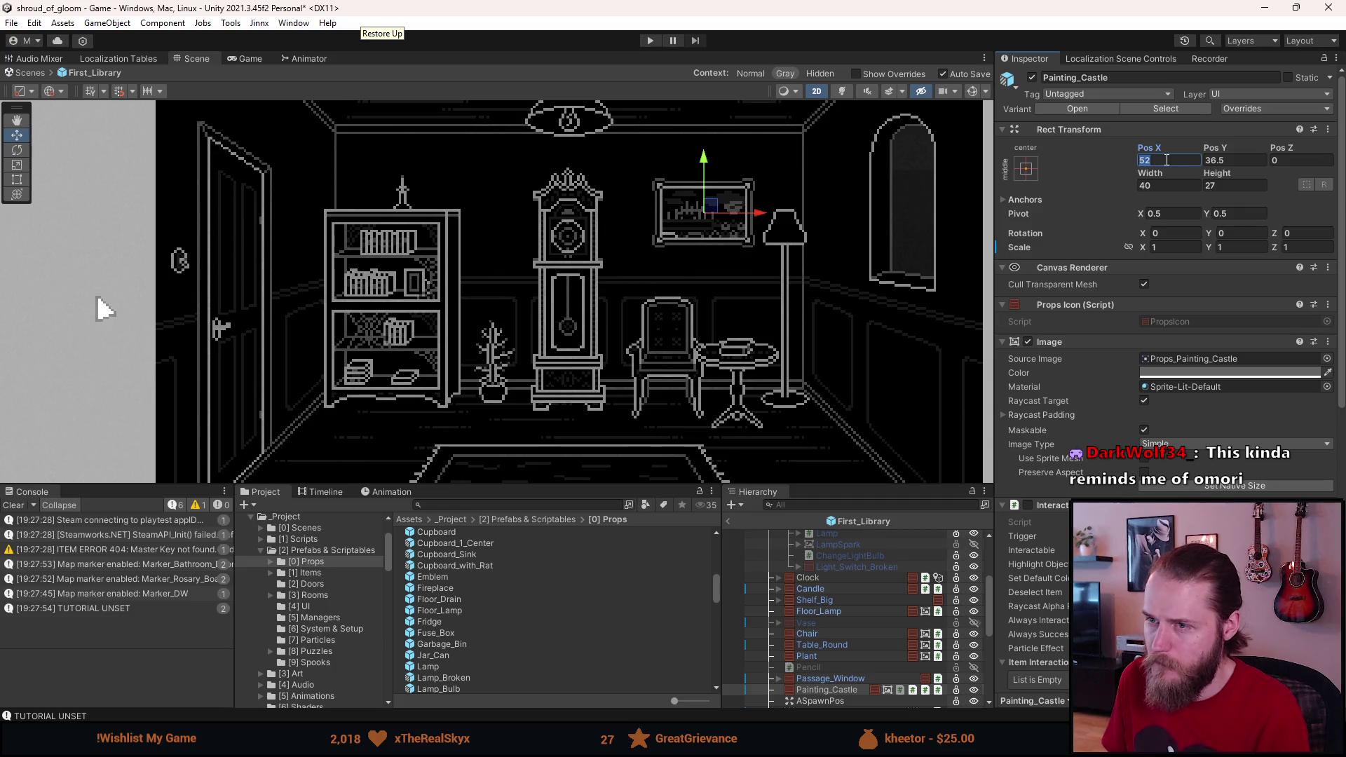
pyautogui.write('45')
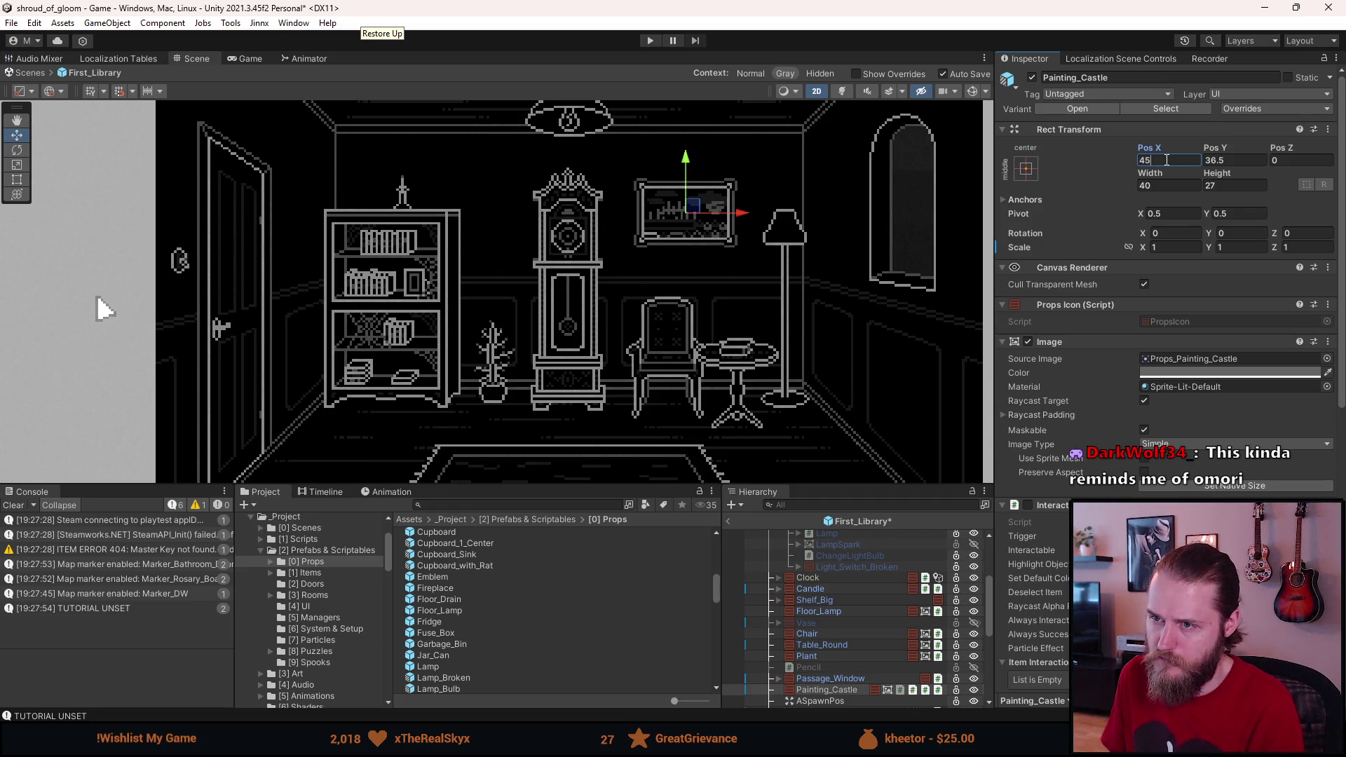
pyautogui.scroll(-2, 731, 316)
pyautogui.scroll(-1, 310, 306)
pyautogui.click(204, 306)
pyautogui.hotkey('ctrl', 's')
pyautogui.scroll(-1, 205, 305)
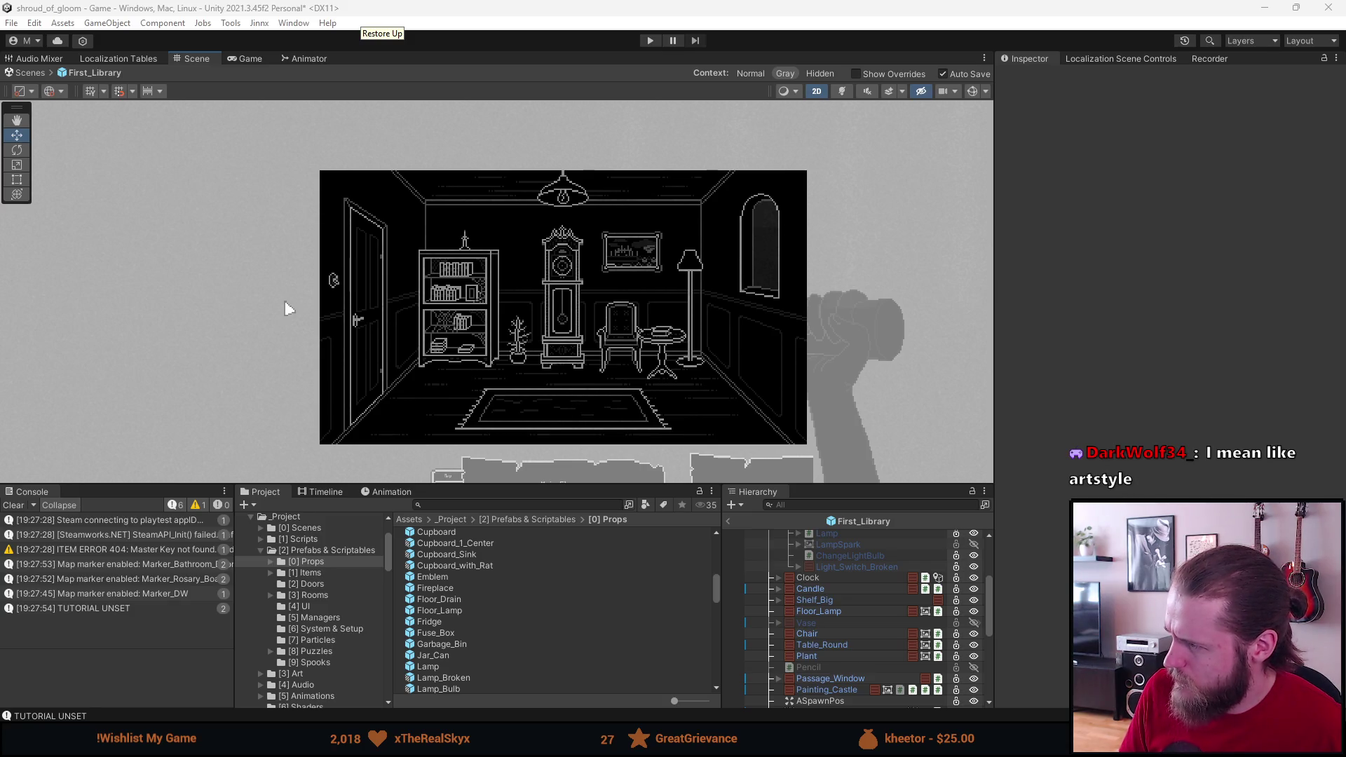
pyautogui.hotkey('alt', 'Tab')
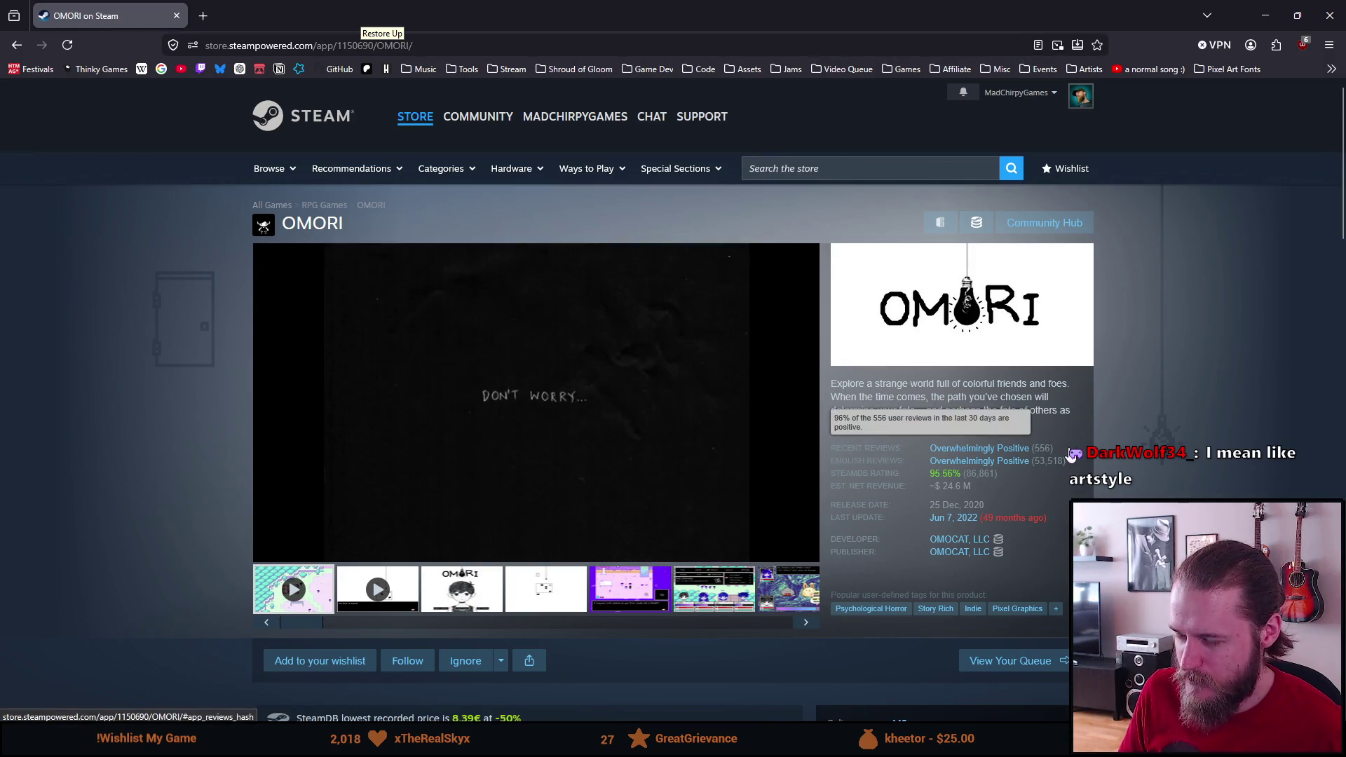
pyautogui.scroll(-2, 1184, 457)
pyautogui.scroll(-2, 1184, 456)
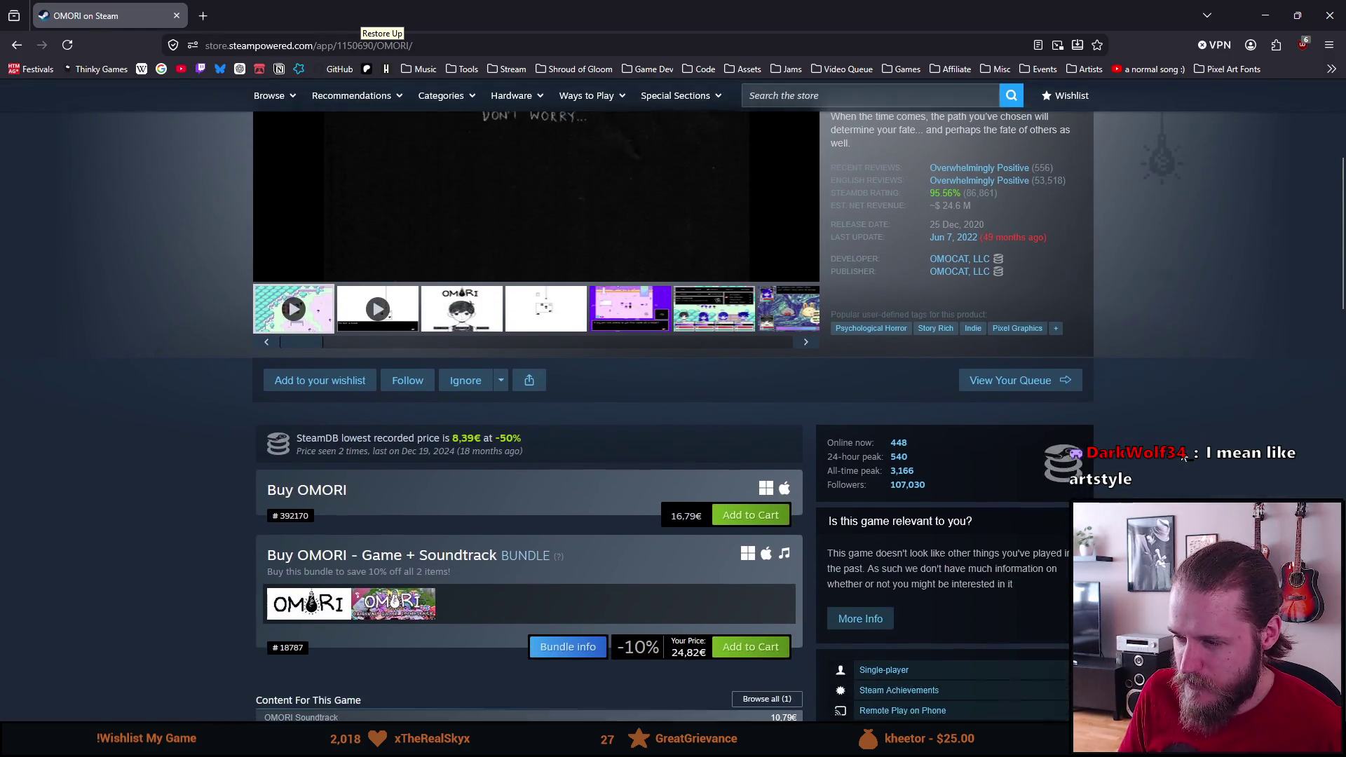
pyautogui.scroll(-5, 1143, 459)
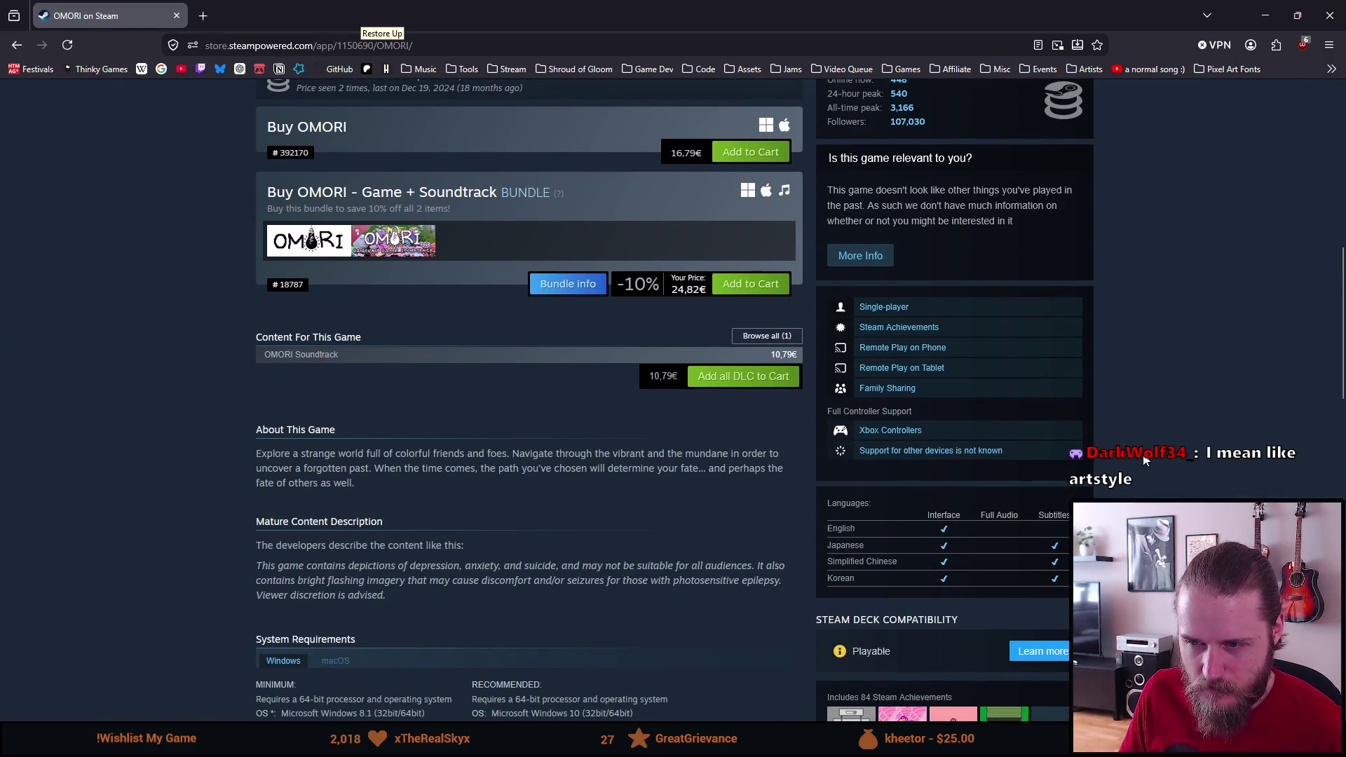
pyautogui.scroll(5, 1144, 459)
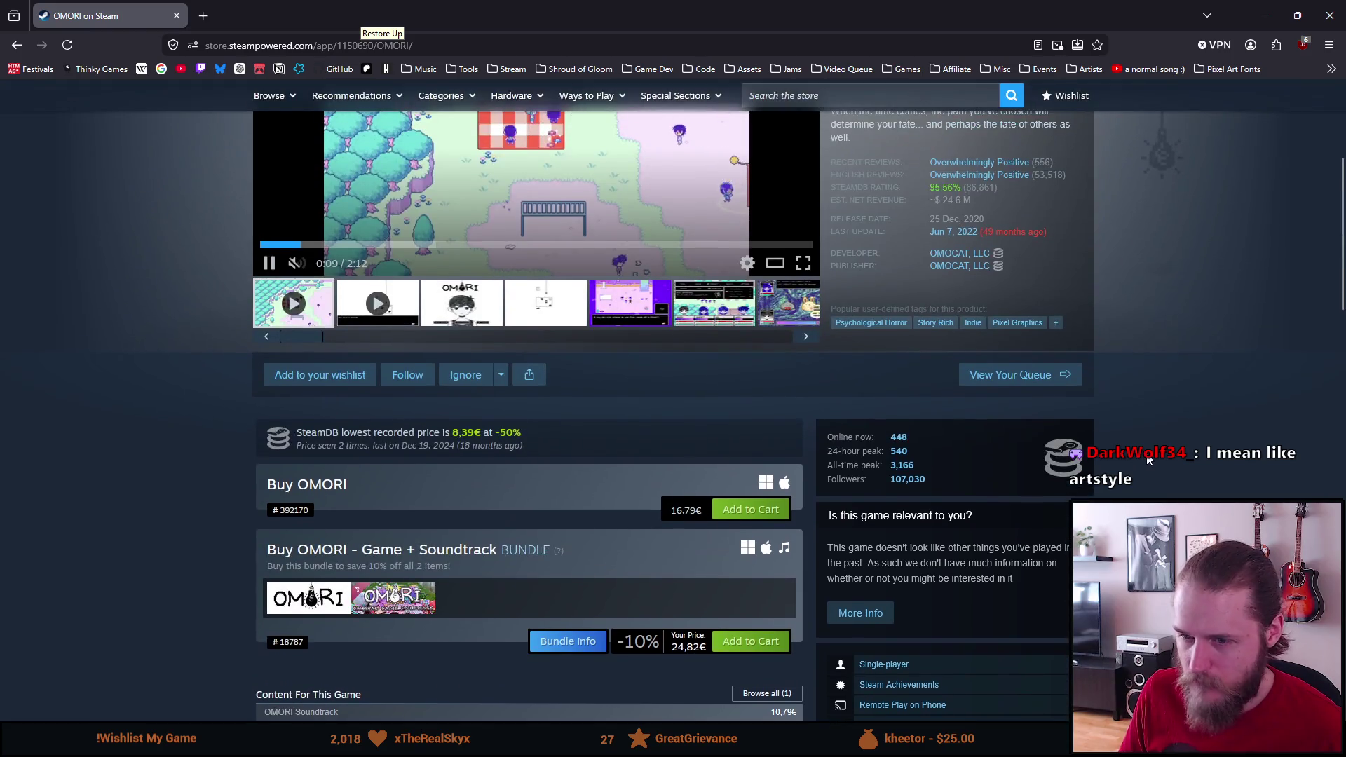
pyautogui.scroll(-9, 1147, 459)
pyautogui.scroll(-8, 1148, 459)
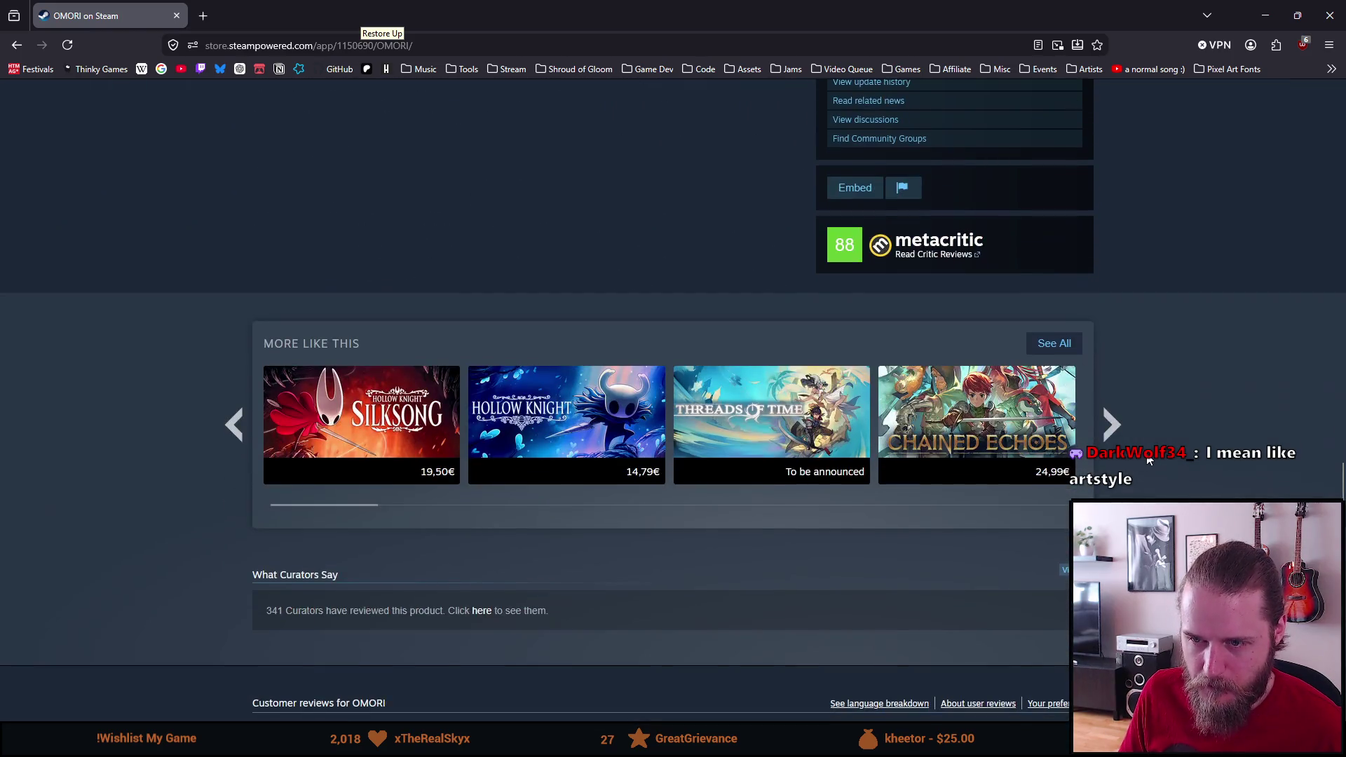
pyautogui.scroll(-6, 1148, 459)
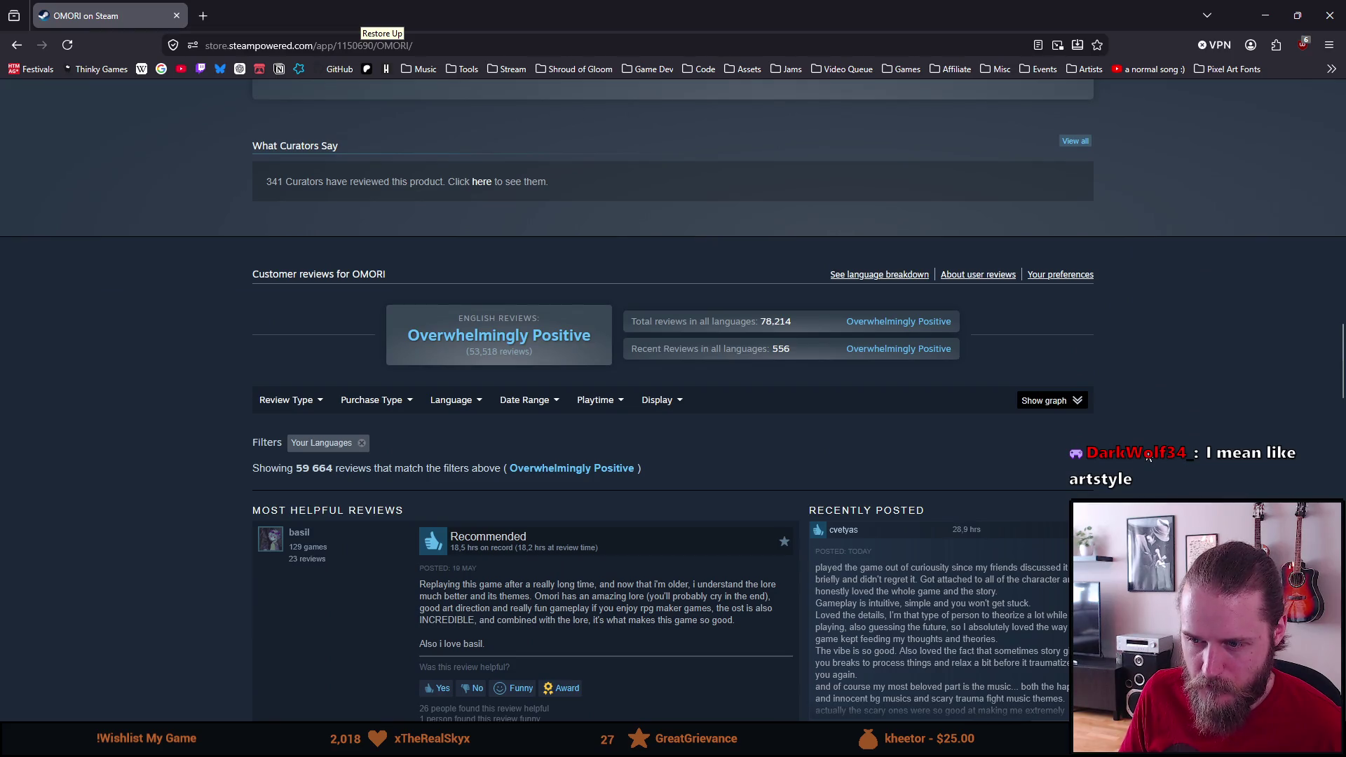
pyautogui.scroll(-5, 1147, 457)
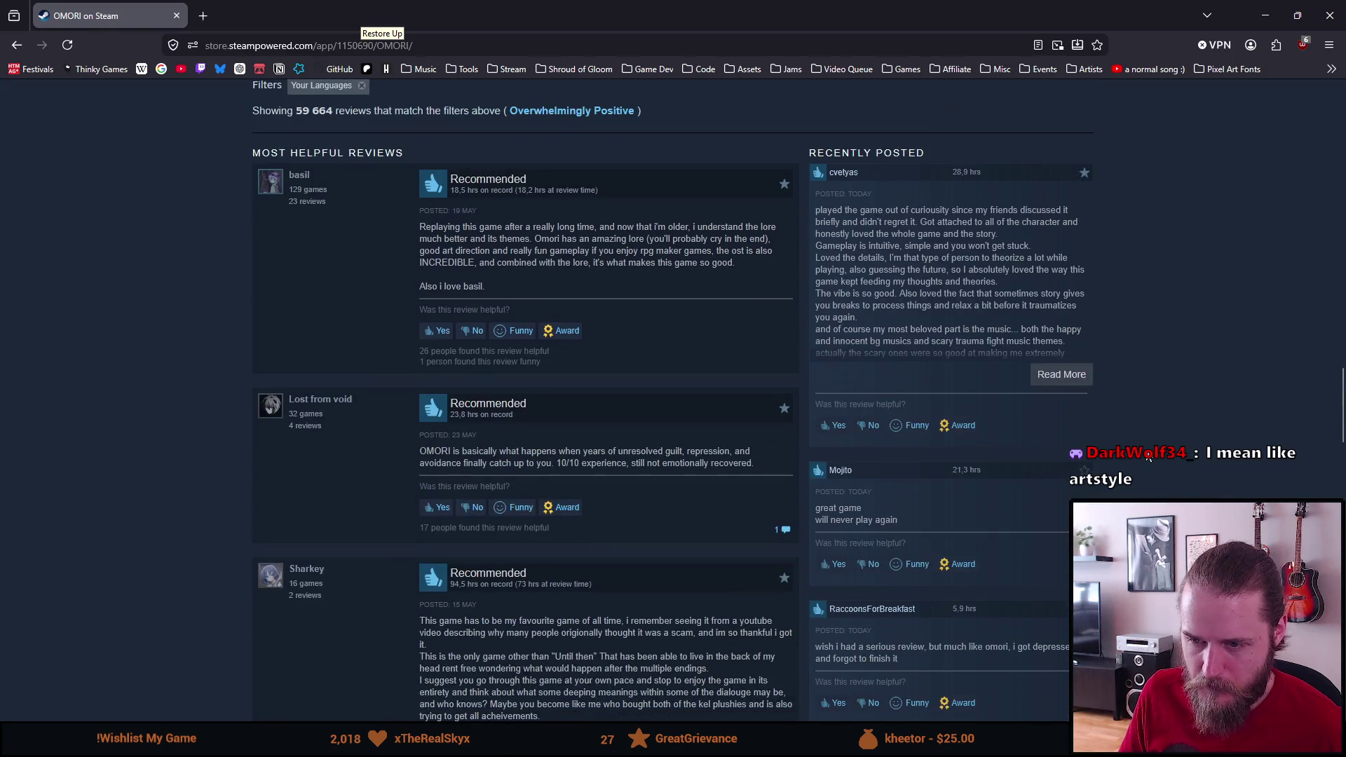
pyautogui.scroll(20, 1147, 457)
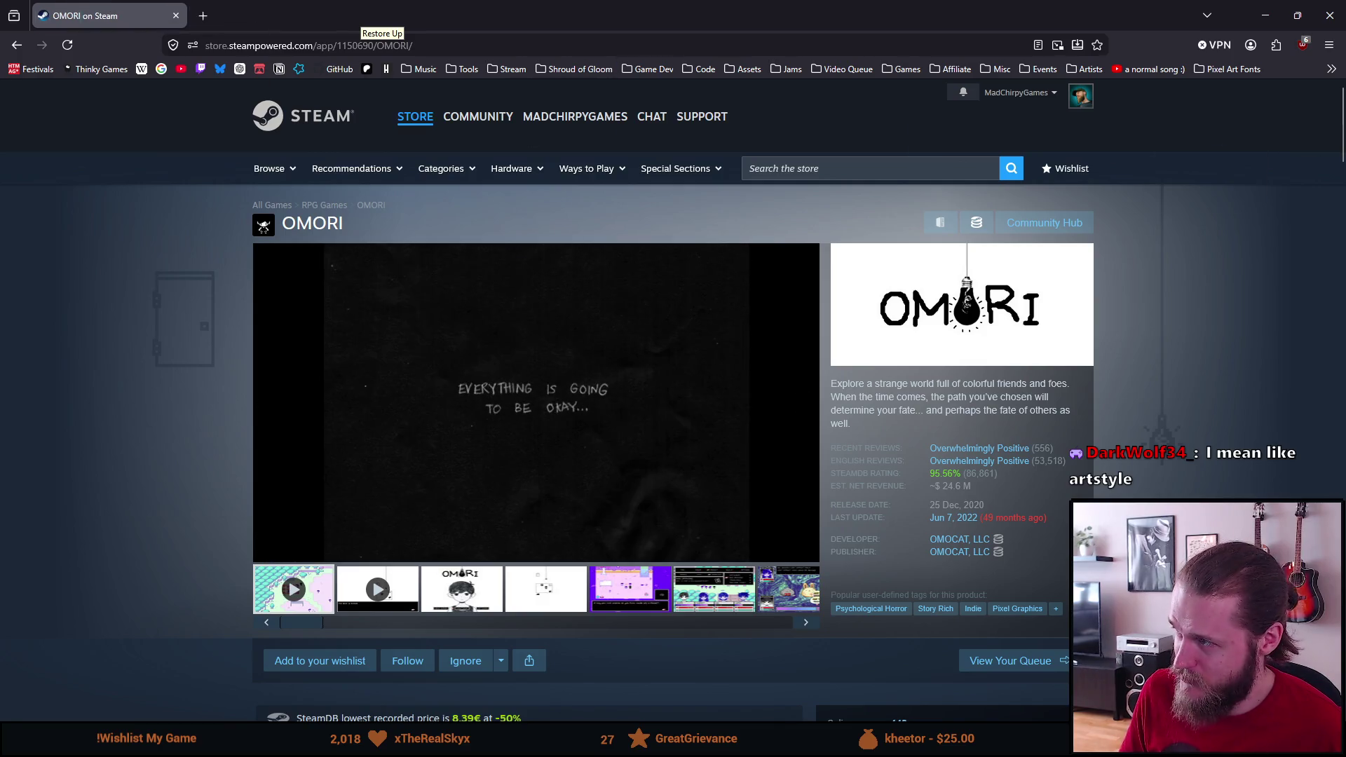
pyautogui.hotkey('alt', 'Tab')
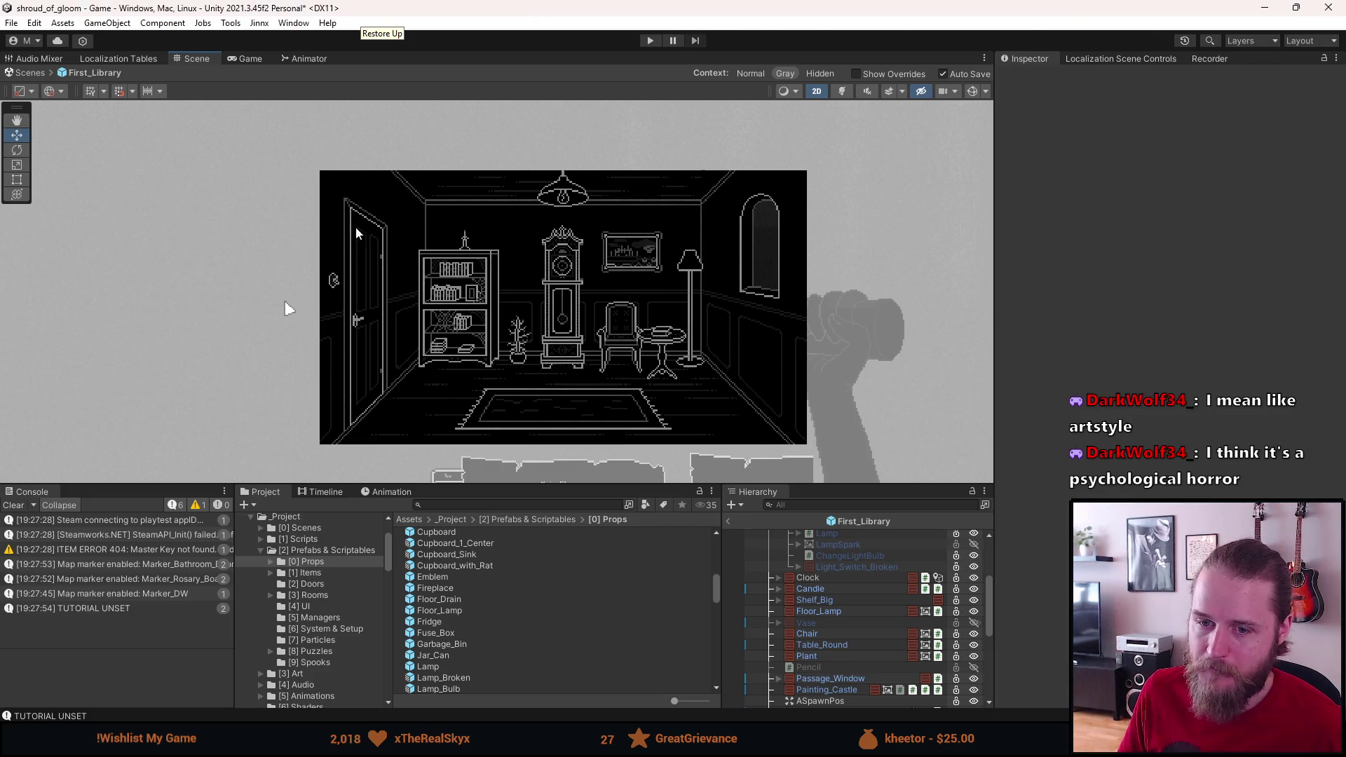
# Step: Clear the console and return from the library prefab to the full scene
pyautogui.click(13, 505)
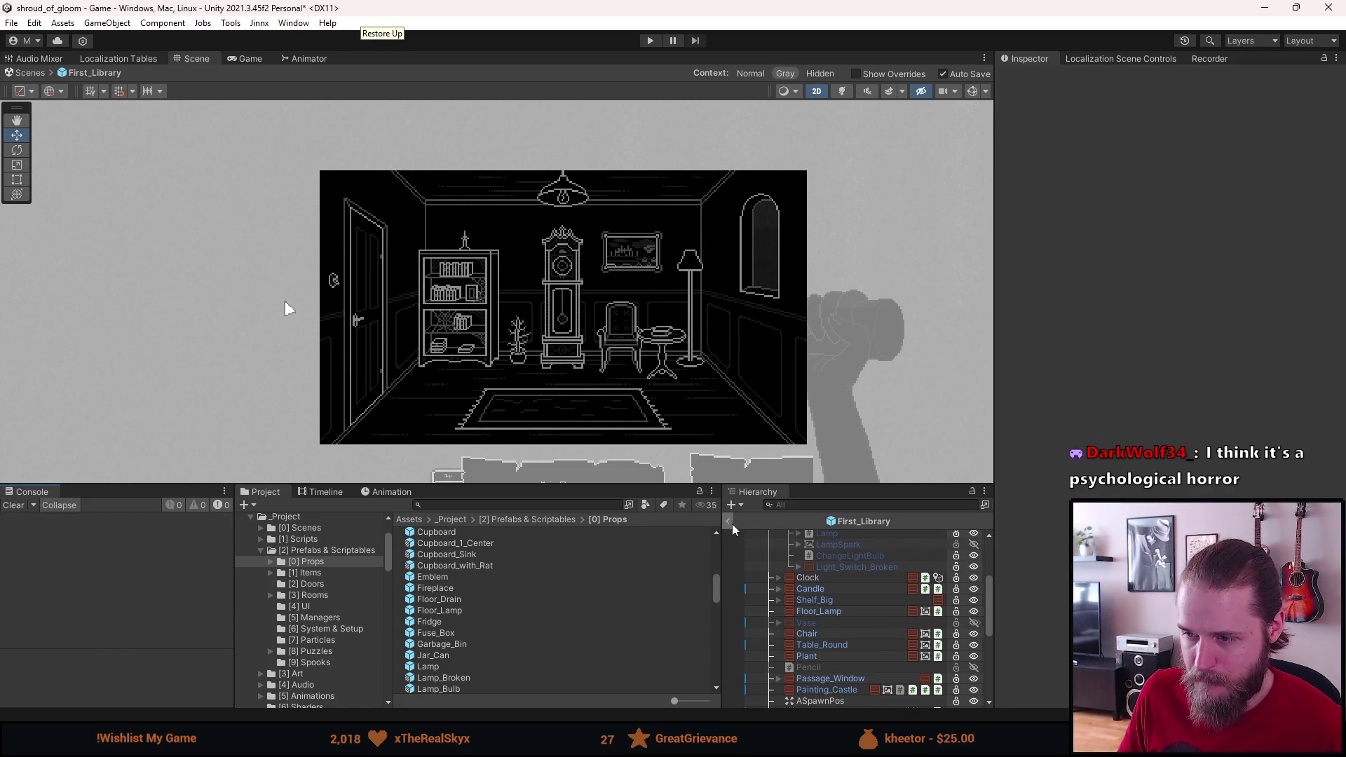
pyautogui.click(728, 521)
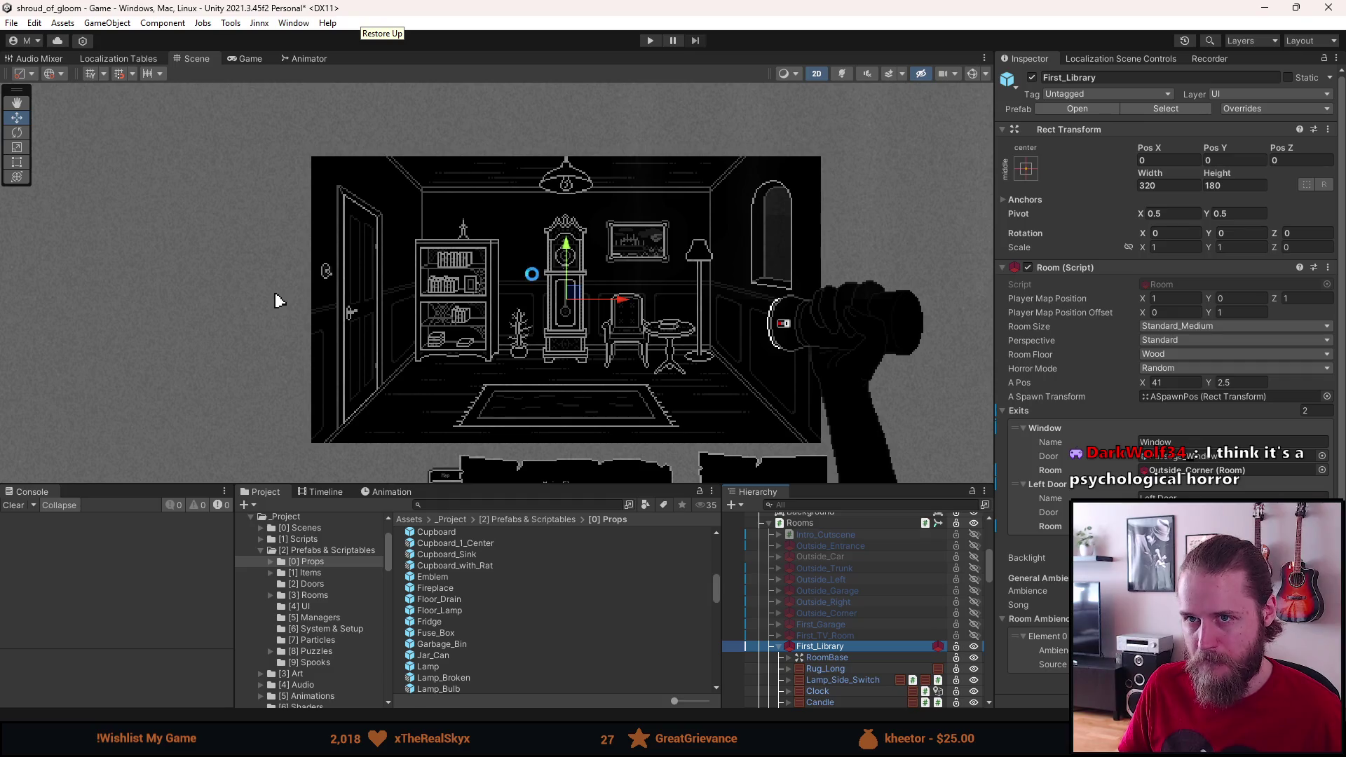
pyautogui.scroll(-2, 477, 343)
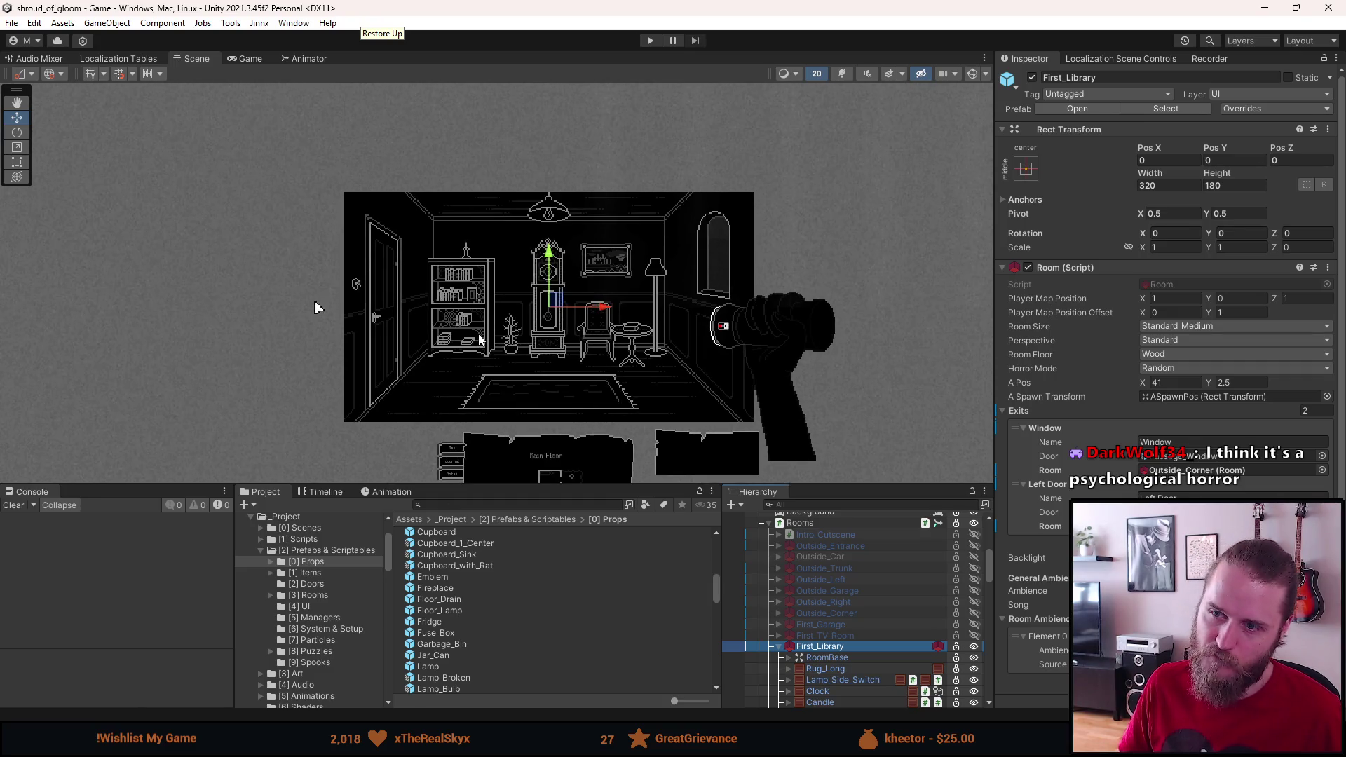
pyautogui.scroll(2, 479, 339)
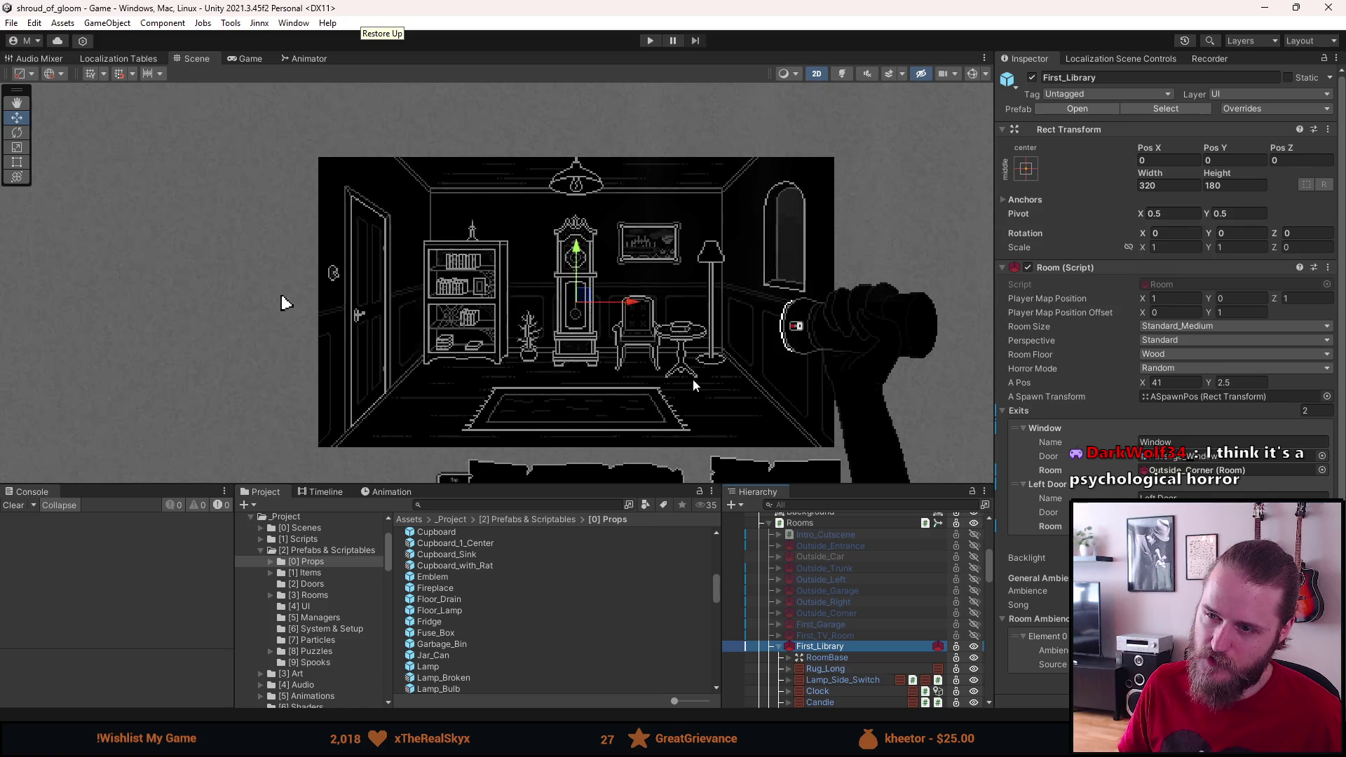
pyautogui.scroll(5, 692, 380)
pyautogui.scroll(-2, 664, 341)
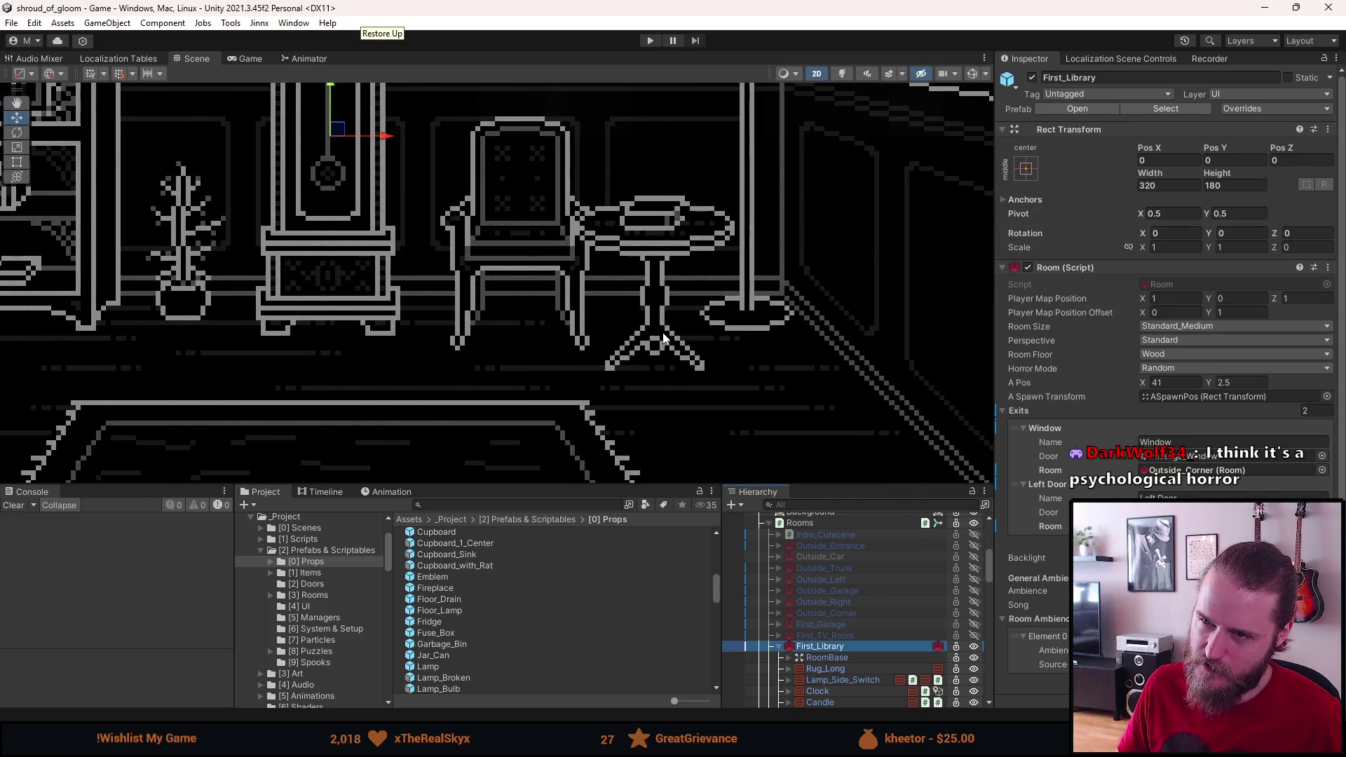
pyautogui.scroll(-2, 652, 320)
pyautogui.scroll(3, 651, 320)
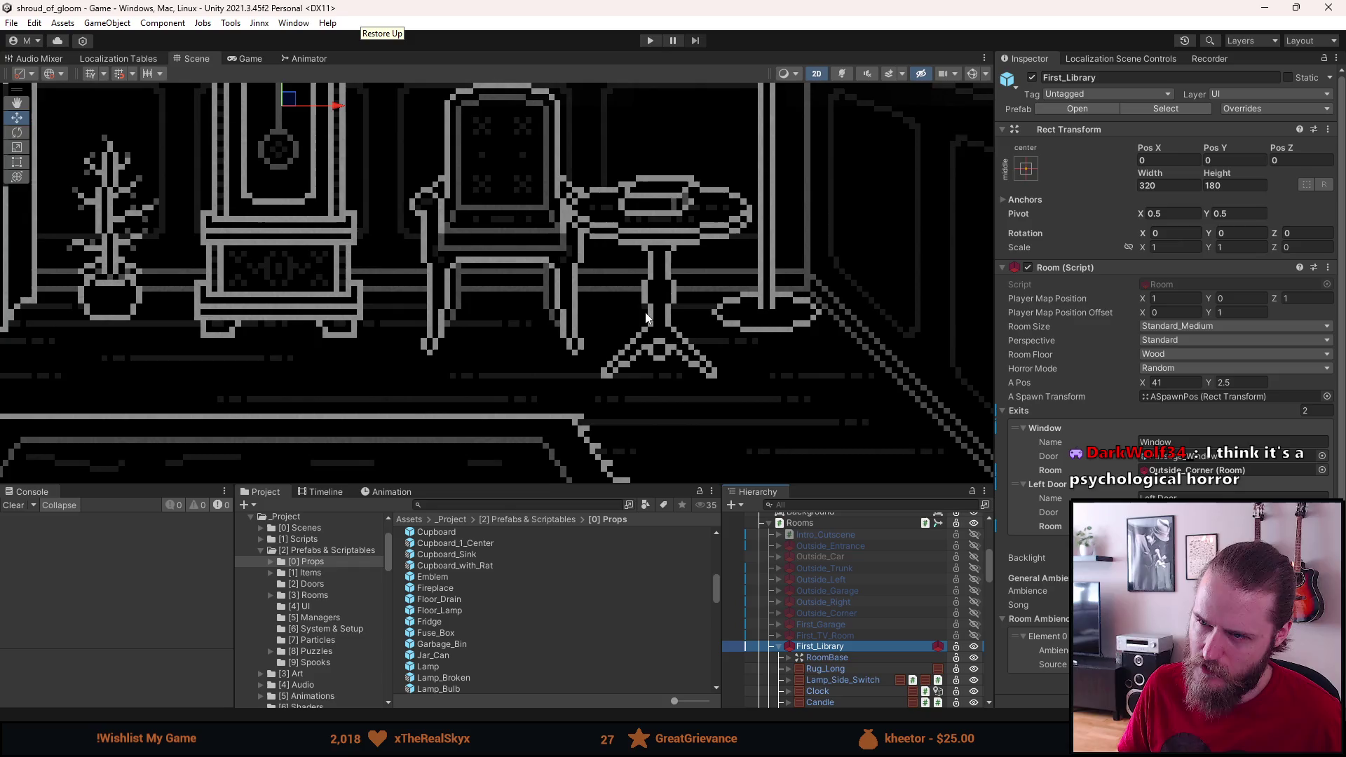
pyautogui.scroll(-3, 777, 653)
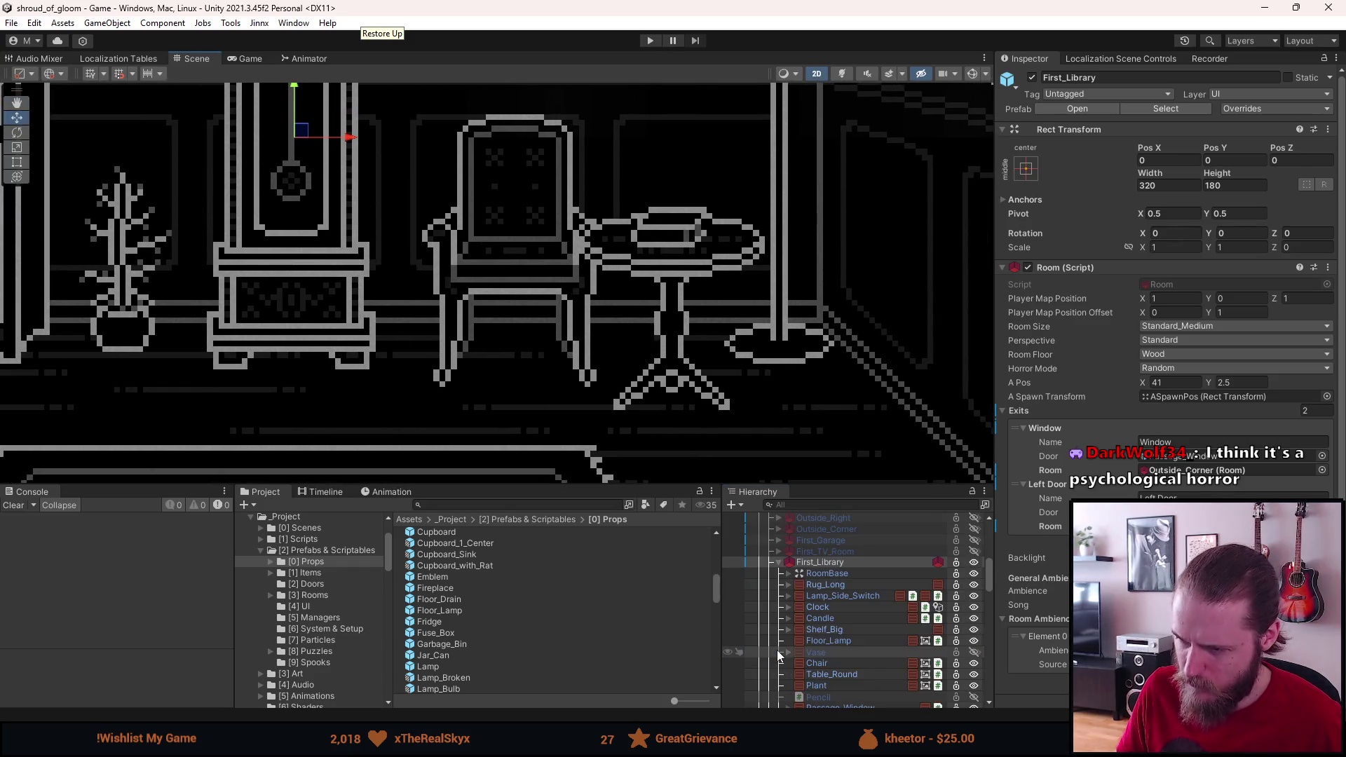
# Step: Set the Chair's Pos X to 40, then collapse First_Library in the Hierarchy
pyautogui.click(827, 663)
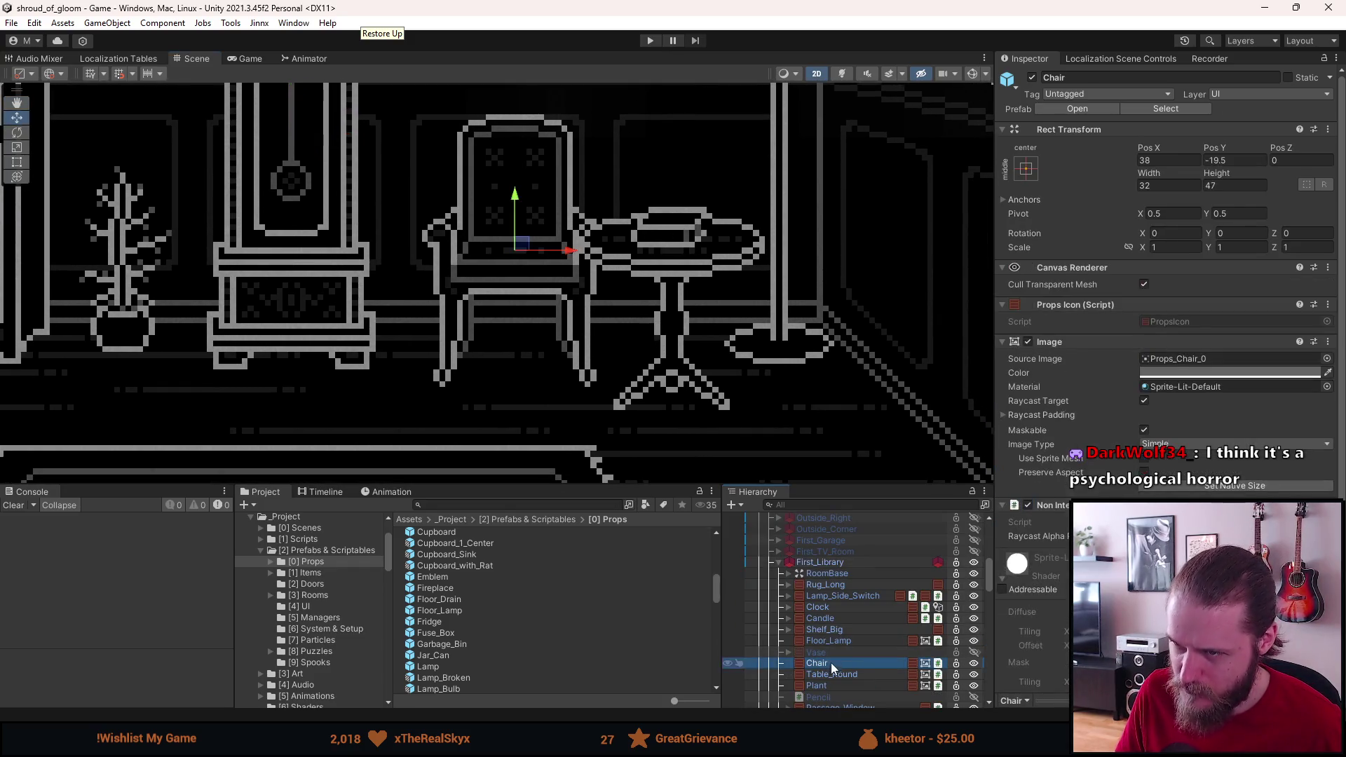
pyautogui.click(1168, 162)
pyautogui.write('39')
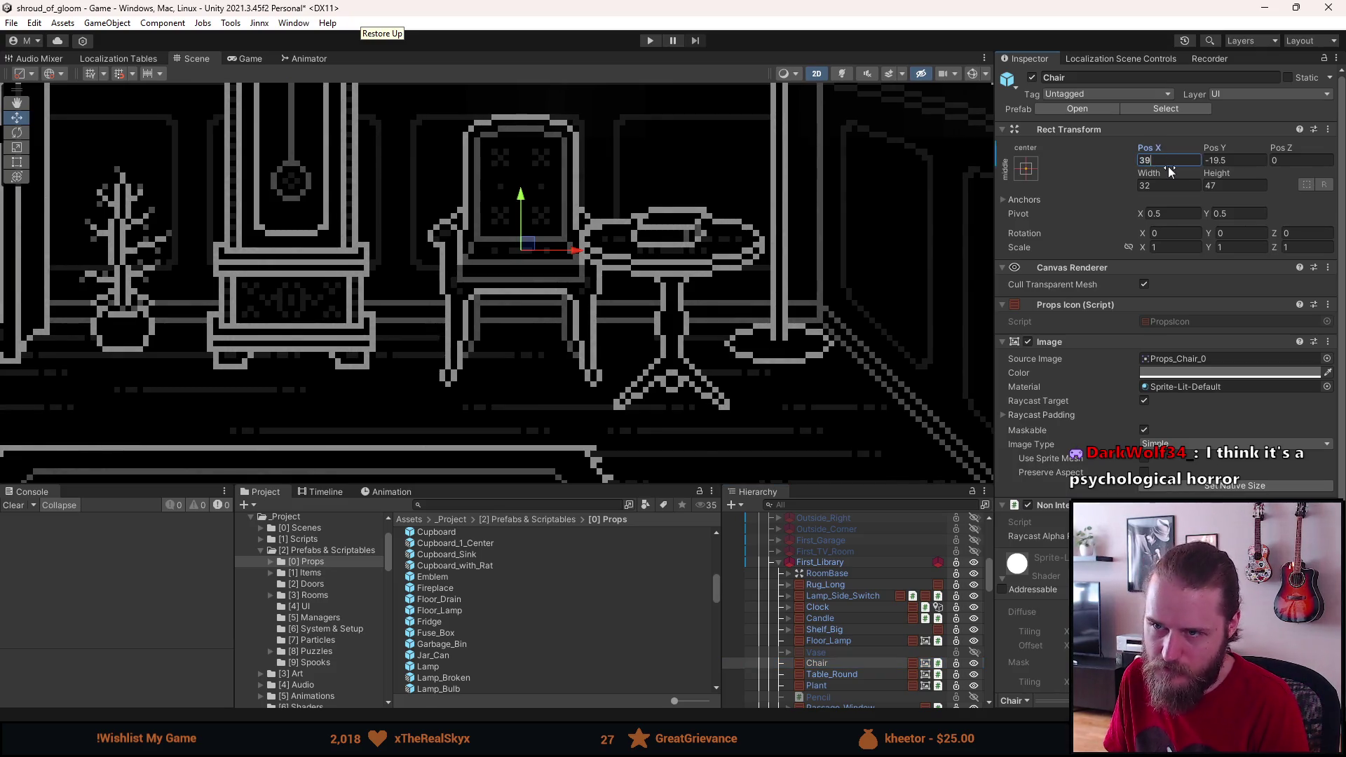
pyautogui.doubleClick(1145, 162)
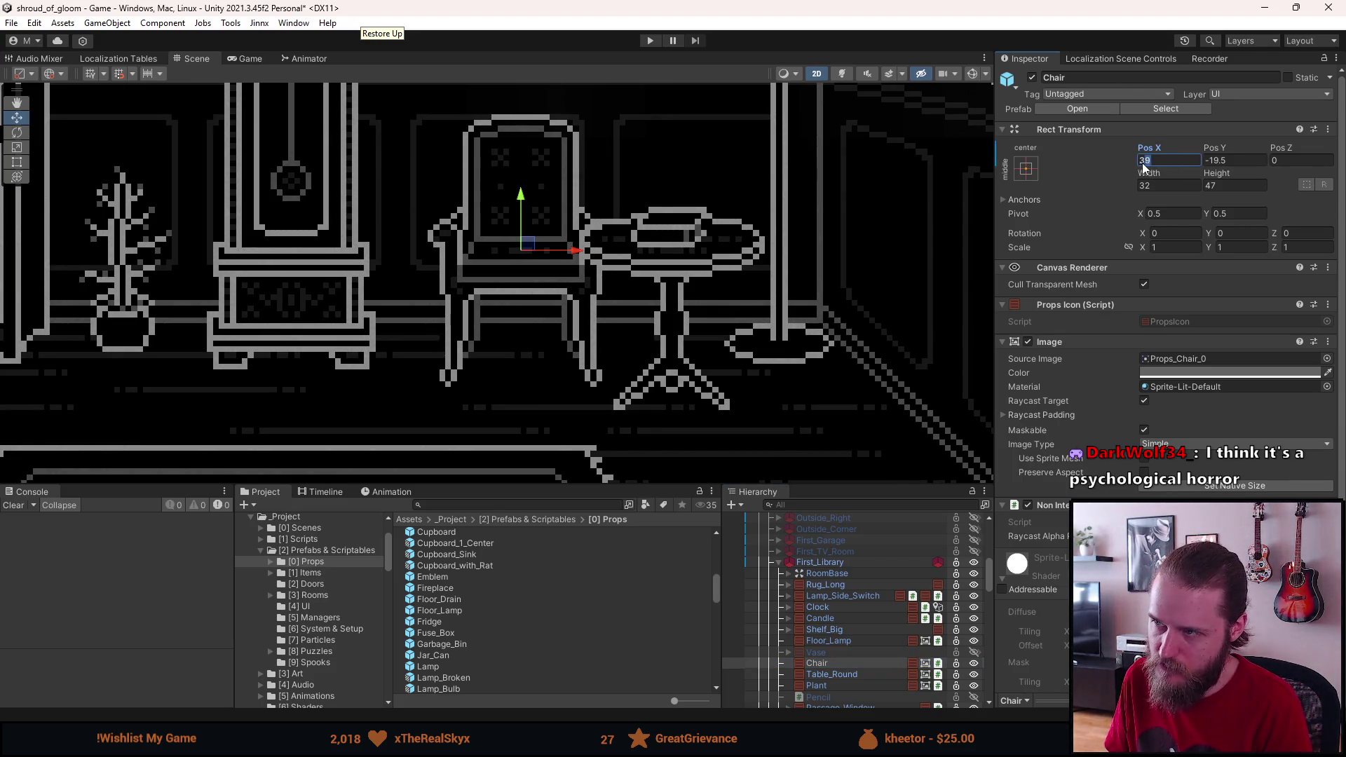
pyautogui.write('40')
pyautogui.scroll(-5, 526, 380)
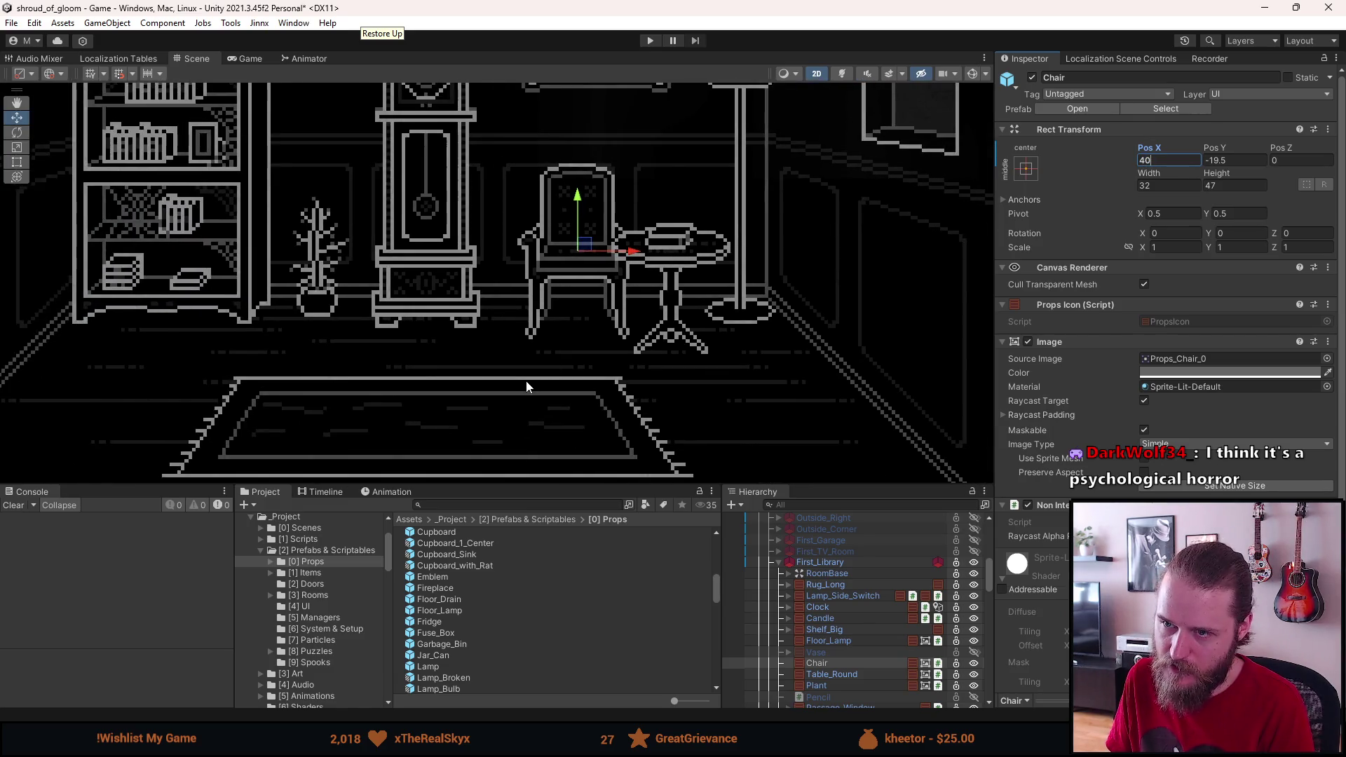
pyautogui.click(527, 383)
pyautogui.scroll(-3, 575, 405)
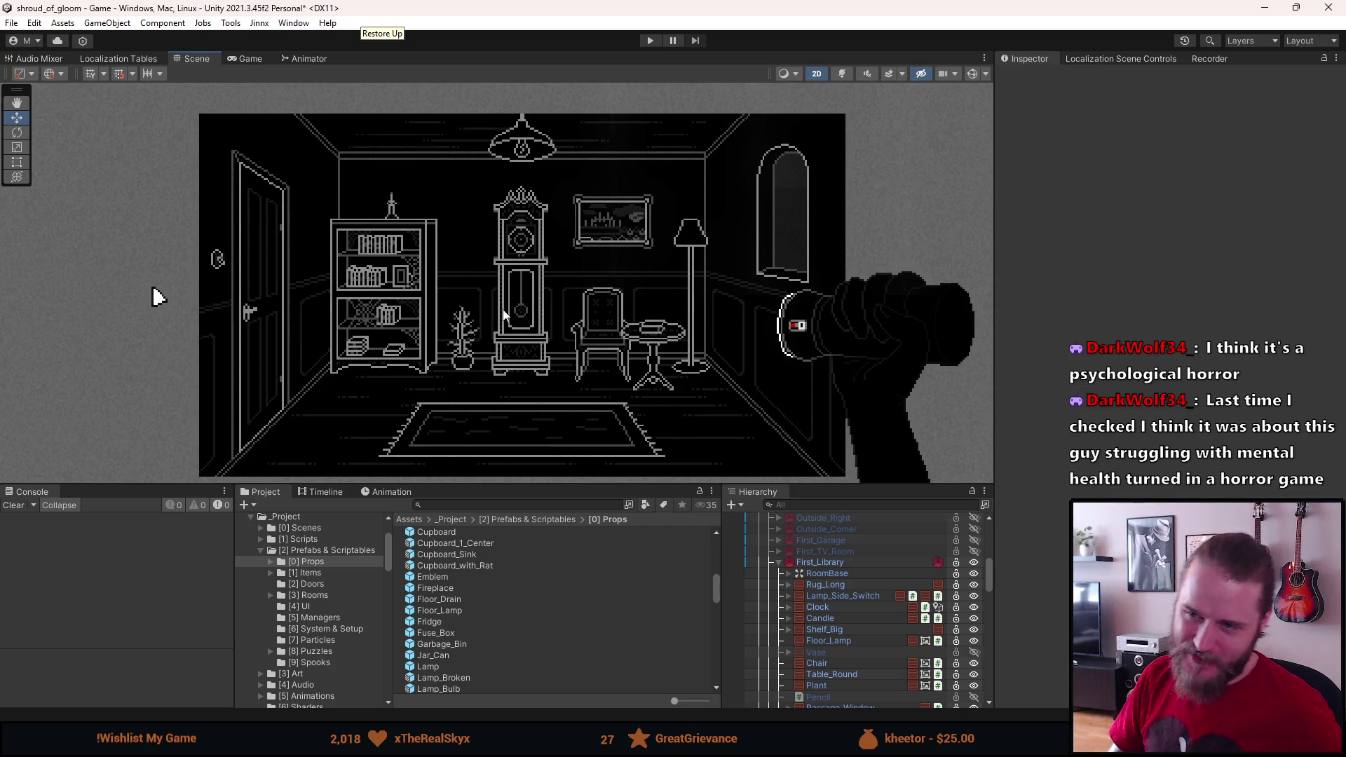
pyautogui.click(779, 563)
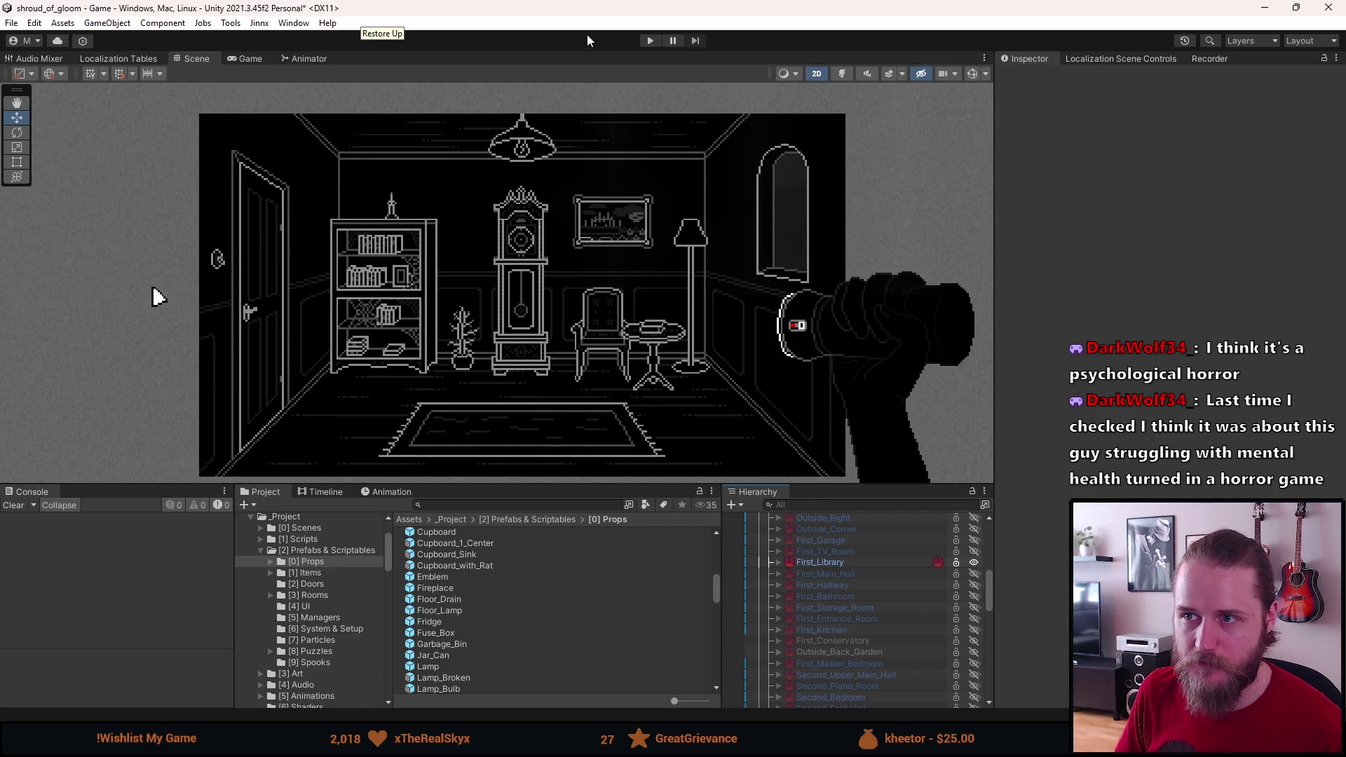
pyautogui.click(647, 41)
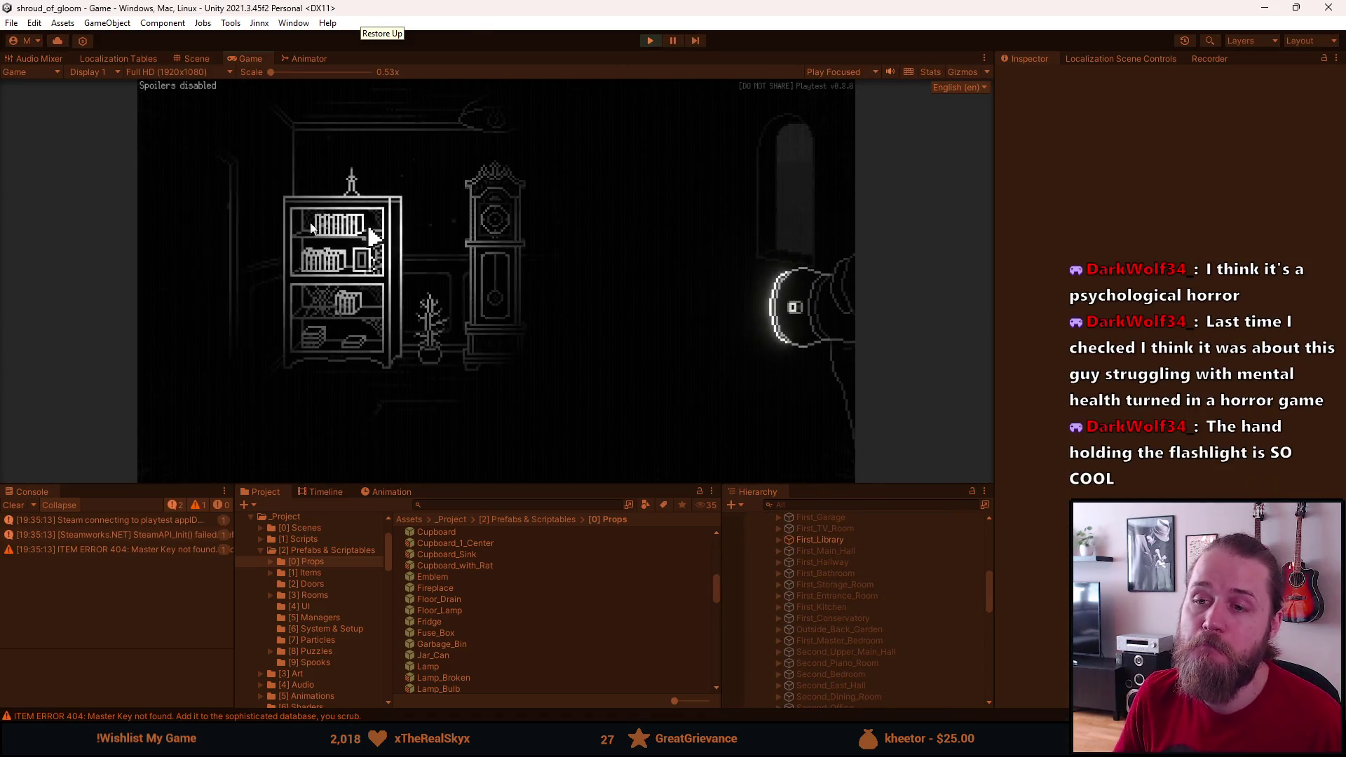
# Step: Turn on the library's wall light switch in the running Game view
pyautogui.click(157, 241)
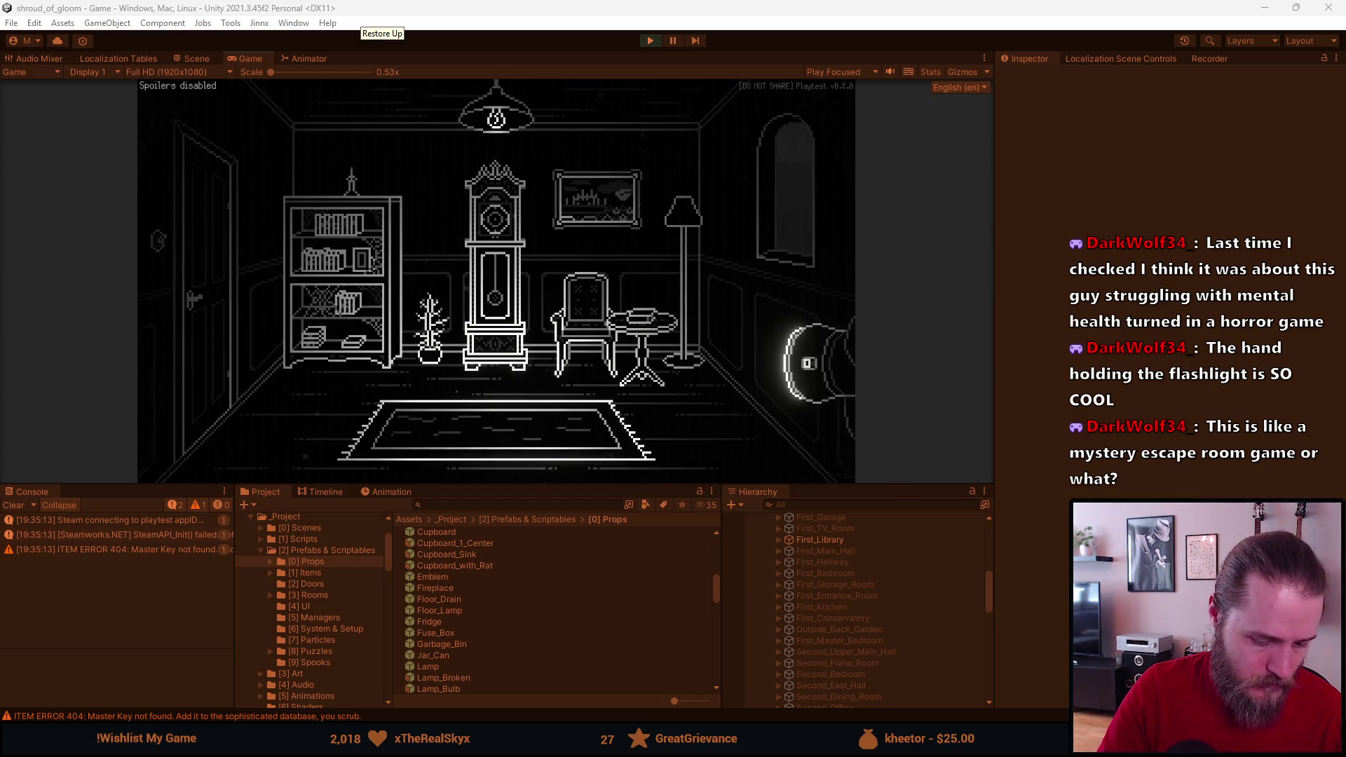
pyautogui.hotkey('alt', 'Tab')
# Step: Tidy the floor lampshade's bottom-left and bottom-right corners with white pixels and erasing
pyautogui.scroll(3, 544, 367)
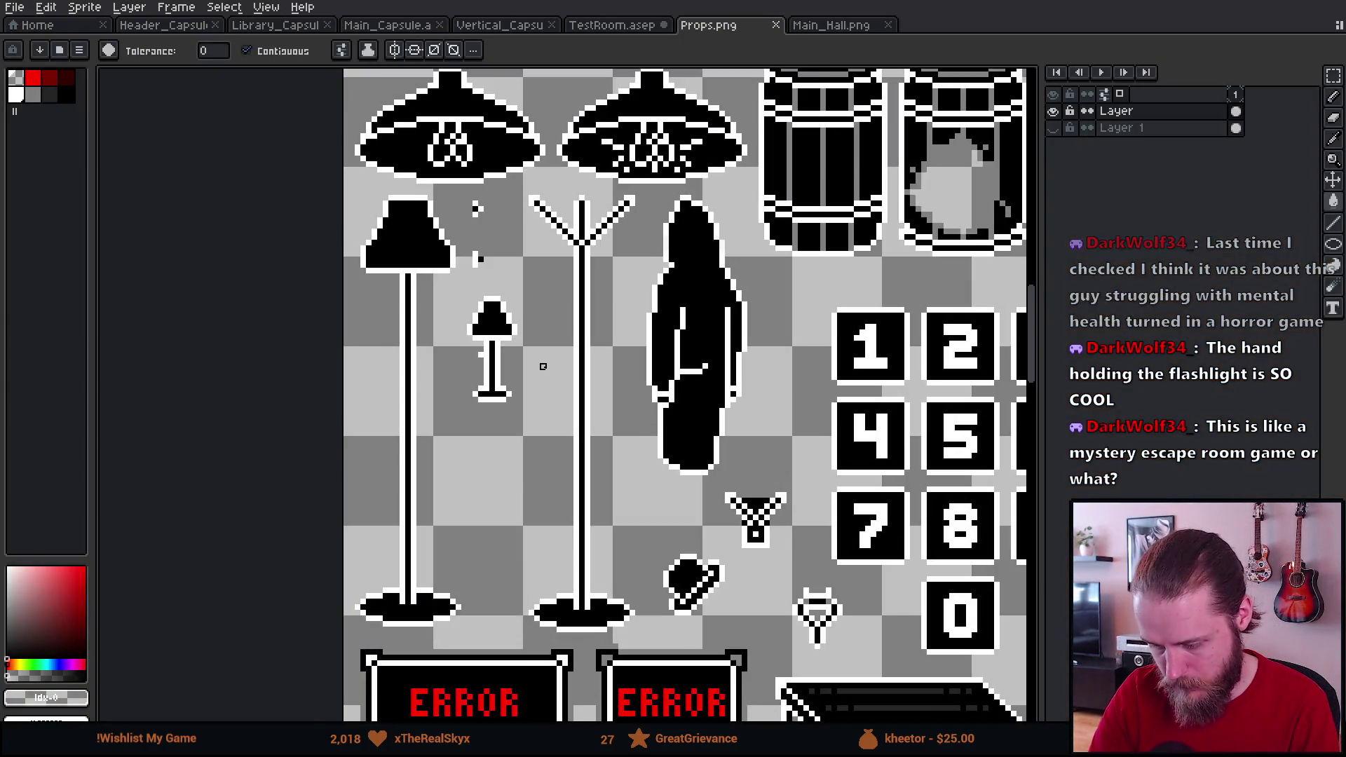
pyautogui.scroll(2, 555, 365)
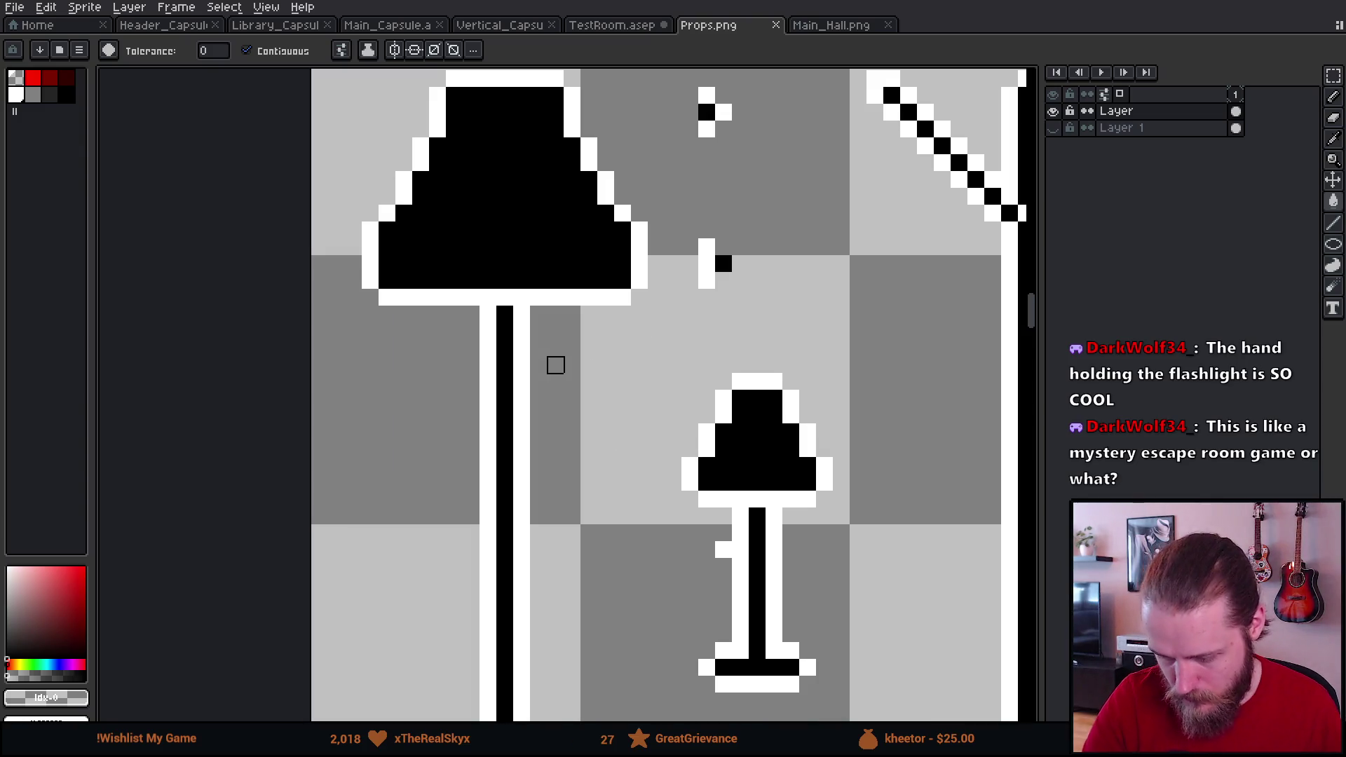
pyautogui.press('alt')
pyautogui.keyDown('alt'); pyautogui.click(376, 268); pyautogui.keyUp('alt')
pyautogui.press('b')
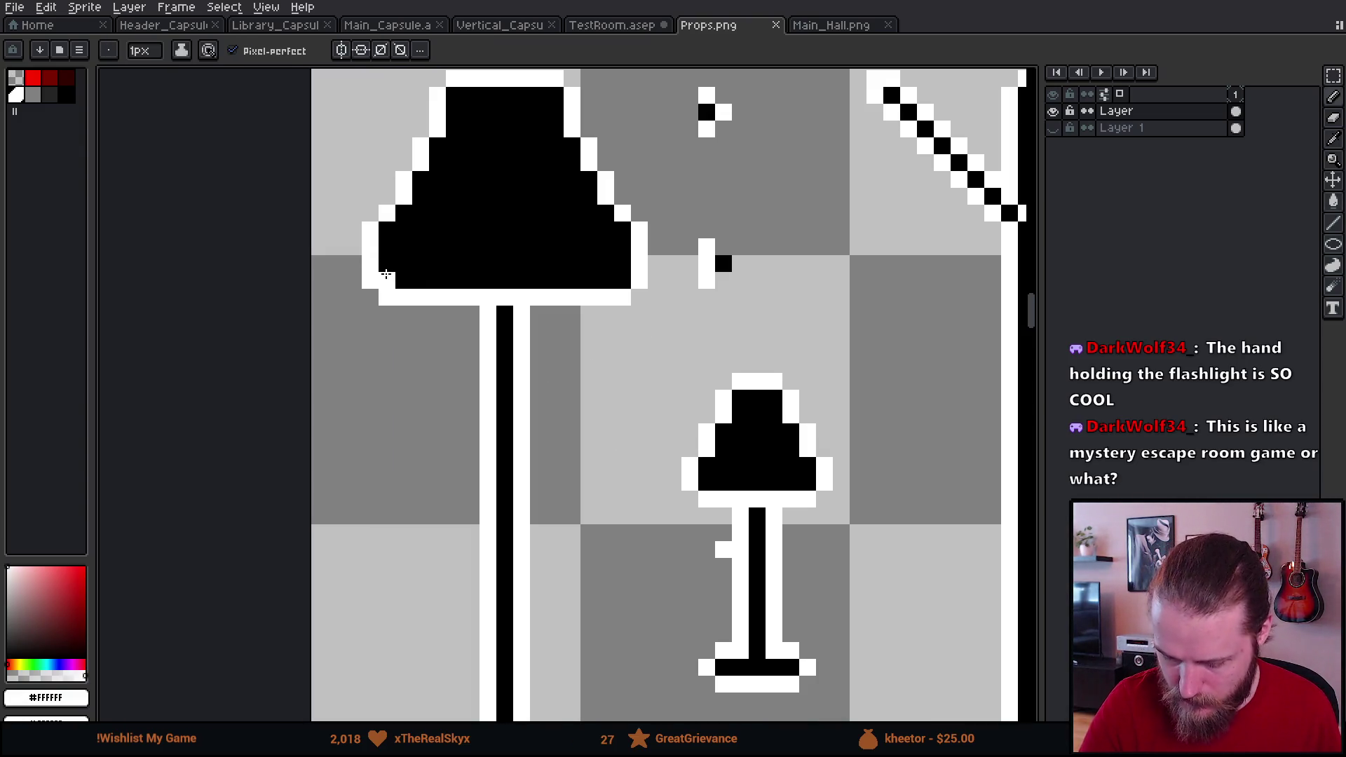
pyautogui.moveTo(389, 280)
pyautogui.mouseDown()
pyautogui.moveTo(369, 279)
pyautogui.moveTo(385, 309)
pyautogui.moveTo(393, 284)
pyautogui.mouseUp()
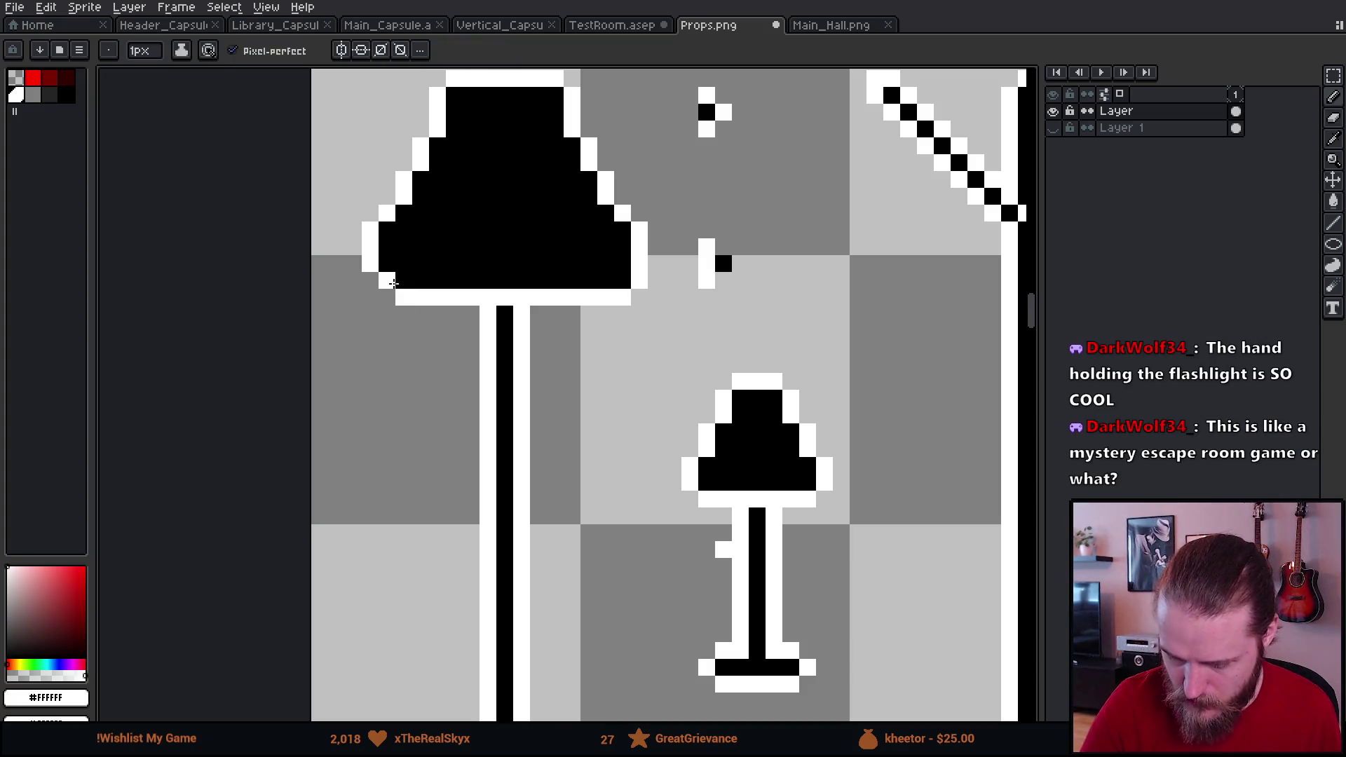
pyautogui.click(622, 280)
pyautogui.press('e')
pyautogui.click(638, 279)
pyautogui.press('b')
pyautogui.scroll(-2, 628, 541)
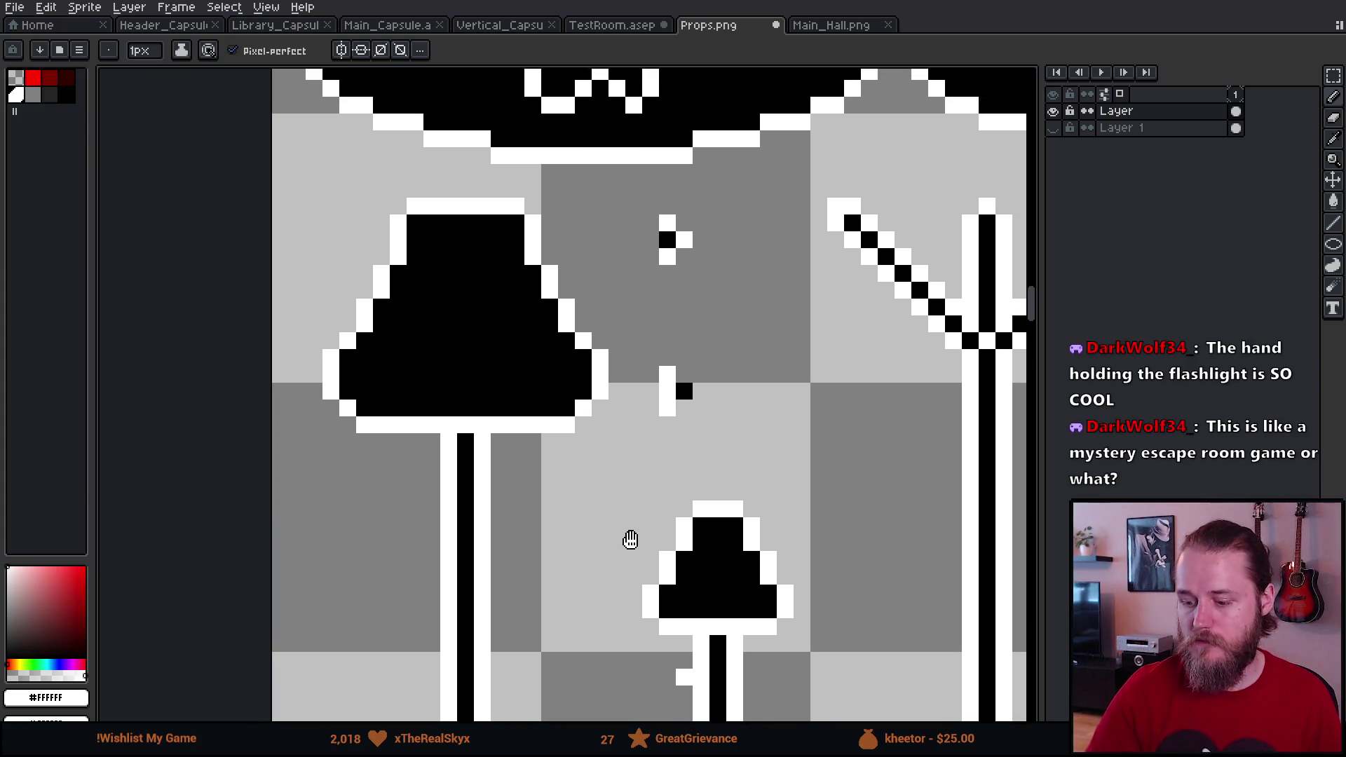
pyautogui.scroll(2, 628, 427)
pyautogui.click(390, 334)
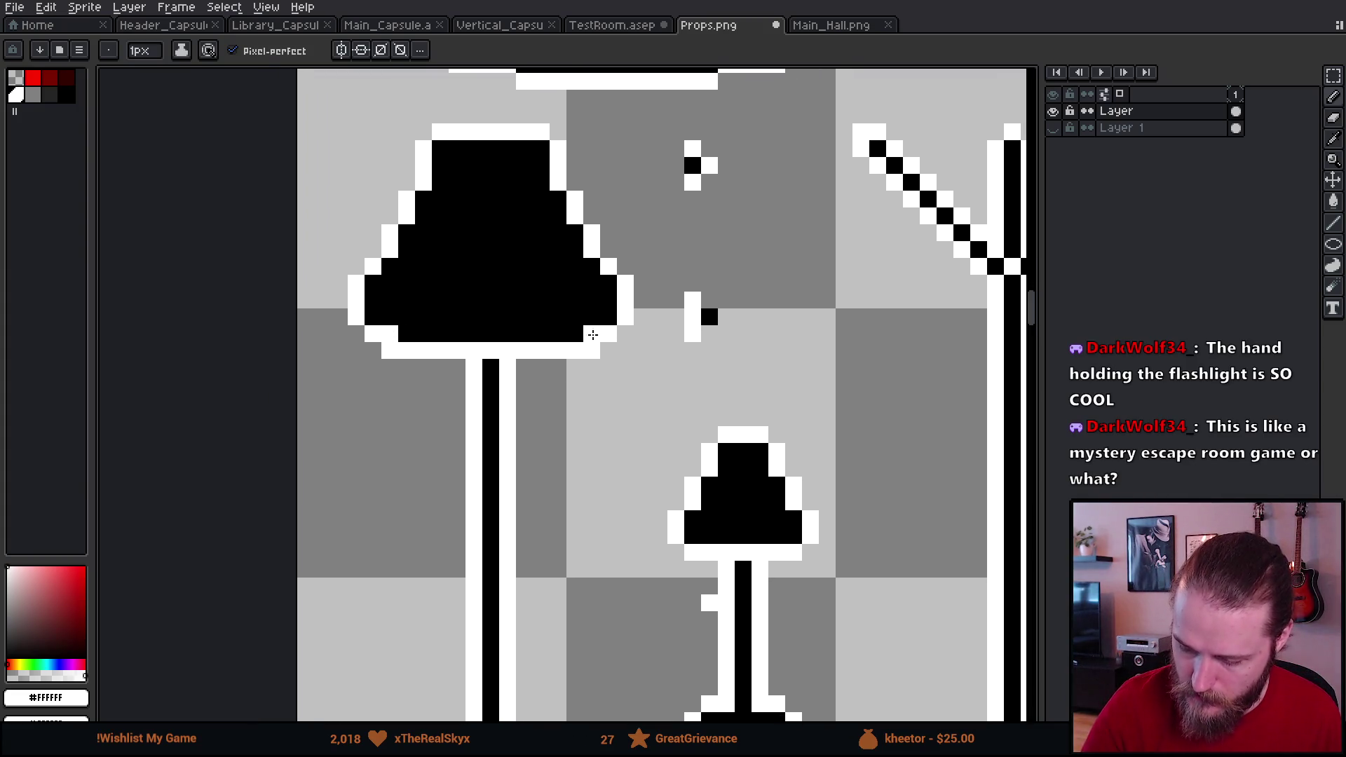
pyautogui.press('e')
pyautogui.click(591, 350)
pyautogui.click(592, 334)
pyautogui.click(389, 351)
# Step: Paint #242424 dark grey stripes, top band and edge shading on the floor lampshade
pyautogui.moveTo(659, 485); pyautogui.dragTo(646, 561)
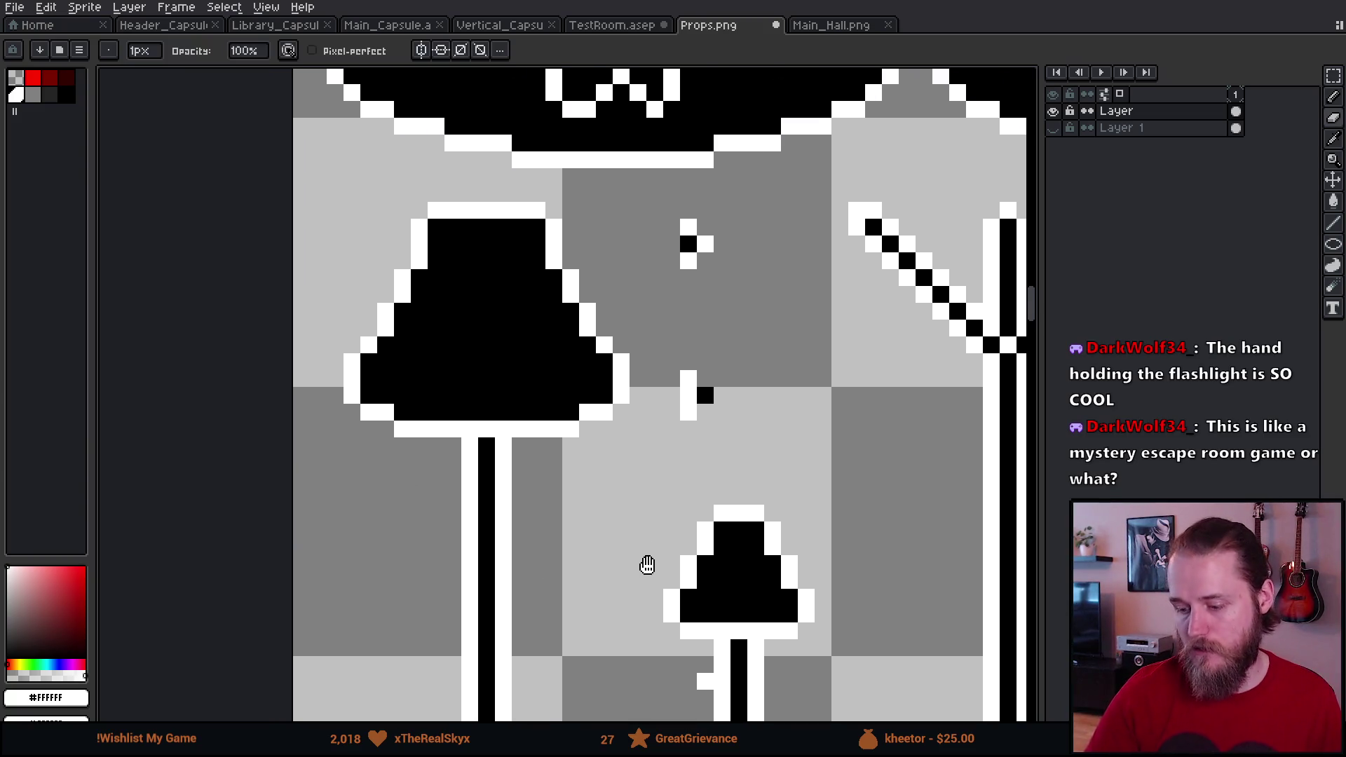
pyautogui.keyDown('alt'); pyautogui.click(537, 241); pyautogui.keyUp('alt')
pyautogui.press('e')
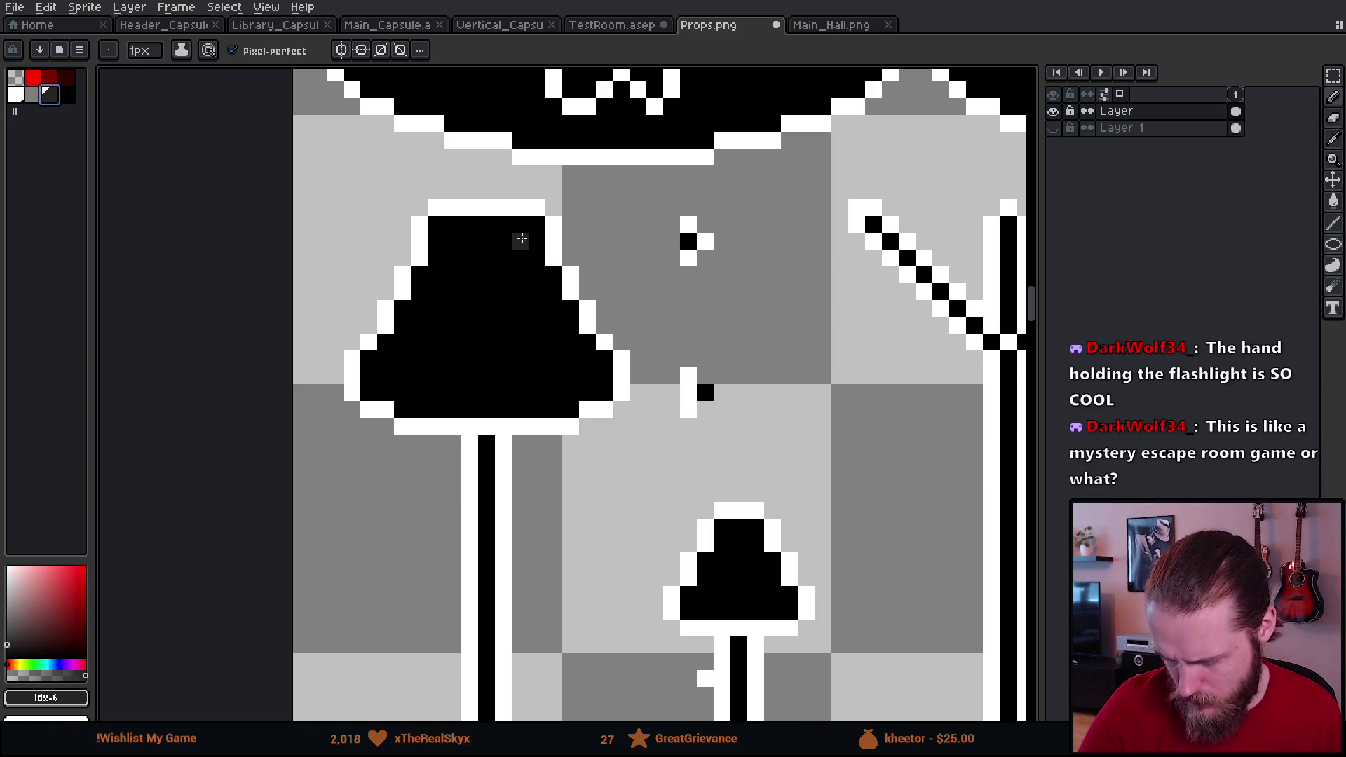
pyautogui.moveTo(450, 241); pyautogui.dragTo(537, 241)
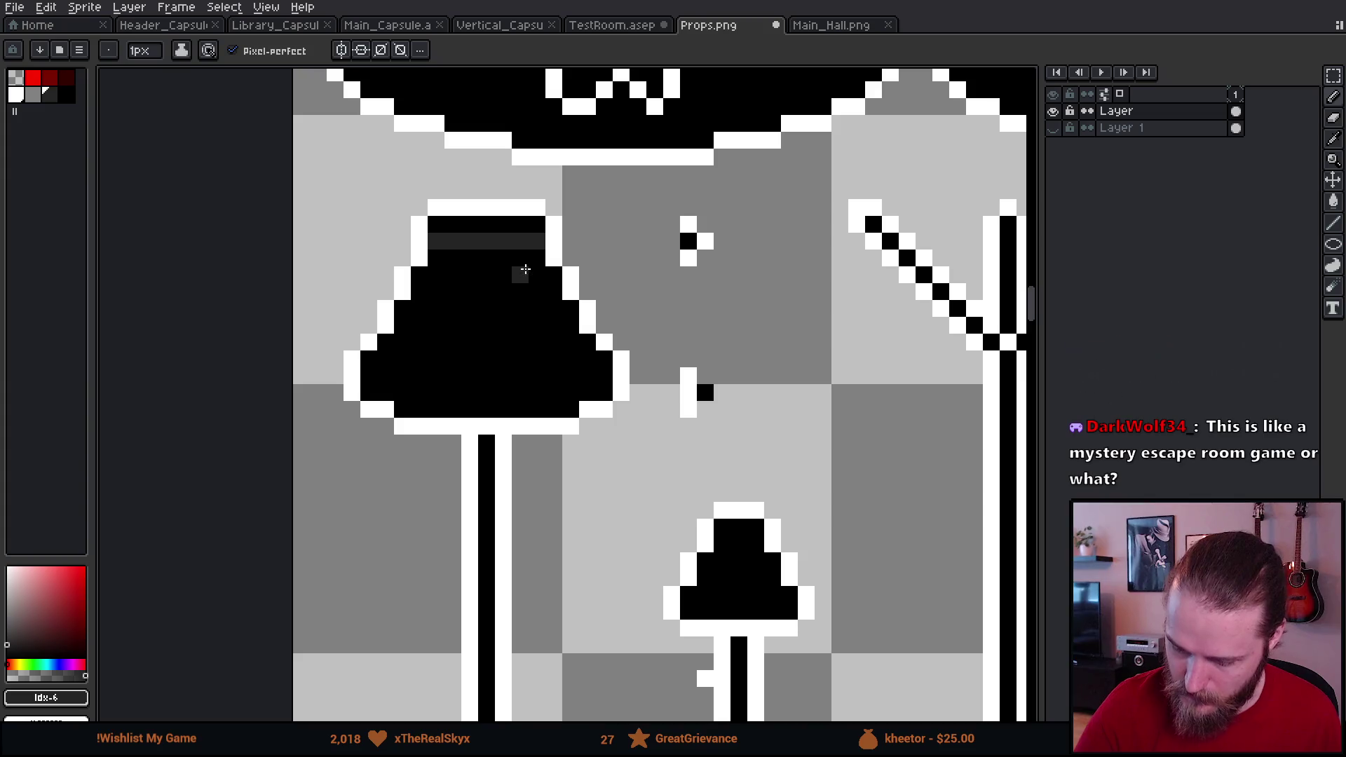
pyautogui.moveTo(553, 310); pyautogui.dragTo(573, 345)
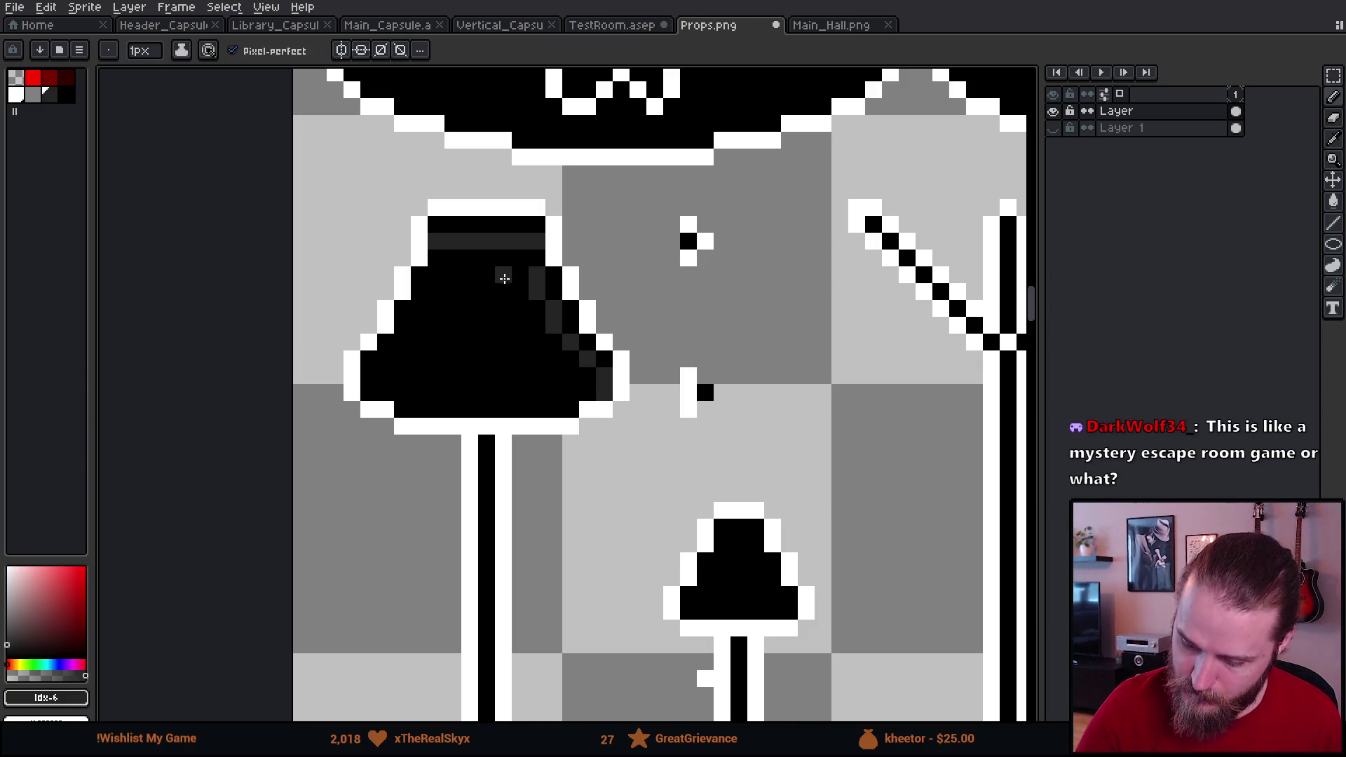
pyautogui.moveTo(504, 275); pyautogui.dragTo(536, 410)
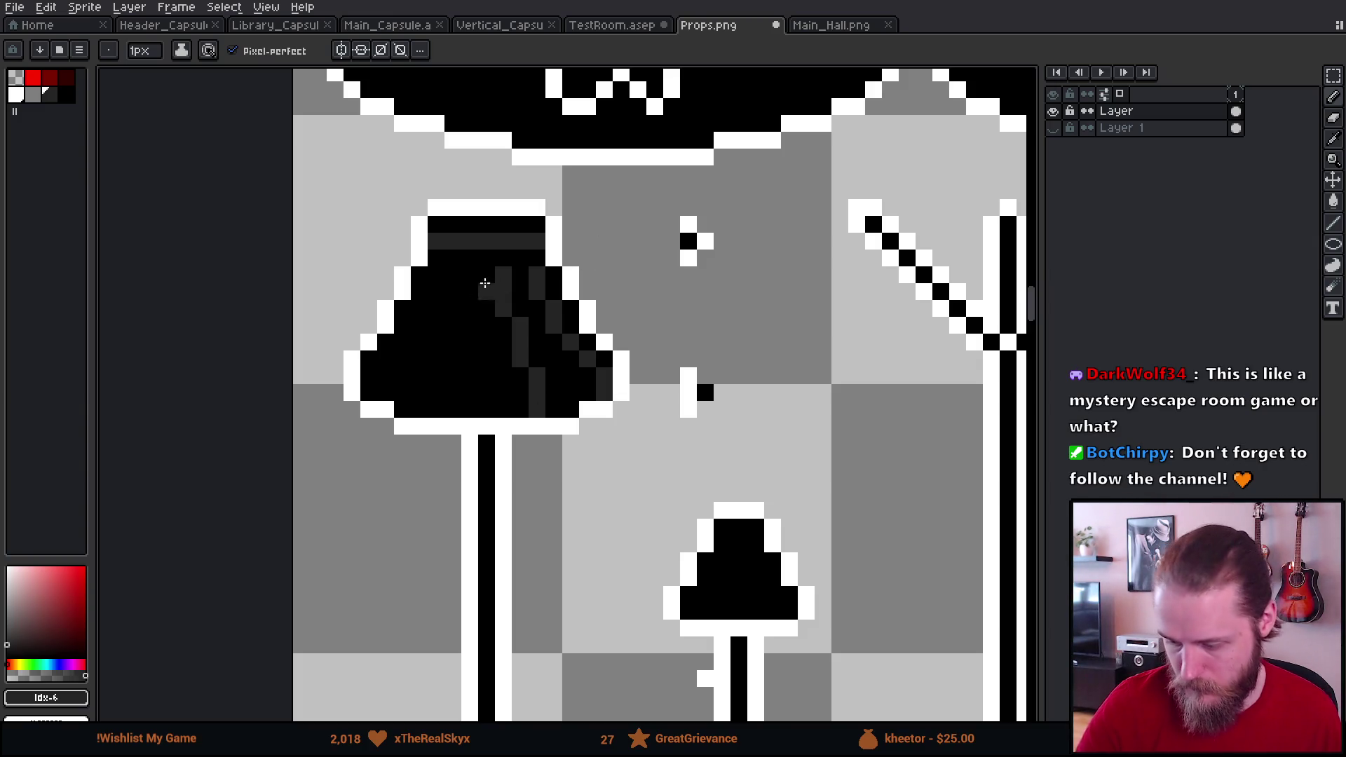
pyautogui.moveTo(467, 273); pyautogui.dragTo(469, 331)
pyautogui.keyDown('alt'); pyautogui.click(469, 322); pyautogui.keyUp('alt')
pyautogui.click(469, 325)
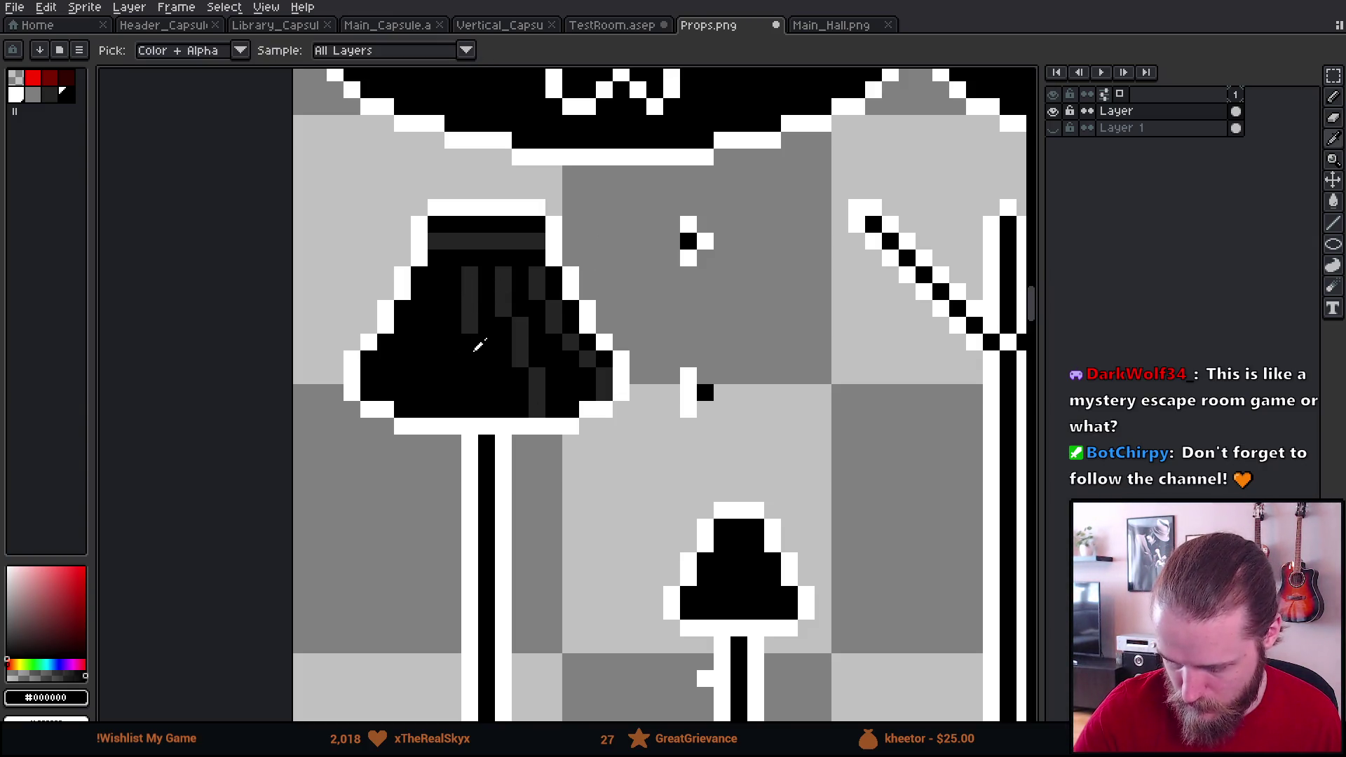
pyautogui.keyDown('alt'); pyautogui.click(465, 300); pyautogui.keyUp('alt')
pyautogui.moveTo(453, 324); pyautogui.dragTo(436, 412)
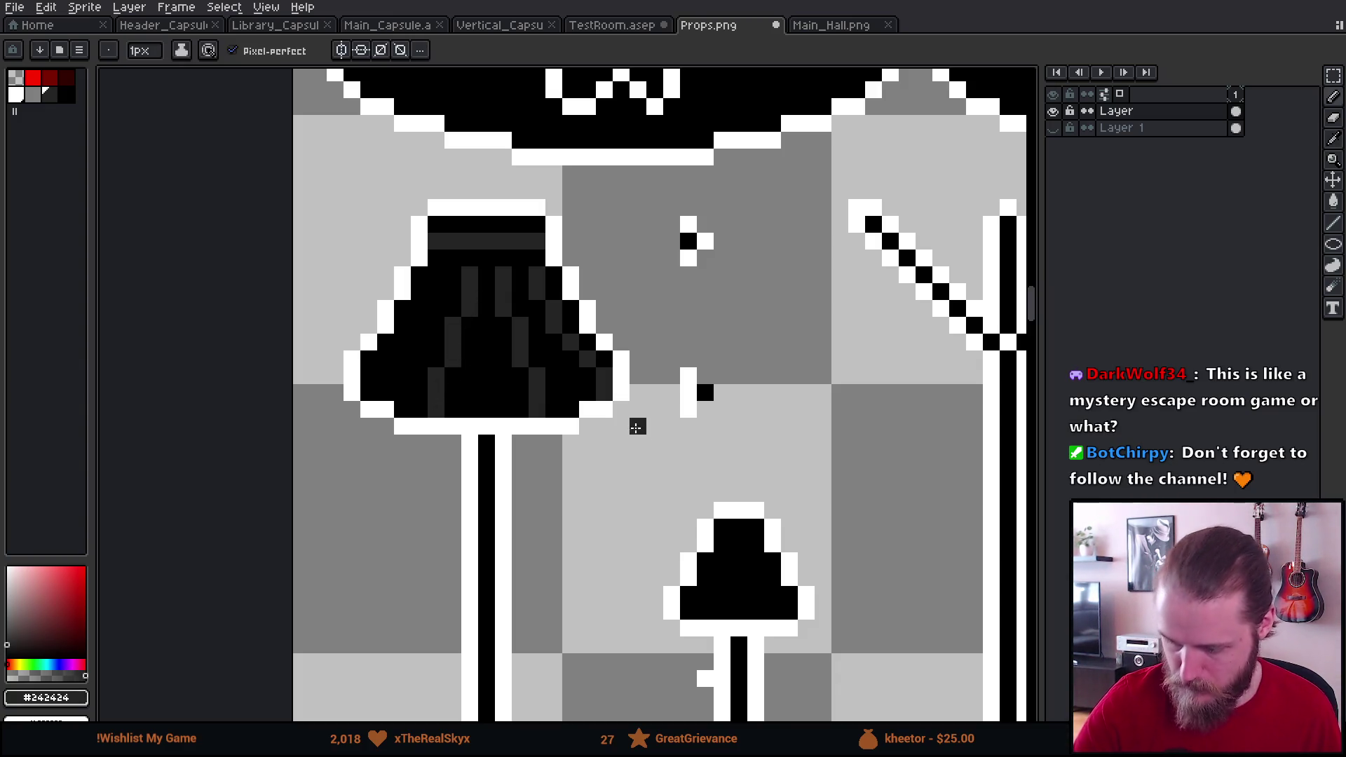
pyautogui.moveTo(412, 342)
pyautogui.mouseDown()
pyautogui.moveTo(378, 364)
pyautogui.moveTo(383, 391)
pyautogui.mouseUp()
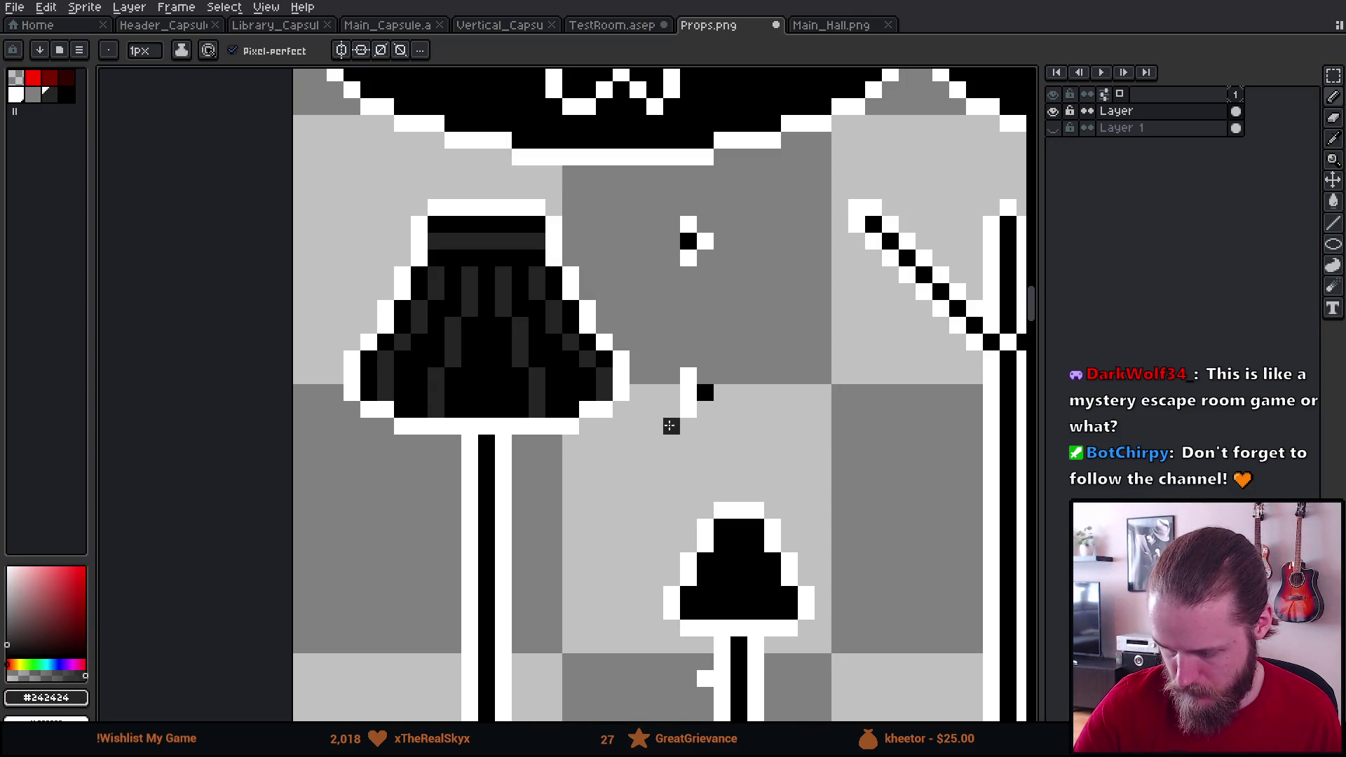
pyautogui.keyDown('alt'); pyautogui.click(374, 360); pyautogui.keyUp('alt')
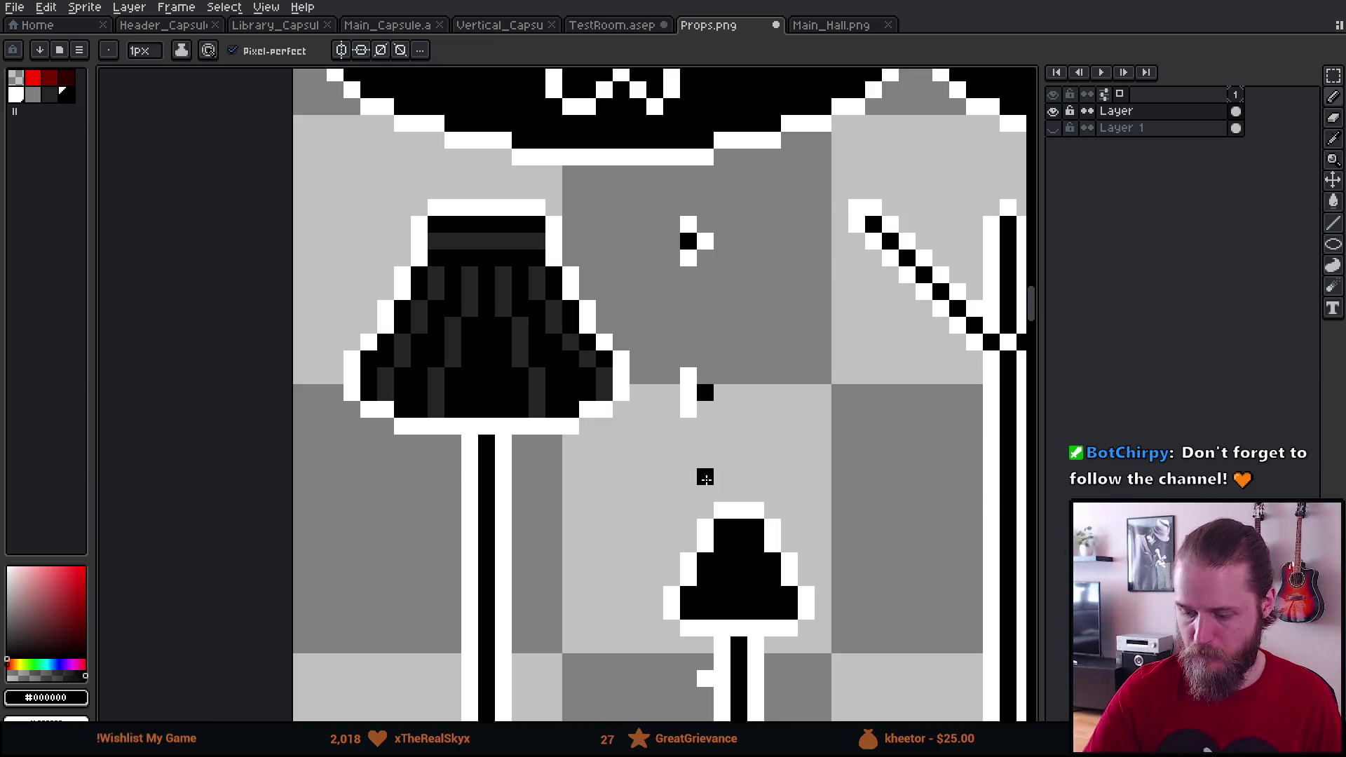
pyautogui.keyDown('alt'); pyautogui.click(522, 336); pyautogui.keyUp('alt')
pyautogui.moveTo(488, 345); pyautogui.dragTo(501, 408)
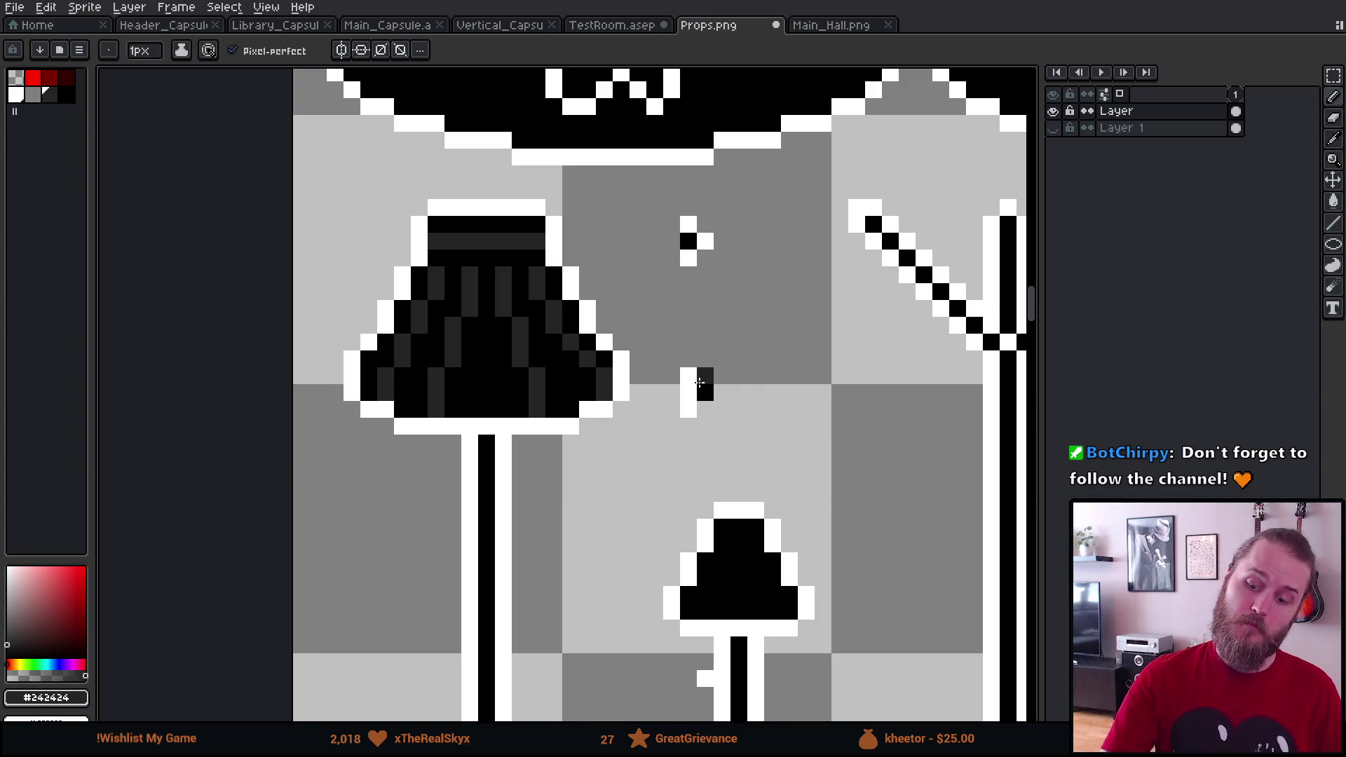
# Step: Add a dark grey checker pattern to the small table lamp's shade
pyautogui.moveTo(722, 409)
pyautogui.mouseDown()
pyautogui.moveTo(685, 456)
pyautogui.moveTo(718, 287)
pyautogui.moveTo(705, 166)
pyautogui.mouseUp()
pyautogui.moveTo(763, 320)
pyautogui.mouseDown()
pyautogui.moveTo(646, 333)
pyautogui.moveTo(597, 316)
pyautogui.moveTo(630, 317)
pyautogui.moveTo(638, 358)
pyautogui.mouseUp()
pyautogui.click(632, 364)
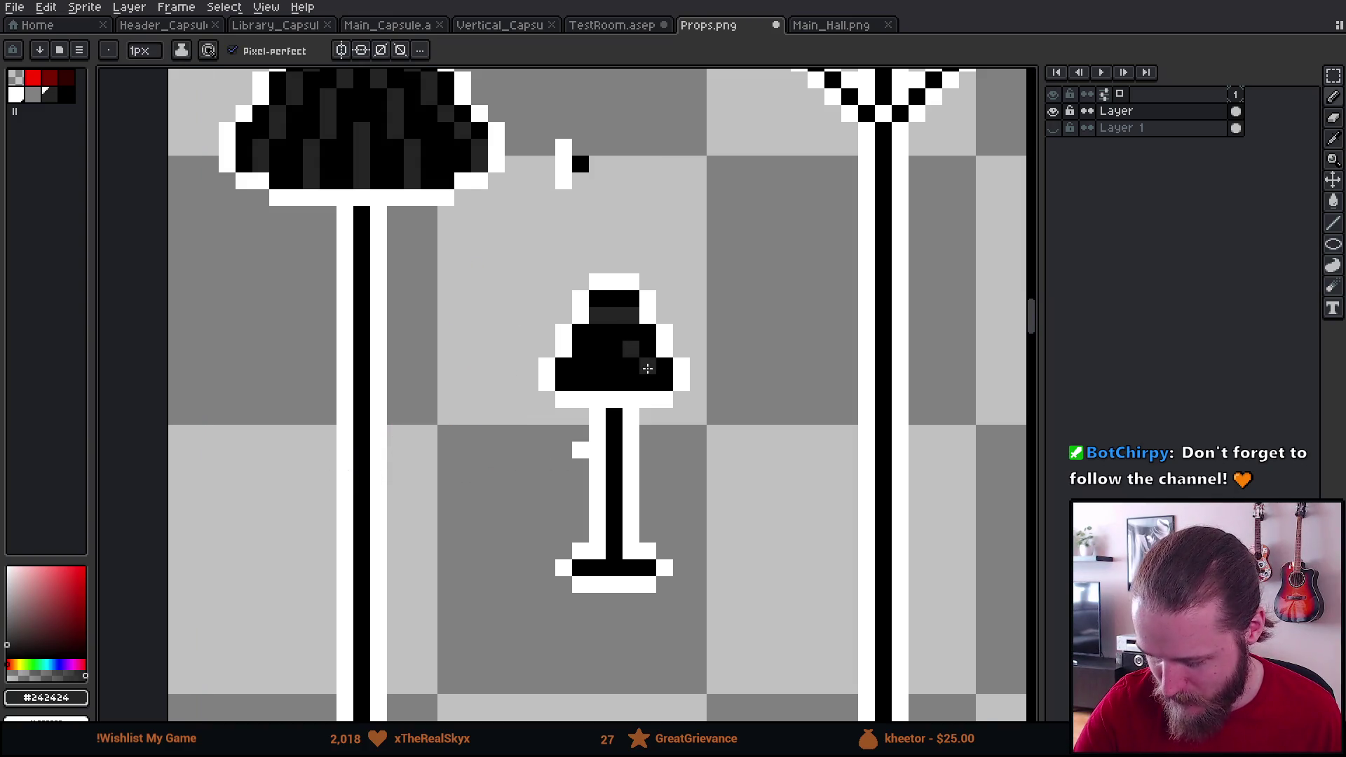
pyautogui.click(581, 366)
pyautogui.click(614, 382)
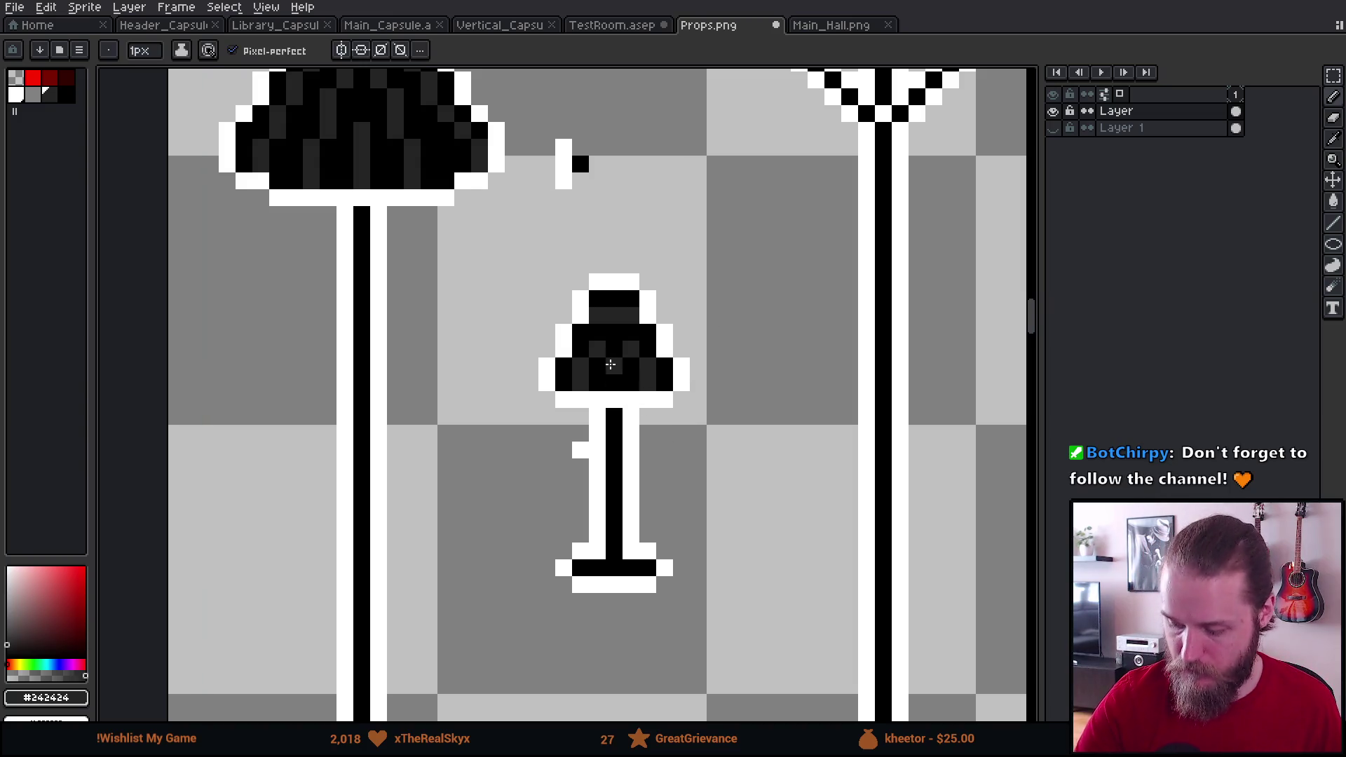
pyautogui.press('ctrl')
pyautogui.click(597, 332)
pyautogui.click(614, 332)
pyautogui.click(631, 332)
pyautogui.click(632, 368)
pyautogui.hotkey('ctrl', 'z')
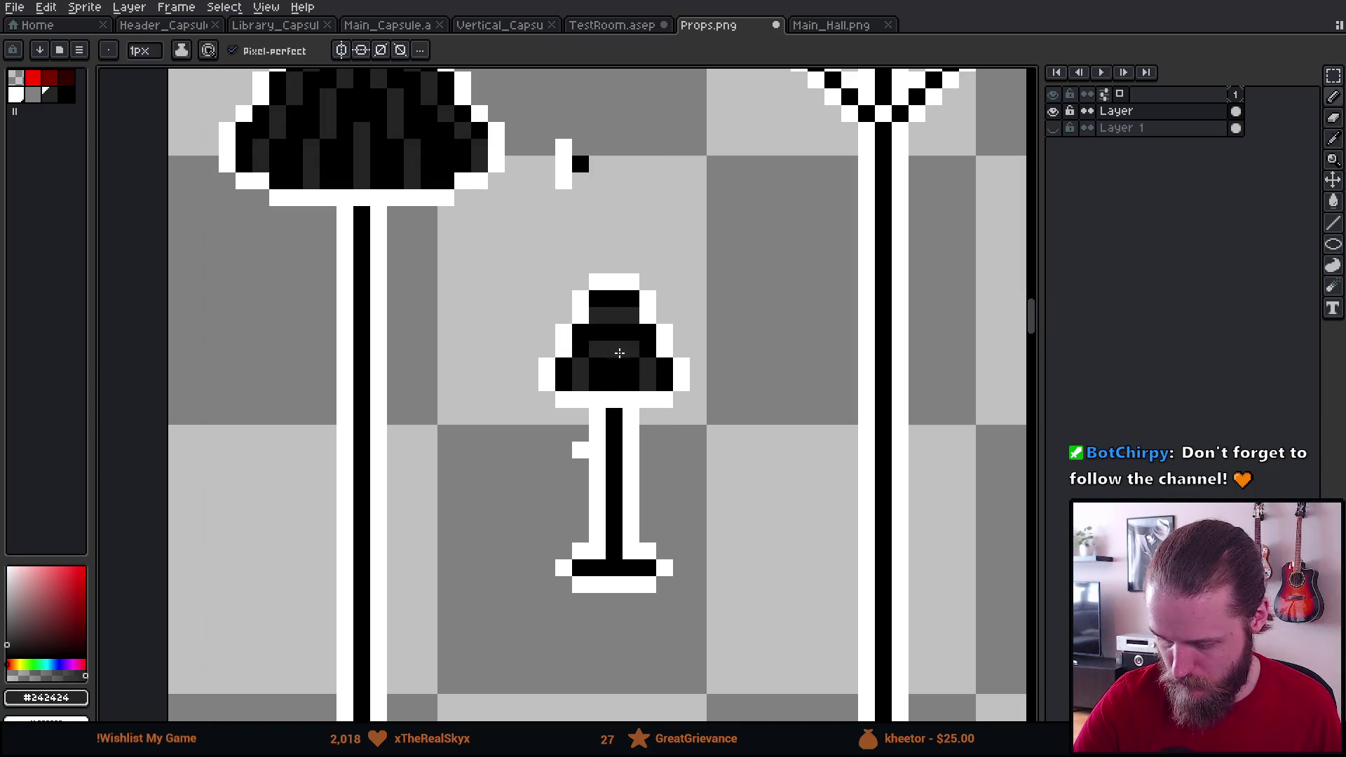
# Step: Reposition the floor lamp's base by one pixel using a selection
pyautogui.moveTo(663, 417)
pyautogui.mouseDown()
pyautogui.moveTo(685, 481)
pyautogui.moveTo(805, 181)
pyautogui.mouseUp()
pyautogui.moveTo(580, 567); pyautogui.dragTo(580, 201)
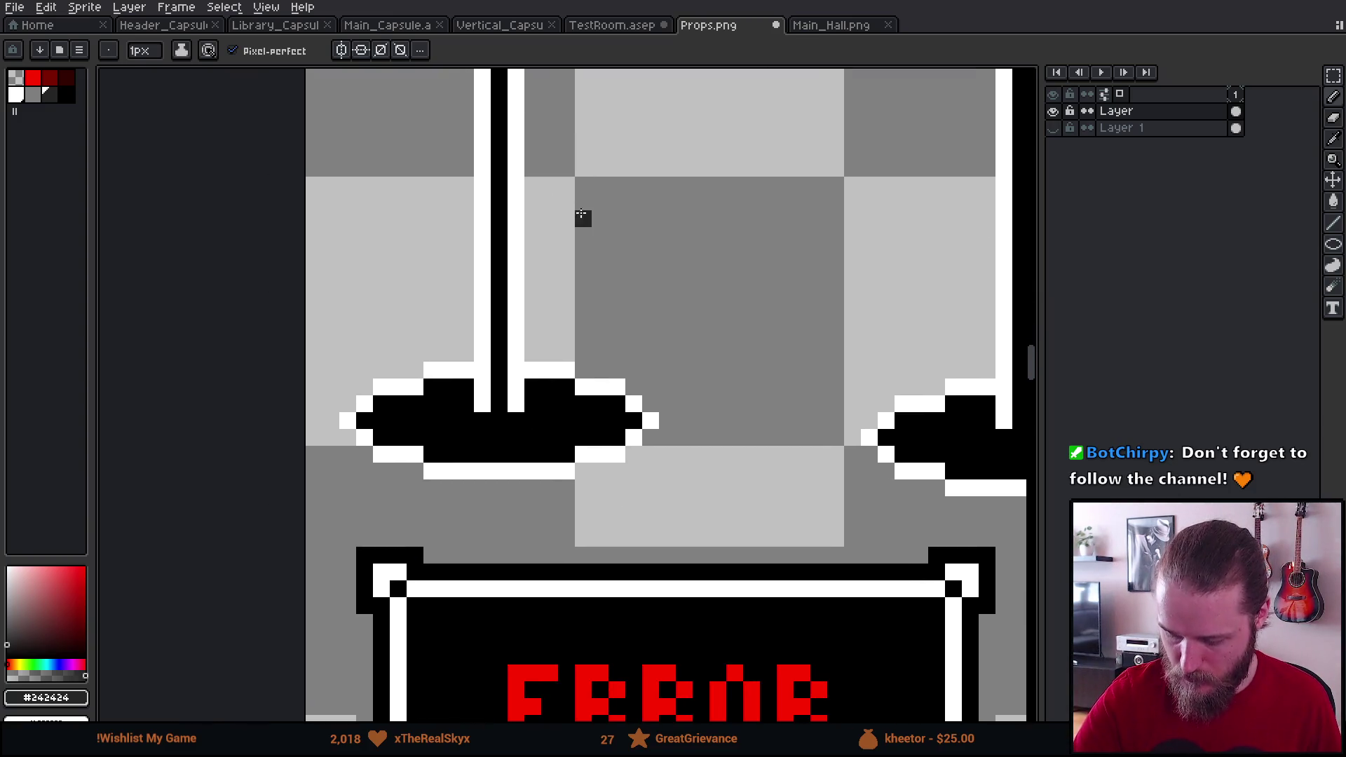
pyautogui.moveTo(347, 385)
pyautogui.mouseDown()
pyautogui.moveTo(640, 465)
pyautogui.moveTo(676, 496)
pyautogui.mouseUp()
pyautogui.moveTo(393, 365); pyautogui.dragTo(696, 473)
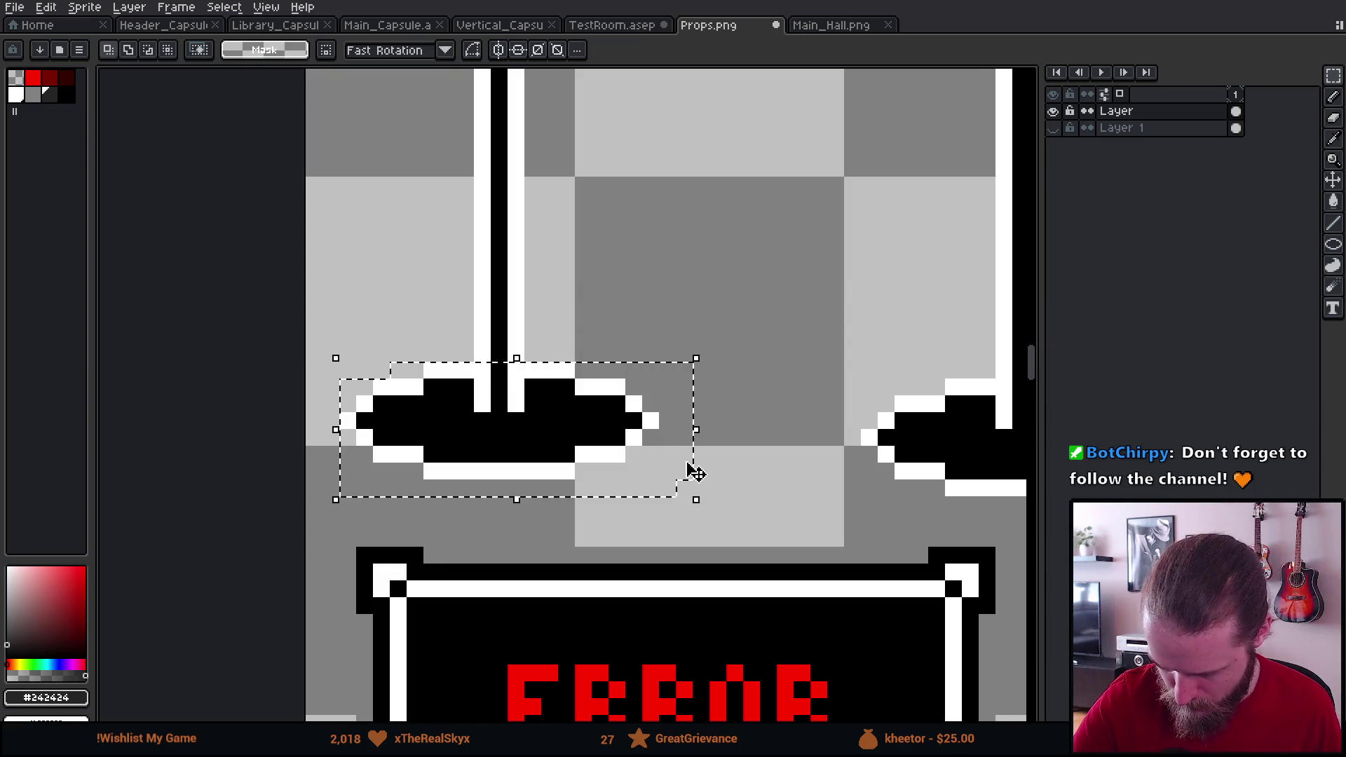
pyautogui.click(587, 447)
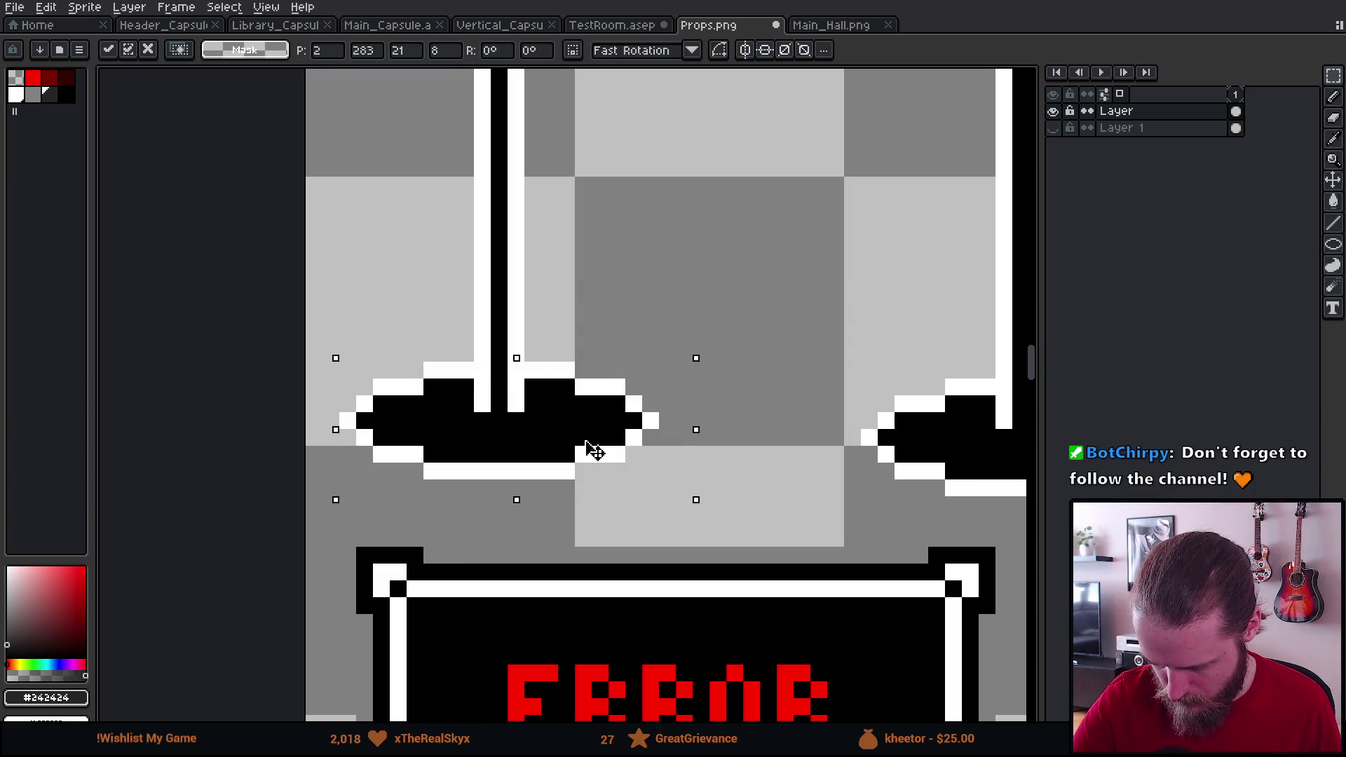
pyautogui.moveTo(586, 436); pyautogui.dragTo(588, 415)
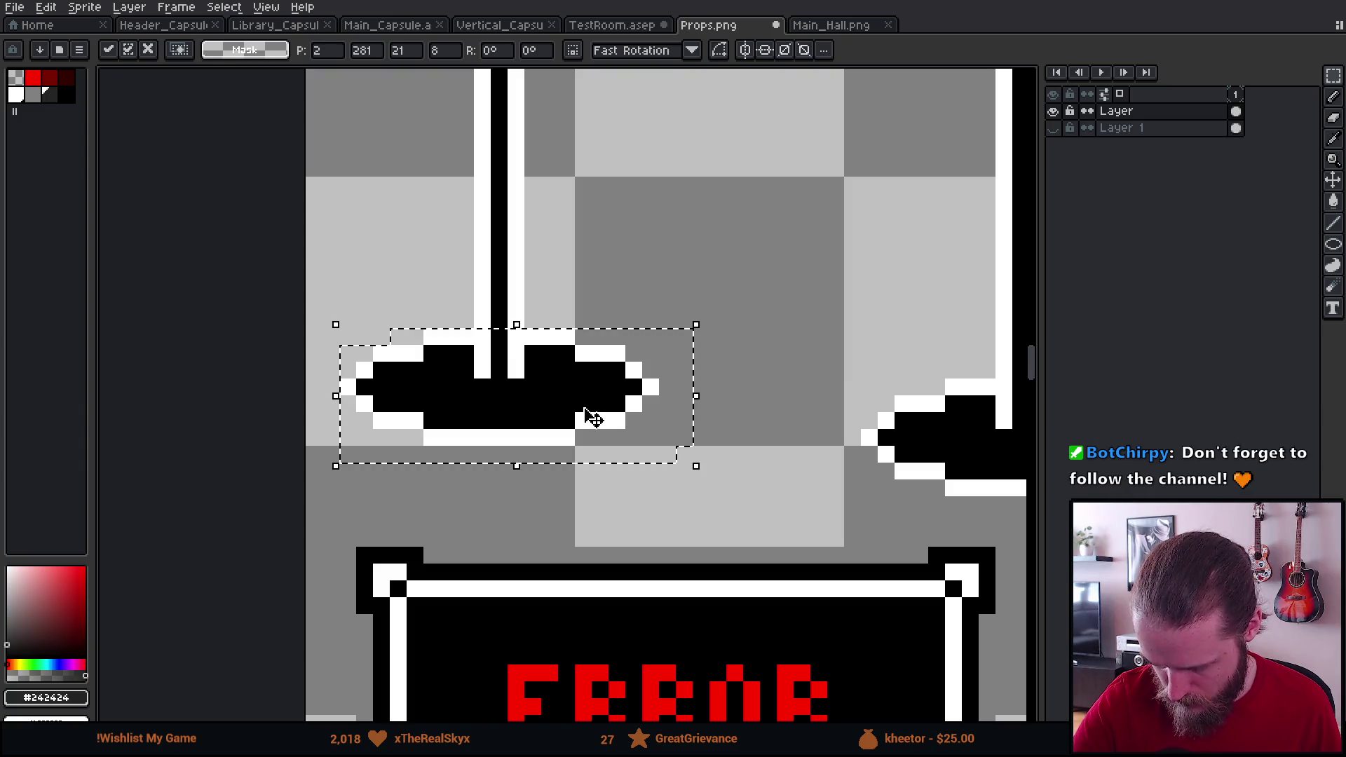
pyautogui.click(752, 353)
pyautogui.moveTo(319, 376)
pyautogui.mouseDown()
pyautogui.moveTo(602, 464)
pyautogui.moveTo(696, 465)
pyautogui.mouseUp()
pyautogui.click(1121, 127)
pyautogui.hotkey('shift', 'n')
pyautogui.moveTo(605, 440)
pyautogui.mouseDown()
pyautogui.moveTo(613, 420)
pyautogui.moveTo(603, 456)
pyautogui.mouseUp()
pyautogui.press('b')
pyautogui.keyDown('alt'); pyautogui.click(652, 401); pyautogui.keyUp('alt')
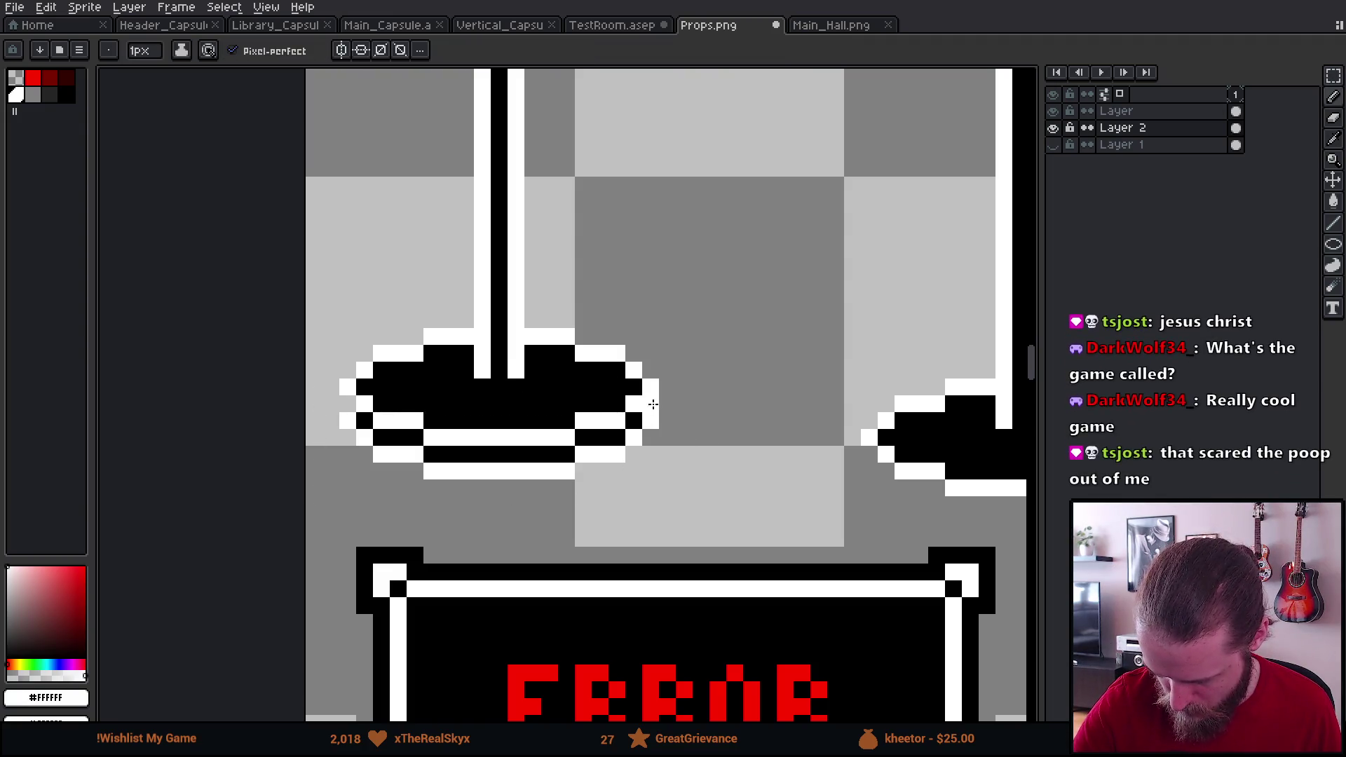
# Step: Save the shaded lamp artwork to Props.png
pyautogui.scroll(1, 742, 442)
pyautogui.scroll(-4, 499, 490)
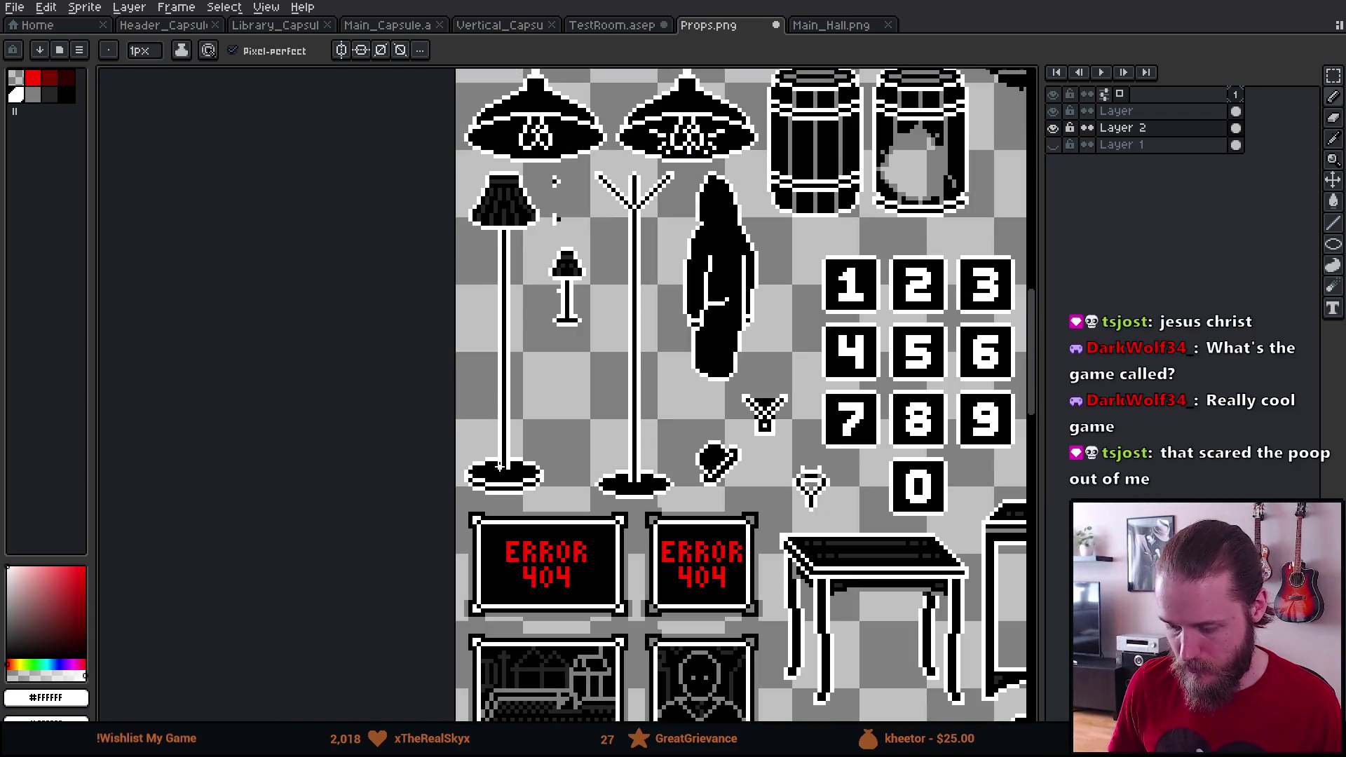
pyautogui.scroll(1, 500, 466)
pyautogui.moveTo(517, 371); pyautogui.dragTo(501, 445)
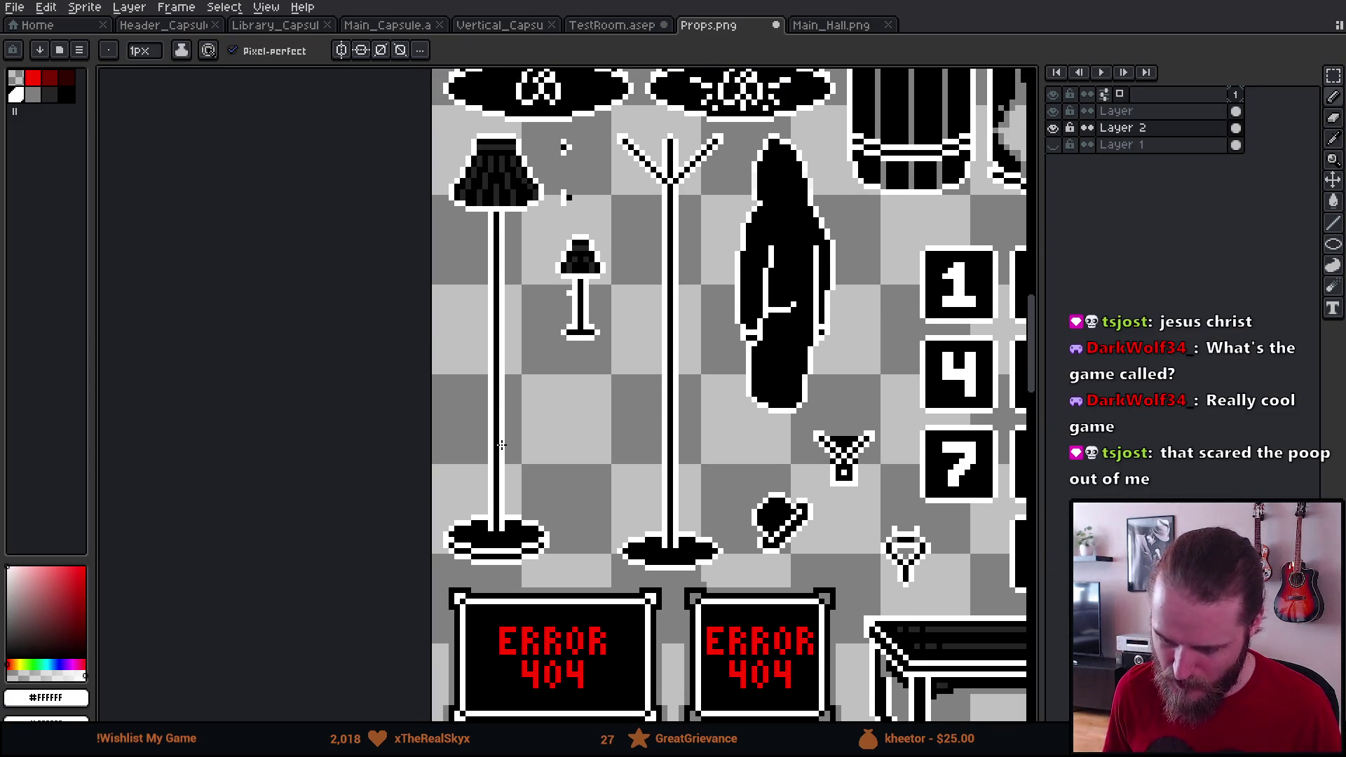
pyautogui.hotkey('ctrl', 's')
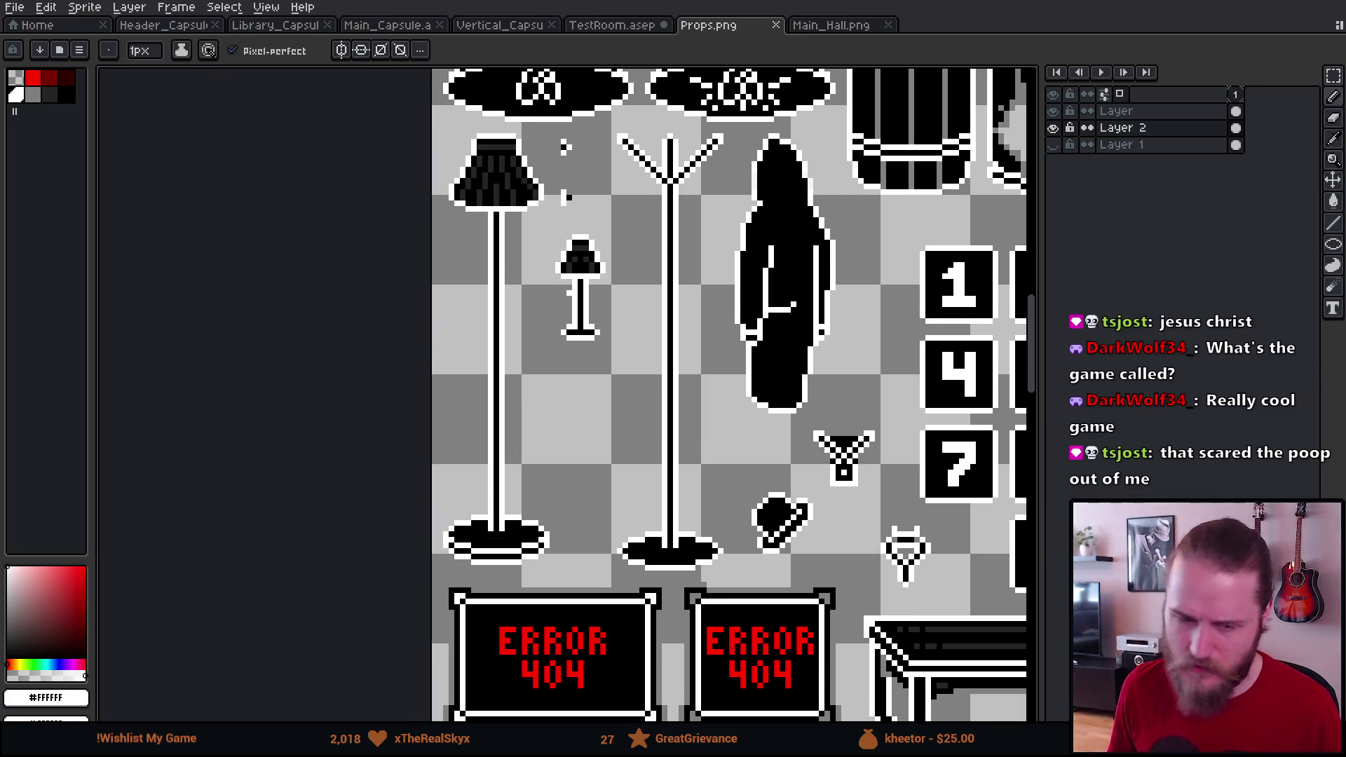
pyautogui.hotkey('alt', 'Tab')
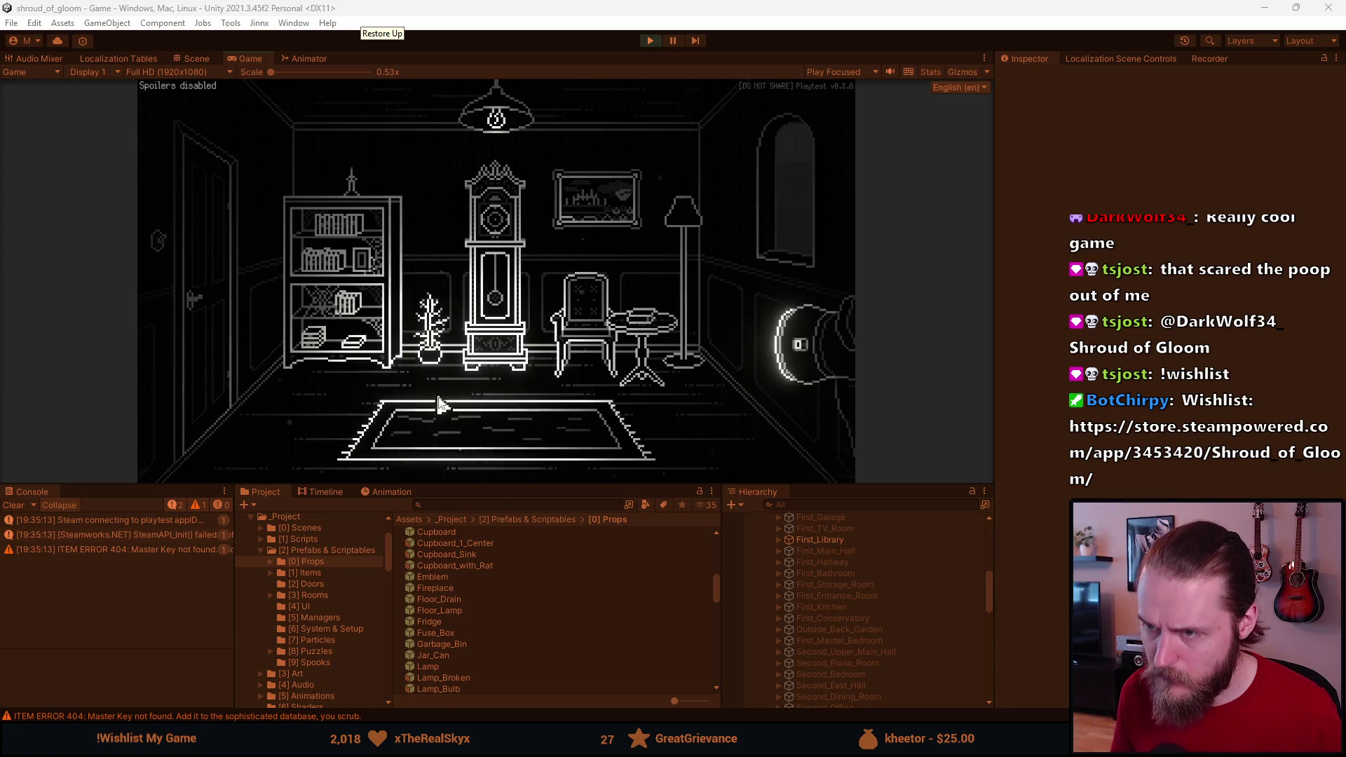
# Step: Stop play mode and select the Props texture in the Project window
pyautogui.press('Escape')
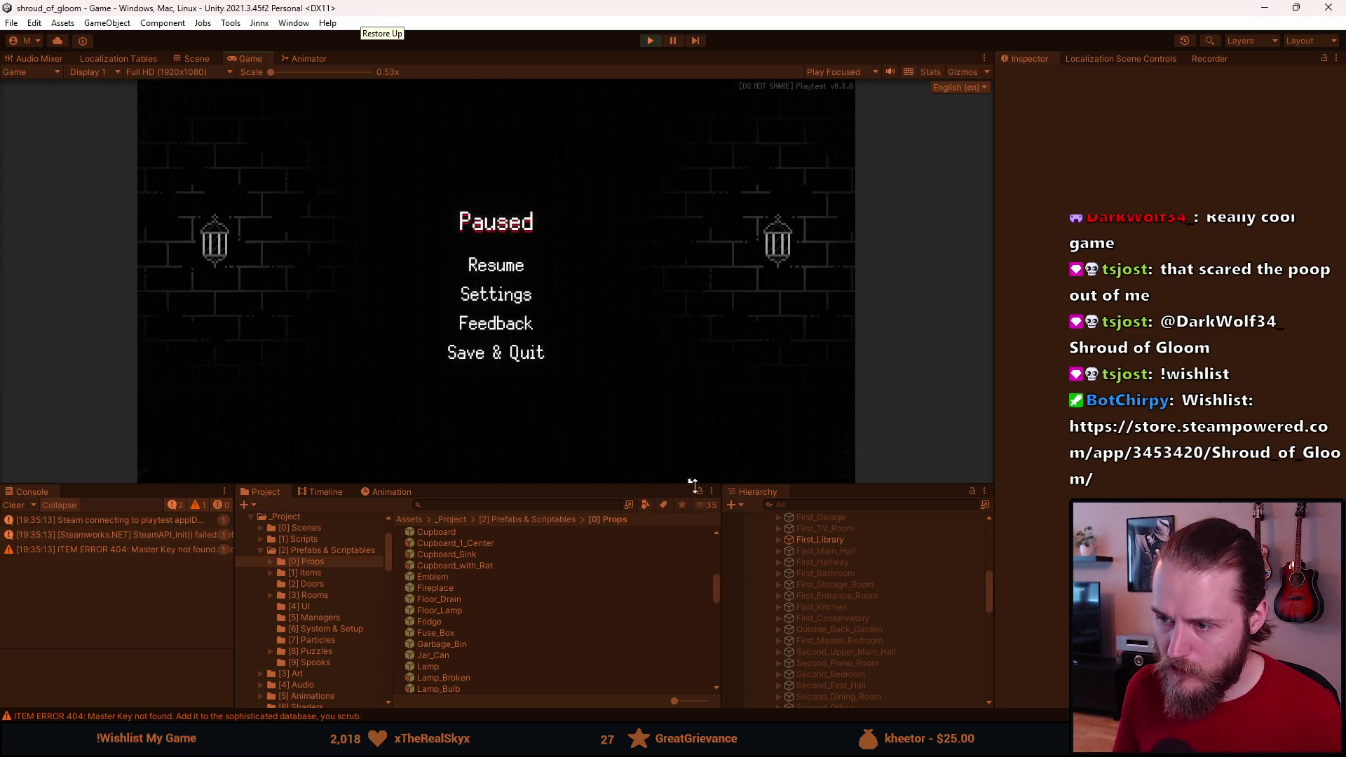
pyautogui.click(652, 40)
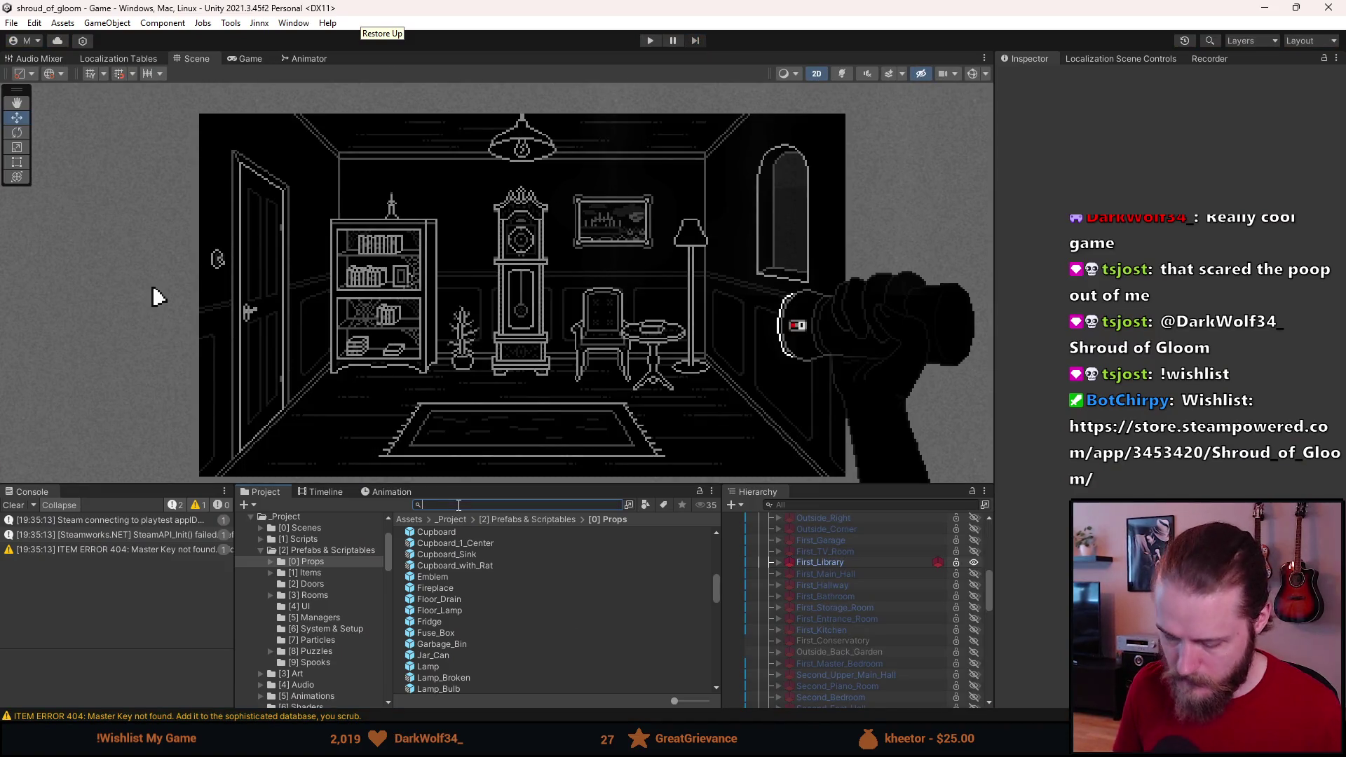
pyautogui.write('props')
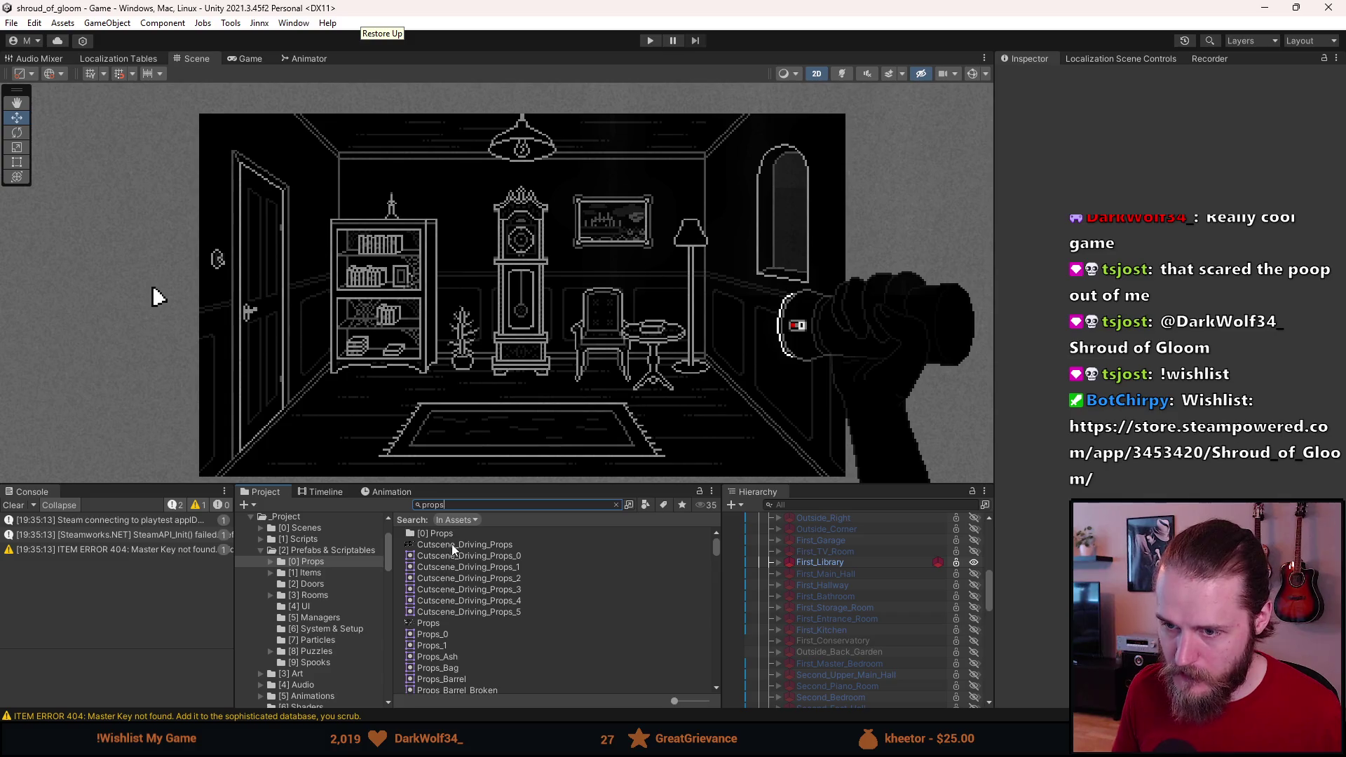
pyautogui.click(443, 623)
# Step: Check the floor lamp and table lamp slice names in the Sprite Editor, then close it
pyautogui.click(1315, 249)
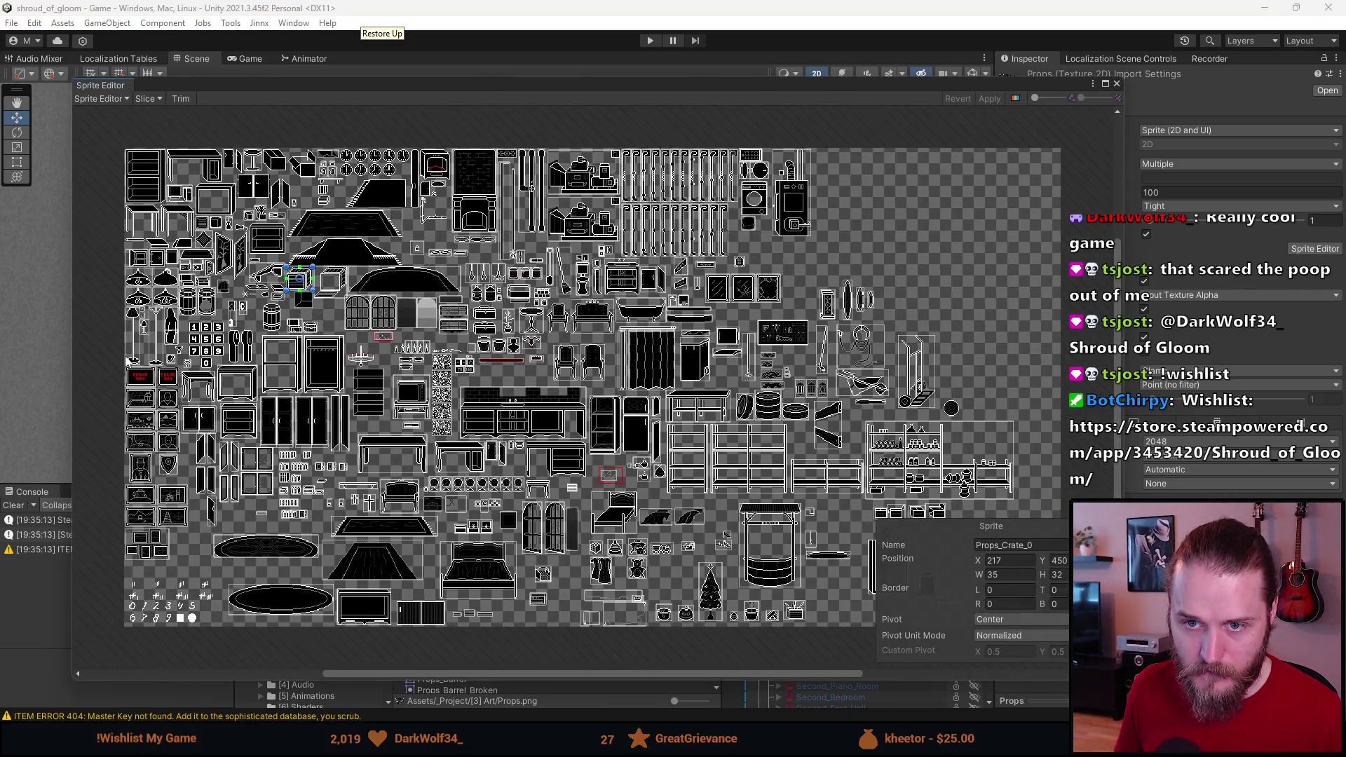
pyautogui.scroll(5, 127, 360)
pyautogui.click(172, 278)
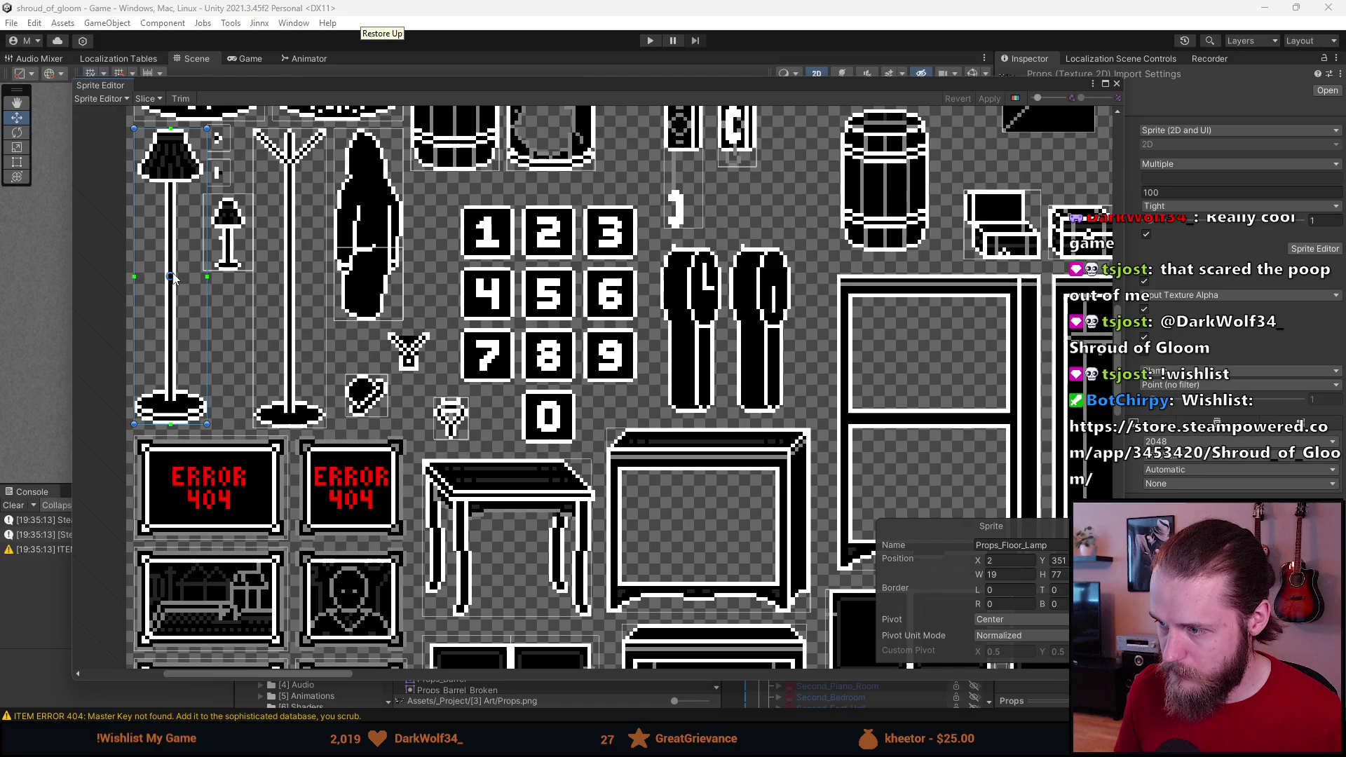
pyautogui.click(230, 229)
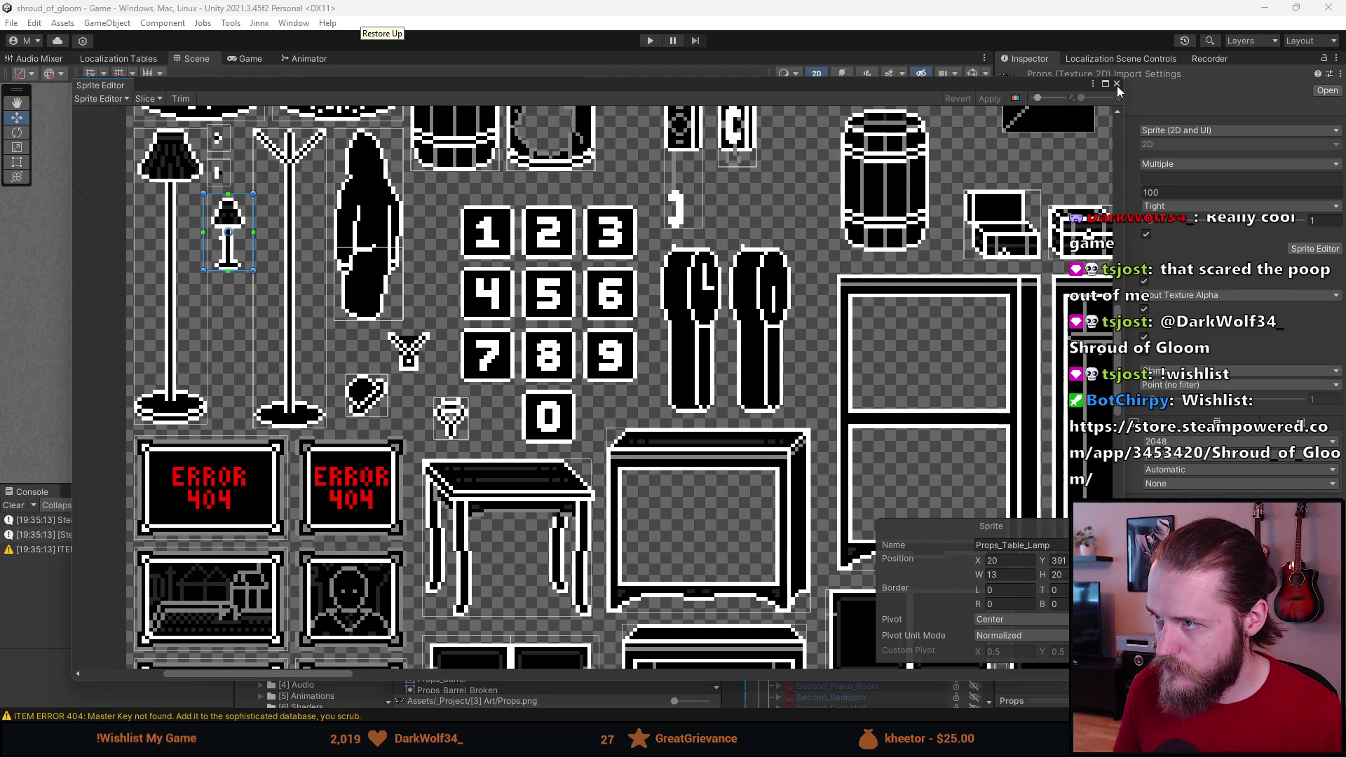
pyautogui.click(1117, 85)
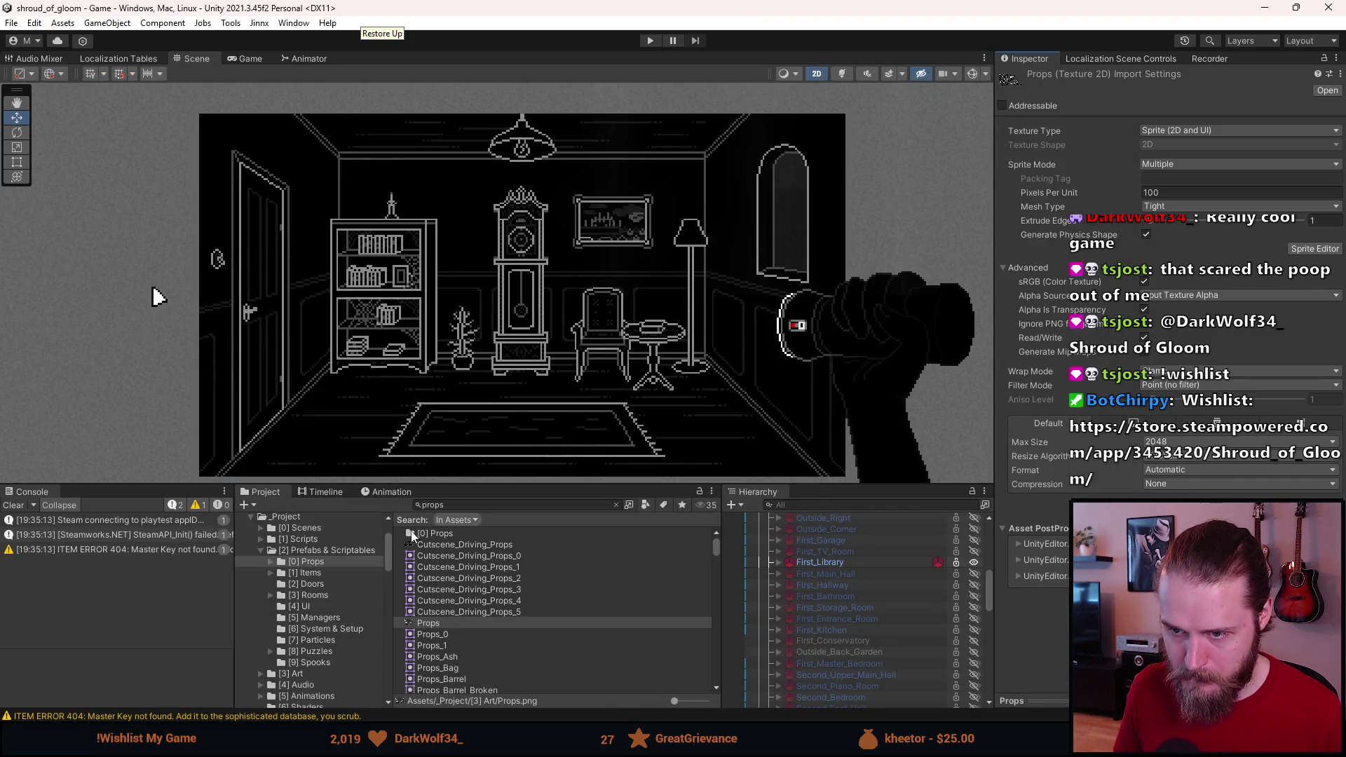
pyautogui.click(316, 552)
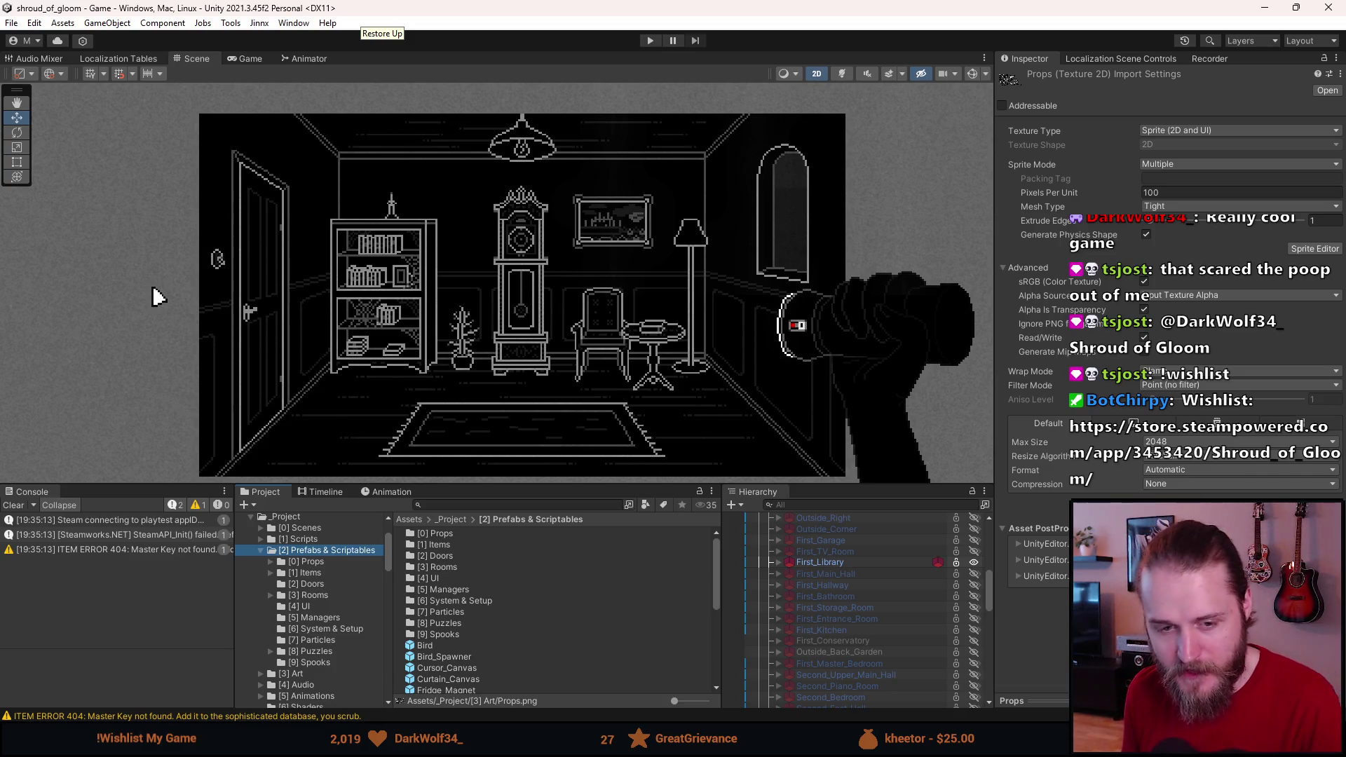
# Step: Collapse the Prefabs & Scriptables tree, clear the console, and open the [0] Props folder
pyautogui.click(259, 551)
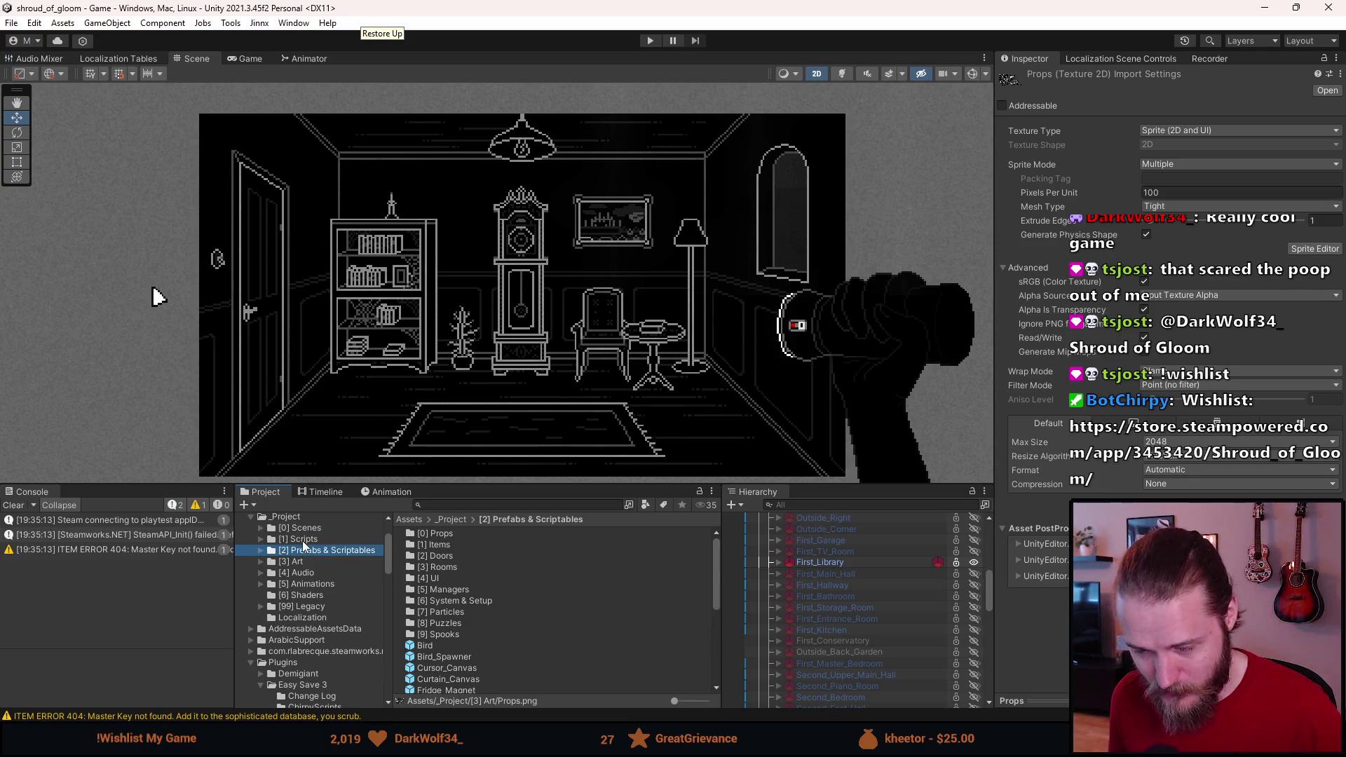
pyautogui.click(21, 506)
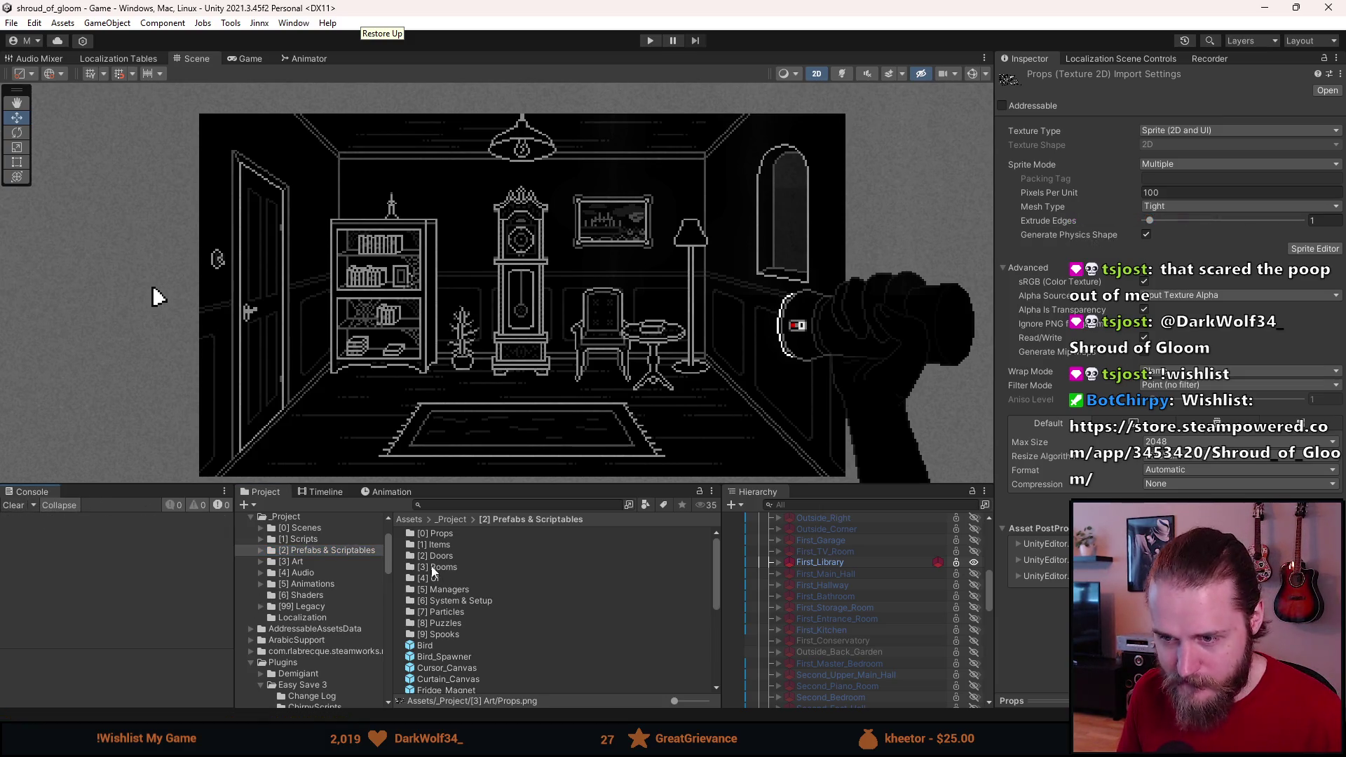
pyautogui.doubleClick(442, 534)
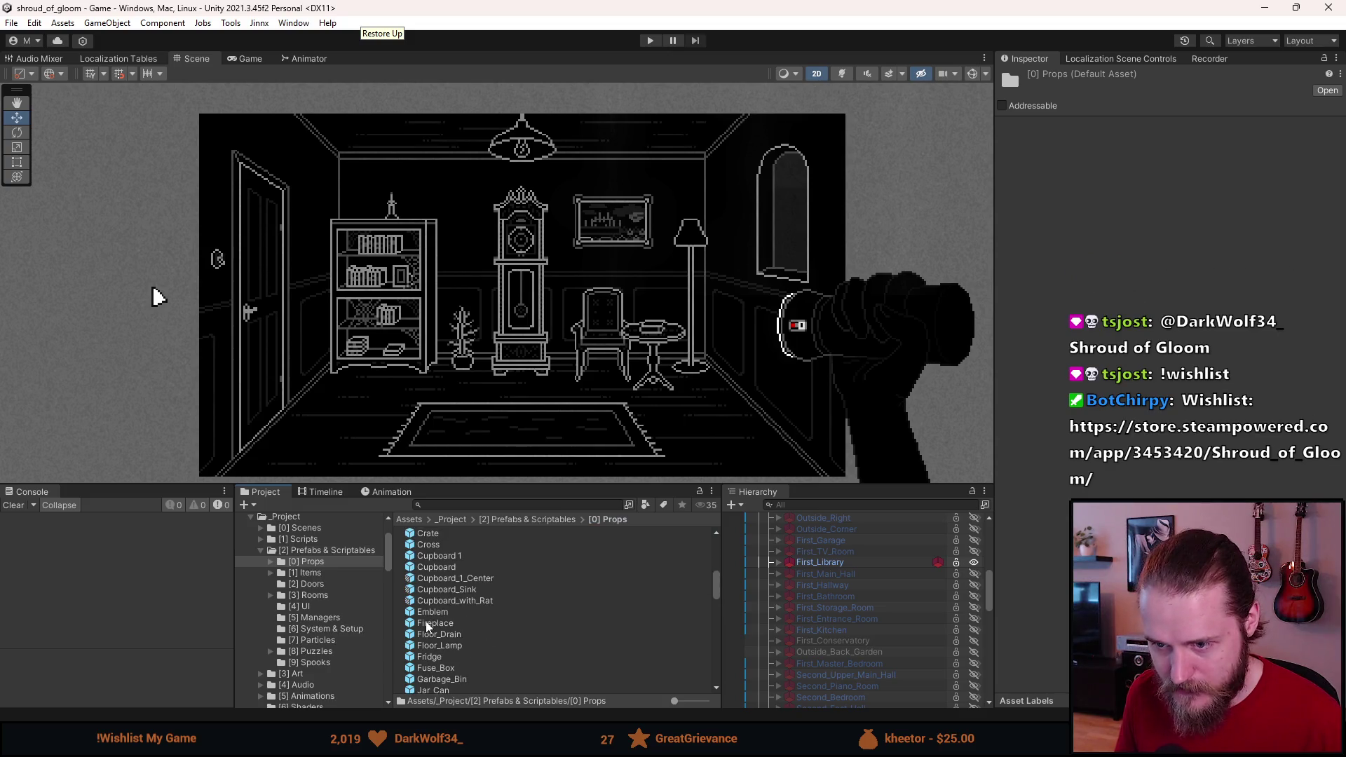
# Step: Scroll the [0] Props list to find Floor_Lamp and open the prefab
pyautogui.scroll(-5, 435, 620)
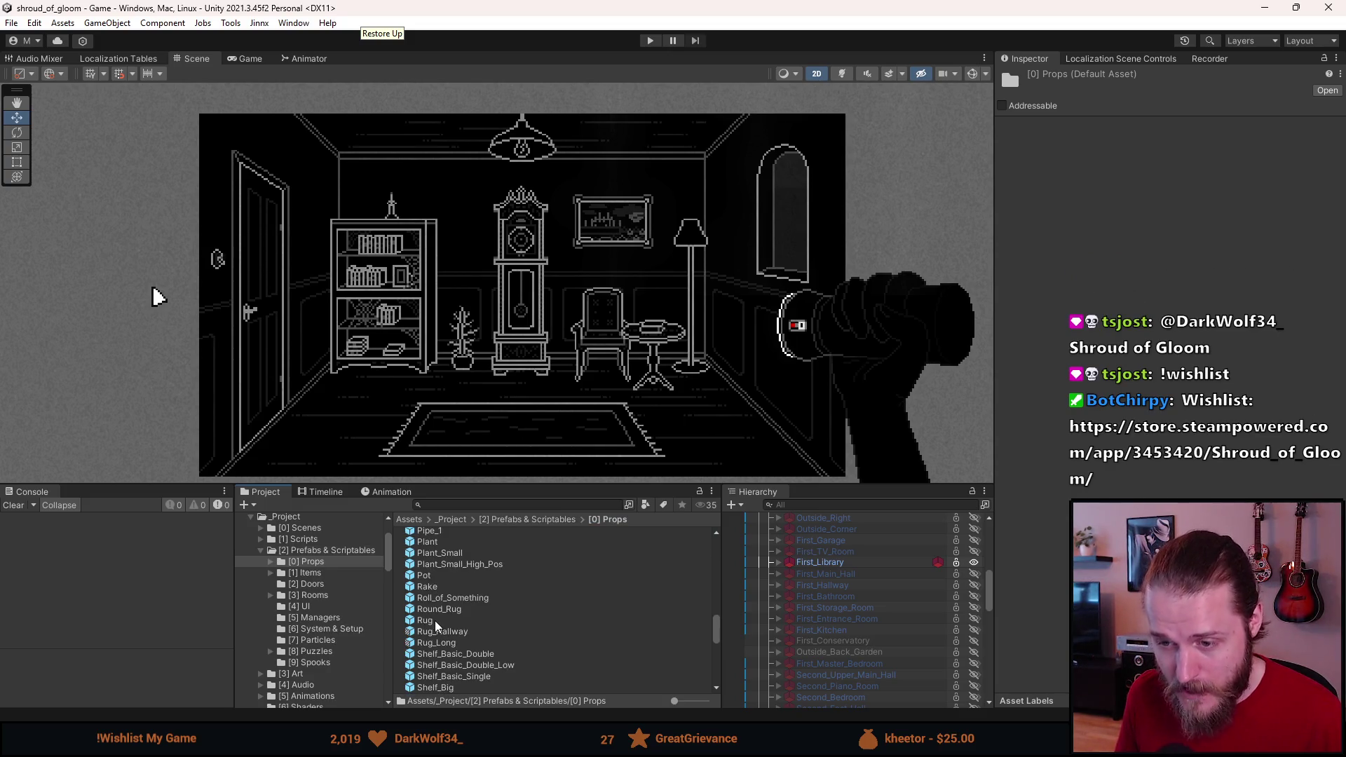
pyautogui.scroll(-3, 434, 621)
pyautogui.scroll(-3, 435, 620)
pyautogui.scroll(1, 436, 620)
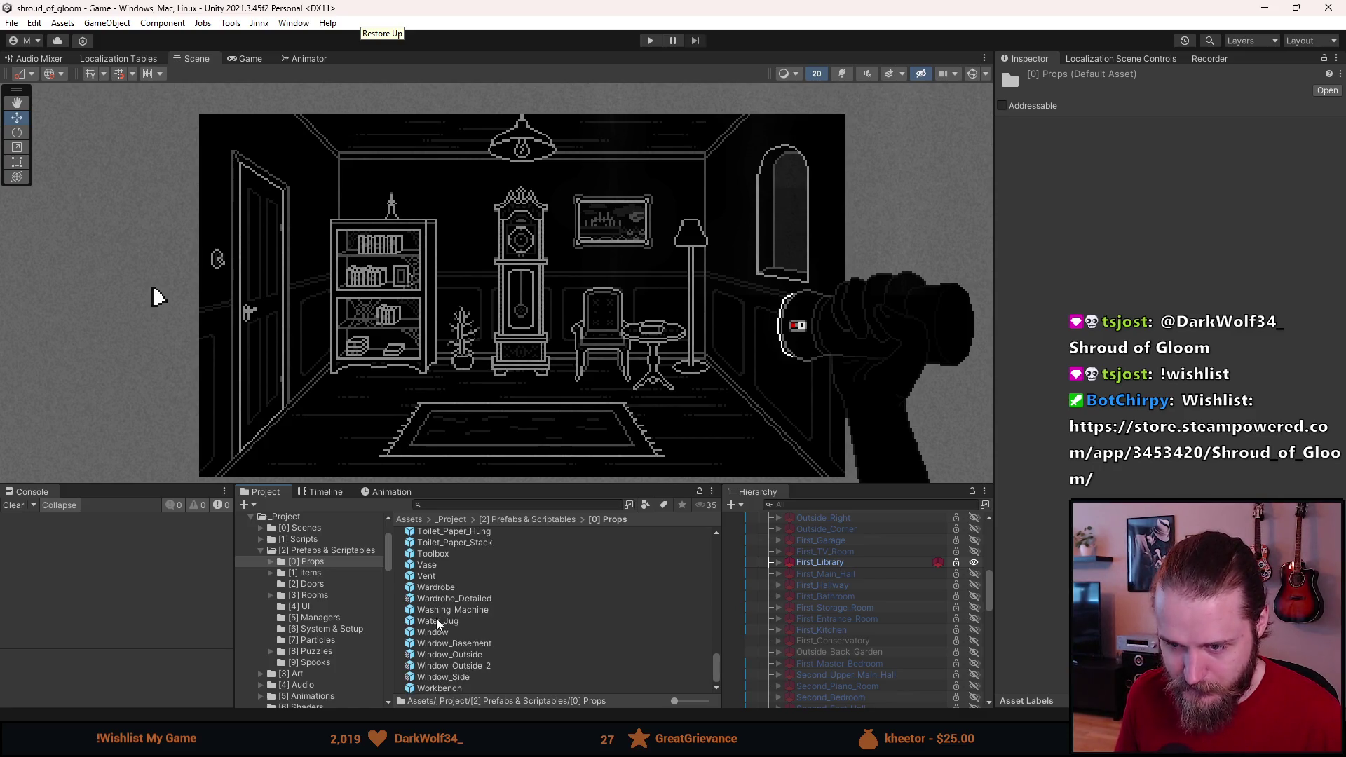
pyautogui.scroll(4, 433, 621)
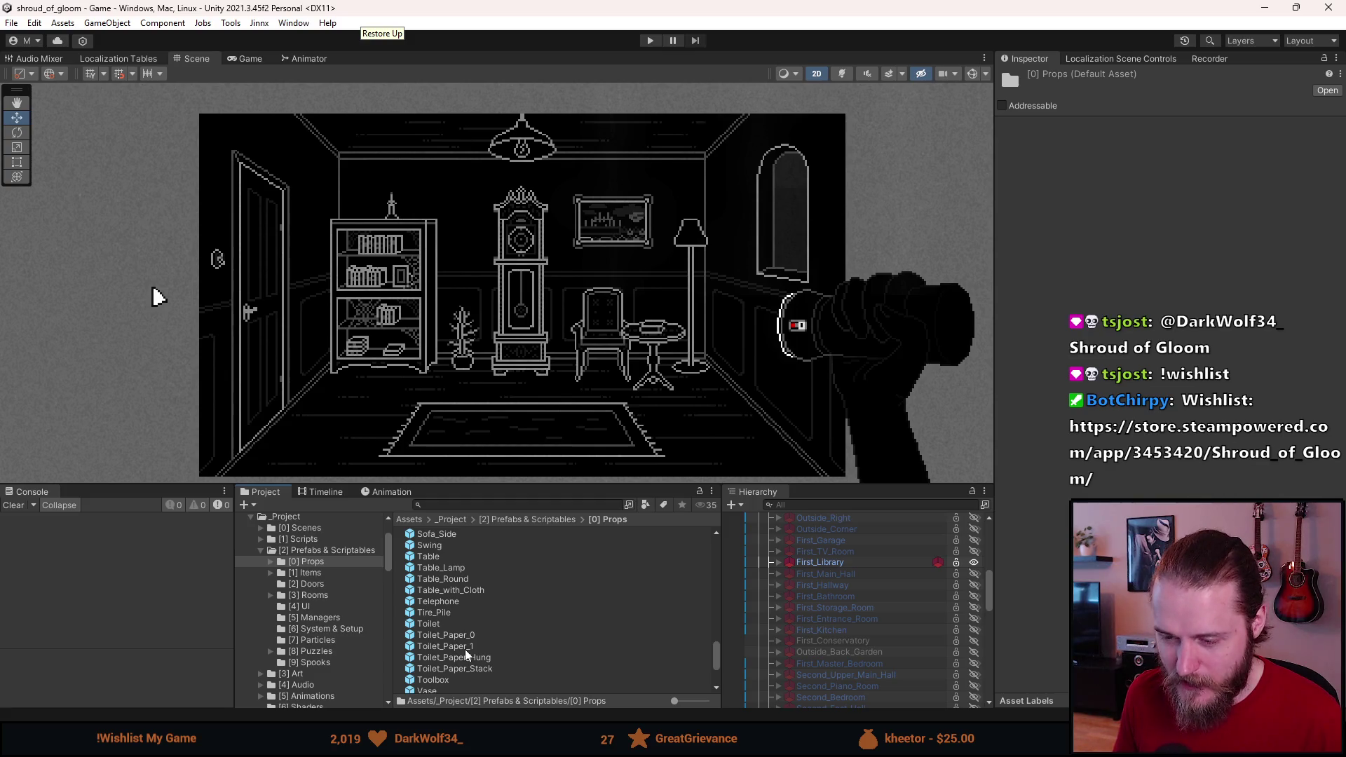
pyautogui.scroll(2, 464, 646)
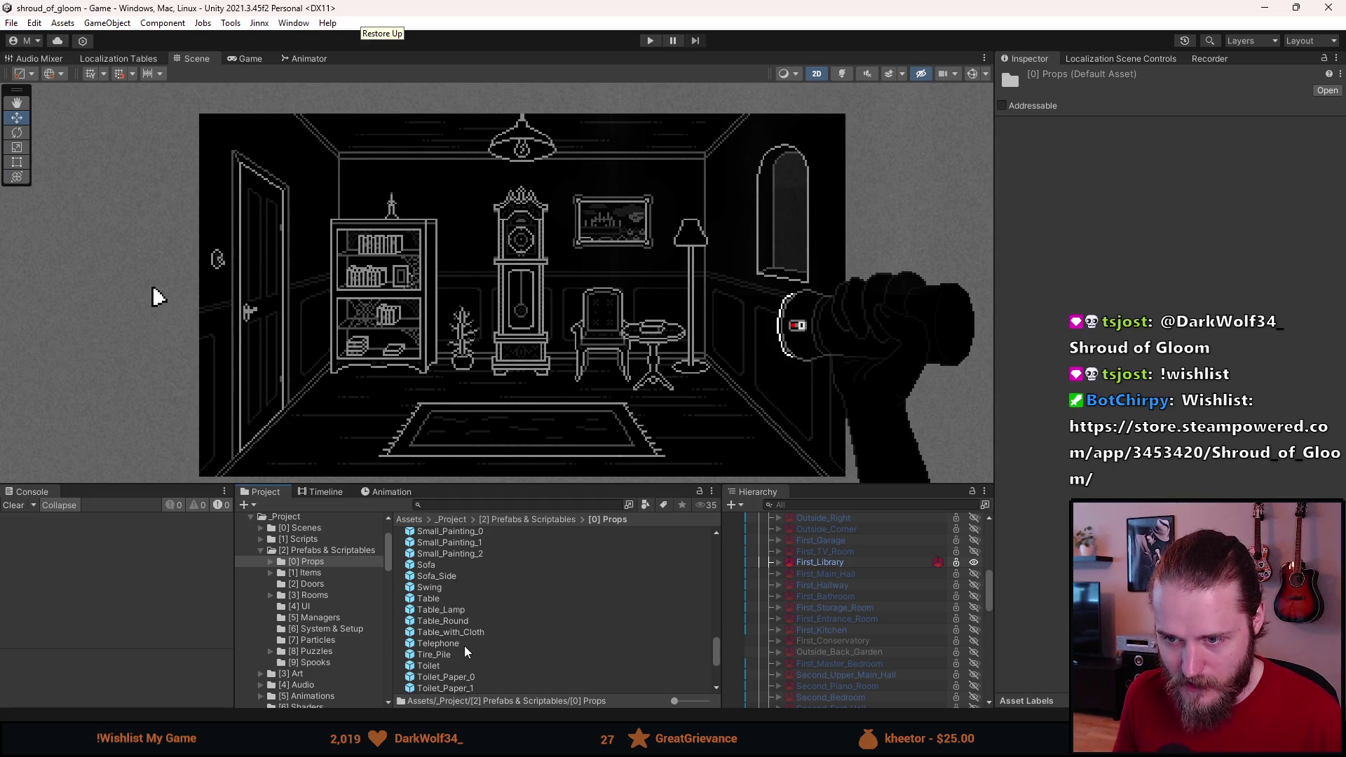
pyautogui.scroll(2, 464, 646)
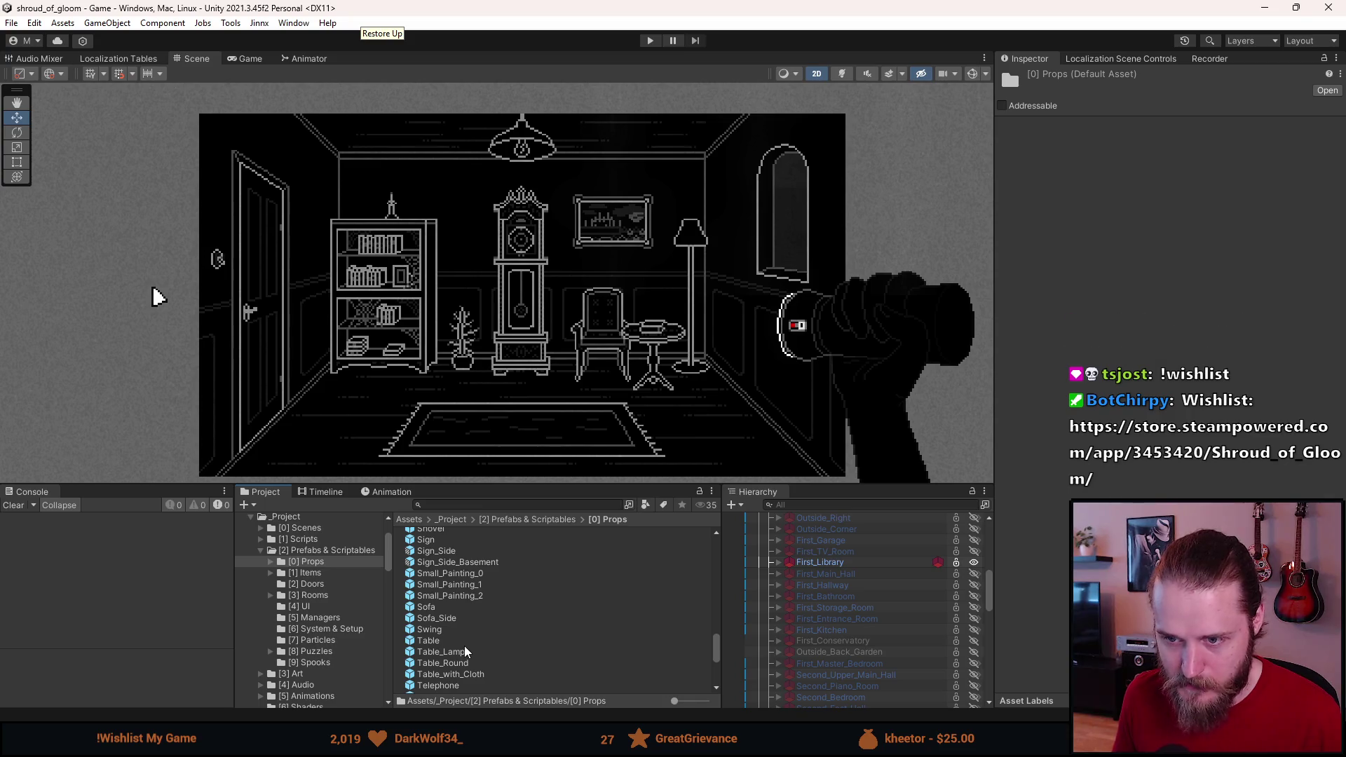
pyautogui.scroll(2, 464, 645)
pyautogui.scroll(2, 464, 645)
pyautogui.scroll(4, 464, 646)
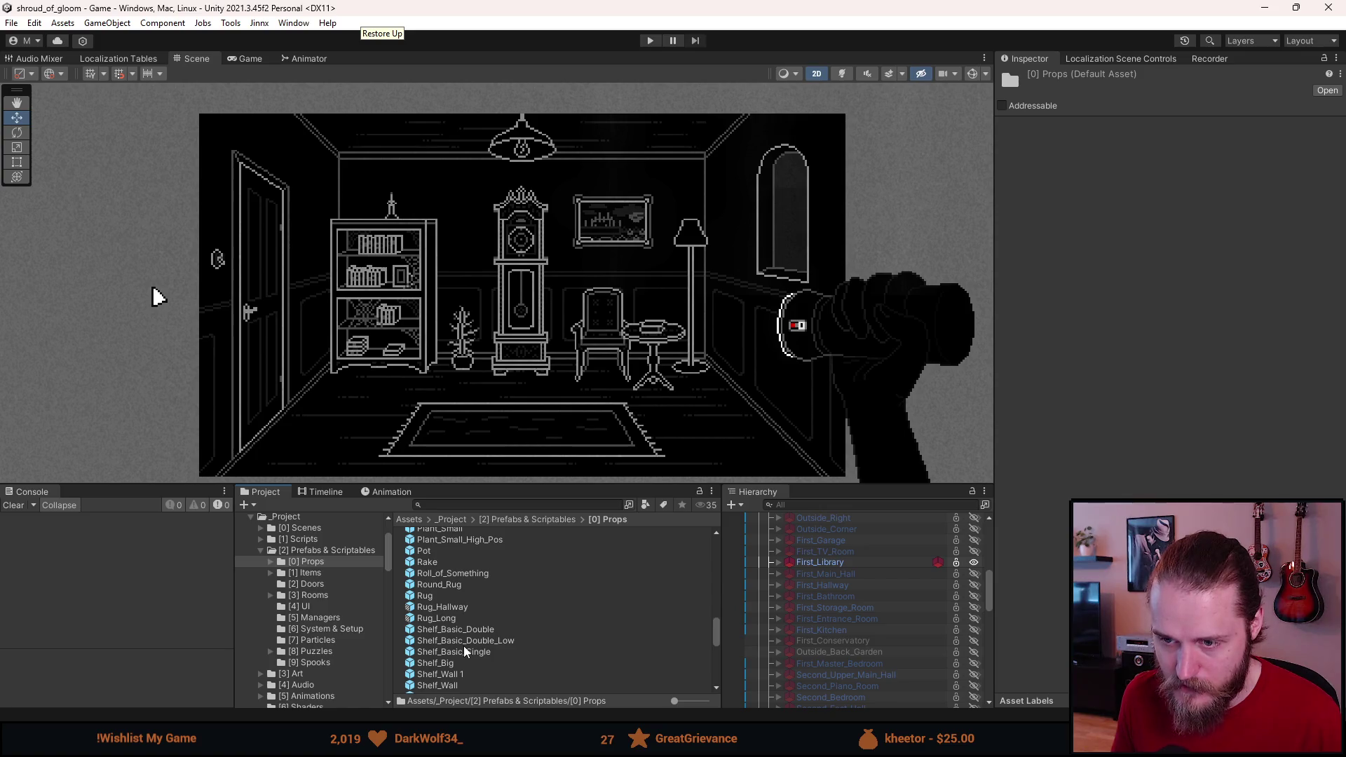
pyautogui.scroll(2, 464, 645)
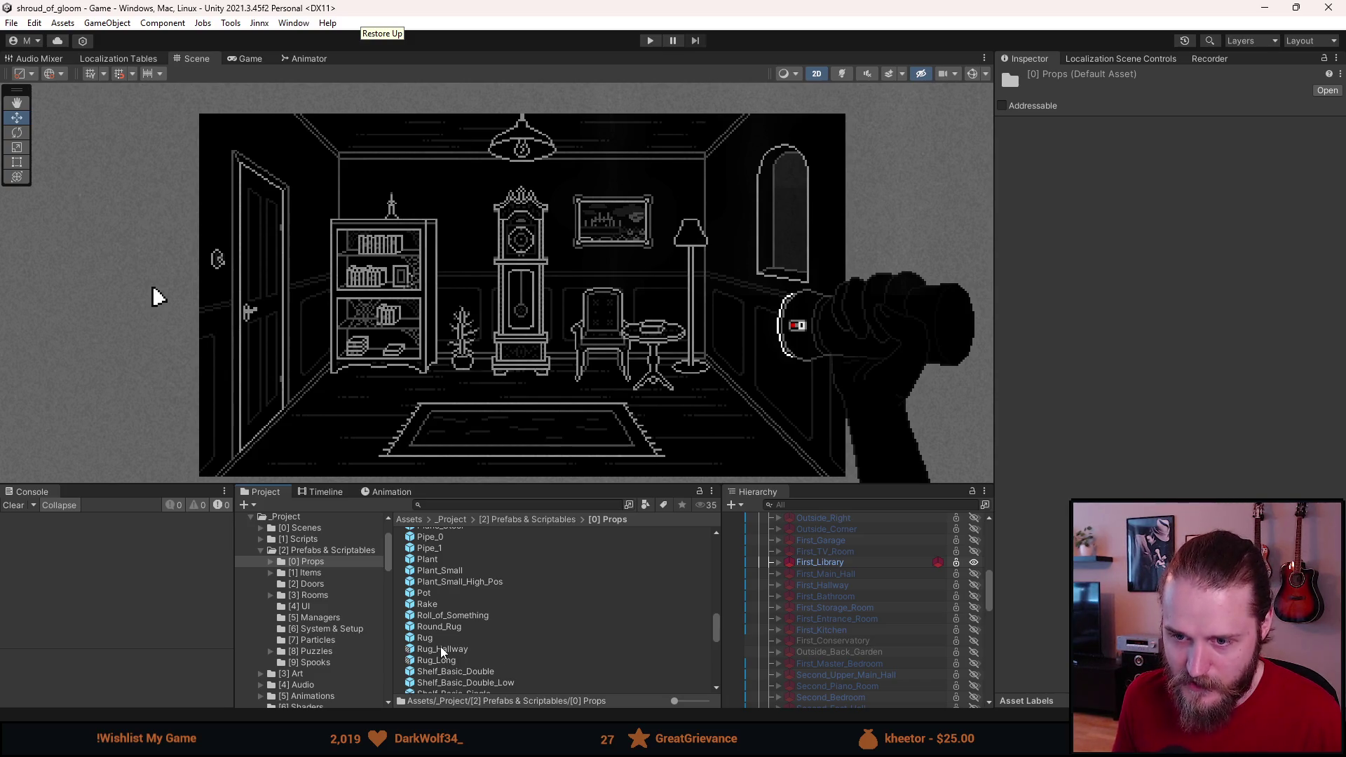
pyautogui.scroll(2, 440, 644)
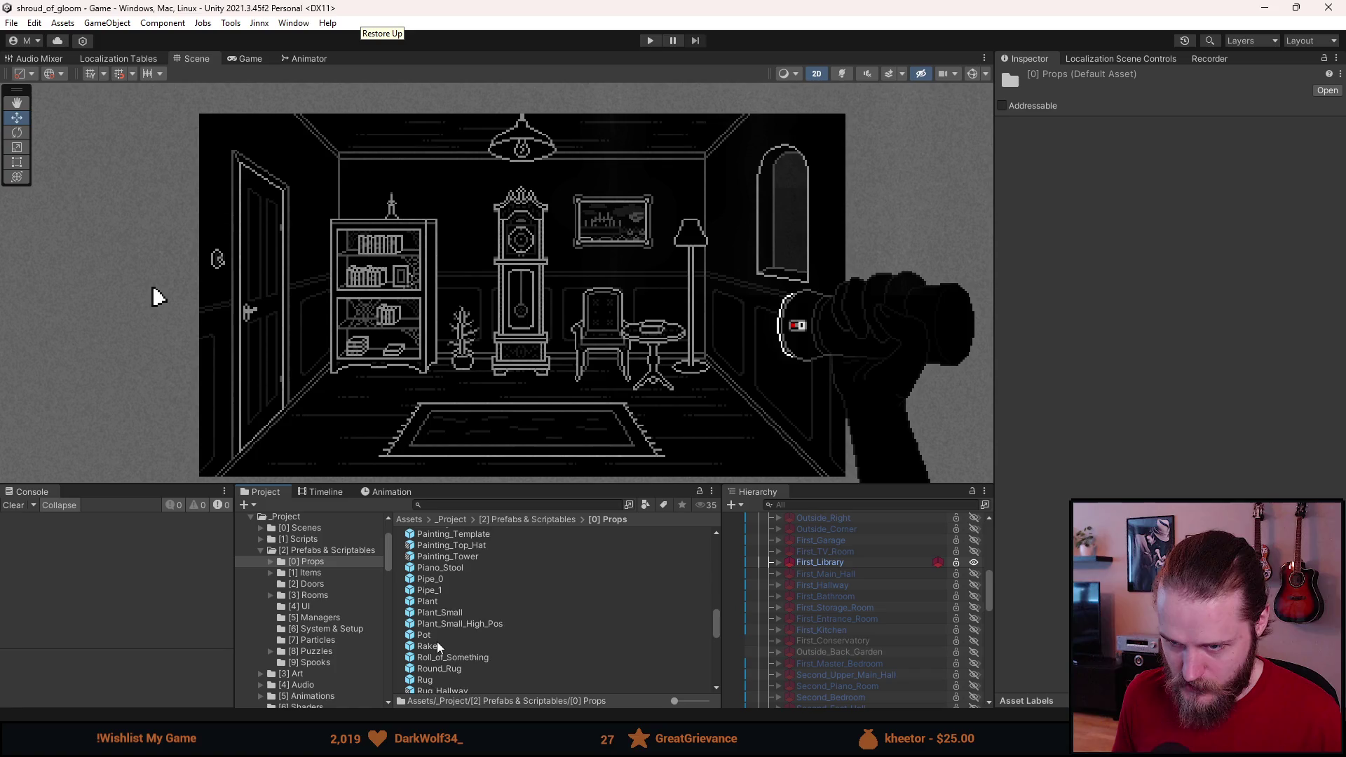
pyautogui.scroll(2, 437, 641)
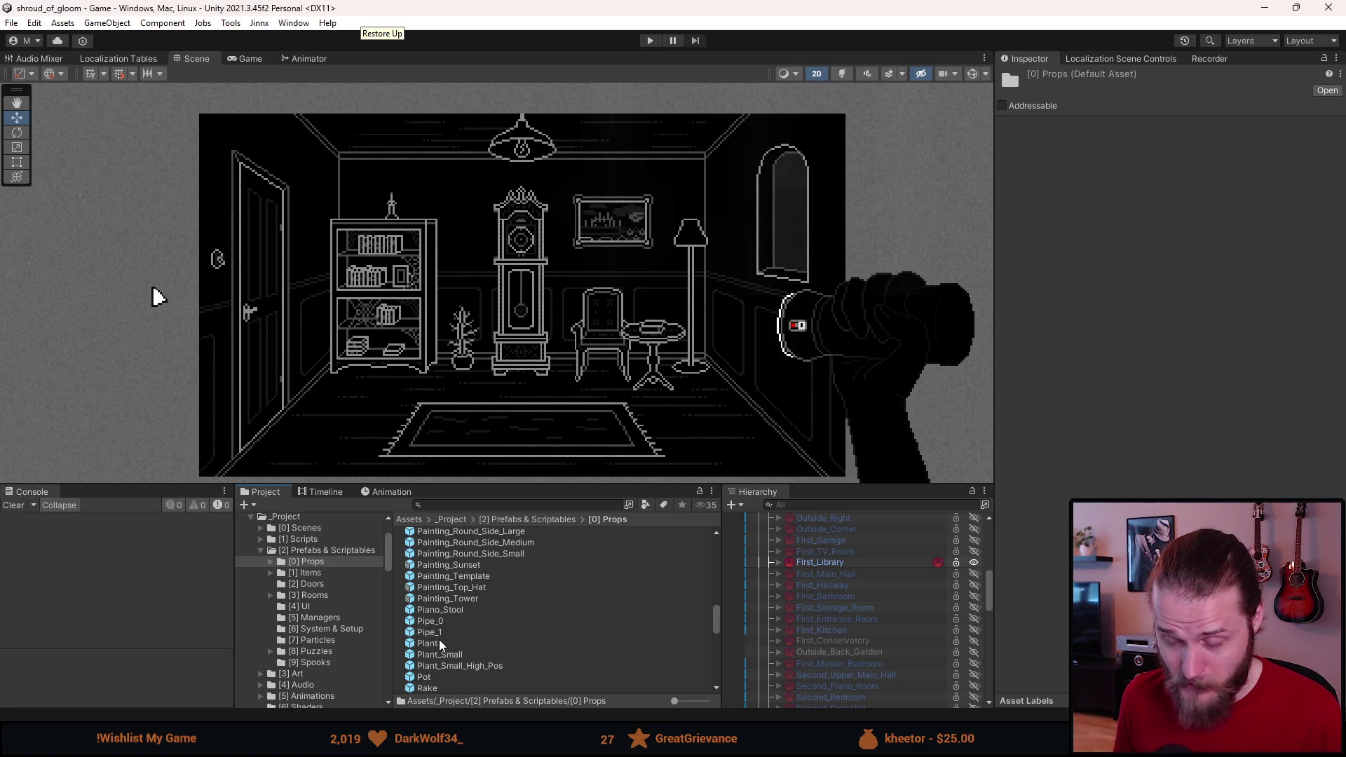
pyautogui.scroll(2, 435, 652)
pyautogui.scroll(4, 432, 648)
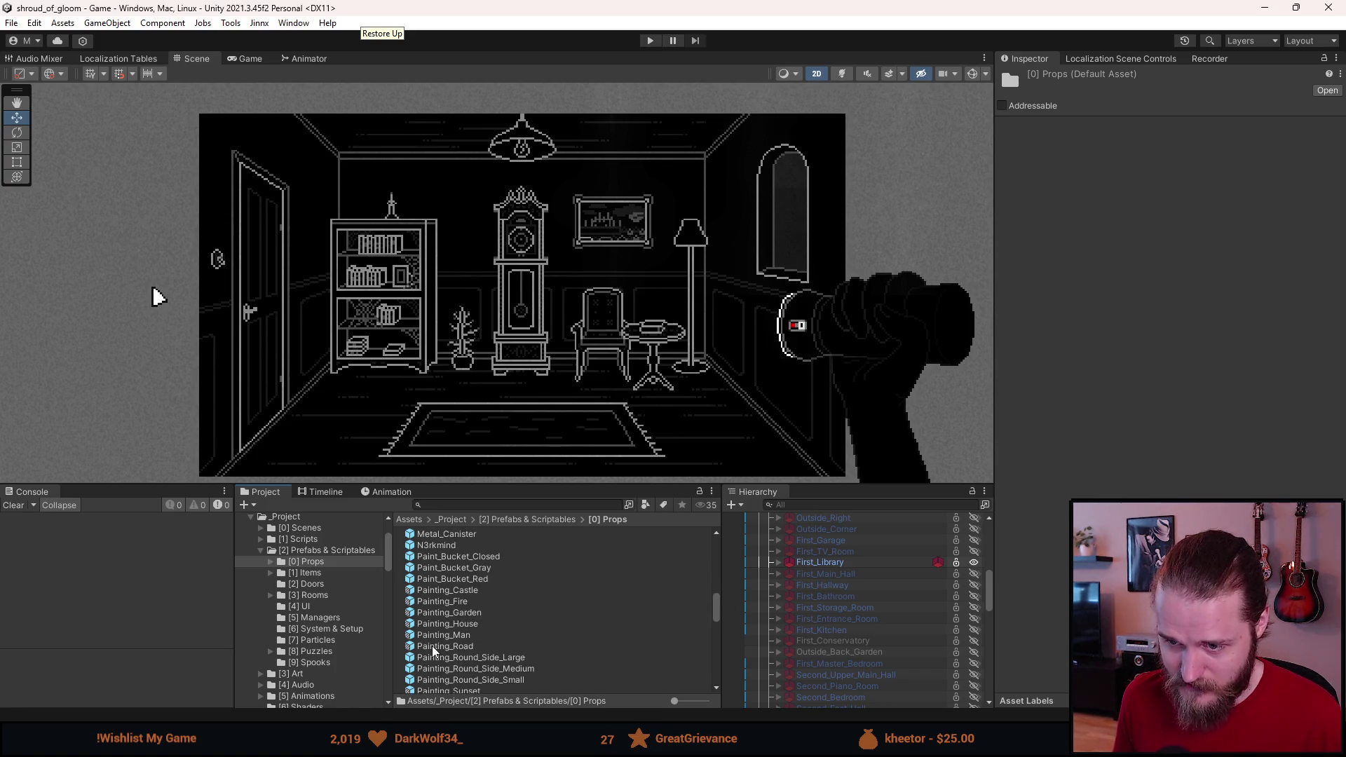
pyautogui.scroll(2, 431, 646)
pyautogui.scroll(2, 432, 645)
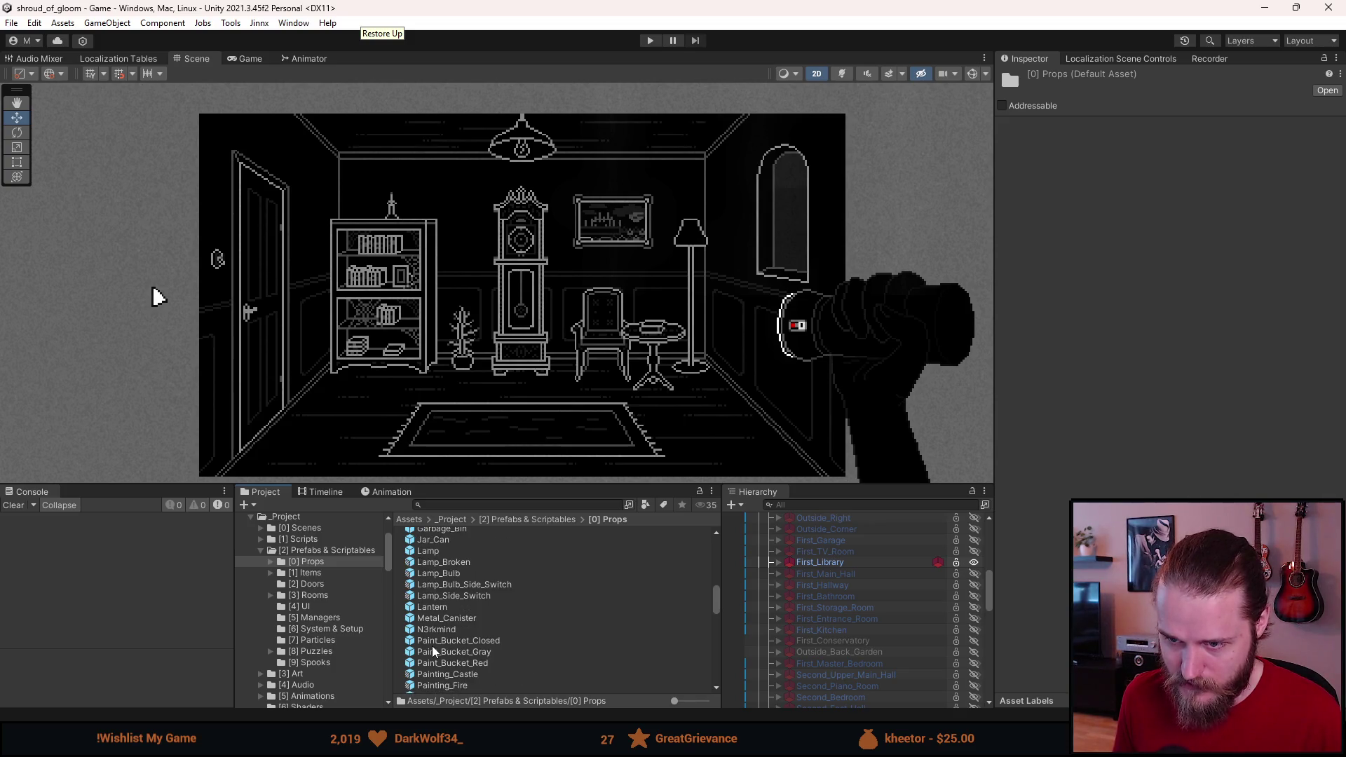
pyautogui.scroll(4, 432, 646)
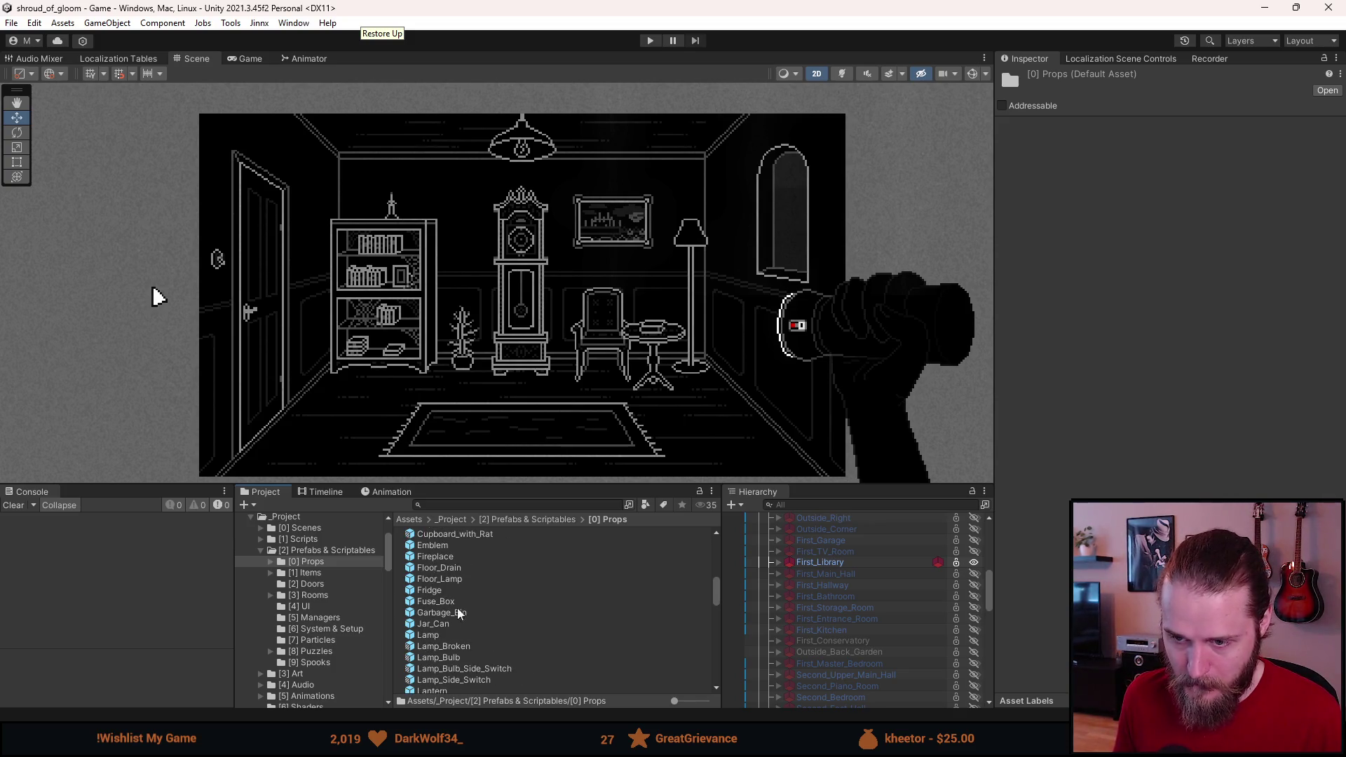
pyautogui.doubleClick(443, 579)
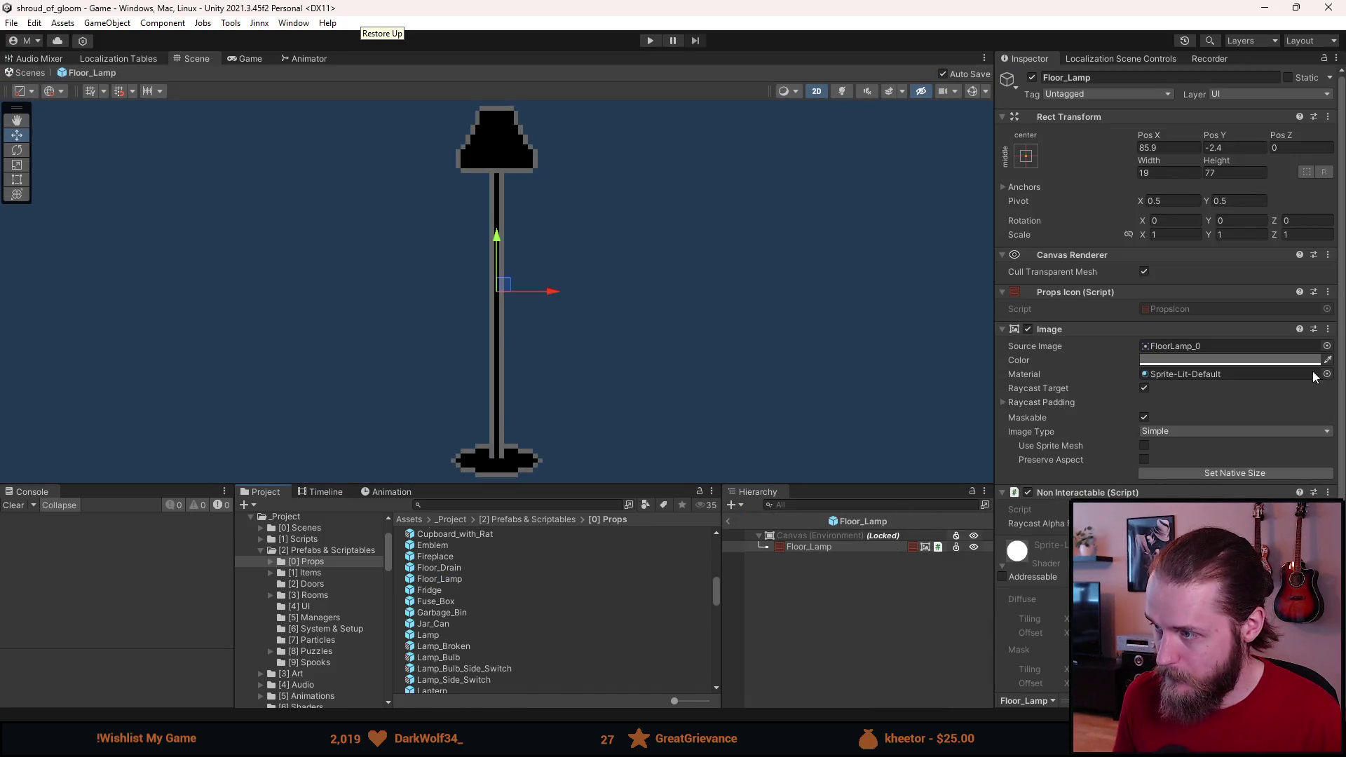
# Step: Set Floor_Lamp's Source Image to Props_Floor_Lamp and exit Prefab Mode
pyautogui.click(1327, 346)
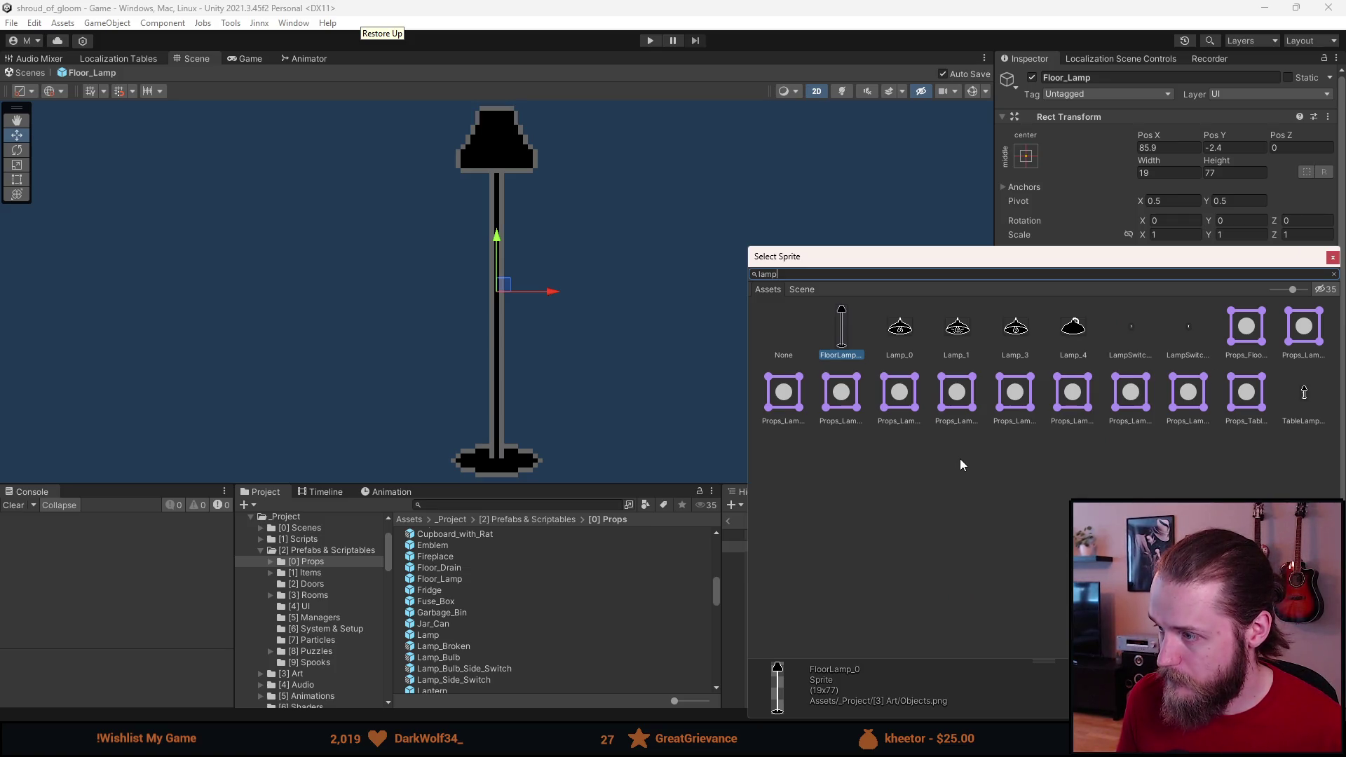
pyautogui.click(1243, 330)
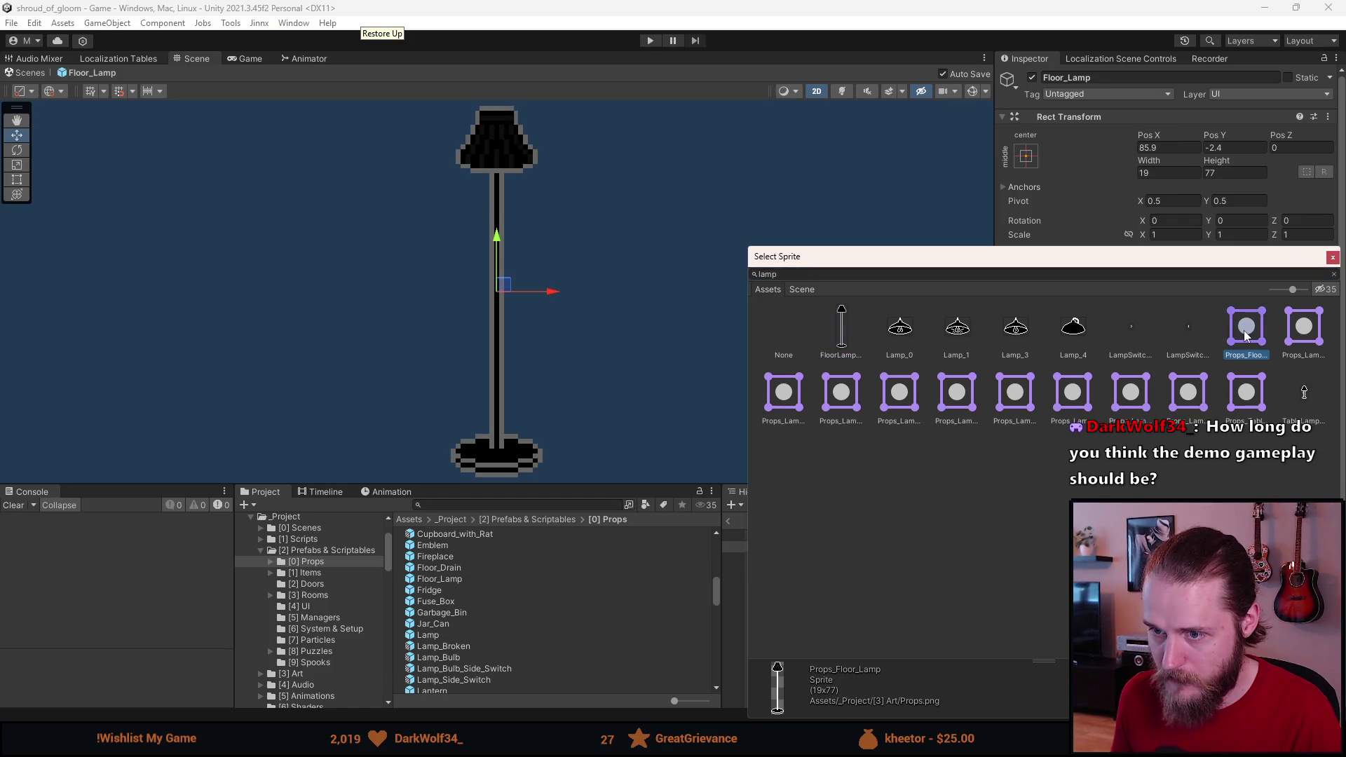
pyautogui.doubleClick(1244, 330)
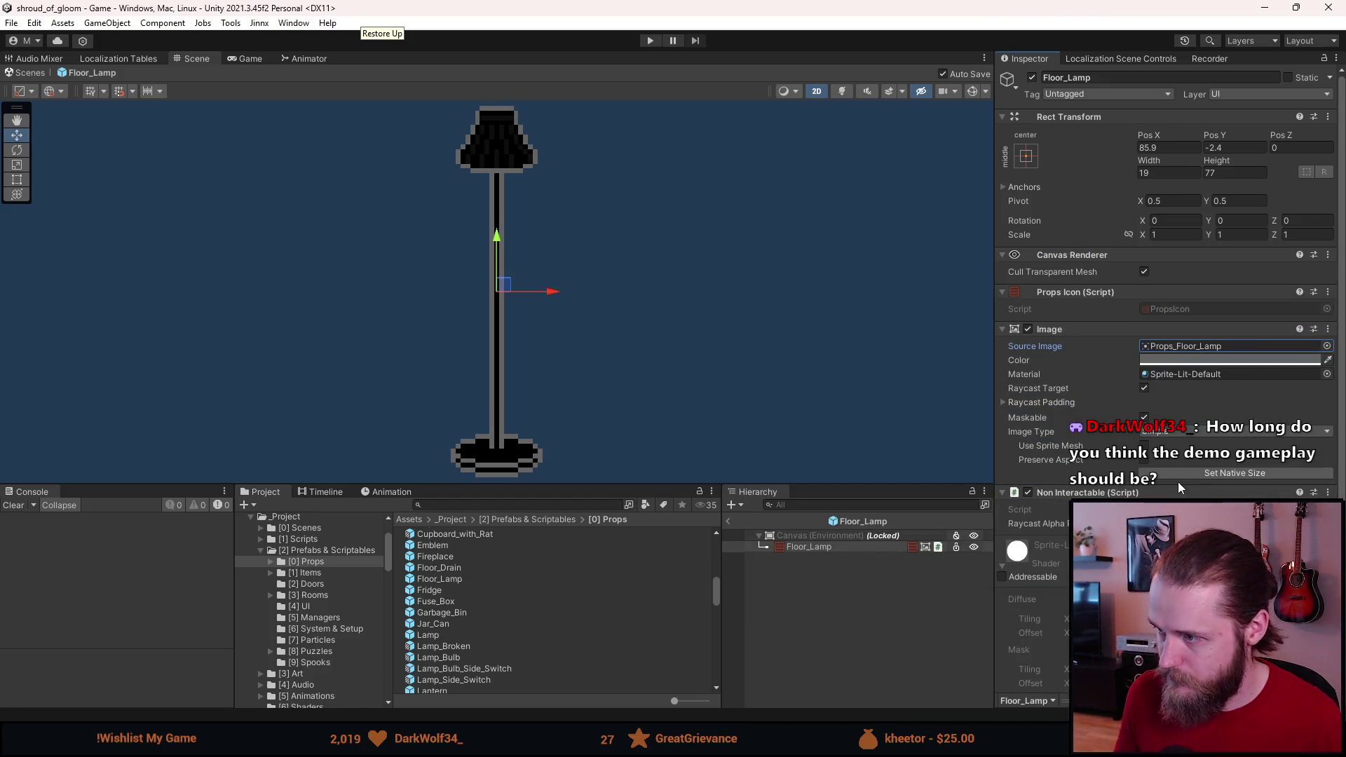
pyautogui.click(830, 605)
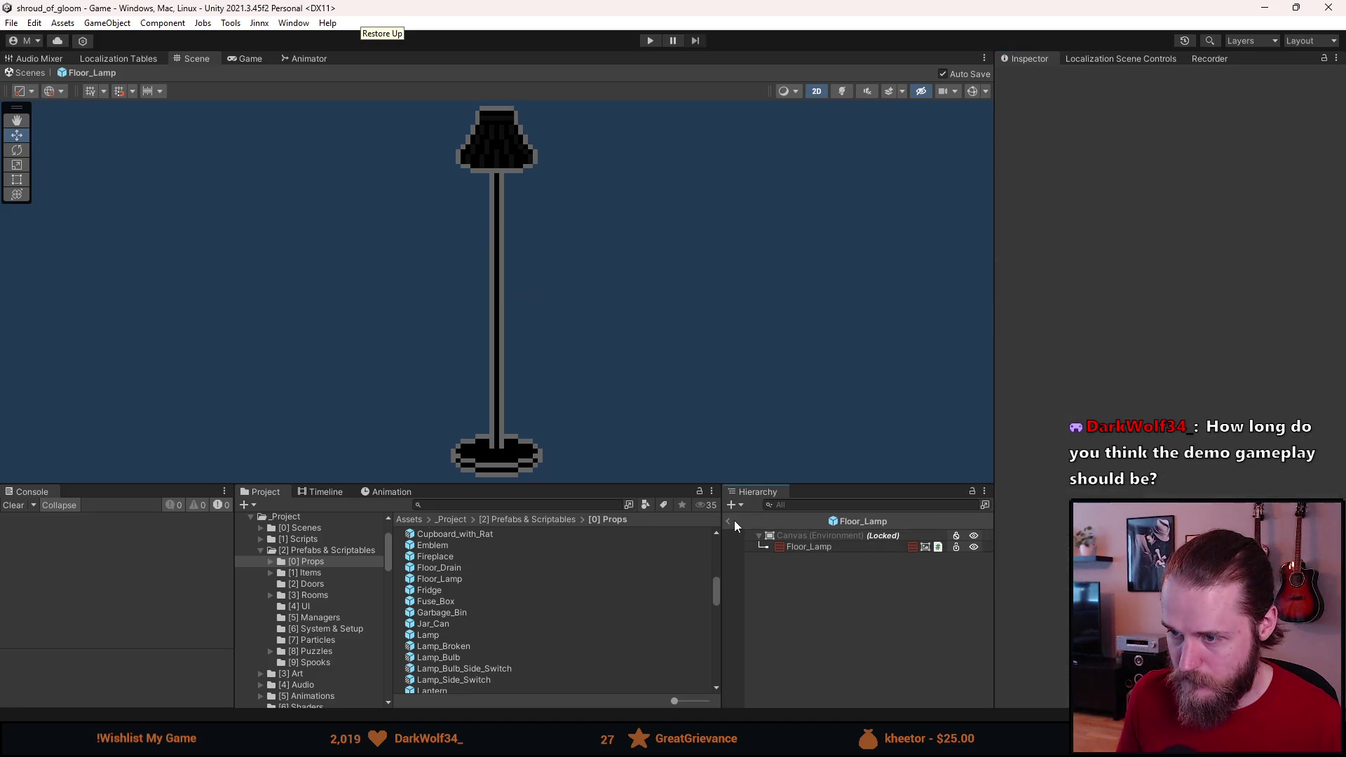
pyautogui.click(729, 521)
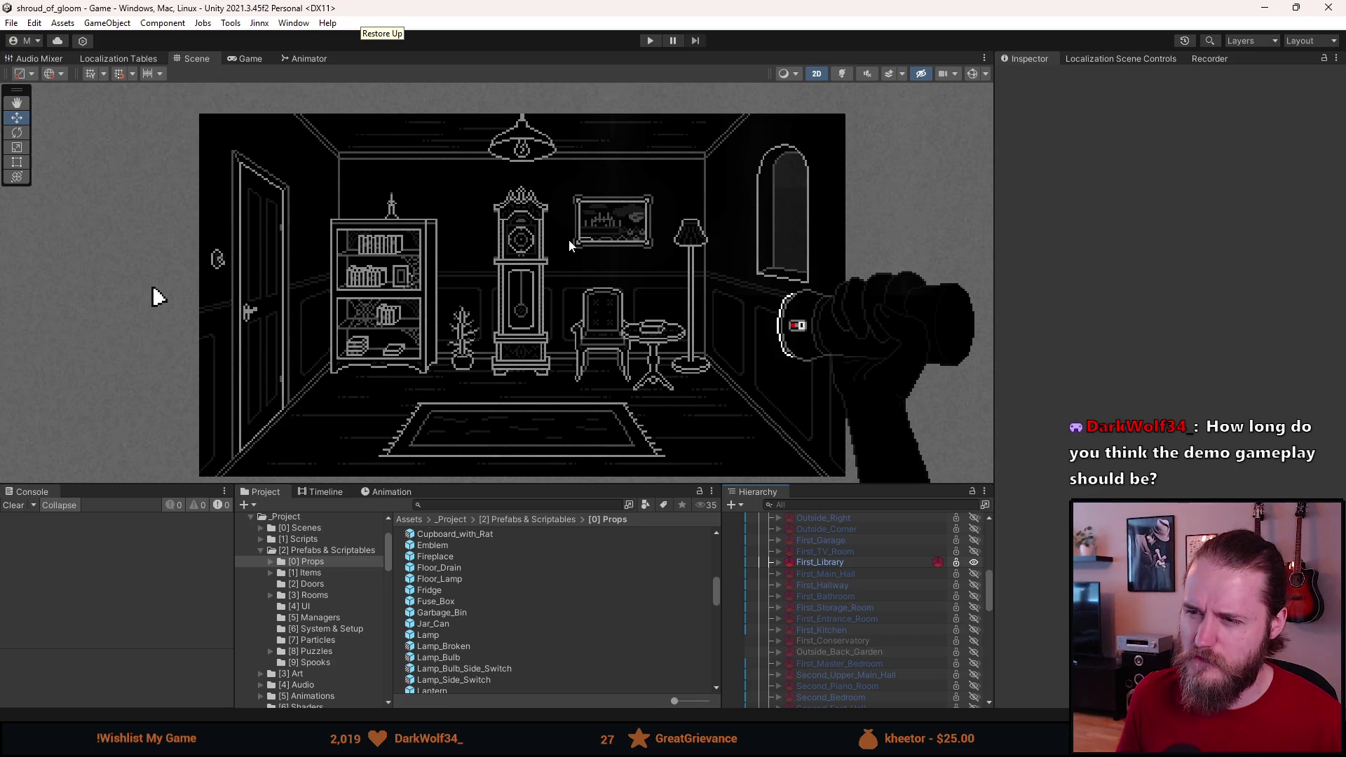
# Step: Play the game, enlarge the Game view while paused, and resume to view the floor lamp
pyautogui.click(651, 42)
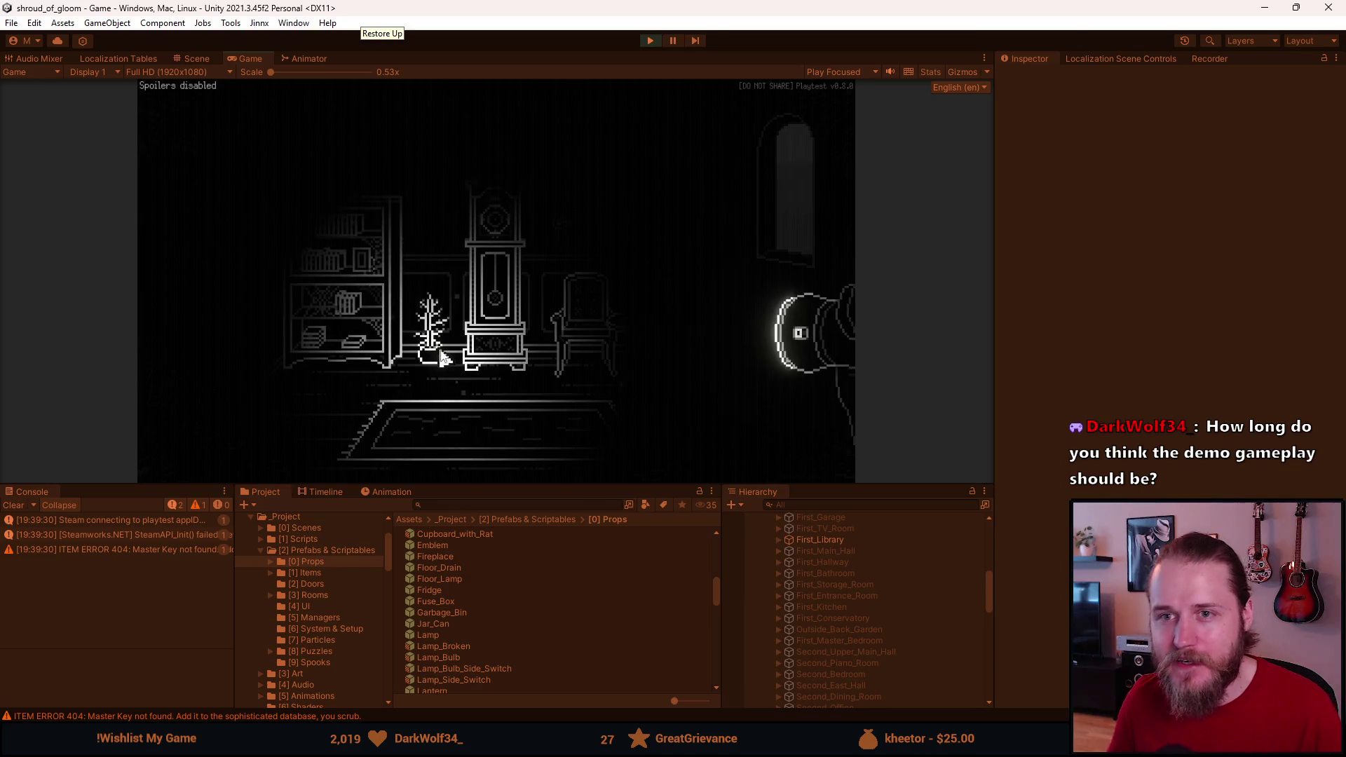
pyautogui.press('Escape')
pyautogui.moveTo(507, 483); pyautogui.dragTo(482, 632)
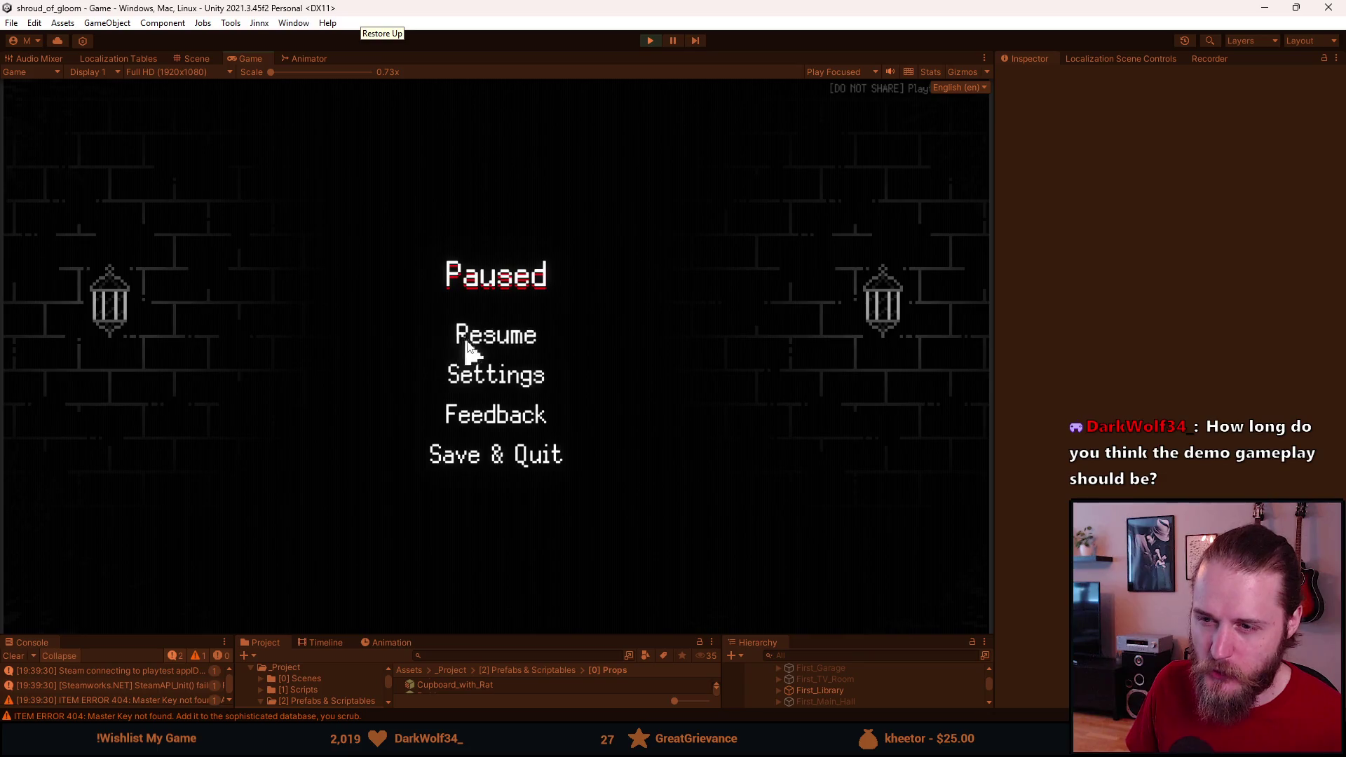
pyautogui.click(467, 337)
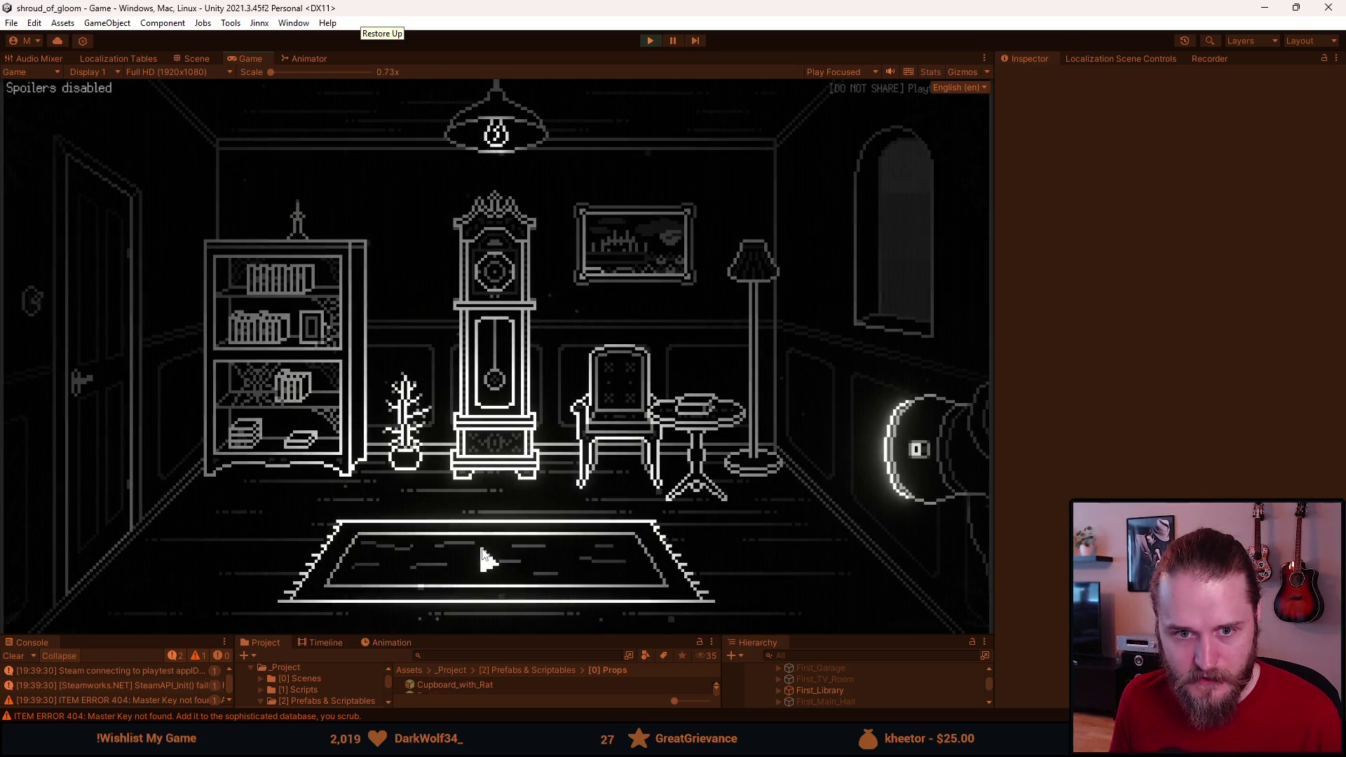
pyautogui.press('Escape')
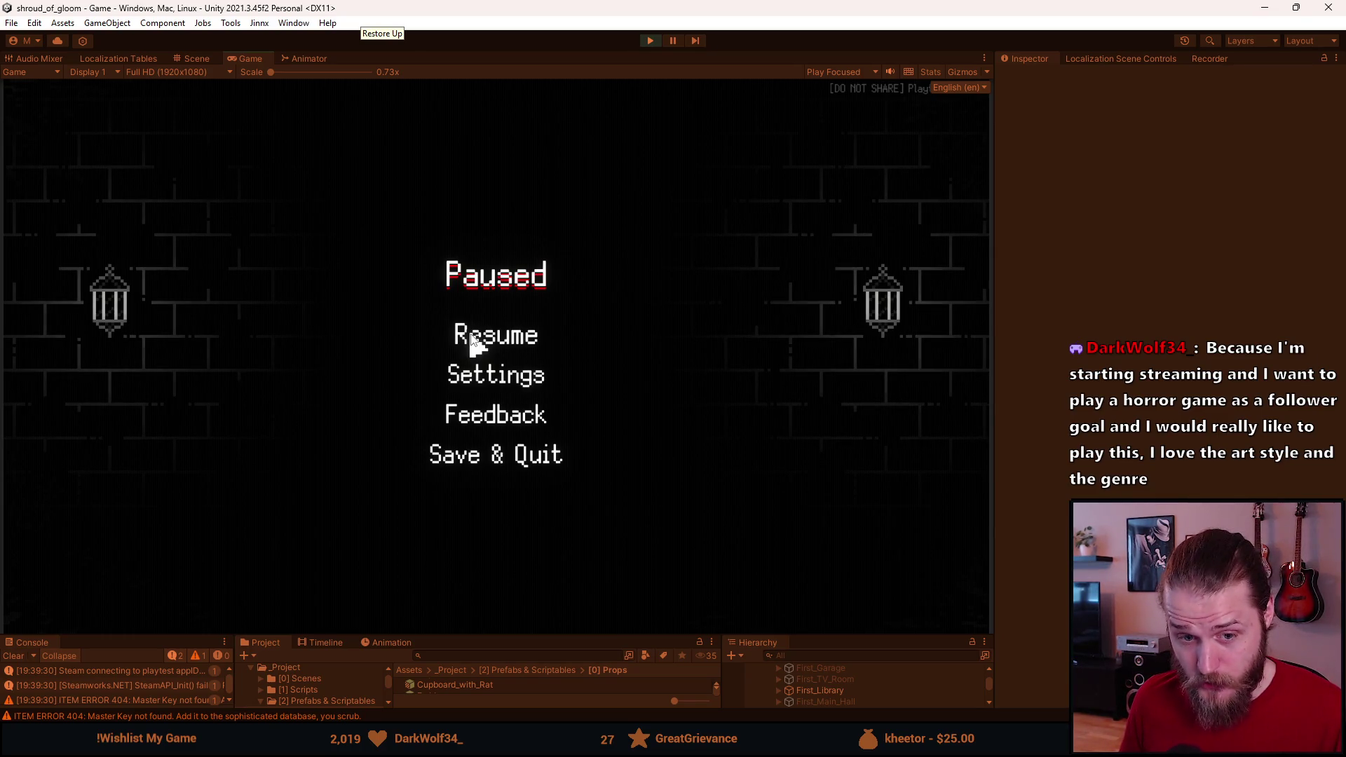
pyautogui.click(470, 335)
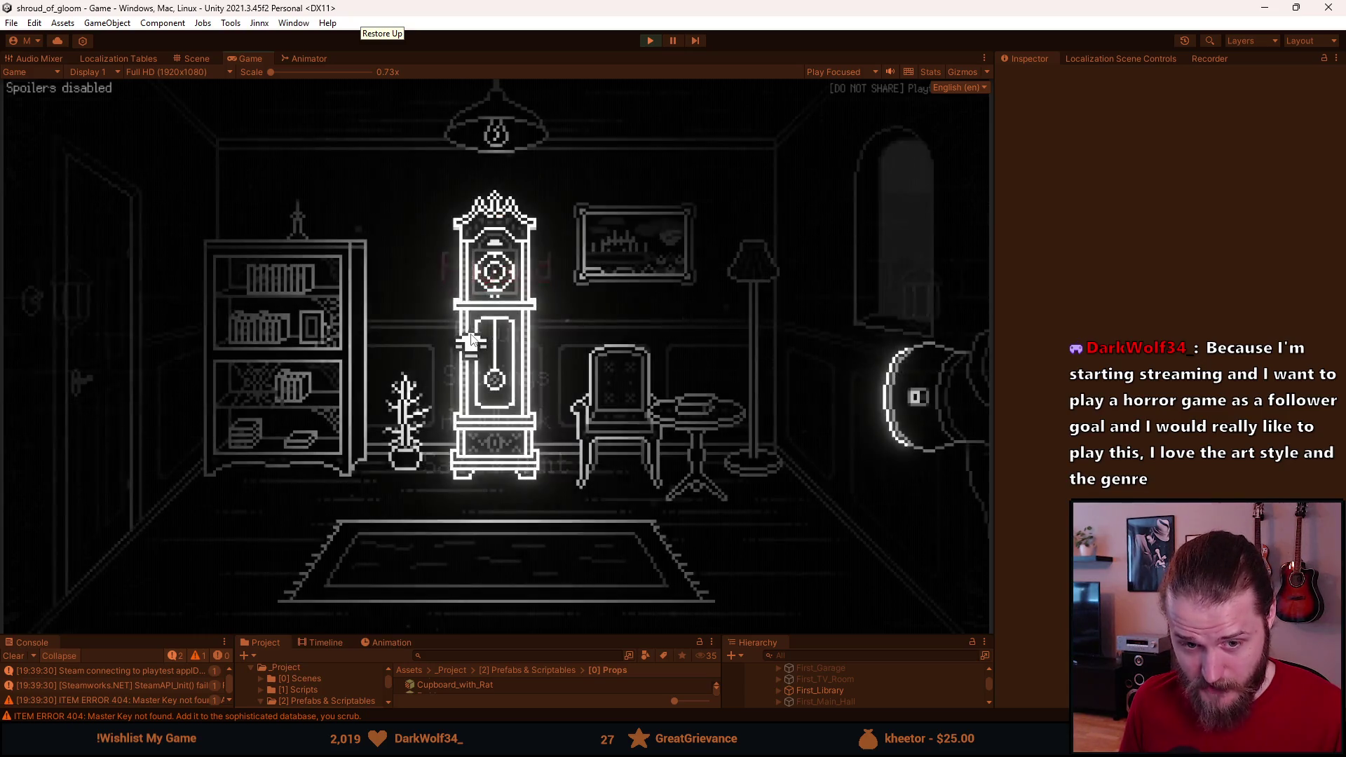
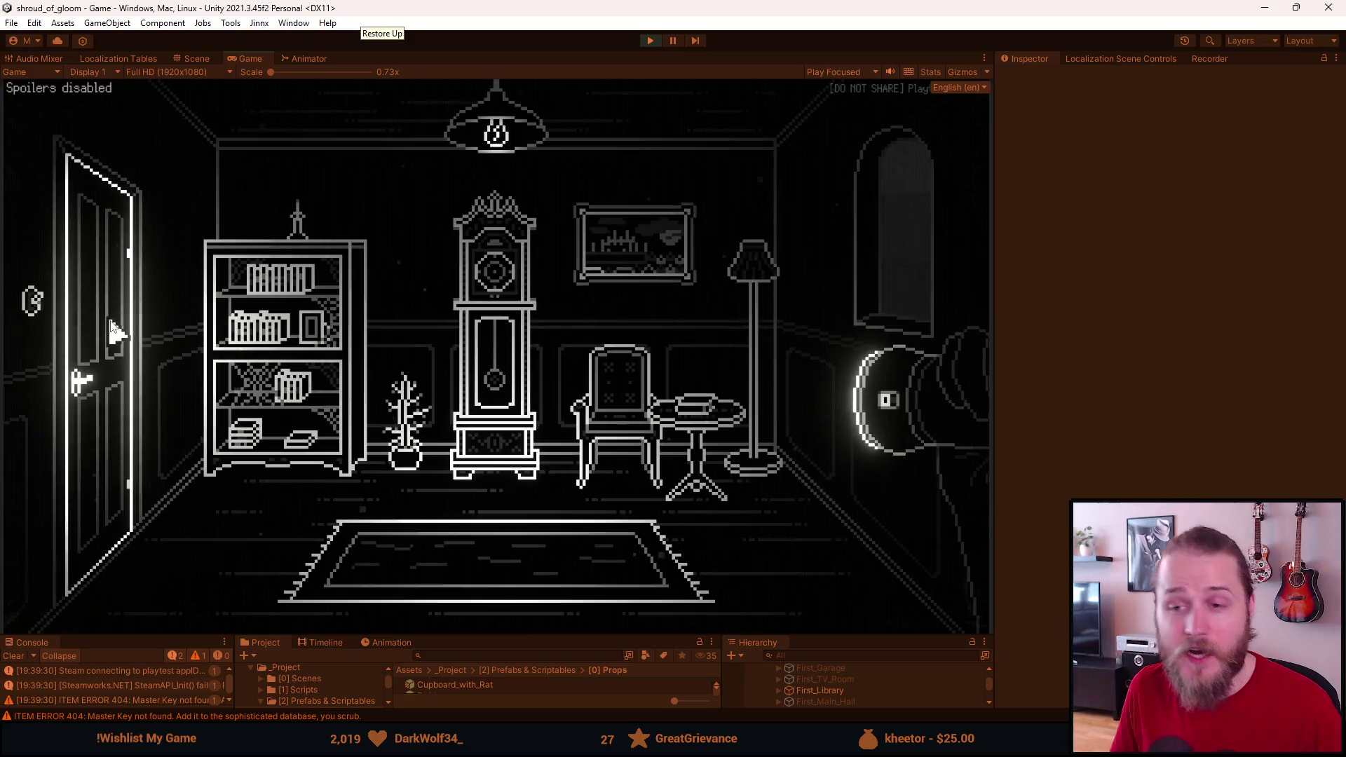
# Step: Walk through the left door to the stair hall and back, close the door, and inspect the grandfather clock
pyautogui.click(118, 331)
pyautogui.click(114, 304)
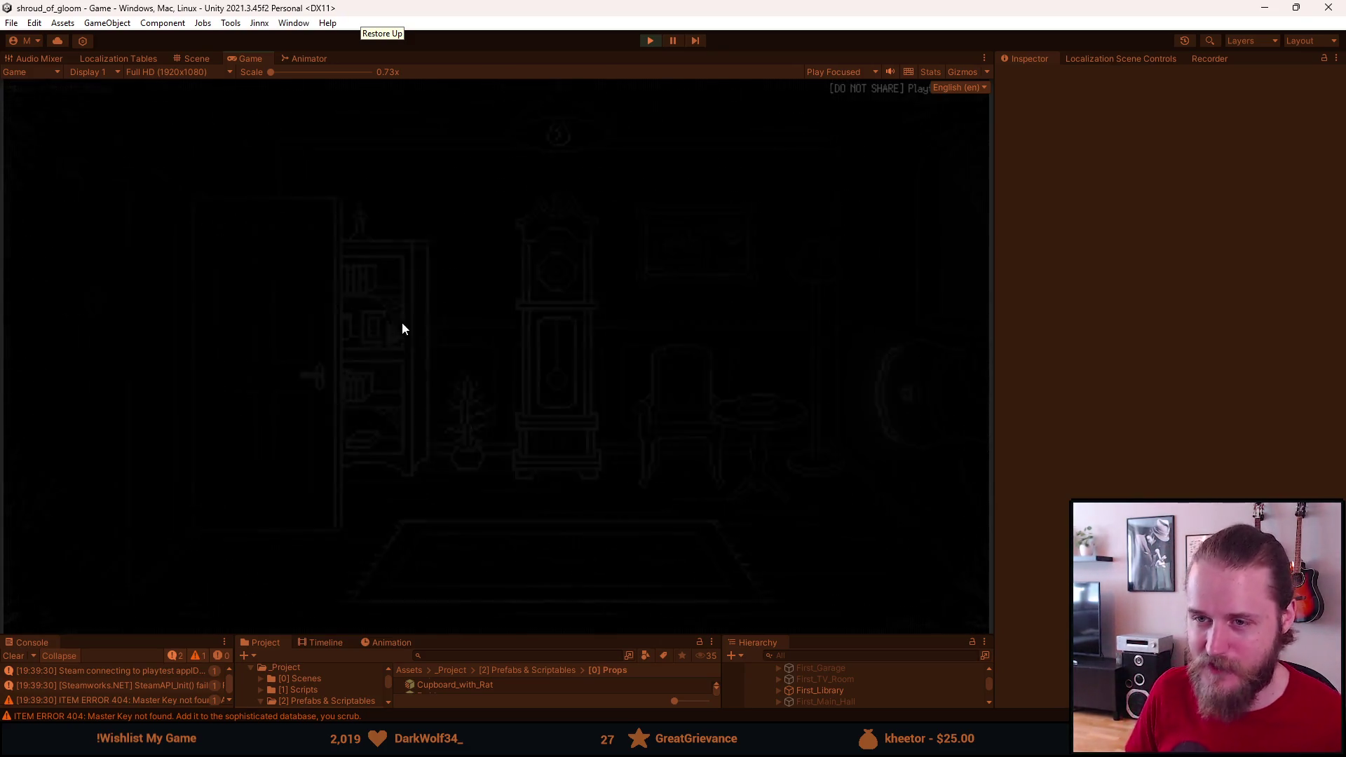
pyautogui.click(900, 275)
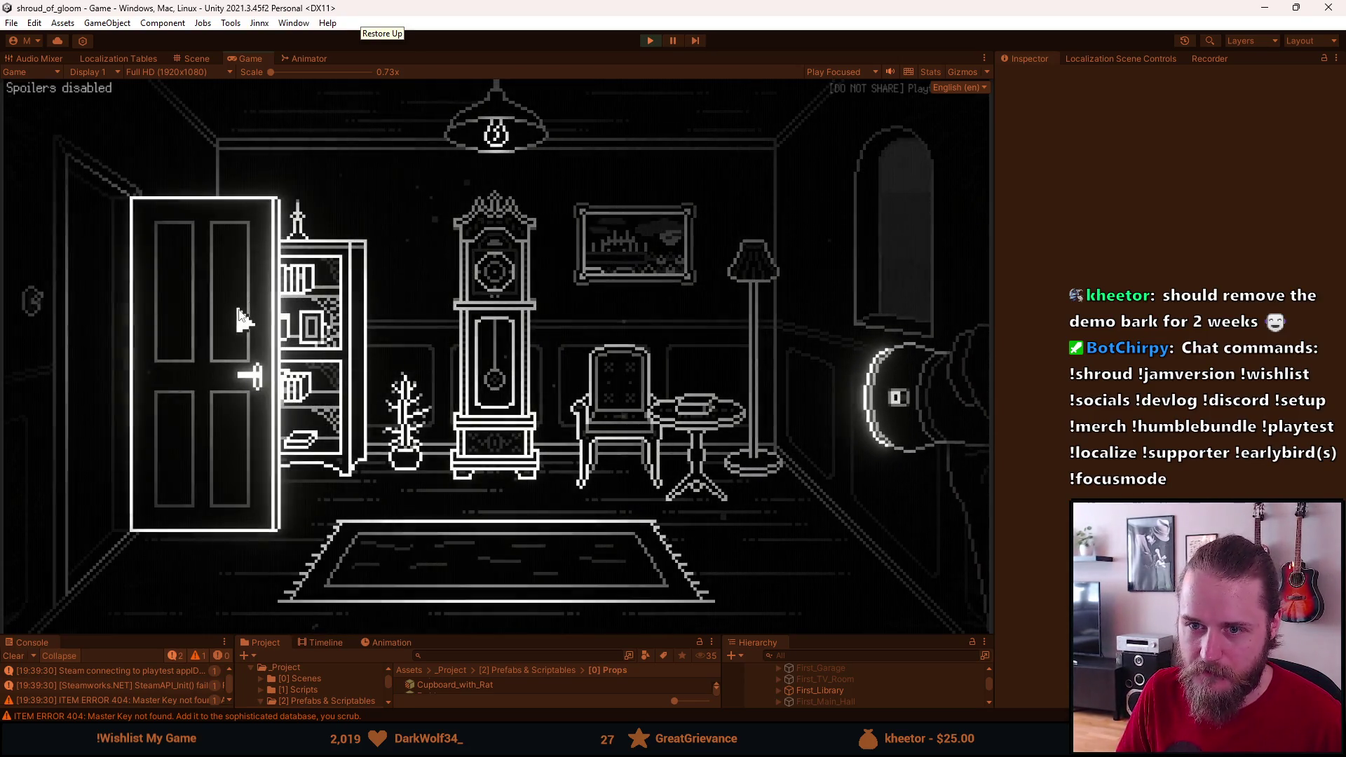
pyautogui.click(234, 304)
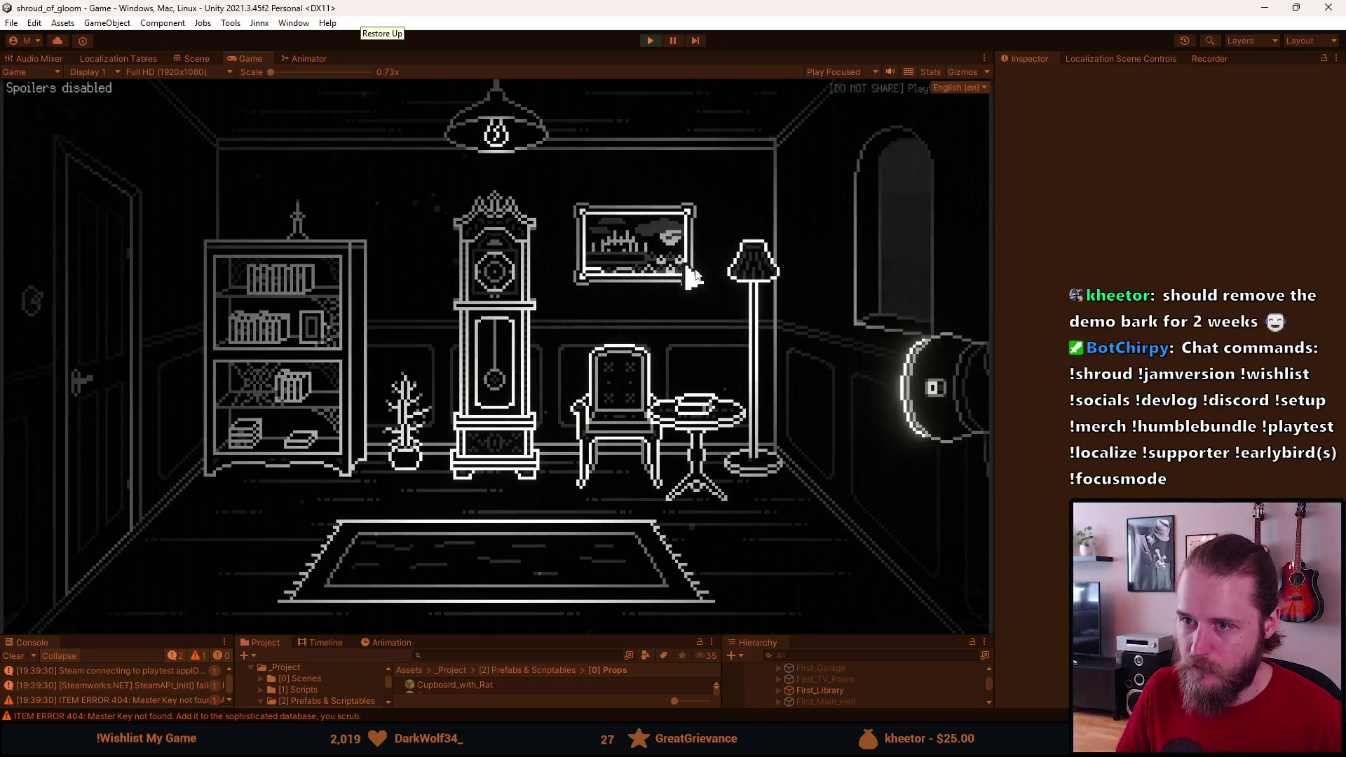
pyautogui.click(484, 296)
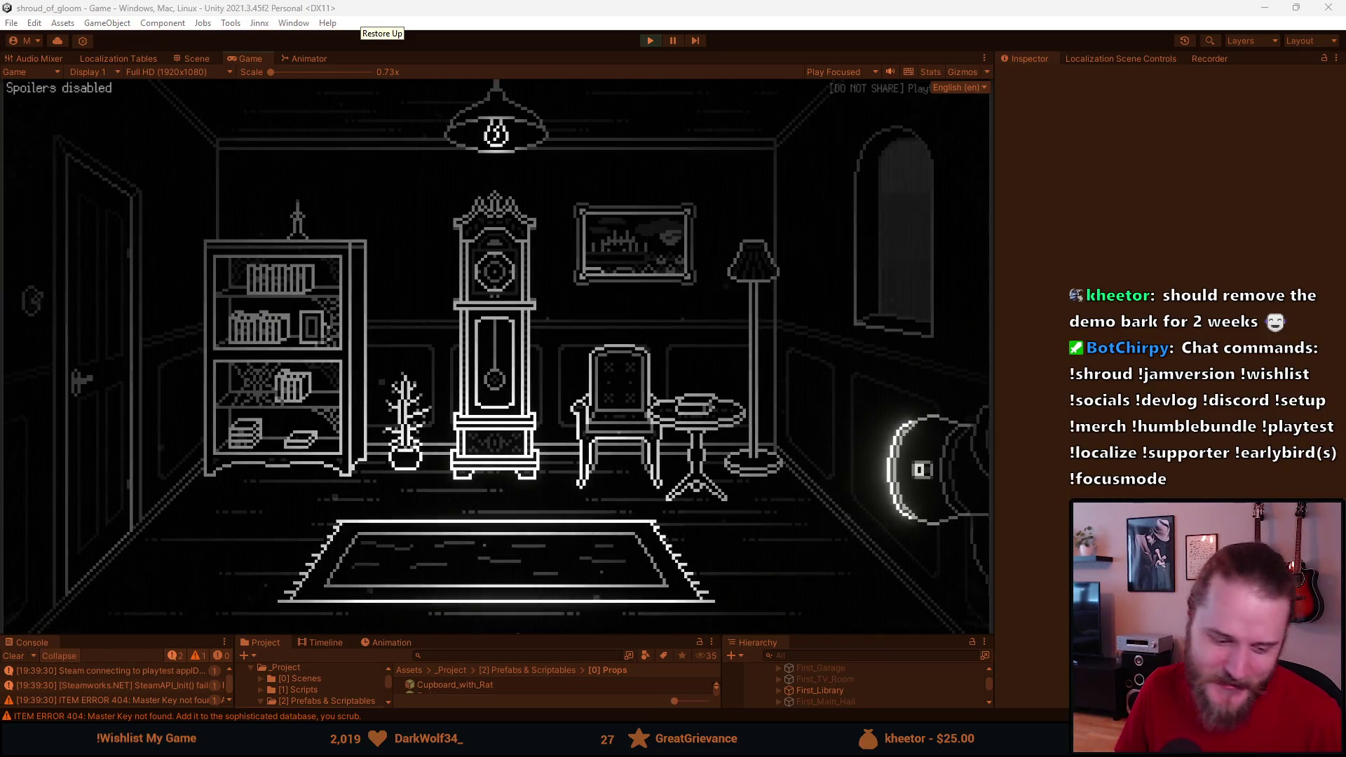
# Step: Paint dark grey #242424 marks under the shade's white rim in Props.png, save, and preview it in-game
pyautogui.hotkey('alt', 'Tab')
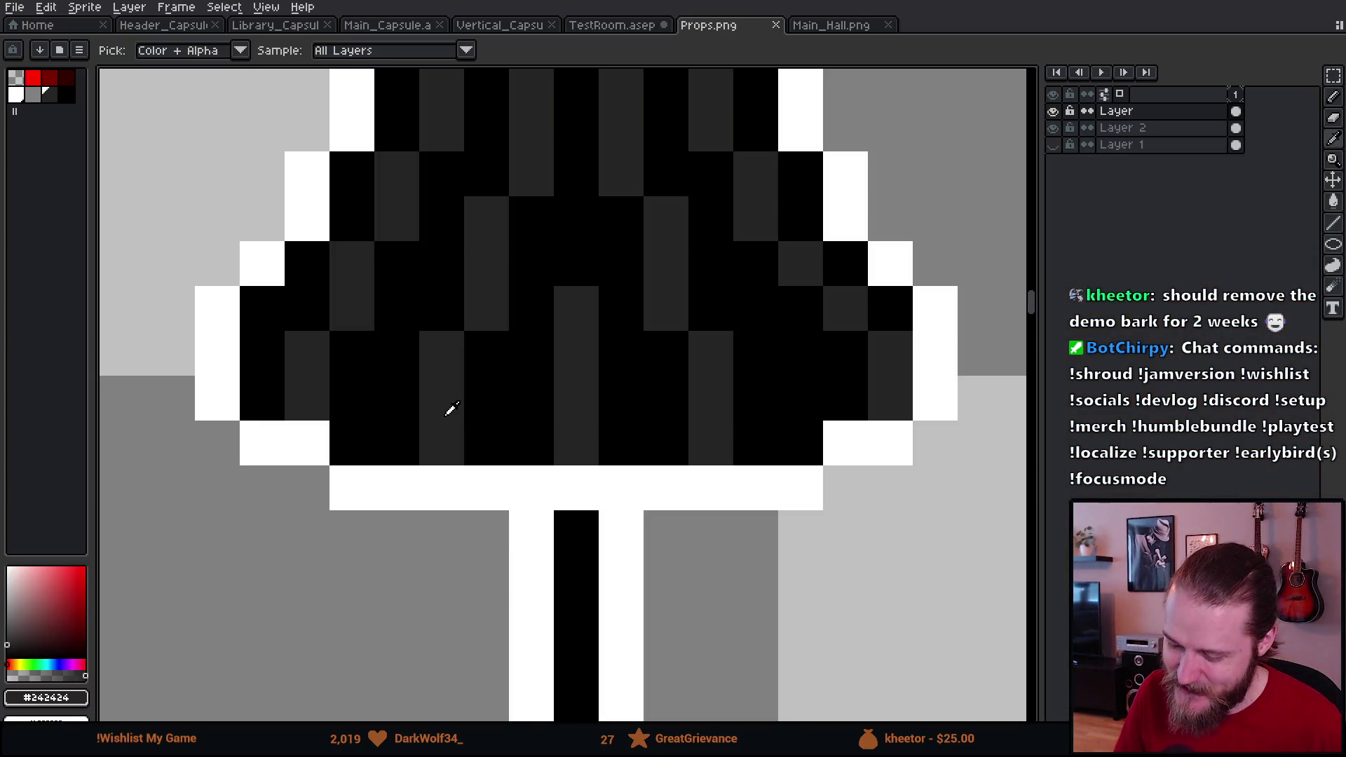
pyautogui.click(217, 443)
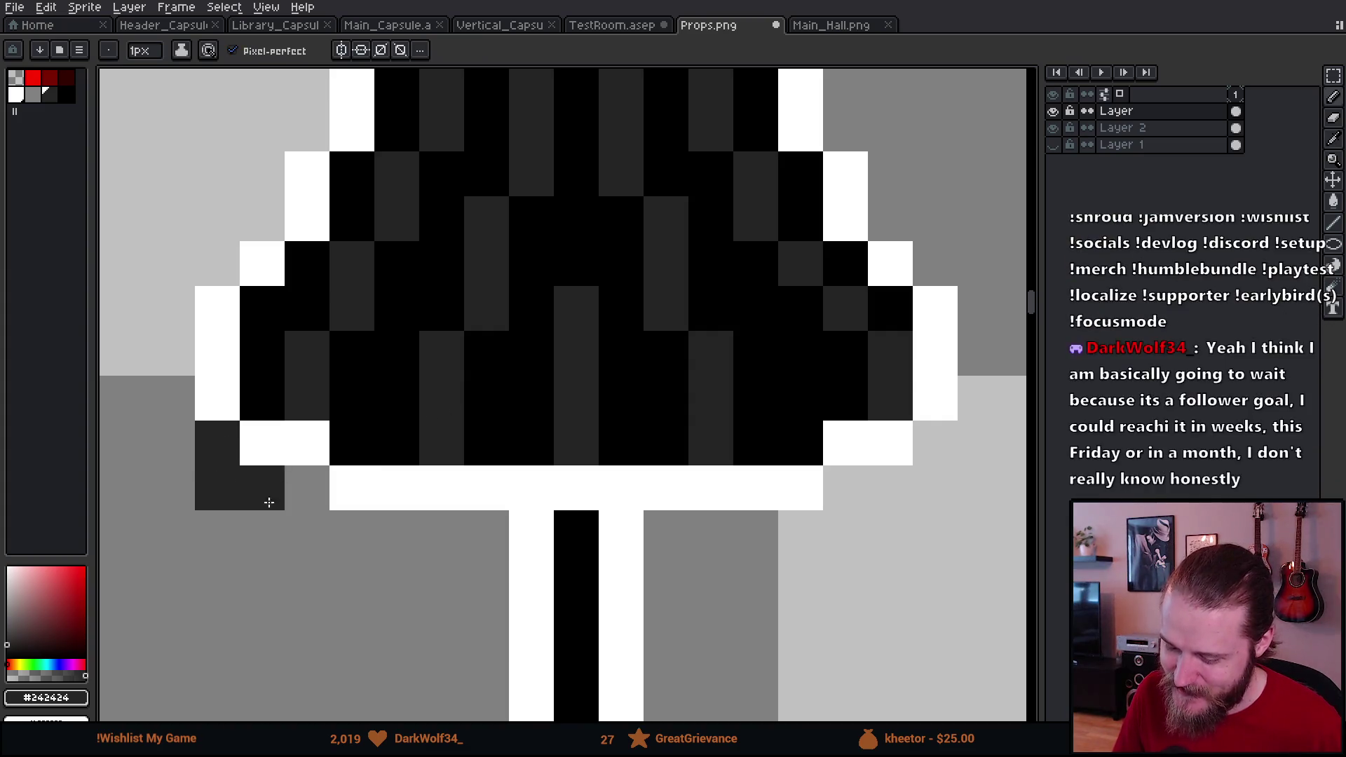
pyautogui.moveTo(577, 547); pyautogui.dragTo(573, 577)
pyautogui.moveTo(665, 546); pyautogui.dragTo(664, 574)
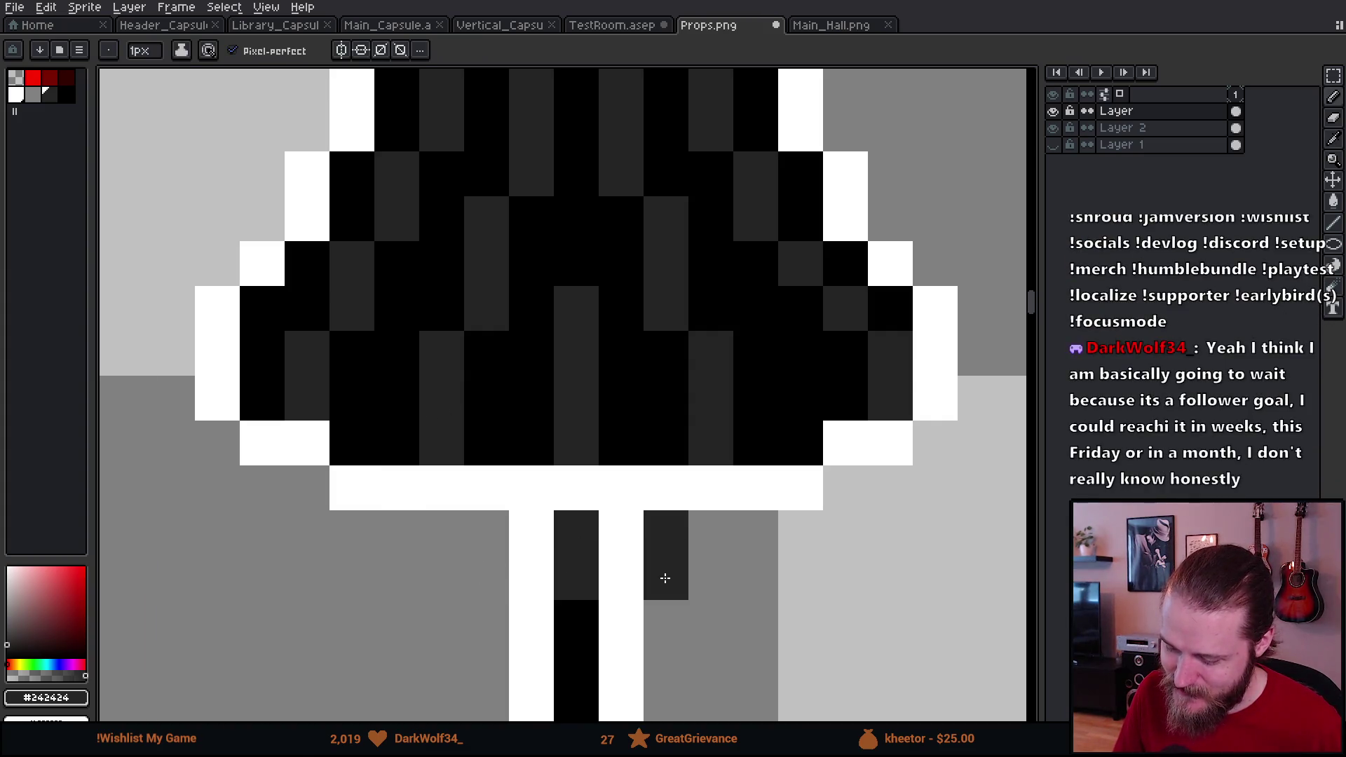
pyautogui.moveTo(734, 541); pyautogui.dragTo(746, 581)
pyautogui.moveTo(842, 524); pyautogui.dragTo(844, 483)
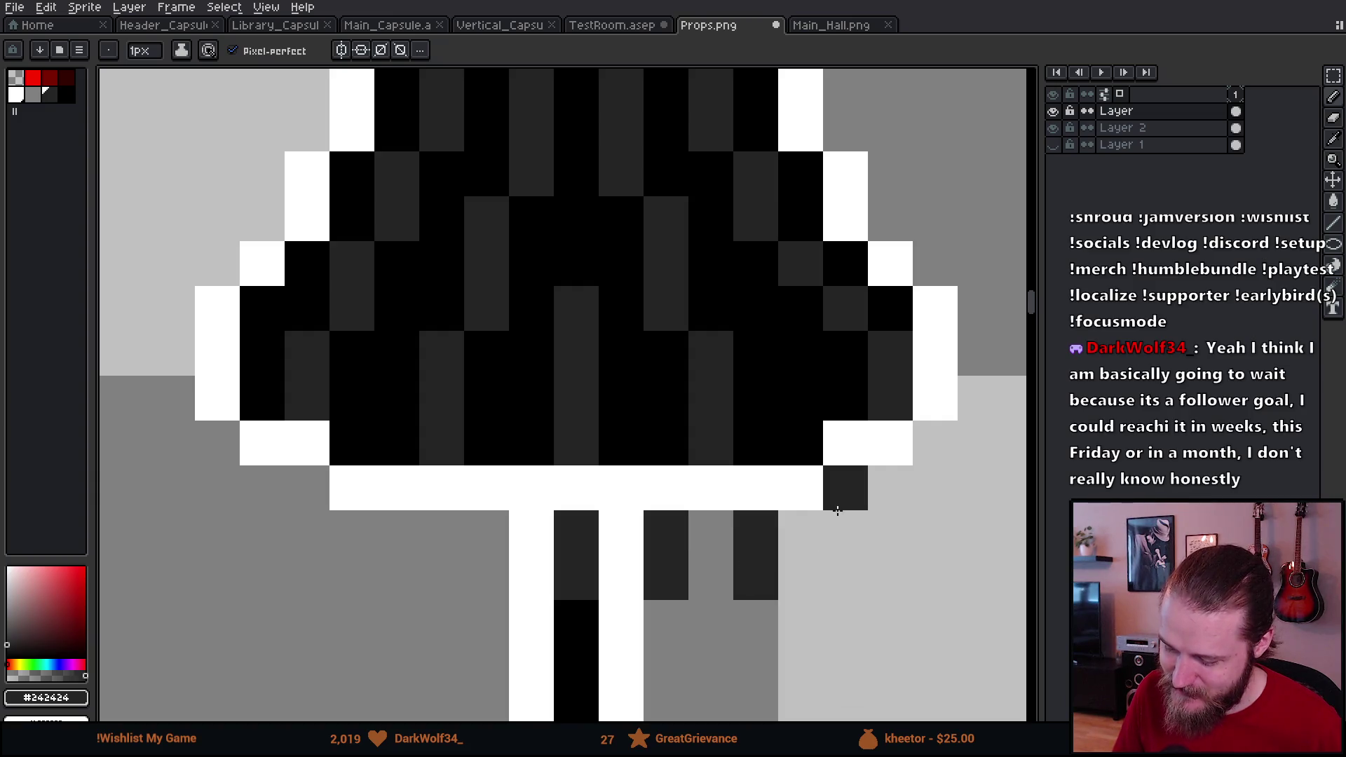
pyautogui.moveTo(935, 490); pyautogui.dragTo(935, 442)
pyautogui.hotkey('ctrl', 's')
pyautogui.hotkey('alt', 'Tab')
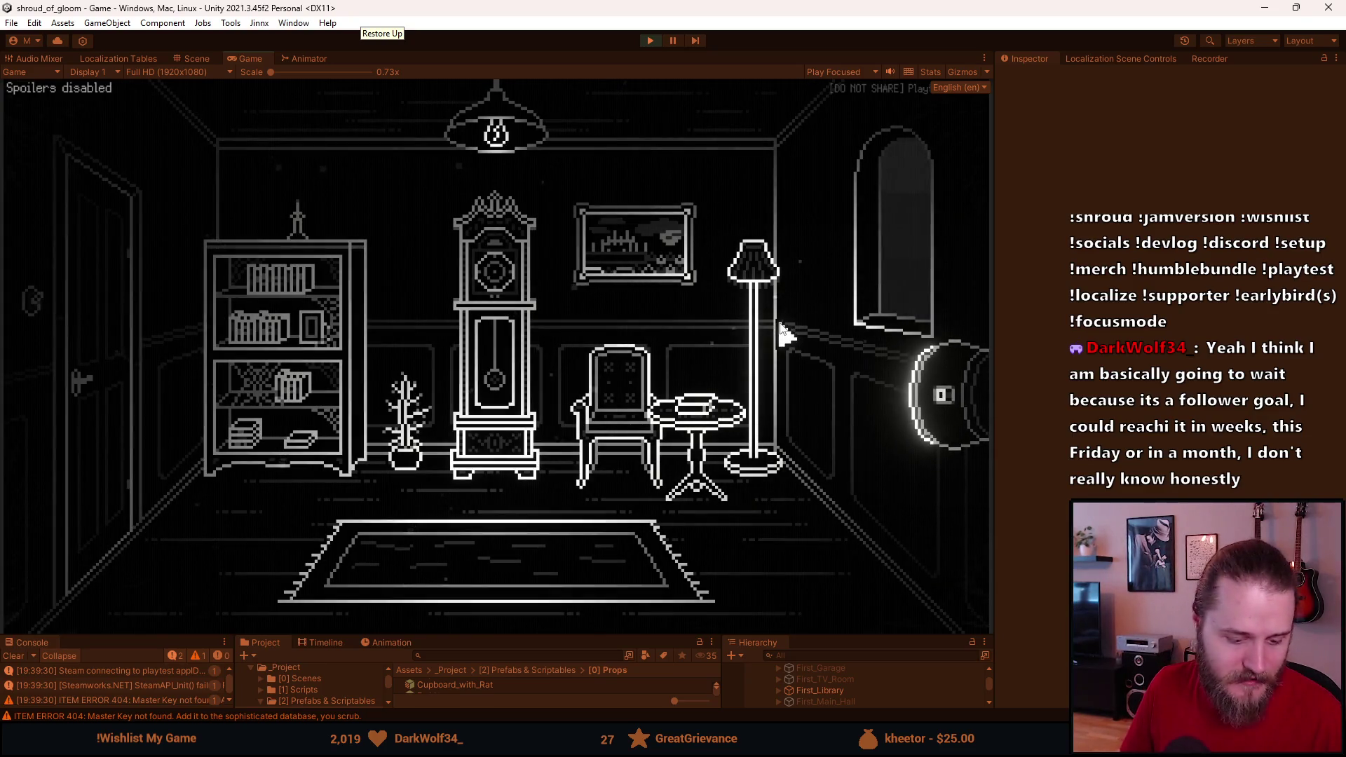
# Step: Select both groups of dark marks and recolour them mid-grey using Magic Wand with Contiguous off
pyautogui.hotkey('alt', 'Tab')
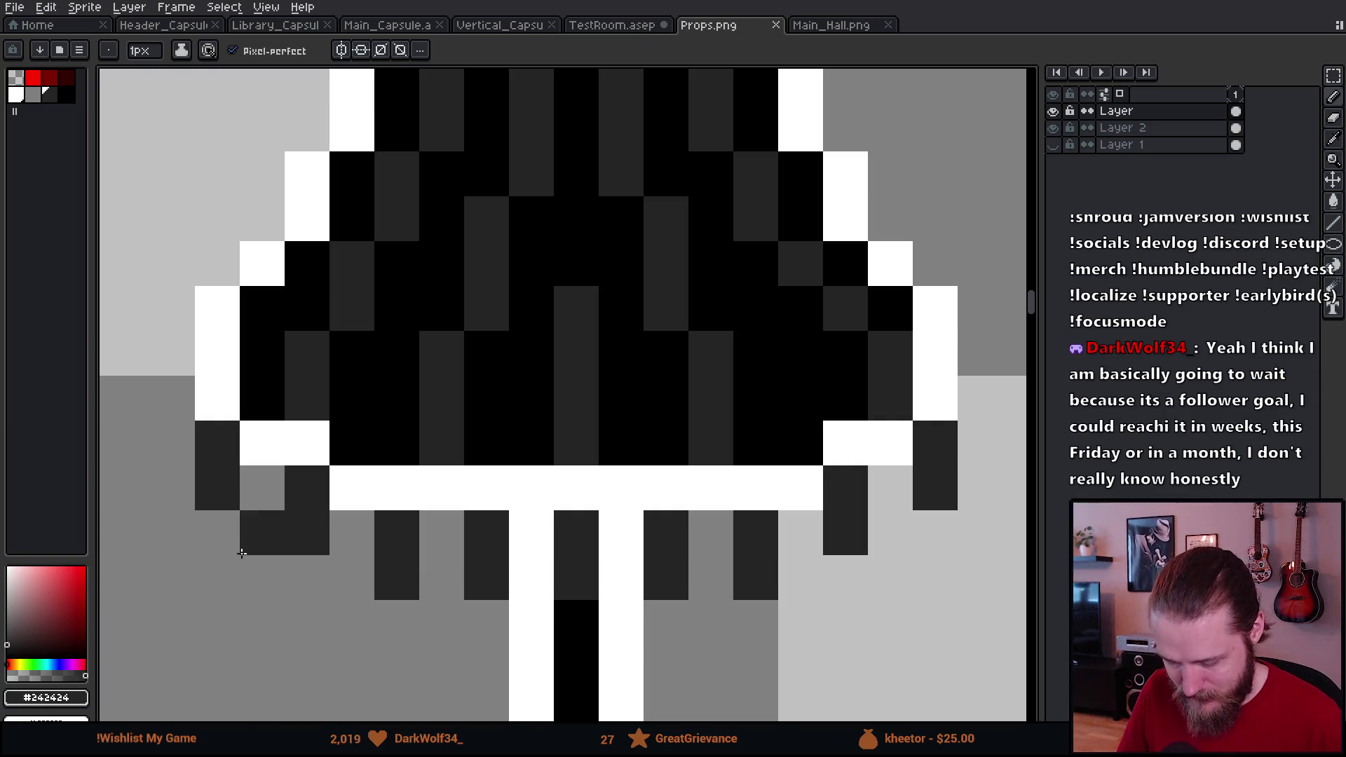
pyautogui.press('m')
pyautogui.moveTo(148, 421)
pyautogui.mouseDown()
pyautogui.moveTo(290, 558)
pyautogui.moveTo(701, 617)
pyautogui.moveTo(825, 600)
pyautogui.moveTo(764, 588)
pyautogui.mouseUp()
pyautogui.moveTo(869, 509); pyautogui.dragTo(958, 421)
pyautogui.press('w')
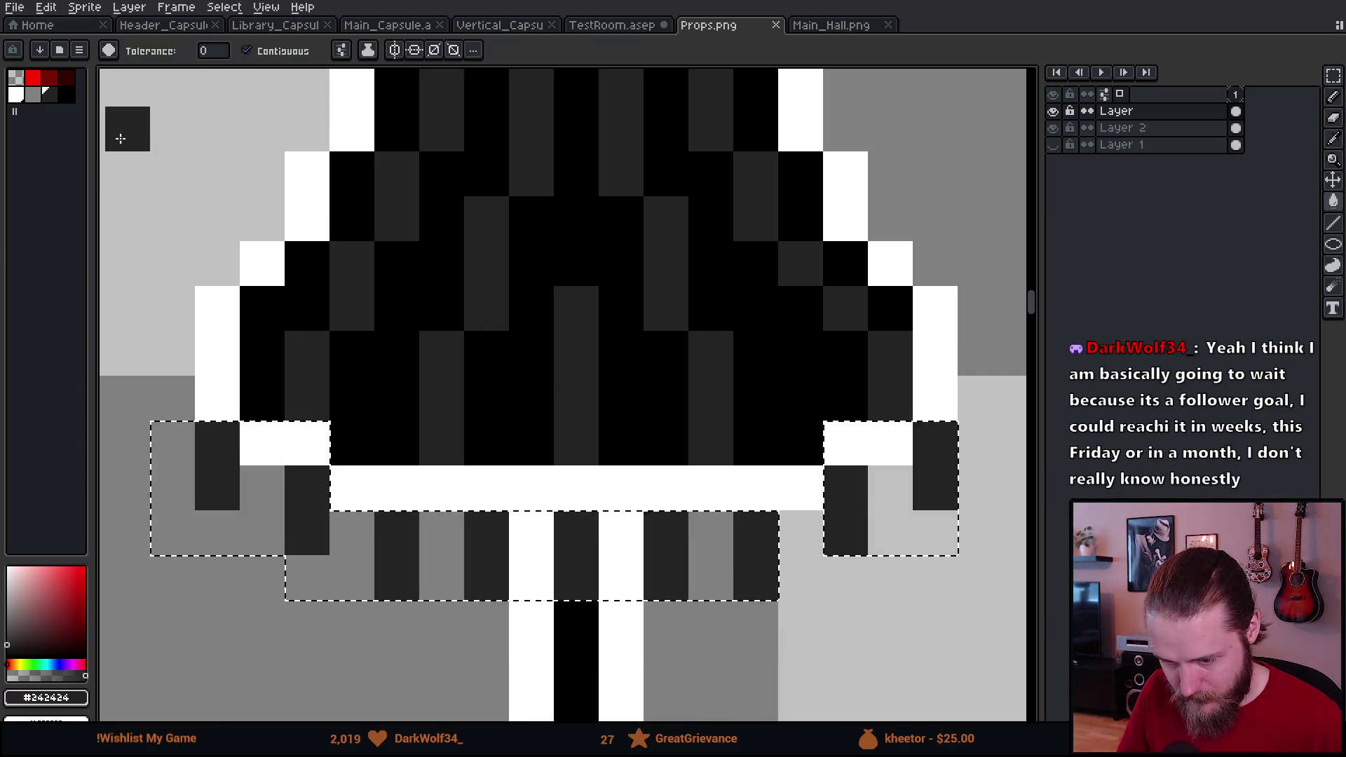
pyautogui.click(246, 50)
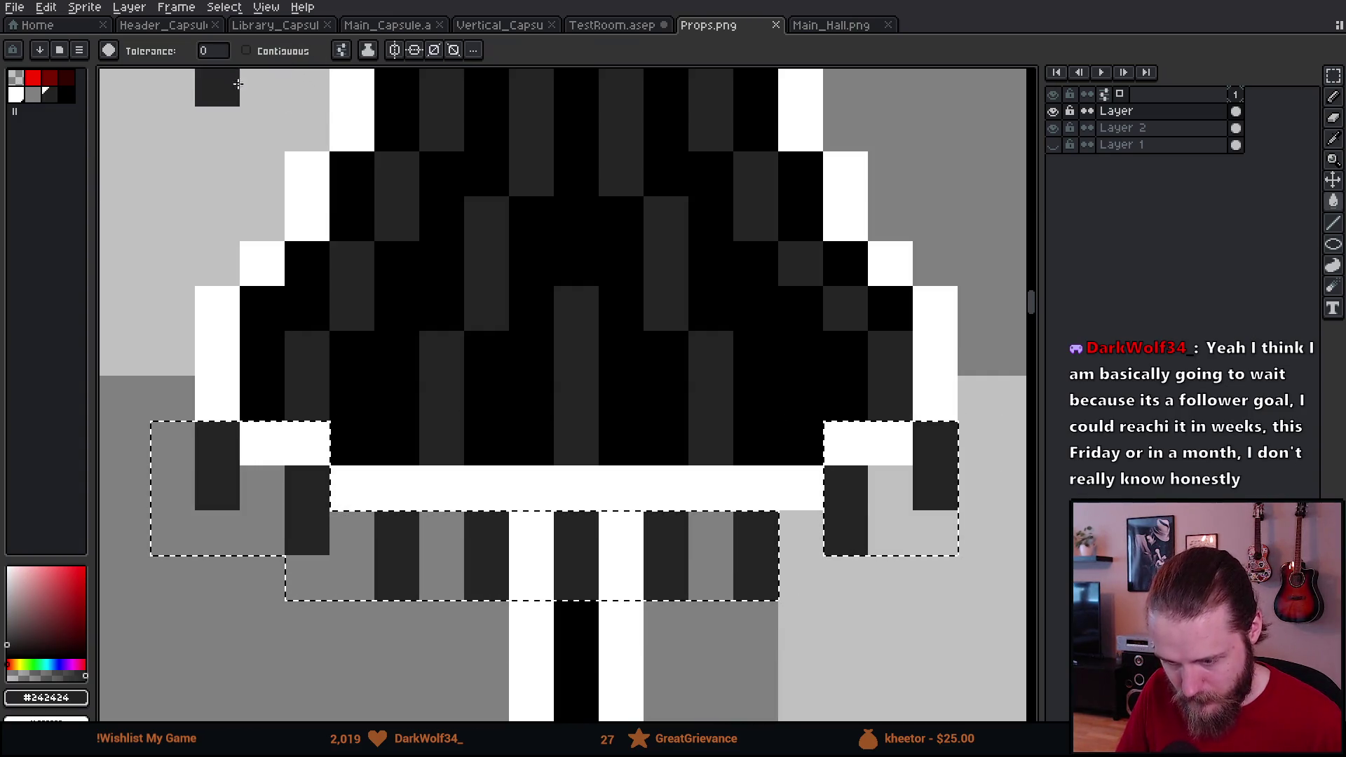
pyautogui.click(38, 96)
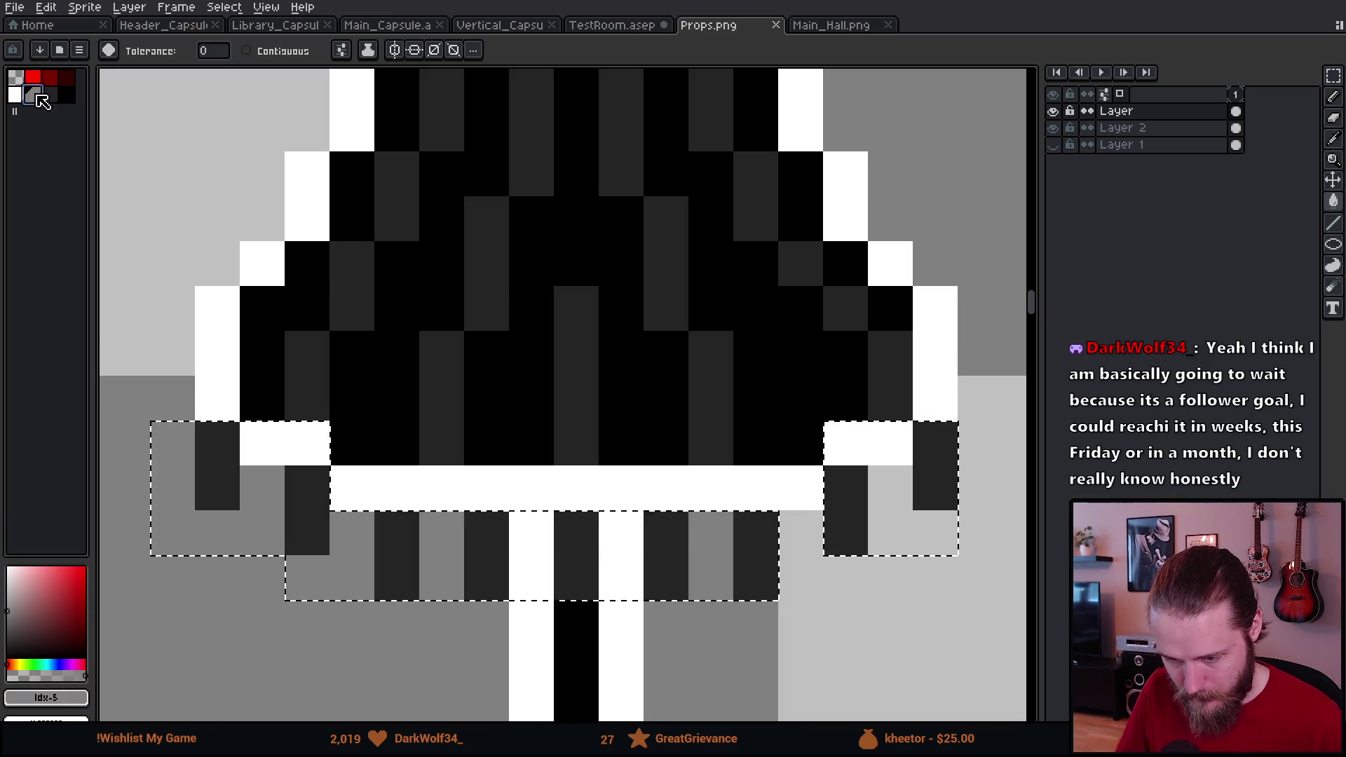
pyautogui.click(216, 464)
pyautogui.press('v')
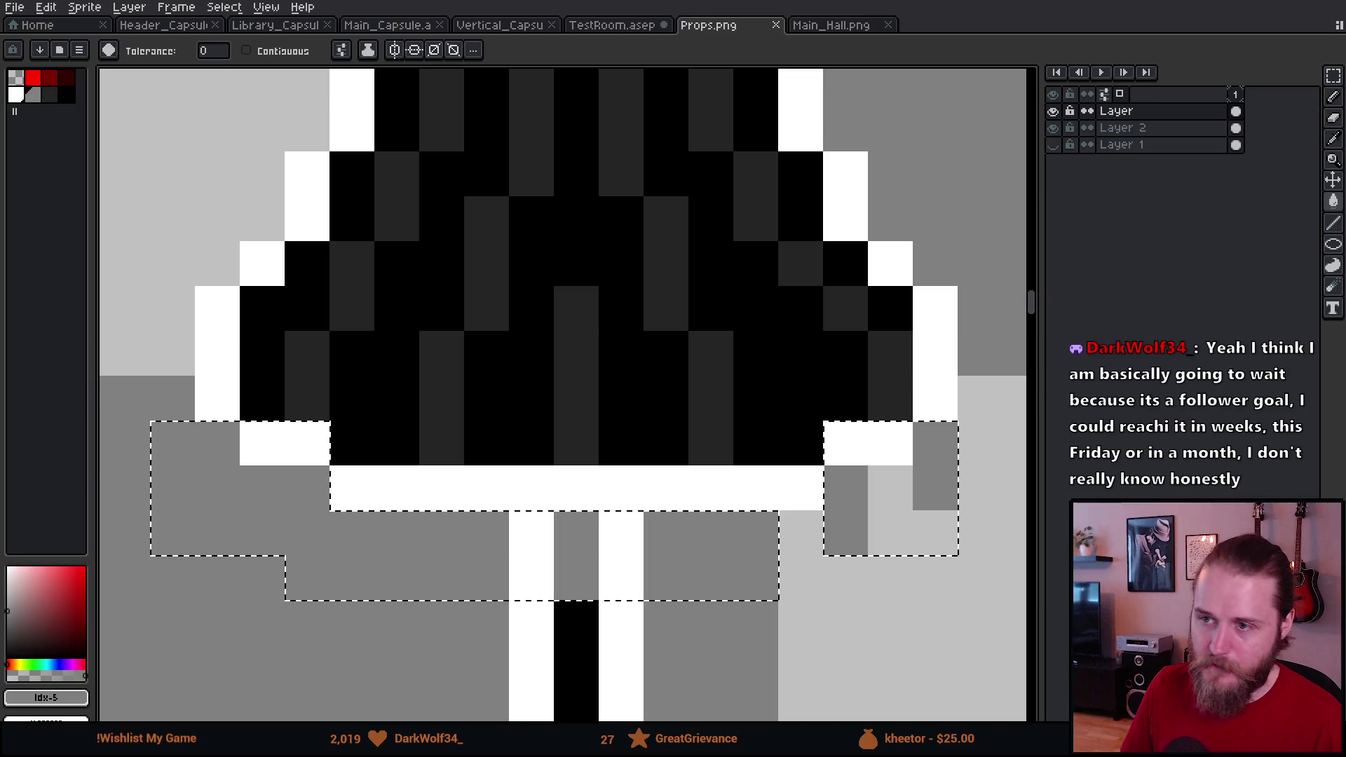
# Step: Check the recoloured shade in the game and switch off the floor lamp
pyautogui.hotkey('alt', 'Tab')
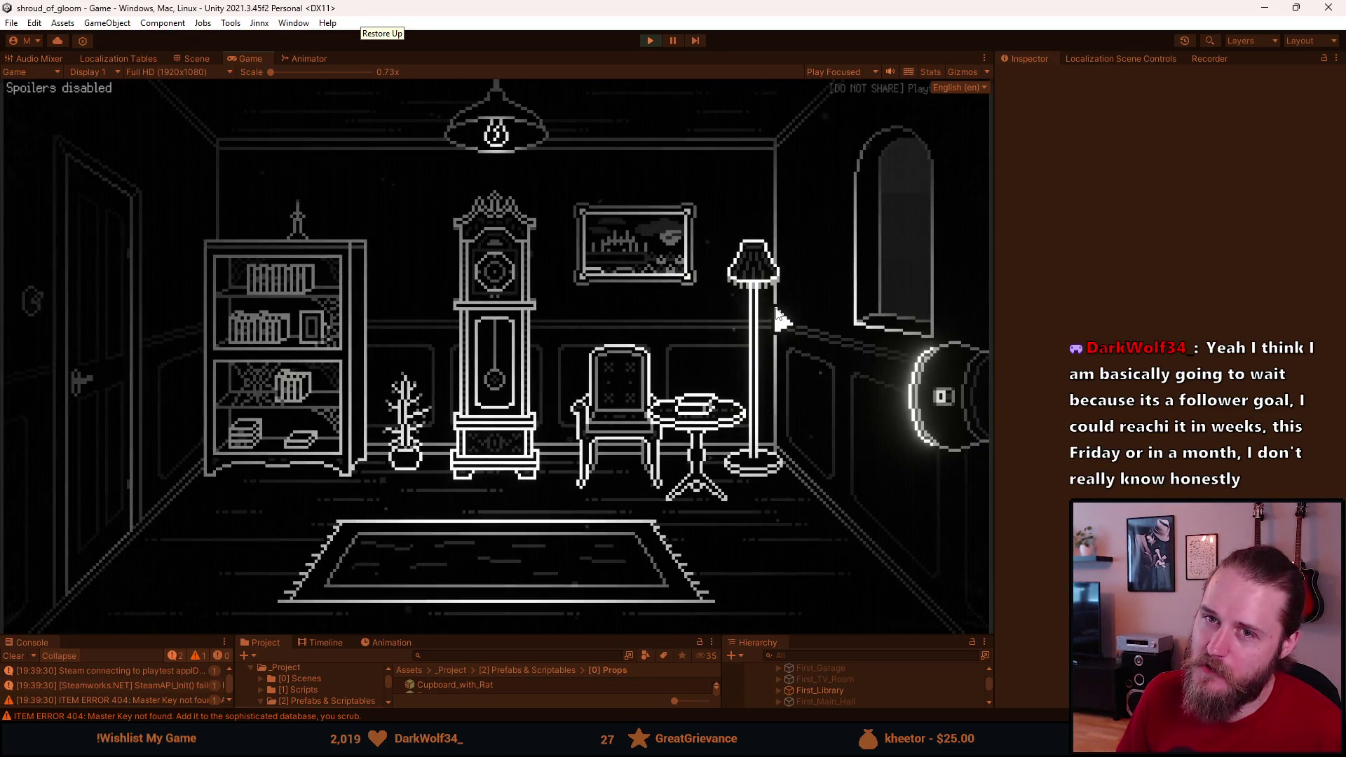
pyautogui.click(775, 309)
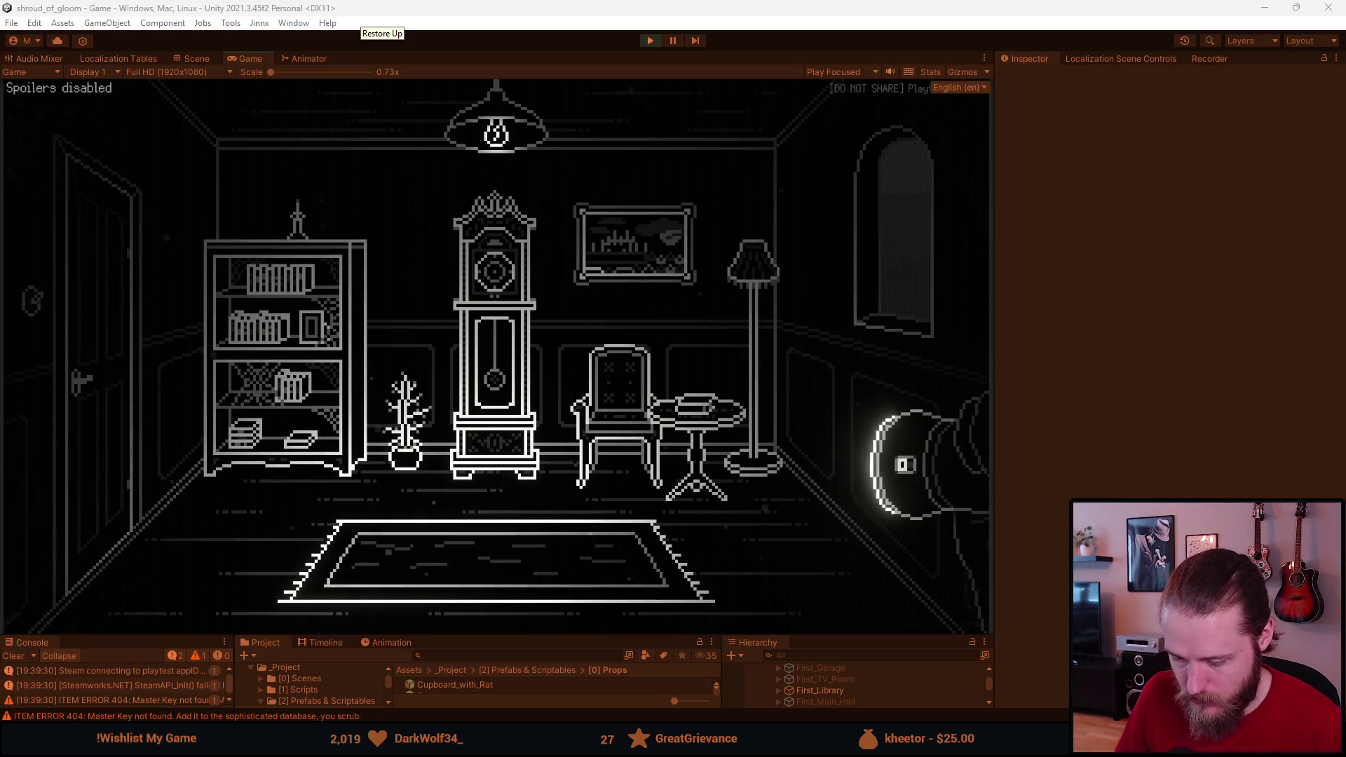
pyautogui.hotkey('alt', 'Tab')
# Step: Draw black two-pixel tassels under the left side of the shade's rim, undoing misplaced pixels
pyautogui.click(352, 578)
pyautogui.click(441, 532)
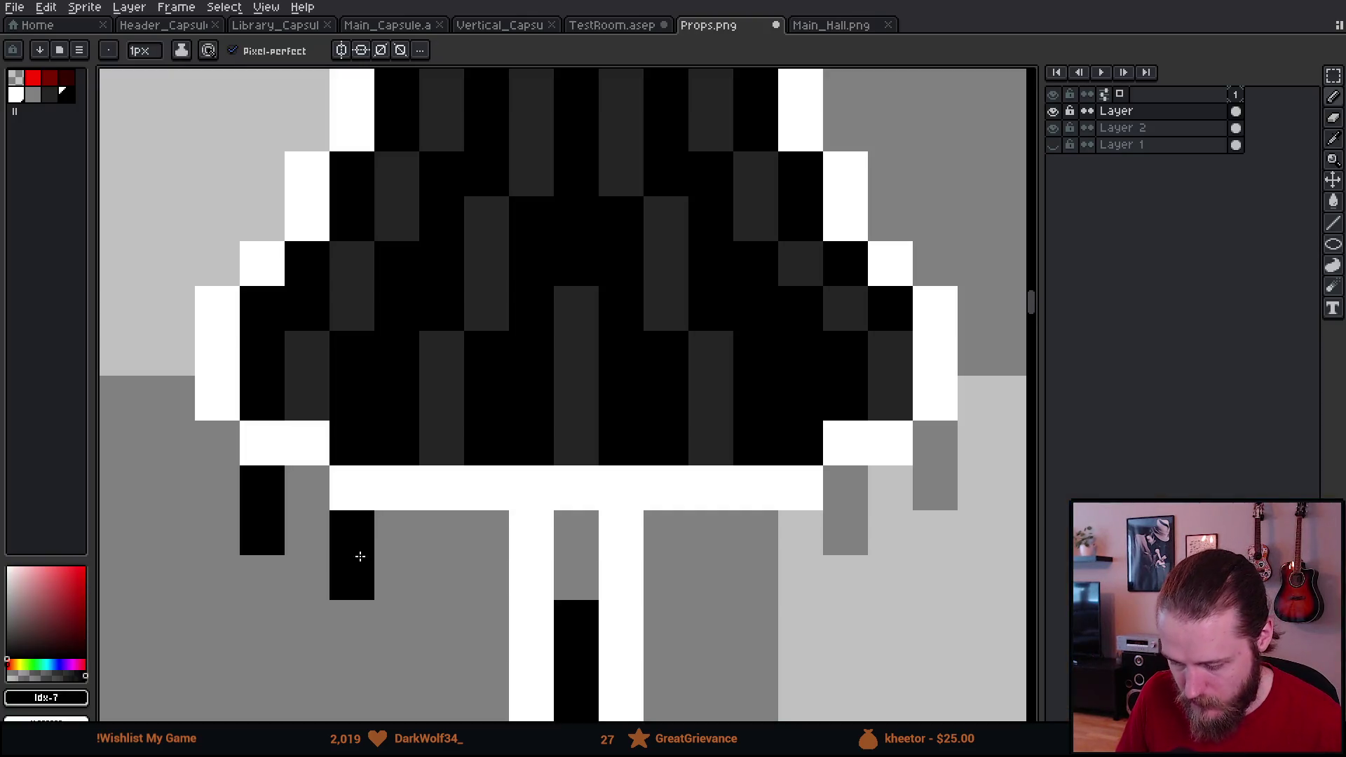
pyautogui.hotkey('ctrl', 'z')
pyautogui.click(483, 533)
pyautogui.hotkey('ctrl', 'z')
pyautogui.click(441, 533)
pyautogui.click(441, 578)
pyautogui.click(666, 532)
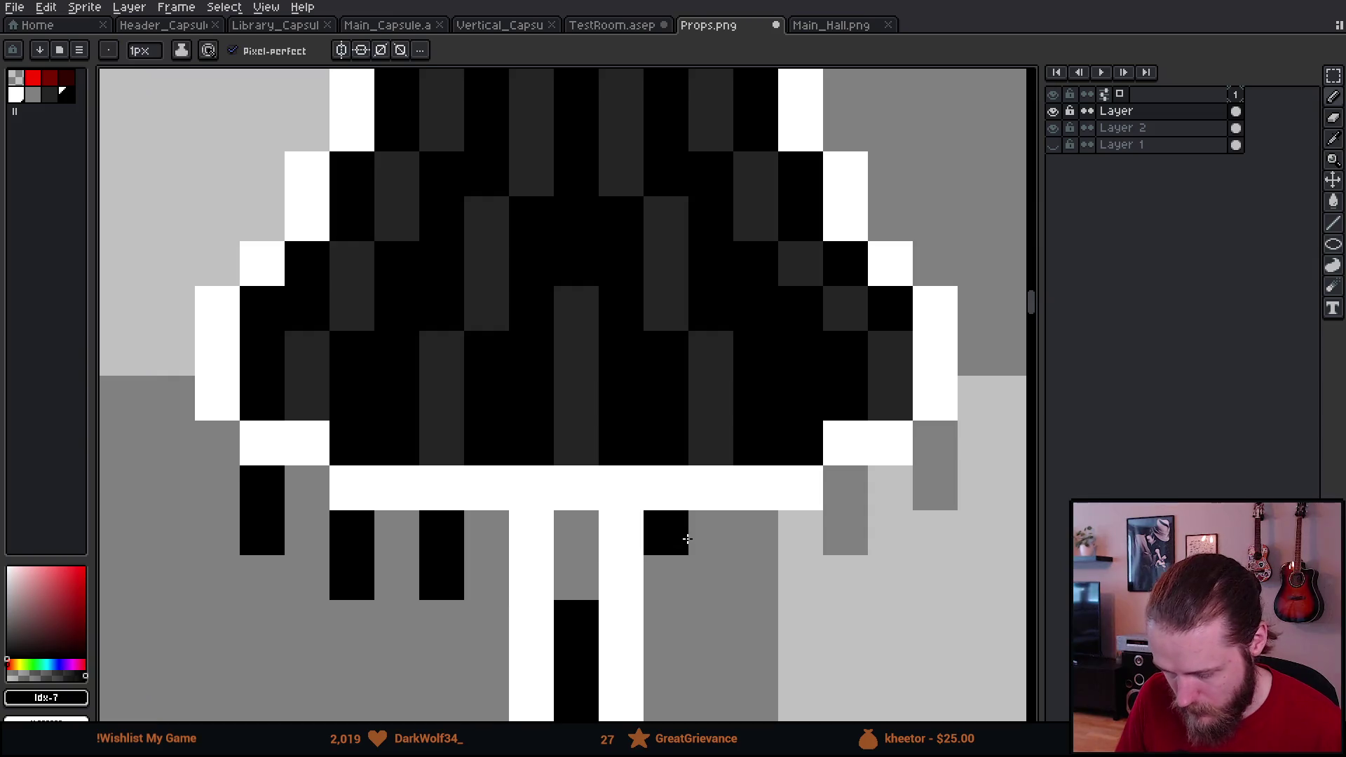
pyautogui.hotkey('ctrl', 'z')
# Step: Add black tassels right of the stem and under the right rim, save, and preview in-game
pyautogui.click(711, 532)
pyautogui.click(711, 577)
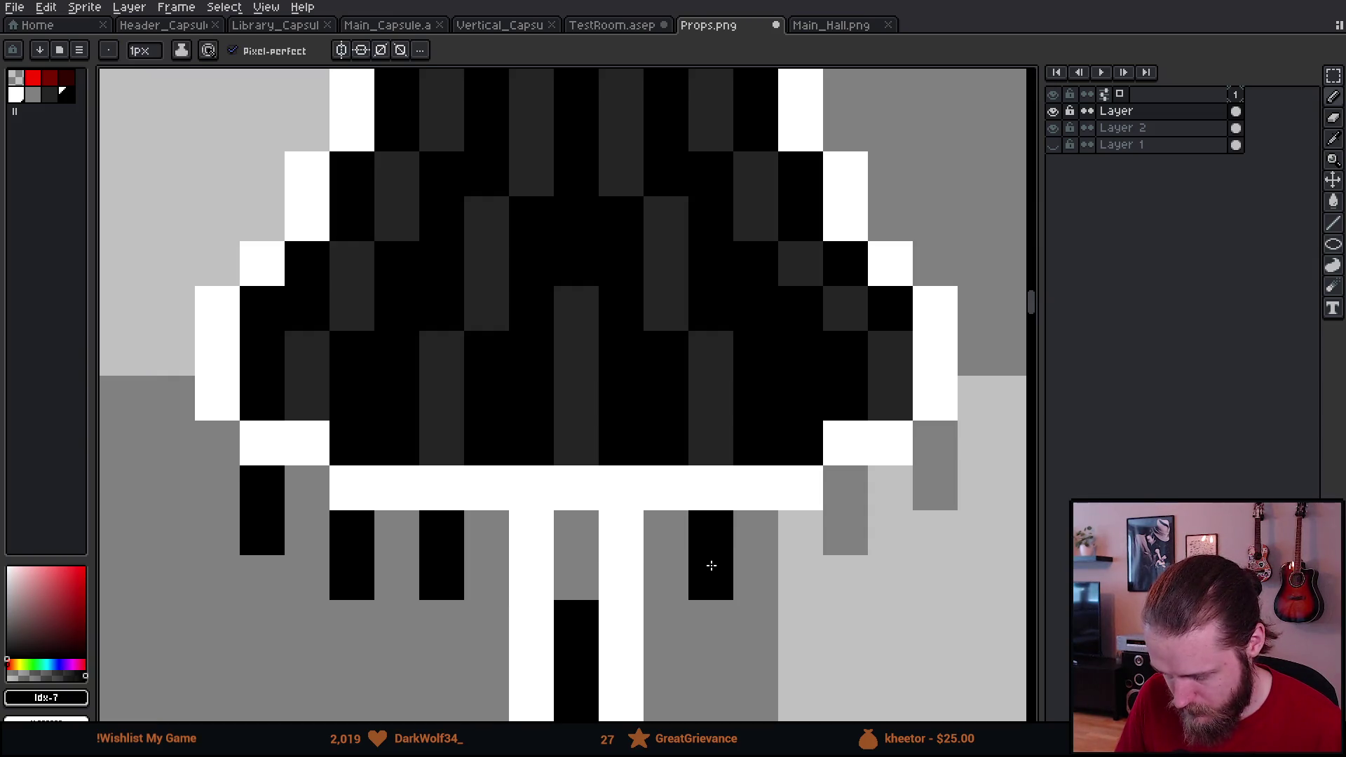
pyautogui.click(755, 532)
pyautogui.hotkey('ctrl', 'z')
pyautogui.click(801, 533)
pyautogui.click(801, 577)
pyautogui.click(894, 491)
pyautogui.click(888, 529)
pyautogui.hotkey('ctrl', 's')
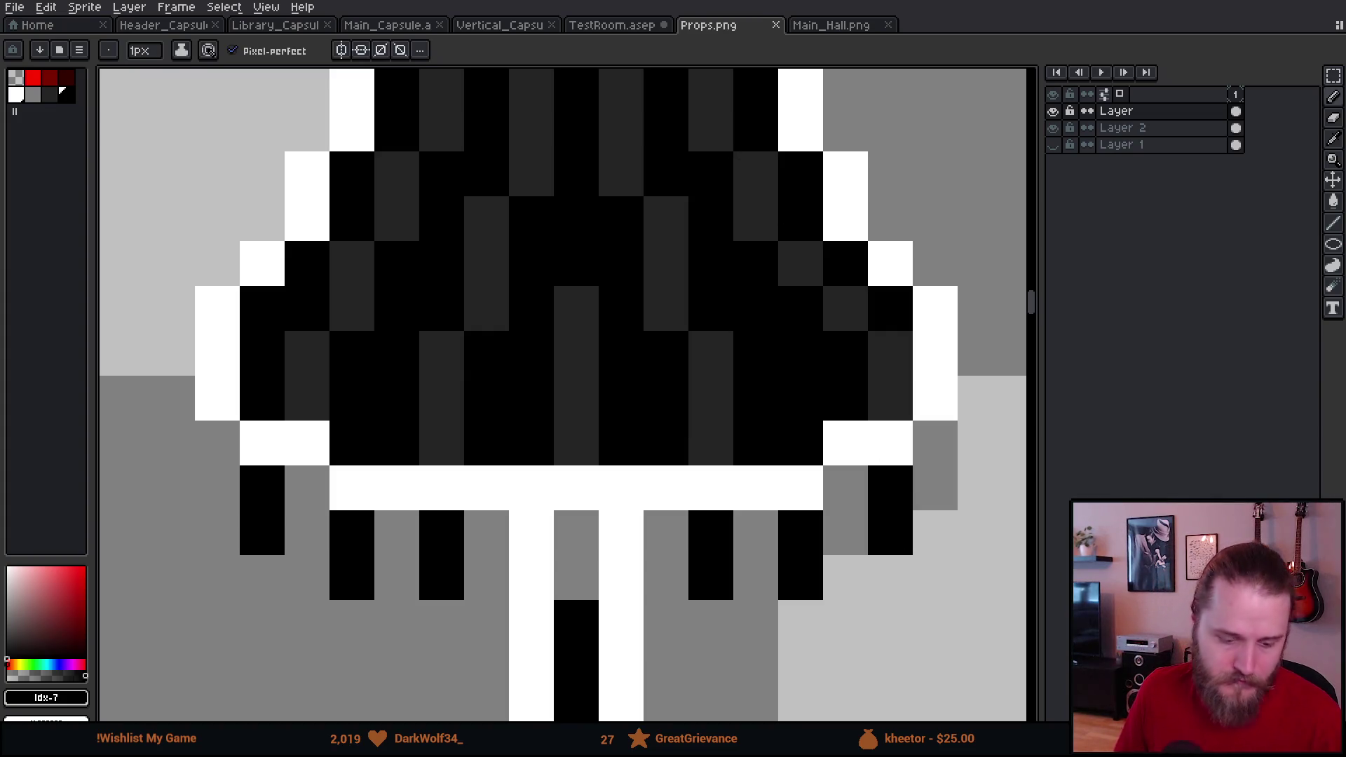
pyautogui.hotkey('alt', 'Tab')
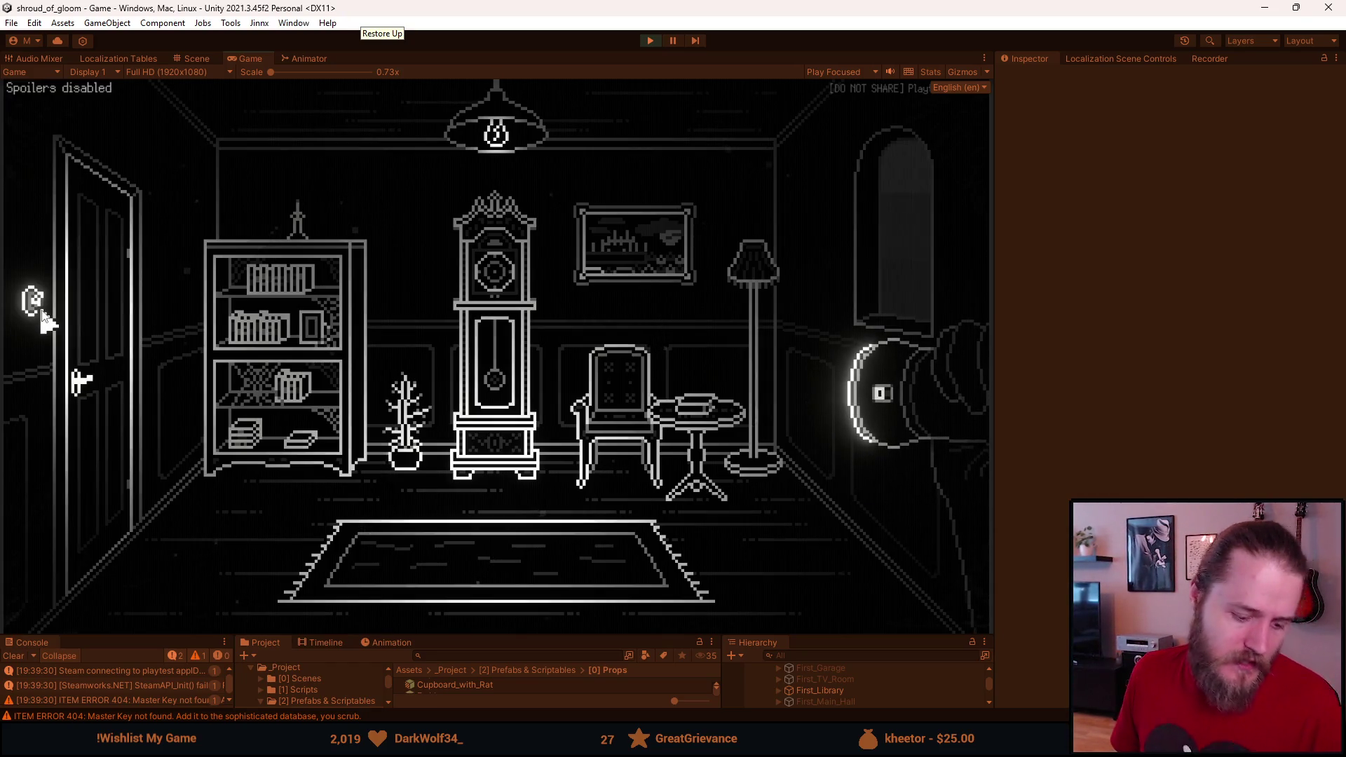
# Step: Add the outer right tassel to the selection and paint over the selected tassels in grey with a larger brush
pyautogui.hotkey('alt', 'Tab')
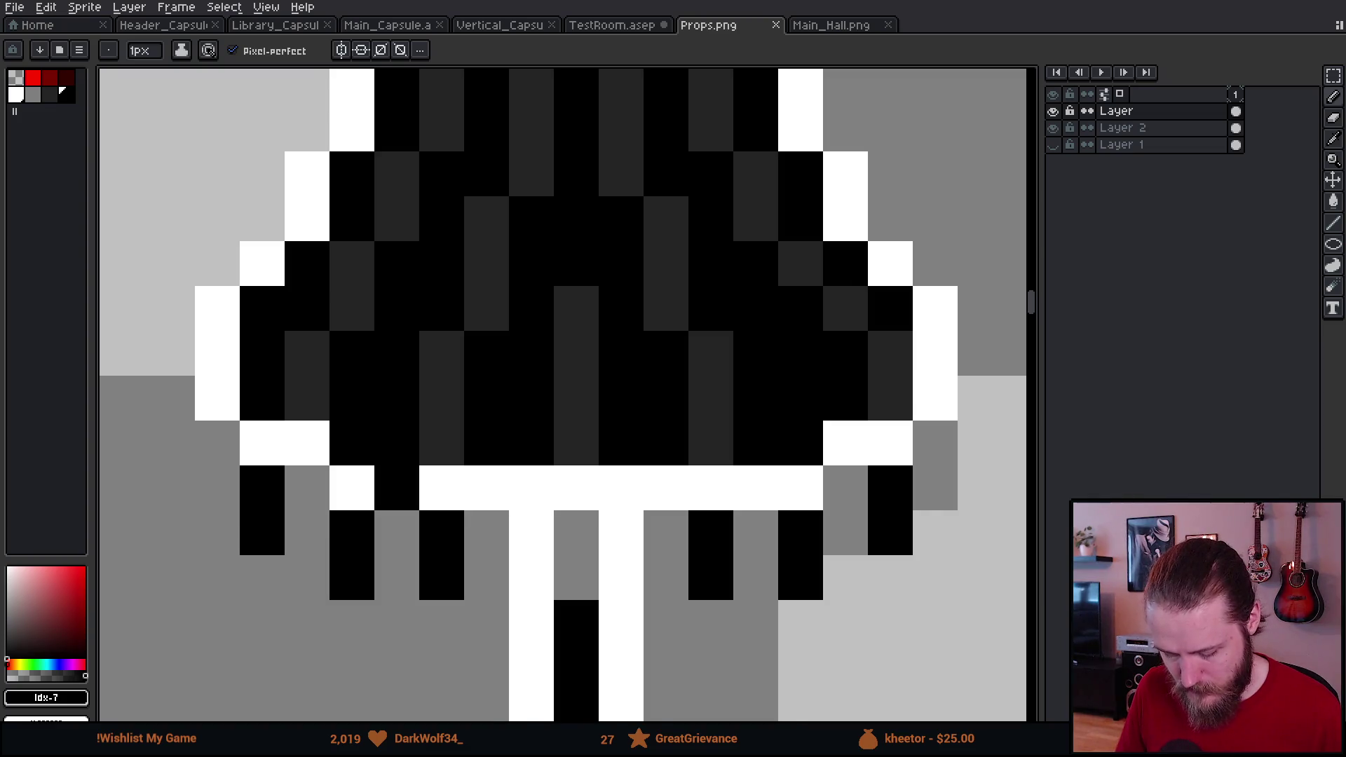
pyautogui.moveTo(396, 488); pyautogui.dragTo(416, 447)
pyautogui.press('m')
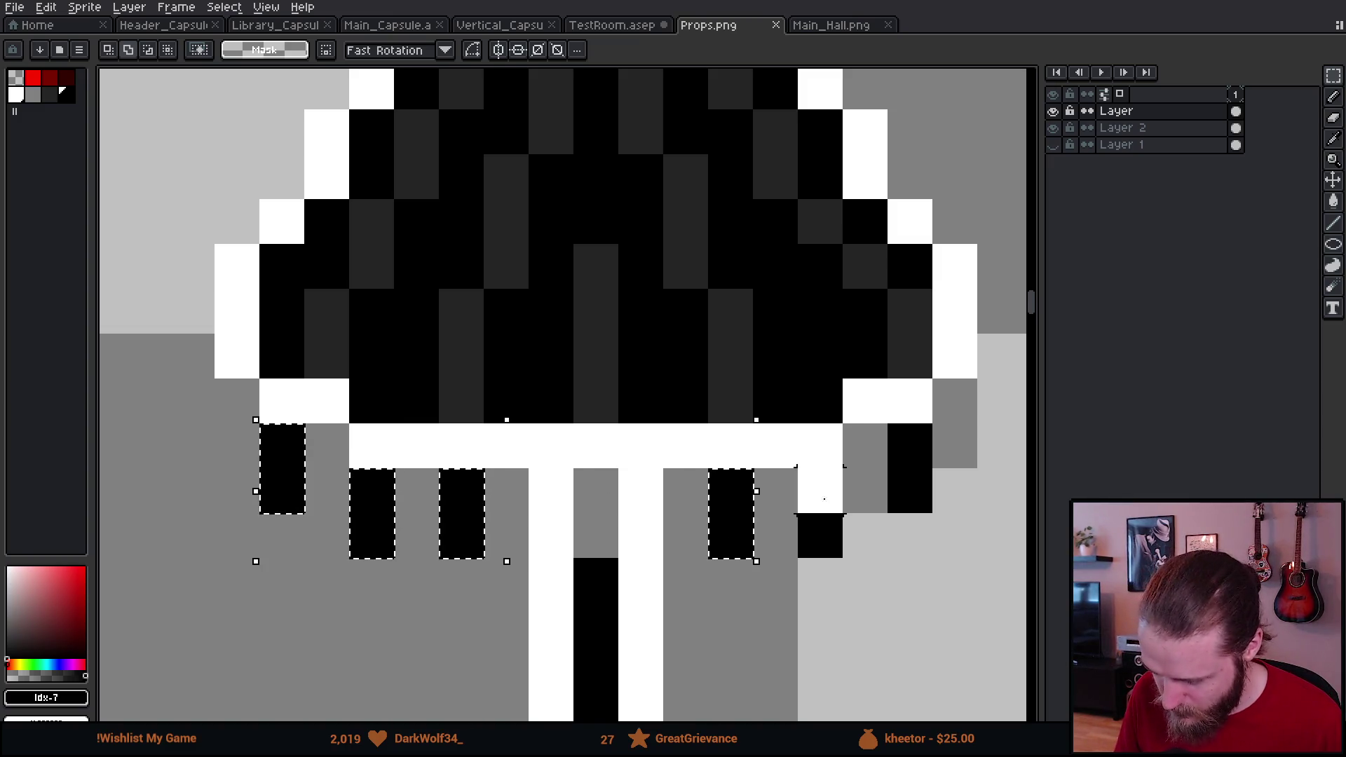
pyautogui.moveTo(902, 456); pyautogui.dragTo(911, 490)
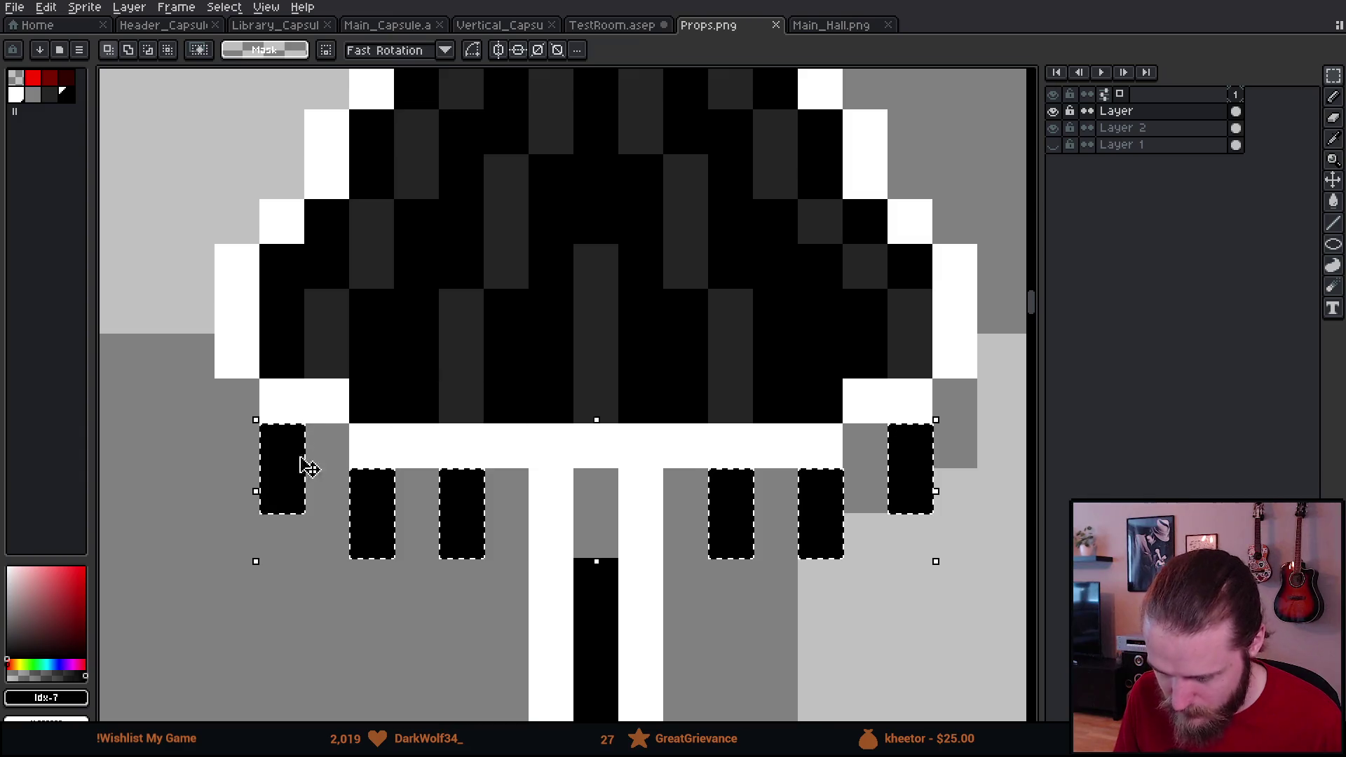
pyautogui.press('b')
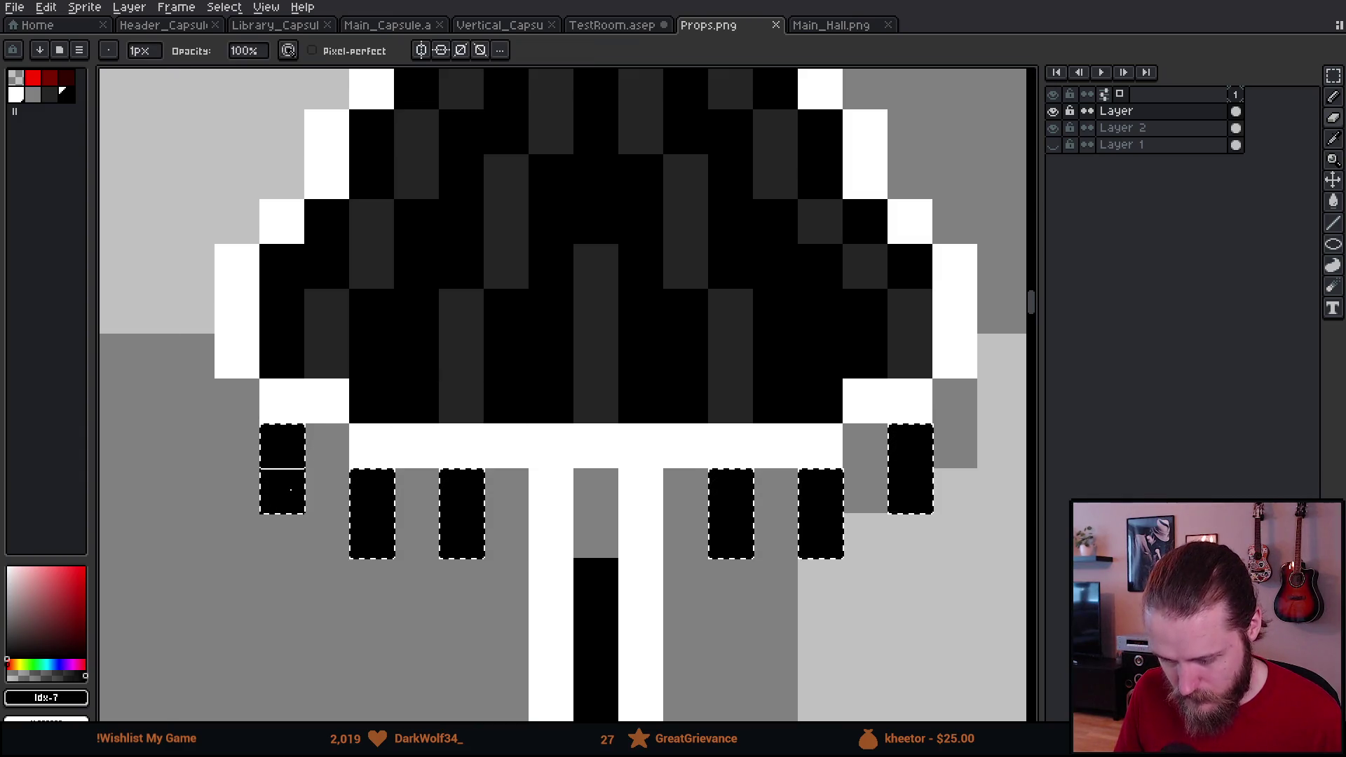
pyautogui.press('+')
pyautogui.press('+')
pyautogui.press('+')
pyautogui.click(409, 500)
pyautogui.moveTo(410, 499)
pyautogui.mouseDown()
pyautogui.moveTo(726, 503)
pyautogui.moveTo(811, 461)
pyautogui.mouseUp()
pyautogui.press('-')
pyautogui.press('-')
pyautogui.press('-')
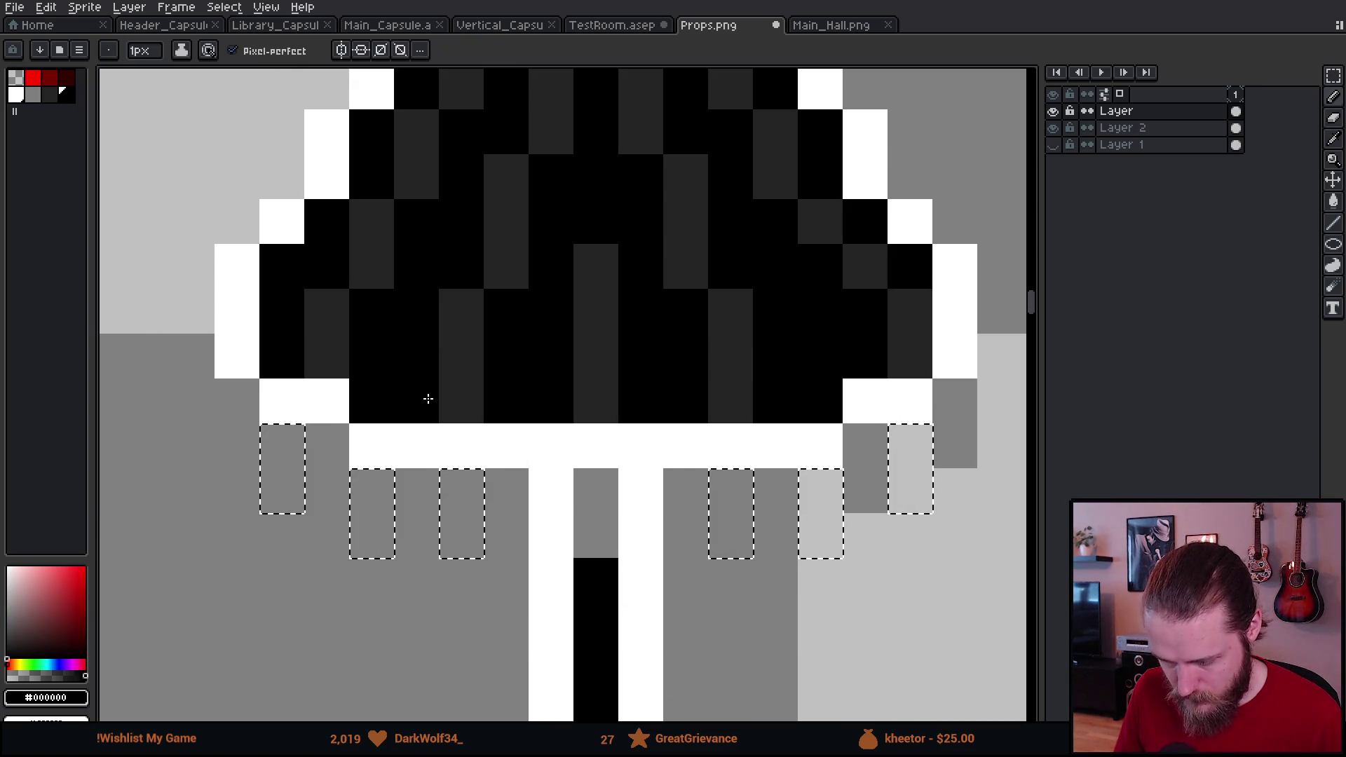
# Step: Fill the selected rectangles with roughly 40% translucent black and save Props.png
pyautogui.click(39, 675)
pyautogui.press('g')
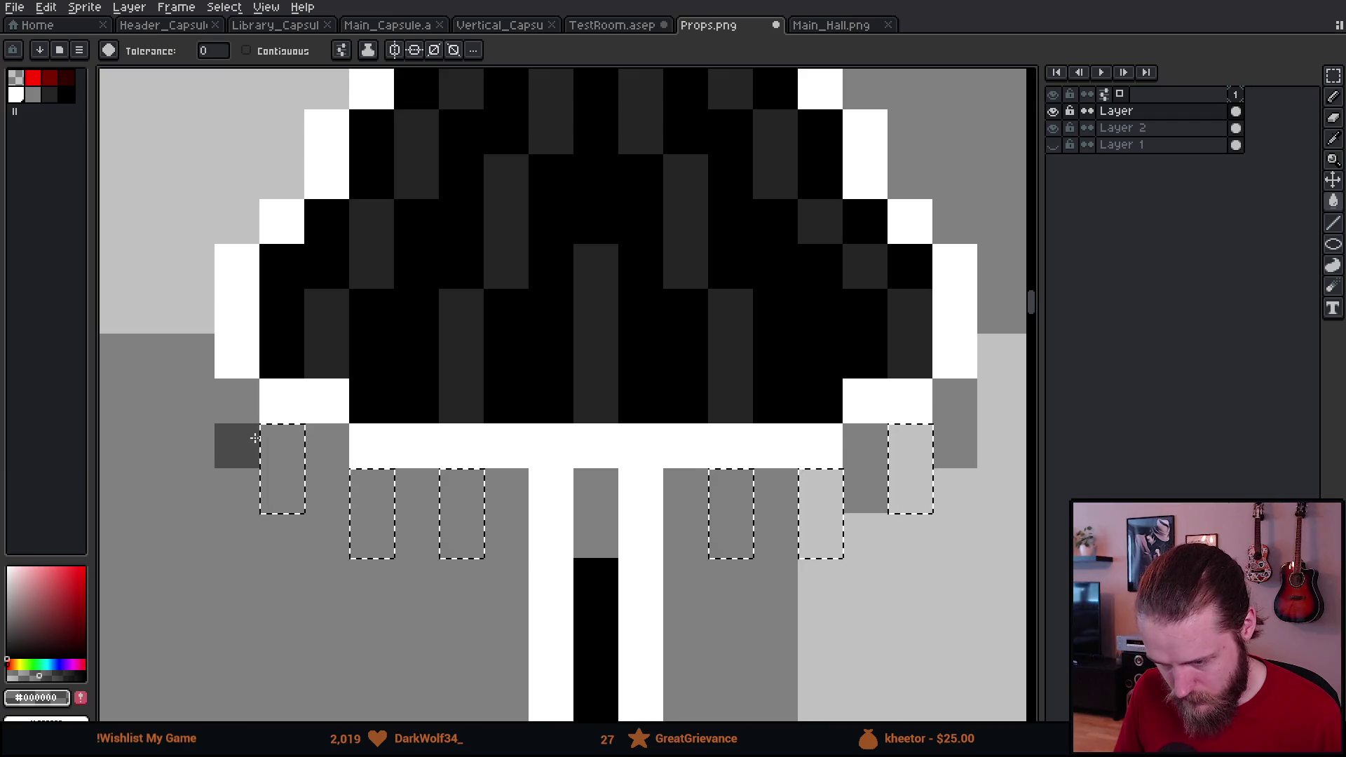
pyautogui.click(48, 676)
pyautogui.click(285, 484)
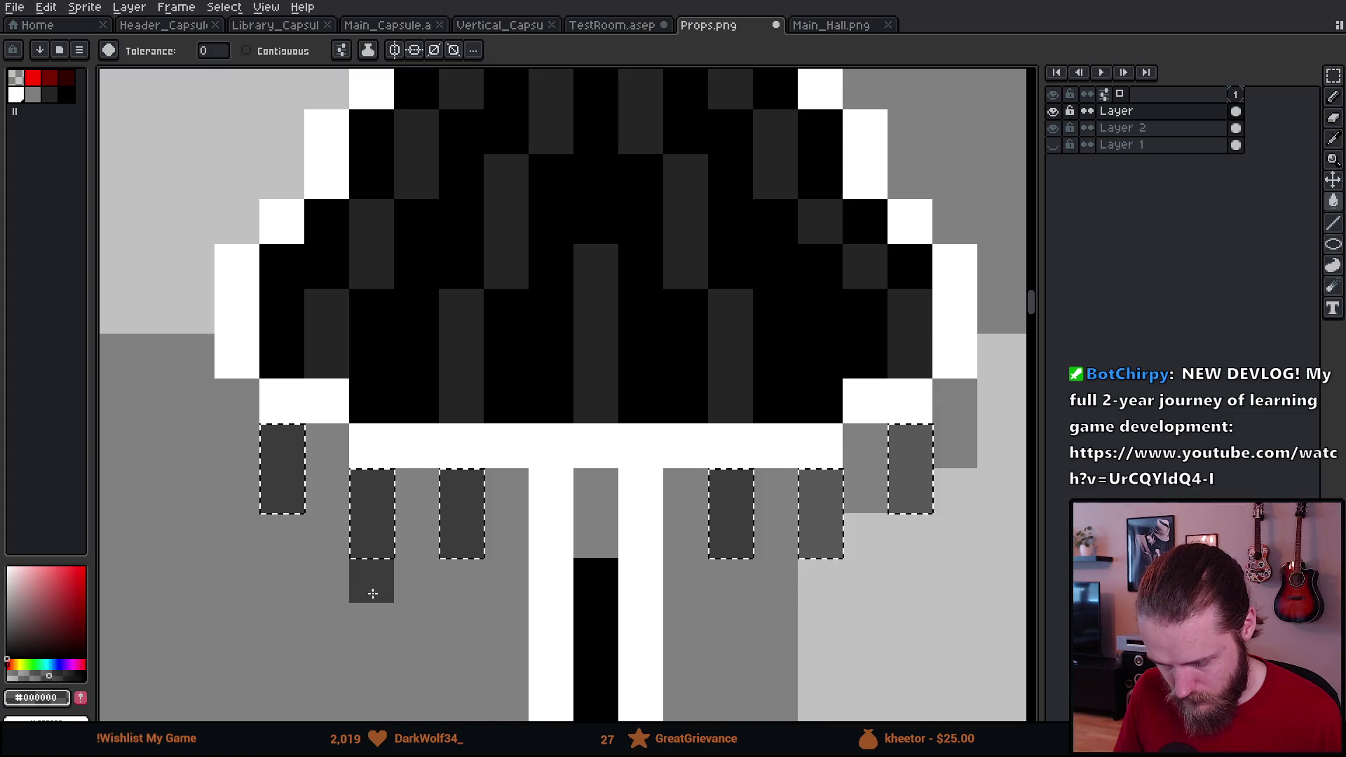
pyautogui.press('m')
pyautogui.hotkey('ctrl', 's')
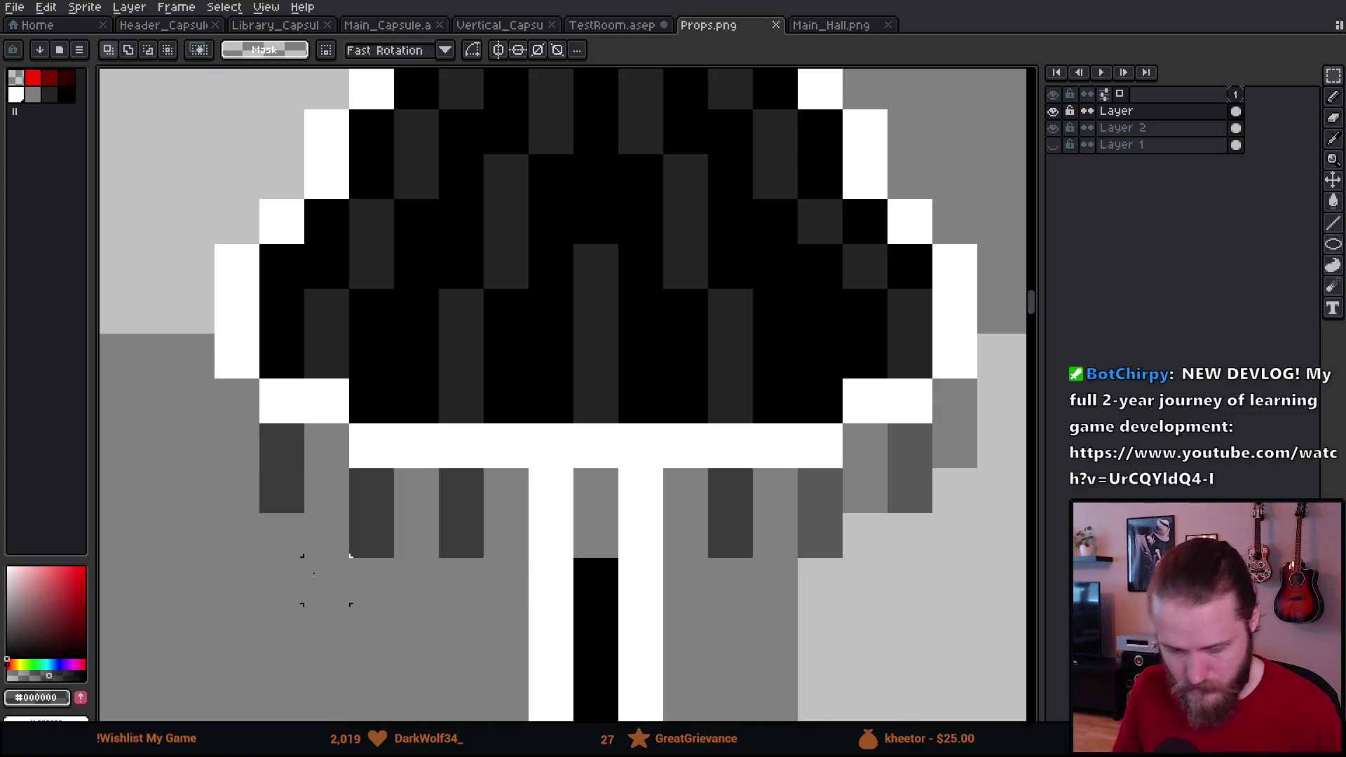
pyautogui.hotkey('alt', 'Tab')
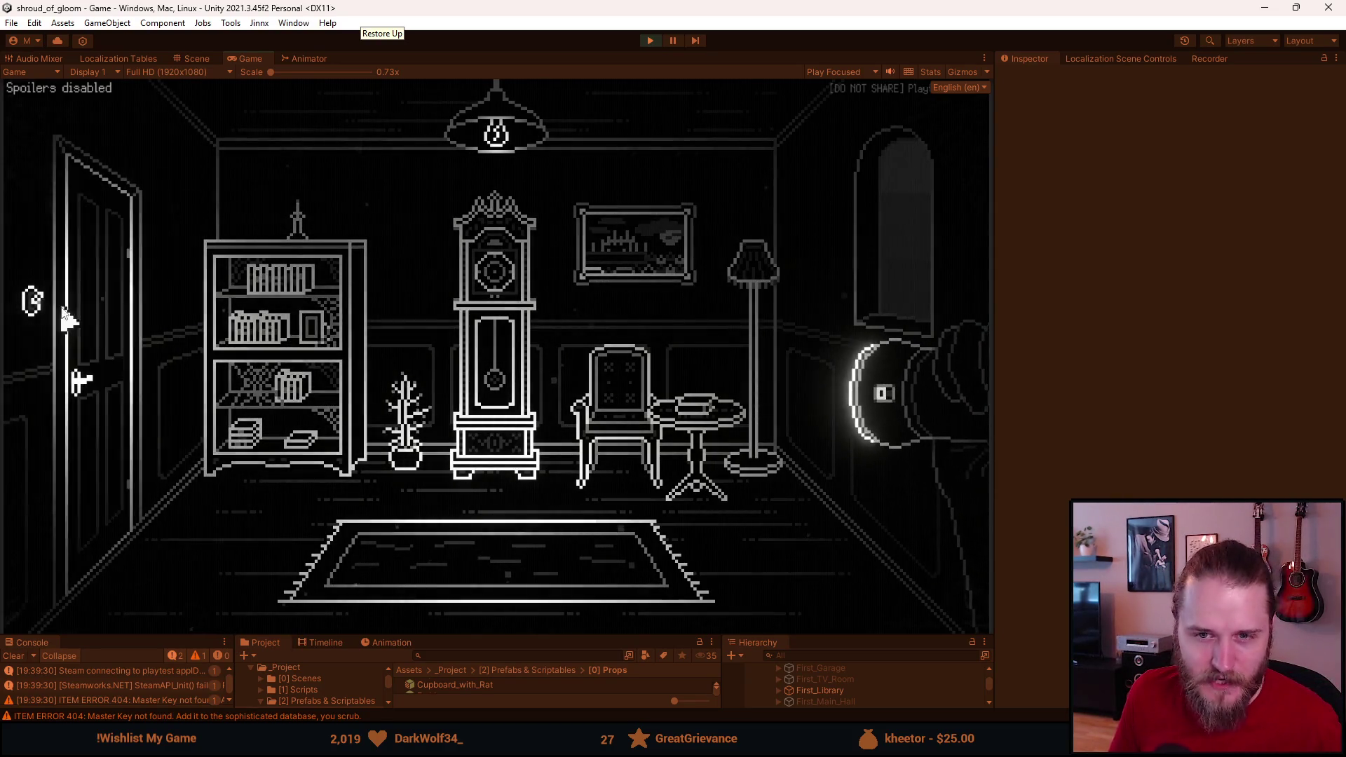
# Step: Walk from the main hall into the fireplace room, then through the hallway into the bathroom and back
pyautogui.click(94, 324)
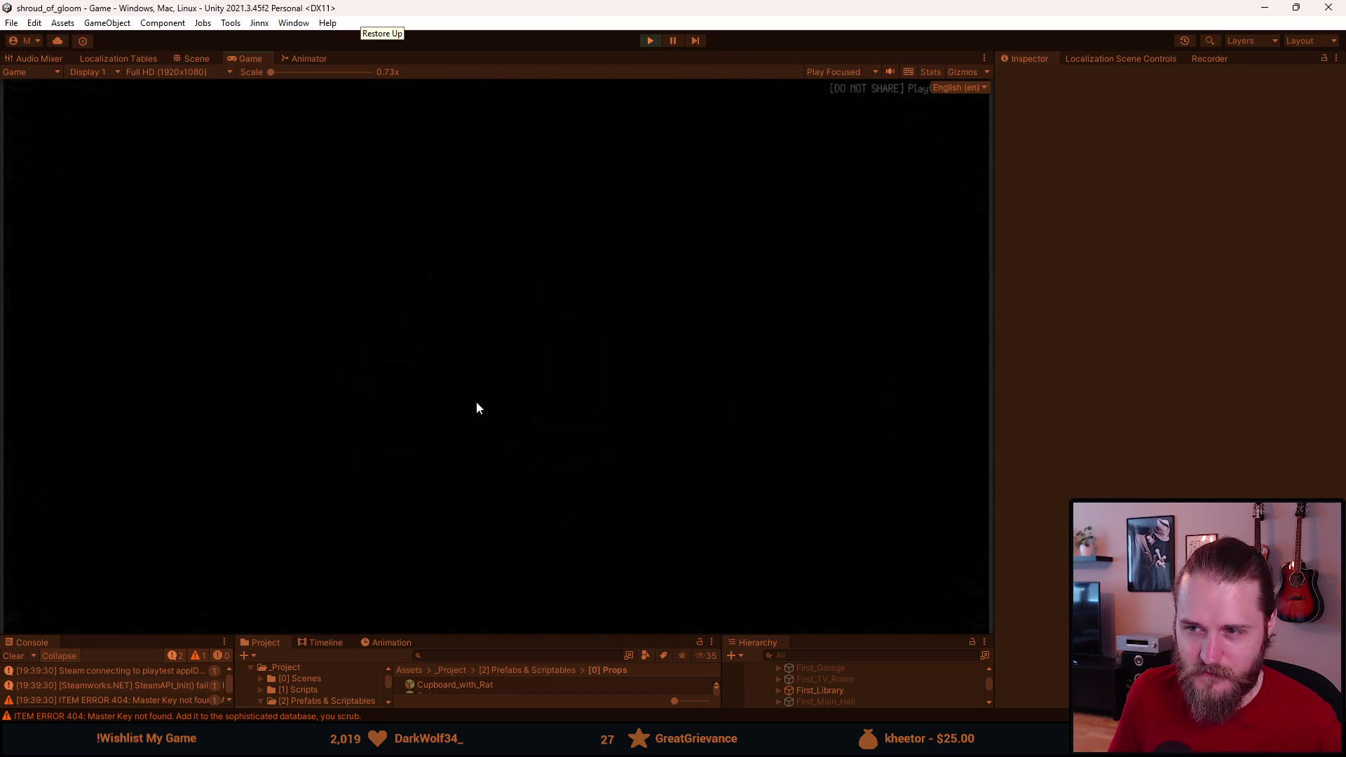
pyautogui.click(291, 358)
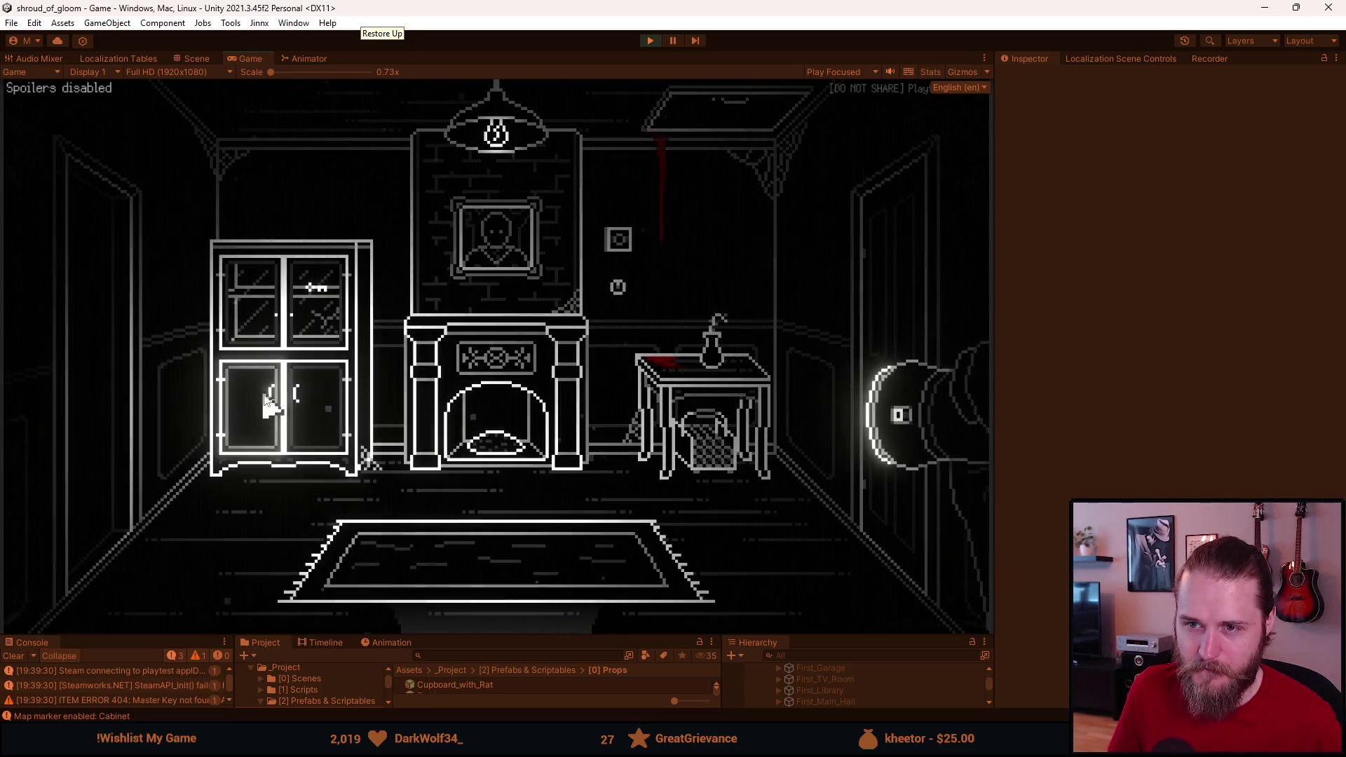
pyautogui.click(534, 589)
pyautogui.click(477, 363)
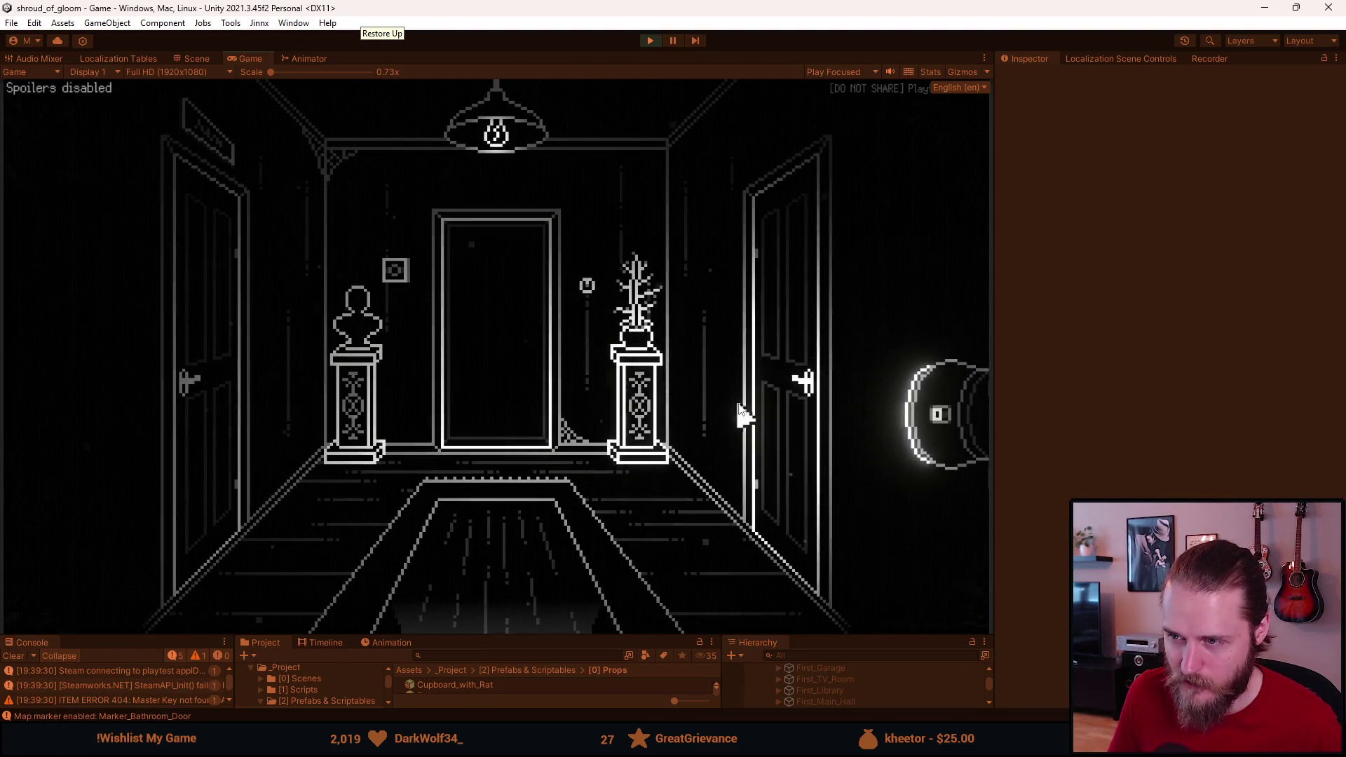
pyautogui.click(760, 391)
pyautogui.click(760, 391)
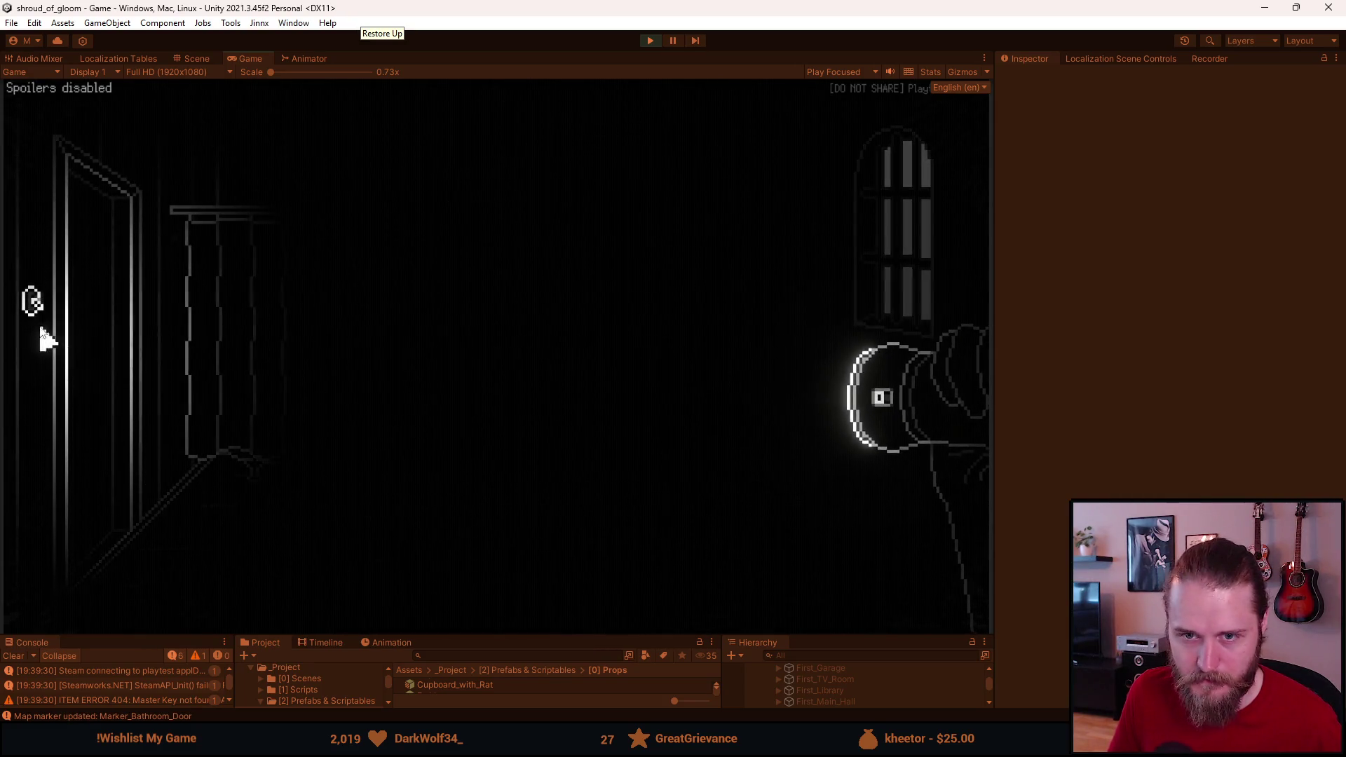
pyautogui.click(49, 360)
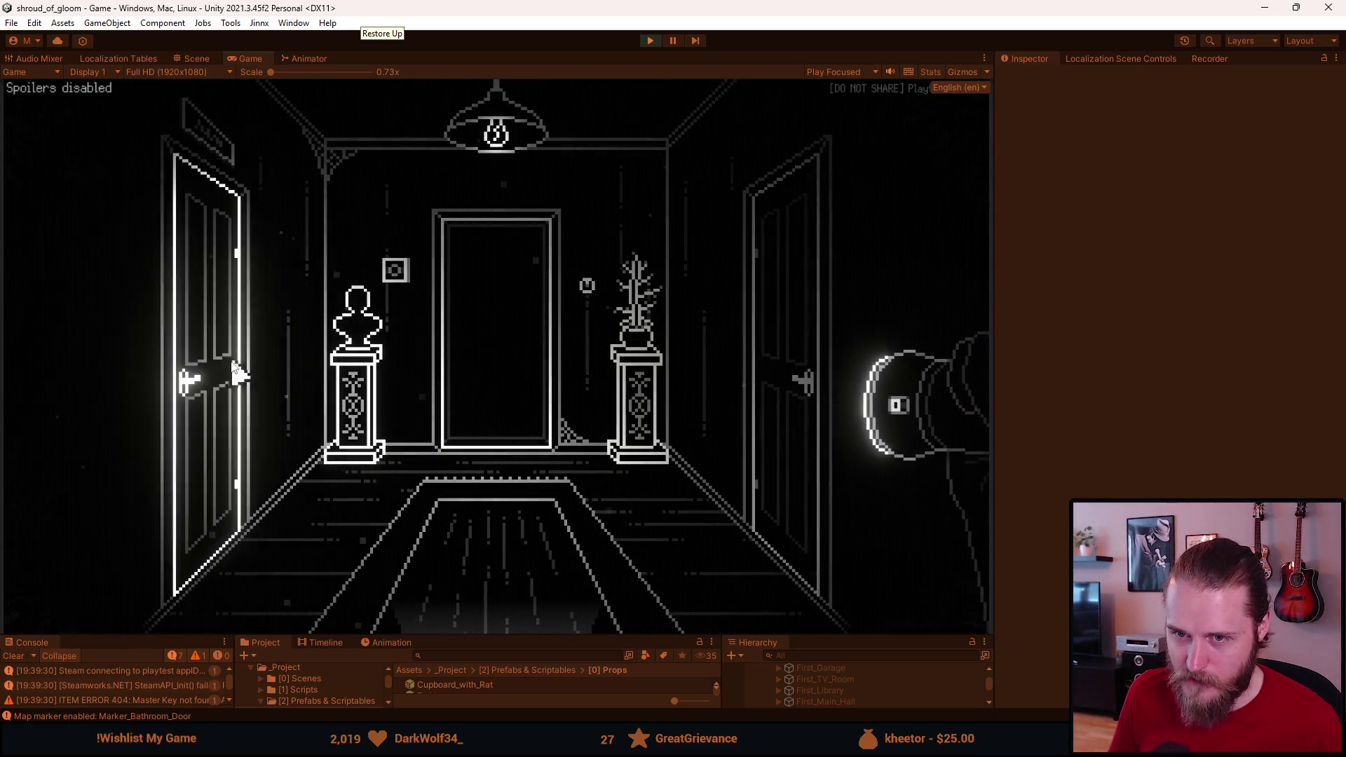
# Step: Visit the kitchen and inspect the fridge, then return through the hallways to the TV room
pyautogui.click(487, 388)
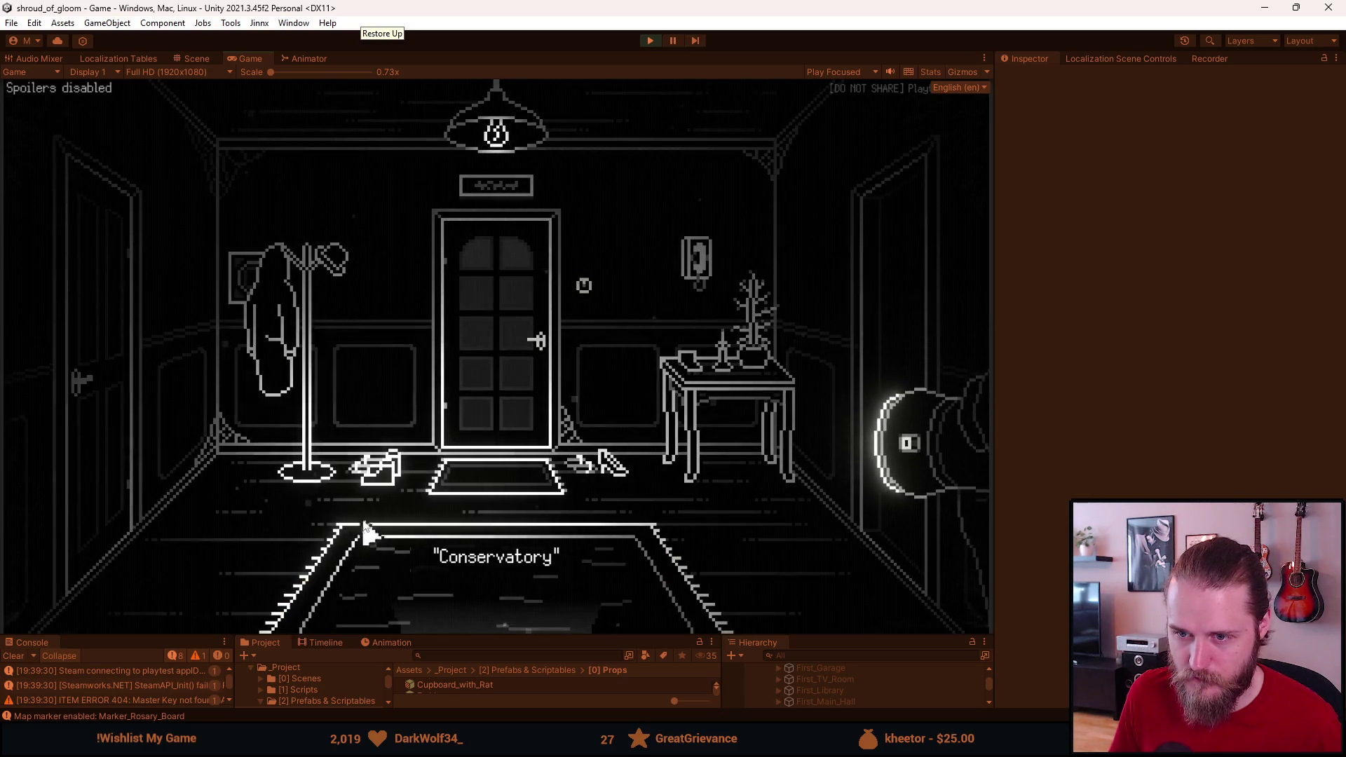
pyautogui.click(813, 409)
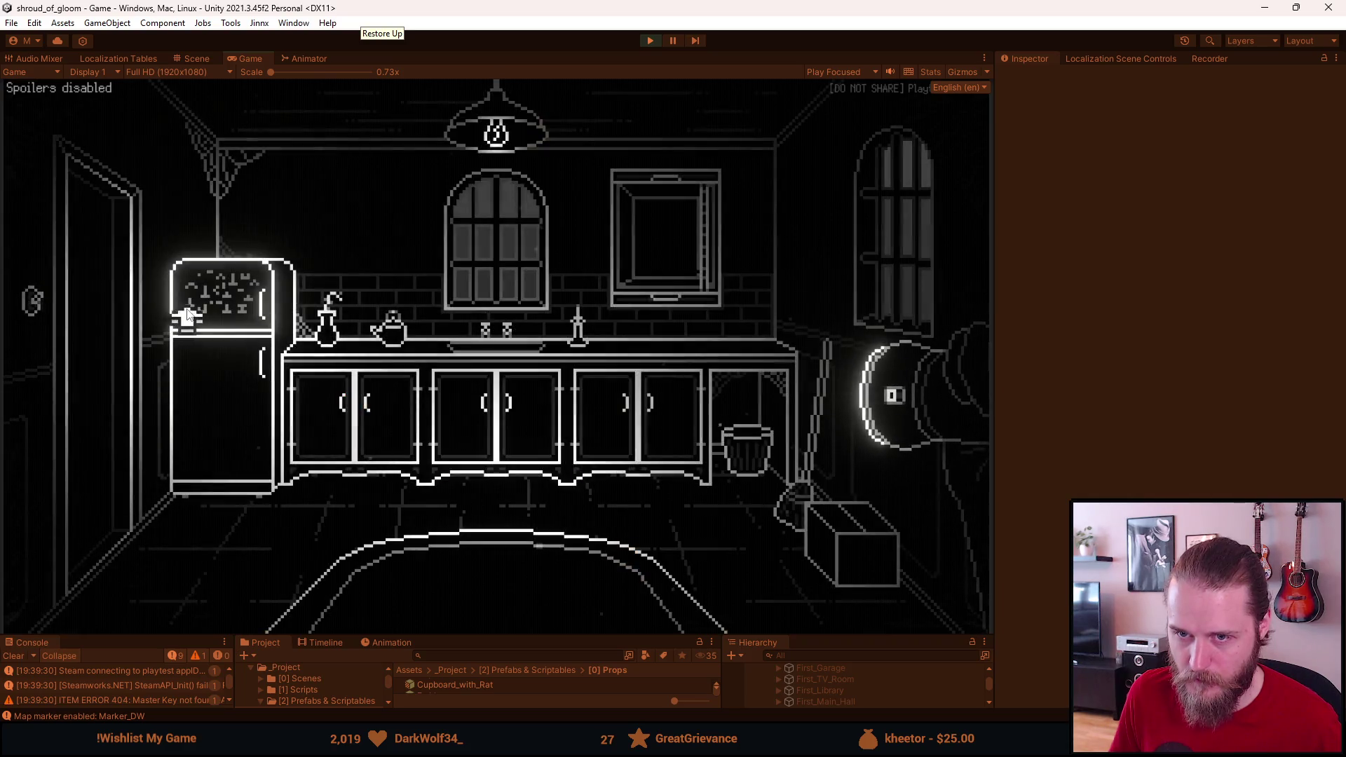
pyautogui.click(188, 315)
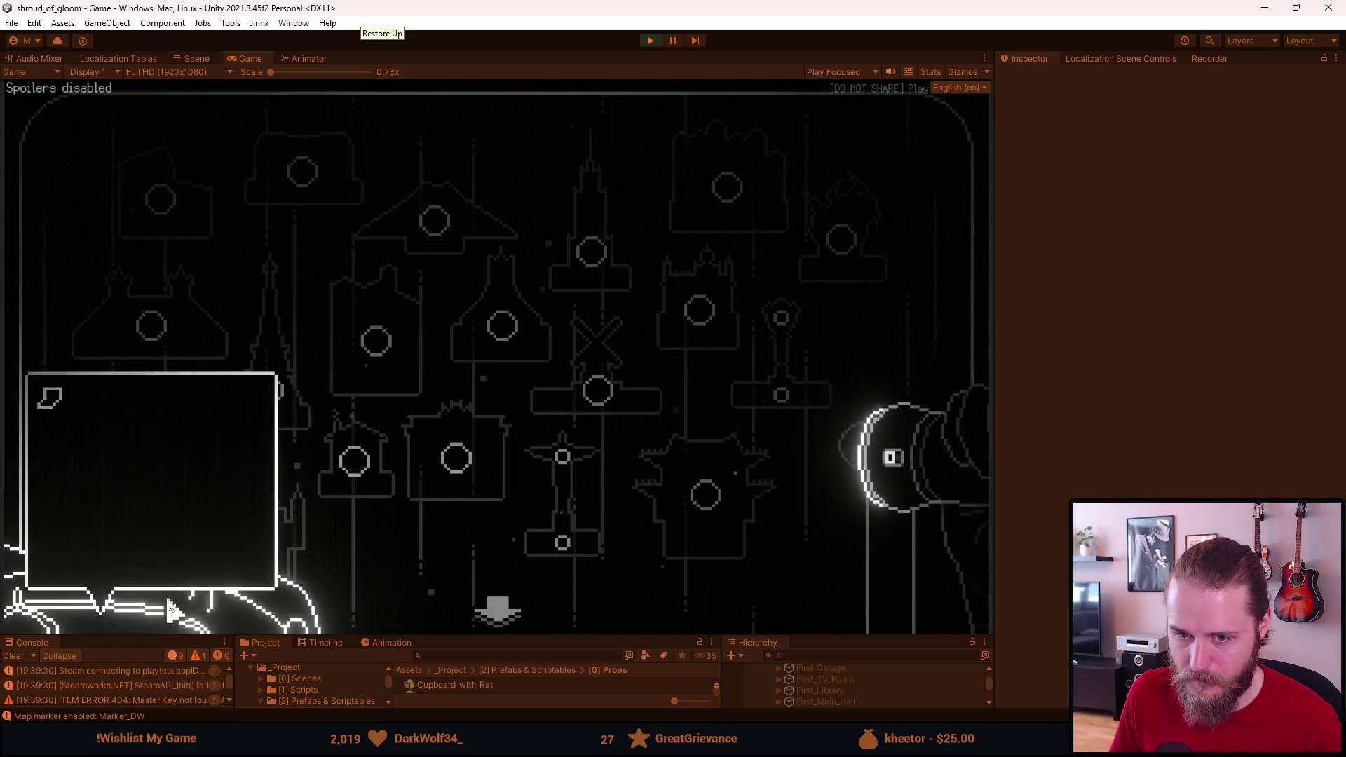
pyautogui.click(496, 611)
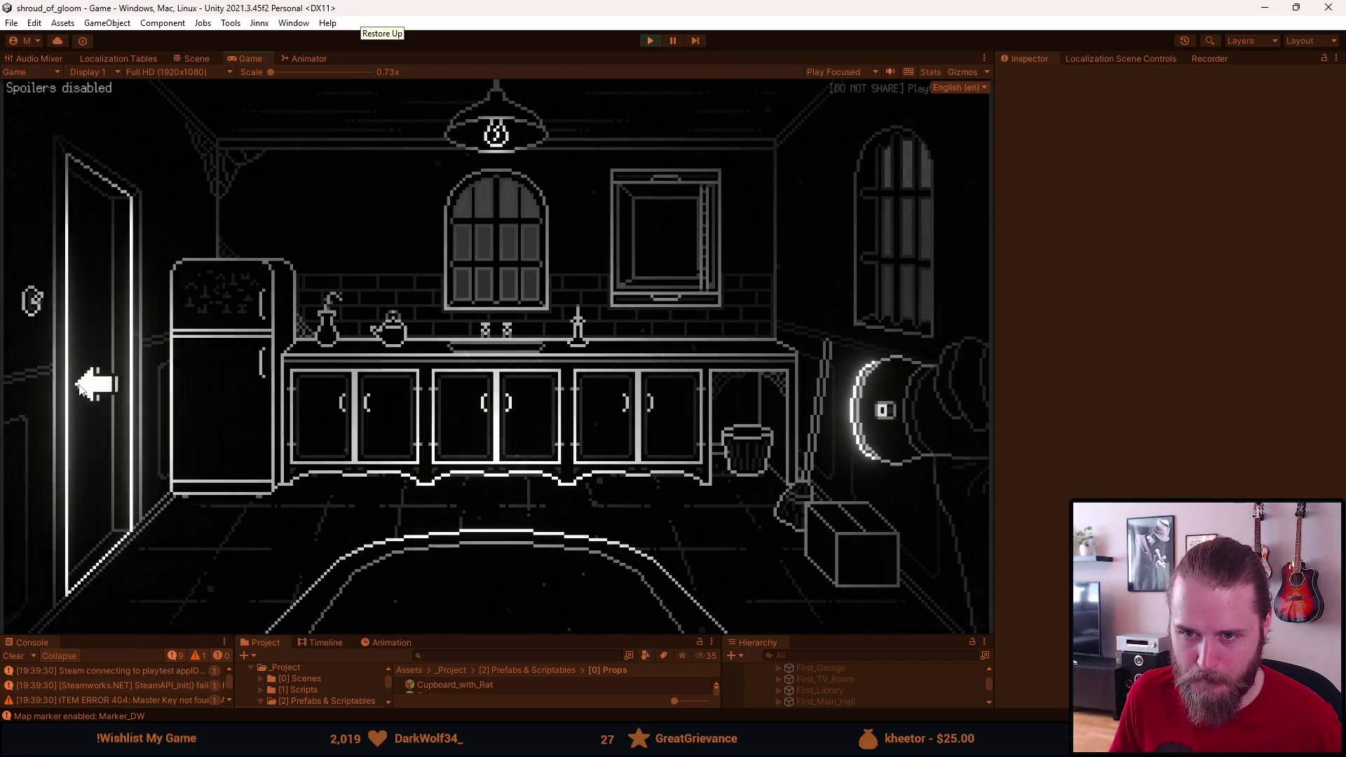
pyautogui.click(78, 387)
pyautogui.click(474, 617)
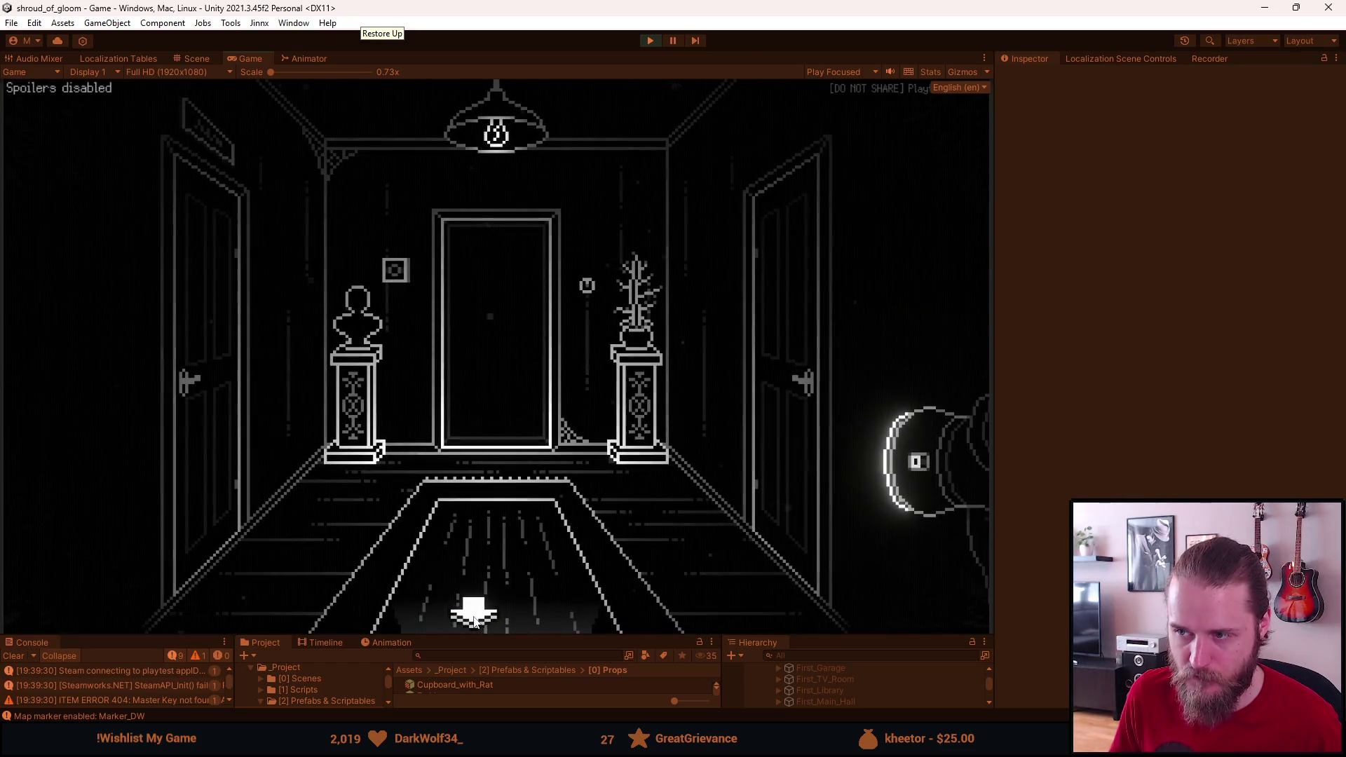
pyautogui.click(488, 624)
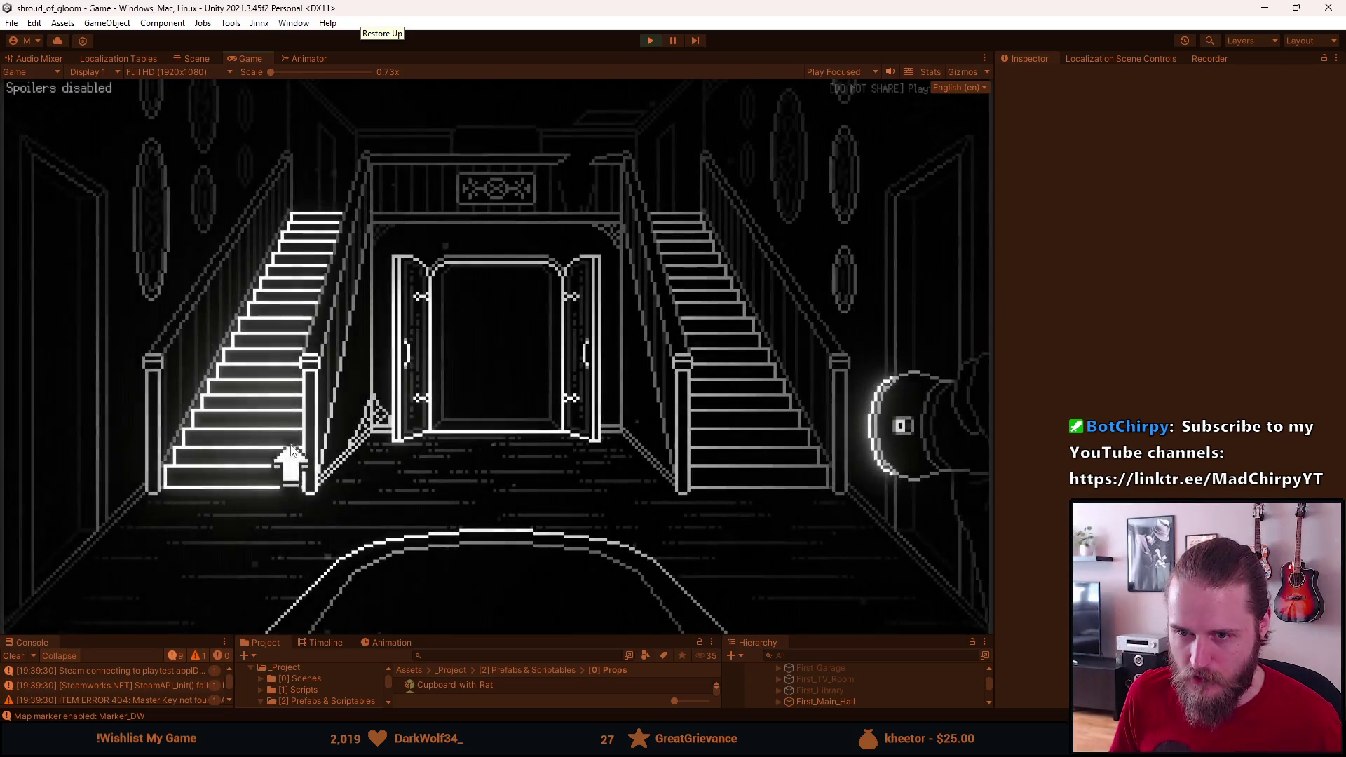
pyautogui.click(91, 384)
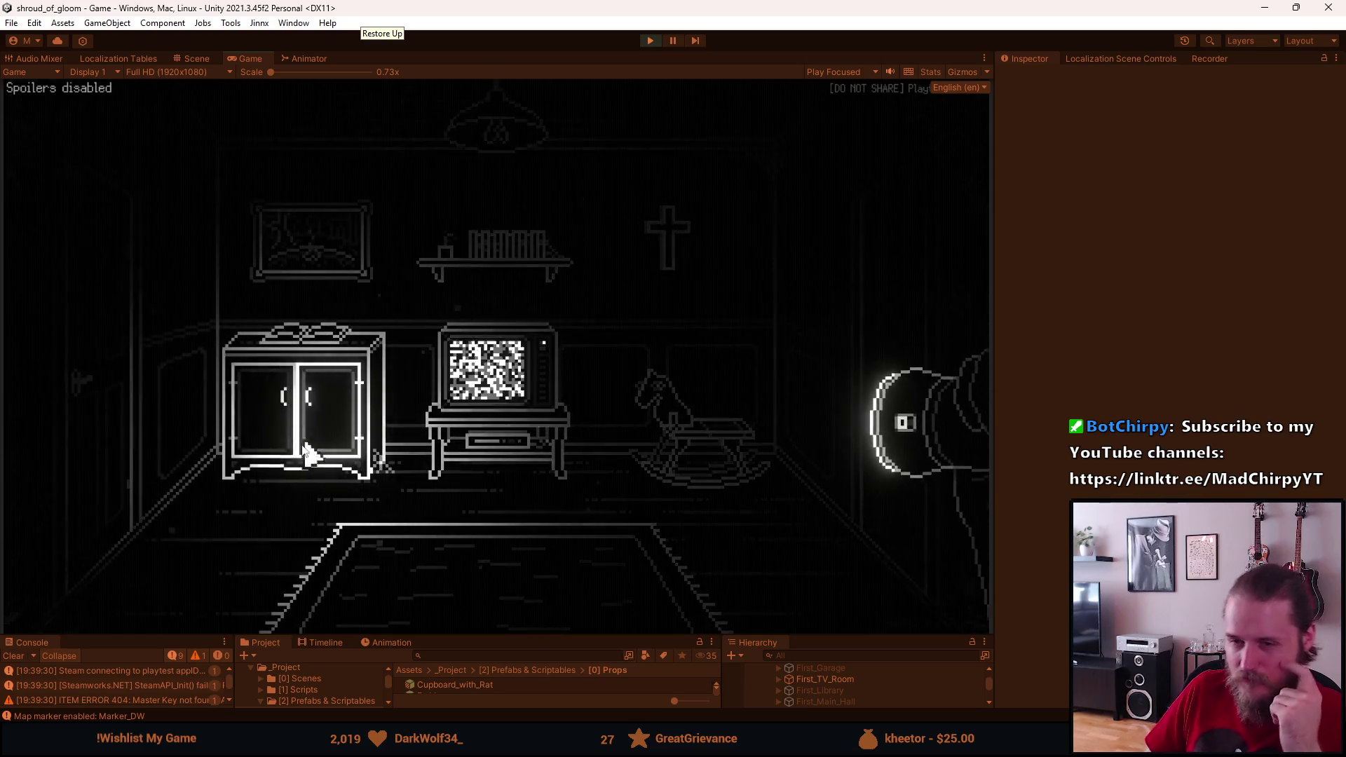
# Step: Use the F1 developer tools to give the player all tools and components
pyautogui.press('F1')
pyautogui.click(682, 254)
pyautogui.moveTo(175, 610)
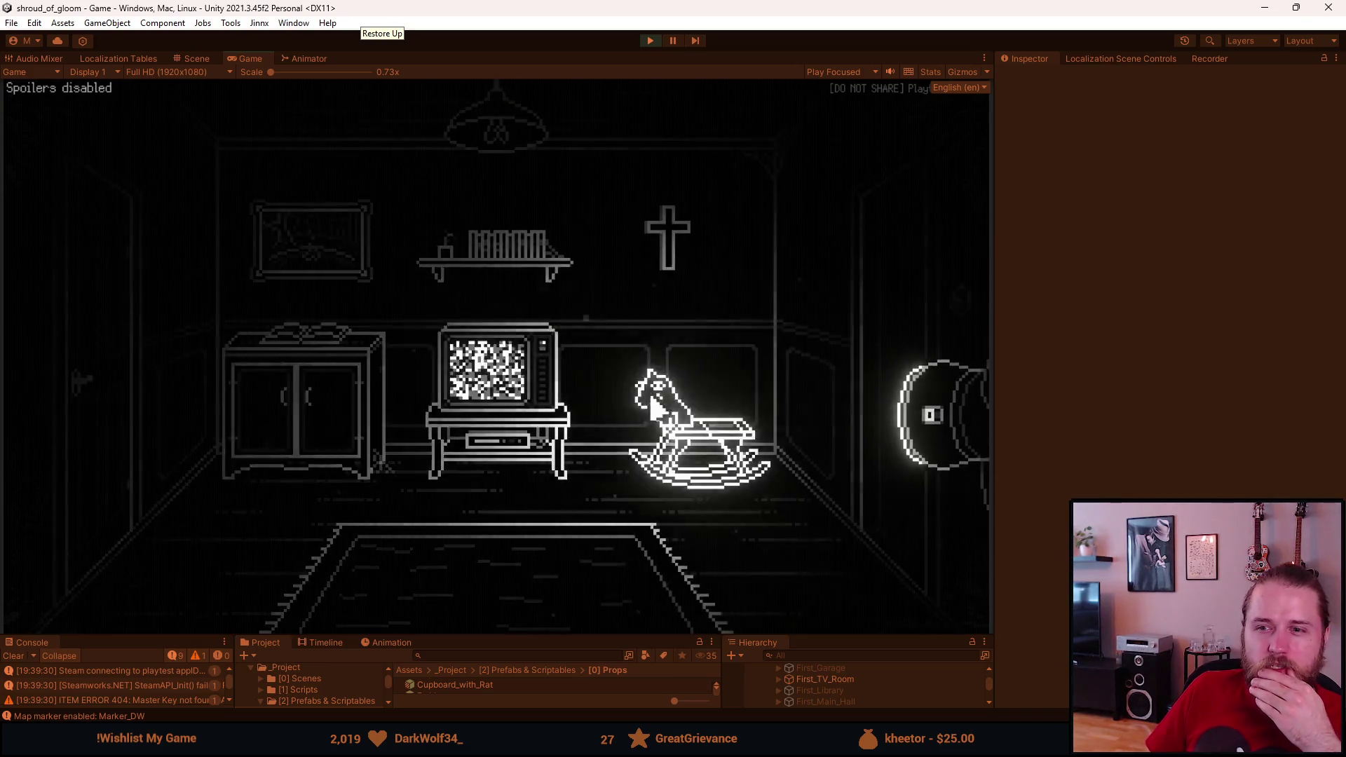
# Step: Walk to the library and back to the TV room, then pause the game
pyautogui.click(952, 297)
pyautogui.click(910, 295)
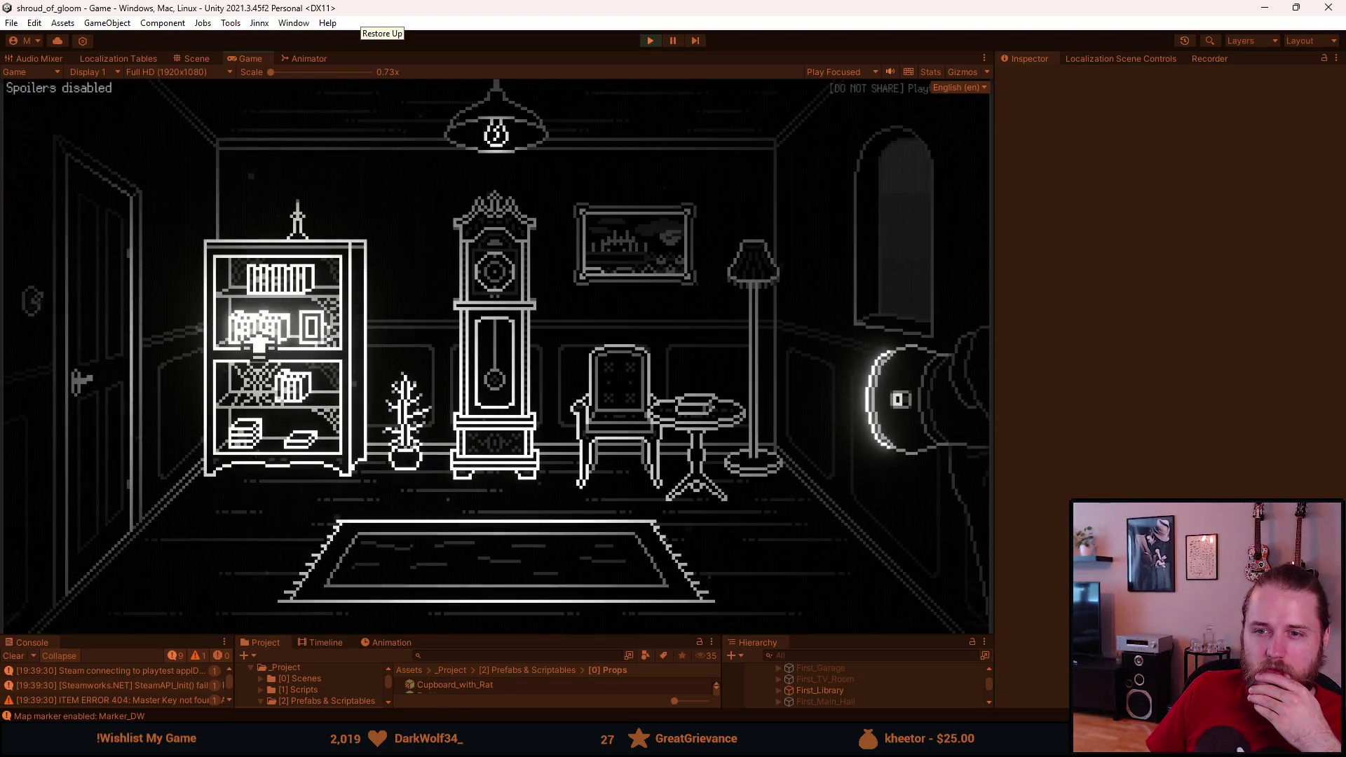
pyautogui.click(100, 324)
pyautogui.click(112, 319)
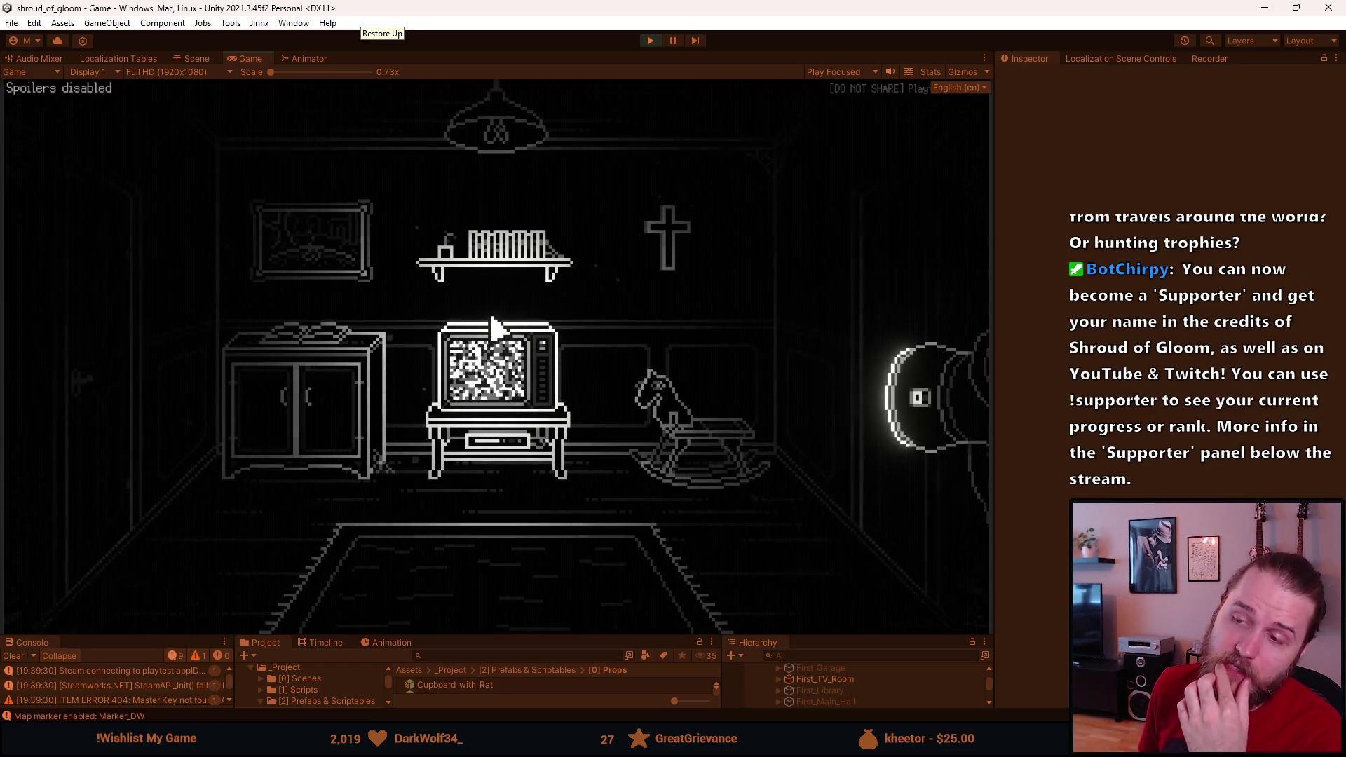
pyautogui.press('Escape')
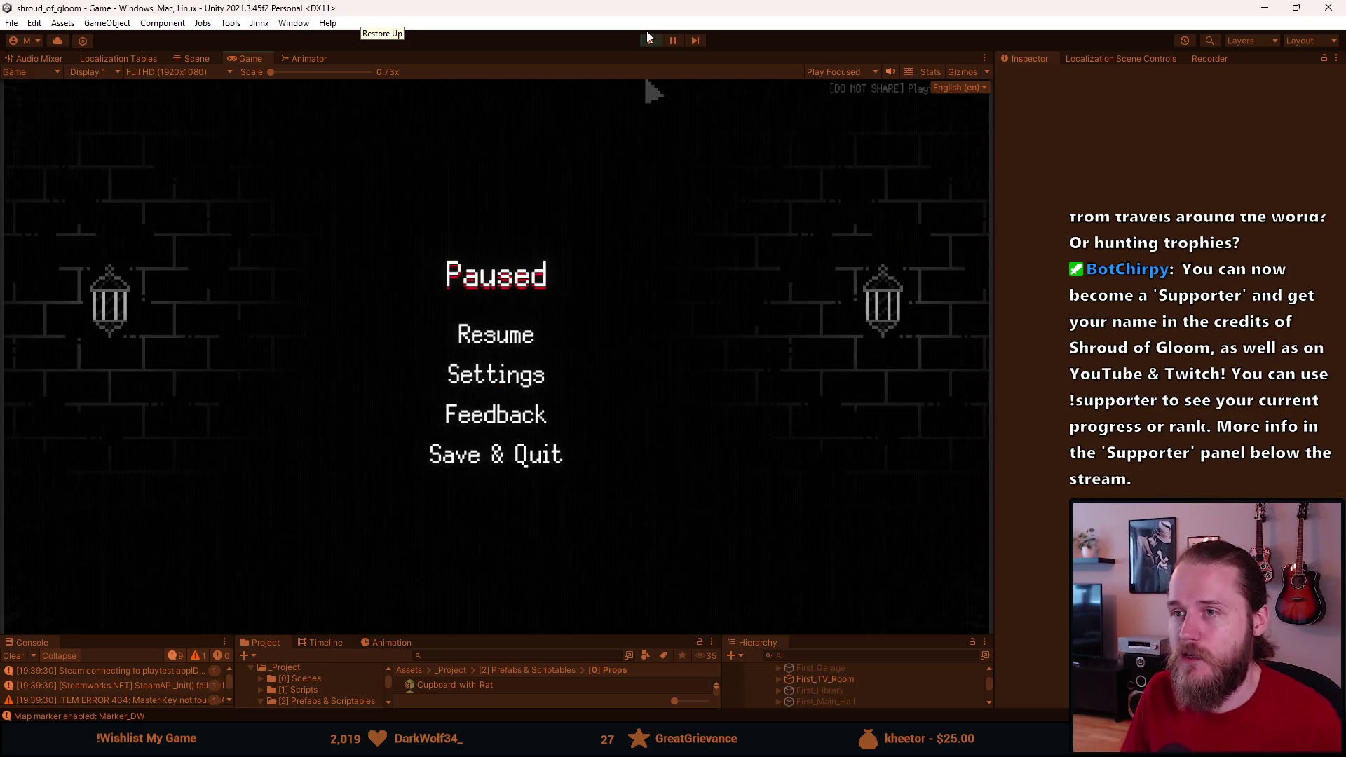
# Step: Switch to the Scene view, enlarge the bottom panels and hide the First_Library room
pyautogui.hotkey('ctrl', '1')
pyautogui.moveTo(552, 636); pyautogui.dragTo(514, 537)
pyautogui.press('h')
pyautogui.write('h')
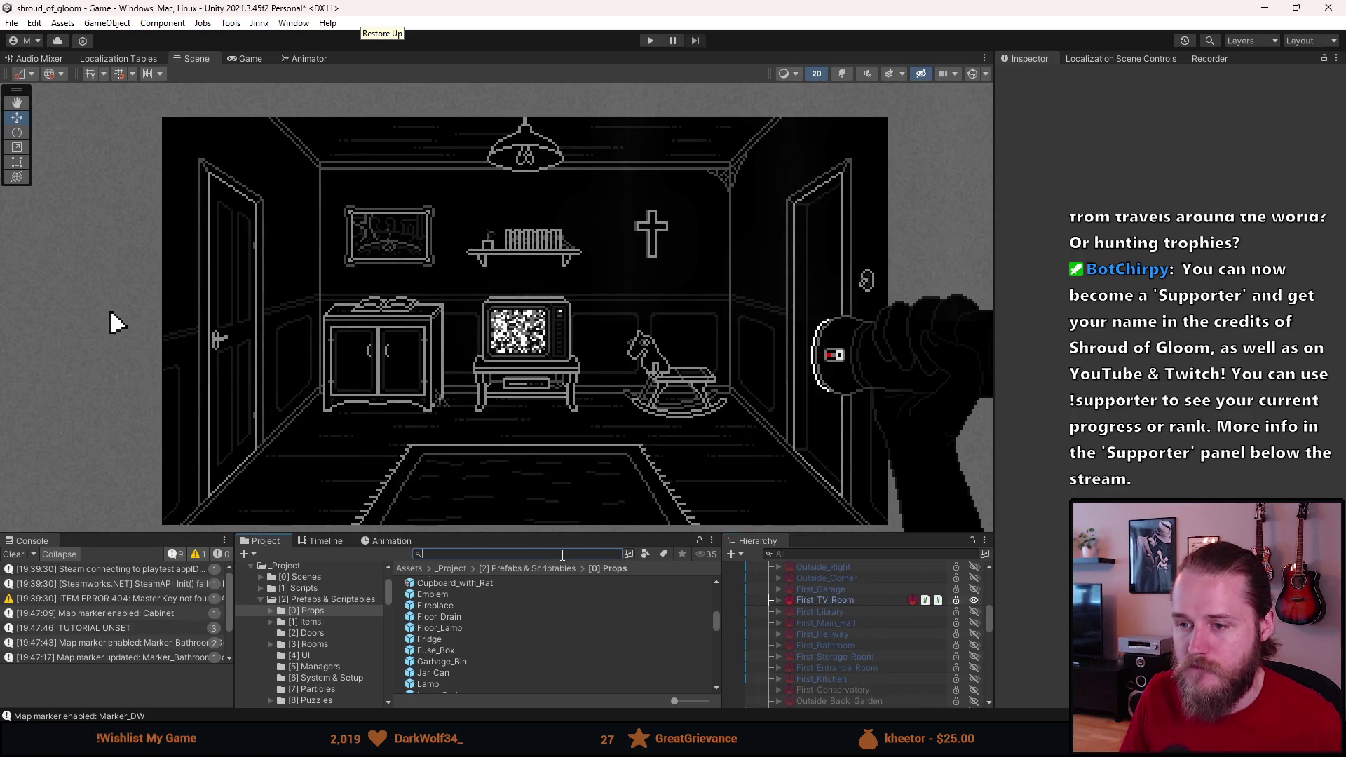
pyautogui.write('oat')
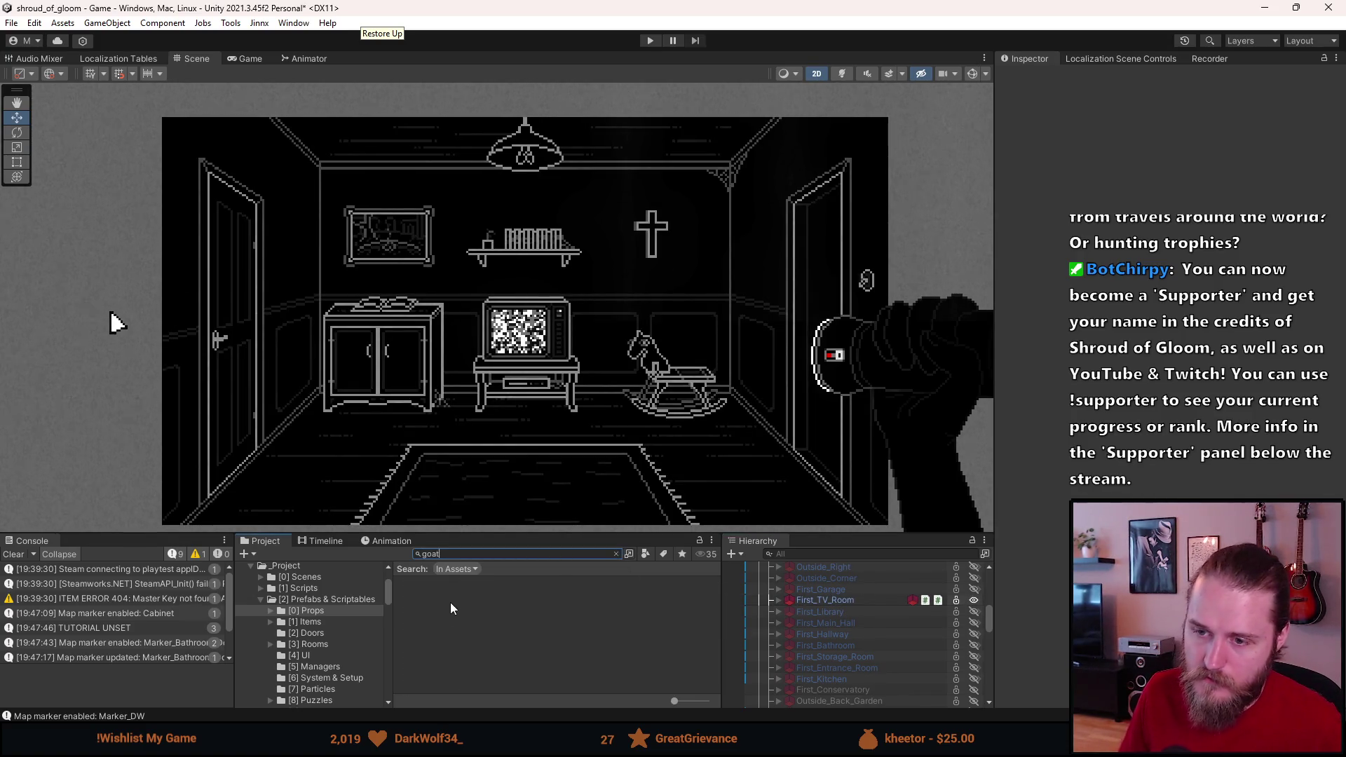
pyautogui.press('BackSpace')
pyautogui.press('BackSpace')
pyautogui.press('BackSpace')
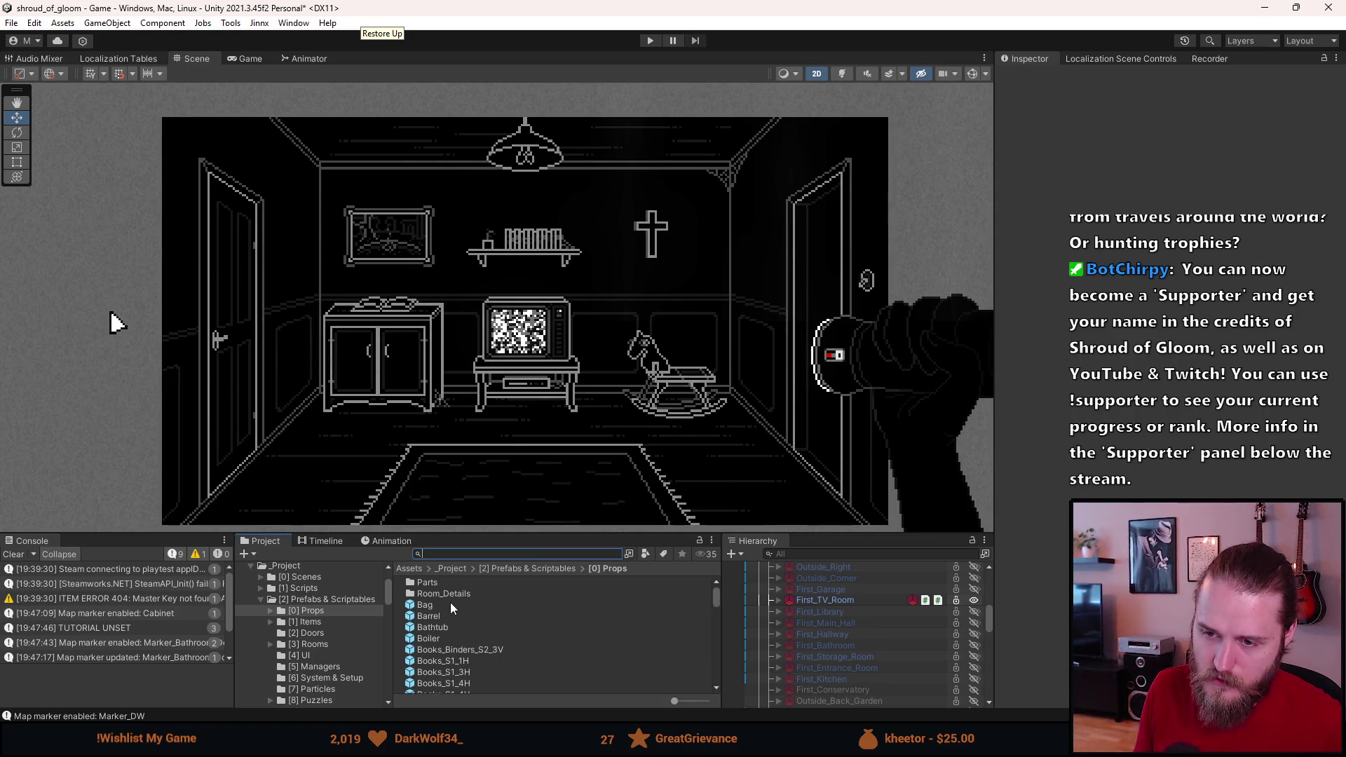
# Step: Expand Basement_Entrance_SouthEast, search the assets for 'displ', and select Head_Display
pyautogui.scroll(-3, 608, 670)
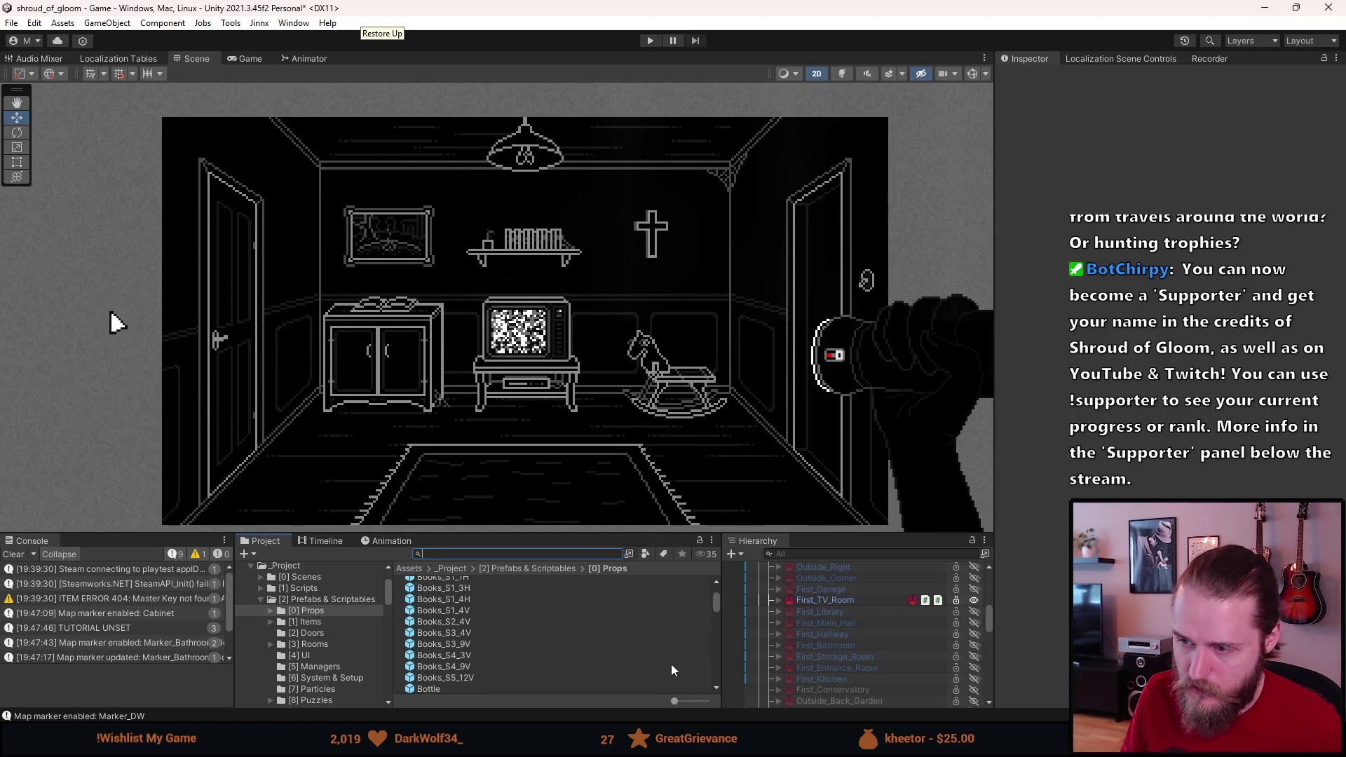
pyautogui.scroll(-5, 834, 624)
pyautogui.scroll(-2, 821, 623)
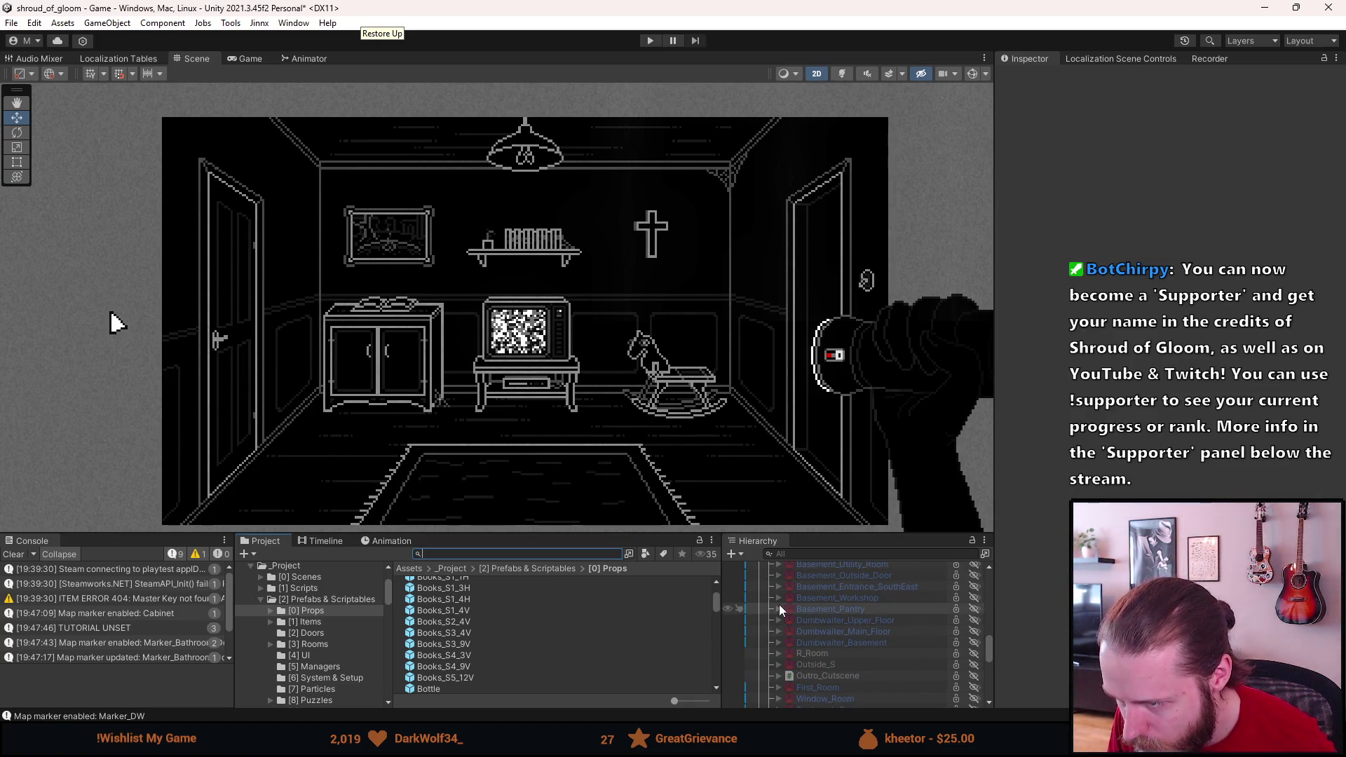
pyautogui.click(776, 586)
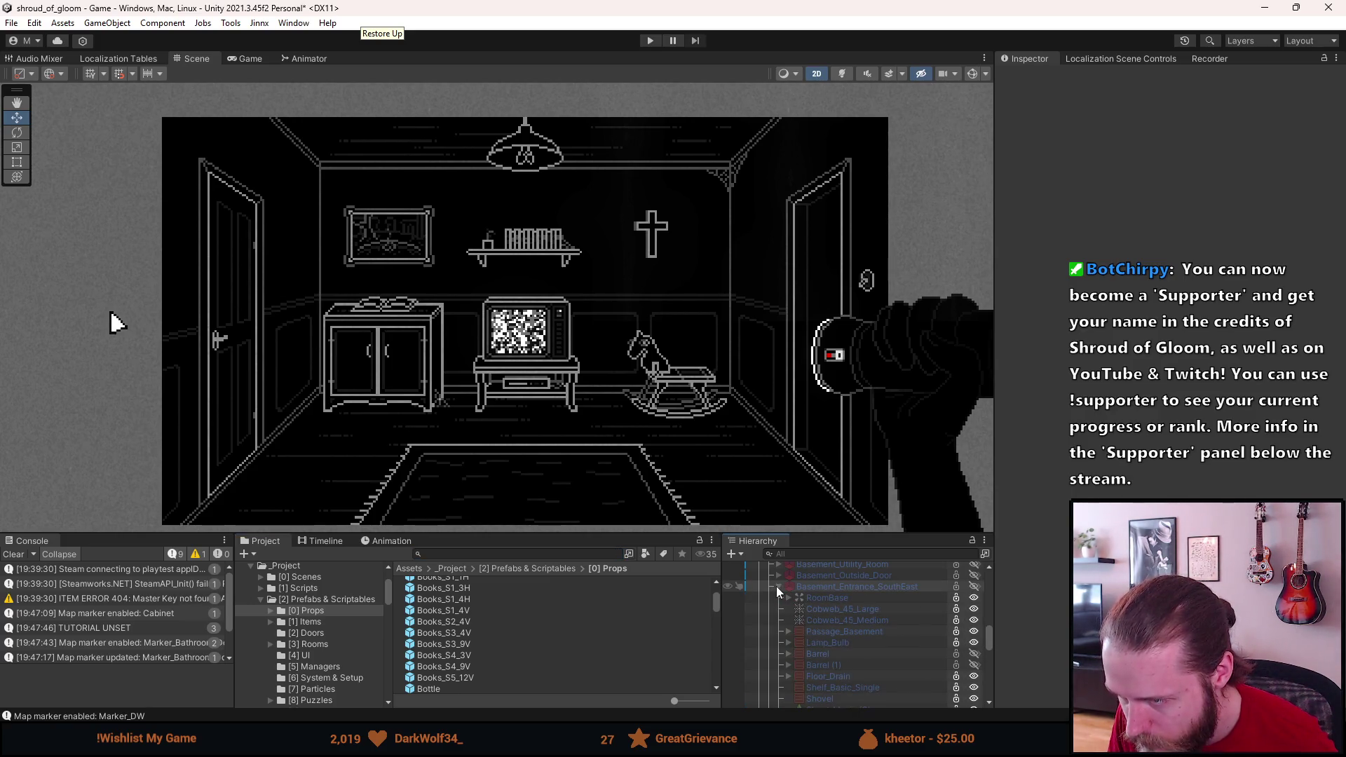
pyautogui.scroll(-4, 817, 653)
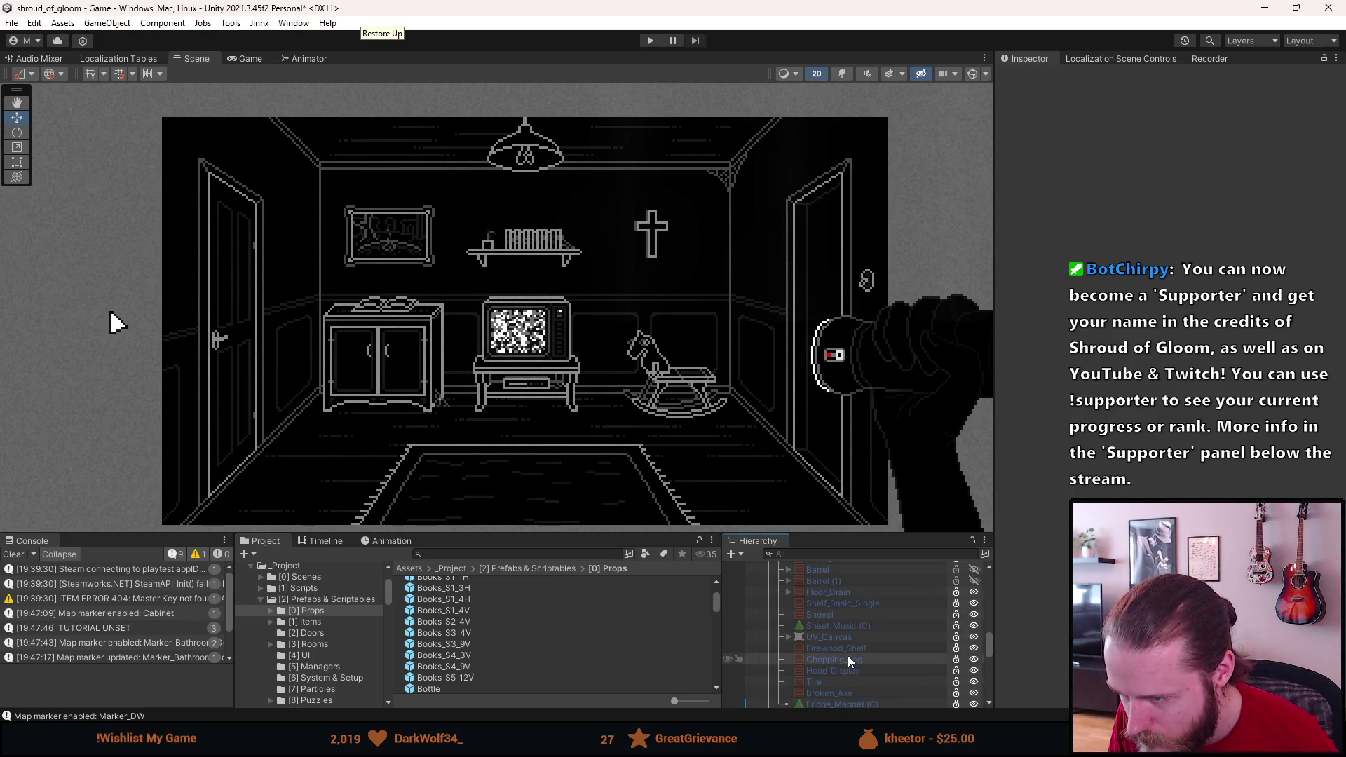
pyautogui.click(567, 553)
pyautogui.write('d')
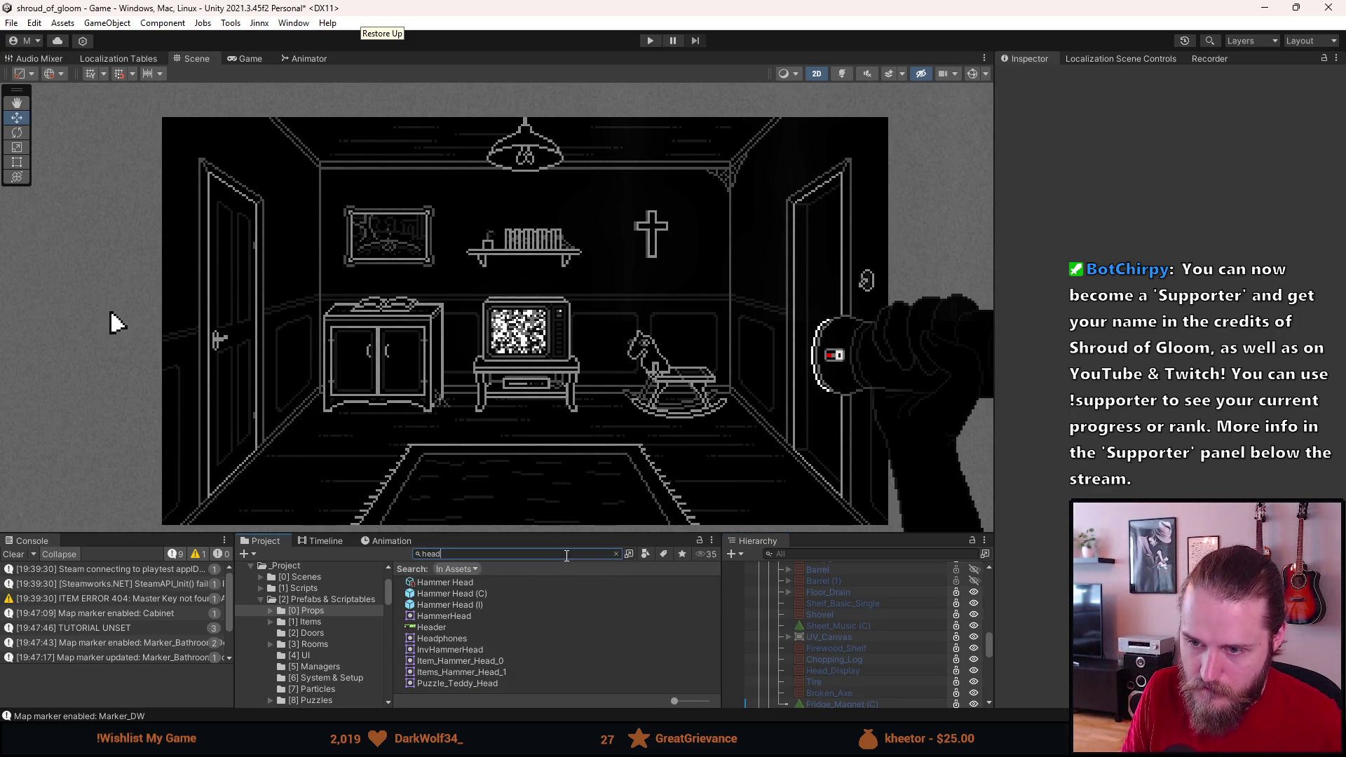
pyautogui.write('ispl')
pyautogui.press('BackSpace')
pyautogui.press('BackSpace')
pyautogui.press('BackSpace')
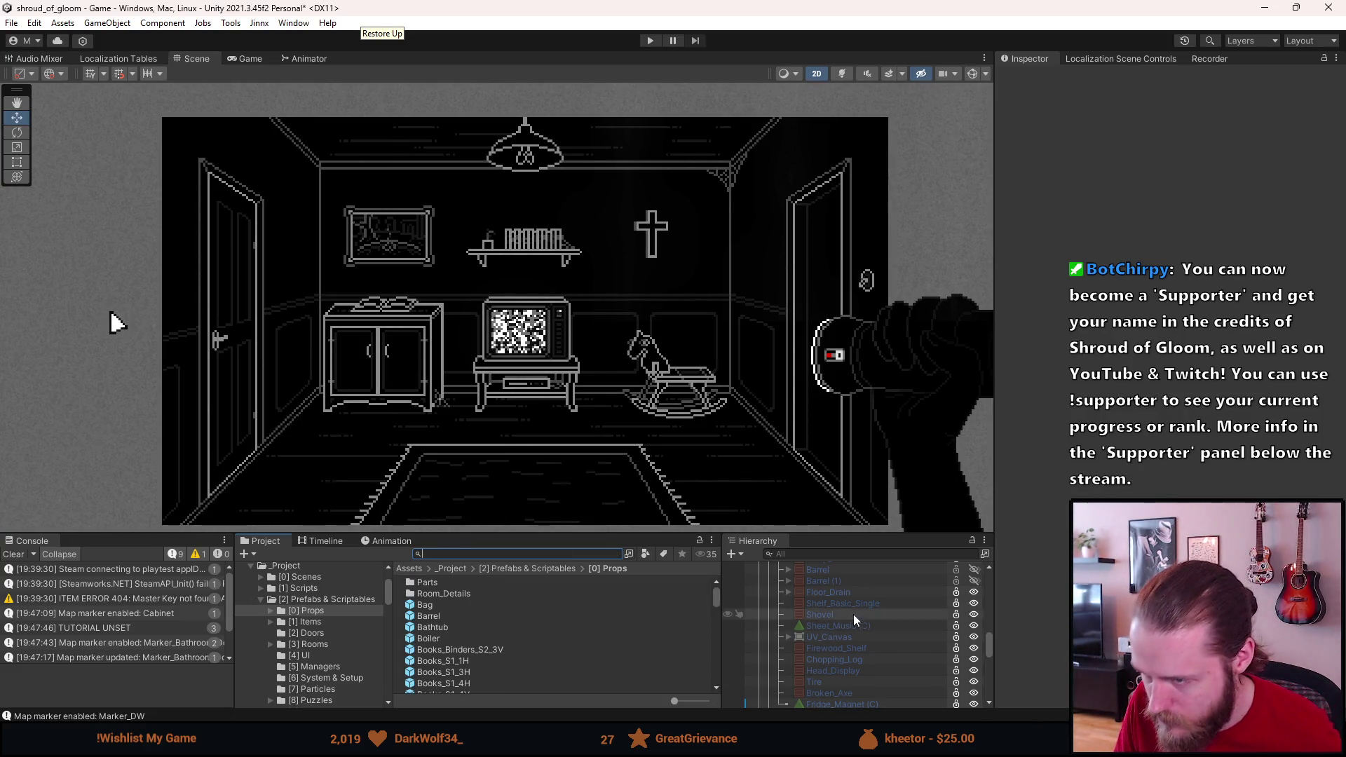
pyautogui.click(844, 670)
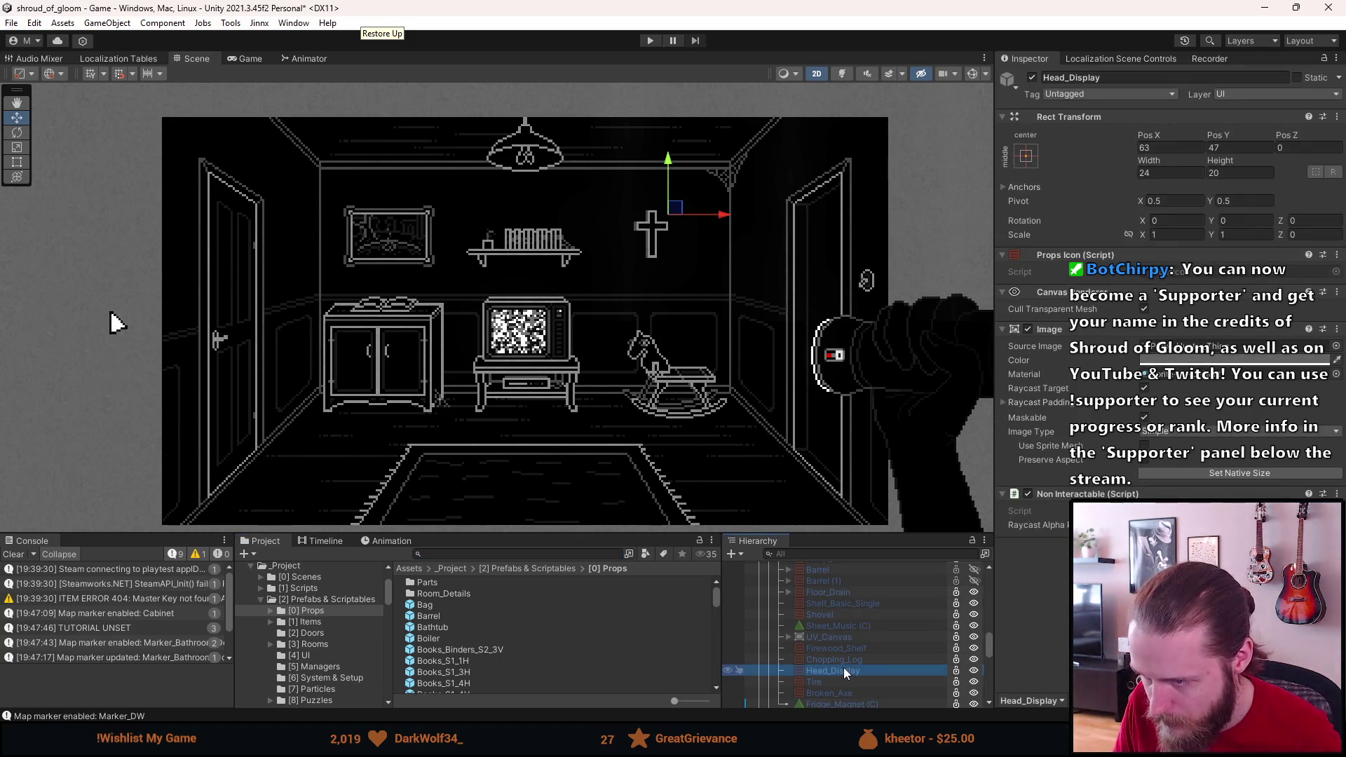
# Step: Paste Head_Display as a child of First_TV_Room
pyautogui.scroll(5, 843, 668)
pyautogui.scroll(4, 777, 628)
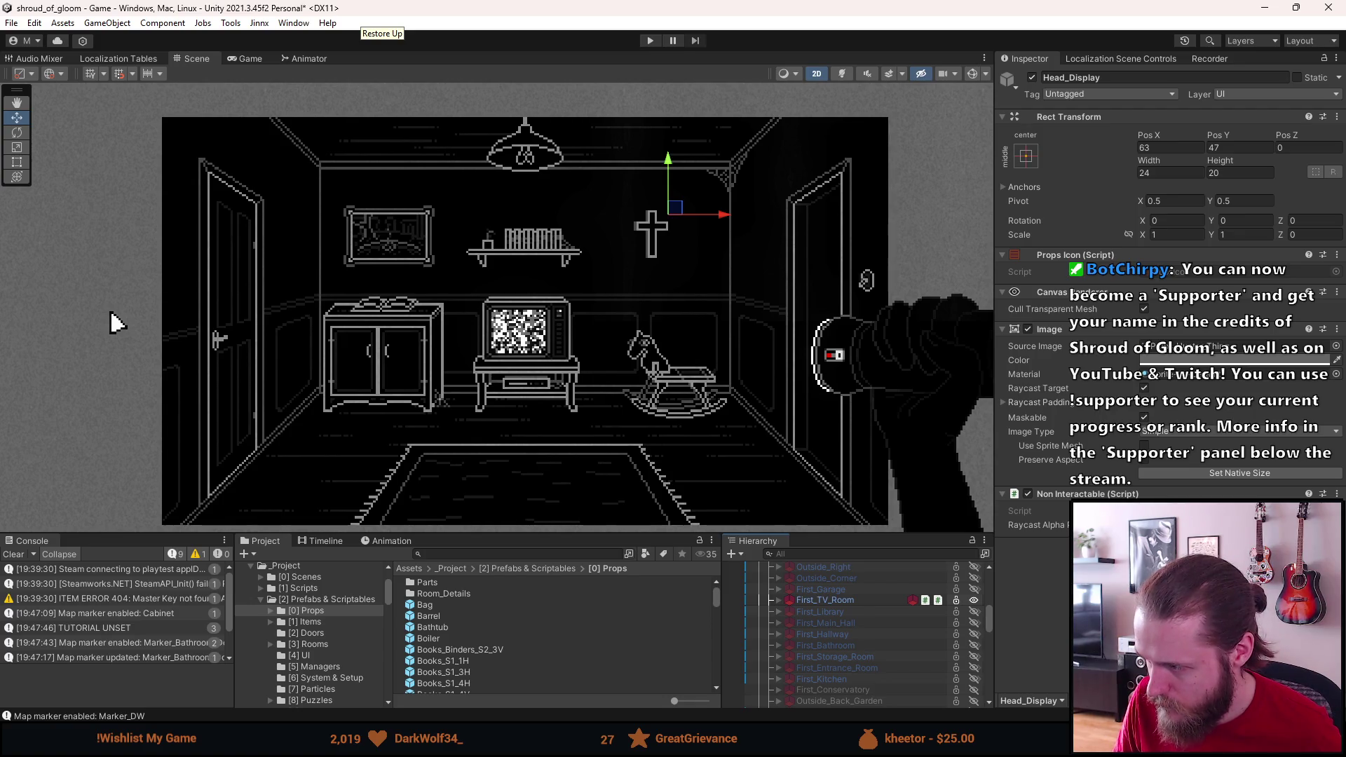
pyautogui.rightClick(821, 600)
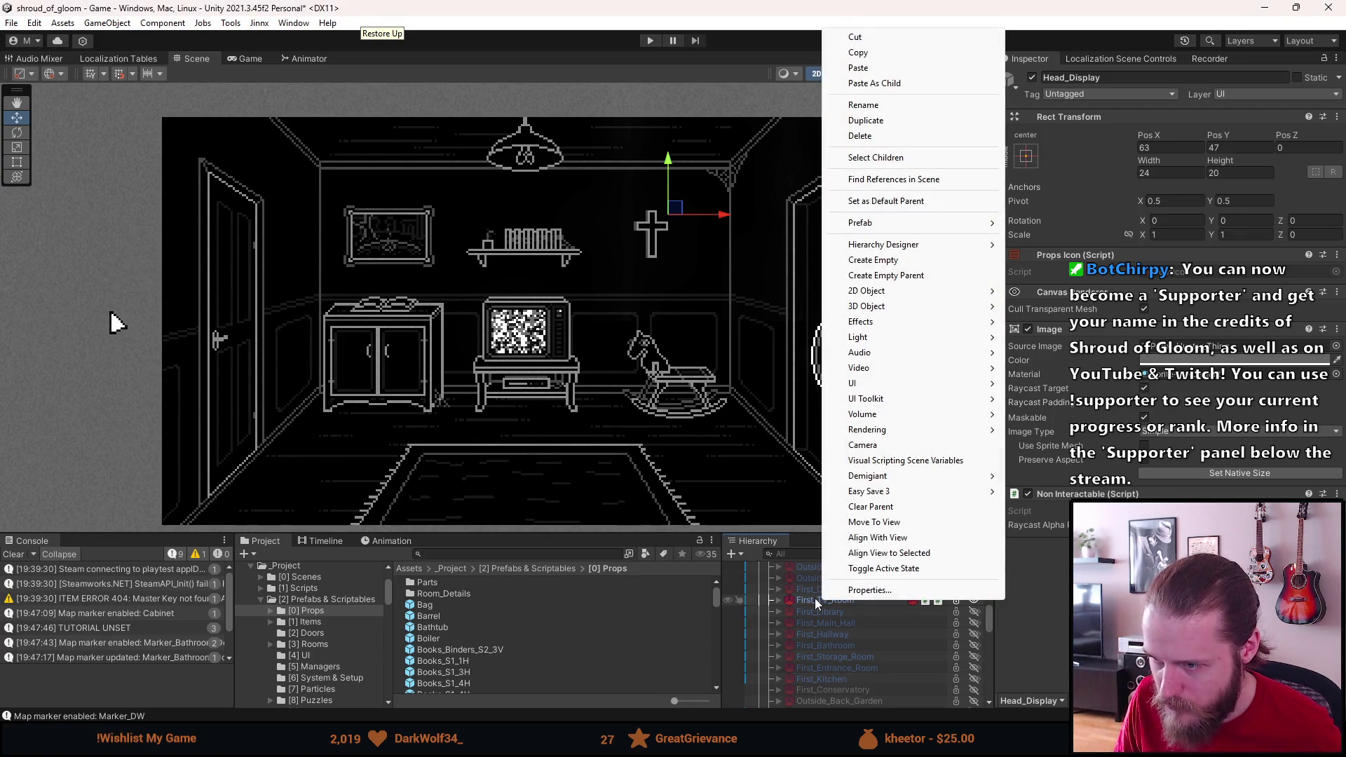
pyautogui.click(817, 595)
pyautogui.rightClick(818, 600)
pyautogui.click(904, 81)
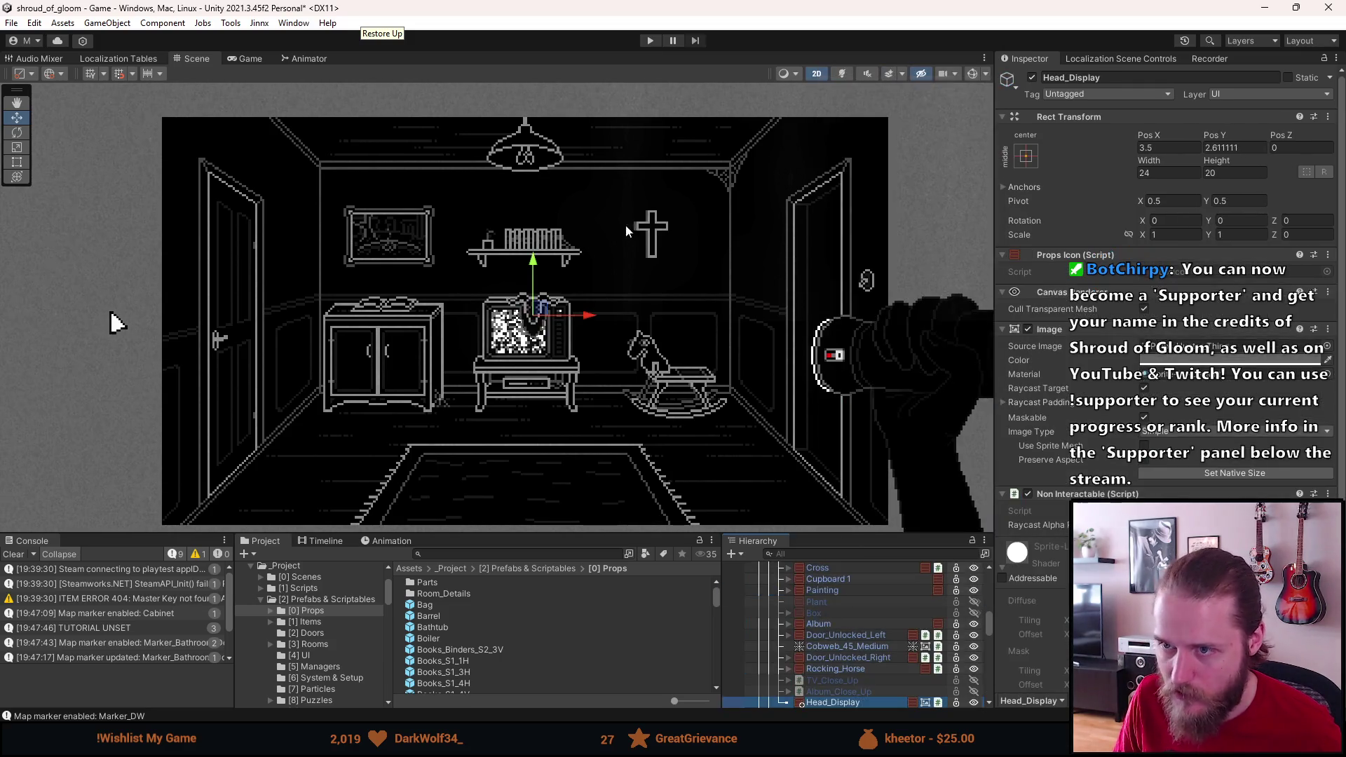
# Step: Move the head up onto the wall above the shelf and set its Pos Y to 50
pyautogui.moveTo(542, 317)
pyautogui.mouseDown()
pyautogui.moveTo(526, 203)
pyautogui.moveTo(517, 211)
pyautogui.mouseUp()
pyautogui.scroll(8, 517, 212)
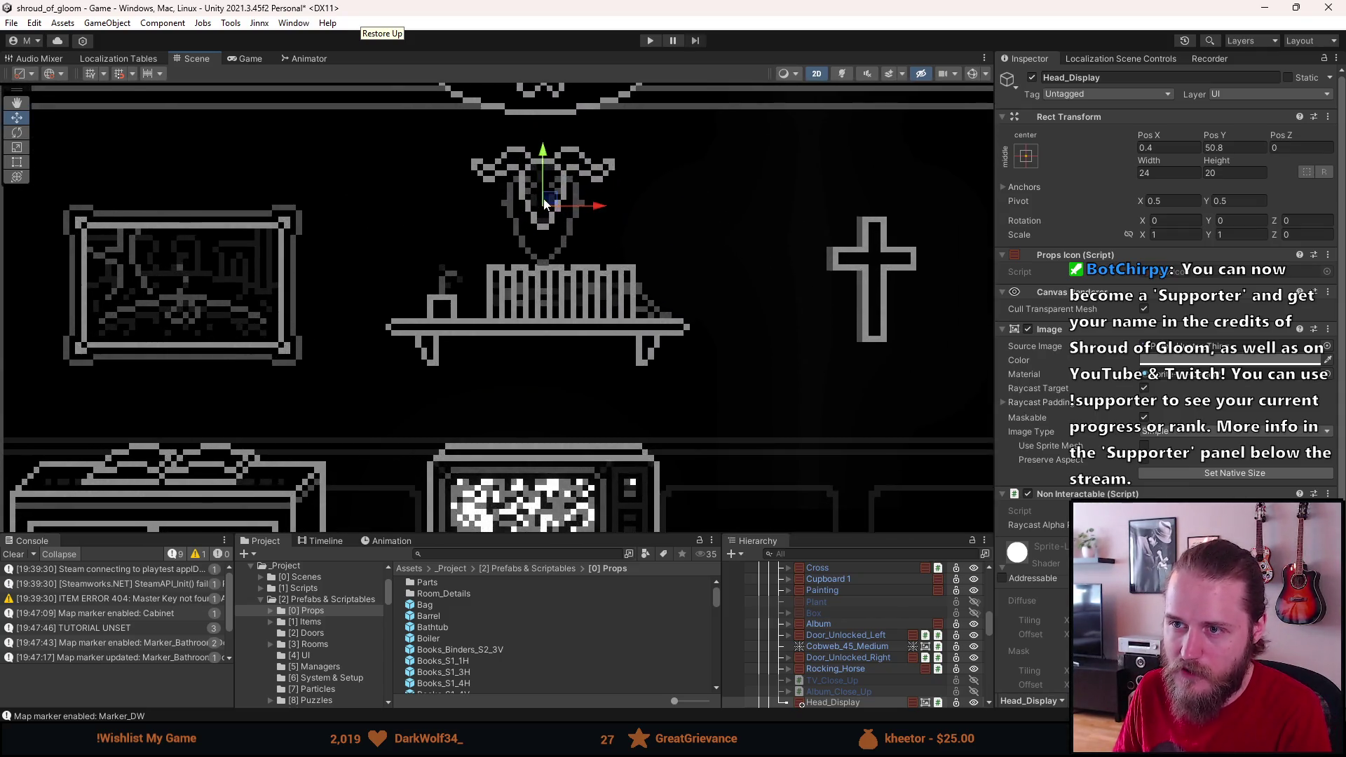
pyautogui.moveTo(537, 237); pyautogui.dragTo(537, 203)
pyautogui.click(1234, 146)
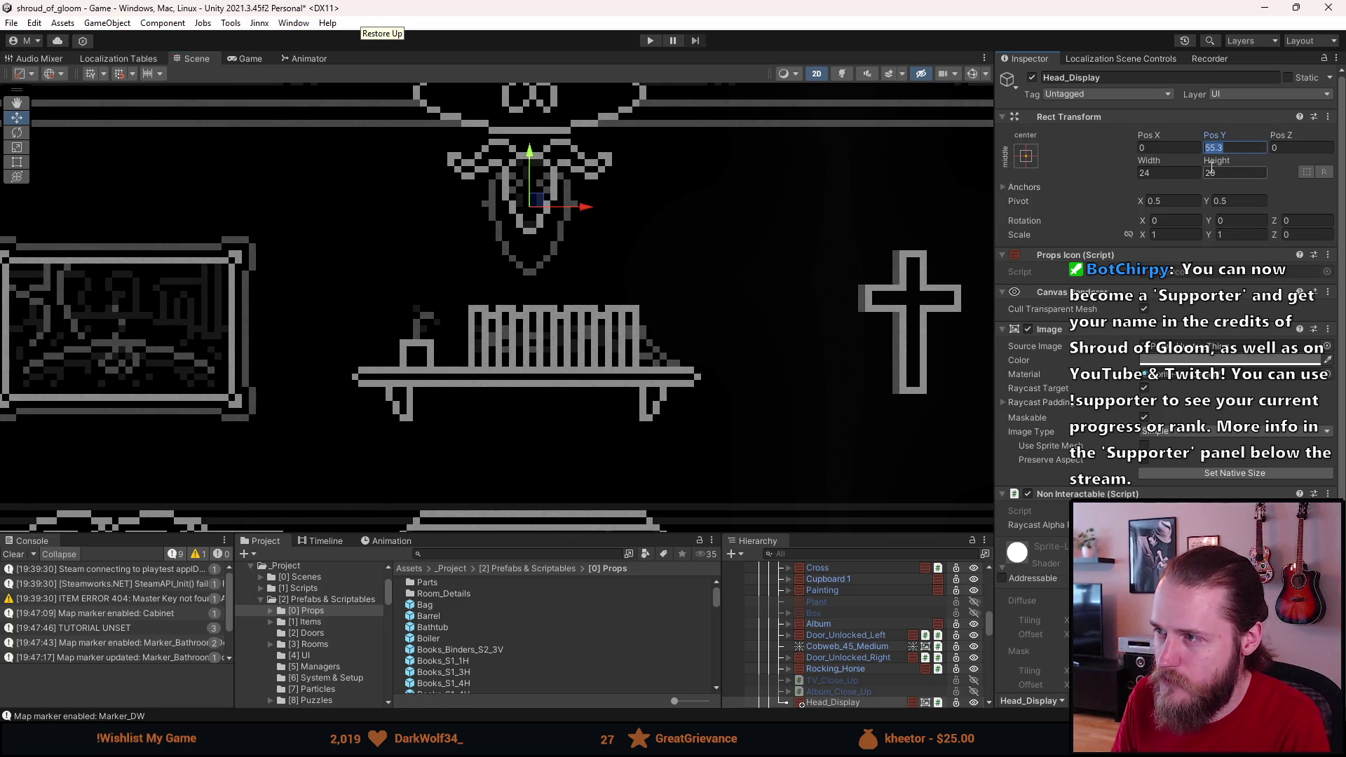
pyautogui.write('50')
pyautogui.press('Return')
# Step: Select the Shelf_Wall object in the Hierarchy
pyautogui.scroll(-5, 601, 300)
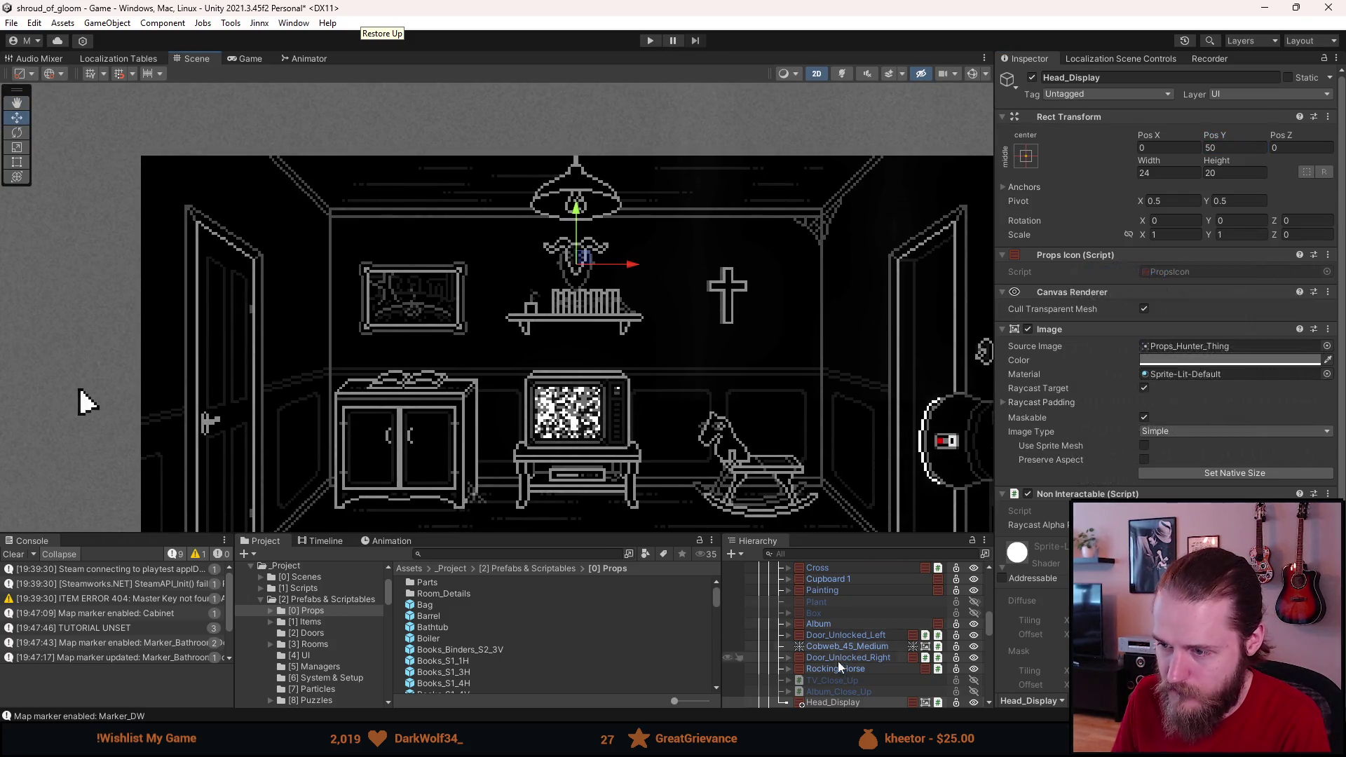
pyautogui.scroll(3, 837, 608)
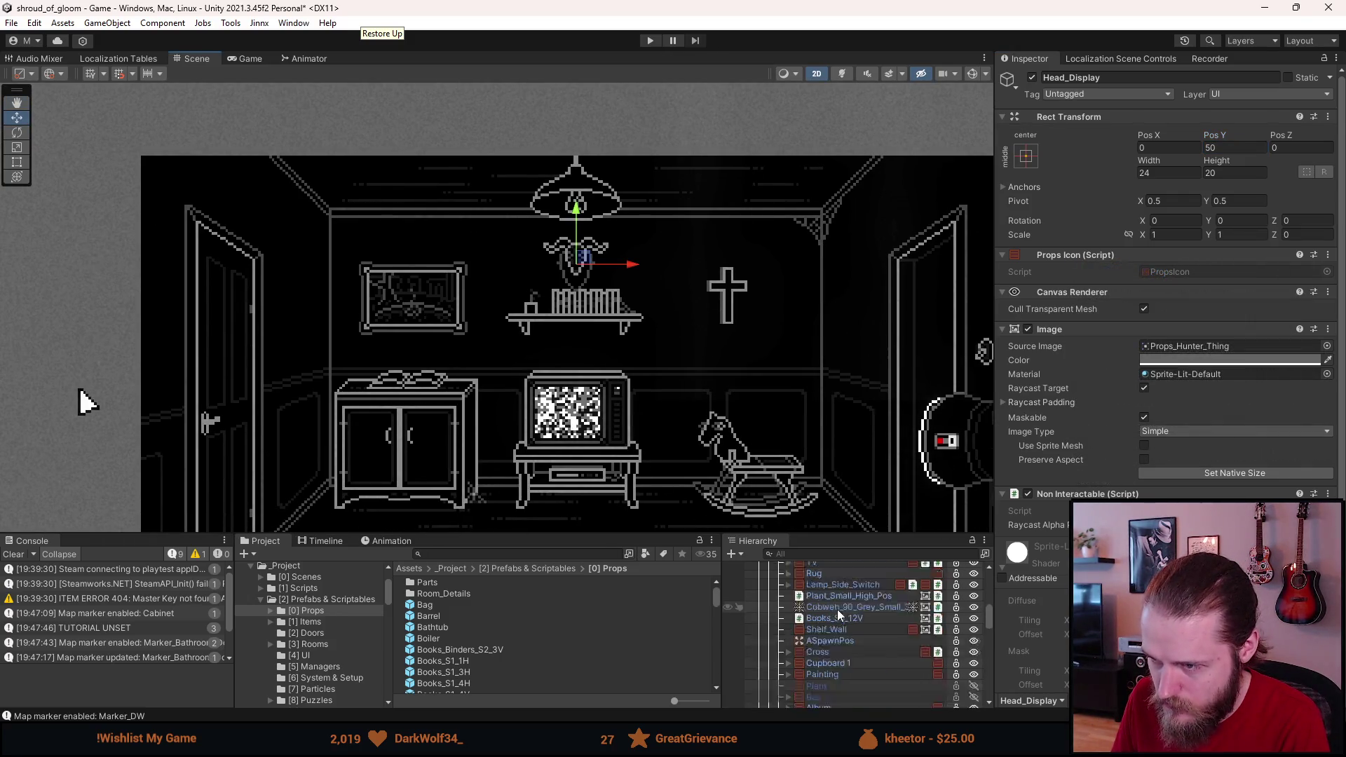
pyautogui.click(830, 629)
# Step: Inspect the shelf's books, cobweb and plant, then open the First_TV_Room prefab from its Overrides
pyautogui.hotkey('alt', 'shift', 'a')
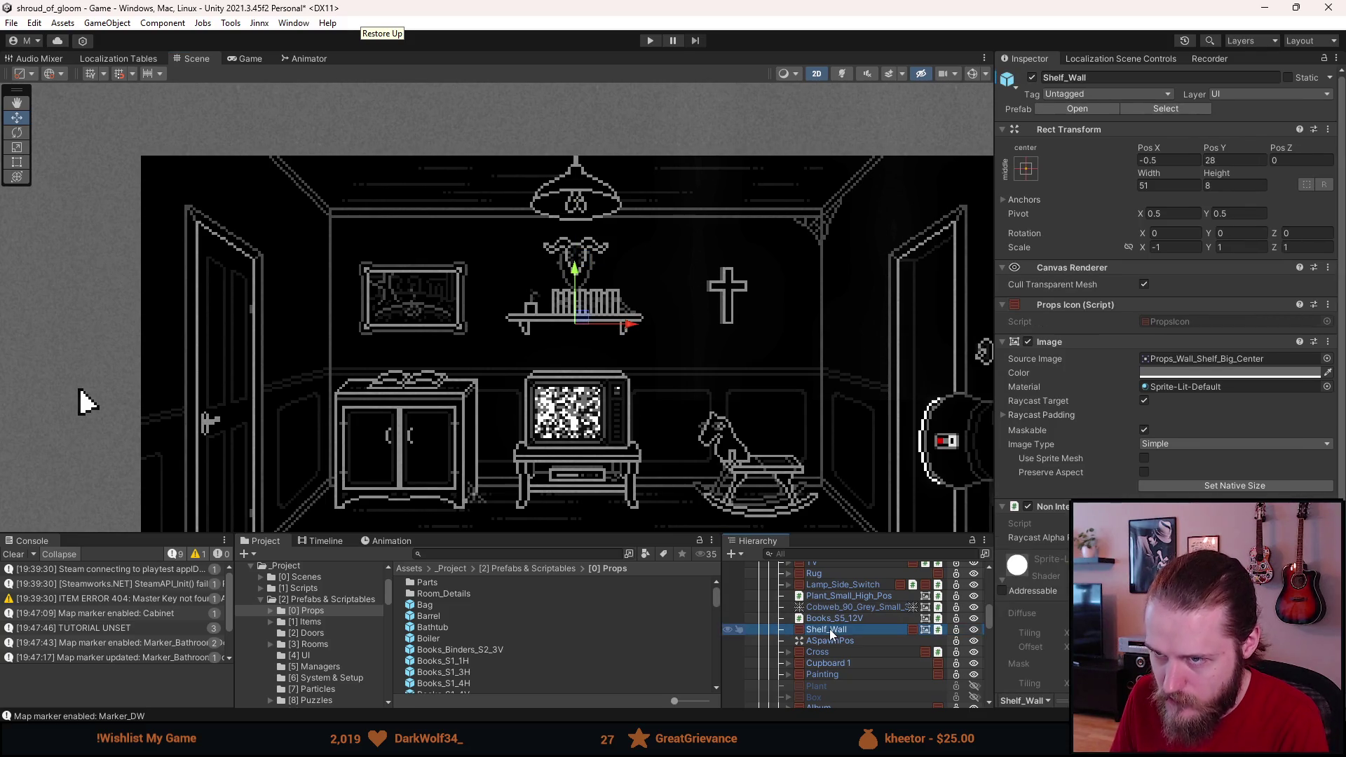
pyautogui.click(834, 618)
pyautogui.click(841, 608)
pyautogui.click(841, 596)
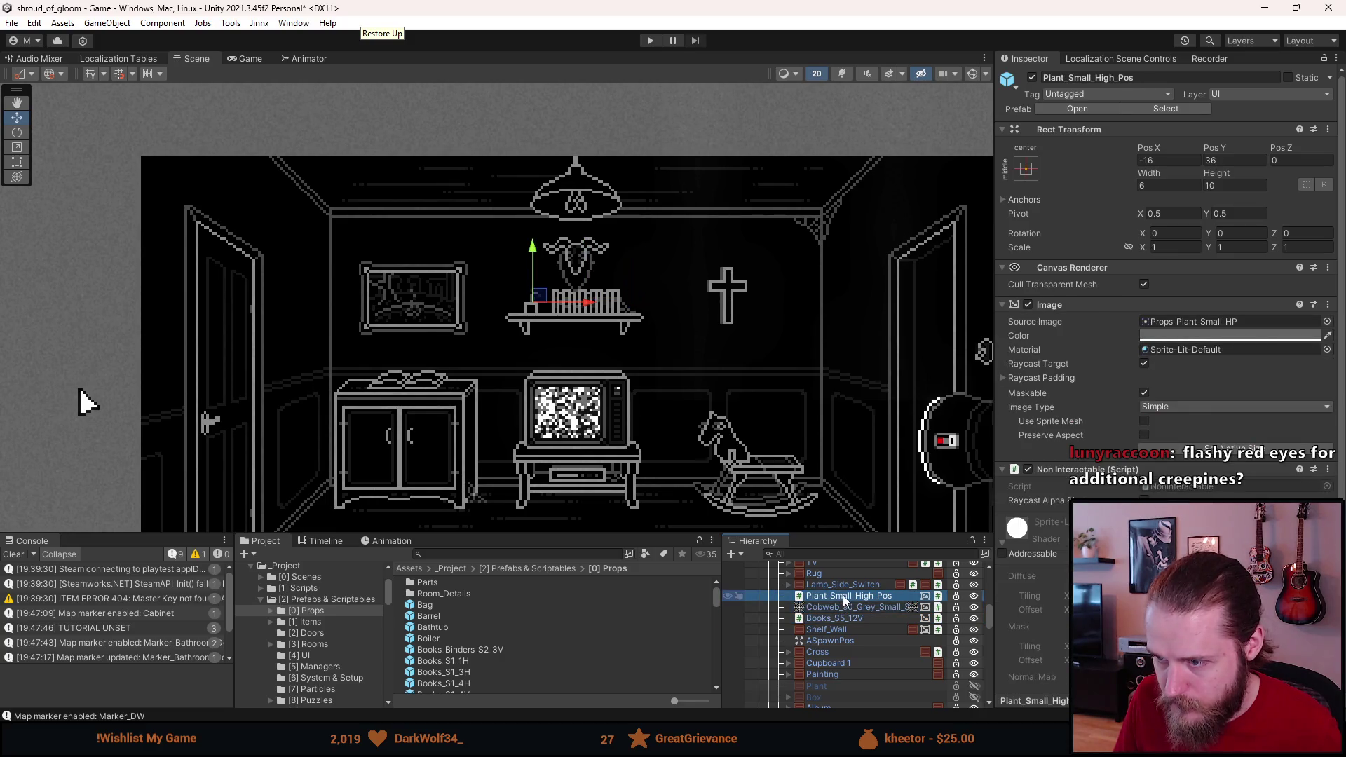
pyautogui.scroll(2, 833, 624)
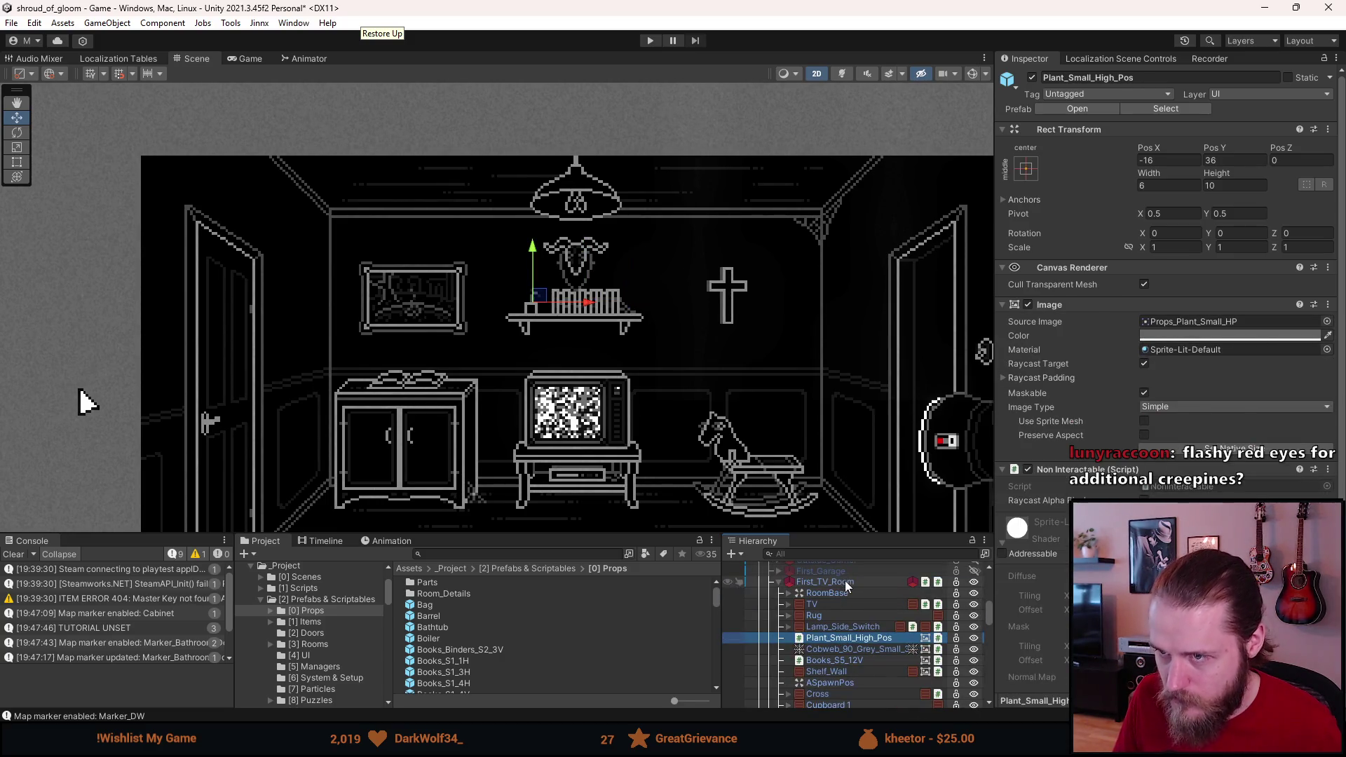
pyautogui.click(841, 582)
pyautogui.click(1252, 111)
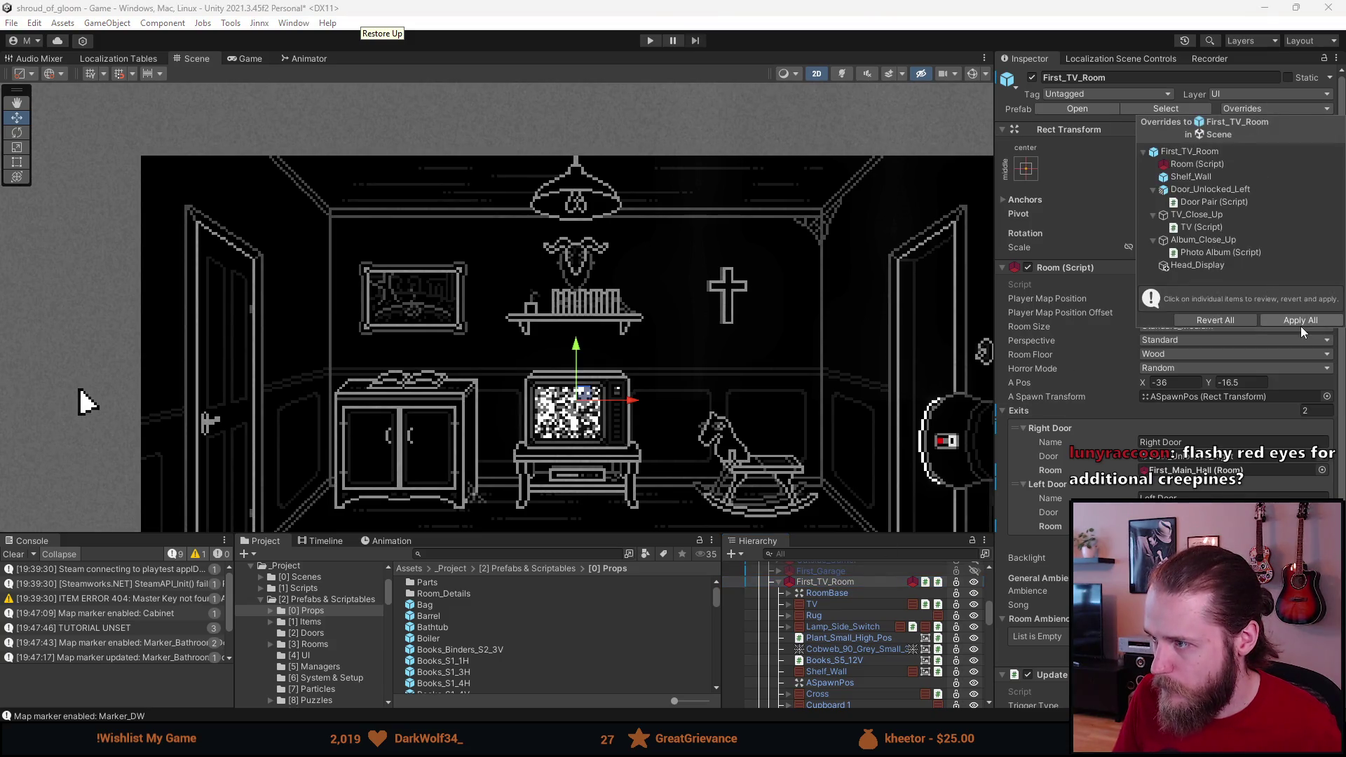
pyautogui.click(1078, 109)
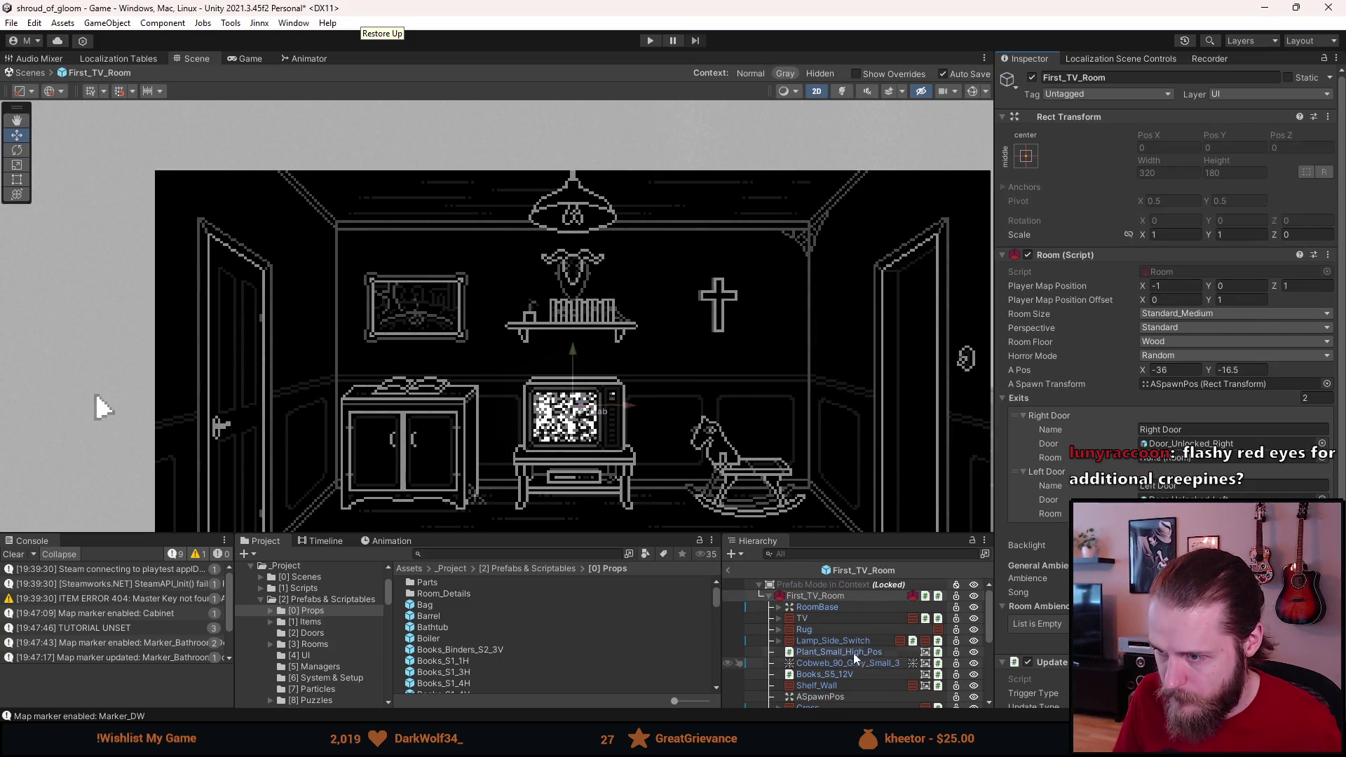
# Step: Multi-select Plant_Small_High_Pos, Cobweb_90_Grey_Small_3, Books_S5_12V and Shelf_Wall, and open their context menu
pyautogui.scroll(-3, 839, 642)
pyautogui.scroll(-2, 844, 625)
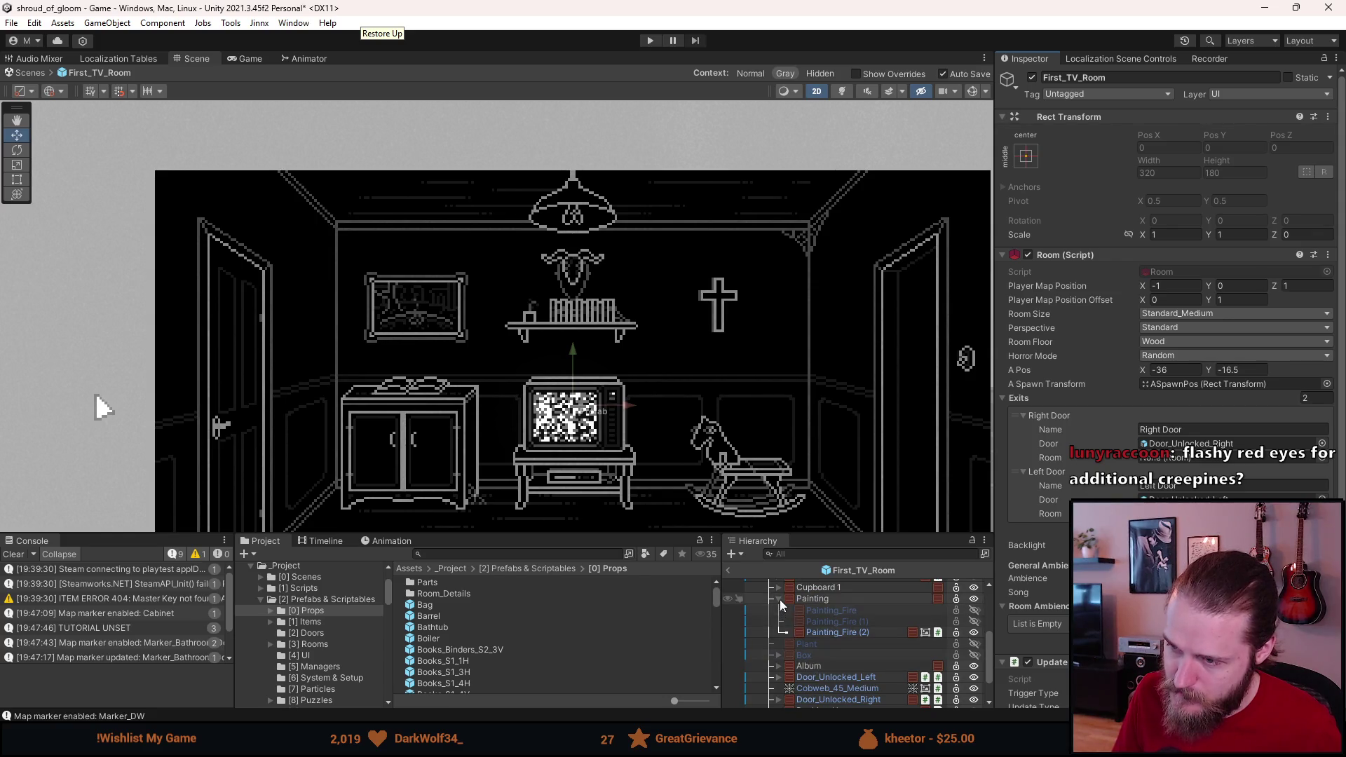
pyautogui.scroll(3, 781, 610)
pyautogui.click(830, 594)
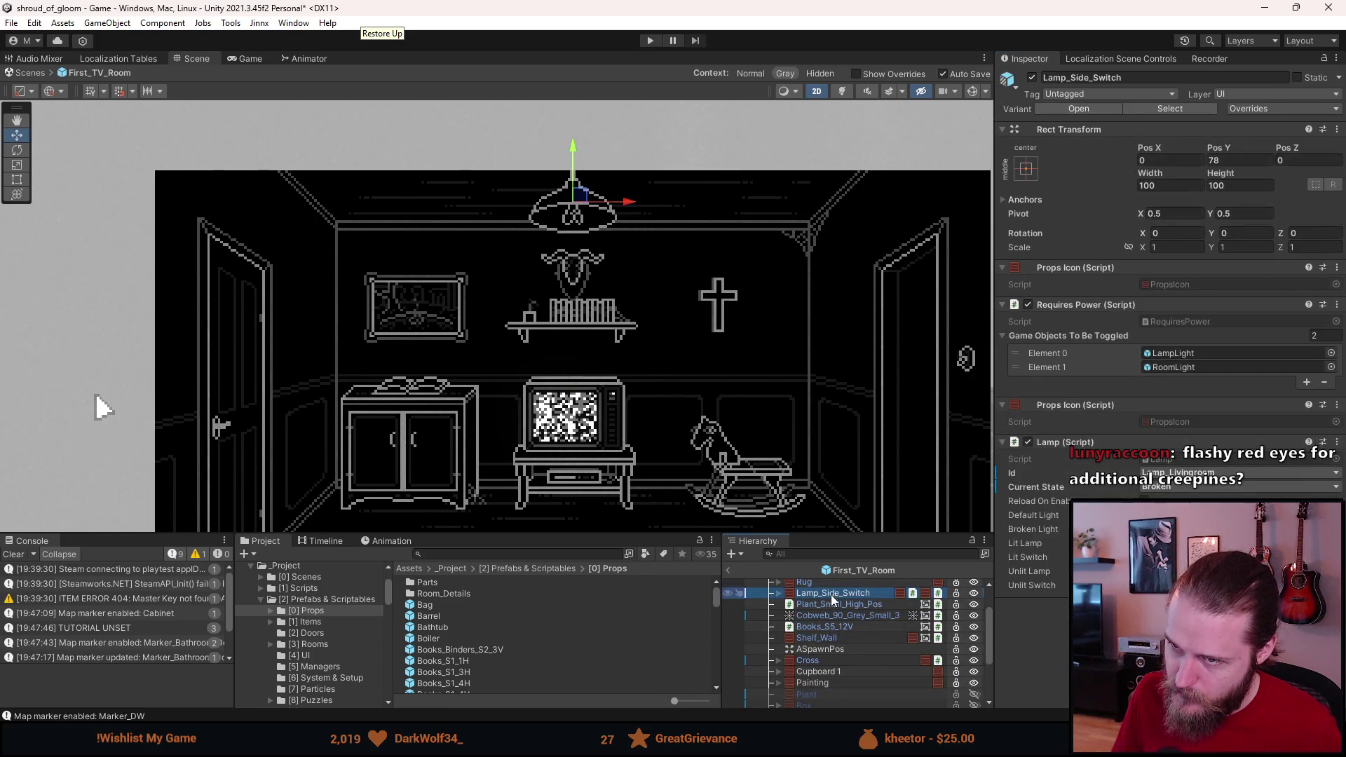
pyautogui.click(830, 603)
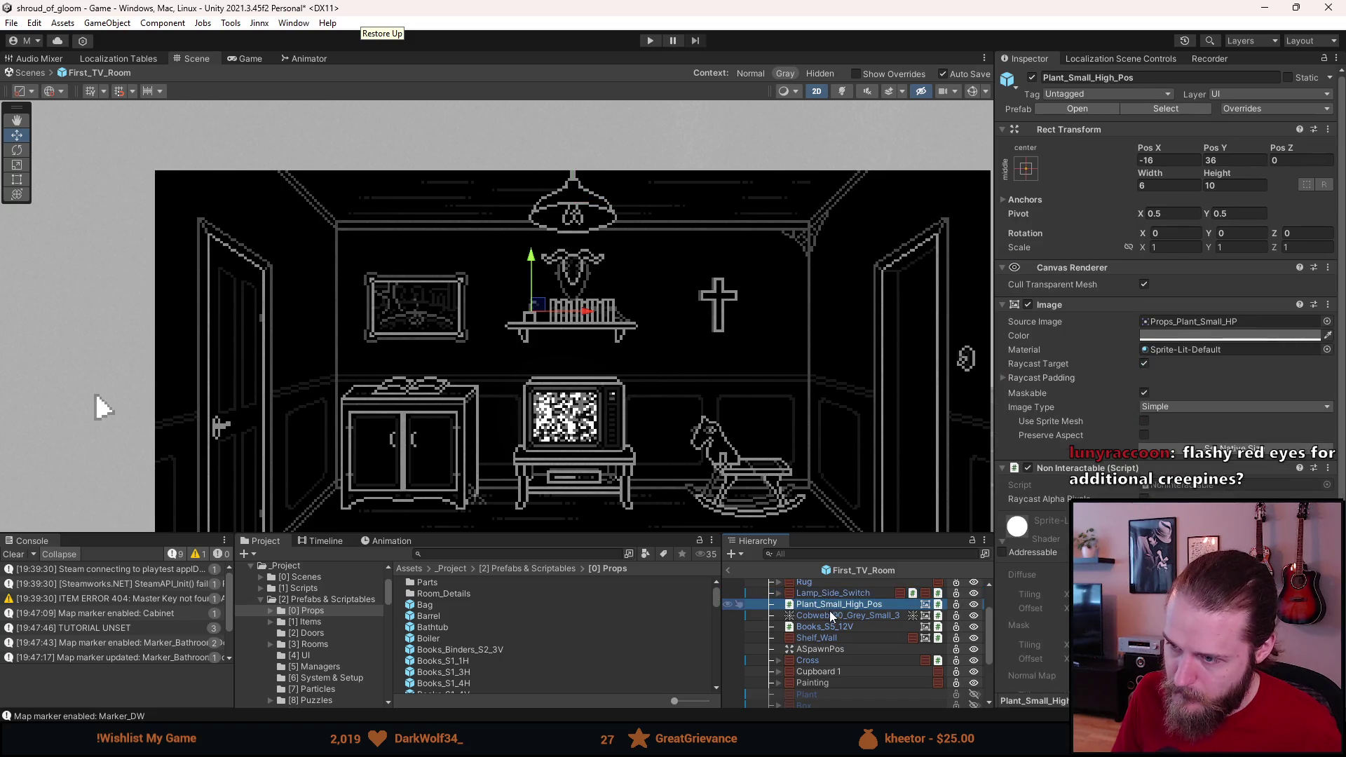
pyautogui.click(833, 616)
pyautogui.keyDown('ctrl'); pyautogui.click(827, 626); pyautogui.keyUp('ctrl')
pyautogui.keyDown('ctrl'); pyautogui.click(823, 636); pyautogui.keyUp('ctrl')
pyautogui.keyDown('ctrl'); pyautogui.click(822, 602); pyautogui.keyUp('ctrl')
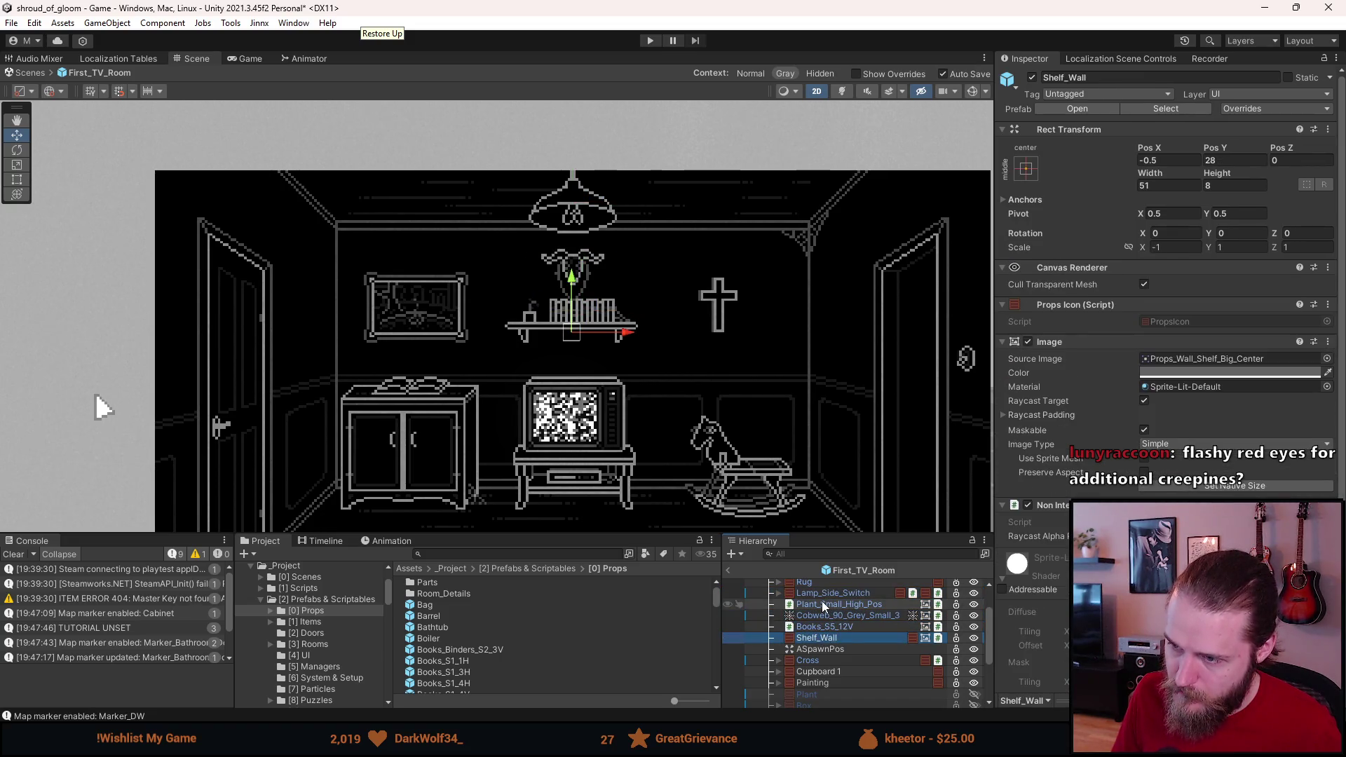
pyautogui.rightClick(821, 610)
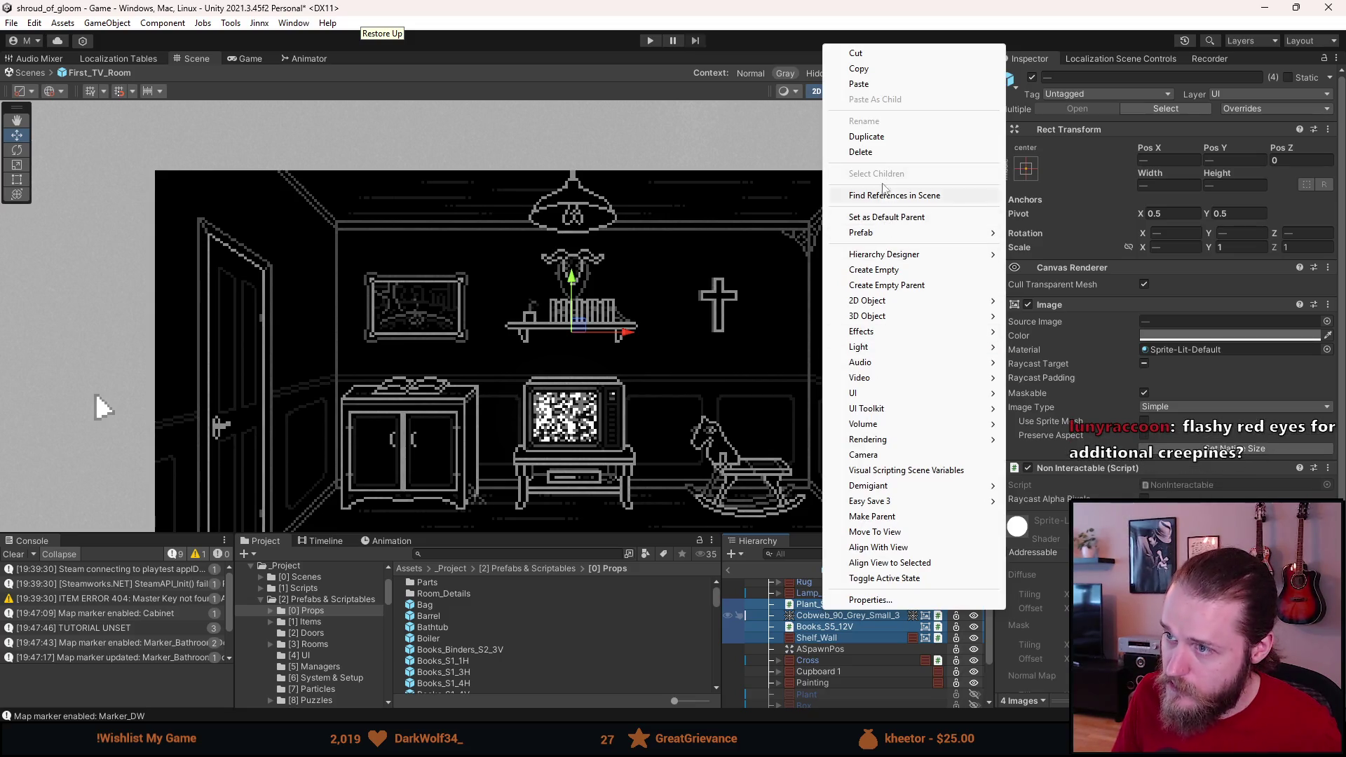
# Step: Group the four shelf pieces under a new parent object named Wall_Shelf
pyautogui.click(910, 285)
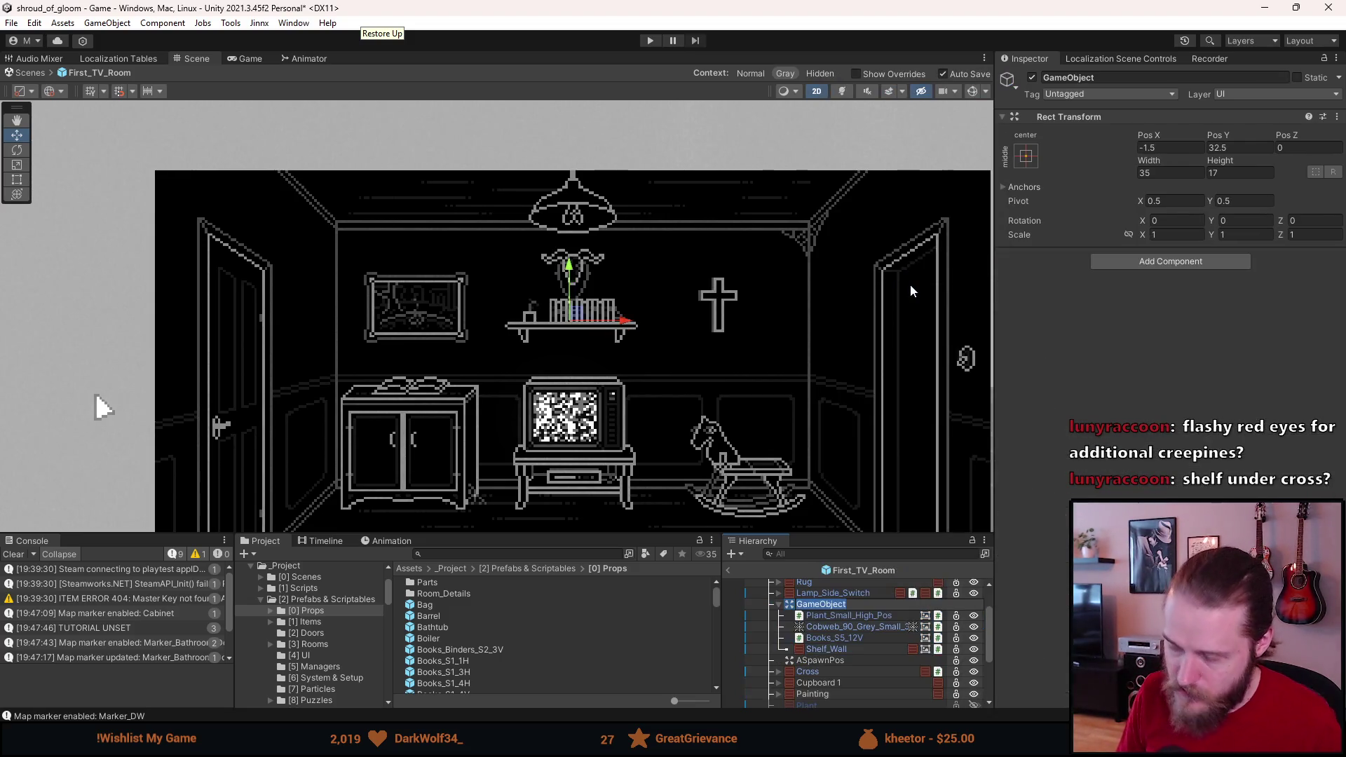
pyautogui.write('Shelf')
pyautogui.press('Home')
pyautogui.write('Wall_')
pyautogui.press('Return')
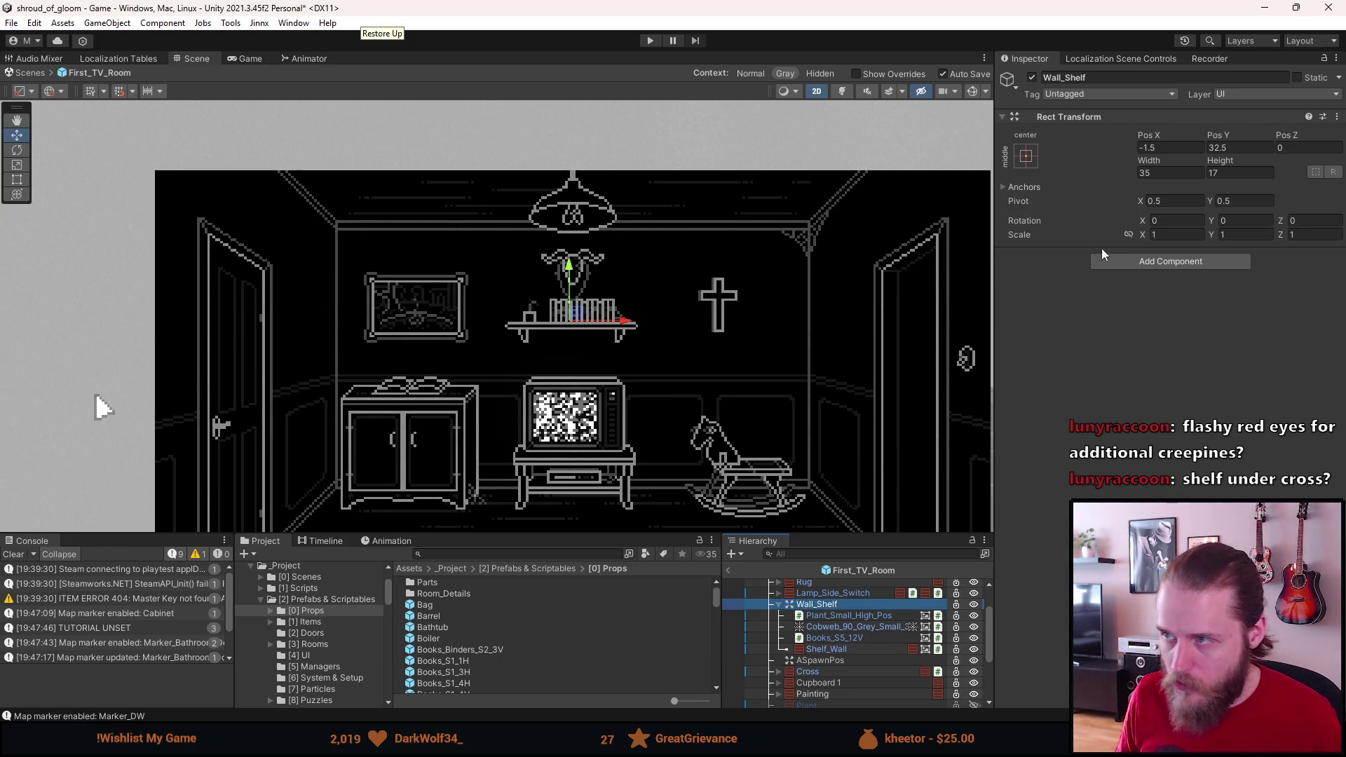
# Step: Set Wall_Shelf's Y position to 27.5
pyautogui.click(1232, 147)
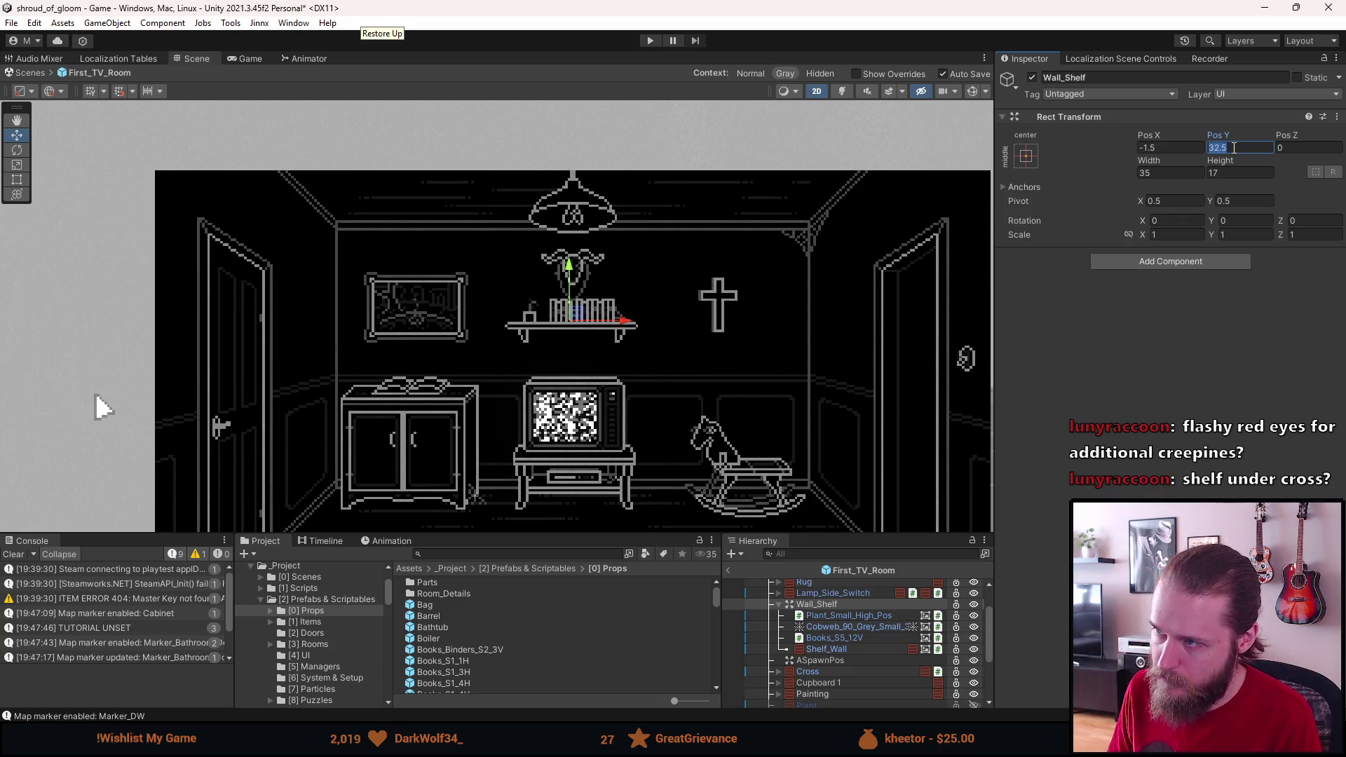
pyautogui.write('27,5')
pyautogui.click(784, 343)
# Step: Zoom the Scene view and select Wall_Shelf to show its Rect Transform
pyautogui.scroll(-3, 777, 338)
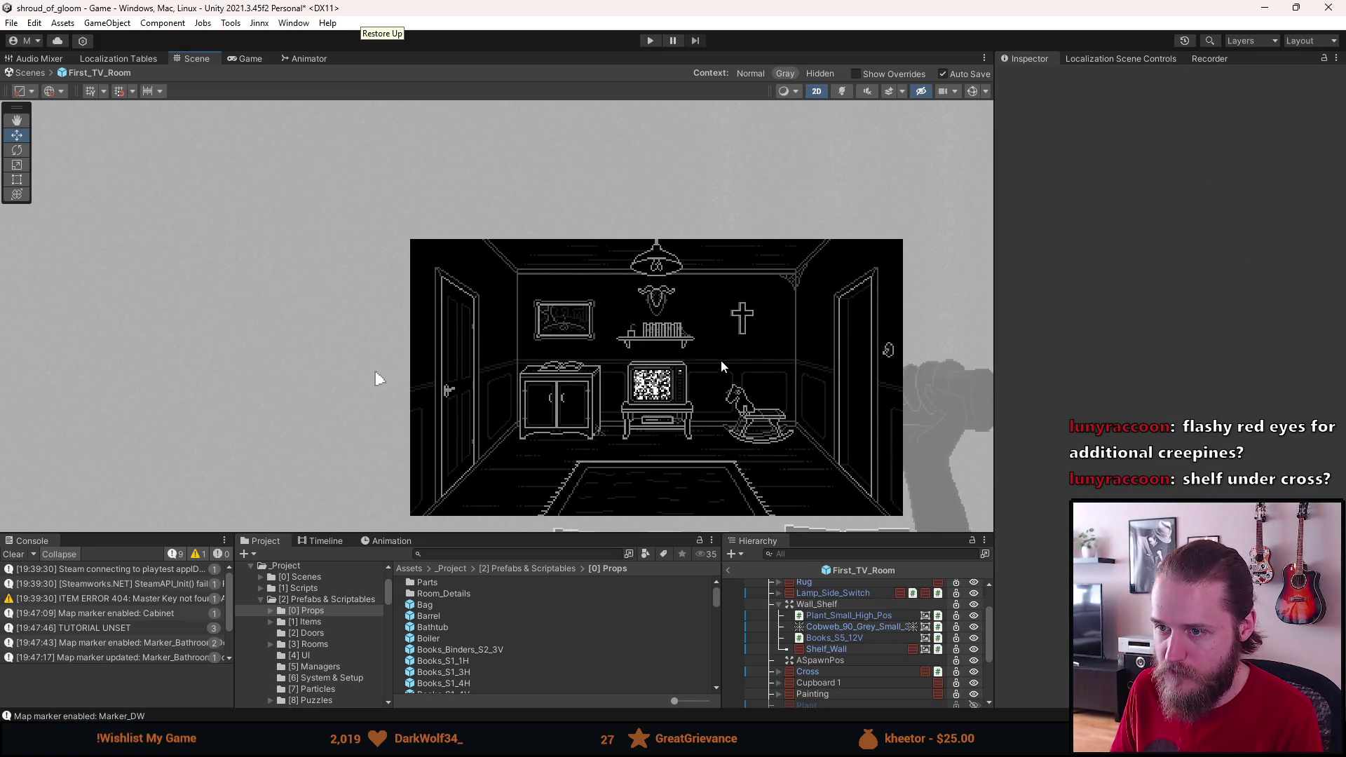
pyautogui.scroll(2, 717, 365)
pyautogui.scroll(1, 708, 372)
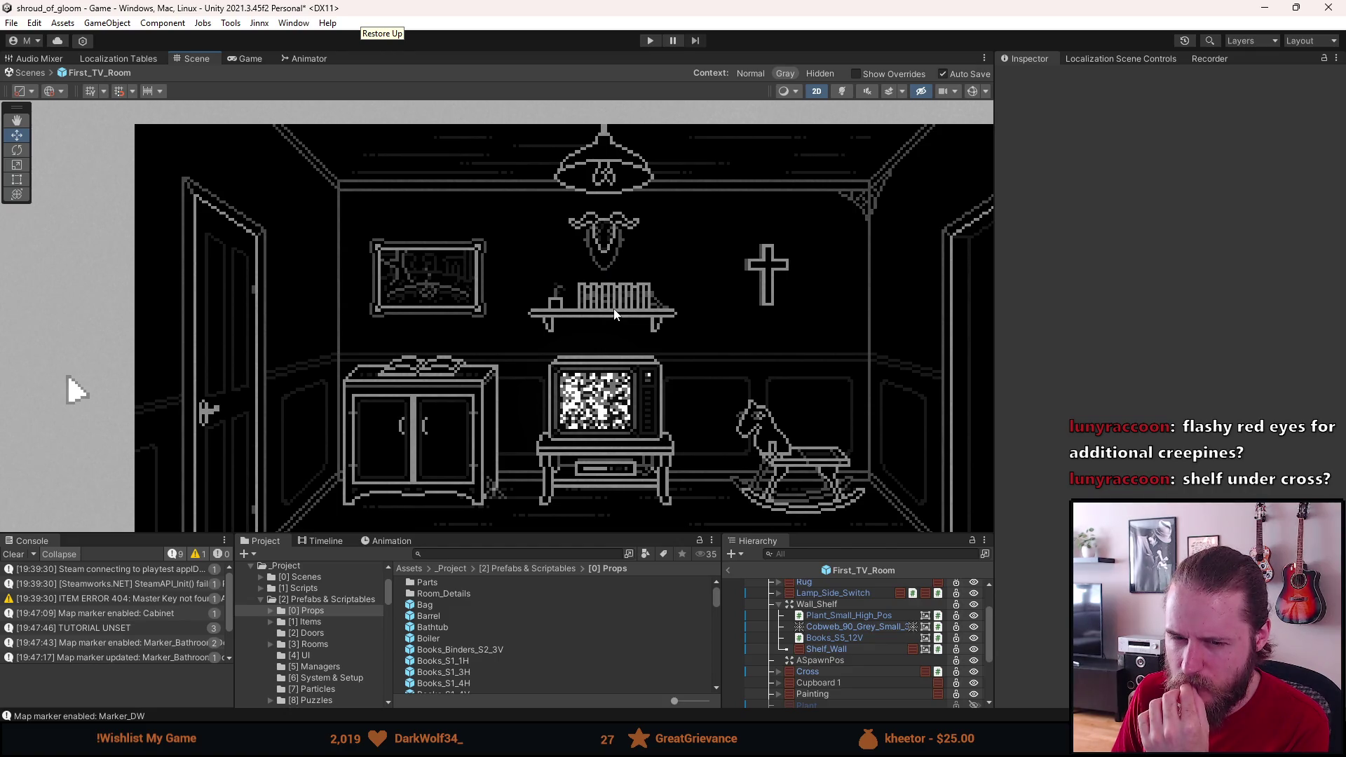
pyautogui.scroll(-2, 596, 334)
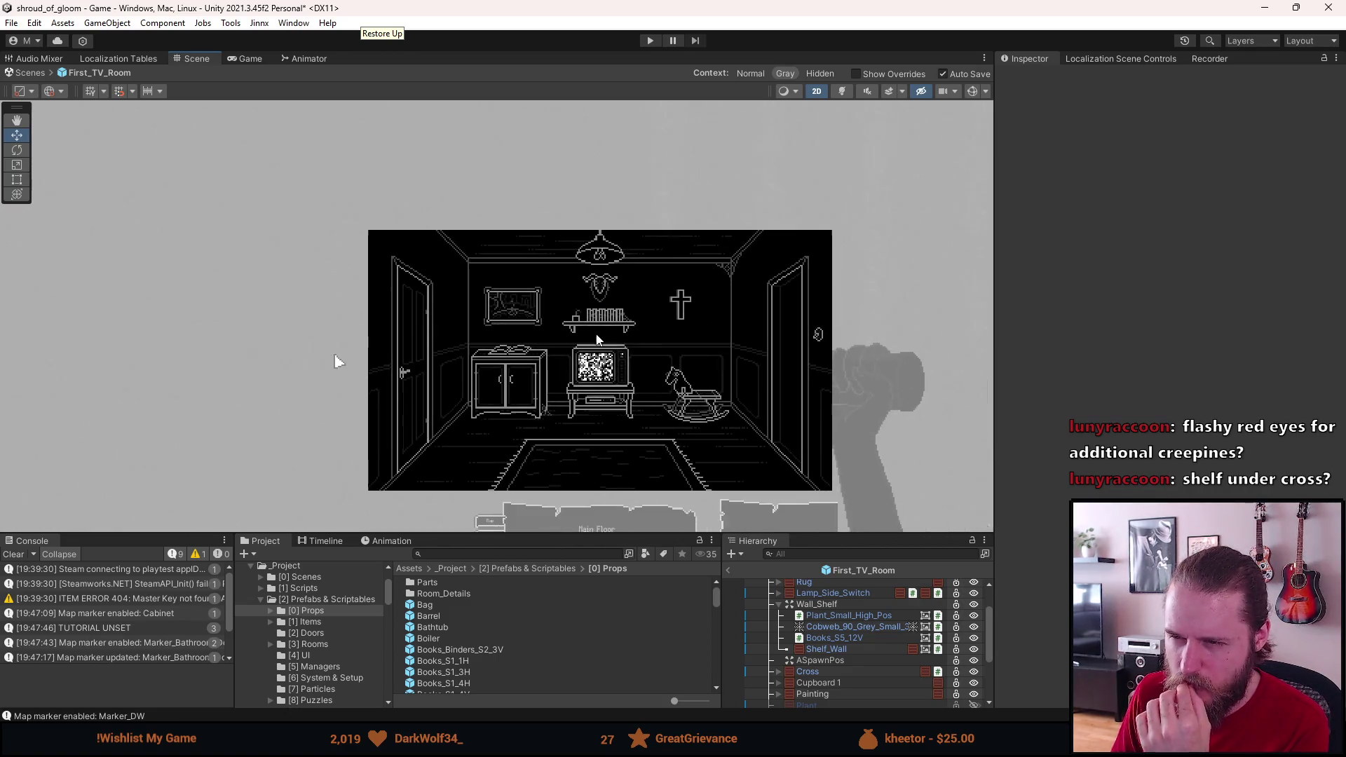
pyautogui.scroll(2, 597, 339)
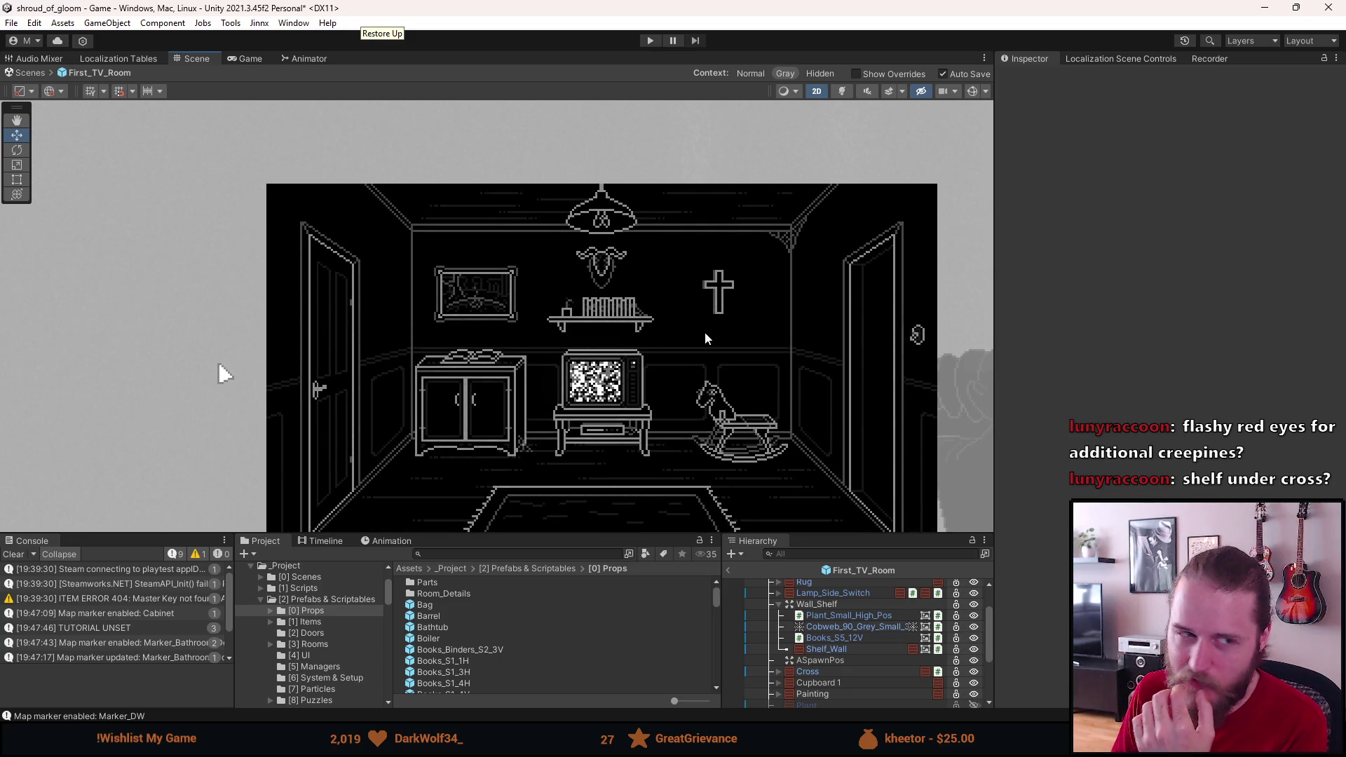
pyautogui.scroll(3, 663, 393)
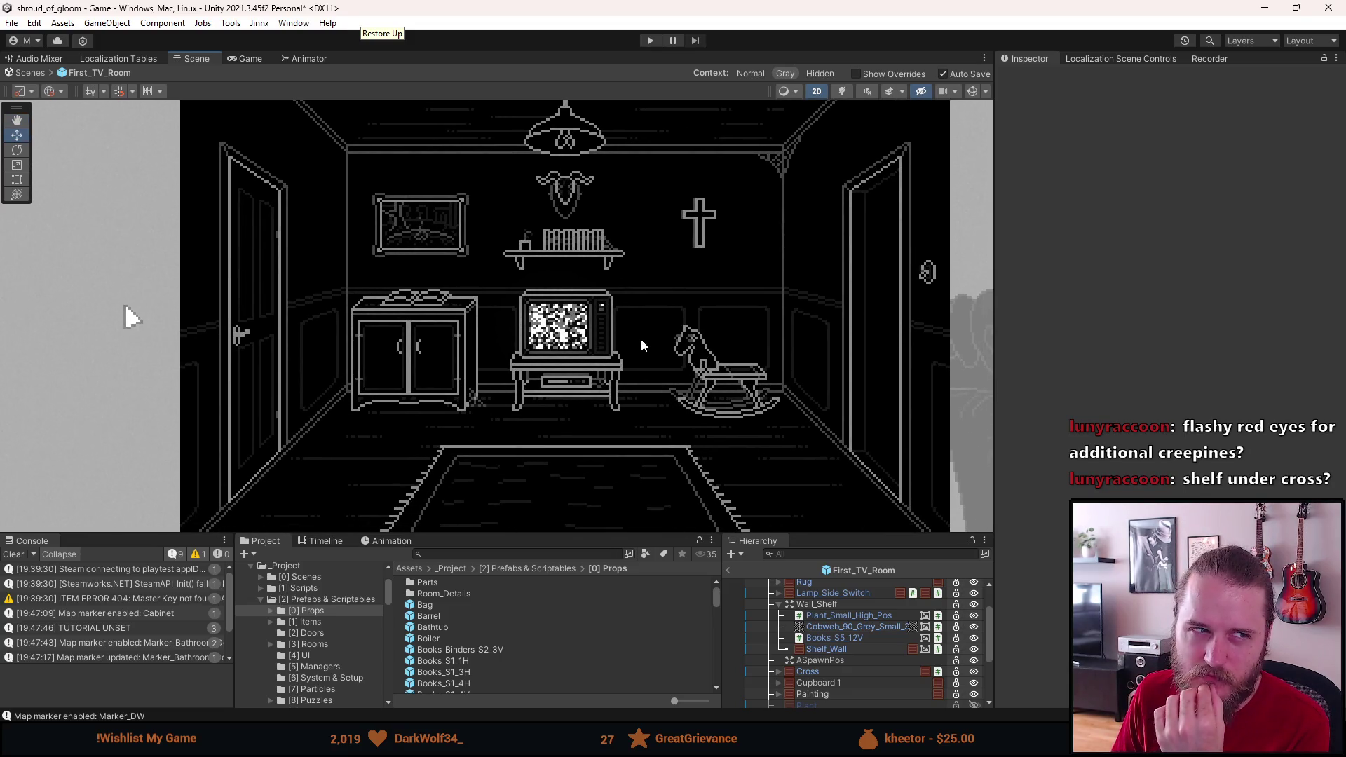
pyautogui.click(843, 604)
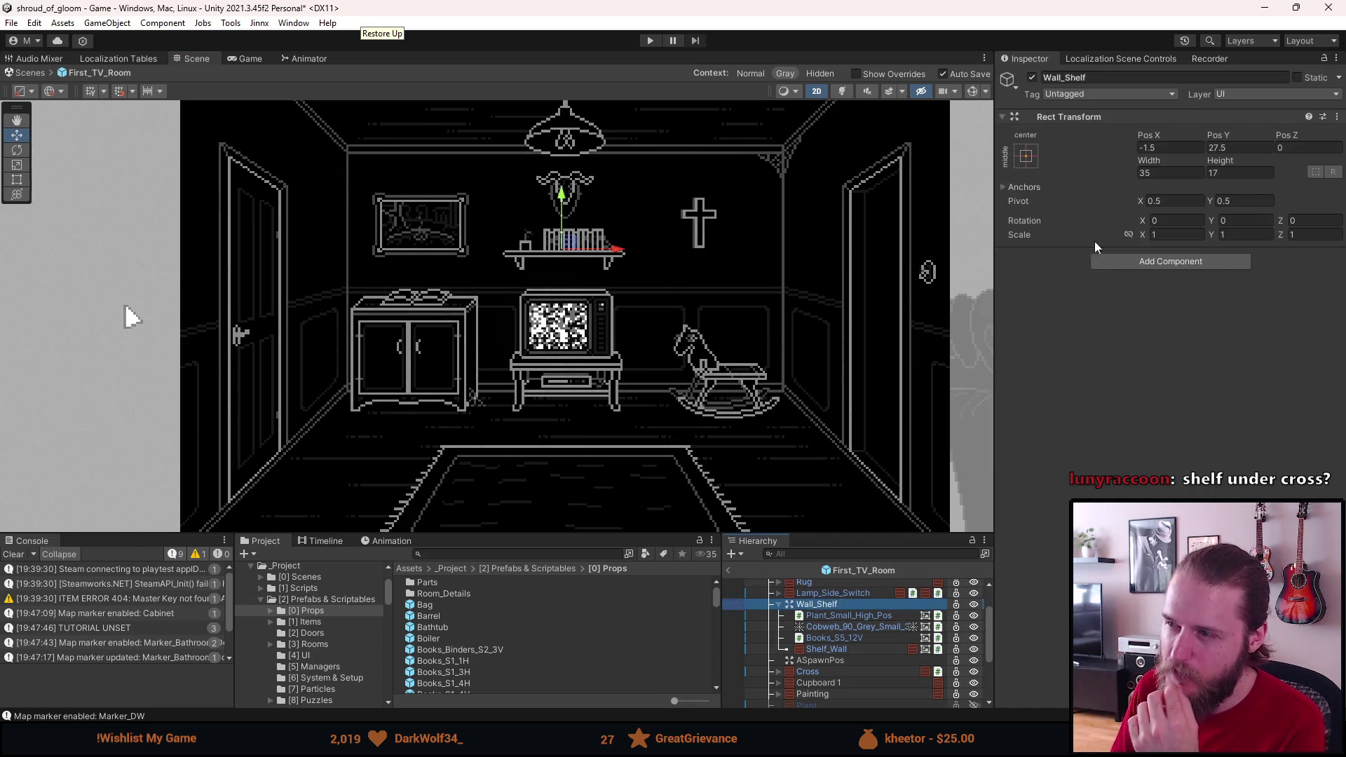
# Step: Set Wall_Shelf's Y position to 47.5
pyautogui.click(1218, 145)
pyautogui.write('50.5')
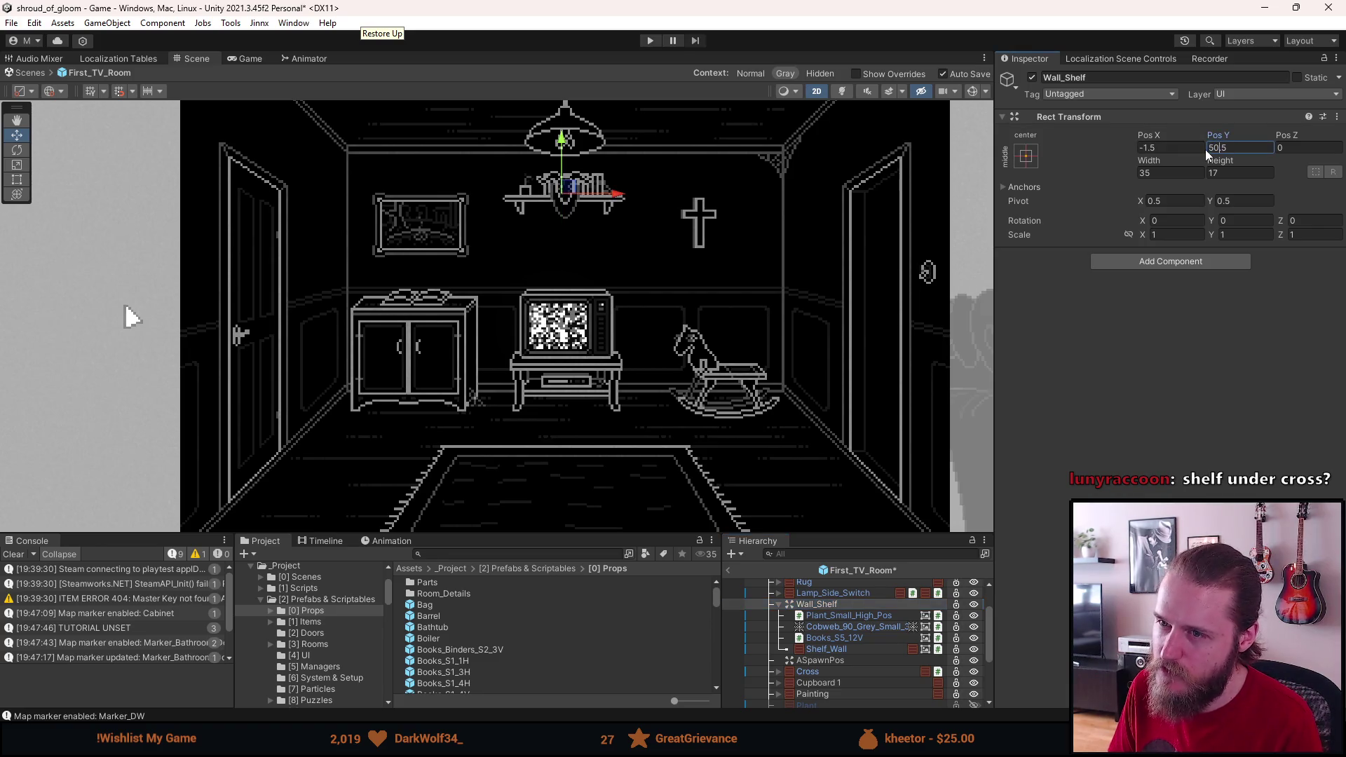
pyautogui.moveTo(1220, 148); pyautogui.dragTo(1207, 147)
pyautogui.write('45')
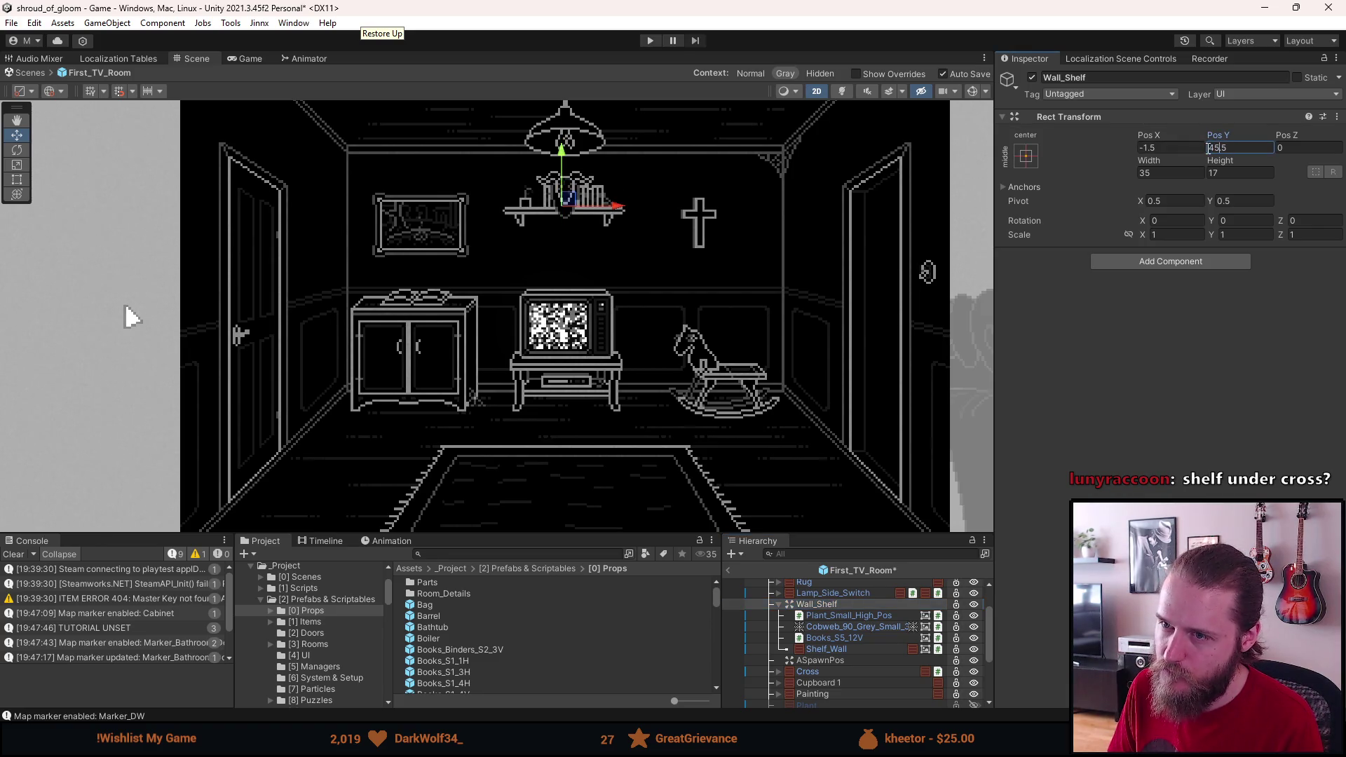
pyautogui.press('BackSpace')
pyautogui.write('7')
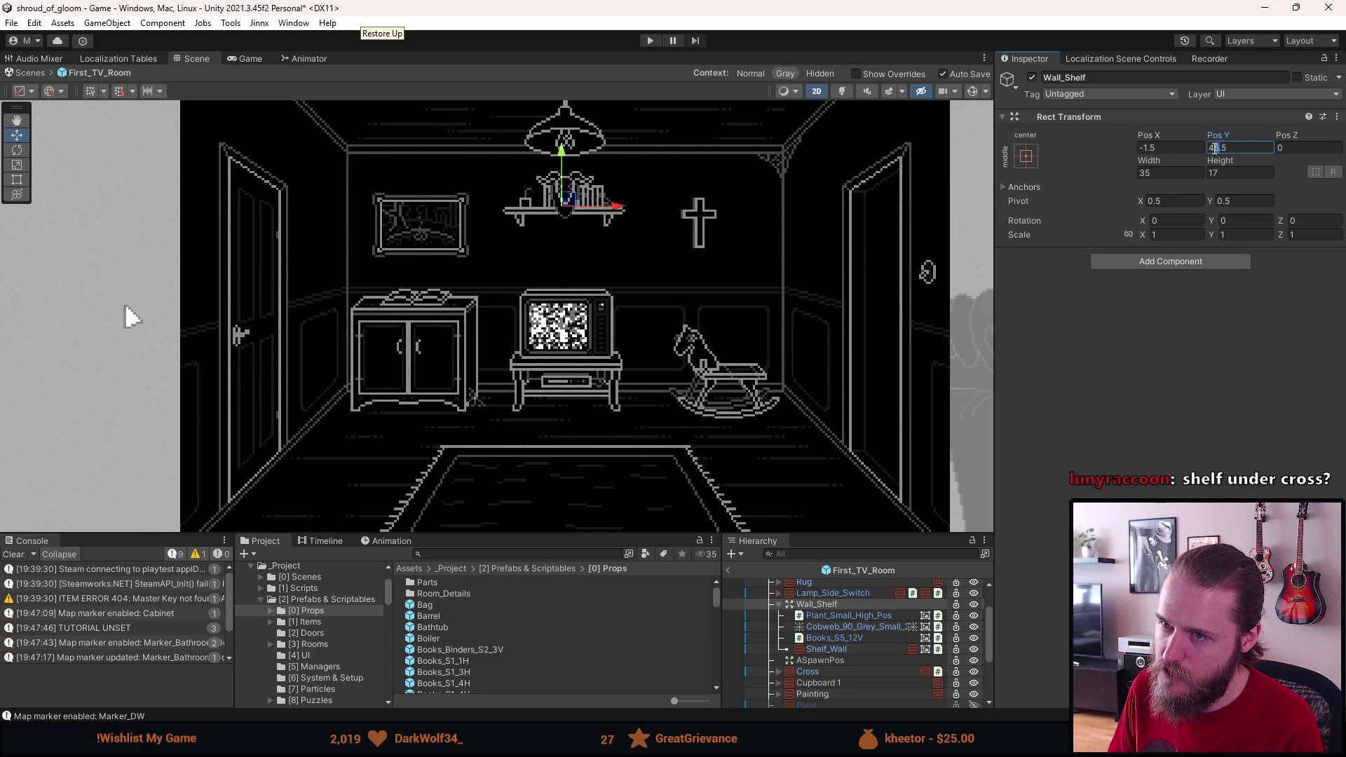
# Step: Move Head_Display to Y position 30, just below the shelf
pyautogui.scroll(-3, 844, 659)
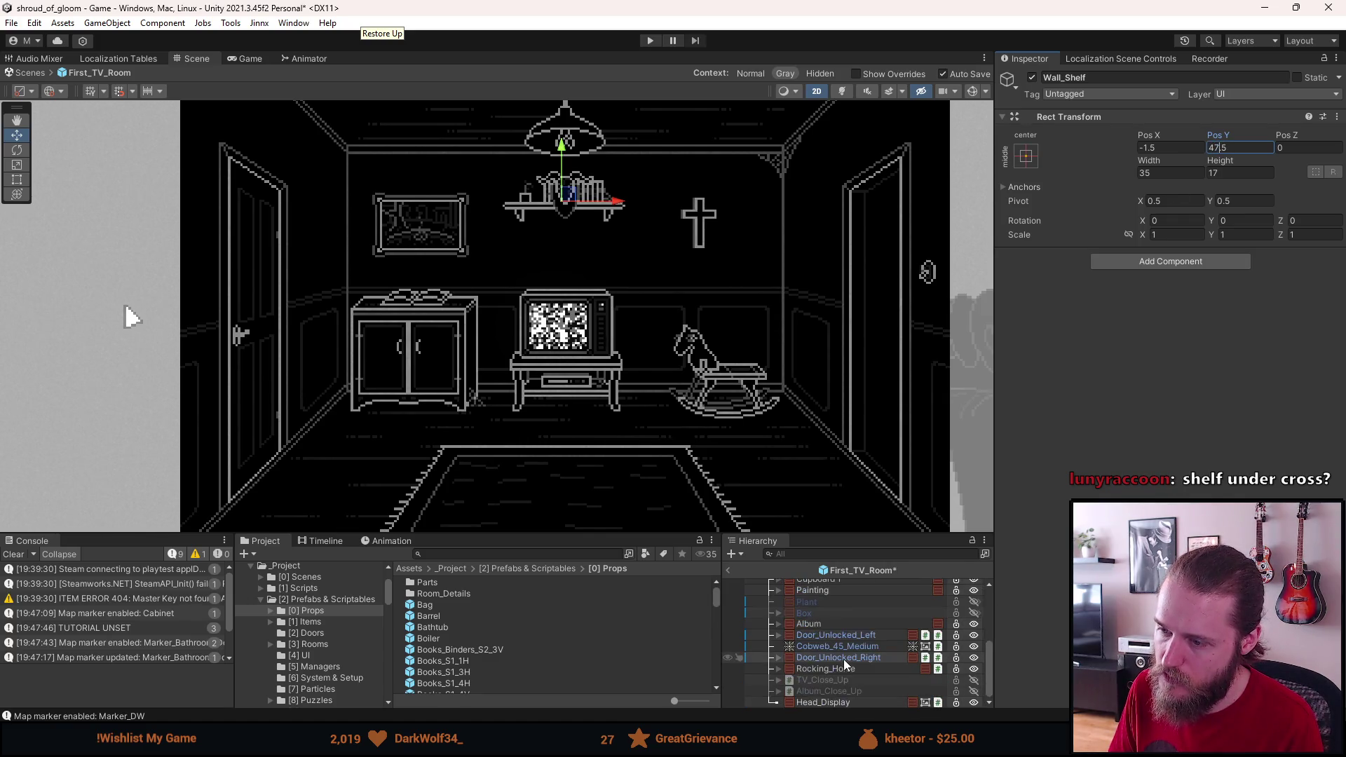
pyautogui.click(841, 701)
pyautogui.click(1226, 148)
pyautogui.press('BackSpace')
pyautogui.press('BackSpace')
pyautogui.write('30')
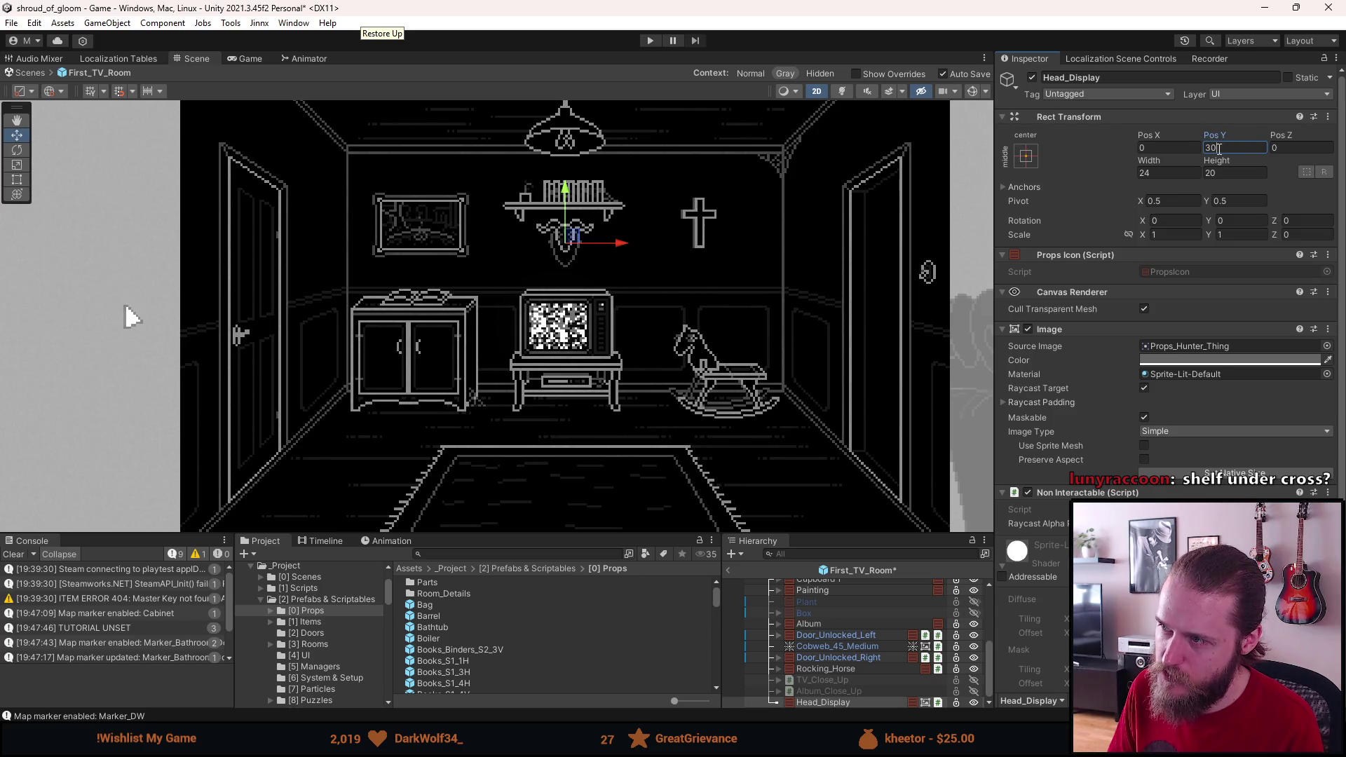
pyautogui.click(745, 269)
pyautogui.scroll(-2, 745, 268)
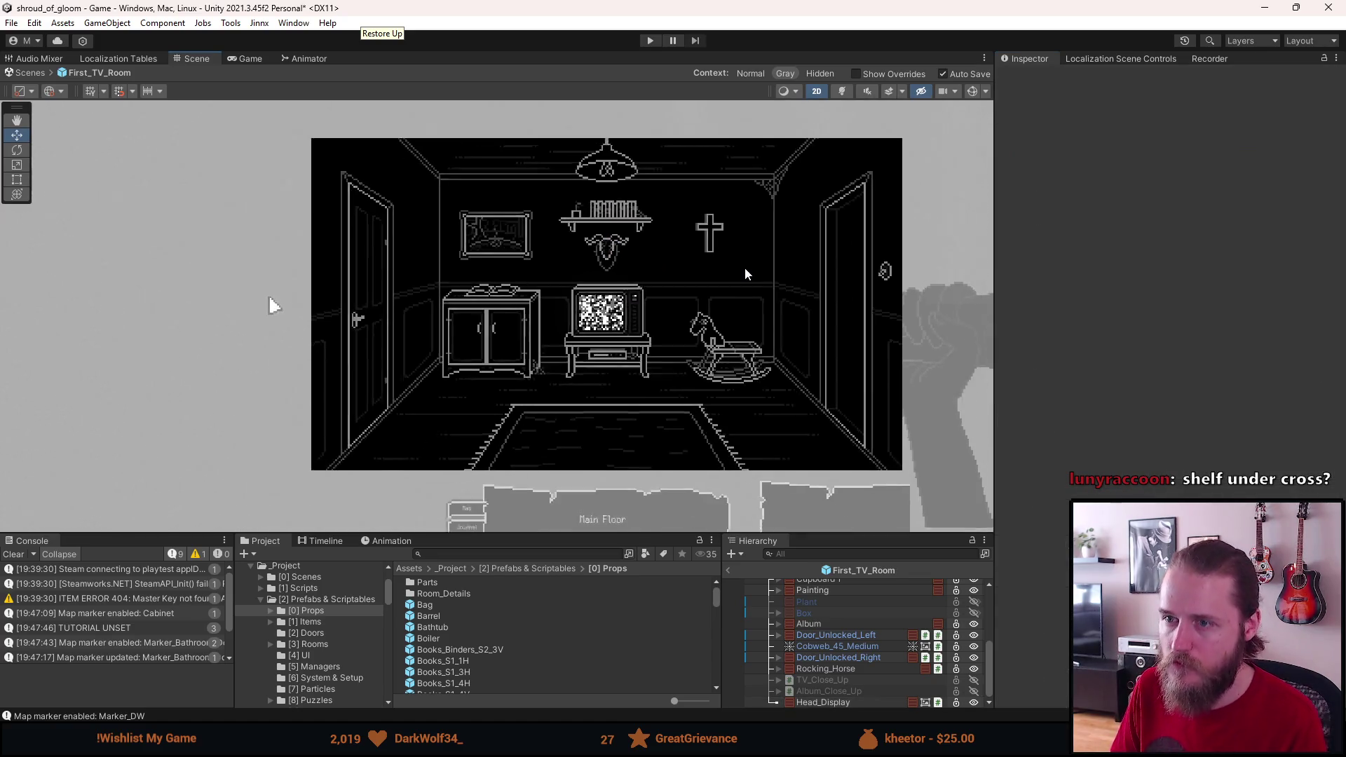
pyautogui.scroll(-1, 744, 267)
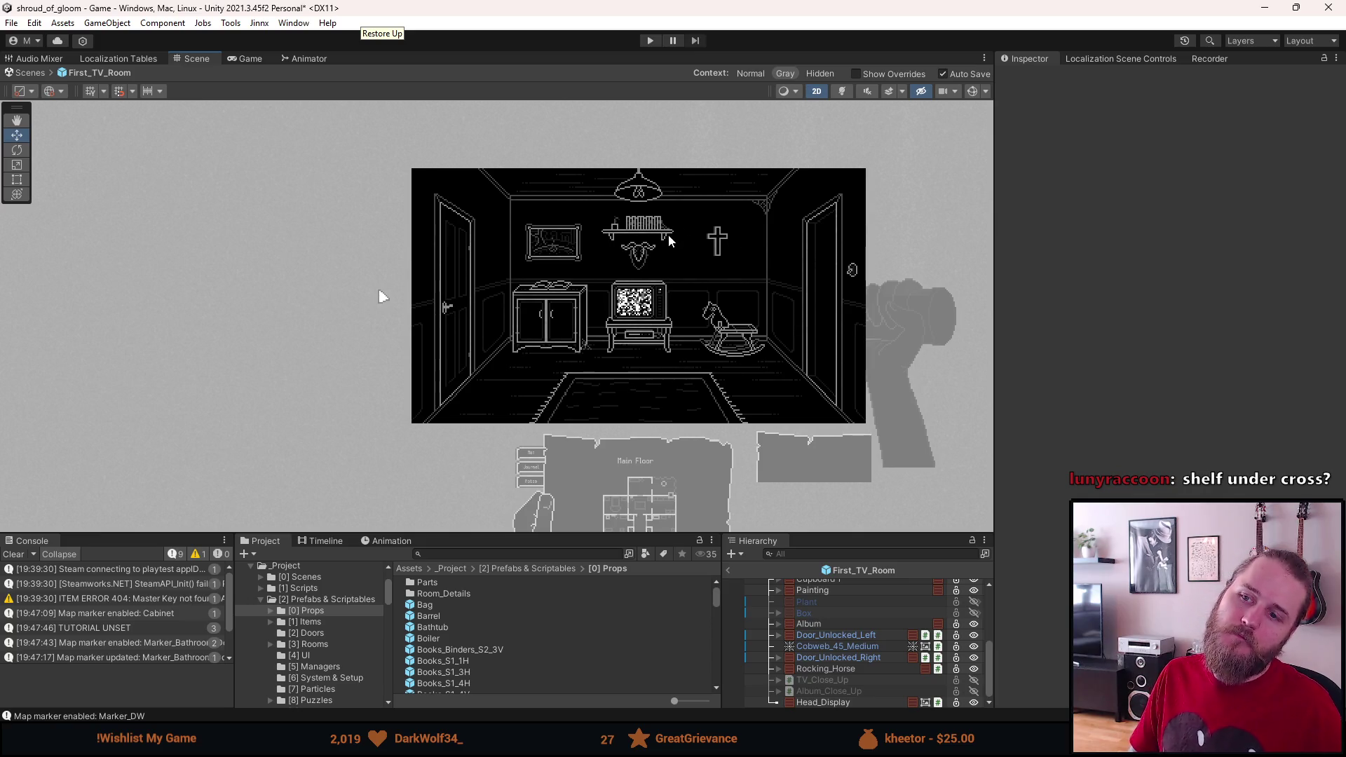
pyautogui.scroll(2, 669, 240)
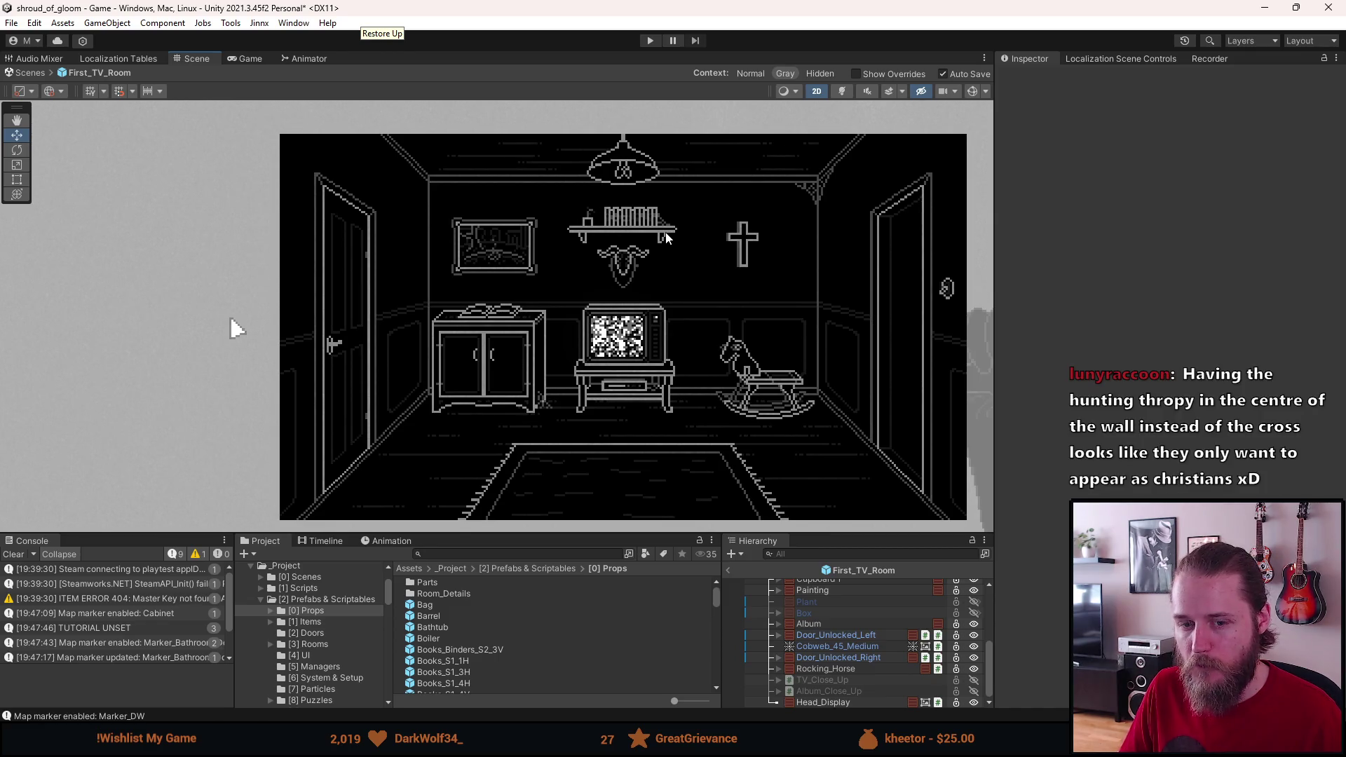
pyautogui.scroll(2, 666, 238)
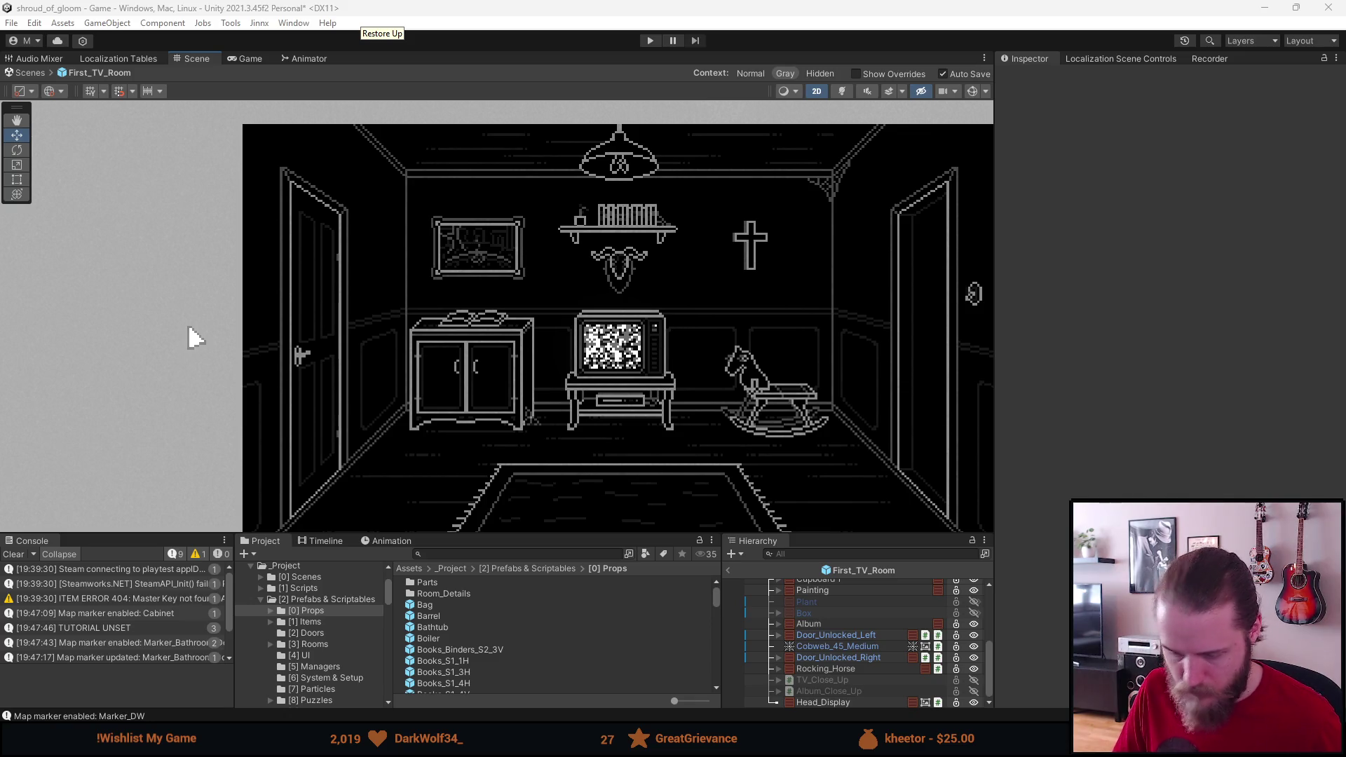
# Step: In Aseprite, paste a copy of the wardrobe over the other wardrobe in Props.png
pyautogui.hotkey('alt', 'Tab')
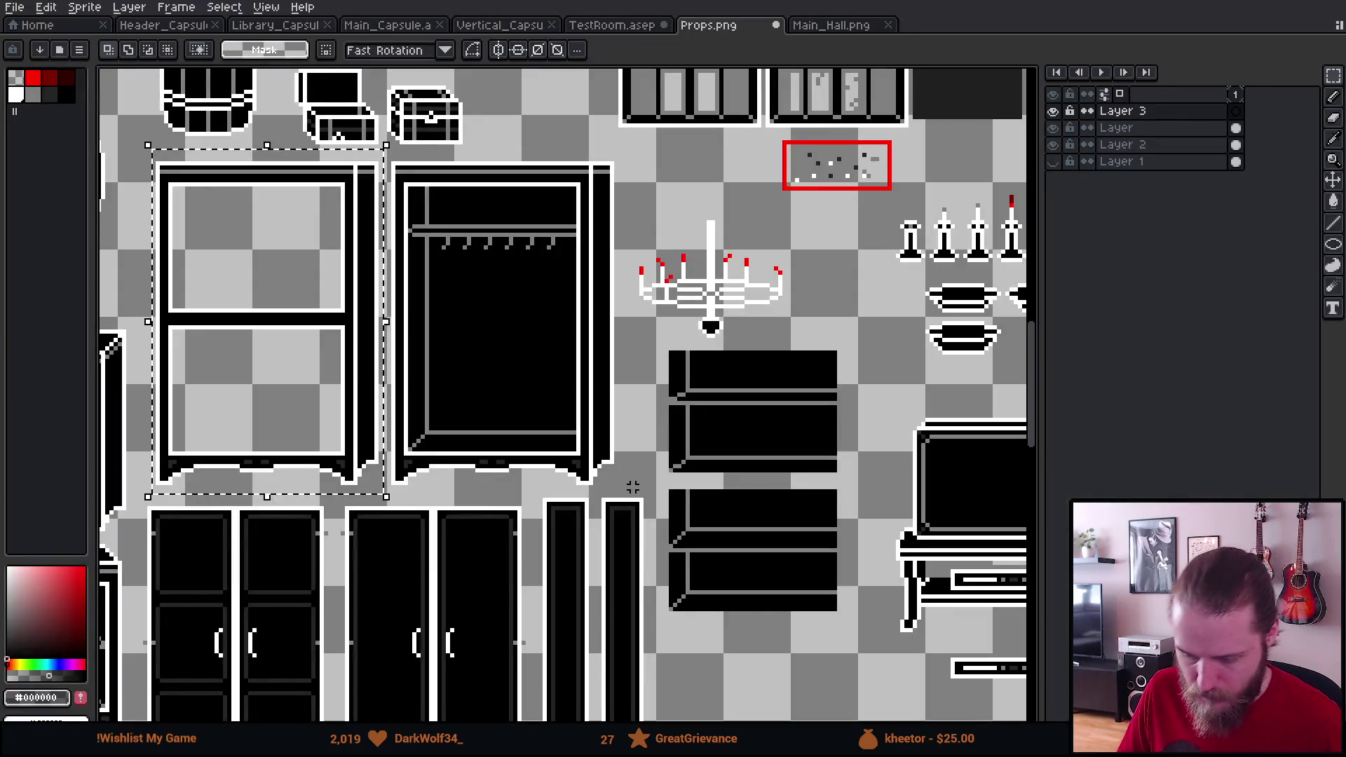
pyautogui.hotkey('ctrl', 'v')
pyautogui.moveTo(343, 365); pyautogui.dragTo(497, 505)
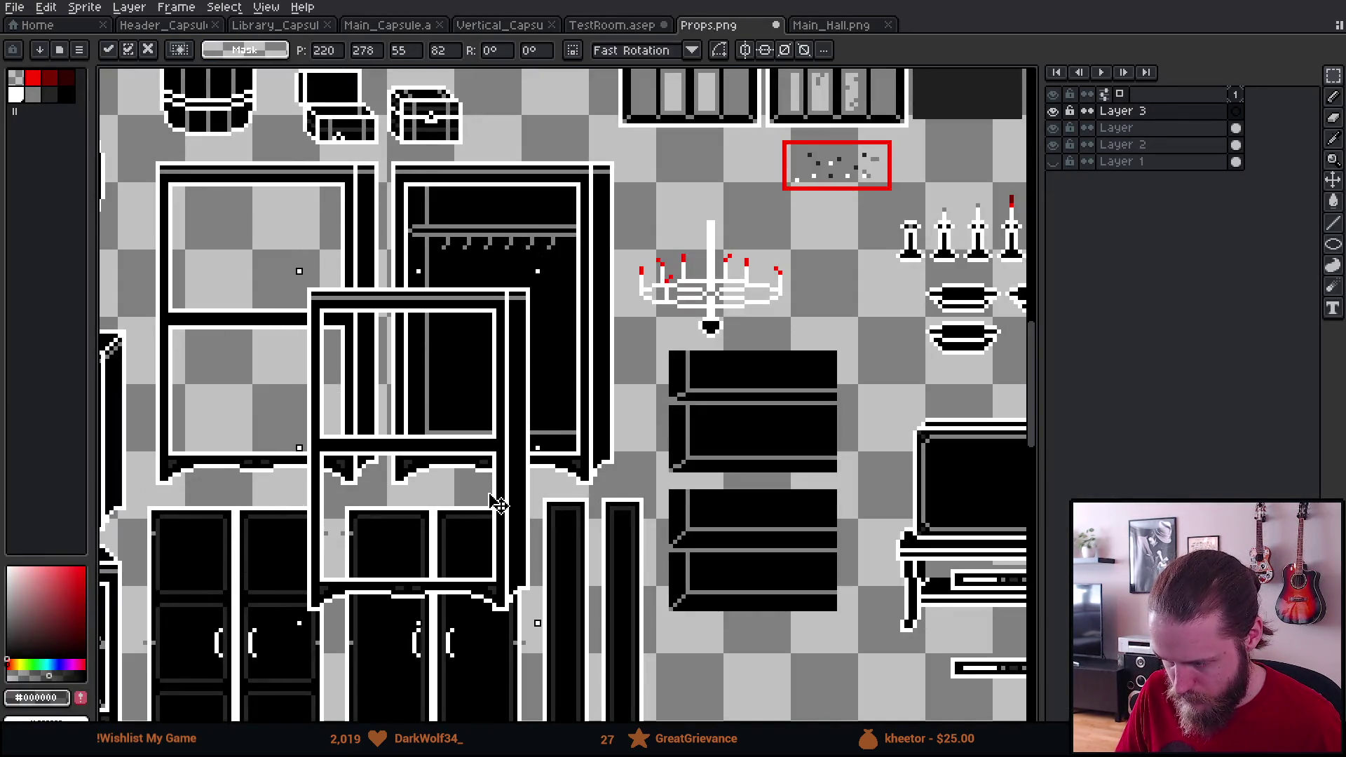
pyautogui.press('Return')
# Step: Copy the black shelf cabinet and move the pasted copy toward an empty area
pyautogui.click(1137, 132)
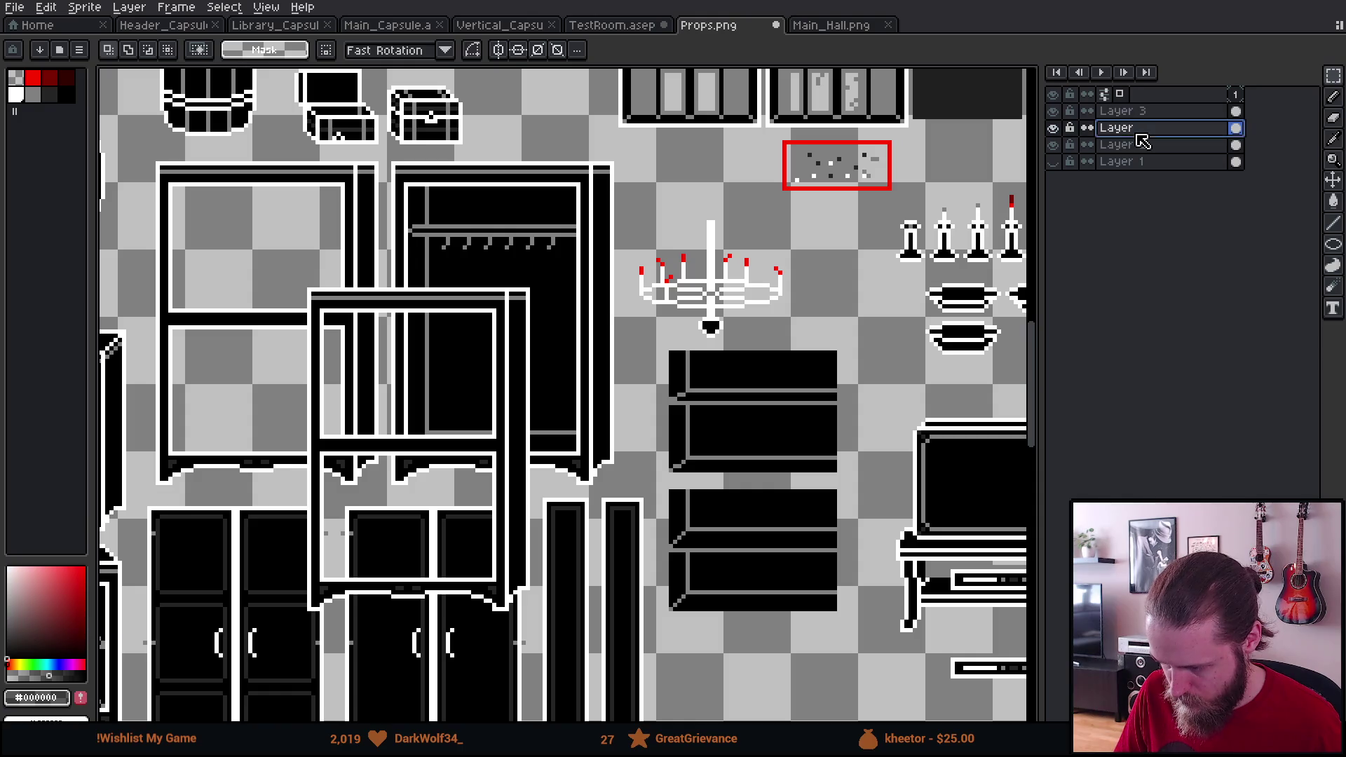
pyautogui.moveTo(669, 348)
pyautogui.mouseDown()
pyautogui.moveTo(776, 544)
pyautogui.moveTo(855, 630)
pyautogui.mouseUp()
pyautogui.click(1122, 111)
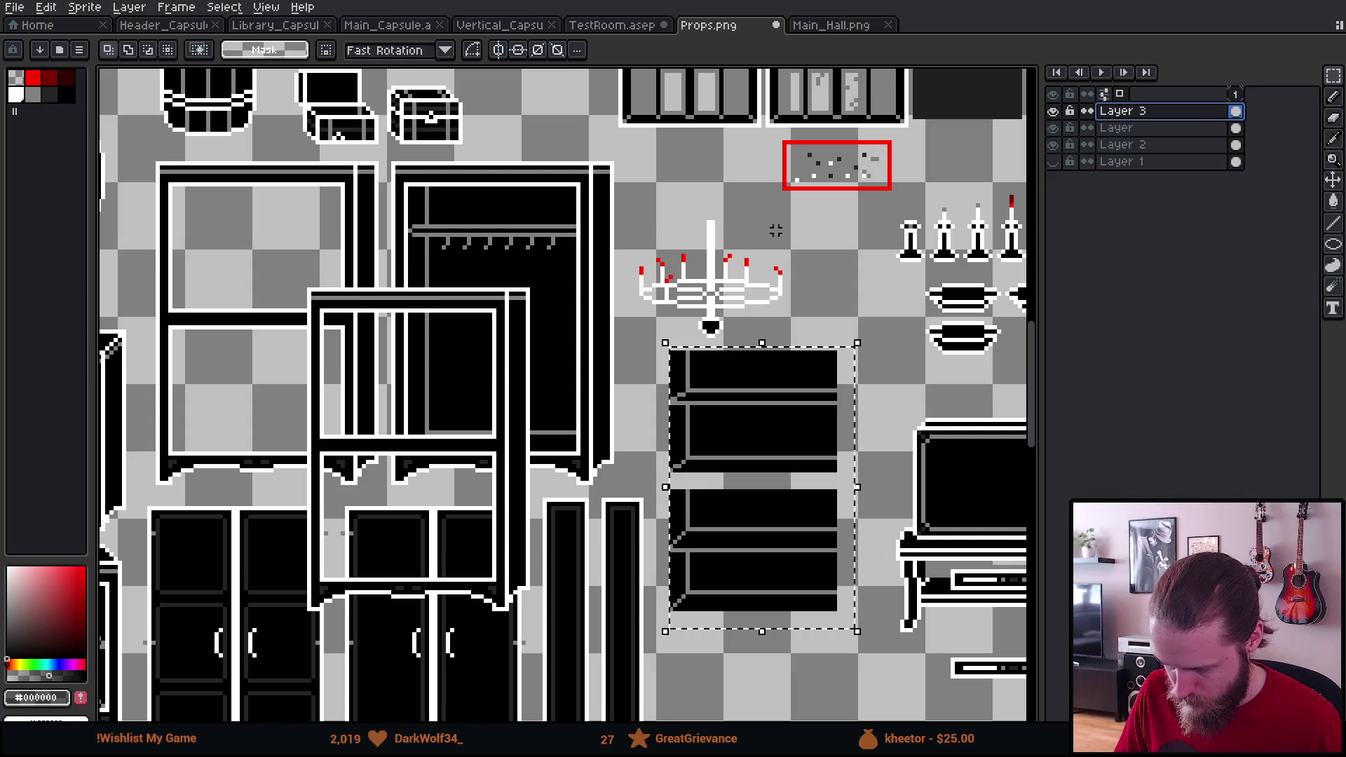
pyautogui.hotkey('ctrl', 'c')
pyautogui.hotkey('ctrl', 'v')
pyautogui.moveTo(749, 399)
pyautogui.mouseDown()
pyautogui.moveTo(446, 391)
pyautogui.moveTo(403, 363)
pyautogui.mouseUp()
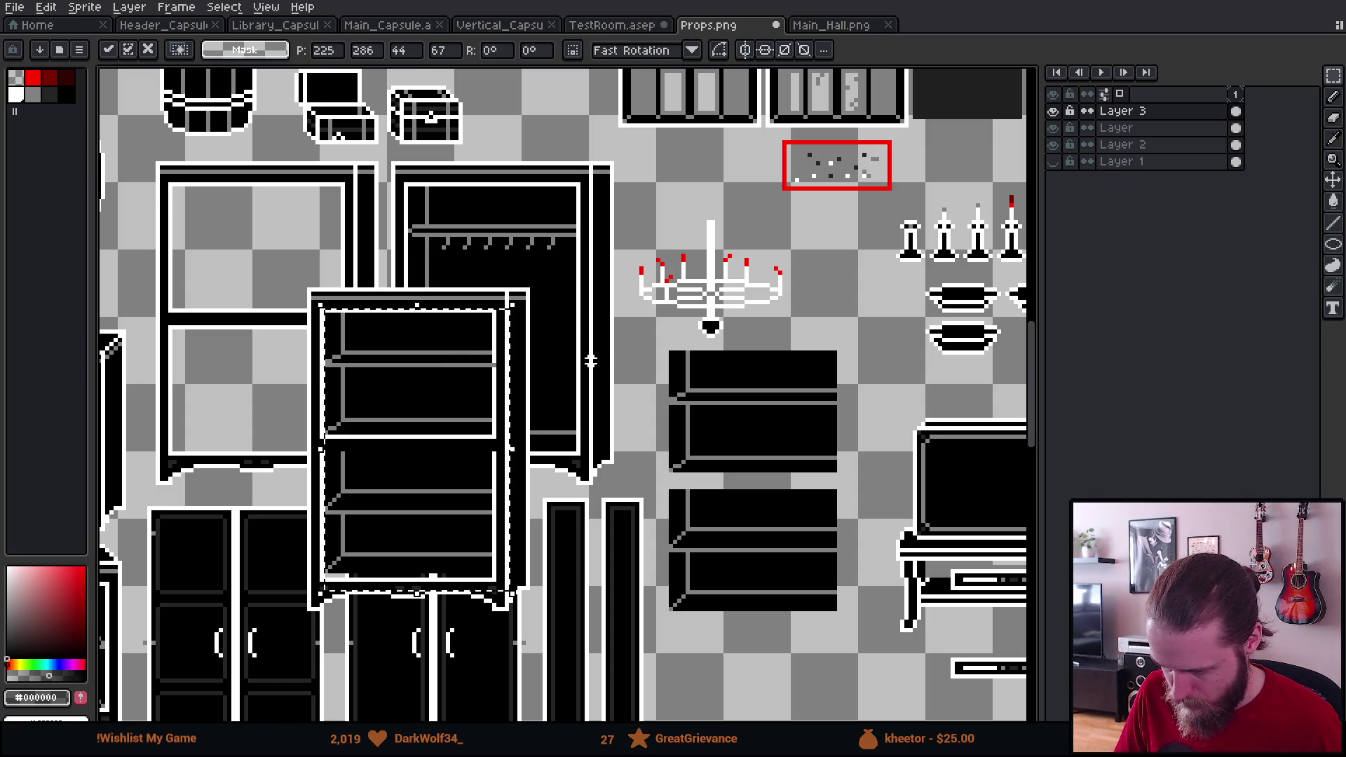
pyautogui.scroll(-5, 591, 360)
pyautogui.moveTo(1022, 392)
pyautogui.mouseDown()
pyautogui.moveTo(1021, 375)
pyautogui.moveTo(916, 376)
pyautogui.moveTo(906, 520)
pyautogui.moveTo(851, 288)
pyautogui.moveTo(761, 239)
pyautogui.moveTo(731, 183)
pyautogui.moveTo(721, 217)
pyautogui.moveTo(700, 213)
pyautogui.moveTo(646, 357)
pyautogui.moveTo(712, 420)
pyautogui.mouseUp()
pyautogui.scroll(5, 778, 248)
pyautogui.scroll(-5, 600, 307)
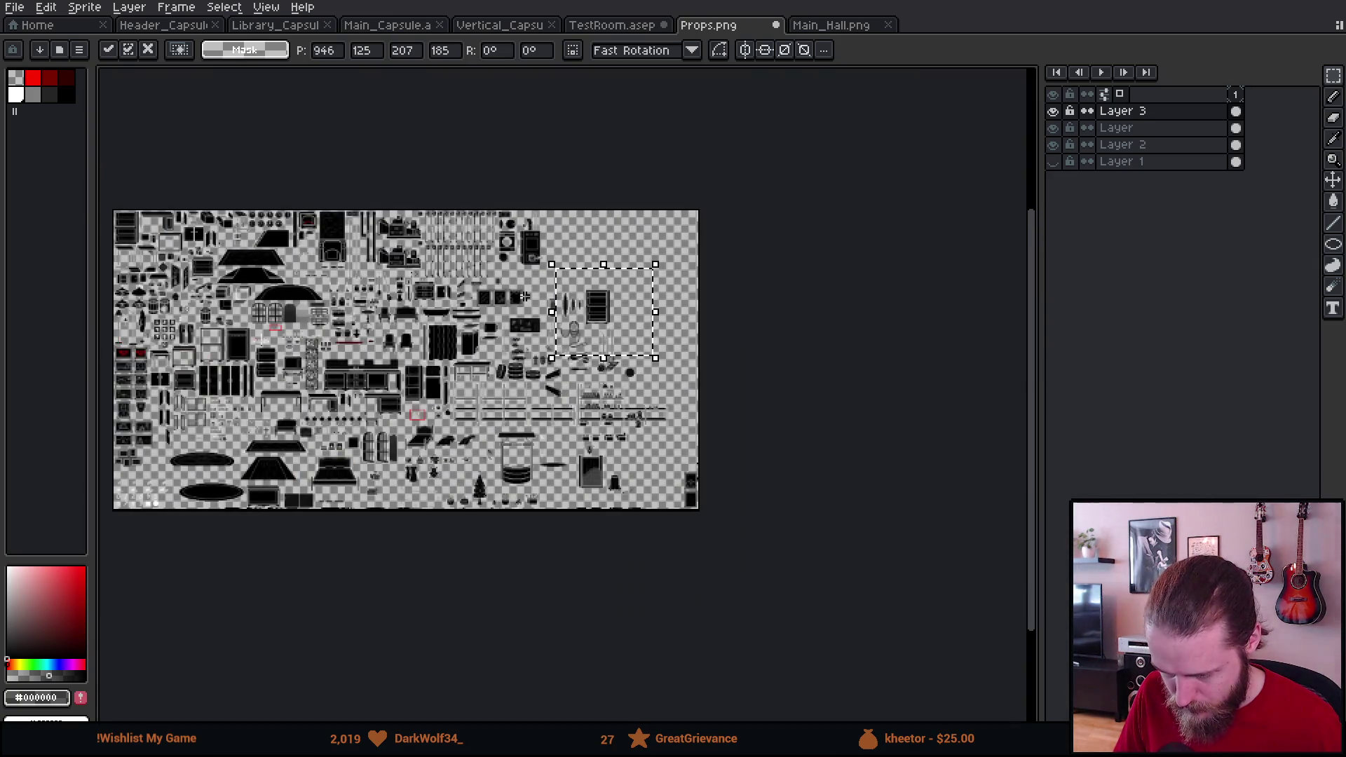
# Step: Drop the cabinet copy in place and test-move its lower compartment, then cancel
pyautogui.hotkey('ctrl', 'd')
pyautogui.scroll(4, 613, 302)
pyautogui.moveTo(444, 283); pyautogui.dragTo(540, 279)
pyautogui.scroll(1, 492, 272)
pyautogui.scroll(1, 540, 279)
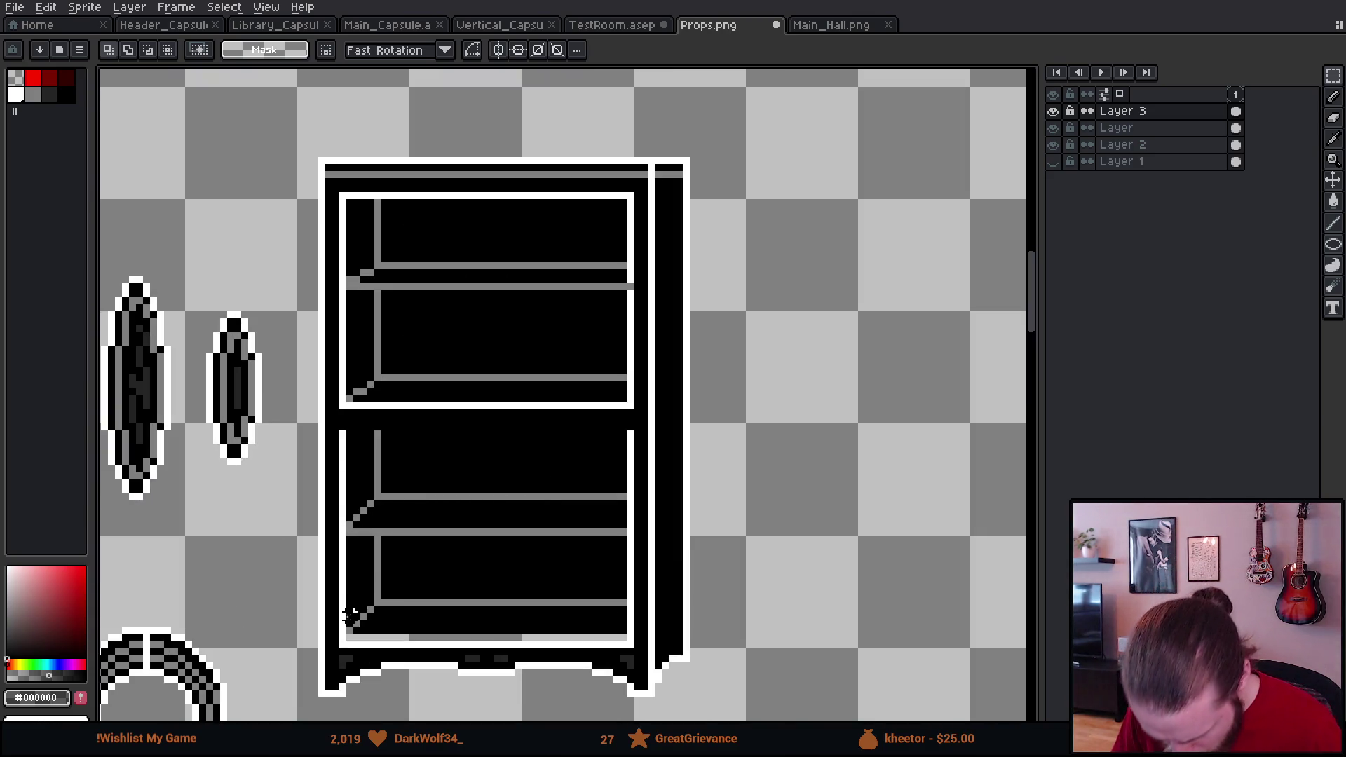
pyautogui.moveTo(349, 626)
pyautogui.mouseDown()
pyautogui.moveTo(620, 450)
pyautogui.moveTo(623, 434)
pyautogui.mouseUp()
pyautogui.press('Down')
pyautogui.press('Left')
pyautogui.press('Escape')
pyautogui.hotkey('ctrl', 'd')
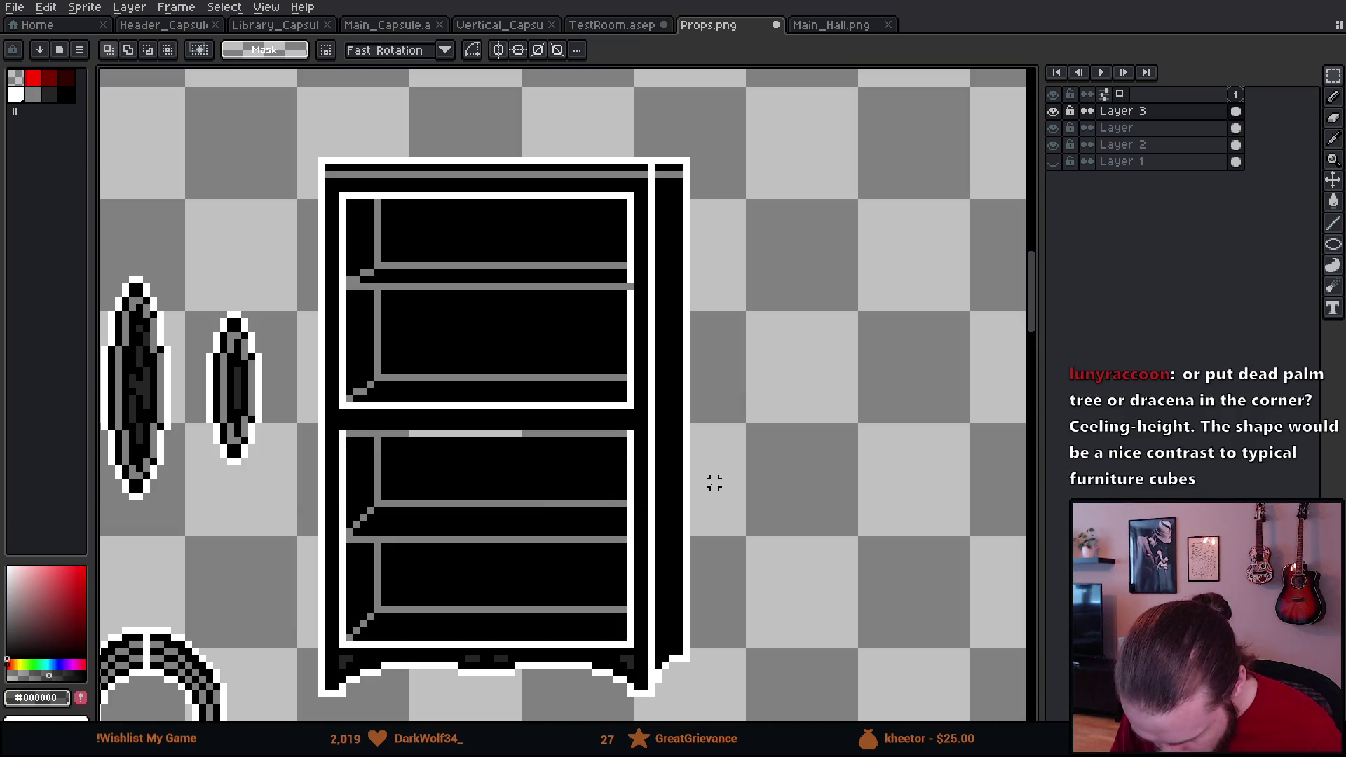
# Step: Draw a white top edge across the cabinet's lower compartment
pyautogui.scroll(1, 386, 432)
pyautogui.press('i')
pyautogui.click(321, 426)
pyautogui.press('b')
pyautogui.click(321, 431)
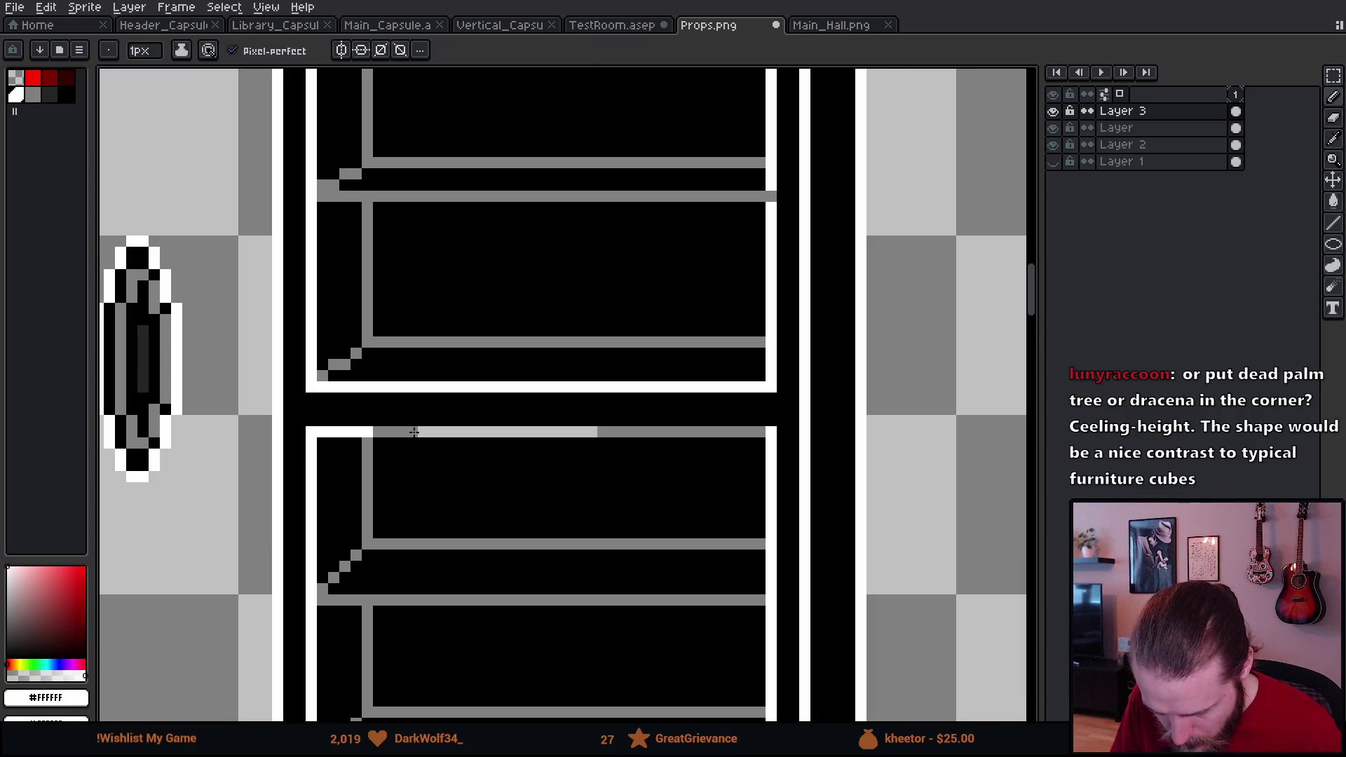
pyautogui.keyDown('shift'); pyautogui.click(764, 431); pyautogui.keyUp('shift')
# Step: Cut out the cabinet's middle strip to split it in two
pyautogui.scroll(-3, 764, 431)
pyautogui.scroll(-1, 764, 431)
pyautogui.scroll(1, 764, 429)
pyautogui.press('m')
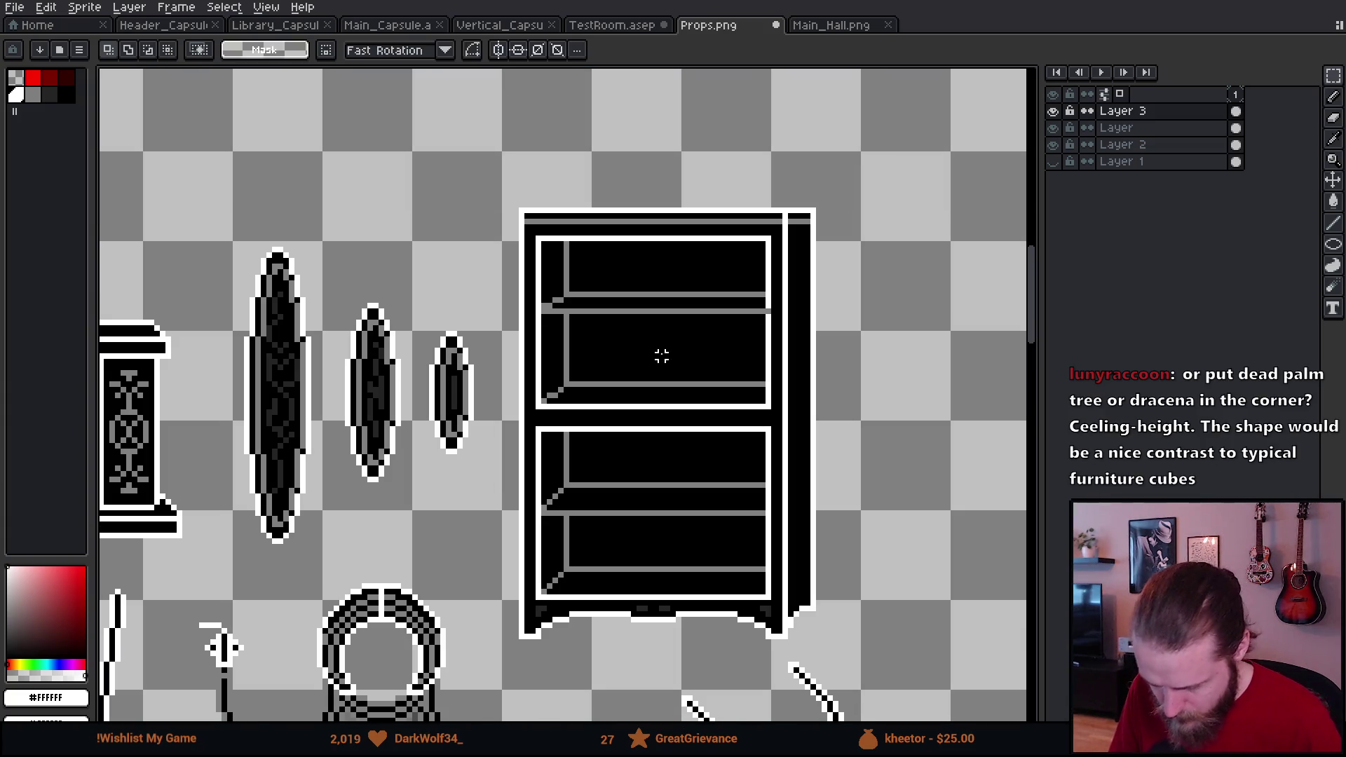
pyautogui.moveTo(619, 184)
pyautogui.mouseDown()
pyautogui.moveTo(649, 705)
pyautogui.moveTo(684, 613)
pyautogui.moveTo(701, 612)
pyautogui.mouseUp()
pyautogui.hotkey('ctrl', 'x')
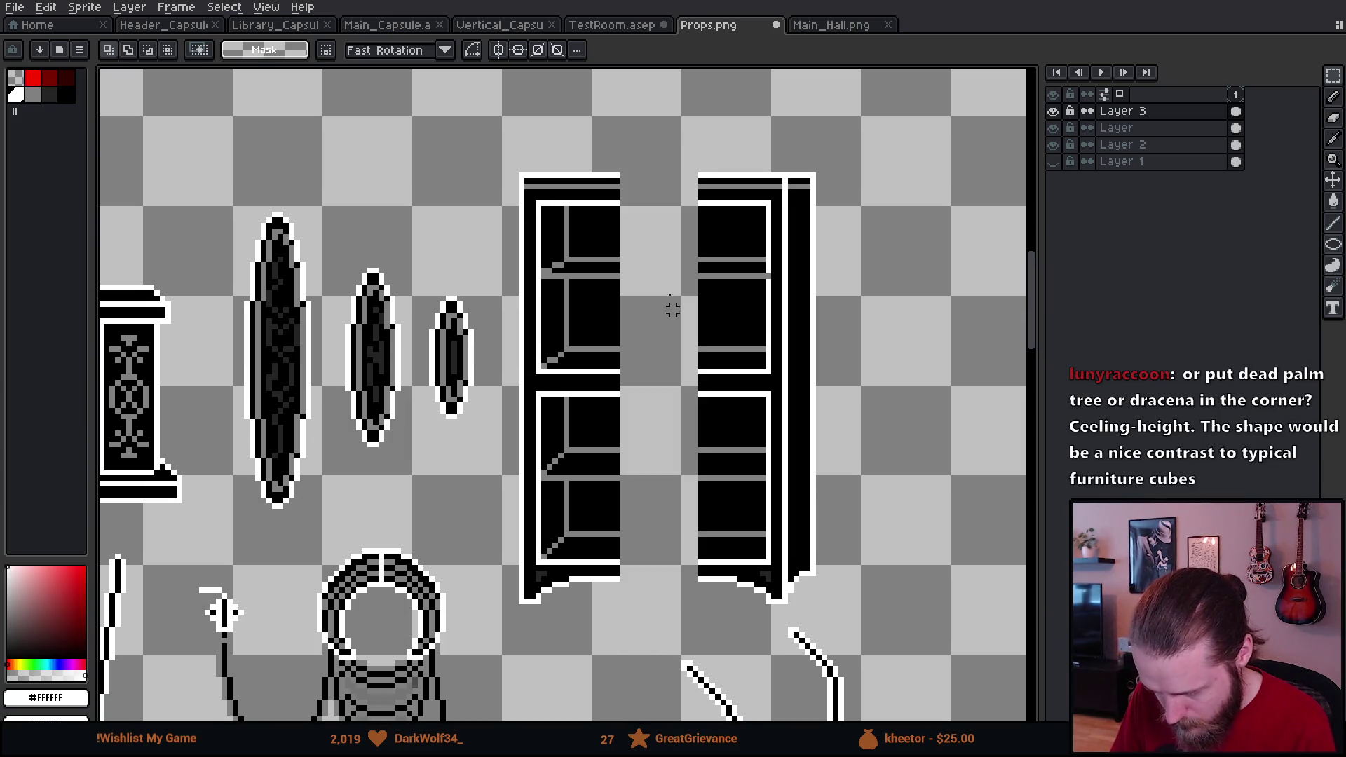
# Step: Slide the right cabinet half left until it meets the left half
pyautogui.scroll(1, 771, 242)
pyautogui.press('i')
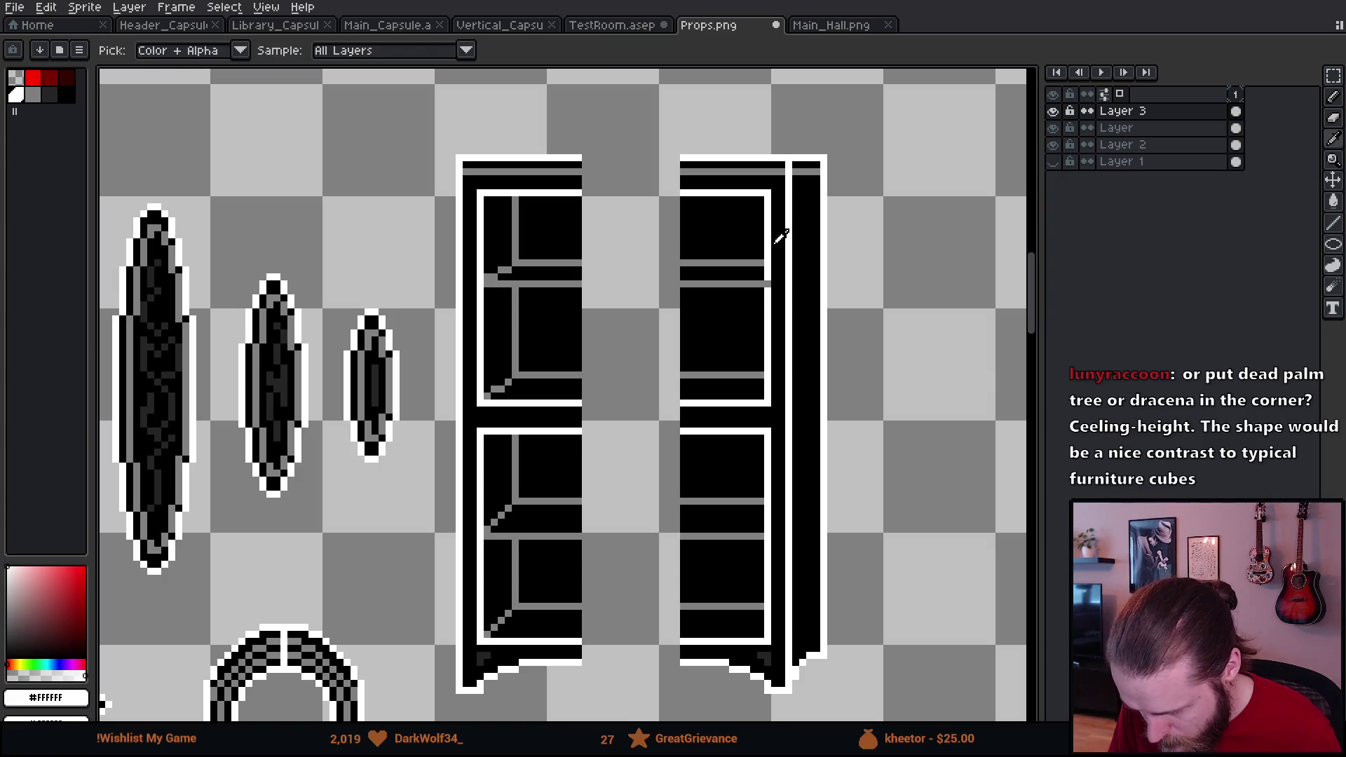
pyautogui.press('b')
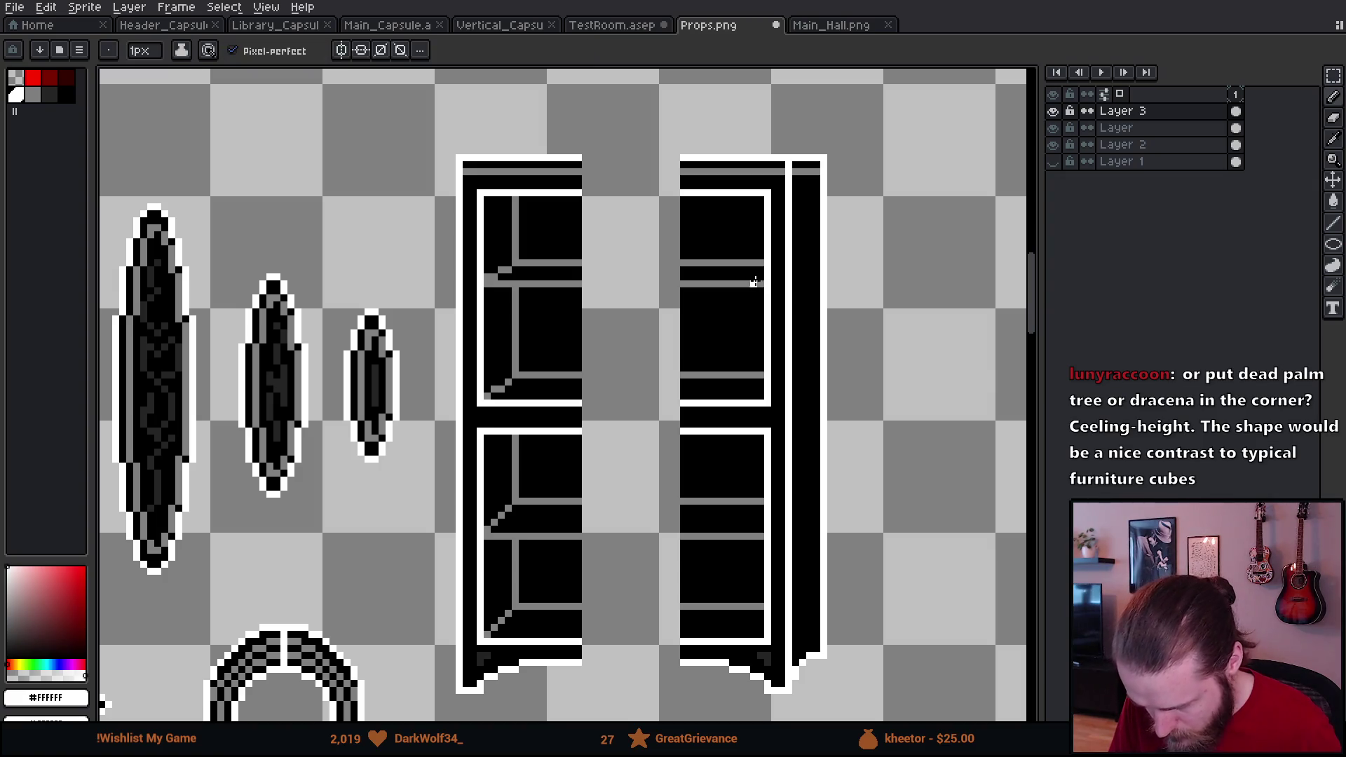
pyautogui.press('m')
pyautogui.moveTo(680, 147)
pyautogui.mouseDown()
pyautogui.moveTo(708, 240)
pyautogui.moveTo(964, 697)
pyautogui.mouseUp()
pyautogui.moveTo(873, 650)
pyautogui.mouseDown()
pyautogui.moveTo(710, 655)
pyautogui.moveTo(721, 652)
pyautogui.mouseUp()
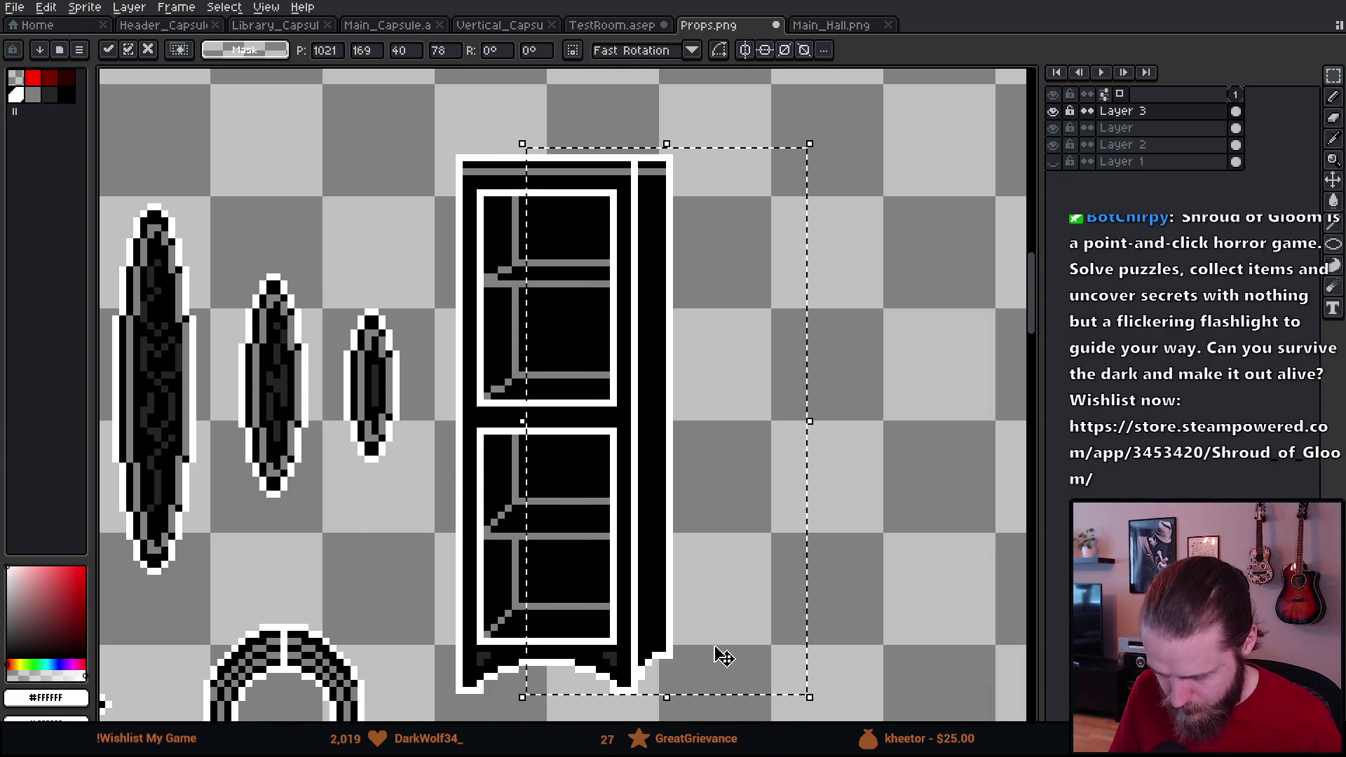
# Step: Draw a grey shelf under the upper panel, joined to the grey upright below
pyautogui.scroll(-1, 725, 652)
pyautogui.hotkey('ctrl', 'd')
pyautogui.scroll(-5, 712, 429)
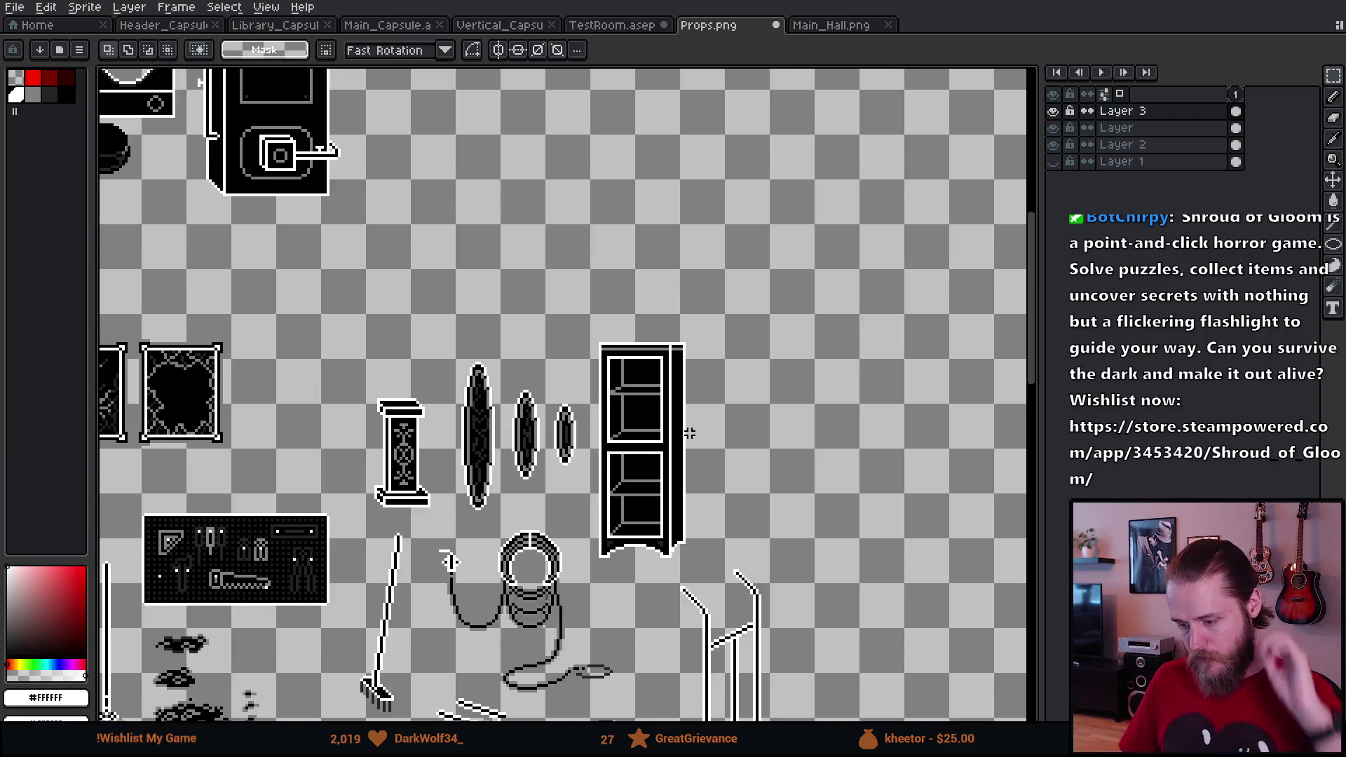
pyautogui.scroll(2, 691, 433)
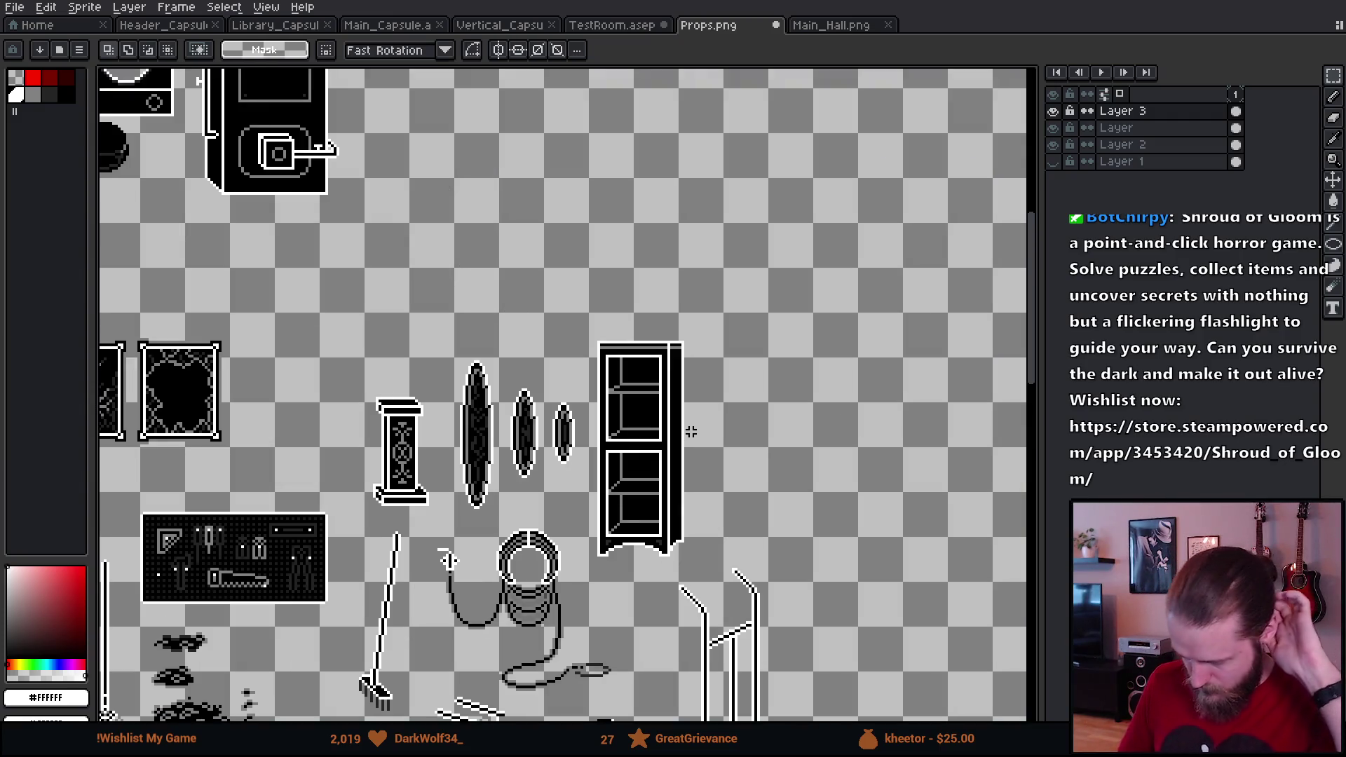
pyautogui.scroll(1, 637, 460)
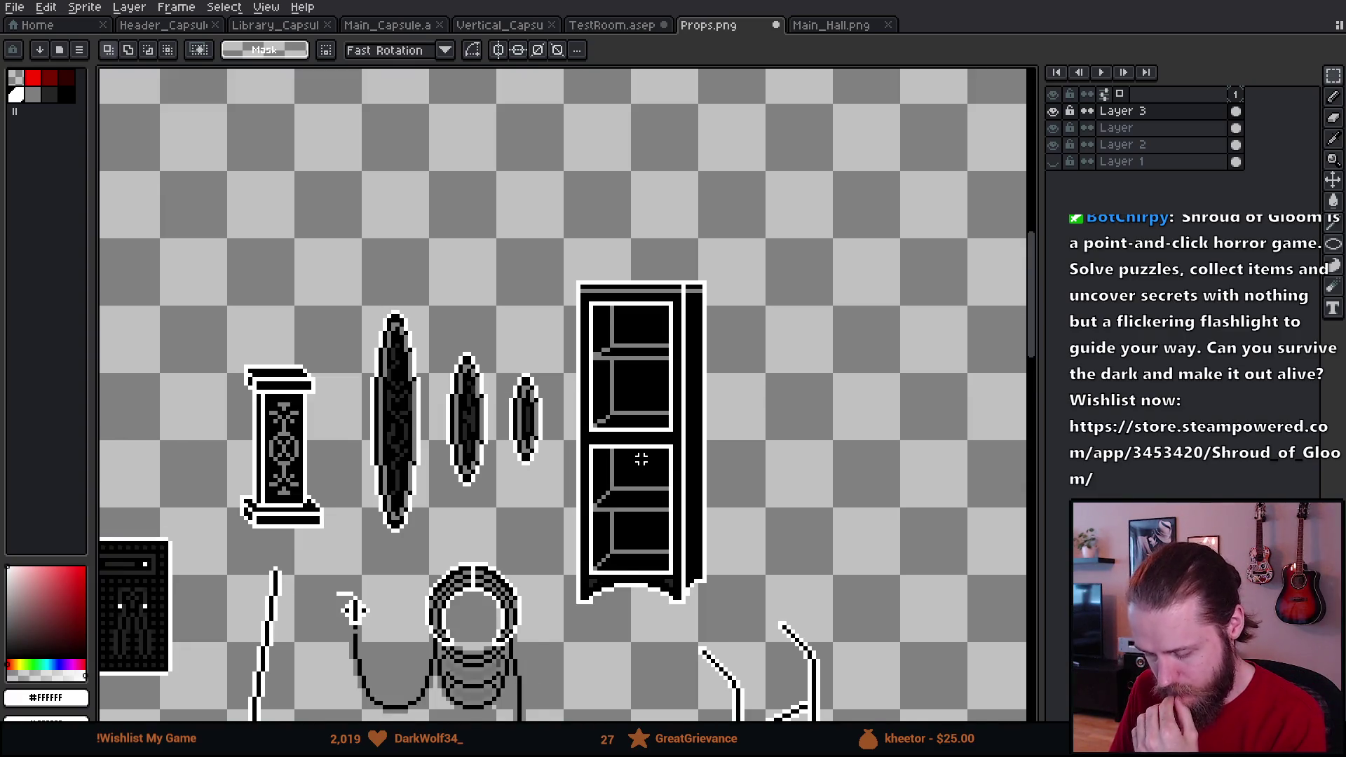
pyautogui.scroll(1, 642, 459)
pyautogui.scroll(1, 641, 460)
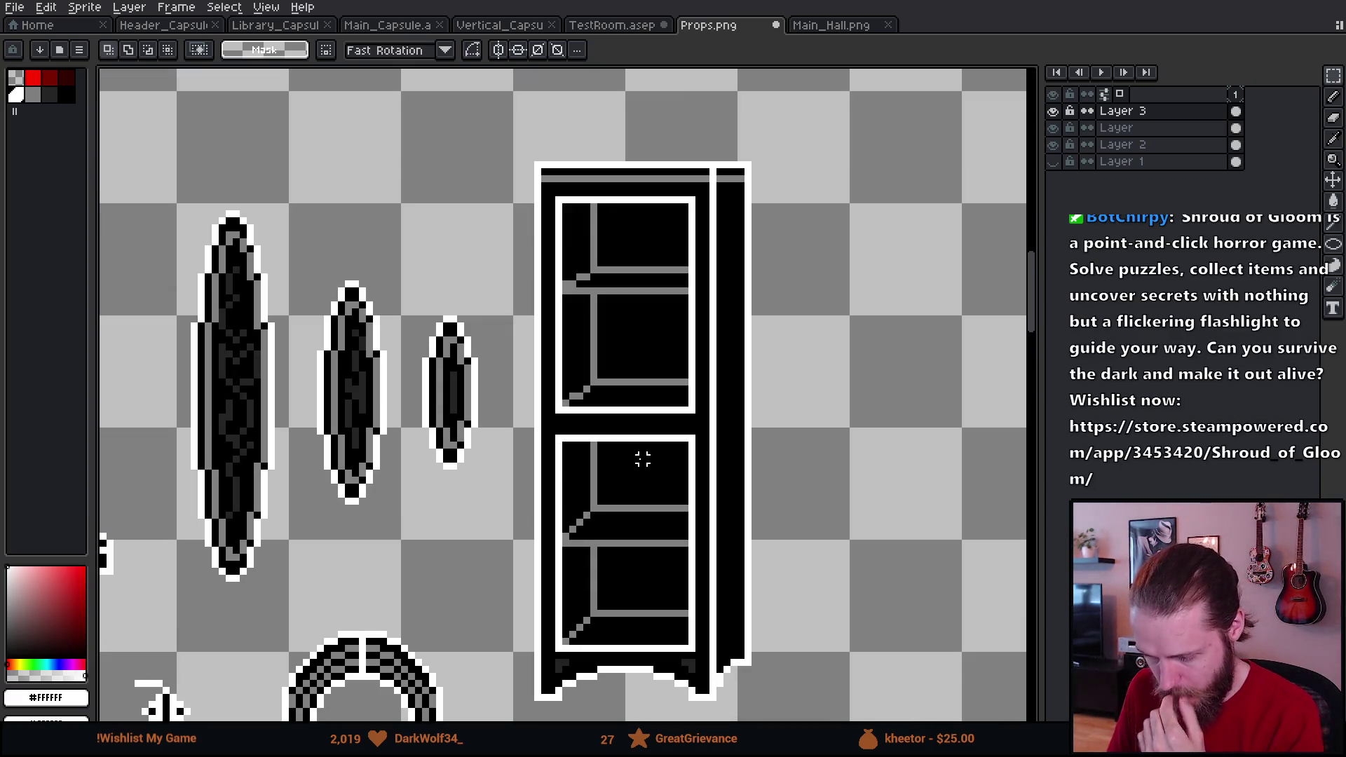
pyautogui.scroll(1, 620, 445)
pyautogui.press('i')
pyautogui.click(559, 389)
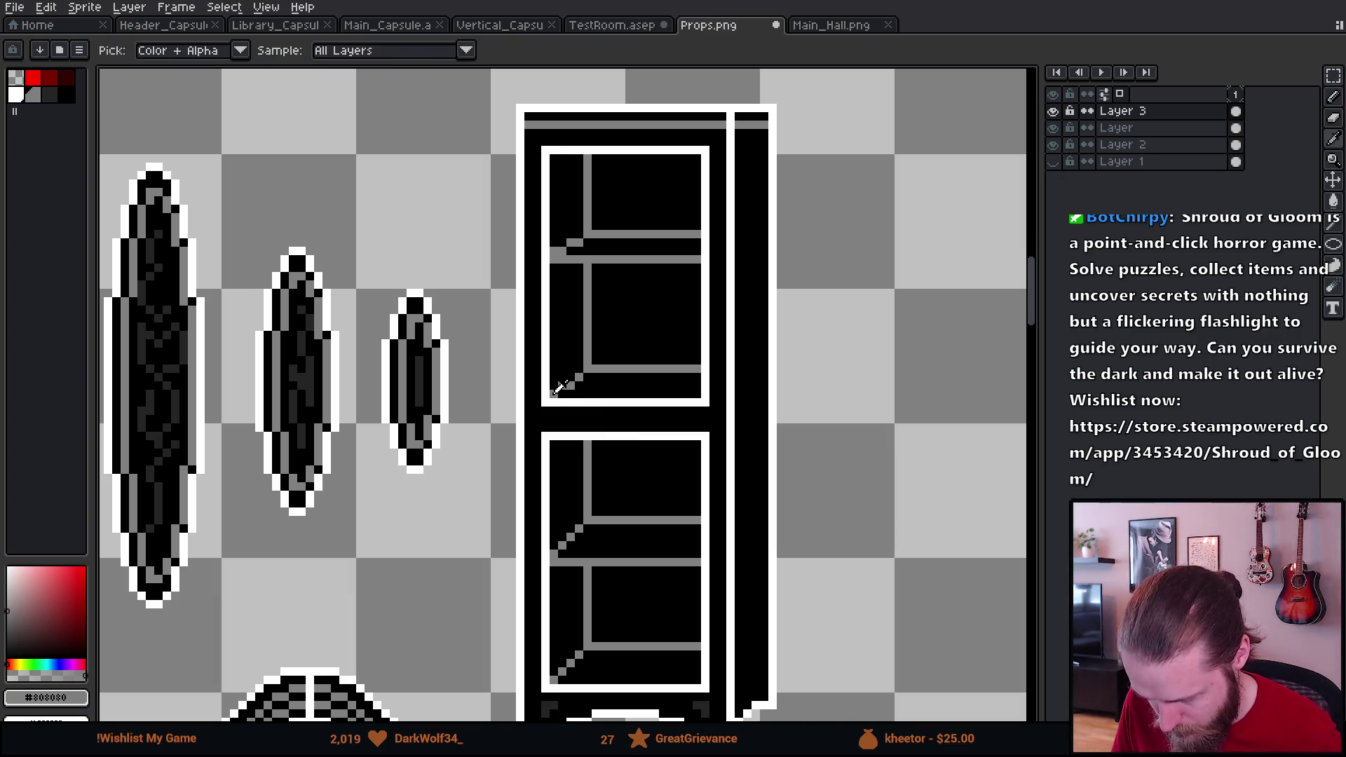
pyautogui.press('b')
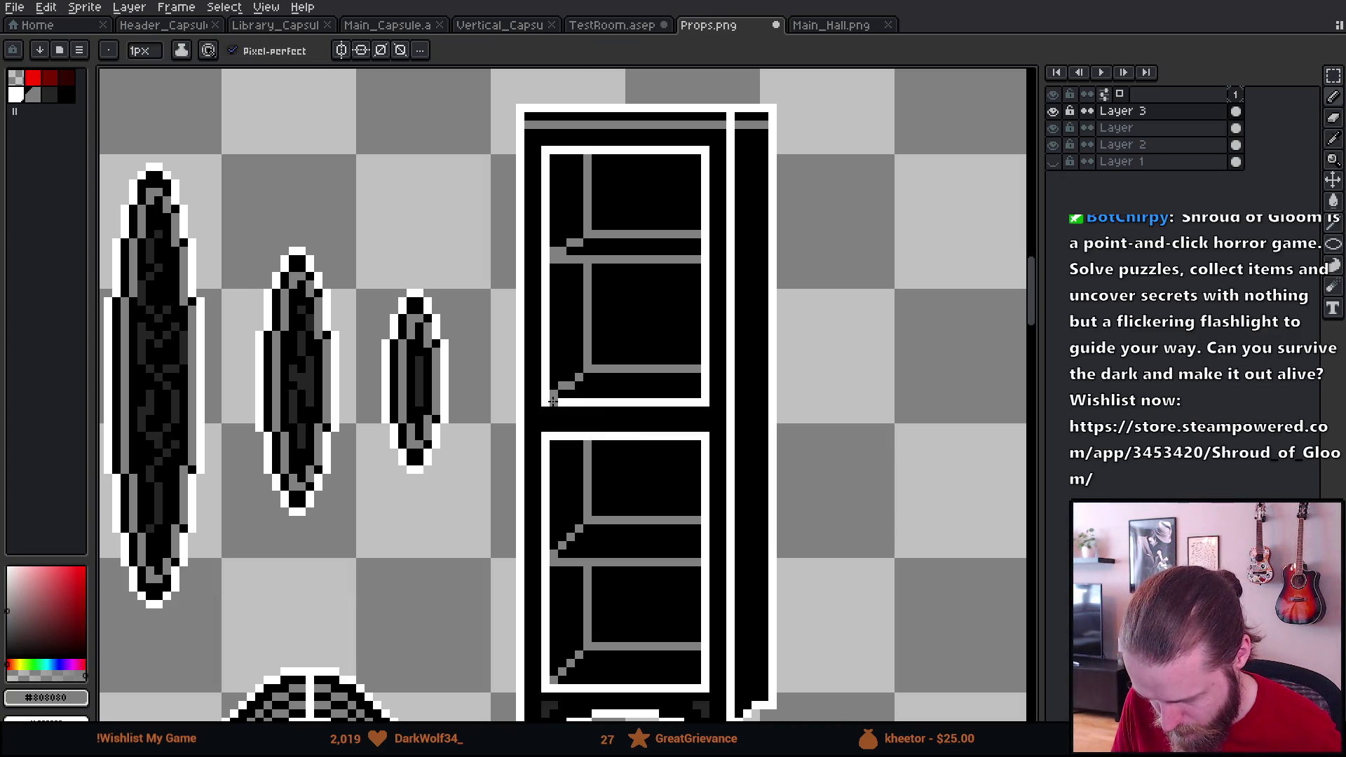
pyautogui.moveTo(558, 401); pyautogui.dragTo(696, 403)
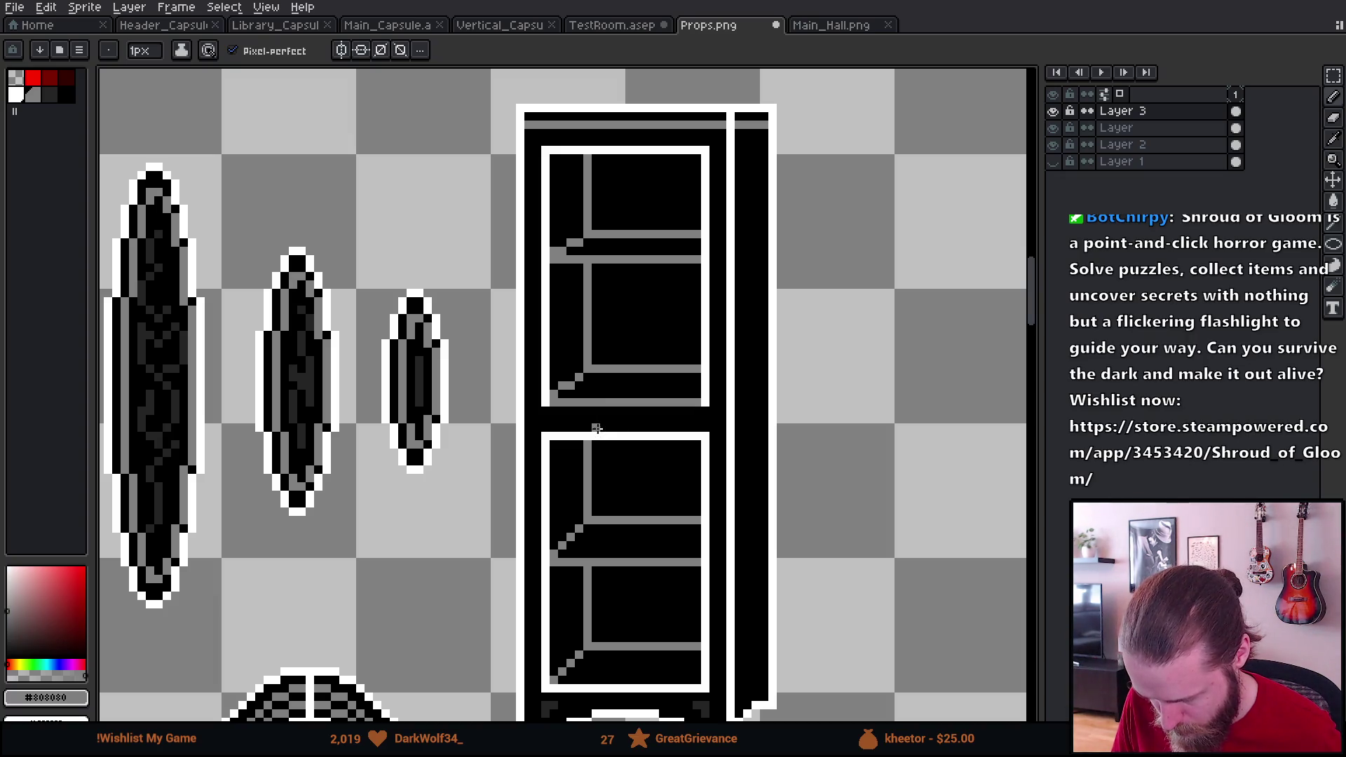
pyautogui.moveTo(587, 440); pyautogui.dragTo(585, 412)
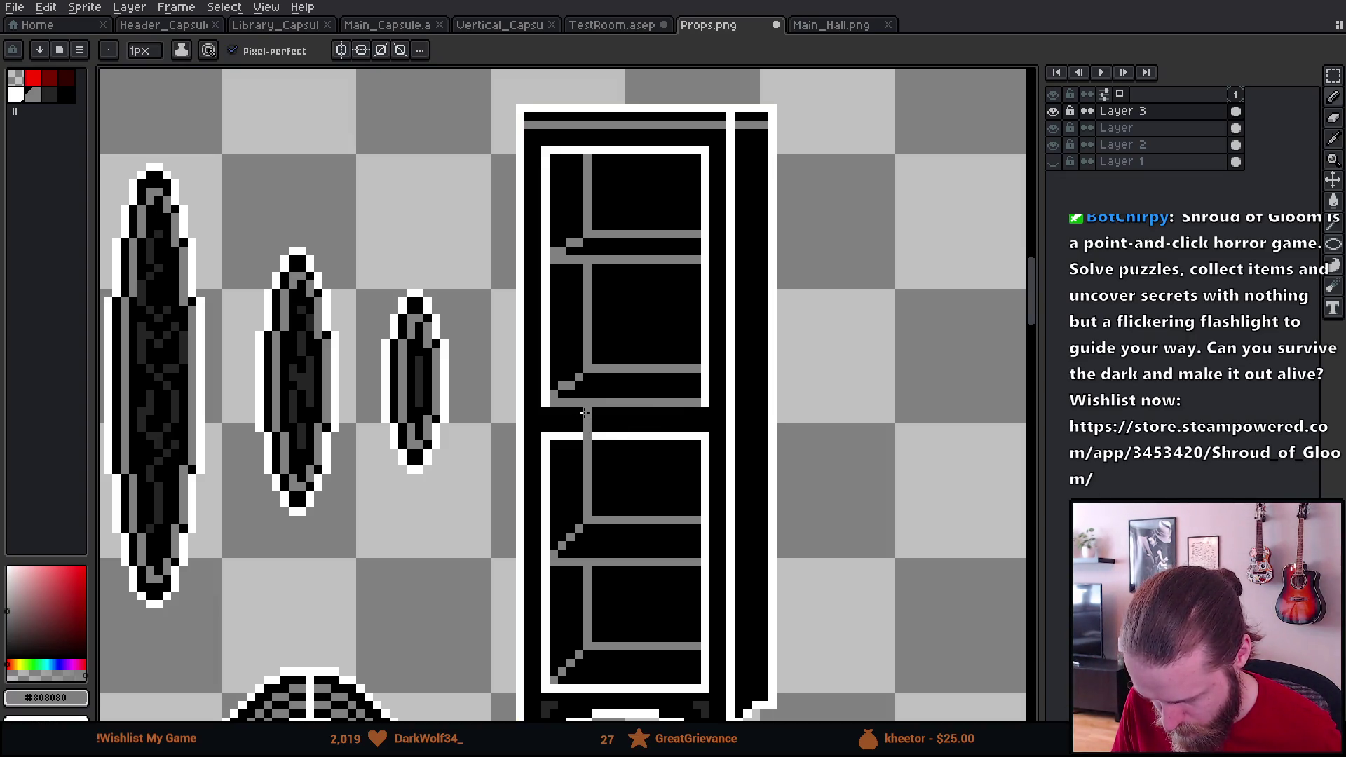
# Step: Paint the white inner panel edge black
pyautogui.keyDown('alt'); pyautogui.click(562, 434); pyautogui.keyUp('alt')
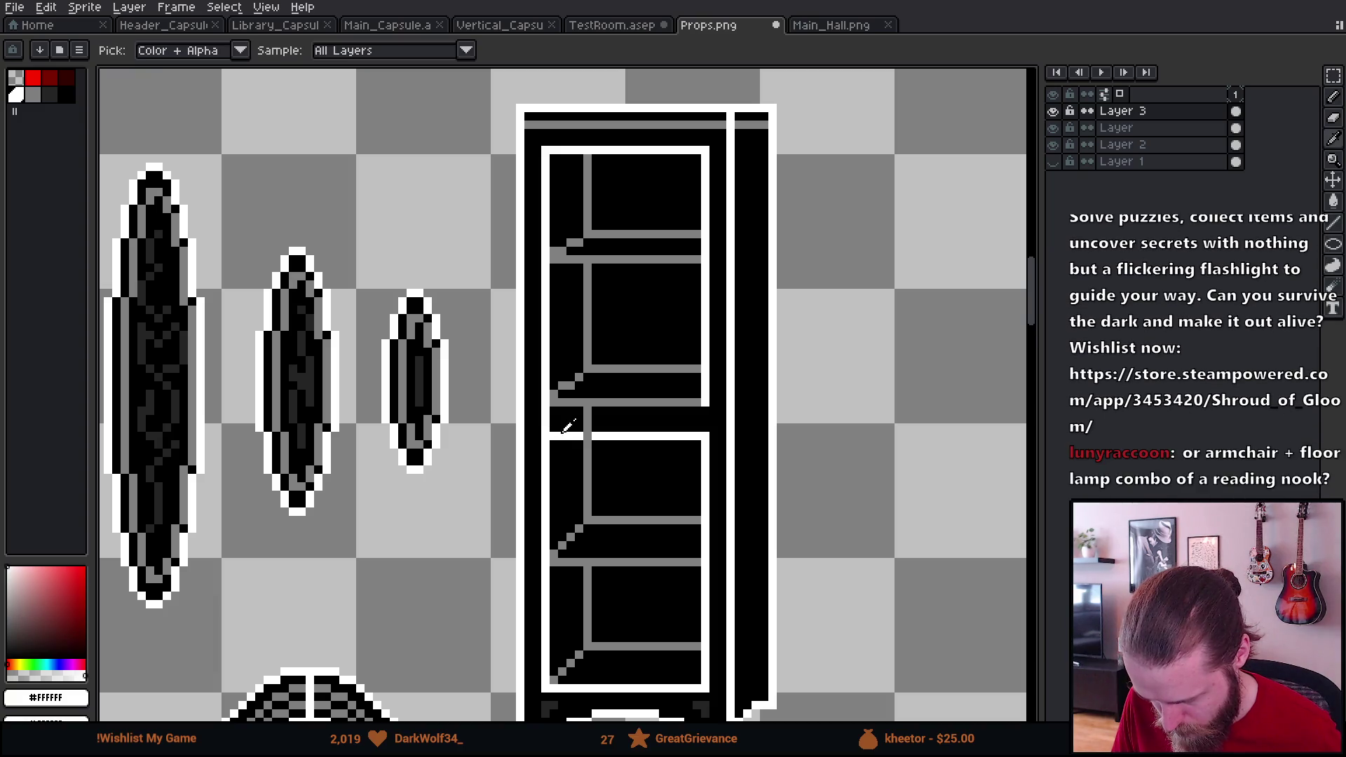
pyautogui.keyDown('alt'); pyautogui.click(569, 429); pyautogui.keyUp('alt')
pyautogui.moveTo(577, 436); pyautogui.dragTo(701, 438)
pyautogui.keyDown('alt'); pyautogui.click(708, 435); pyautogui.keyUp('alt')
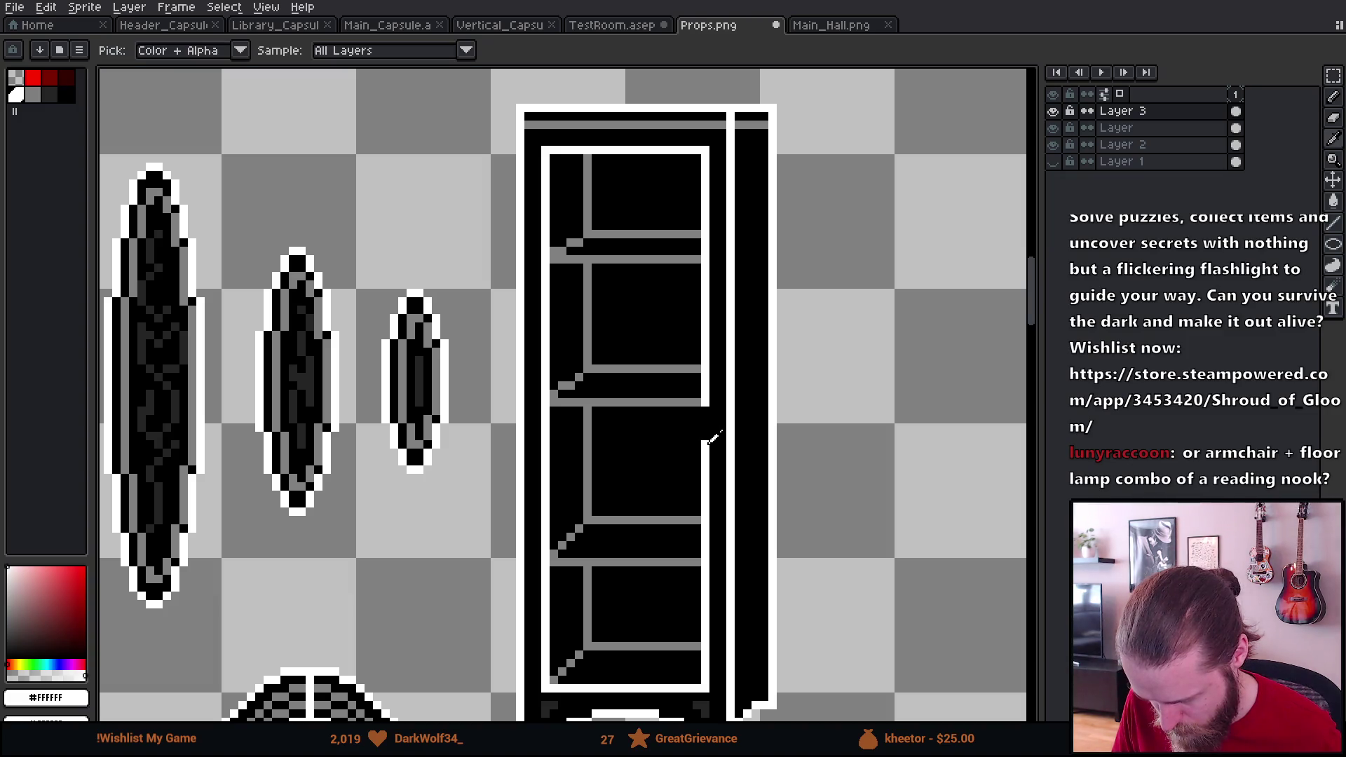
# Step: Draw another grey shelf line across the cabinet
pyautogui.scroll(-2, 704, 506)
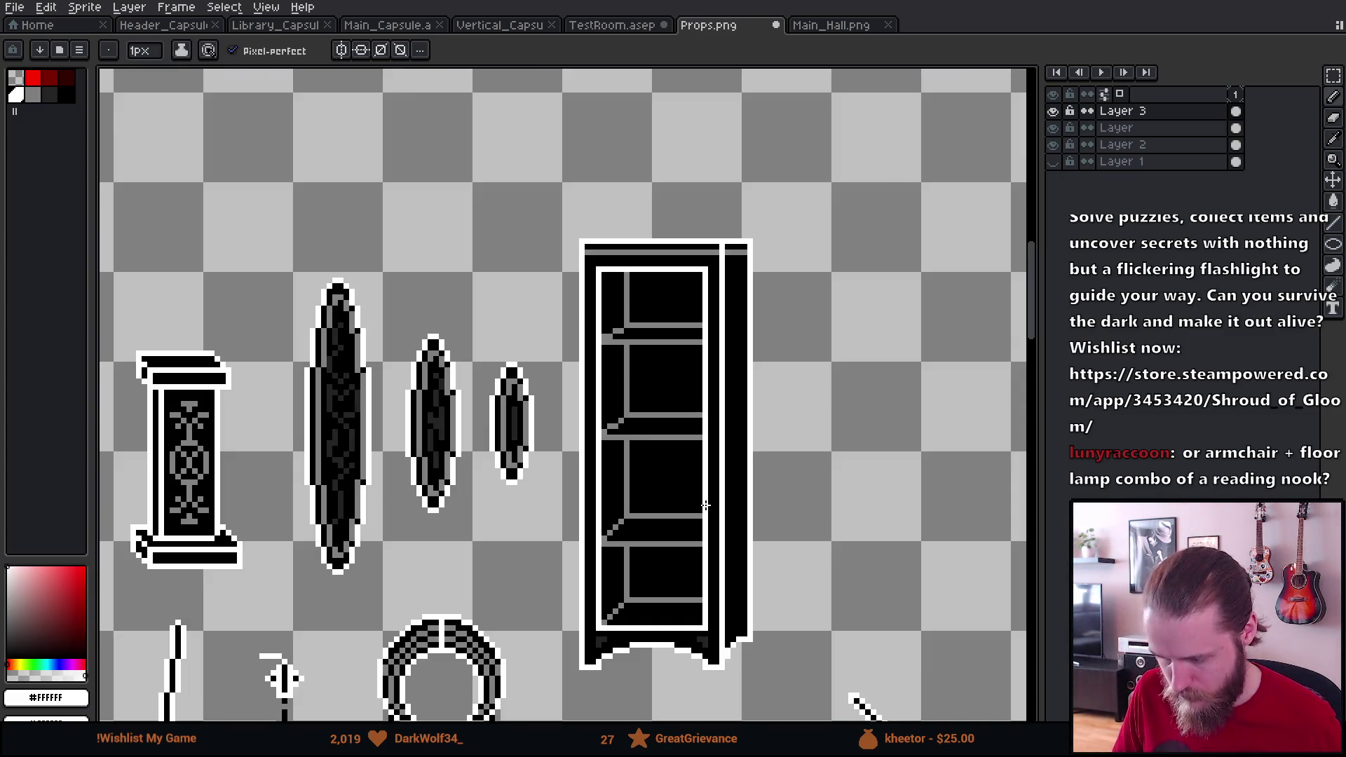
pyautogui.scroll(1, 708, 502)
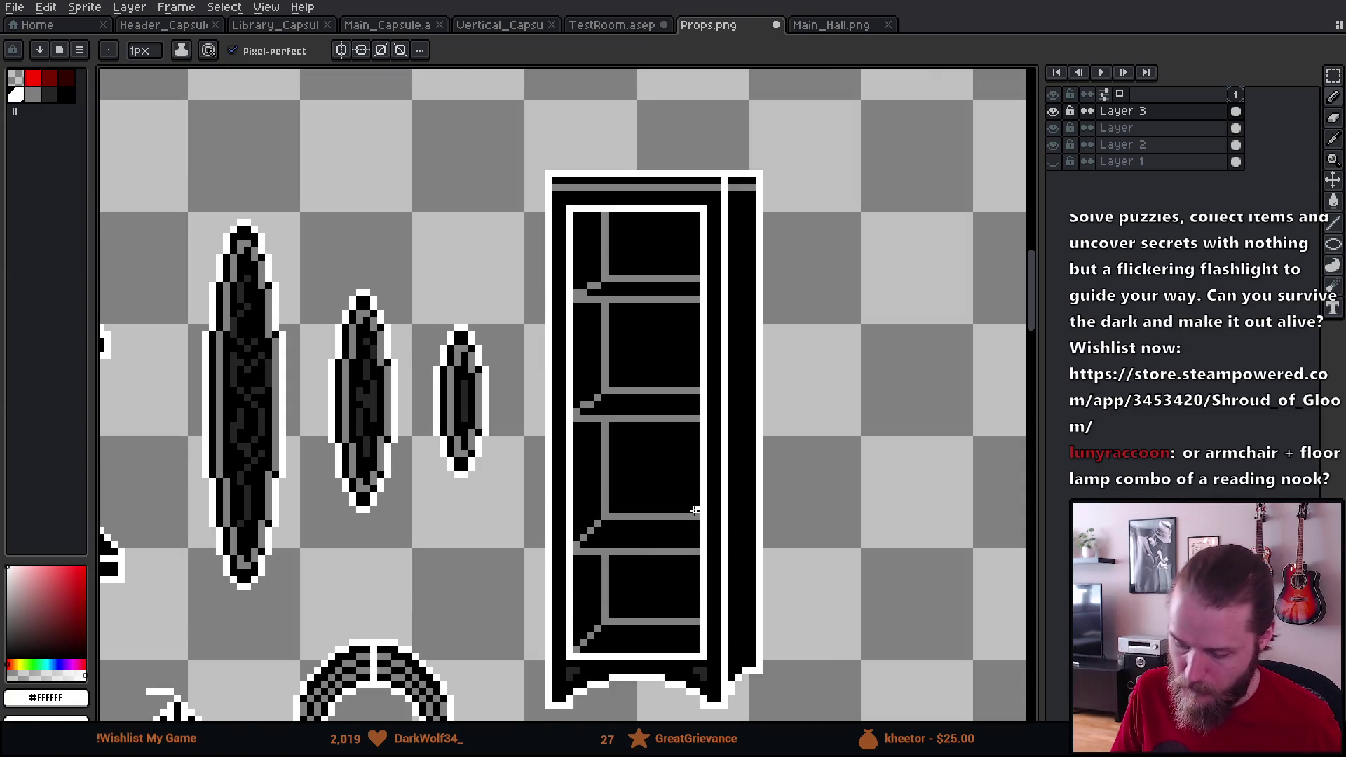
pyautogui.scroll(1, 694, 510)
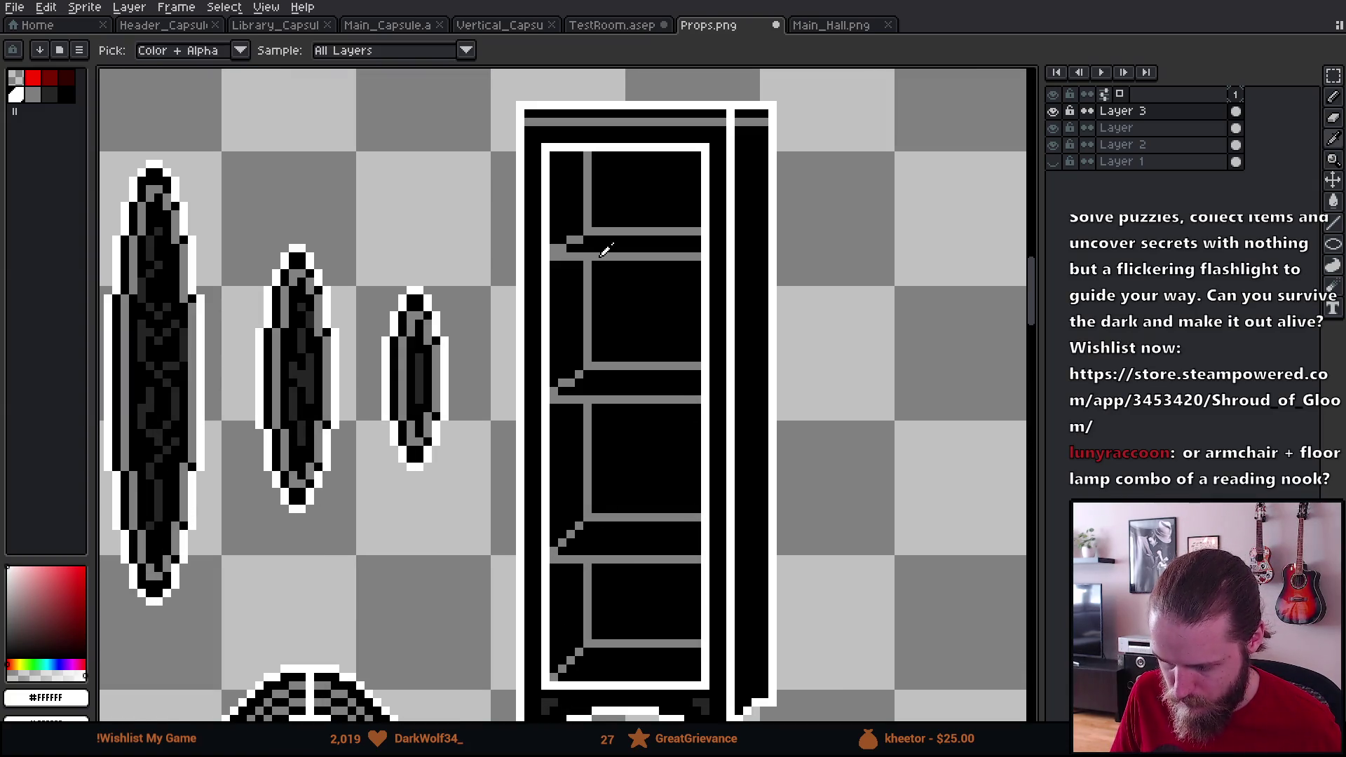
pyautogui.keyDown('alt'); pyautogui.click(560, 270); pyautogui.keyUp('alt')
pyautogui.moveTo(553, 267); pyautogui.dragTo(696, 267)
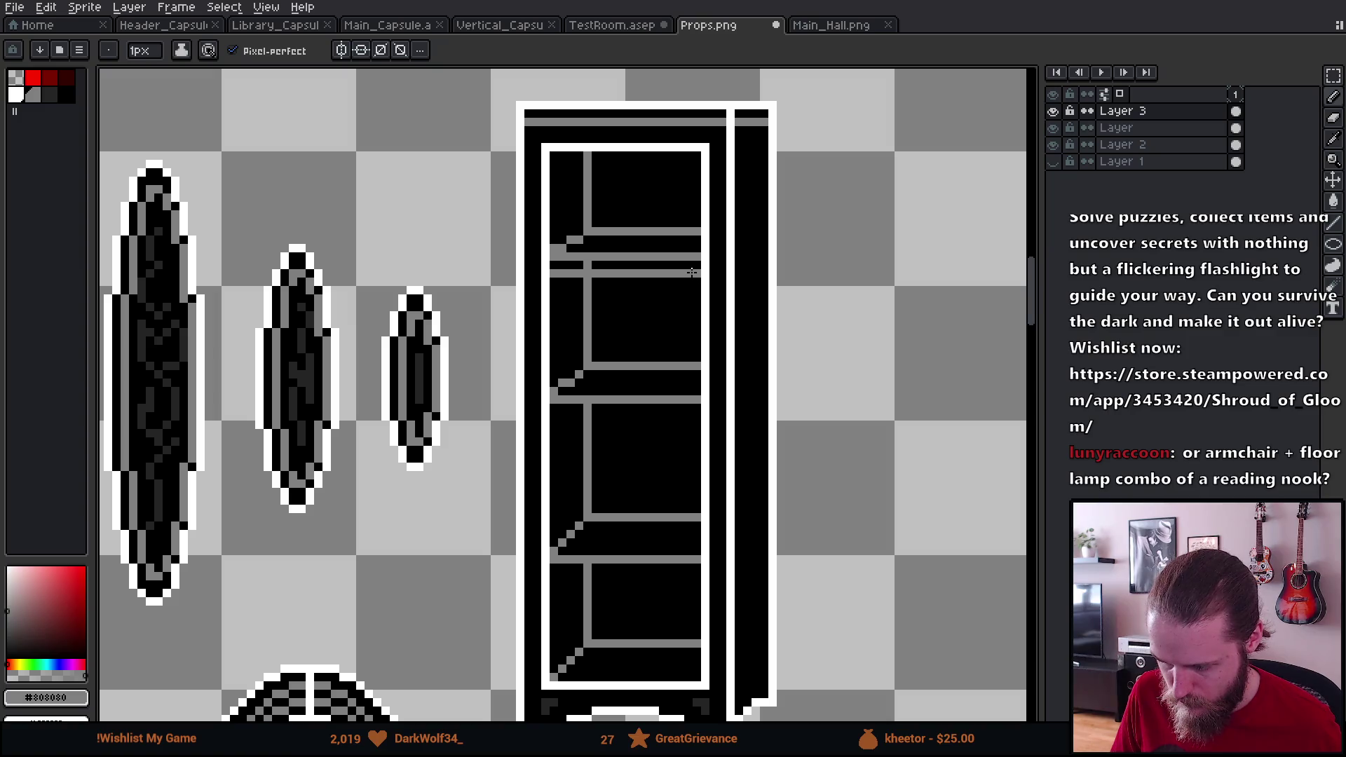
pyautogui.scroll(-1, 672, 292)
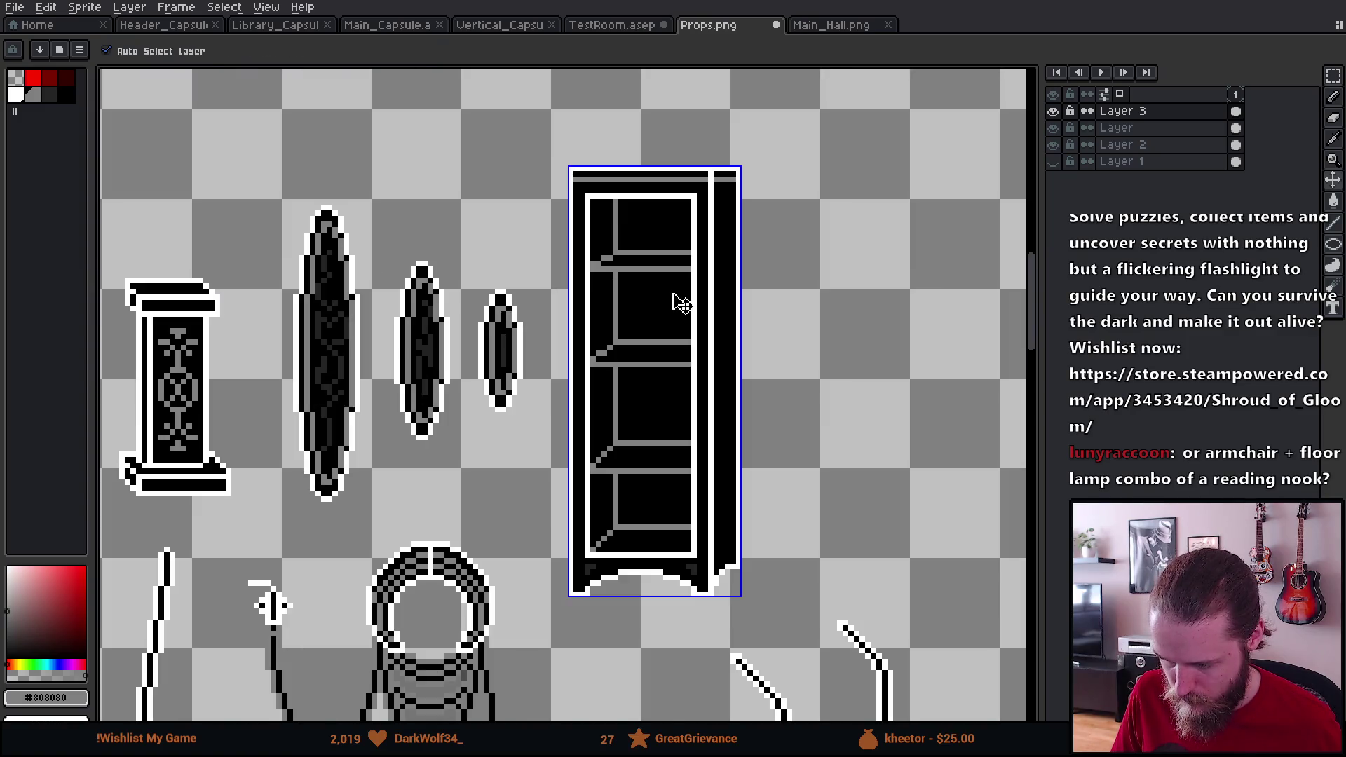
# Step: Shift the bookcase's upper shelves down one pixel
pyautogui.scroll(1, 672, 293)
pyautogui.press('m')
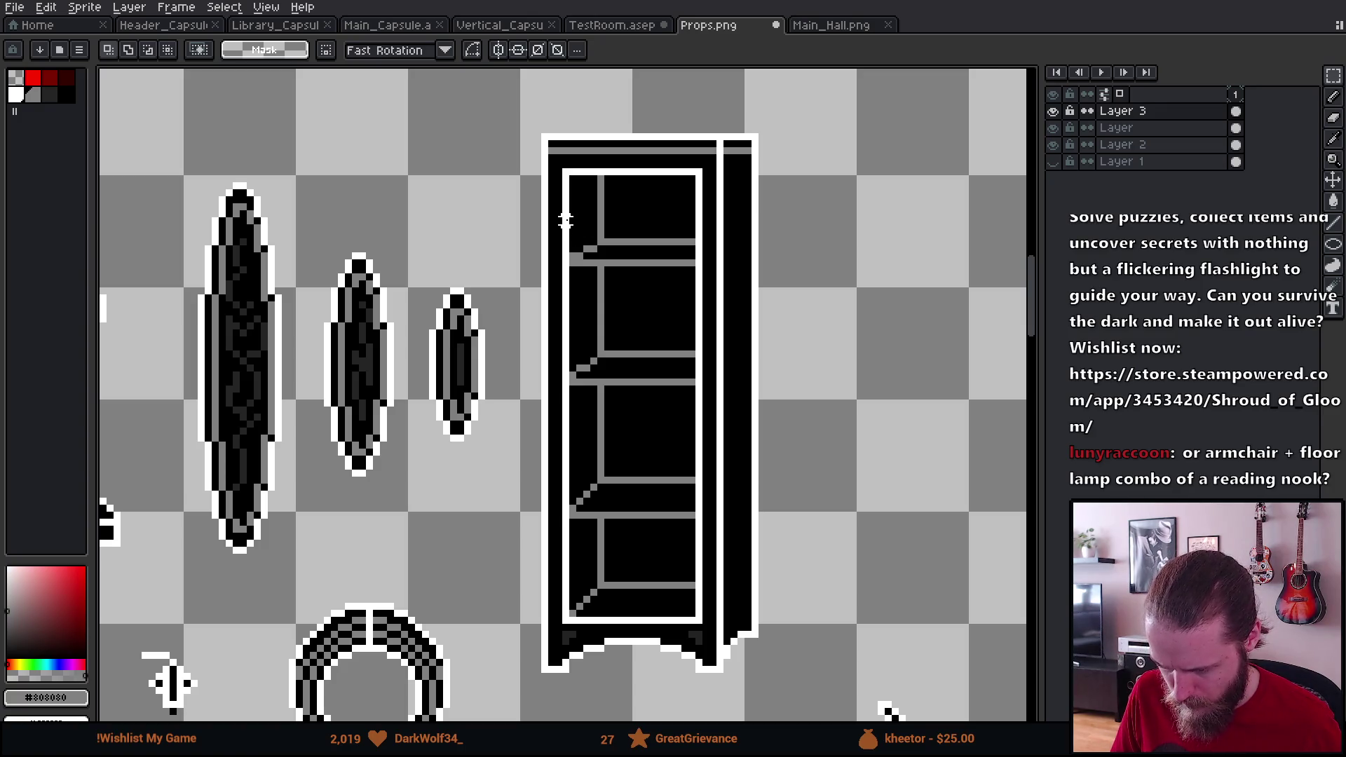
pyautogui.moveTo(574, 221); pyautogui.dragTo(684, 402)
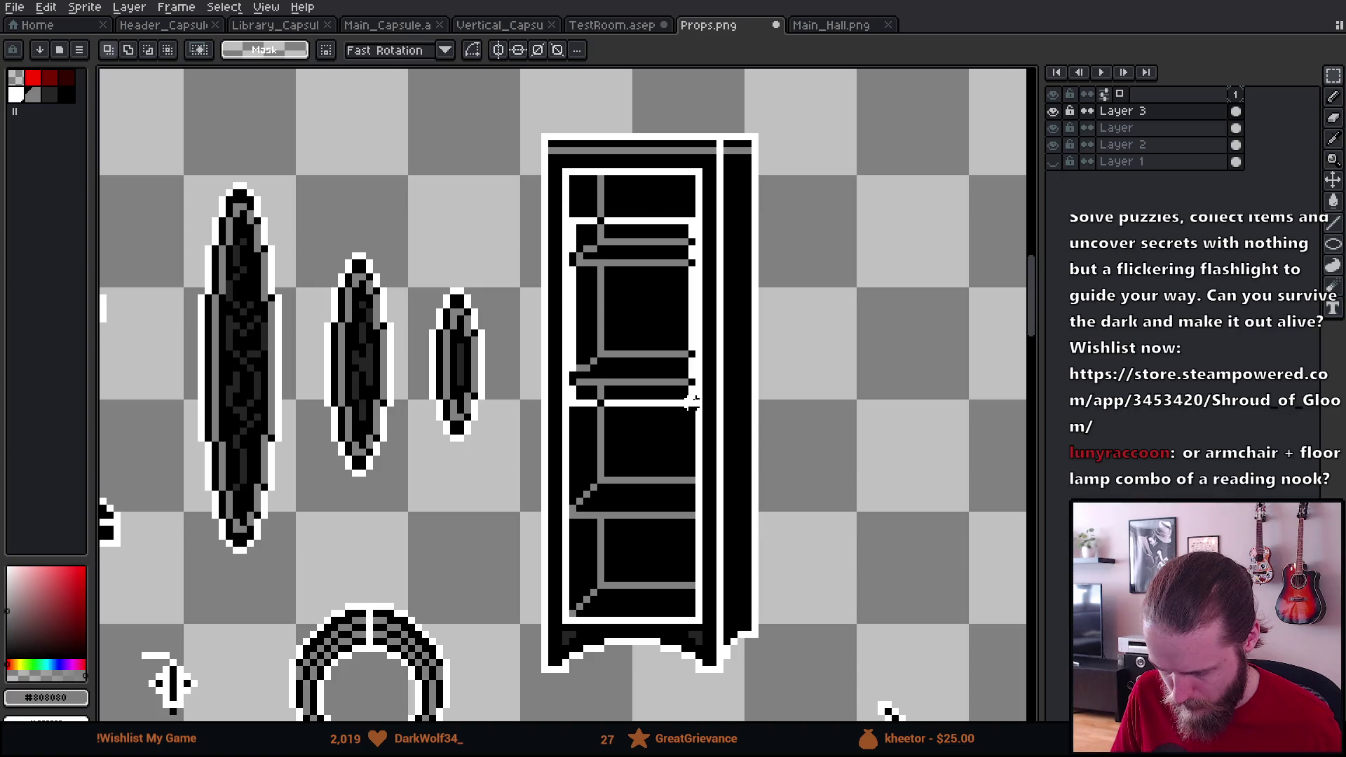
pyautogui.click(689, 399)
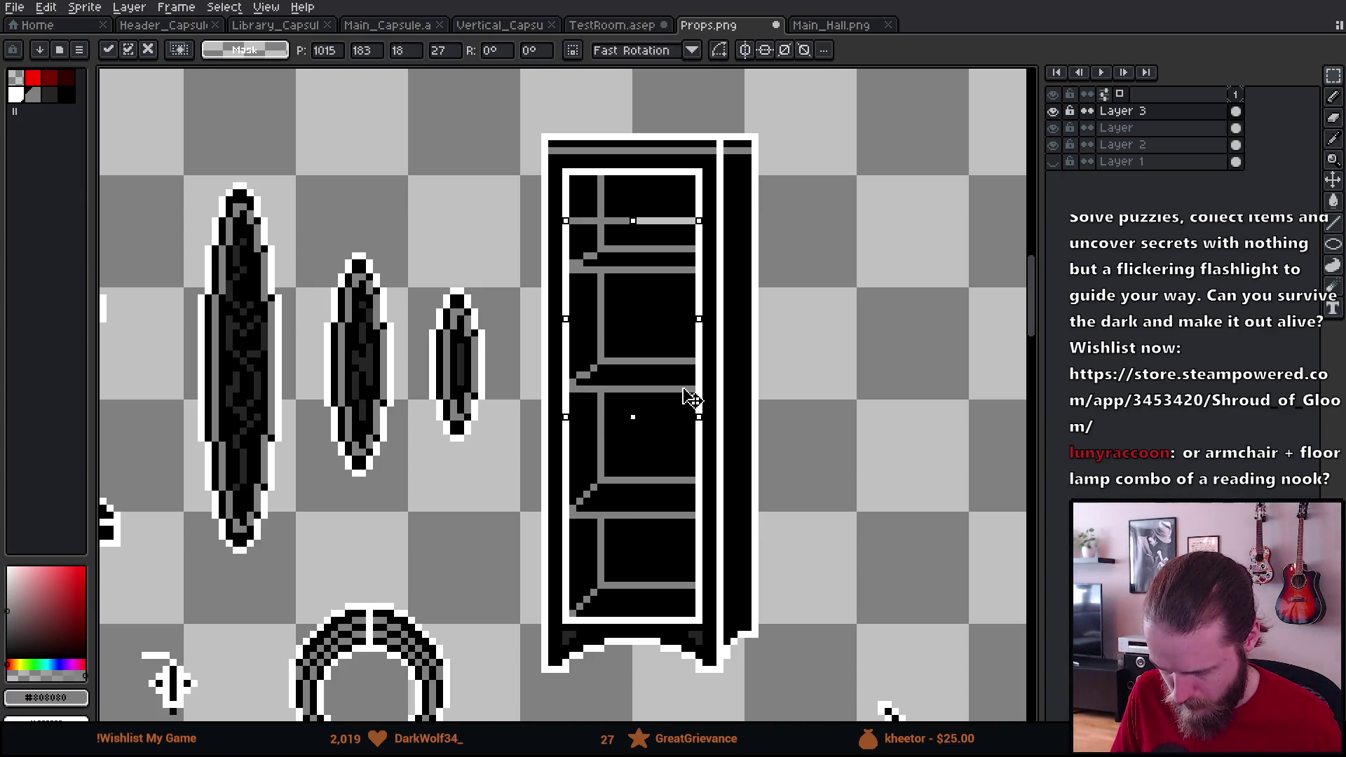
pyautogui.moveTo(688, 399); pyautogui.dragTo(690, 405)
pyautogui.click(788, 381)
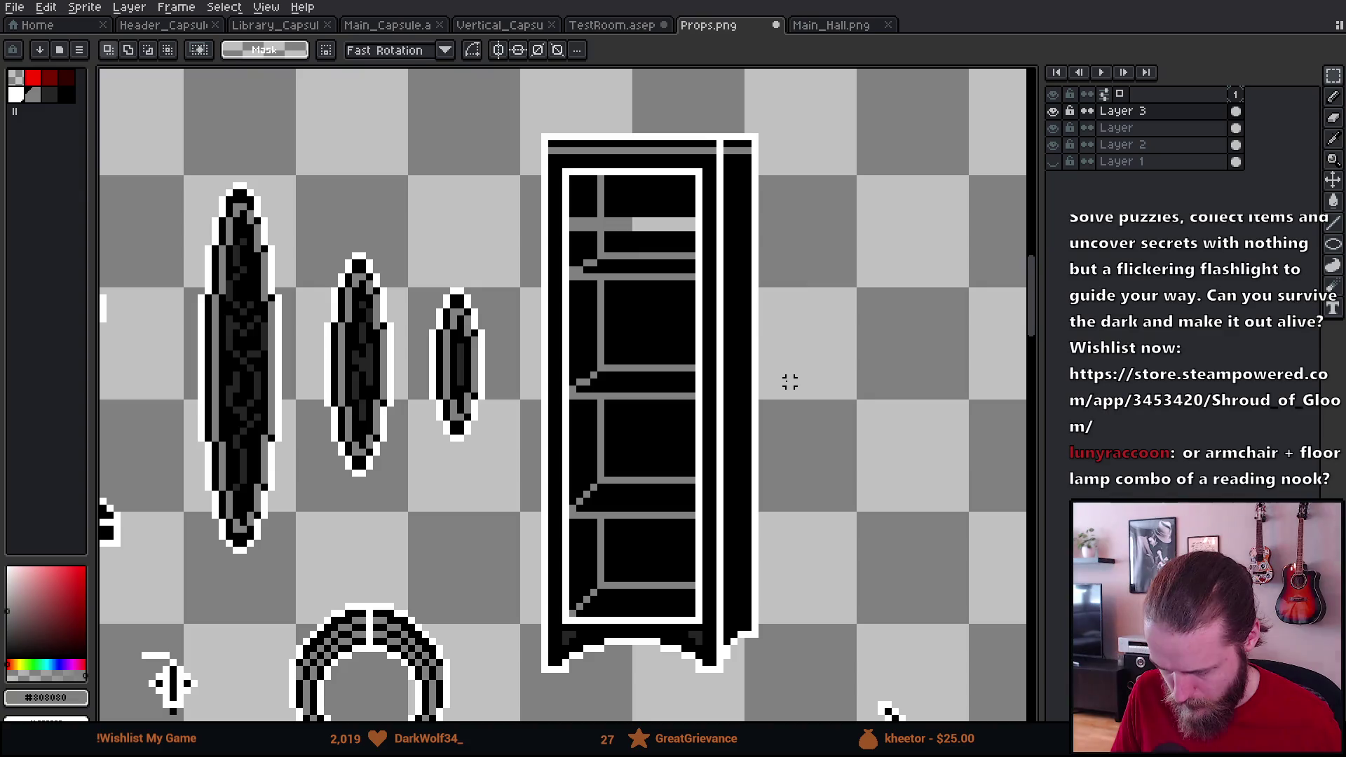
# Step: Paint the stray grey corner pixel black
pyautogui.moveTo(574, 200)
pyautogui.mouseDown()
pyautogui.moveTo(677, 213)
pyautogui.moveTo(644, 243)
pyautogui.mouseUp()
pyautogui.scroll(3, 616, 231)
pyautogui.keyDown('alt'); pyautogui.click(570, 210); pyautogui.keyUp('alt')
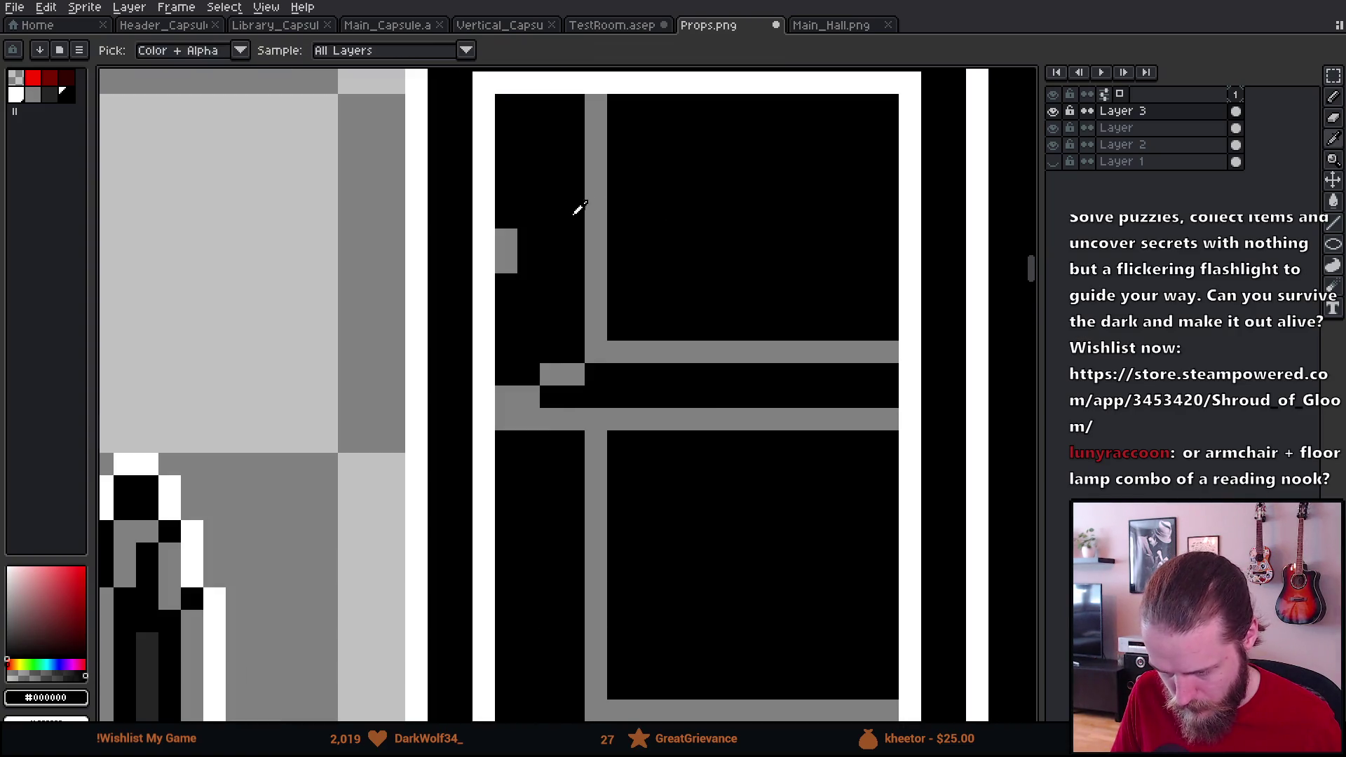
pyautogui.click(511, 261)
pyautogui.scroll(-3, 518, 256)
pyautogui.scroll(-2, 610, 285)
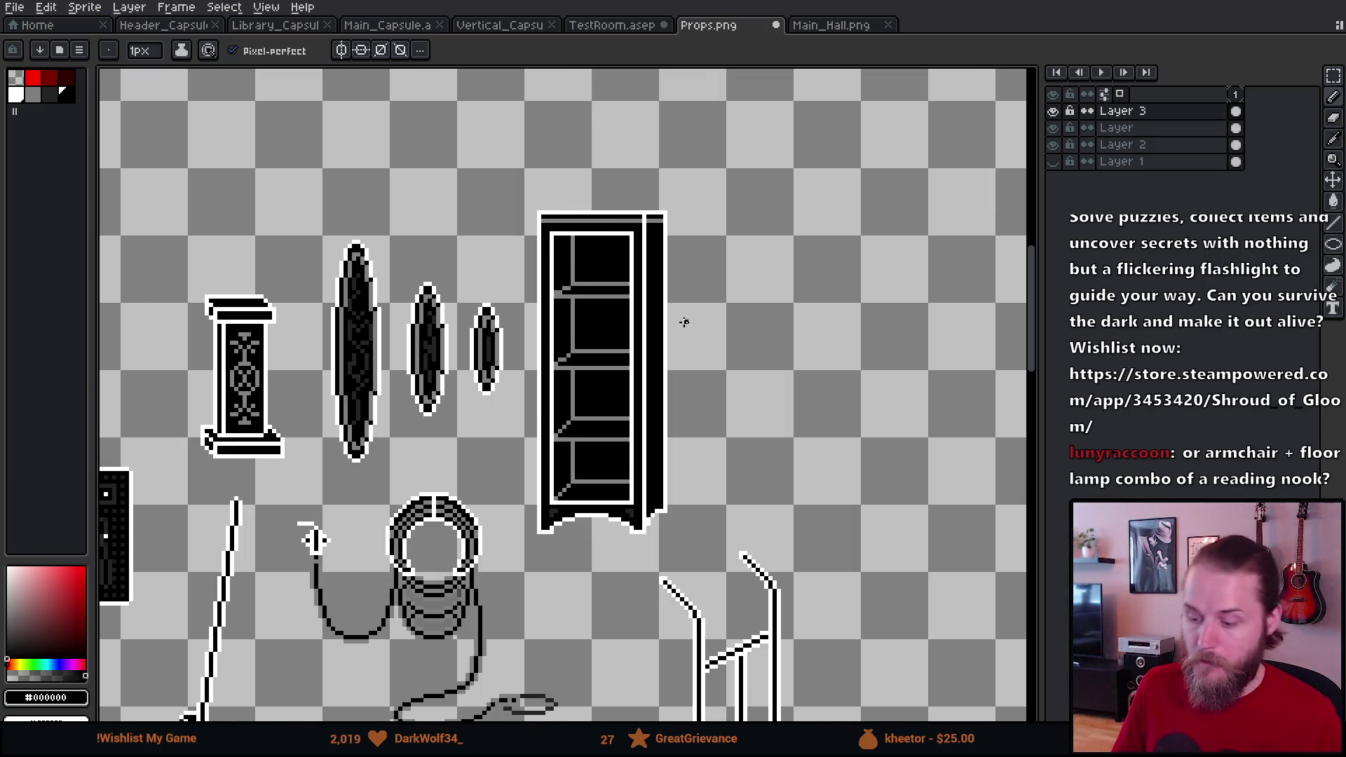
pyautogui.scroll(1, 682, 321)
# Step: Save Props.png and view it in Unity's Sprite Editor
pyautogui.hotkey('ctrl', 's')
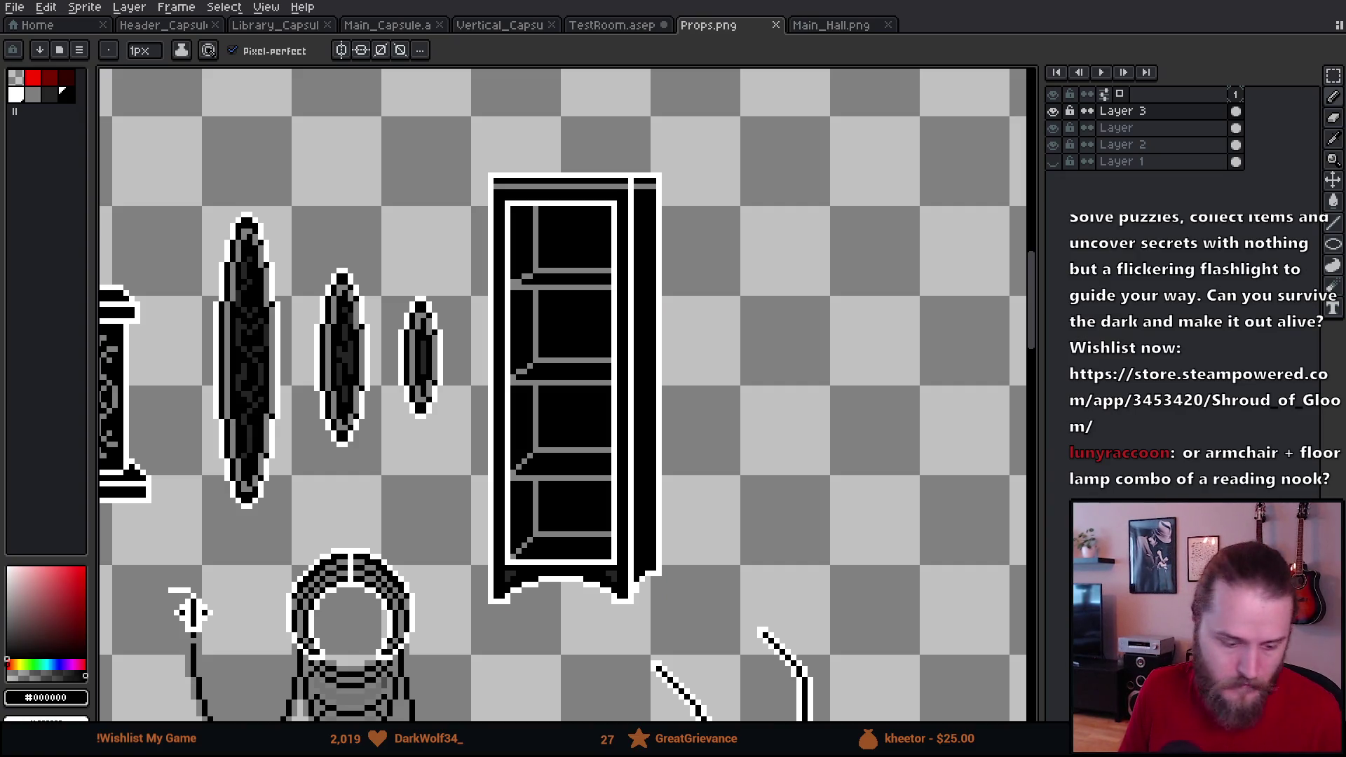
pyautogui.hotkey('alt', 'Tab')
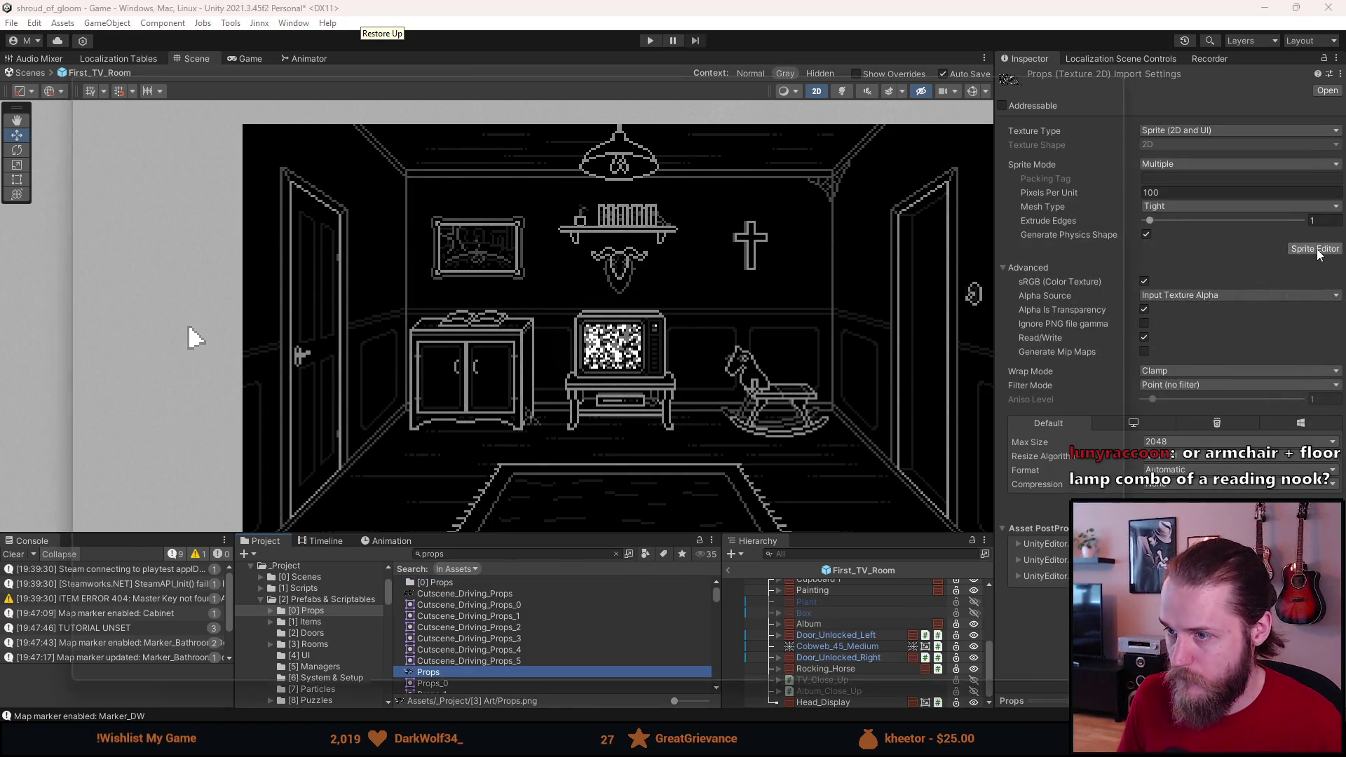
pyautogui.click(1314, 249)
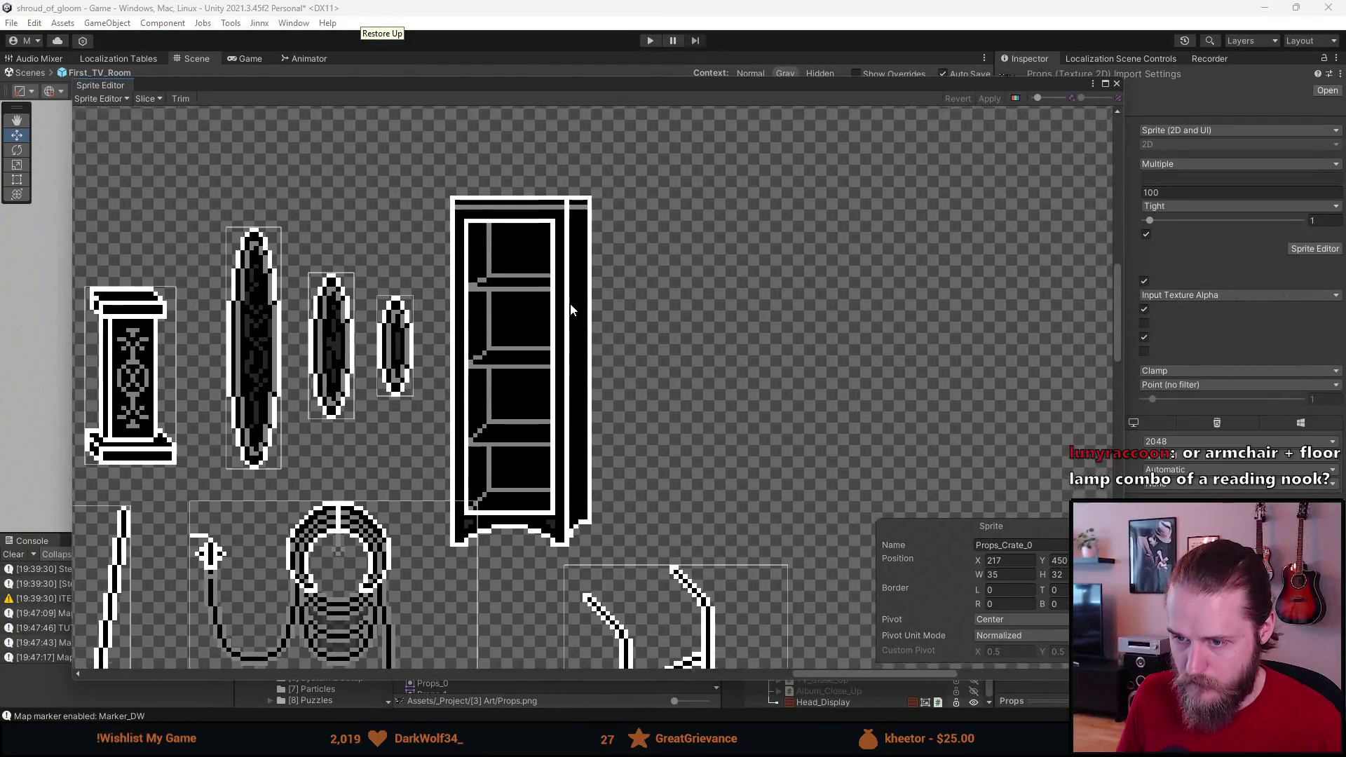